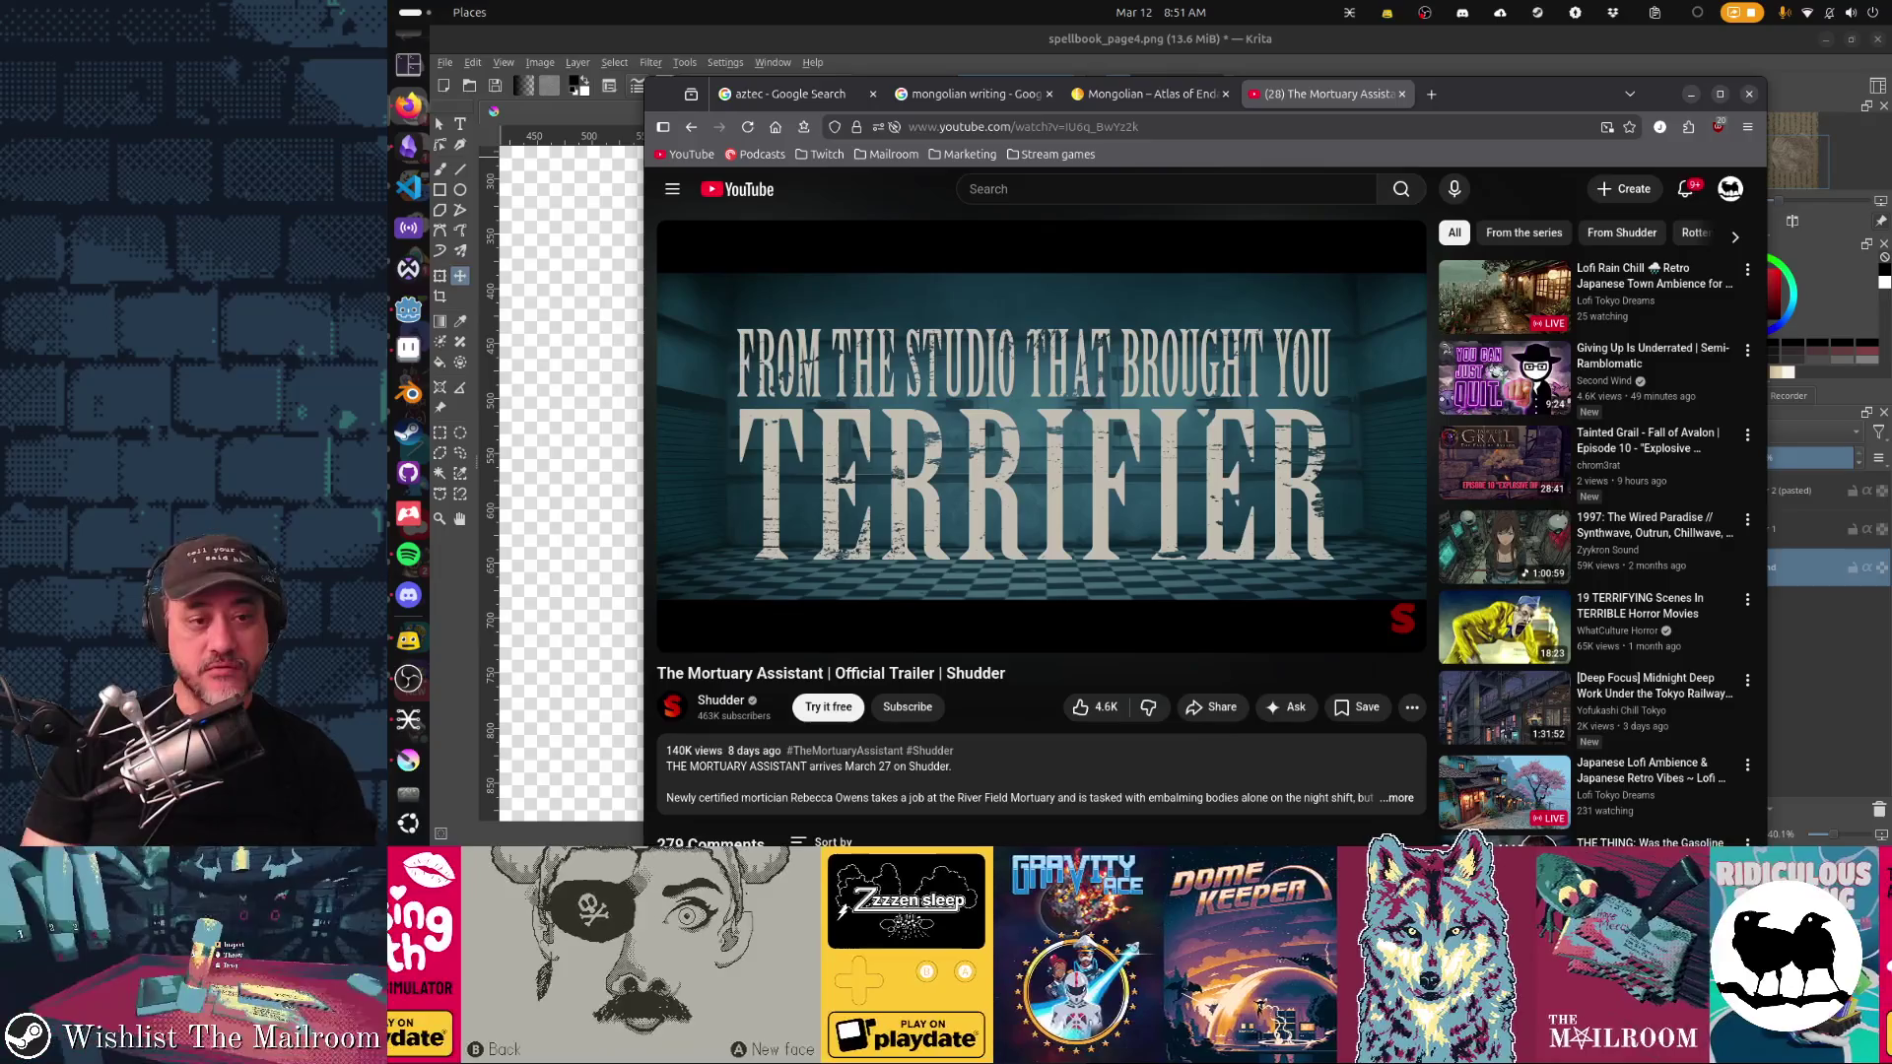
Step: Play The Mortuary Assistant trailer, scrub to around 0:13 and 0:15, and resume playback
{"action": "left_click", "coordinate": [1396, 507]}
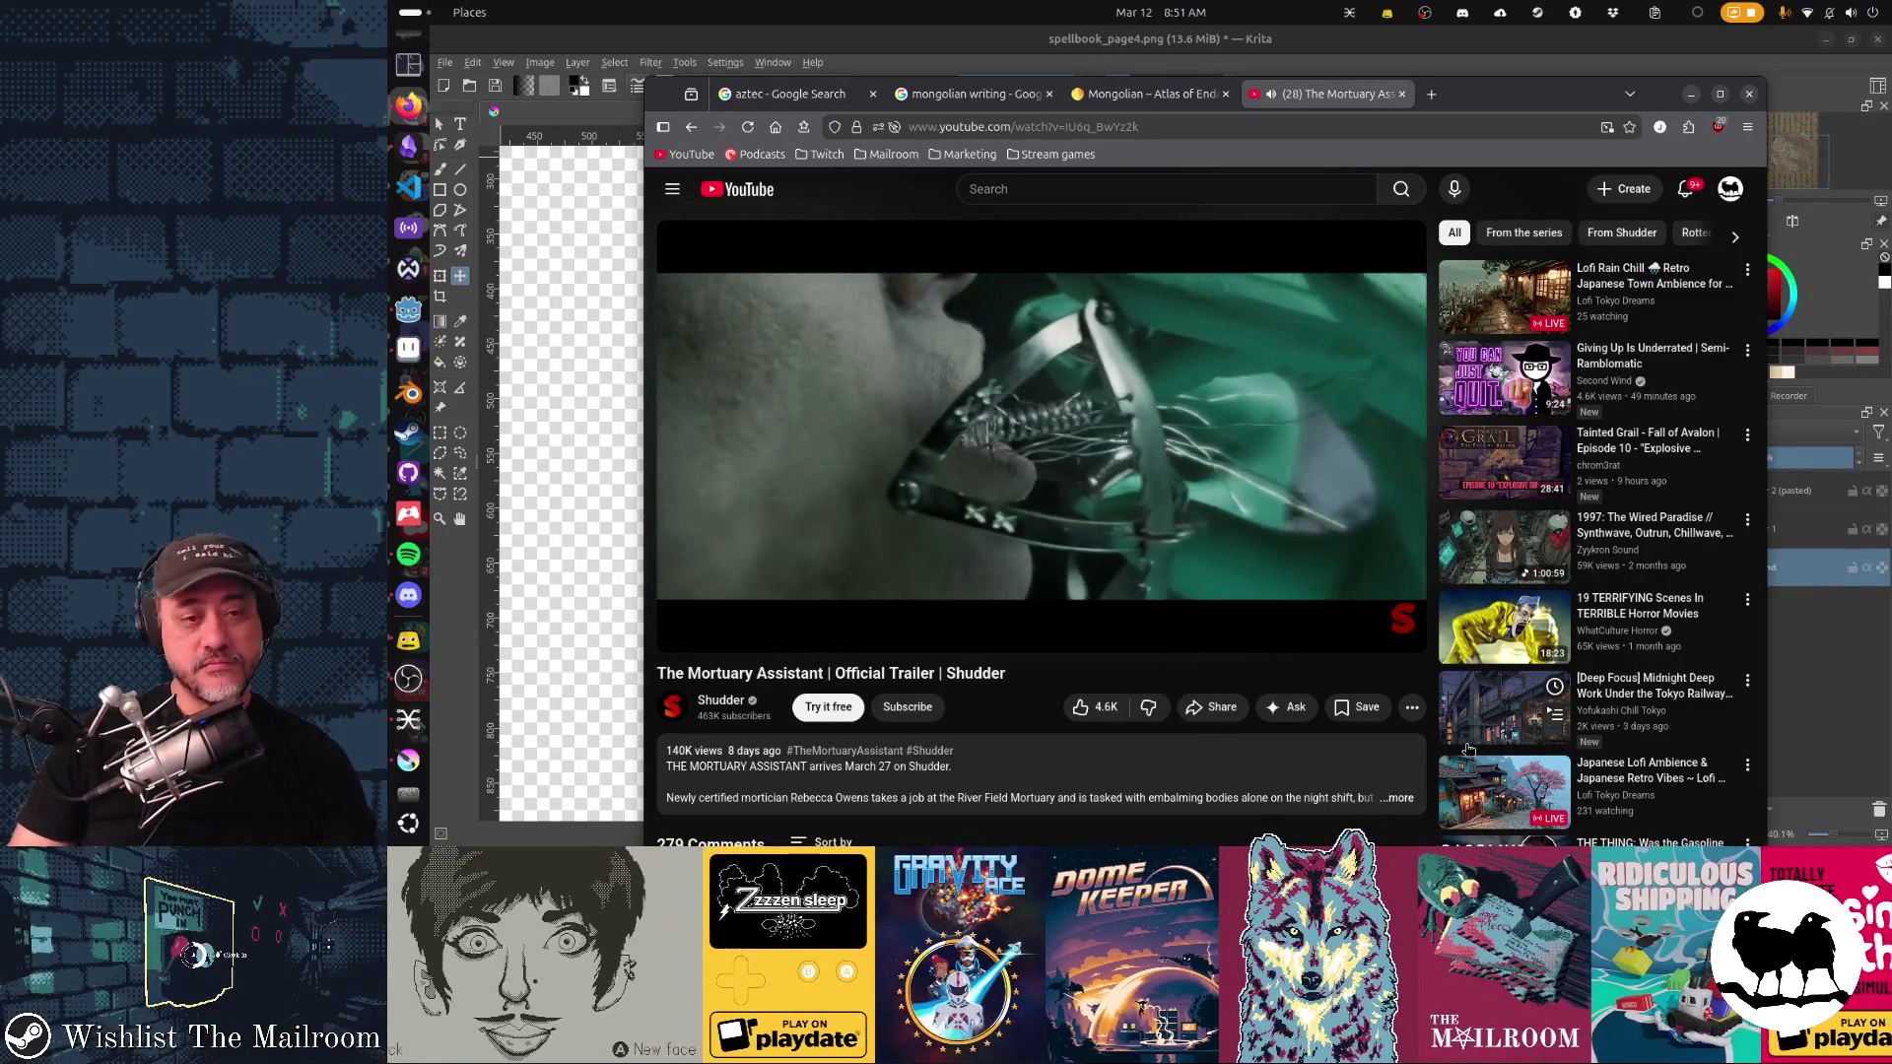
{"action": "left_click", "coordinate": [1003, 565]}
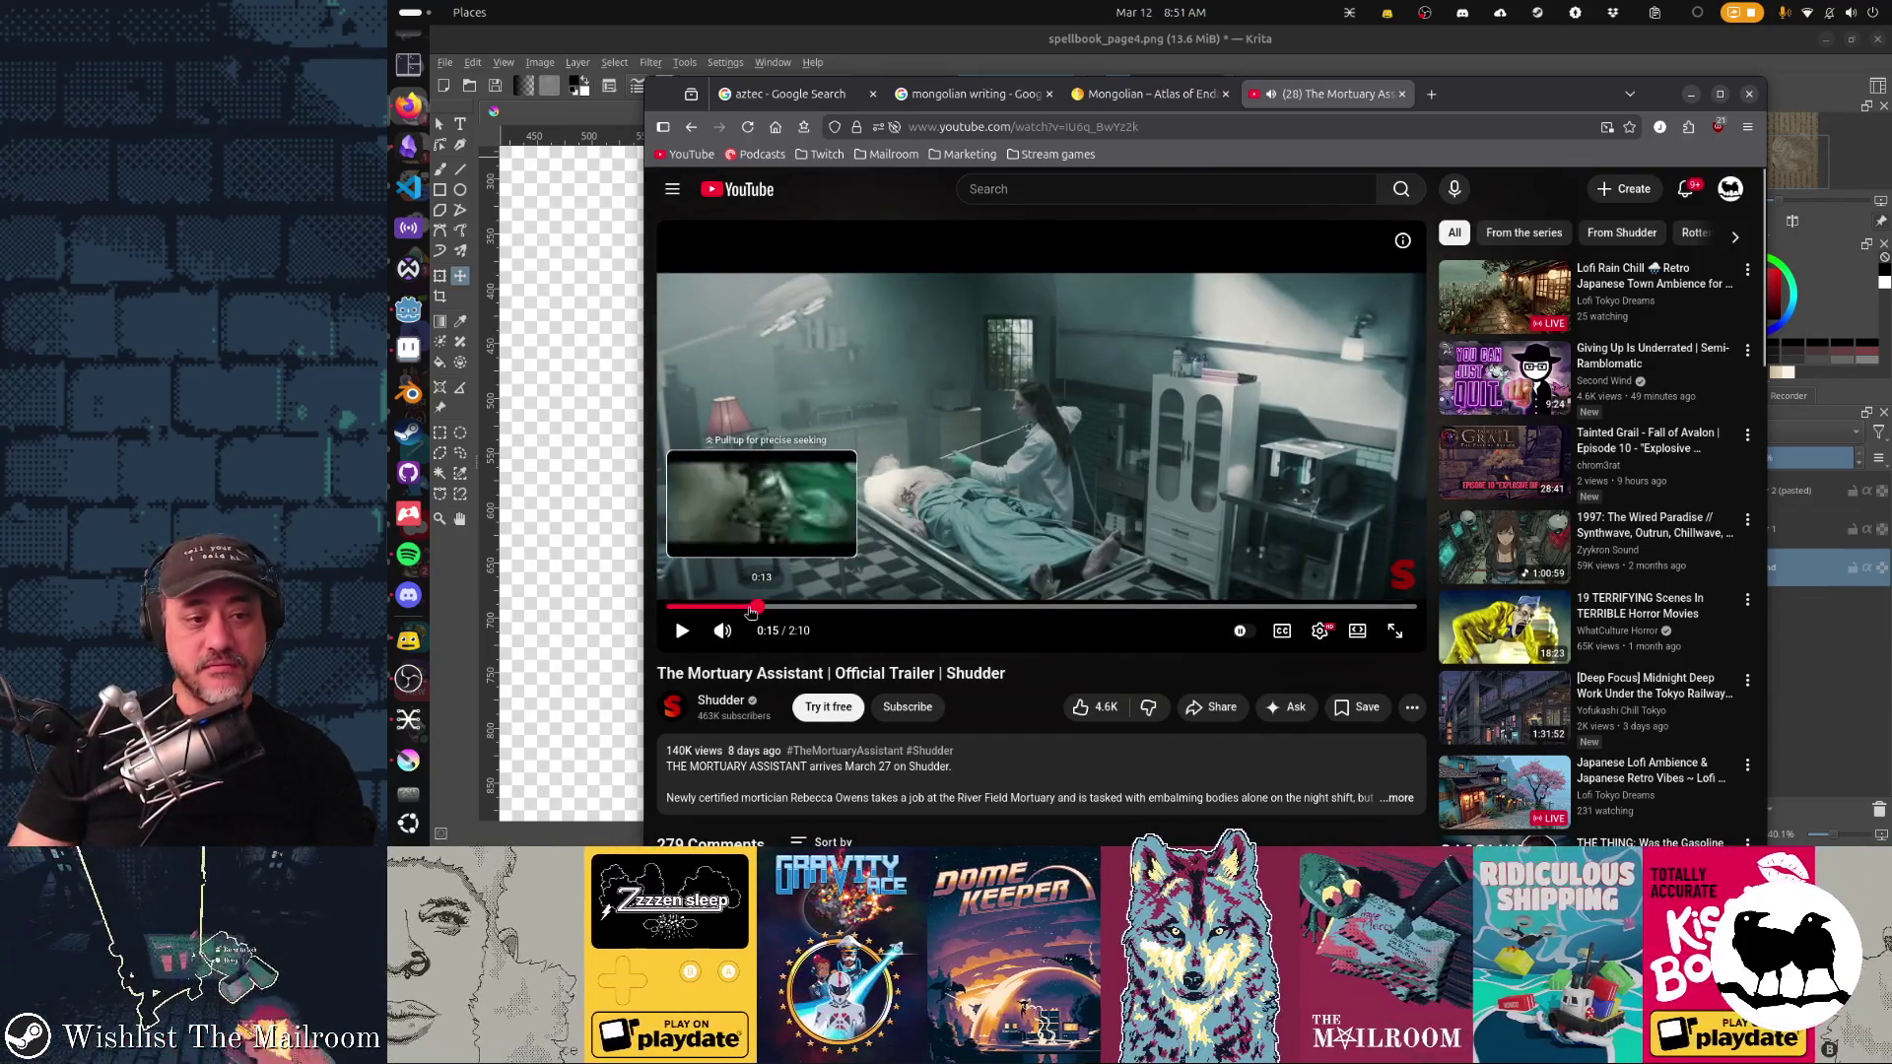
{"action": "left_click", "coordinate": [748, 608]}
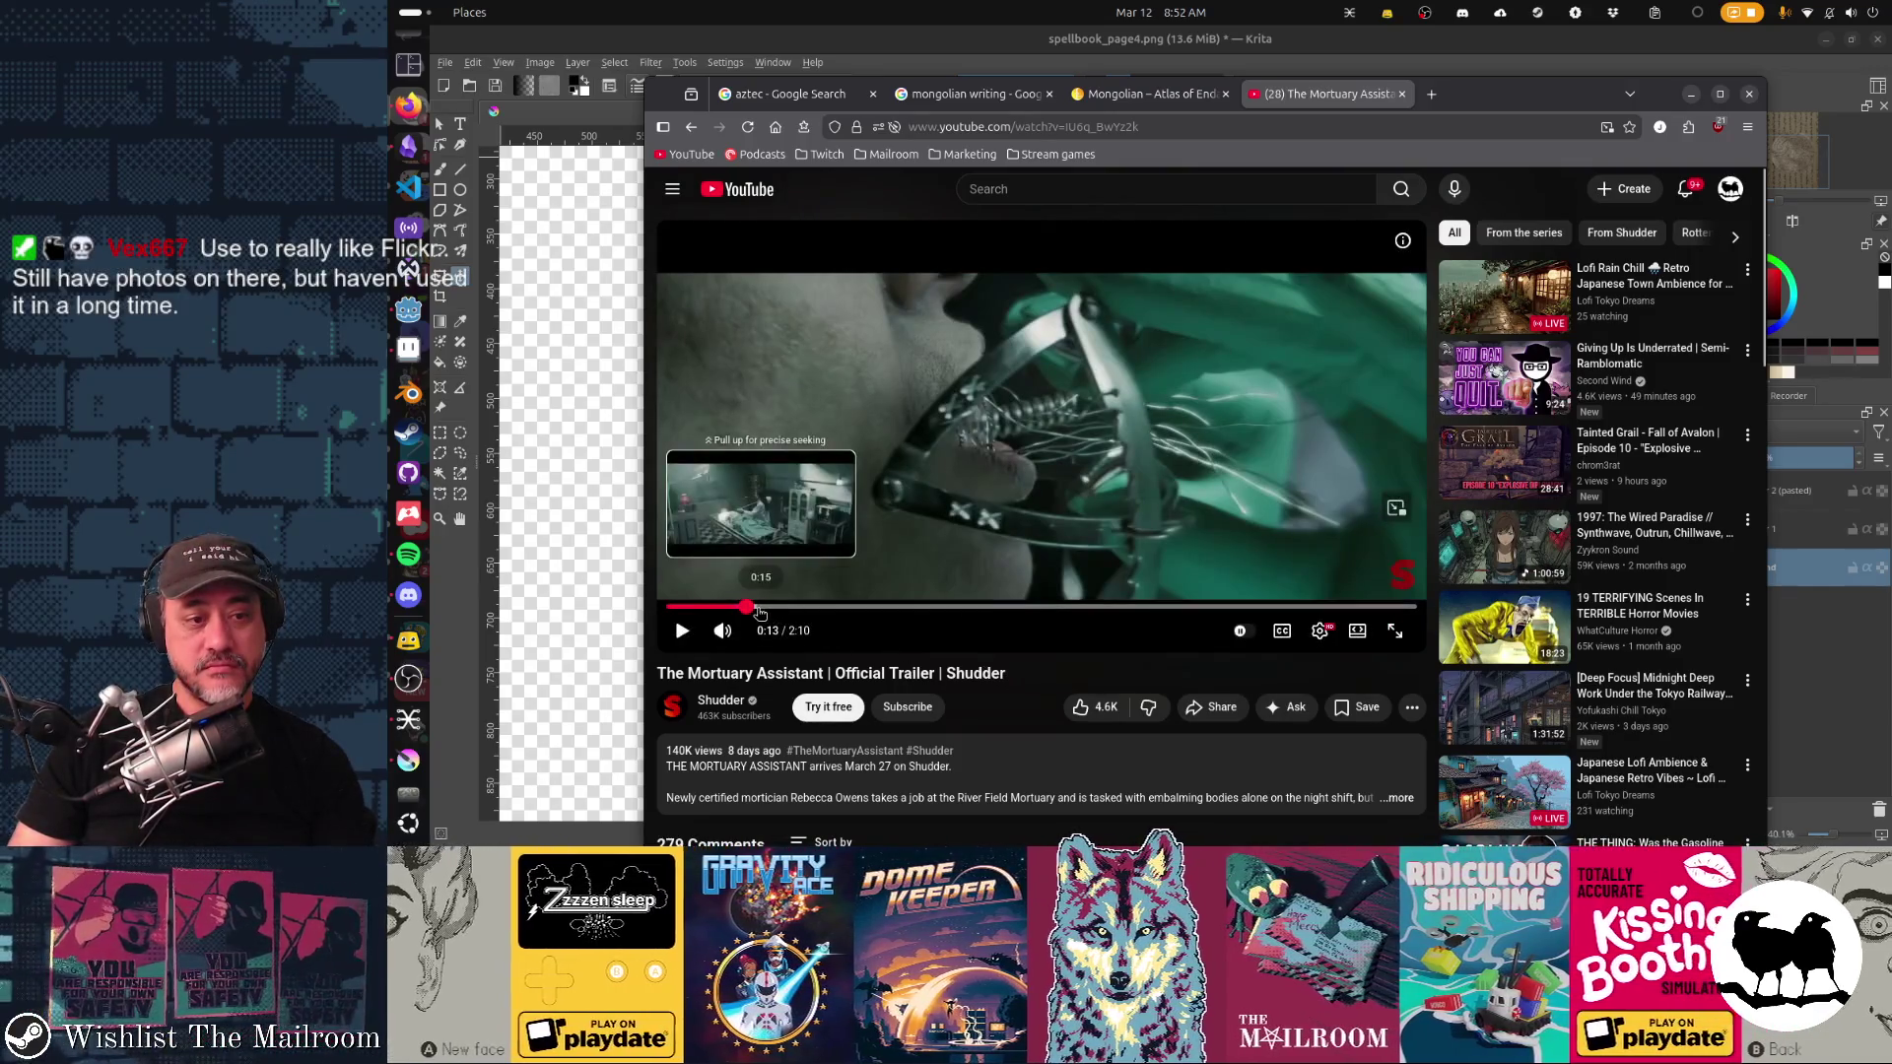
{"action": "left_click", "coordinate": [759, 608]}
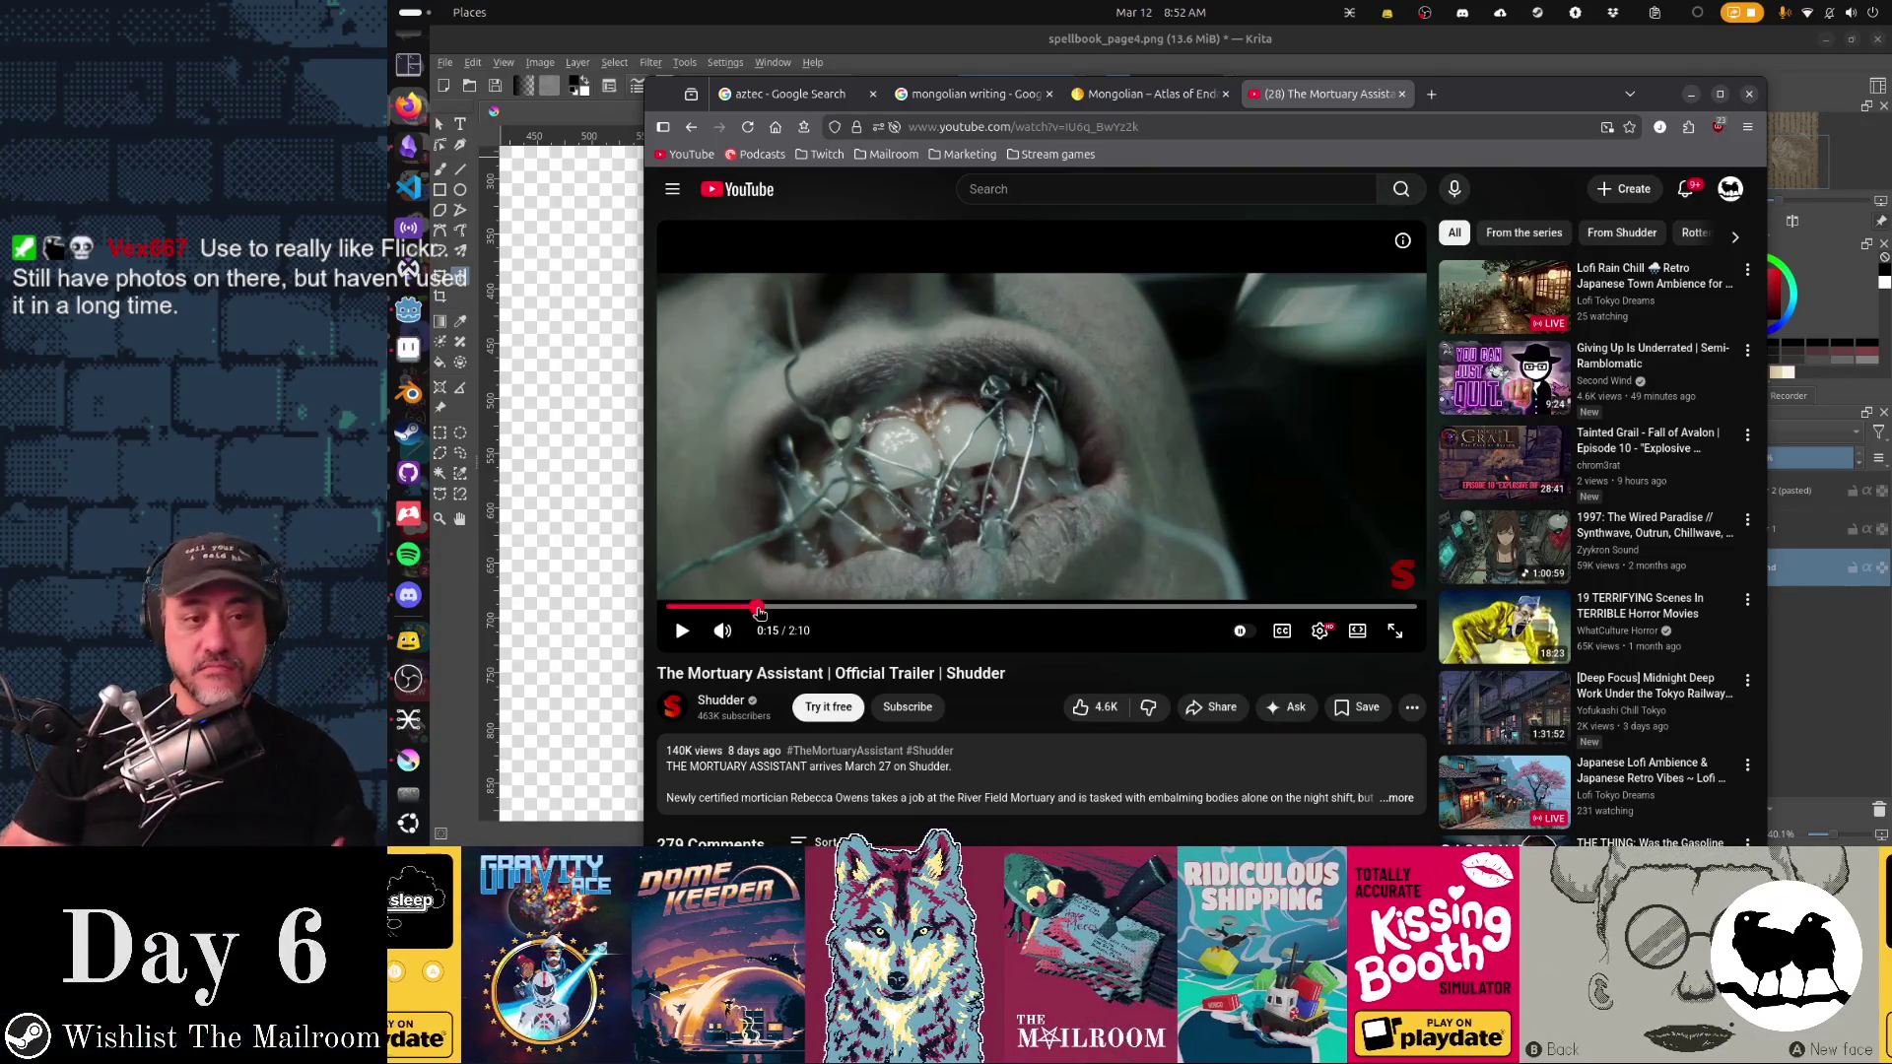
{"action": "left_click", "coordinate": [682, 631]}
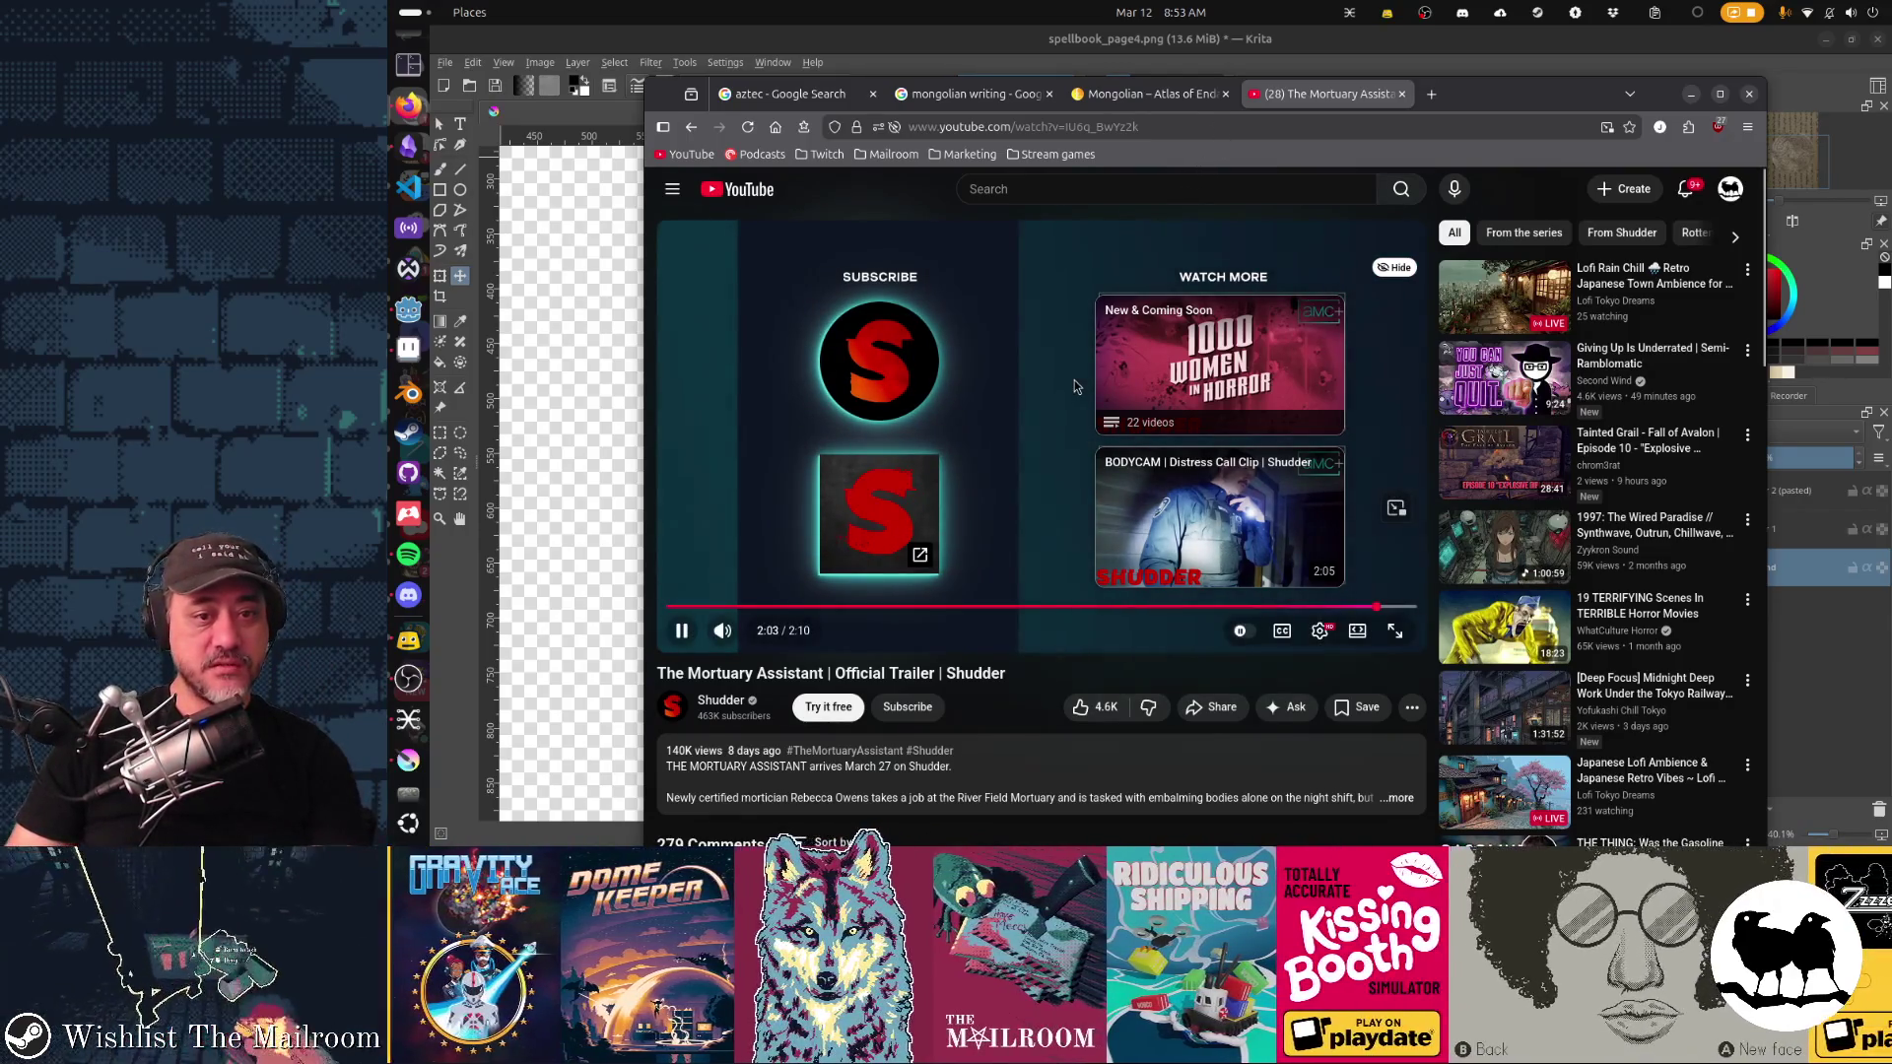
Step: Rewind the trailer to about 1:16 and leave it paused at 1:17
{"action": "left_click", "coordinate": [1105, 608]}
{"action": "left_click", "coordinate": [683, 631]}
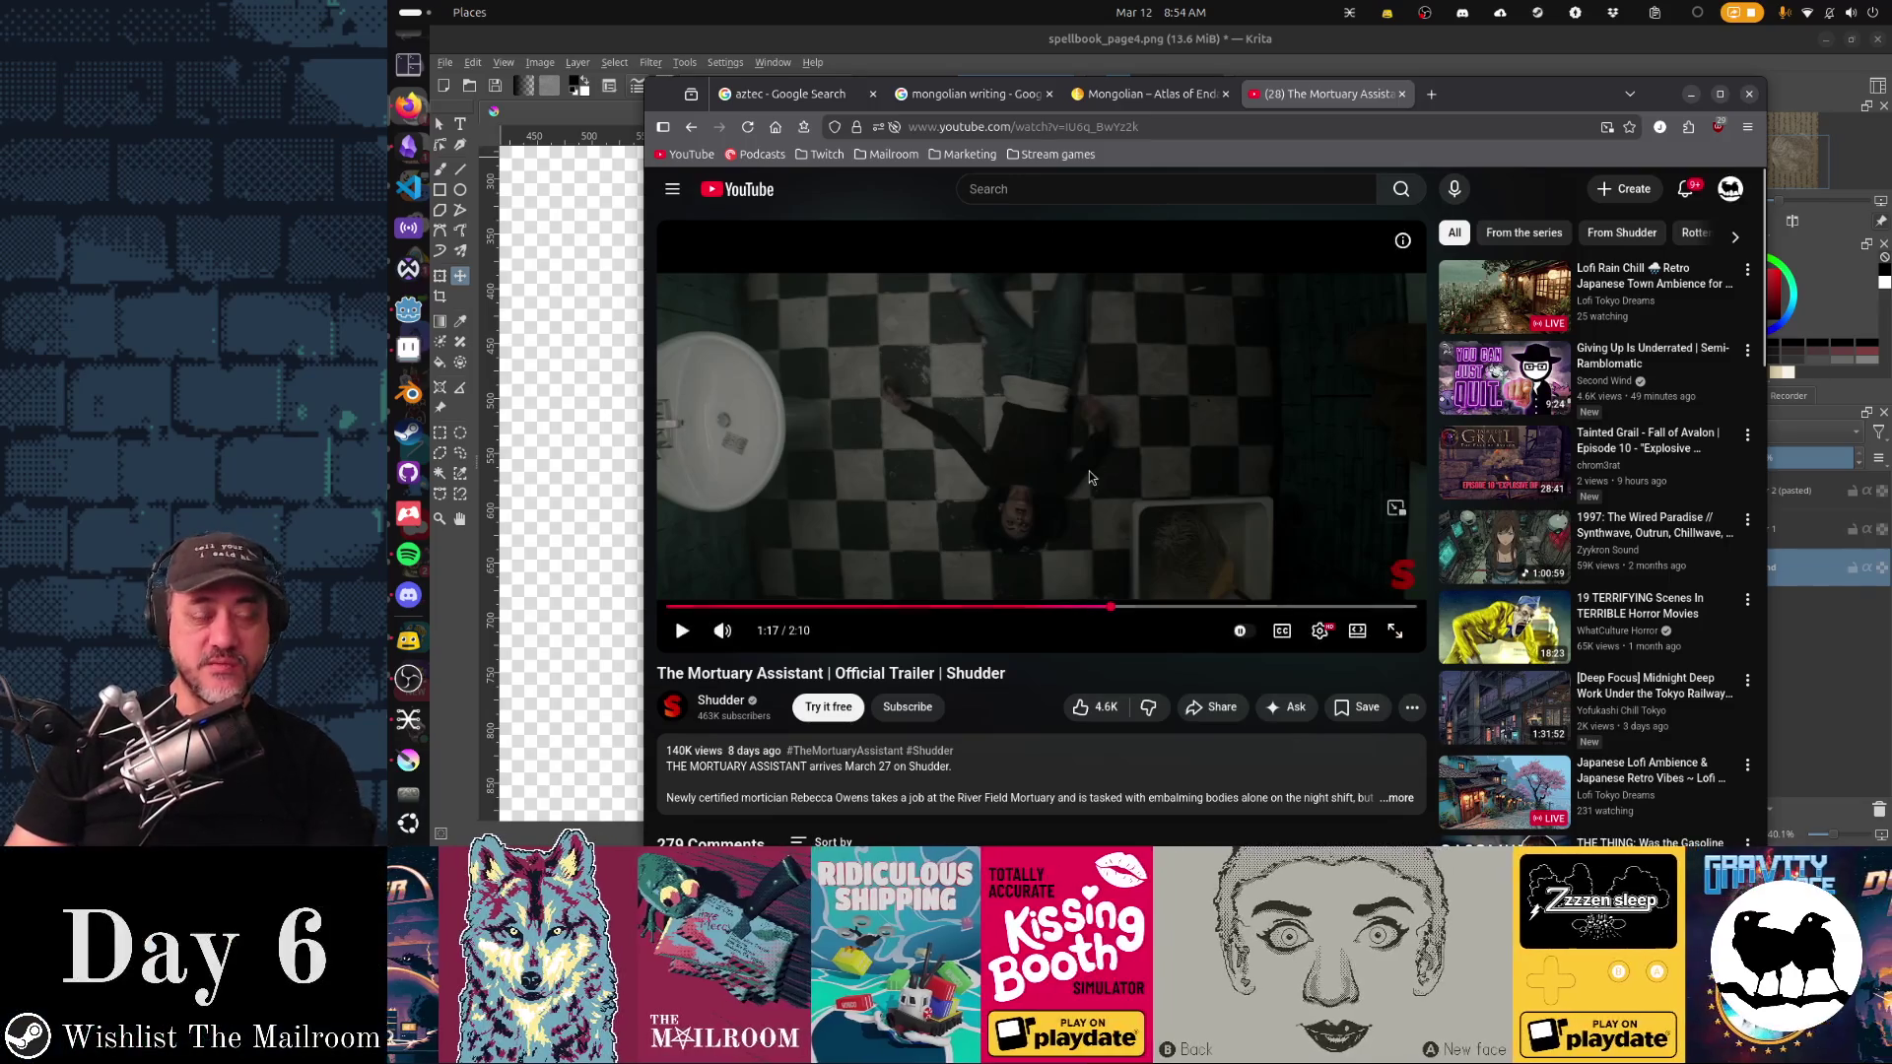
{"action": "left_click", "coordinate": [1212, 122]}
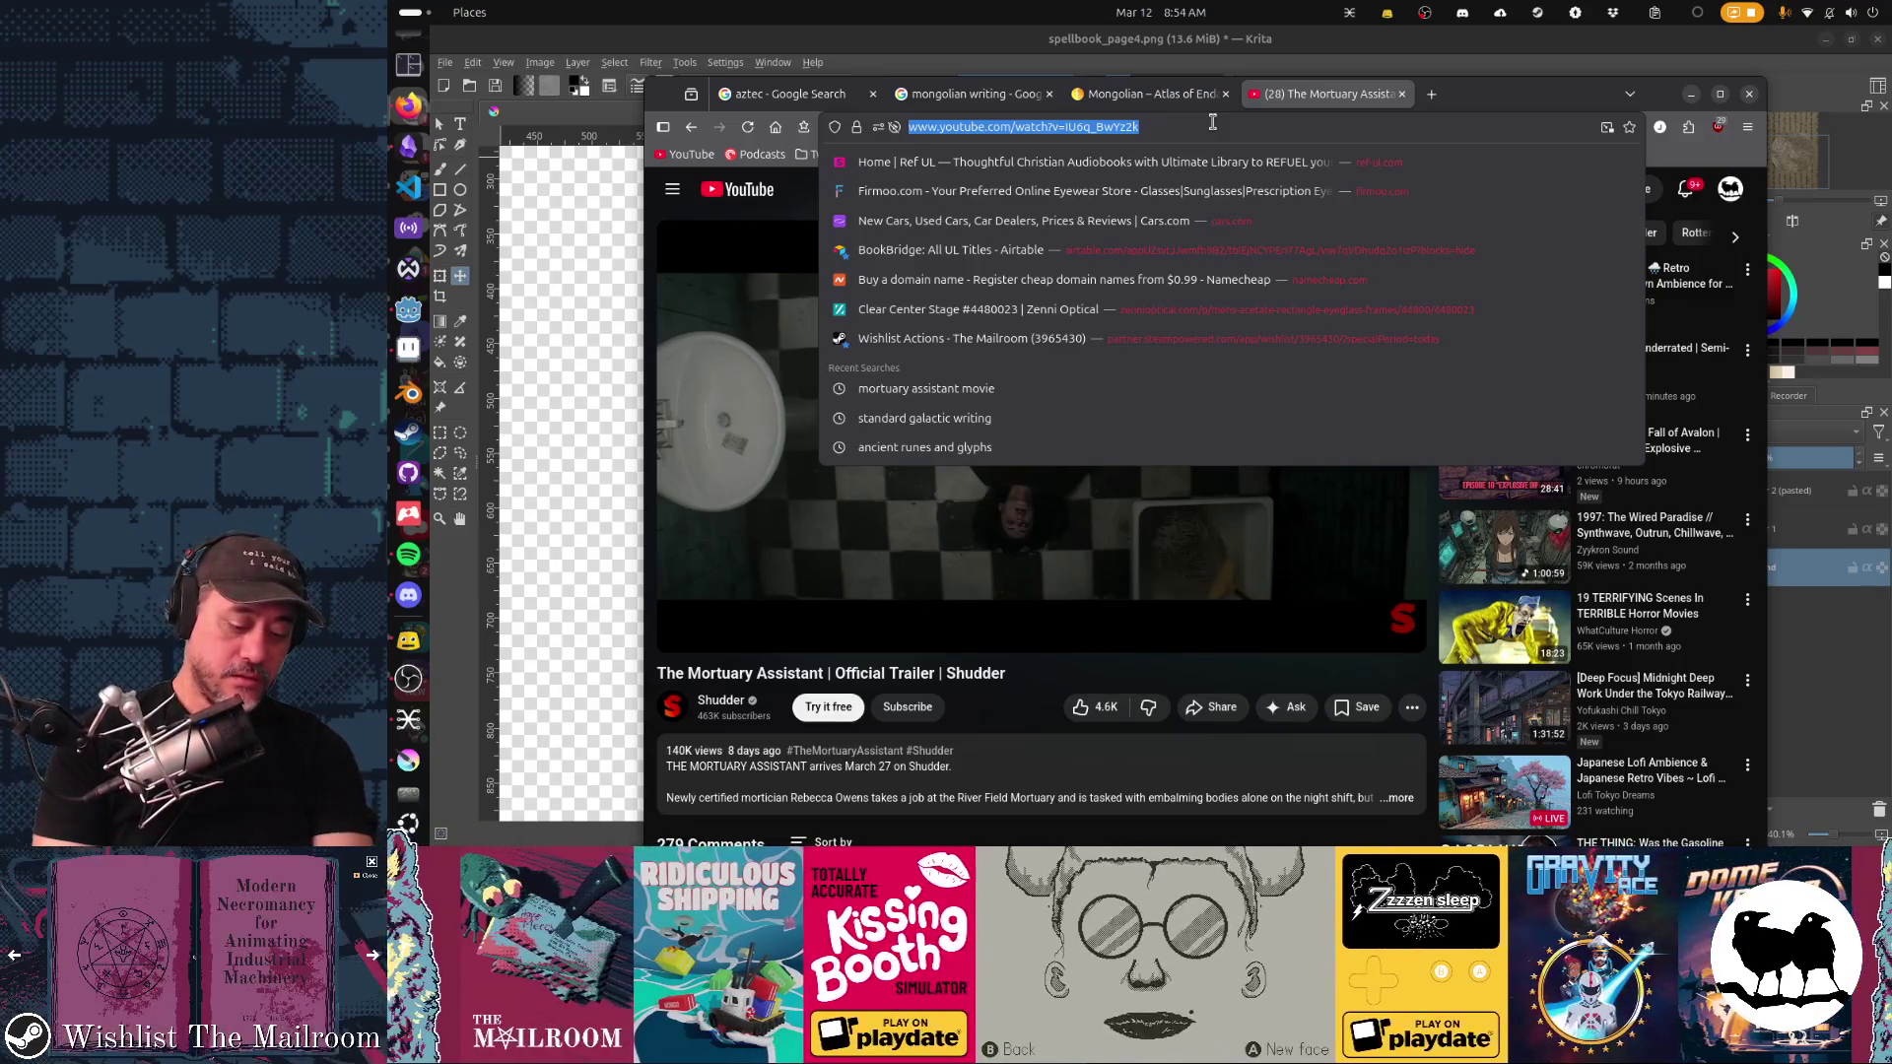
Step: Search YouTube for 'iron lung'
{"action": "type", "text": "iron"}
{"action": "key", "text": "Escape"}
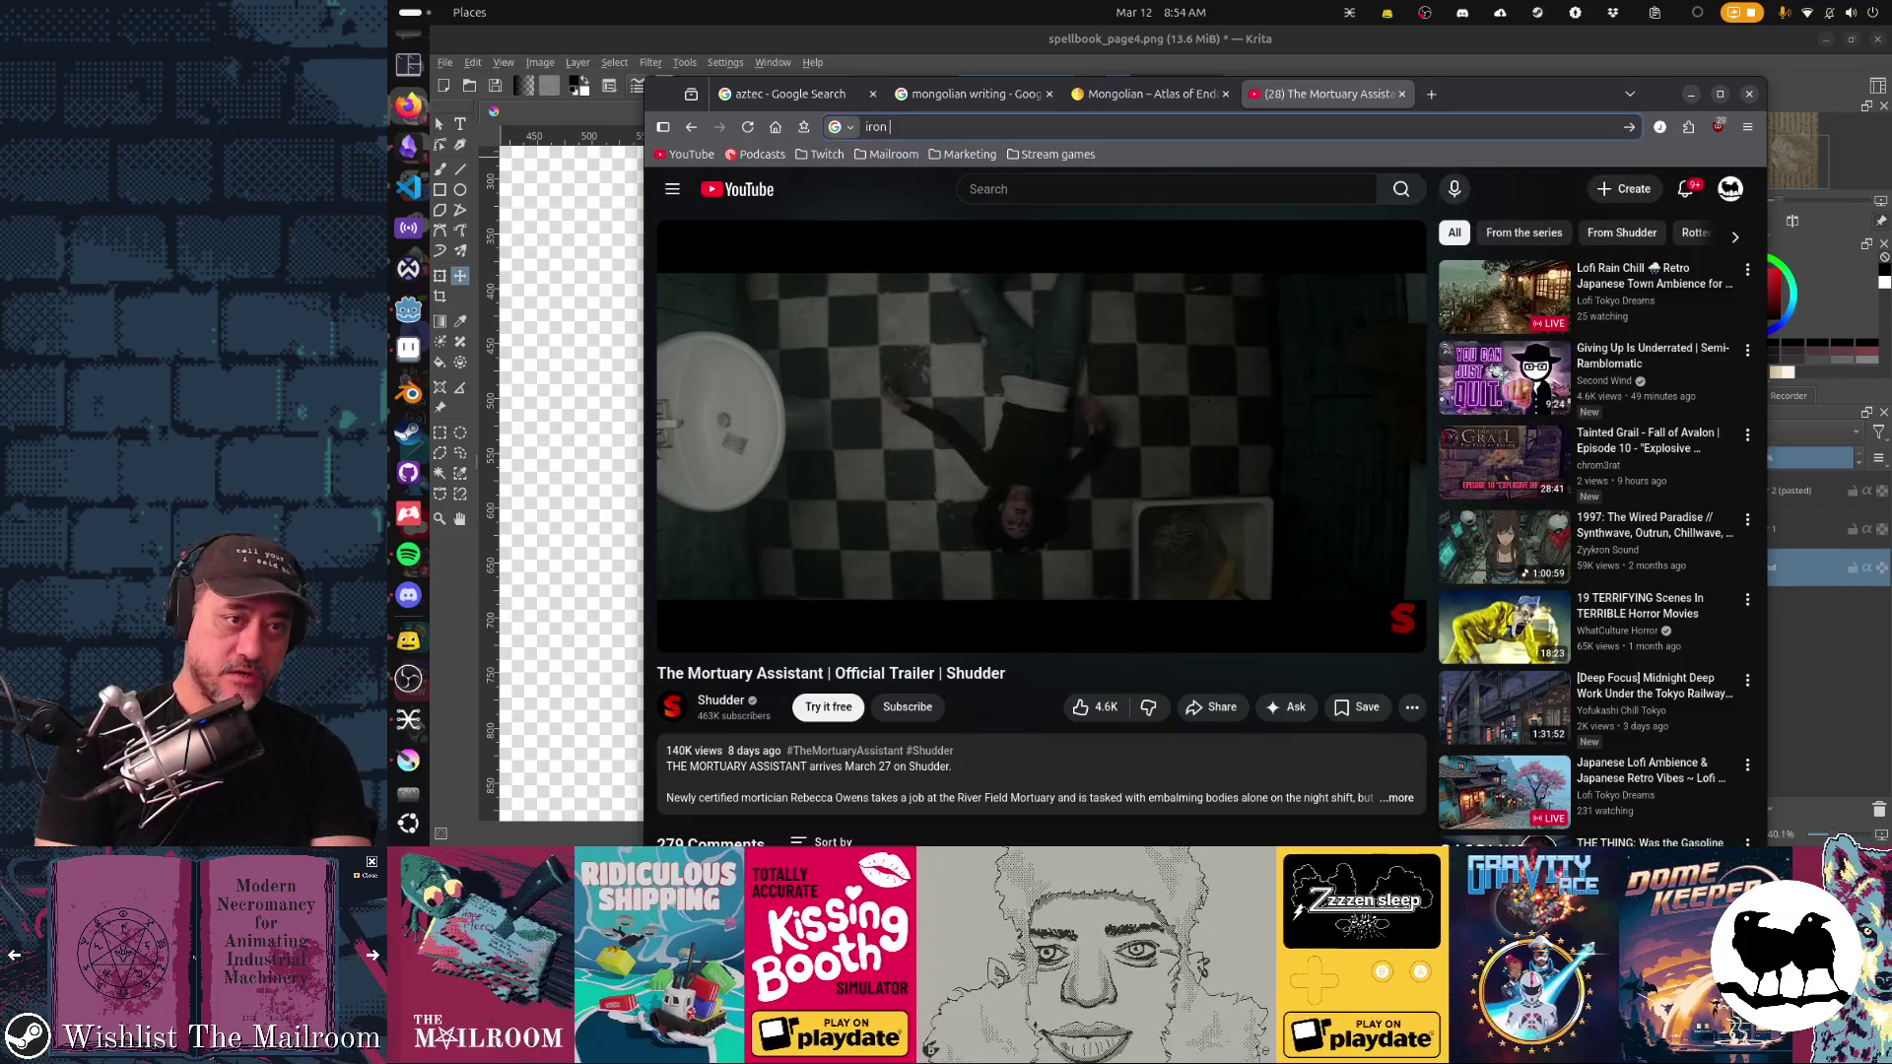
{"action": "left_click", "coordinate": [1197, 185]}
{"action": "type", "text": "ir"}
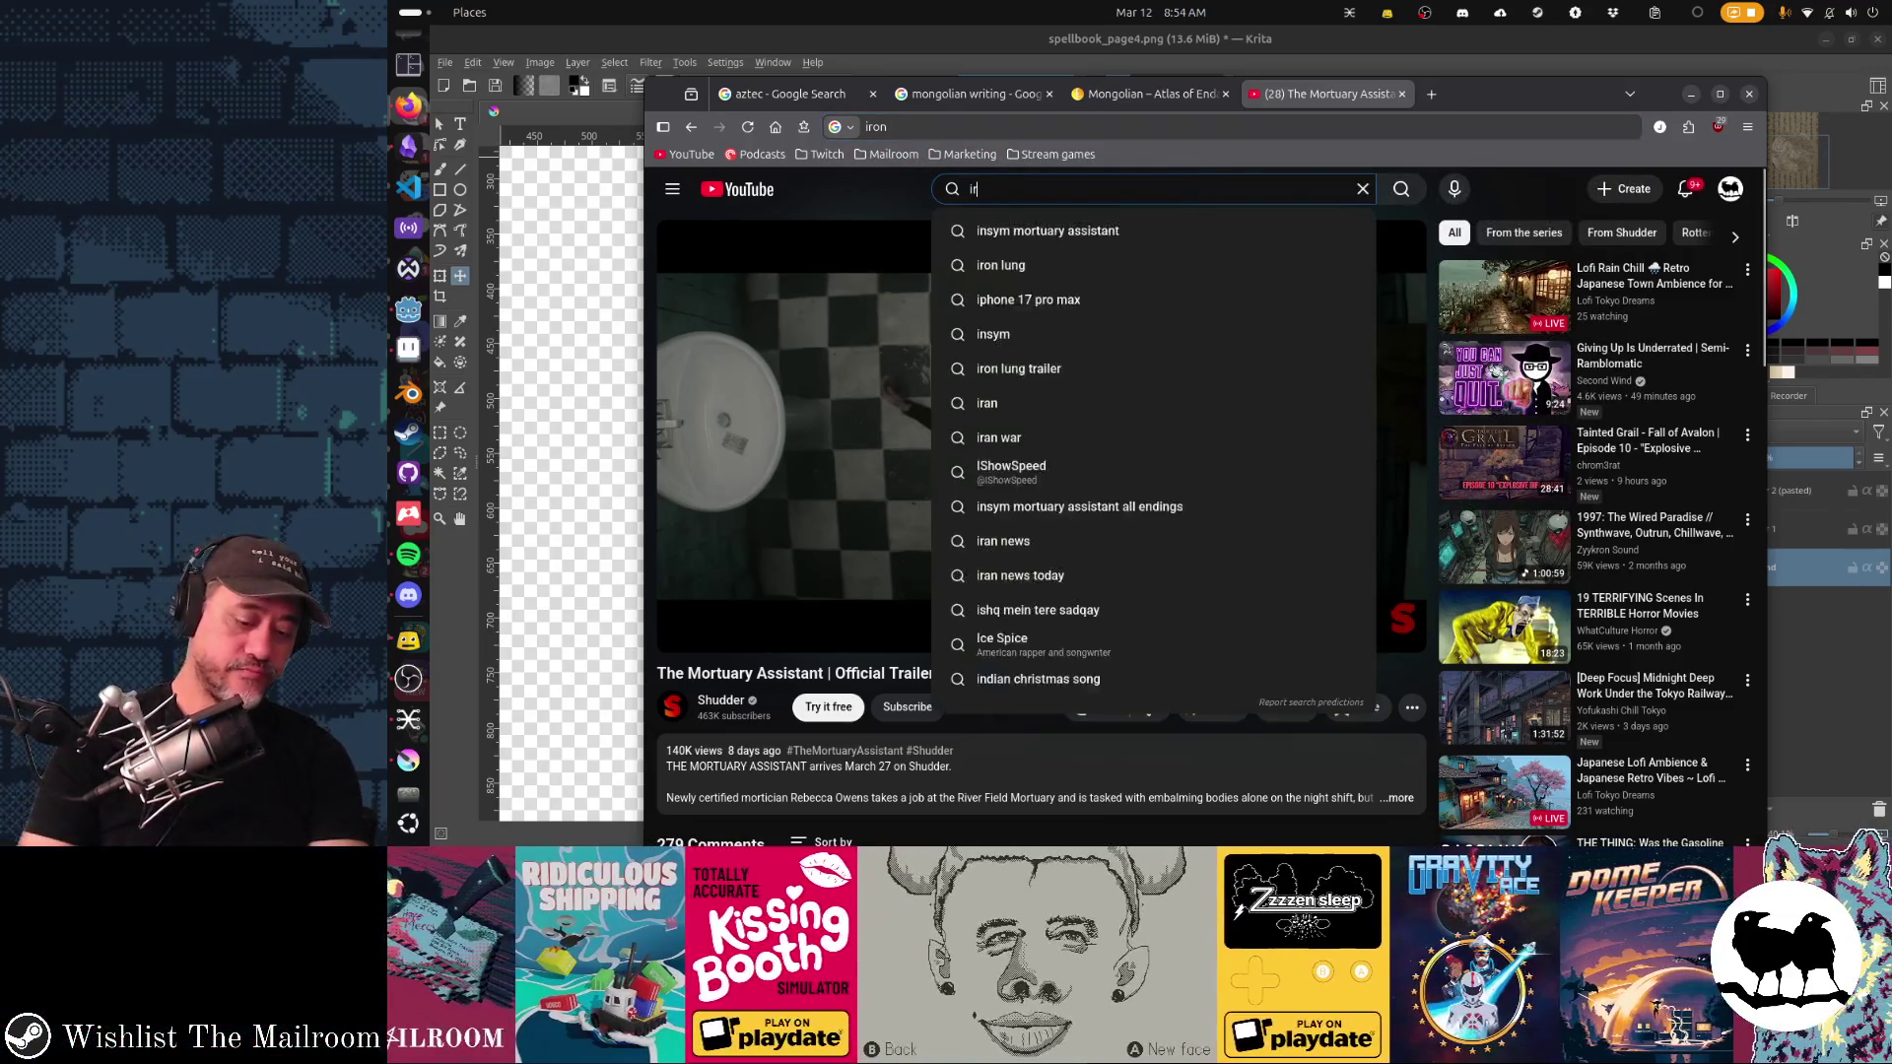
{"action": "type", "text": "on lung"}
{"action": "key", "text": "Return"}
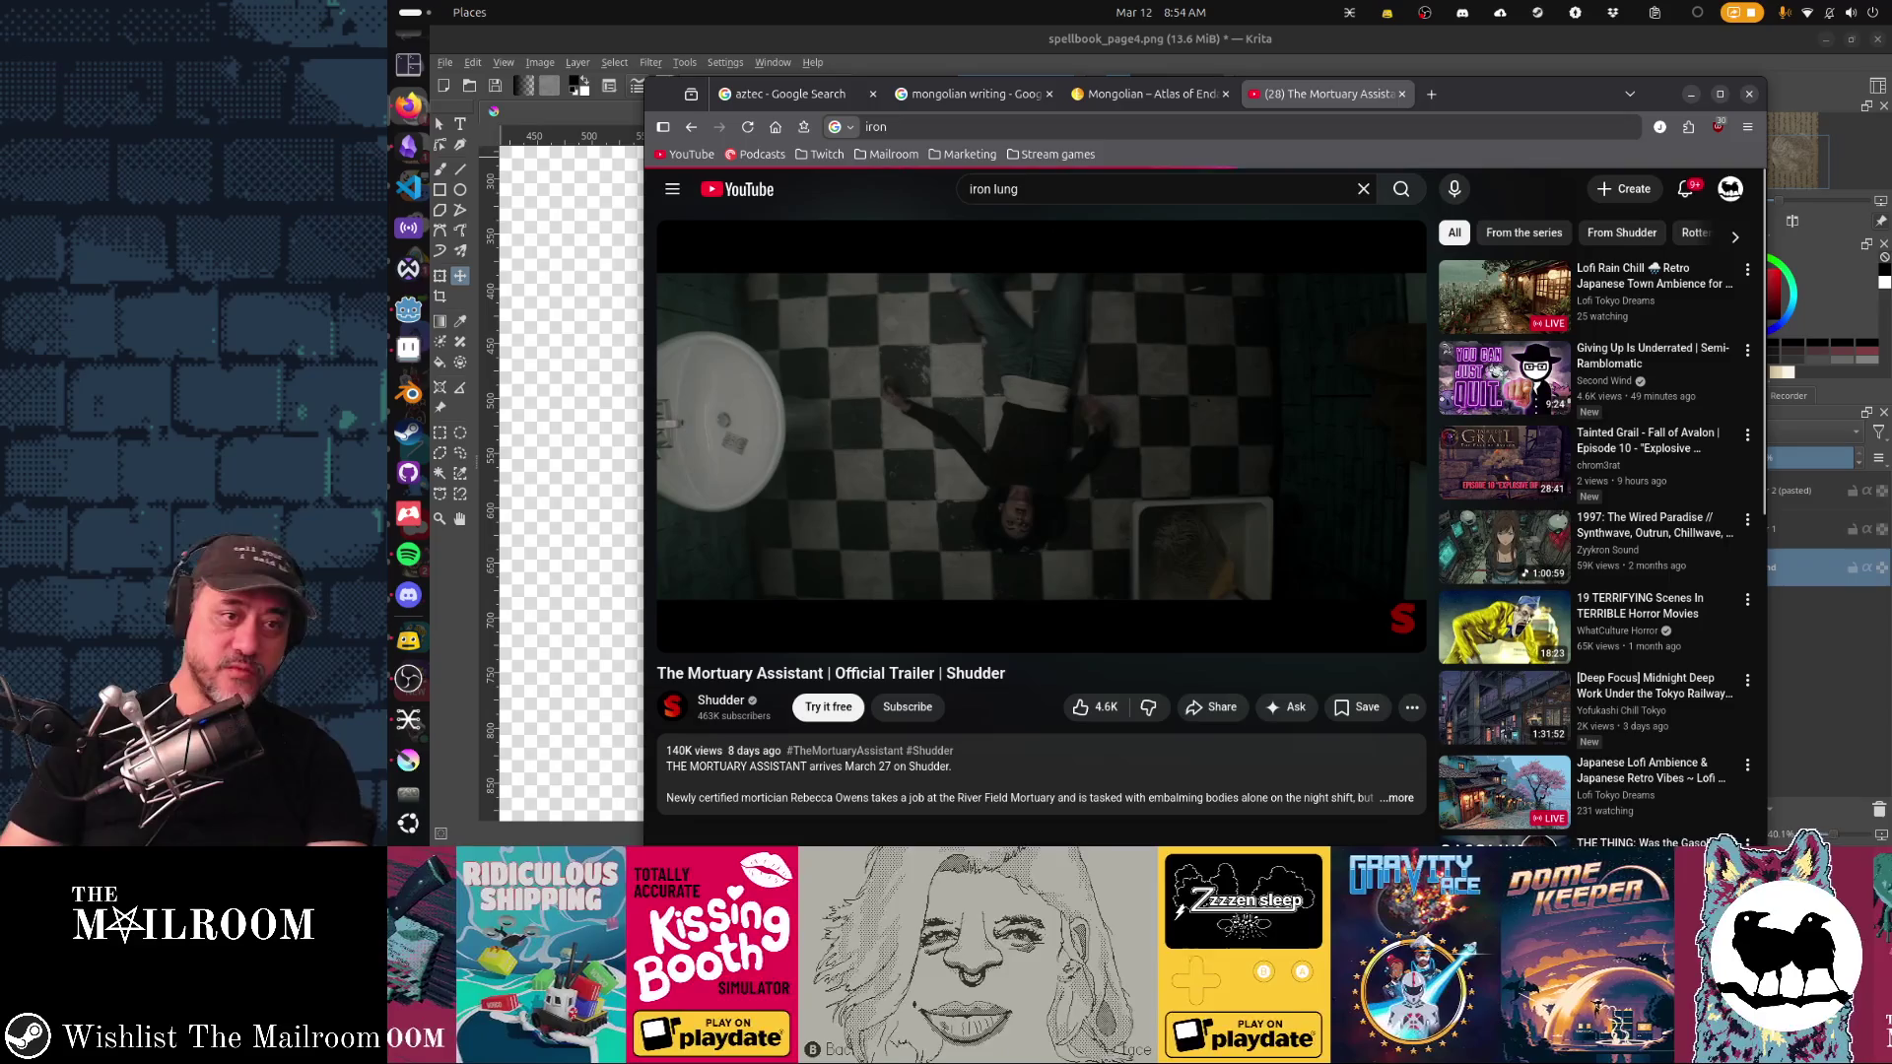
Step: Preview the first result, skipping ahead and then rewinding to about 0:30
{"action": "mouse_move", "coordinate": [1478, 331]}
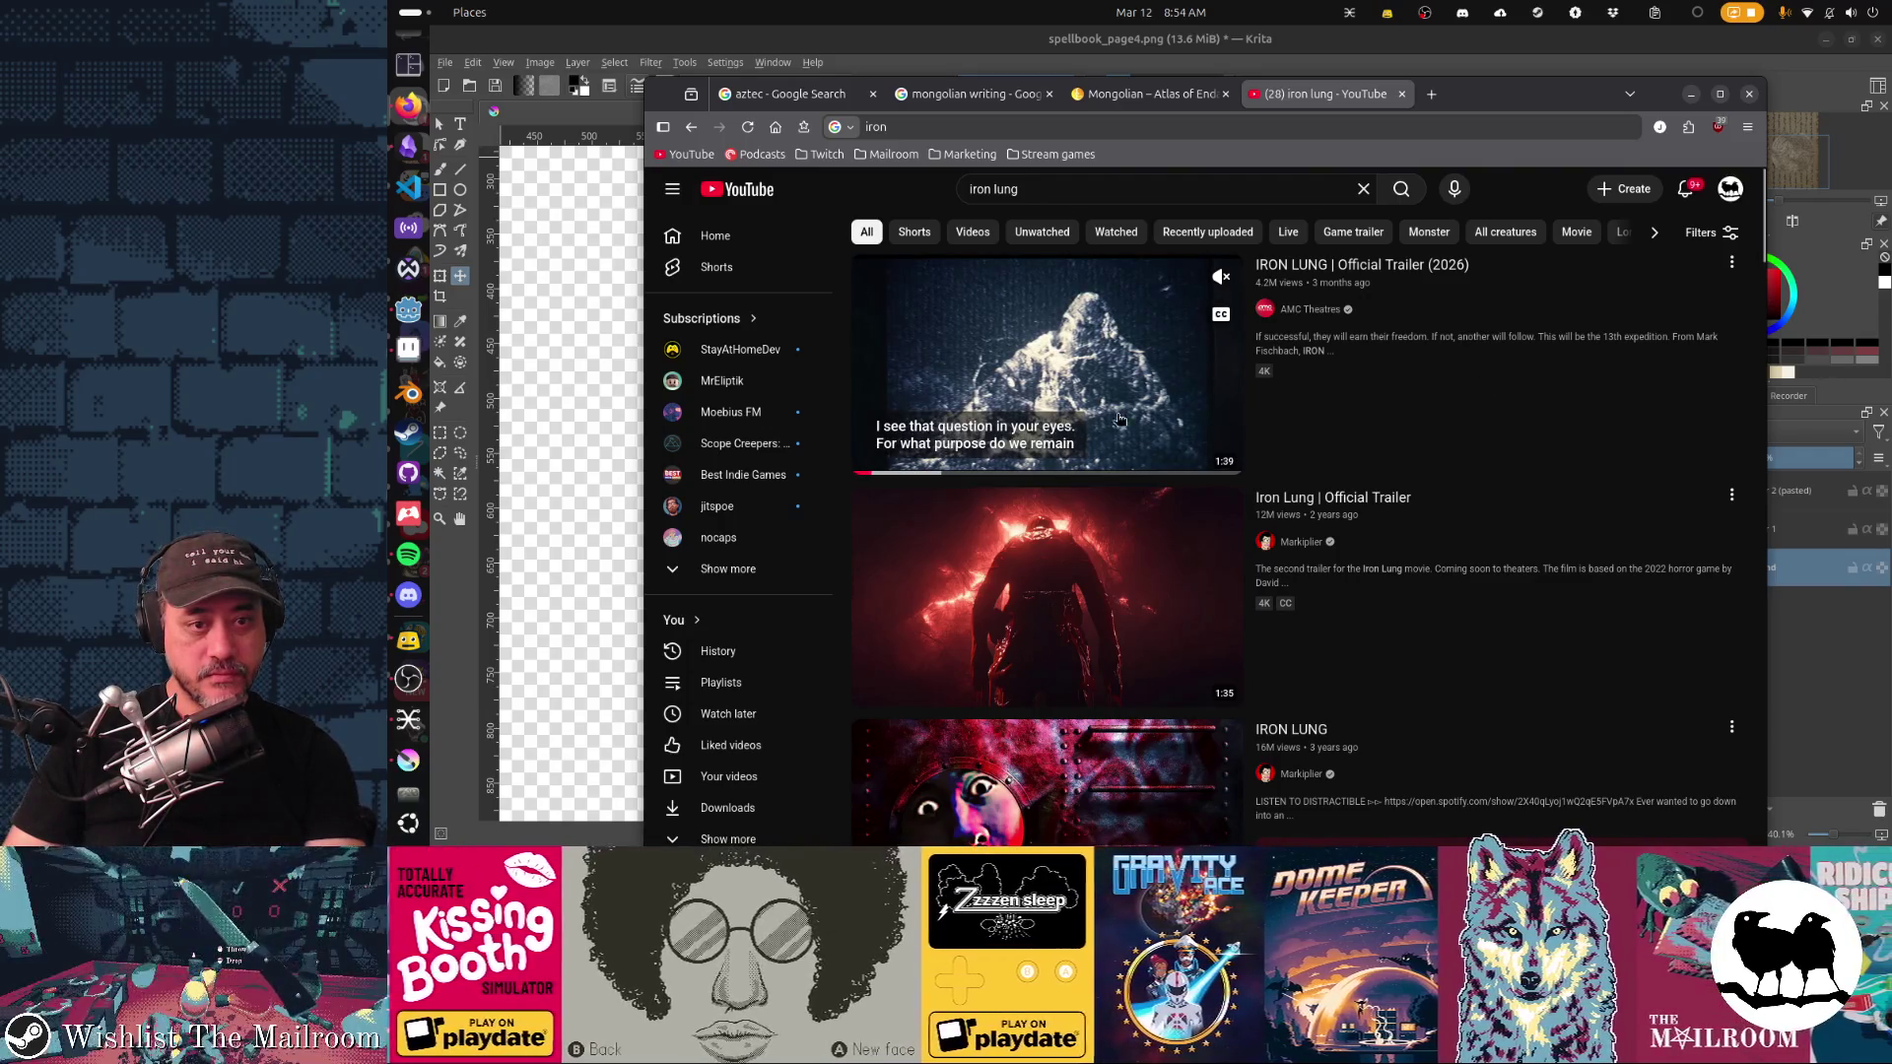
{"action": "left_click", "coordinate": [936, 466]}
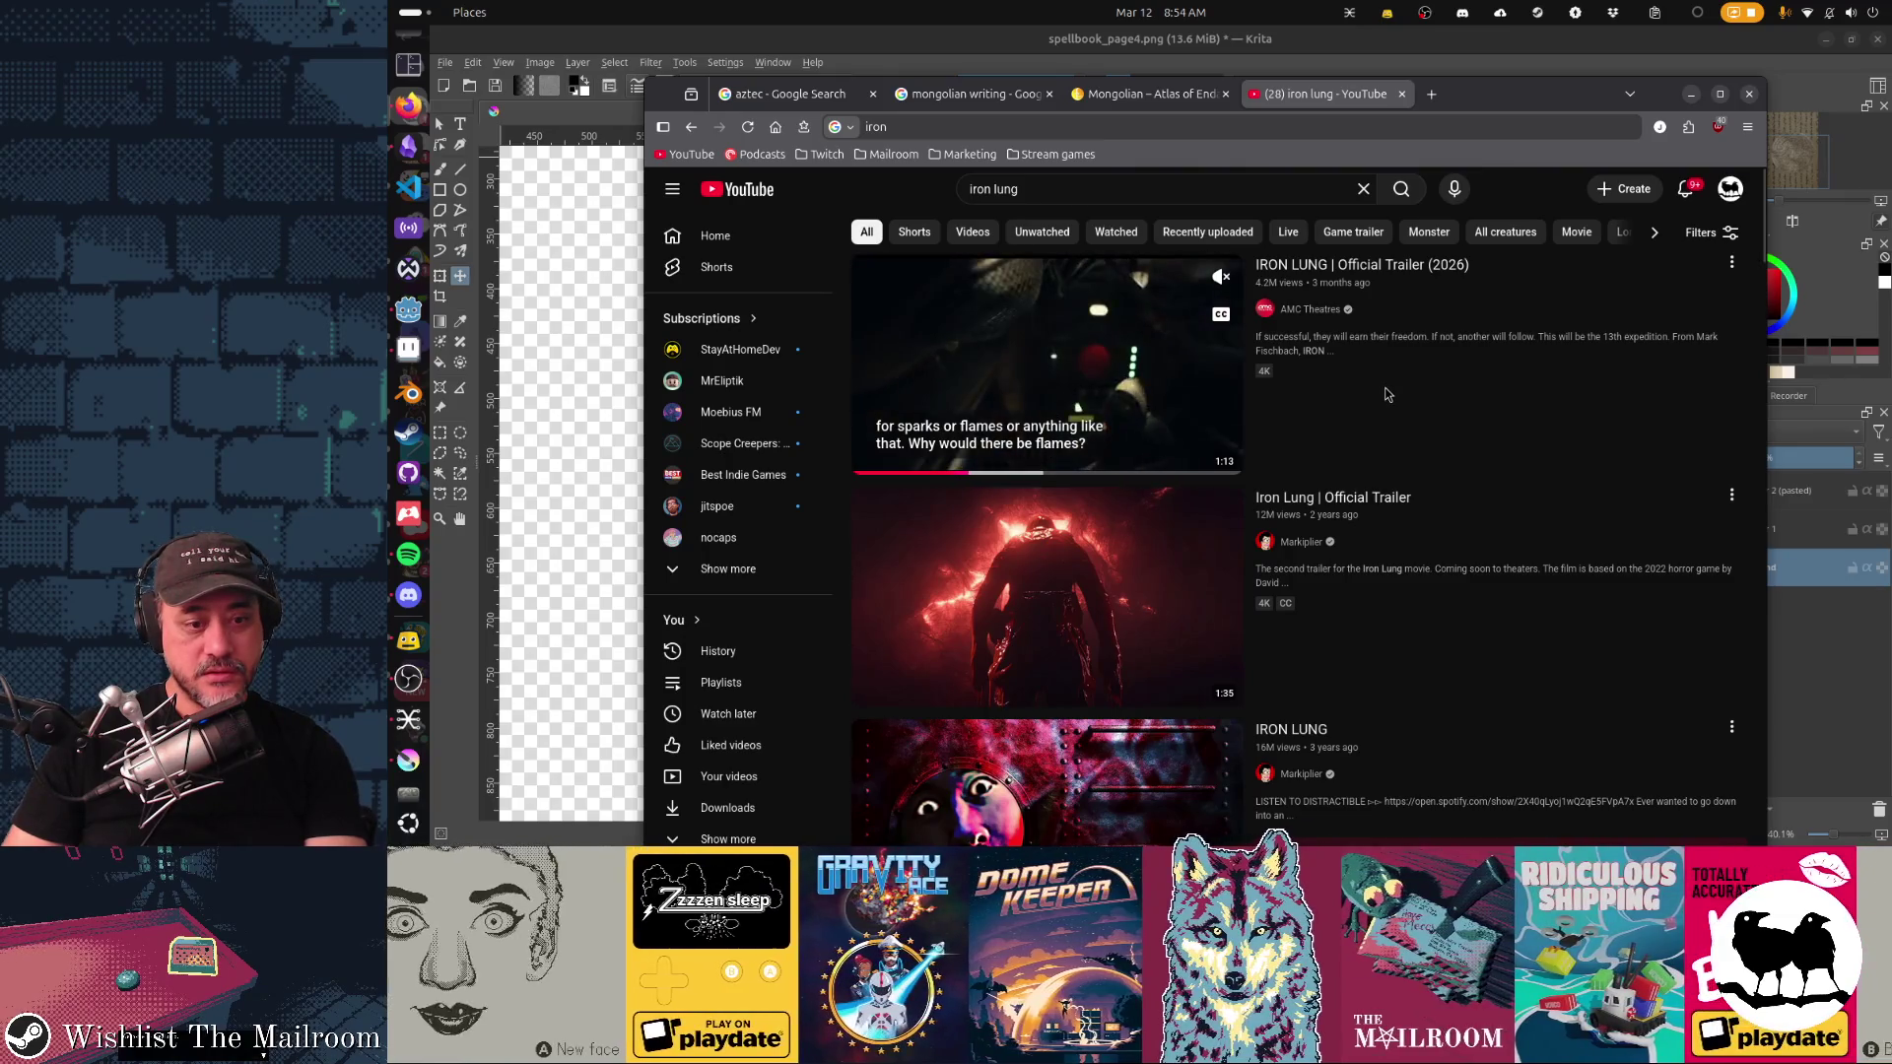
{"action": "scroll", "coordinate": [1385, 394], "scroll_direction": "down", "scroll_amount": 2}
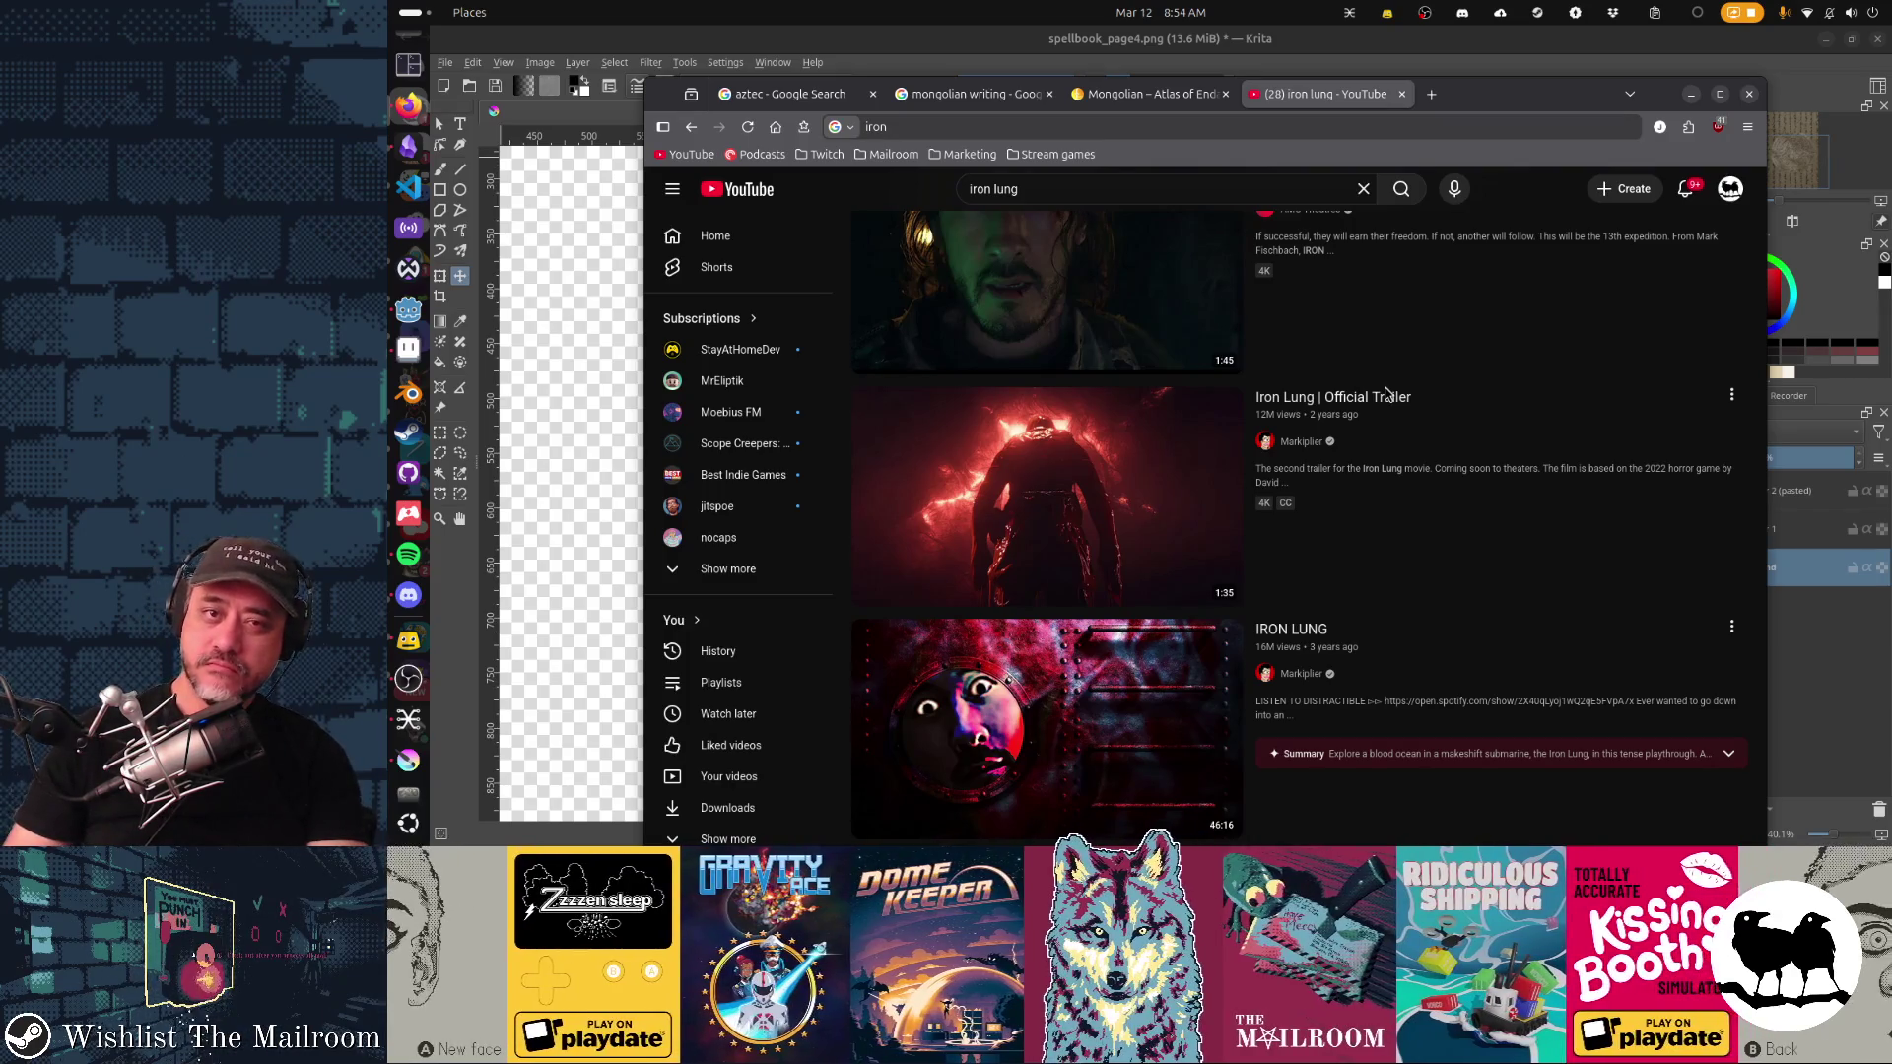
{"action": "scroll", "coordinate": [1385, 394], "scroll_direction": "up", "scroll_amount": 2}
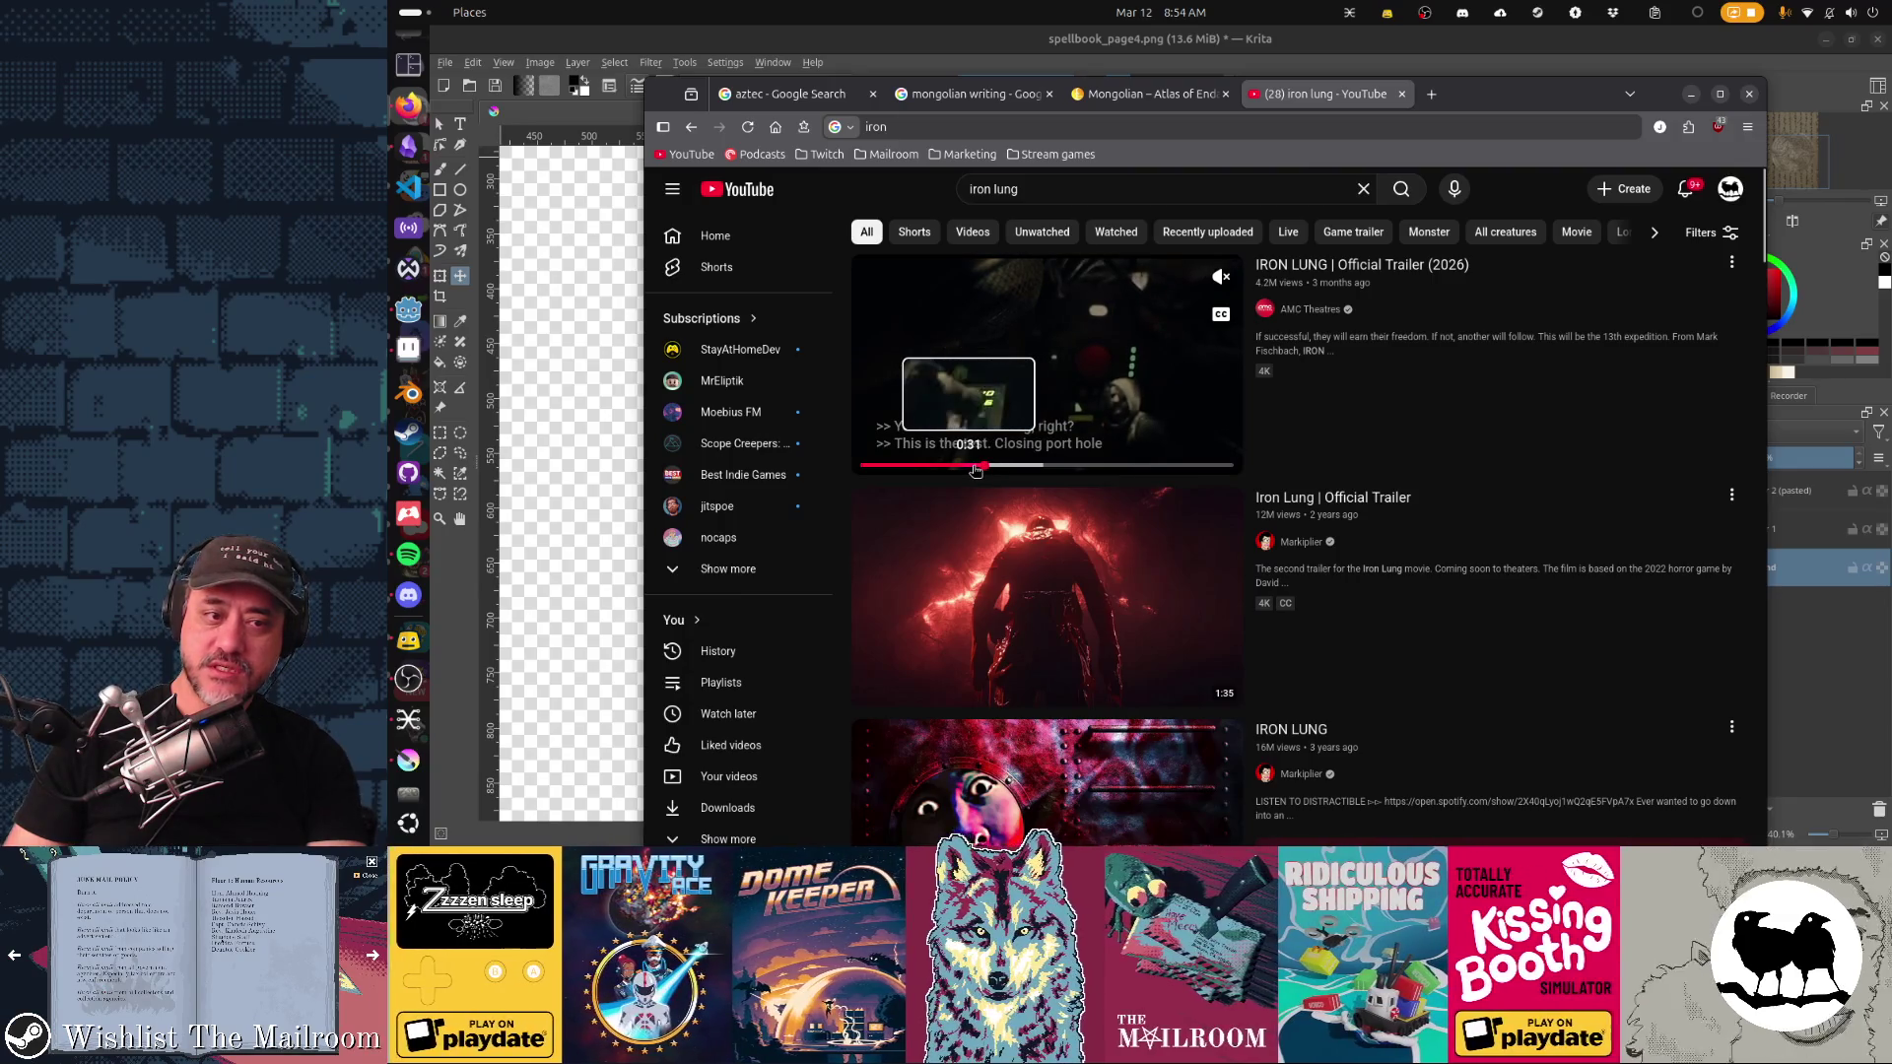
{"action": "left_click", "coordinate": [971, 467]}
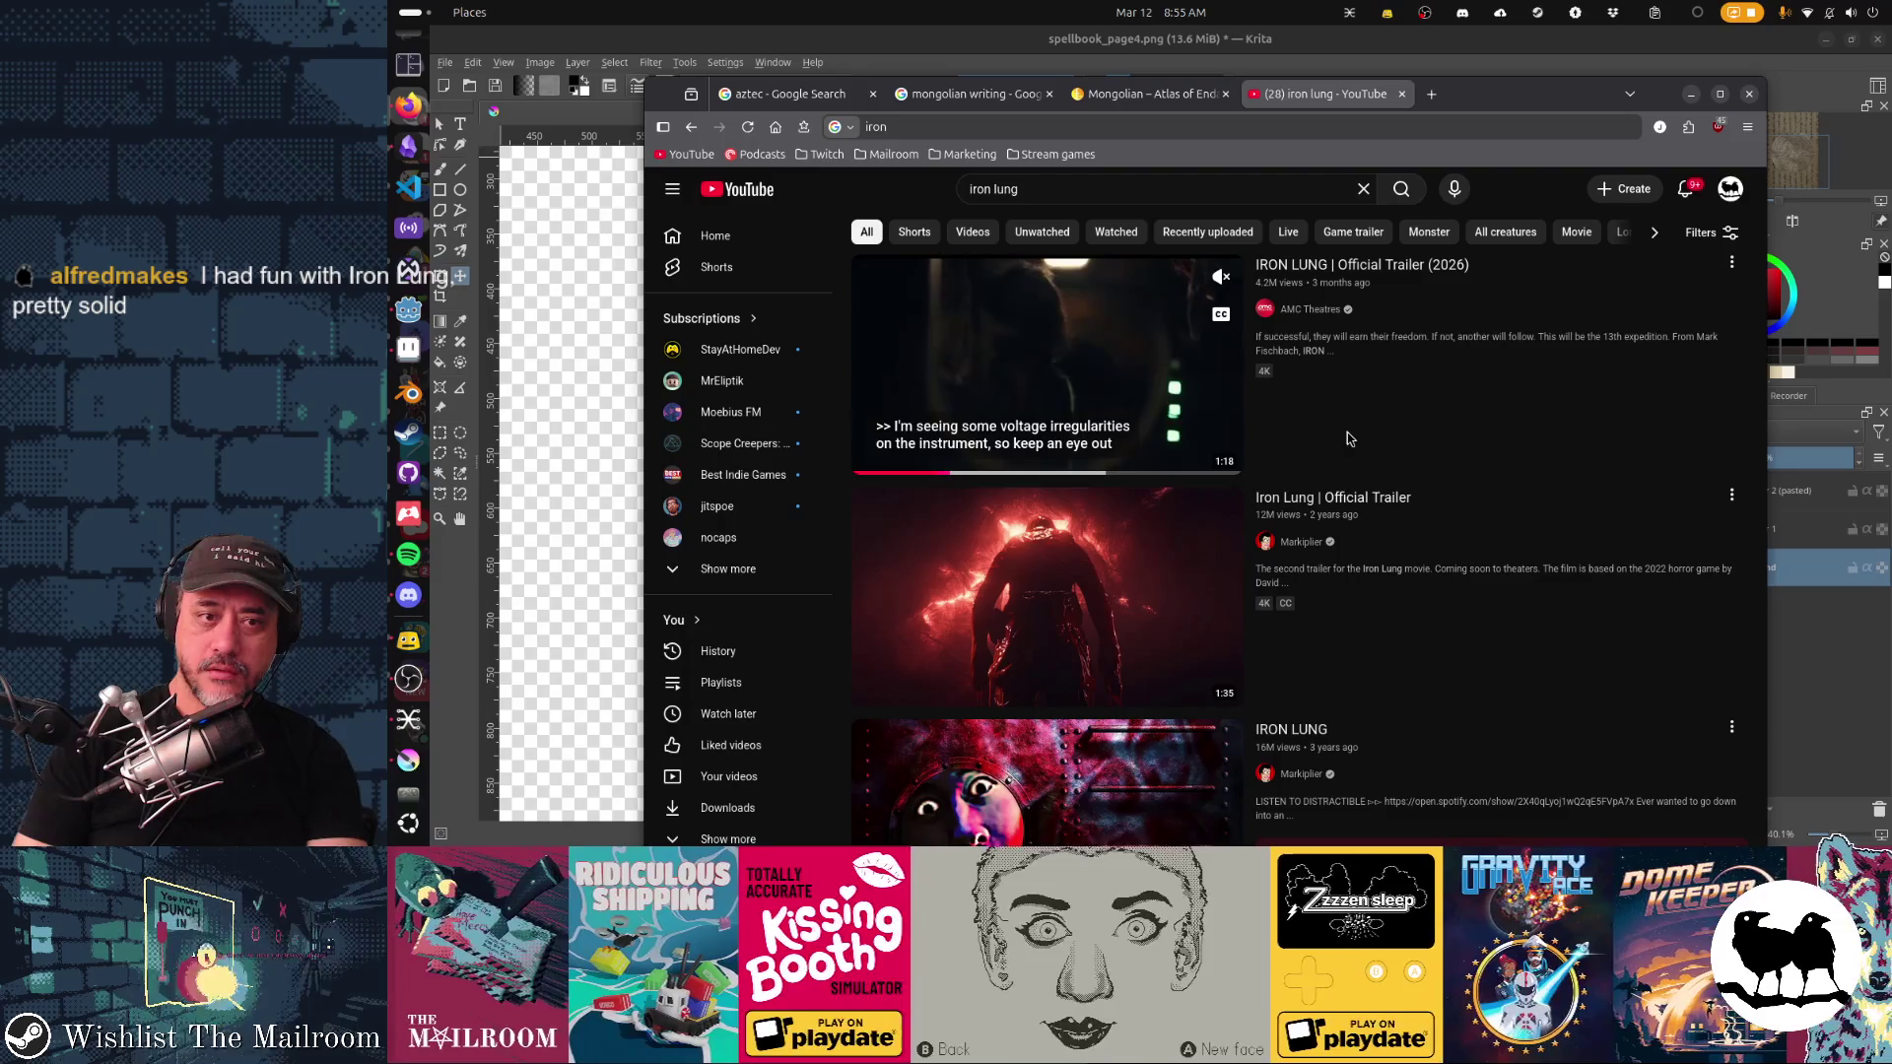
Step: Open the IRON LUNG Trailer (2026) video, then go back to the search results
{"action": "scroll", "coordinate": [1349, 438], "scroll_direction": "down", "scroll_amount": 5}
{"action": "mouse_move", "coordinate": [1346, 434]}
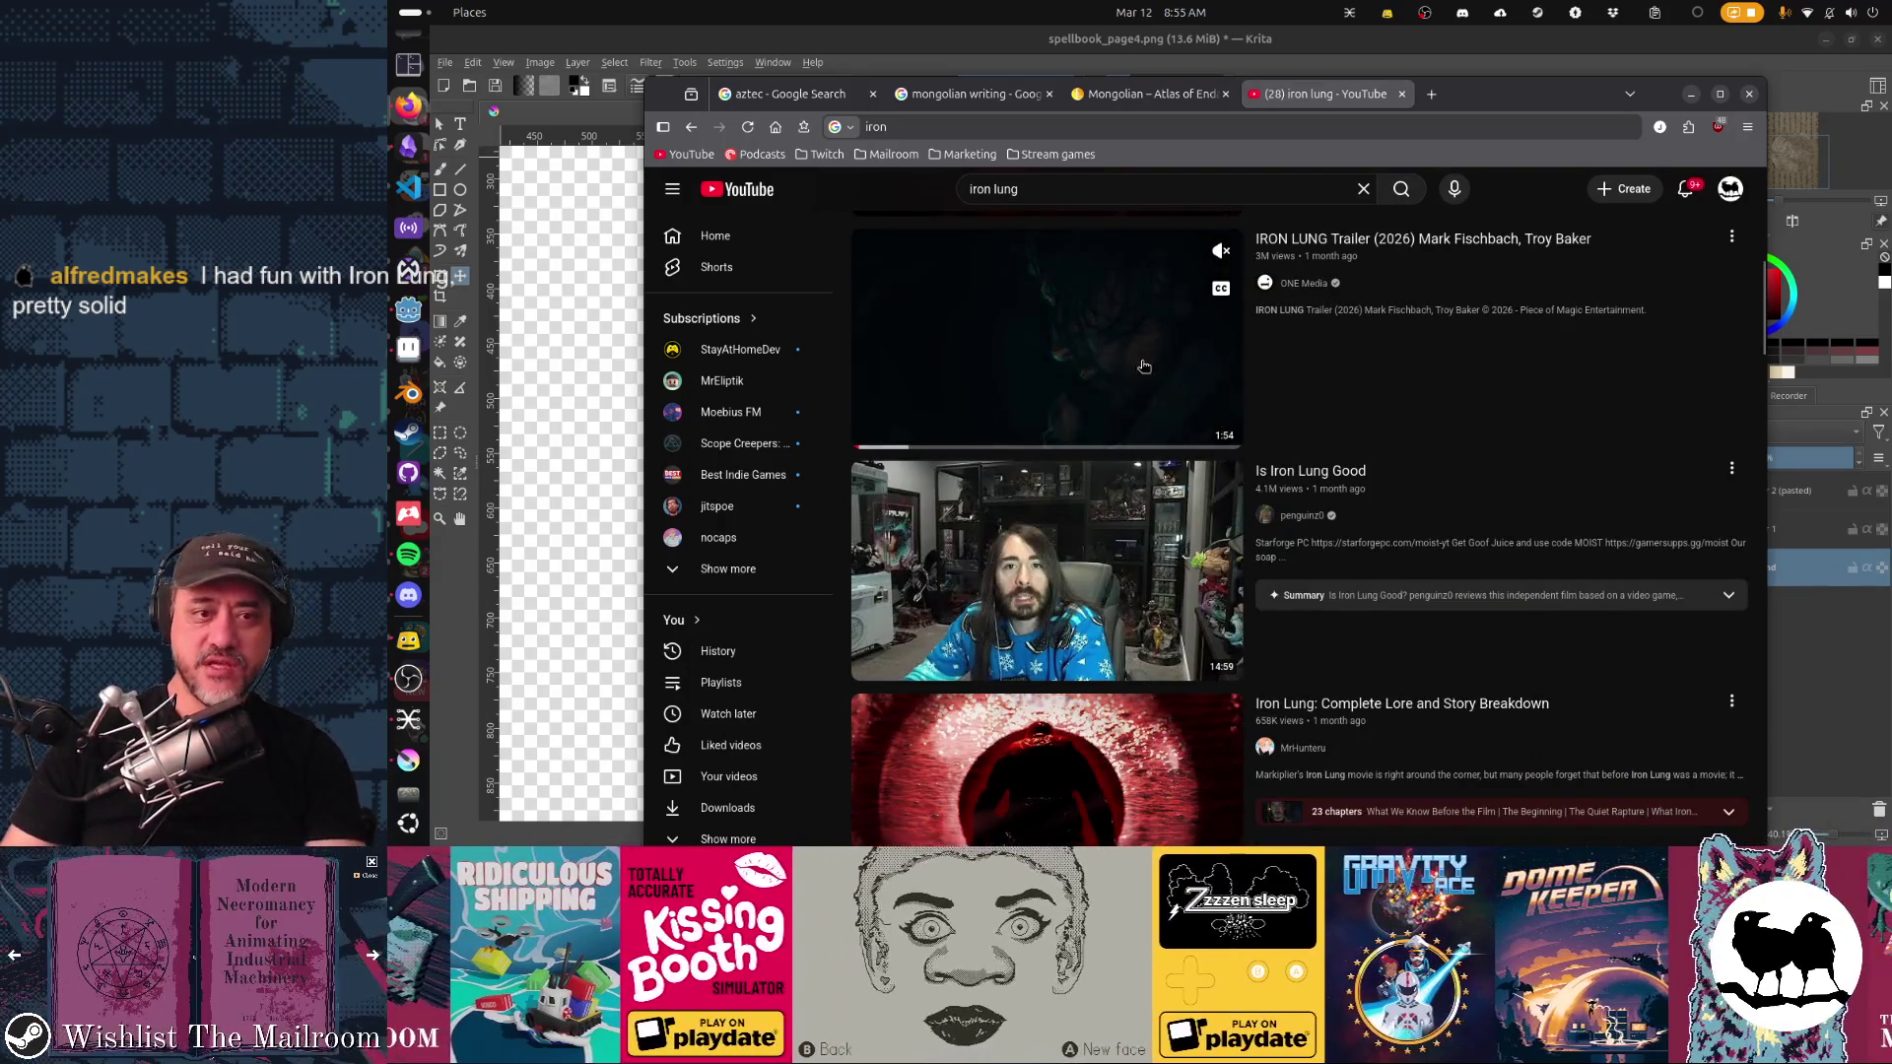
{"action": "left_click", "coordinate": [1311, 359]}
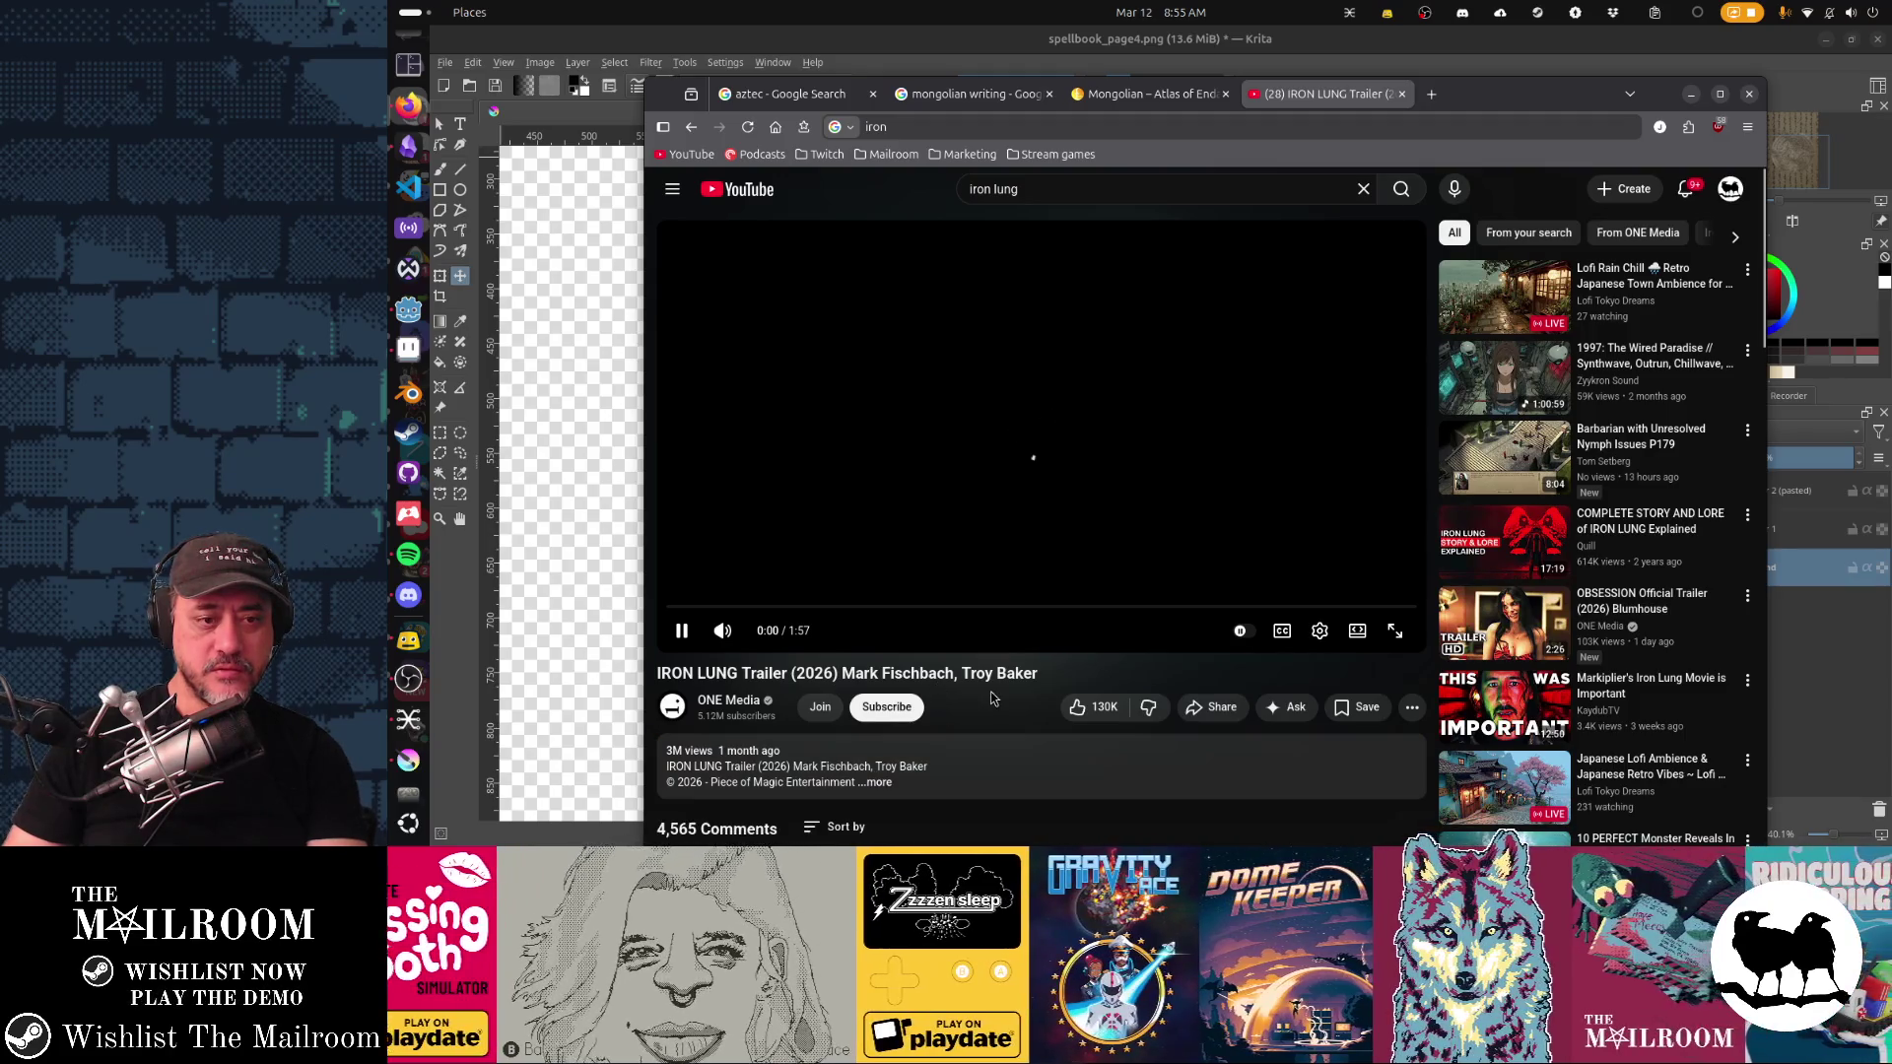
{"action": "key", "text": "alt+Left"}
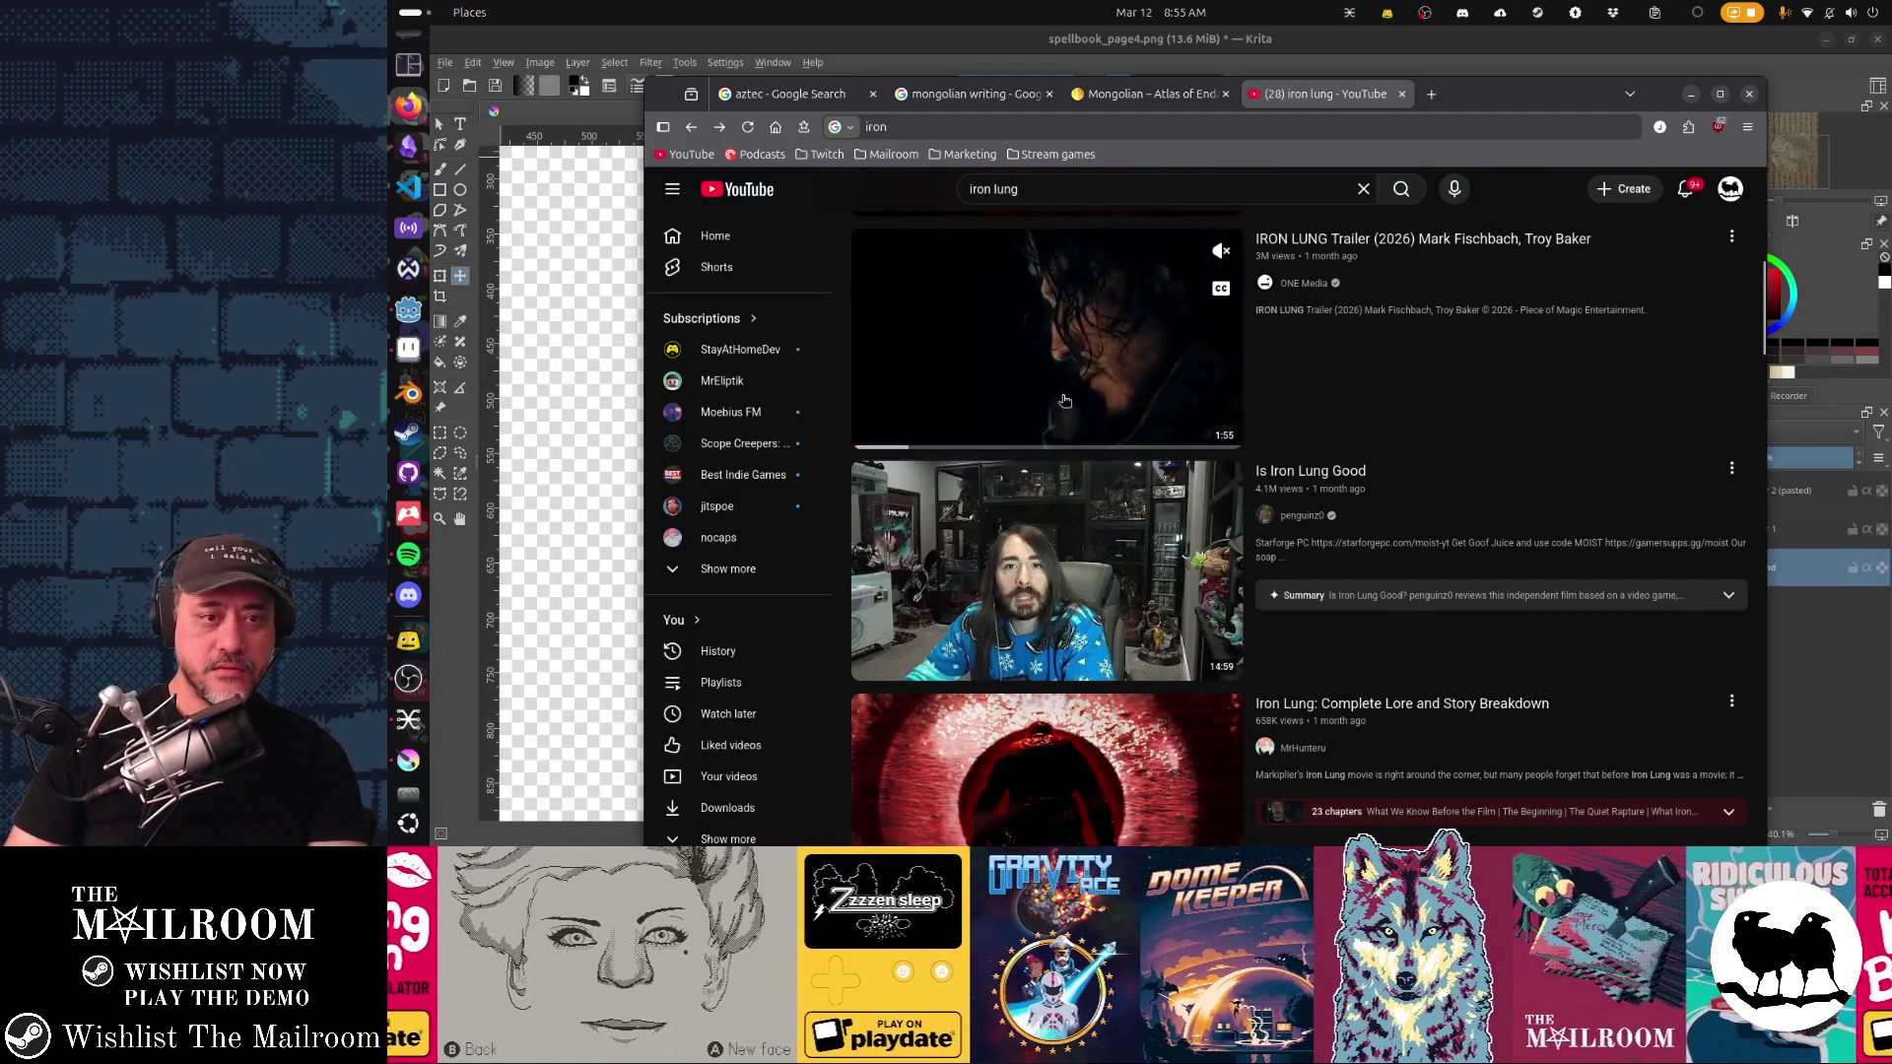
Step: Switch to the Mongolian writing reference tab and hide the browser to reveal the drawing
{"action": "scroll", "coordinate": [1410, 460], "scroll_direction": "up", "scroll_amount": 1}
{"action": "scroll", "coordinate": [1411, 460], "scroll_direction": "up", "scroll_amount": 10}
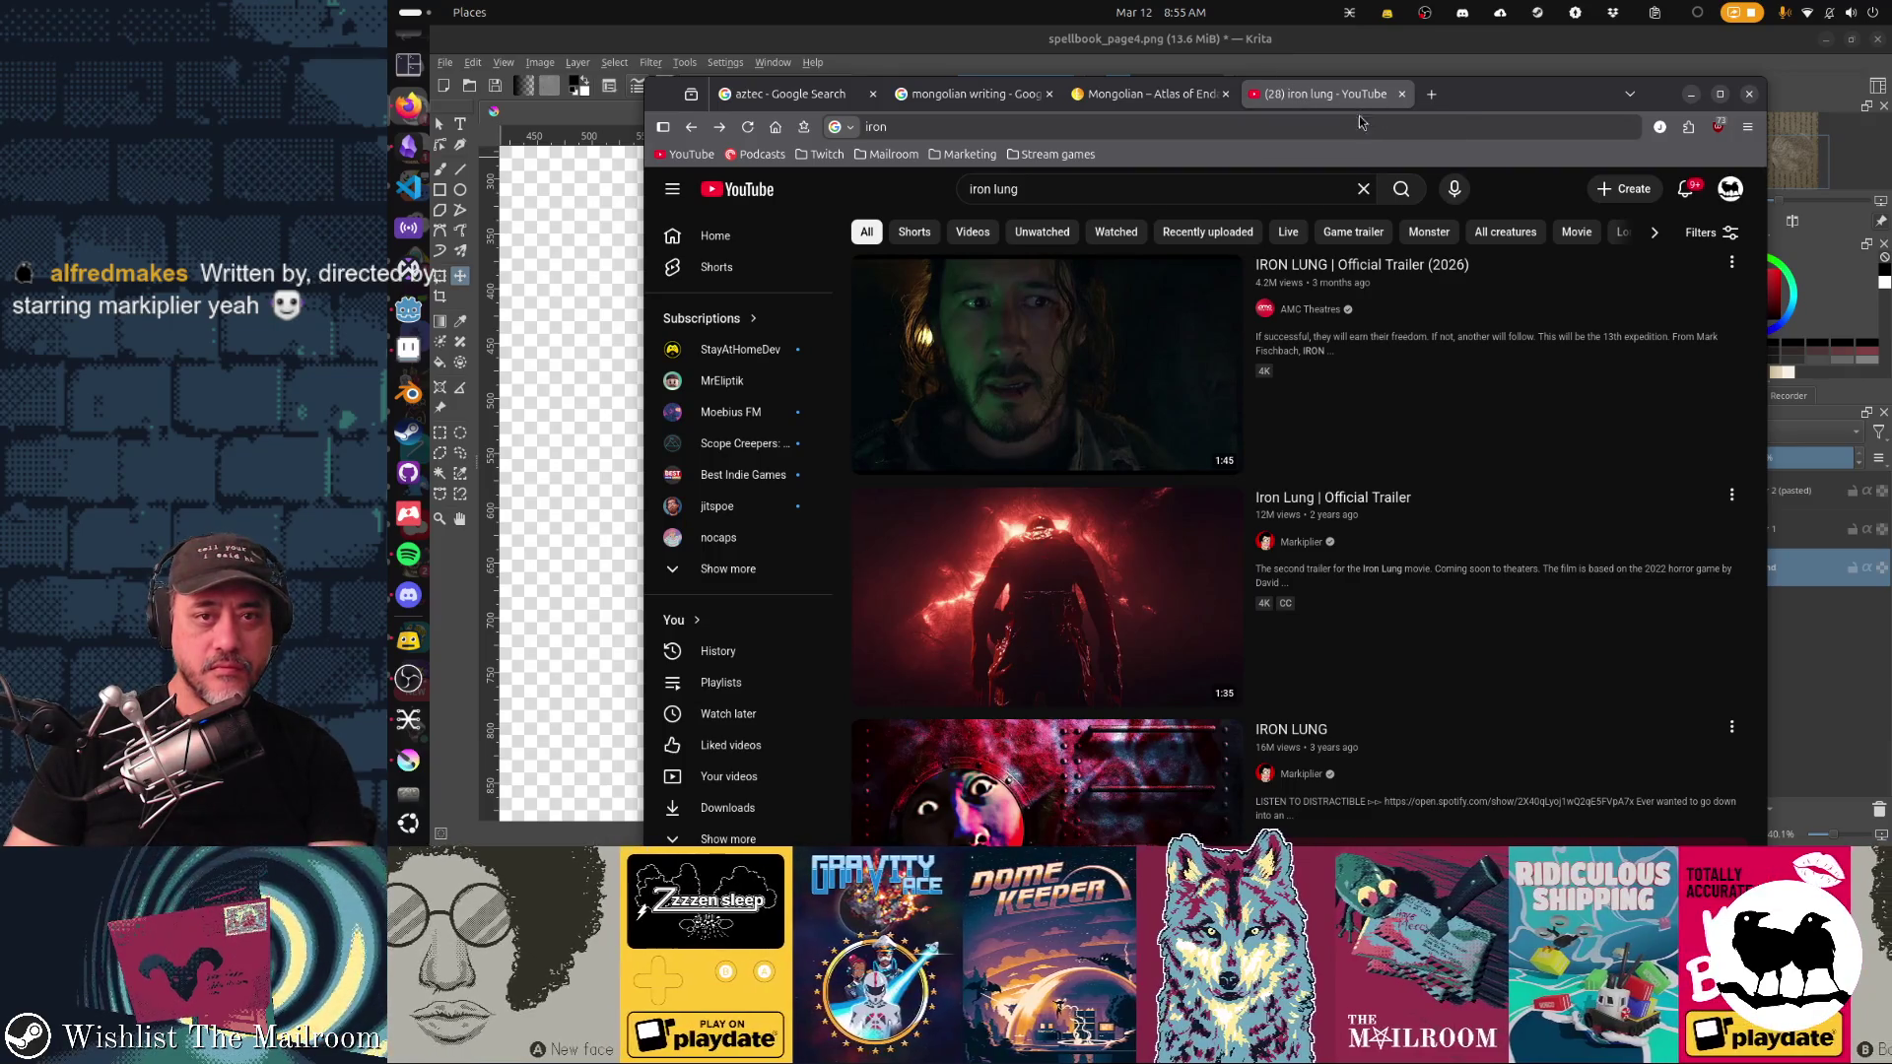
{"action": "key", "text": "ctrl+shift+Tab"}
{"action": "key", "text": "super+h"}
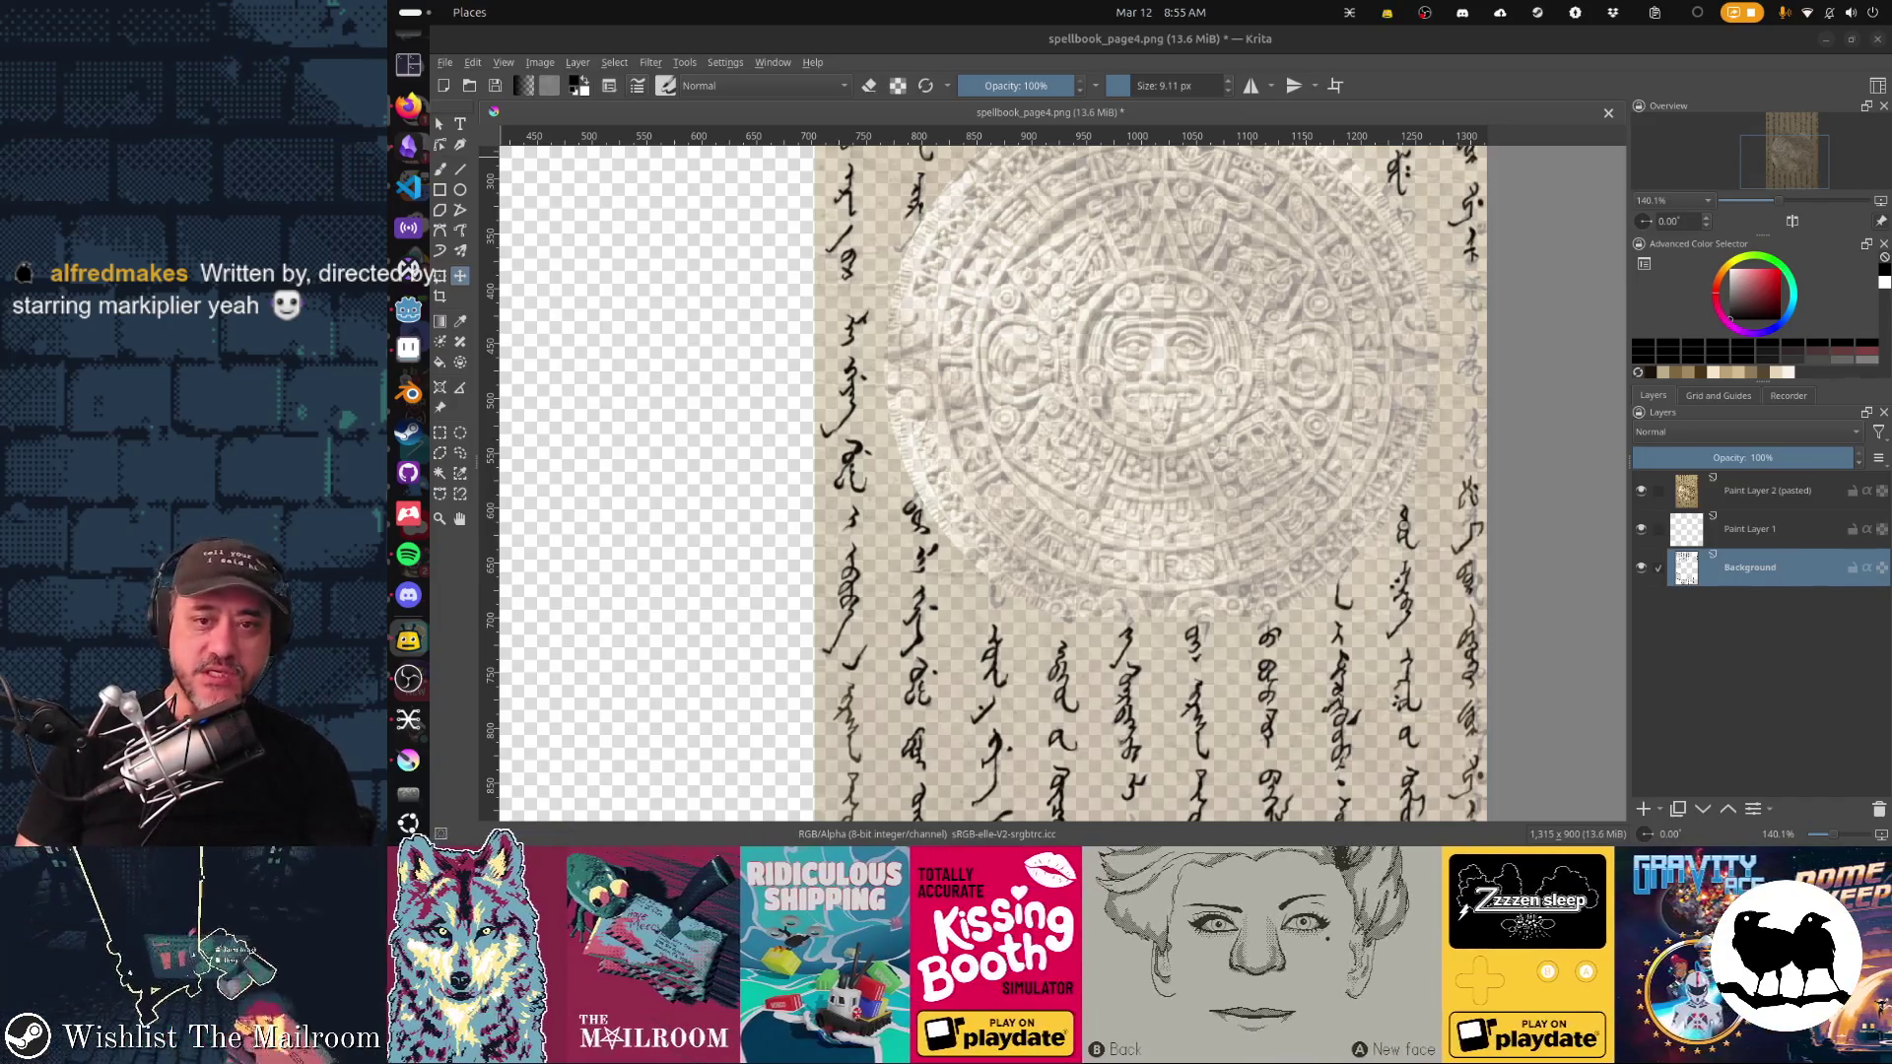
Step: Pan across the page, tilt the view 15 degrees, zoom in near the stone's right edge, and pick the brush
{"action": "mouse_move", "coordinate": [985, 473]}
{"action": "left_mouse_down"}
{"action": "mouse_move", "coordinate": [818, 542]}
{"action": "mouse_move", "coordinate": [842, 547]}
{"action": "left_mouse_up"}
{"action": "scroll", "coordinate": [1052, 483], "scroll_direction": "down", "scroll_amount": 2}
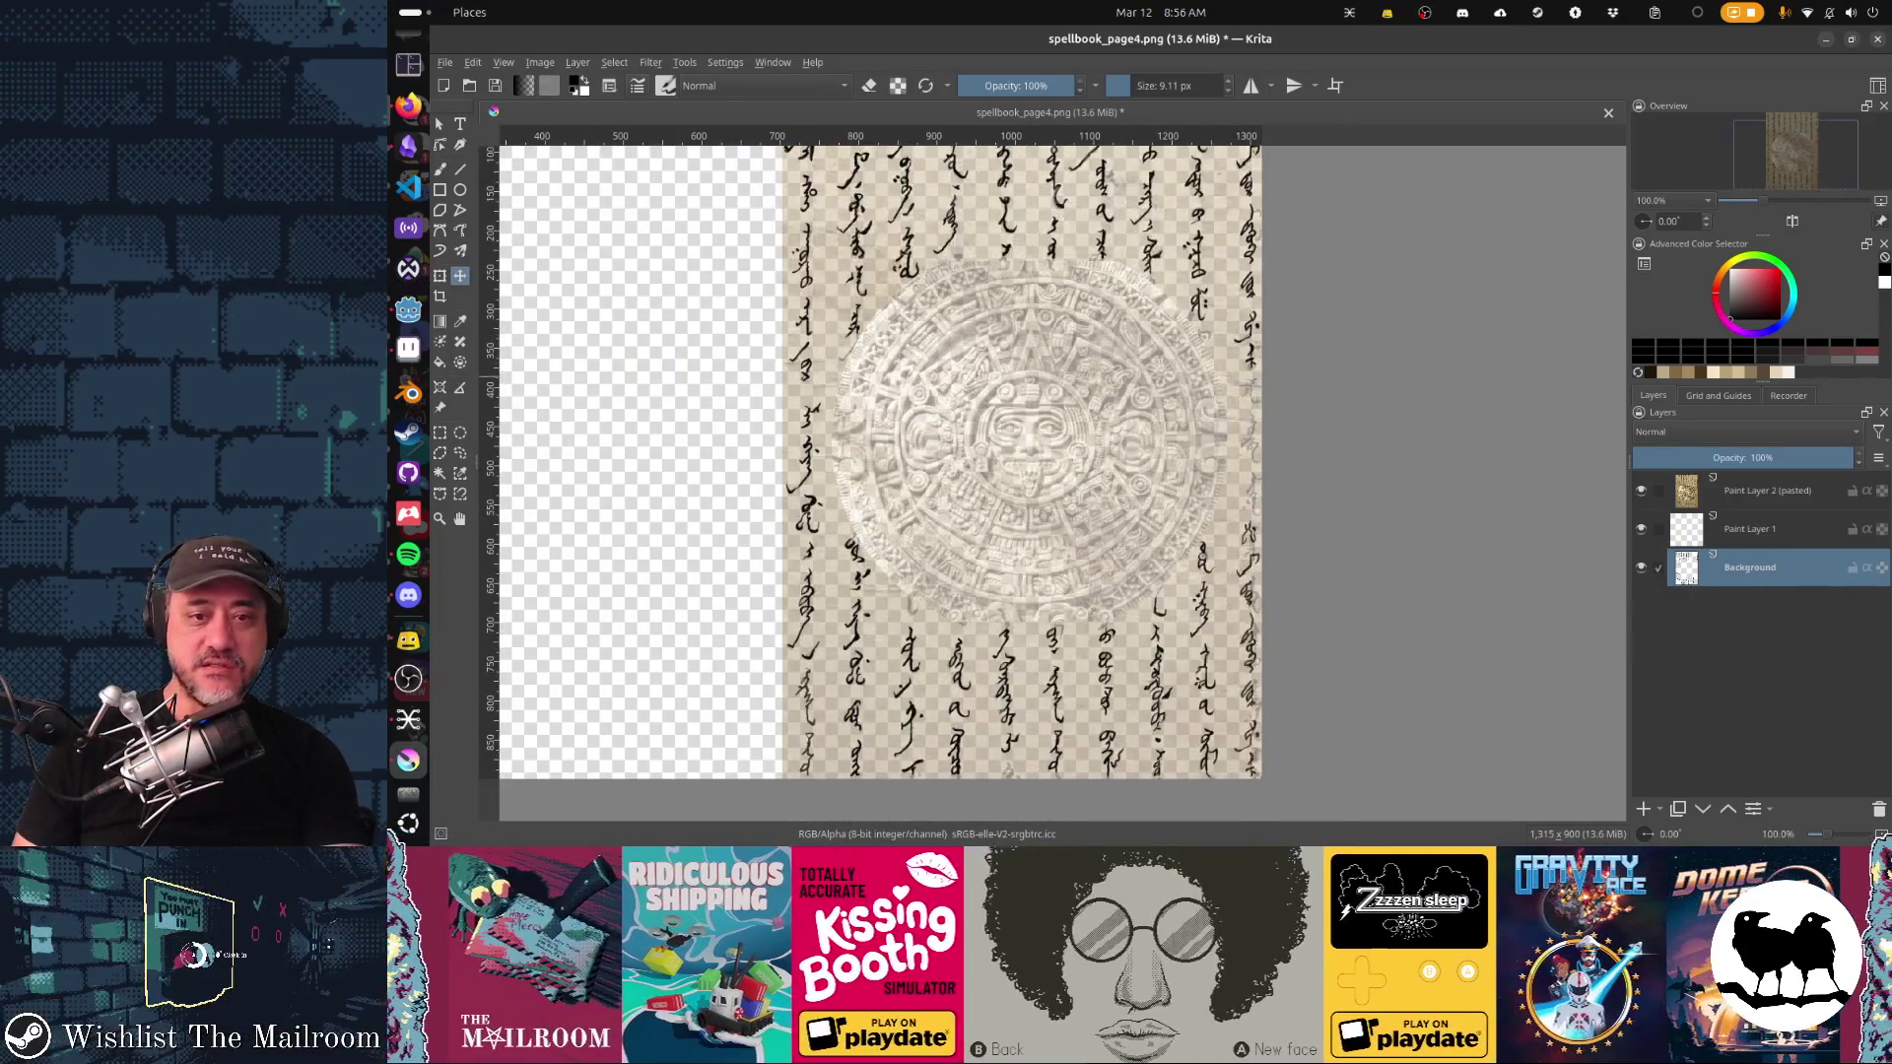
{"action": "scroll", "coordinate": [1062, 483], "scroll_direction": "up", "scroll_amount": 1}
{"action": "key", "text": "ctrl+bracketleft"}
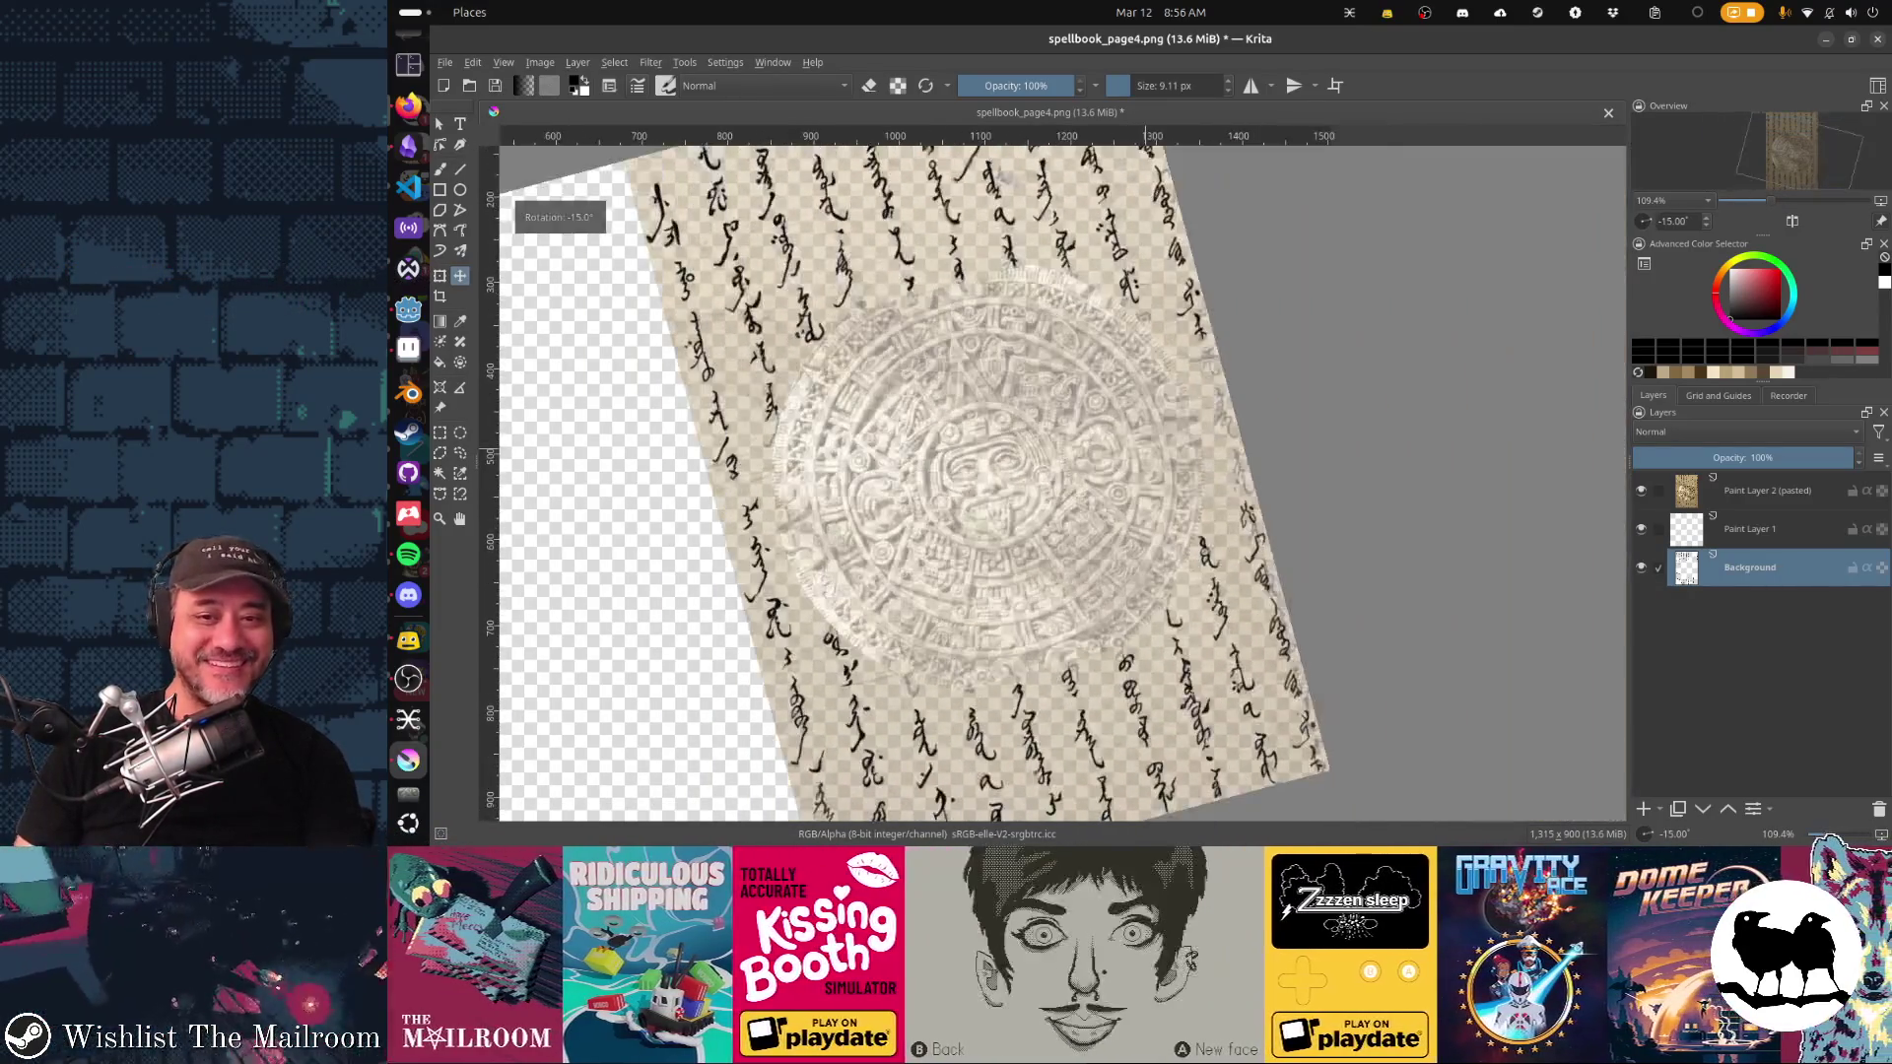
{"action": "scroll", "coordinate": [1311, 268], "scroll_direction": "up", "scroll_amount": 4}
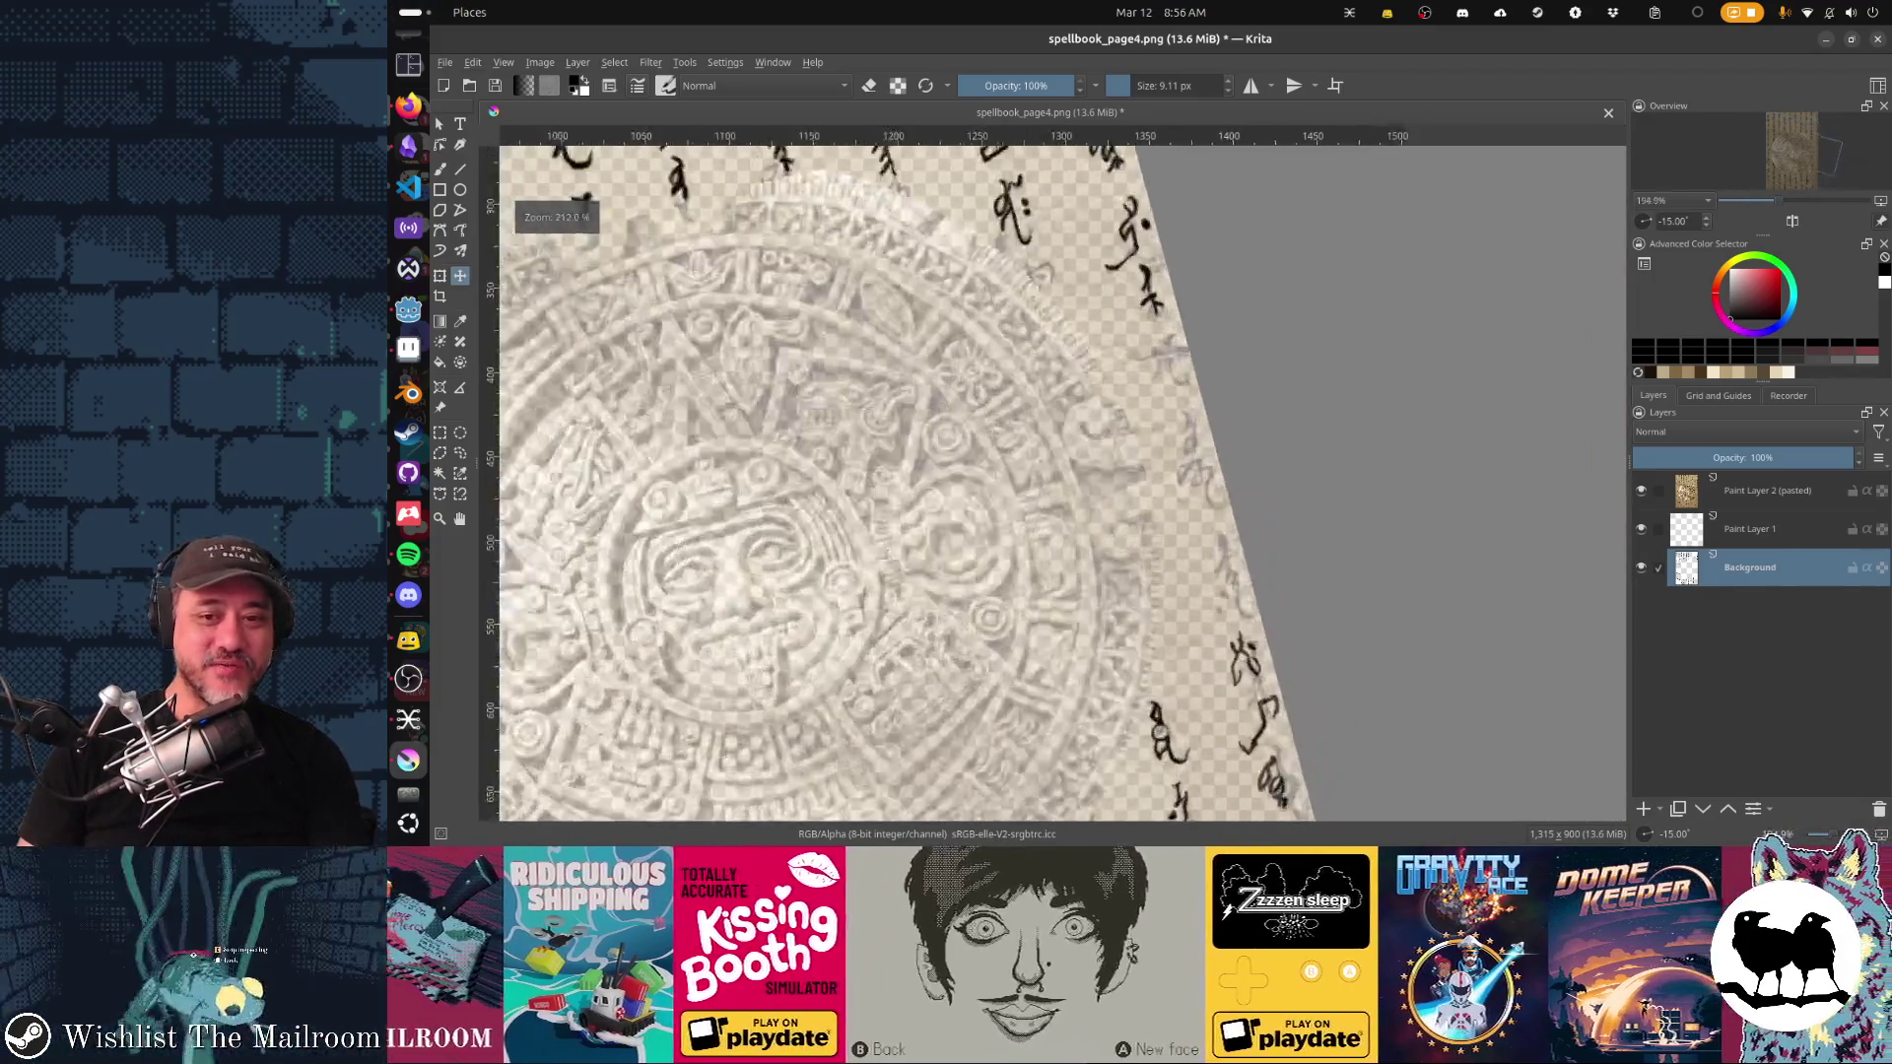
{"action": "key", "text": "b"}
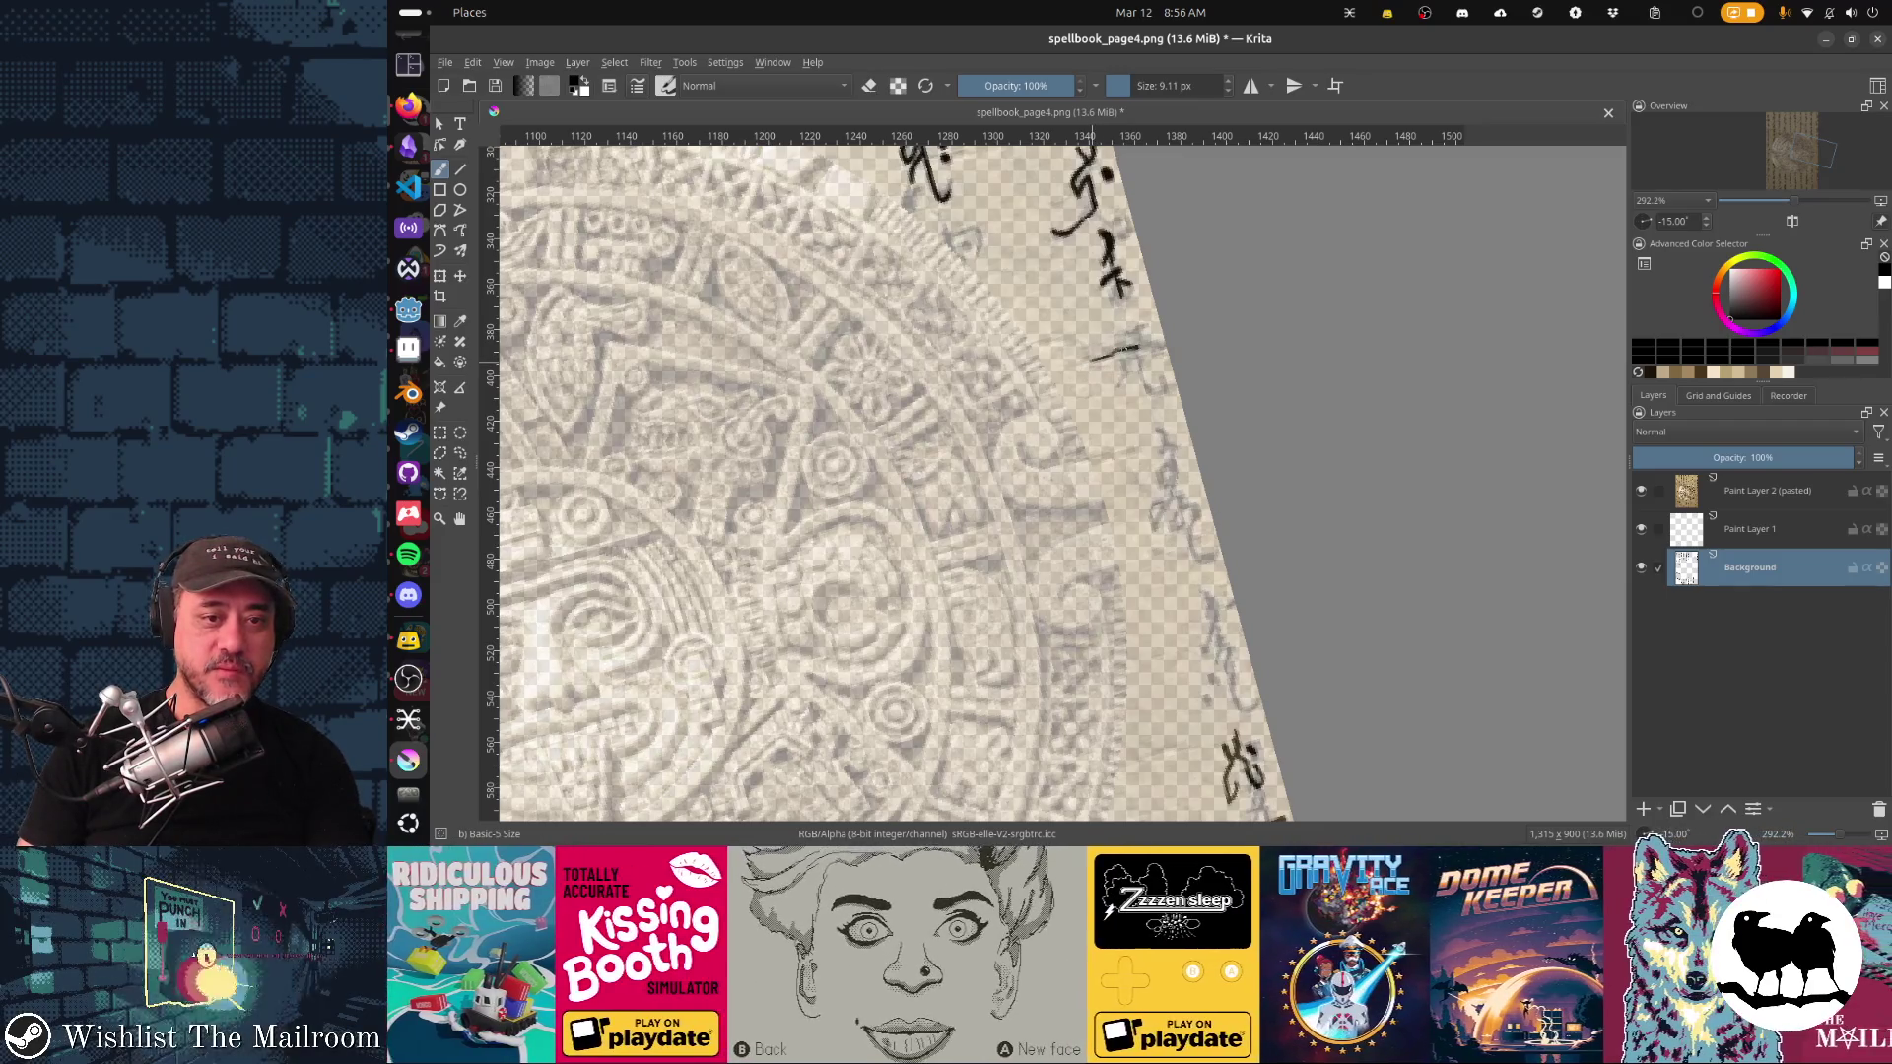
Step: Ink a glyph beside the calendar stone with a hooked stroke and a redrawn downward stroke
{"action": "left_click", "coordinate": [1135, 337]}
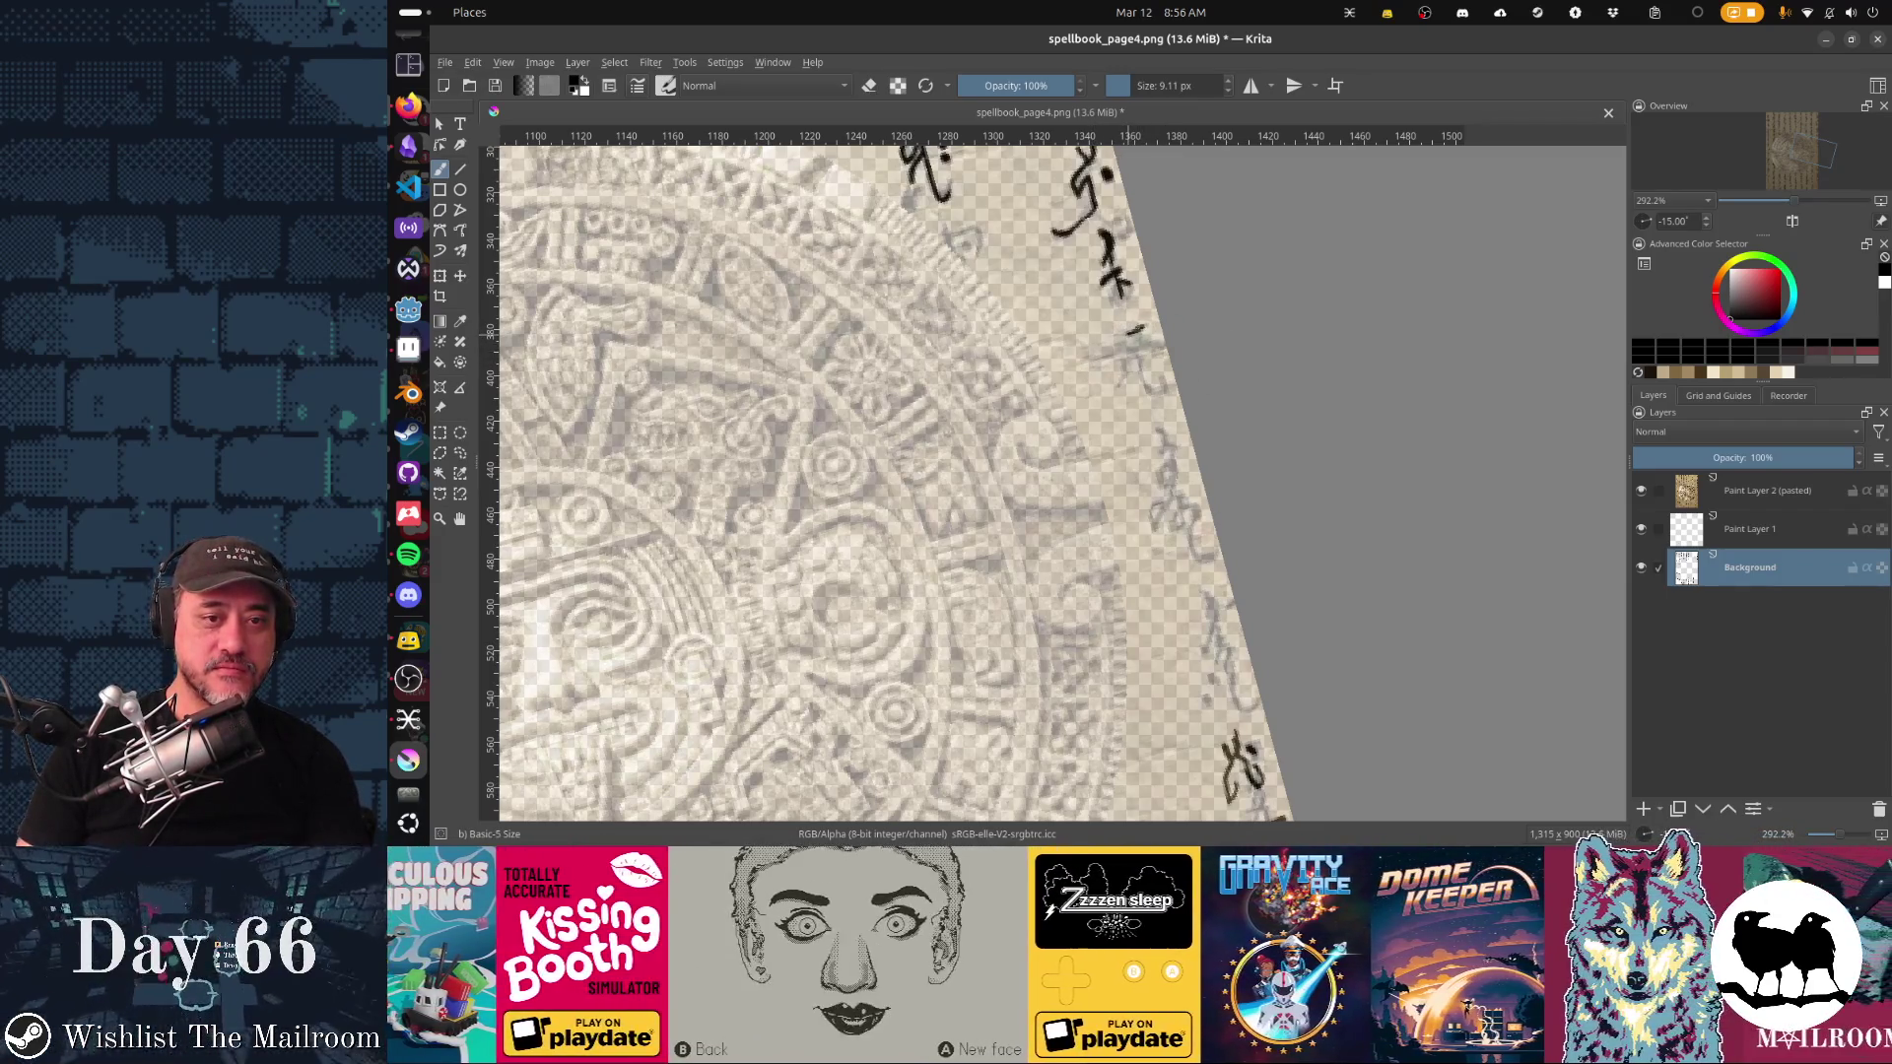
{"action": "left_click_drag", "start_coordinate": [1135, 337], "coordinate": [1165, 358]}
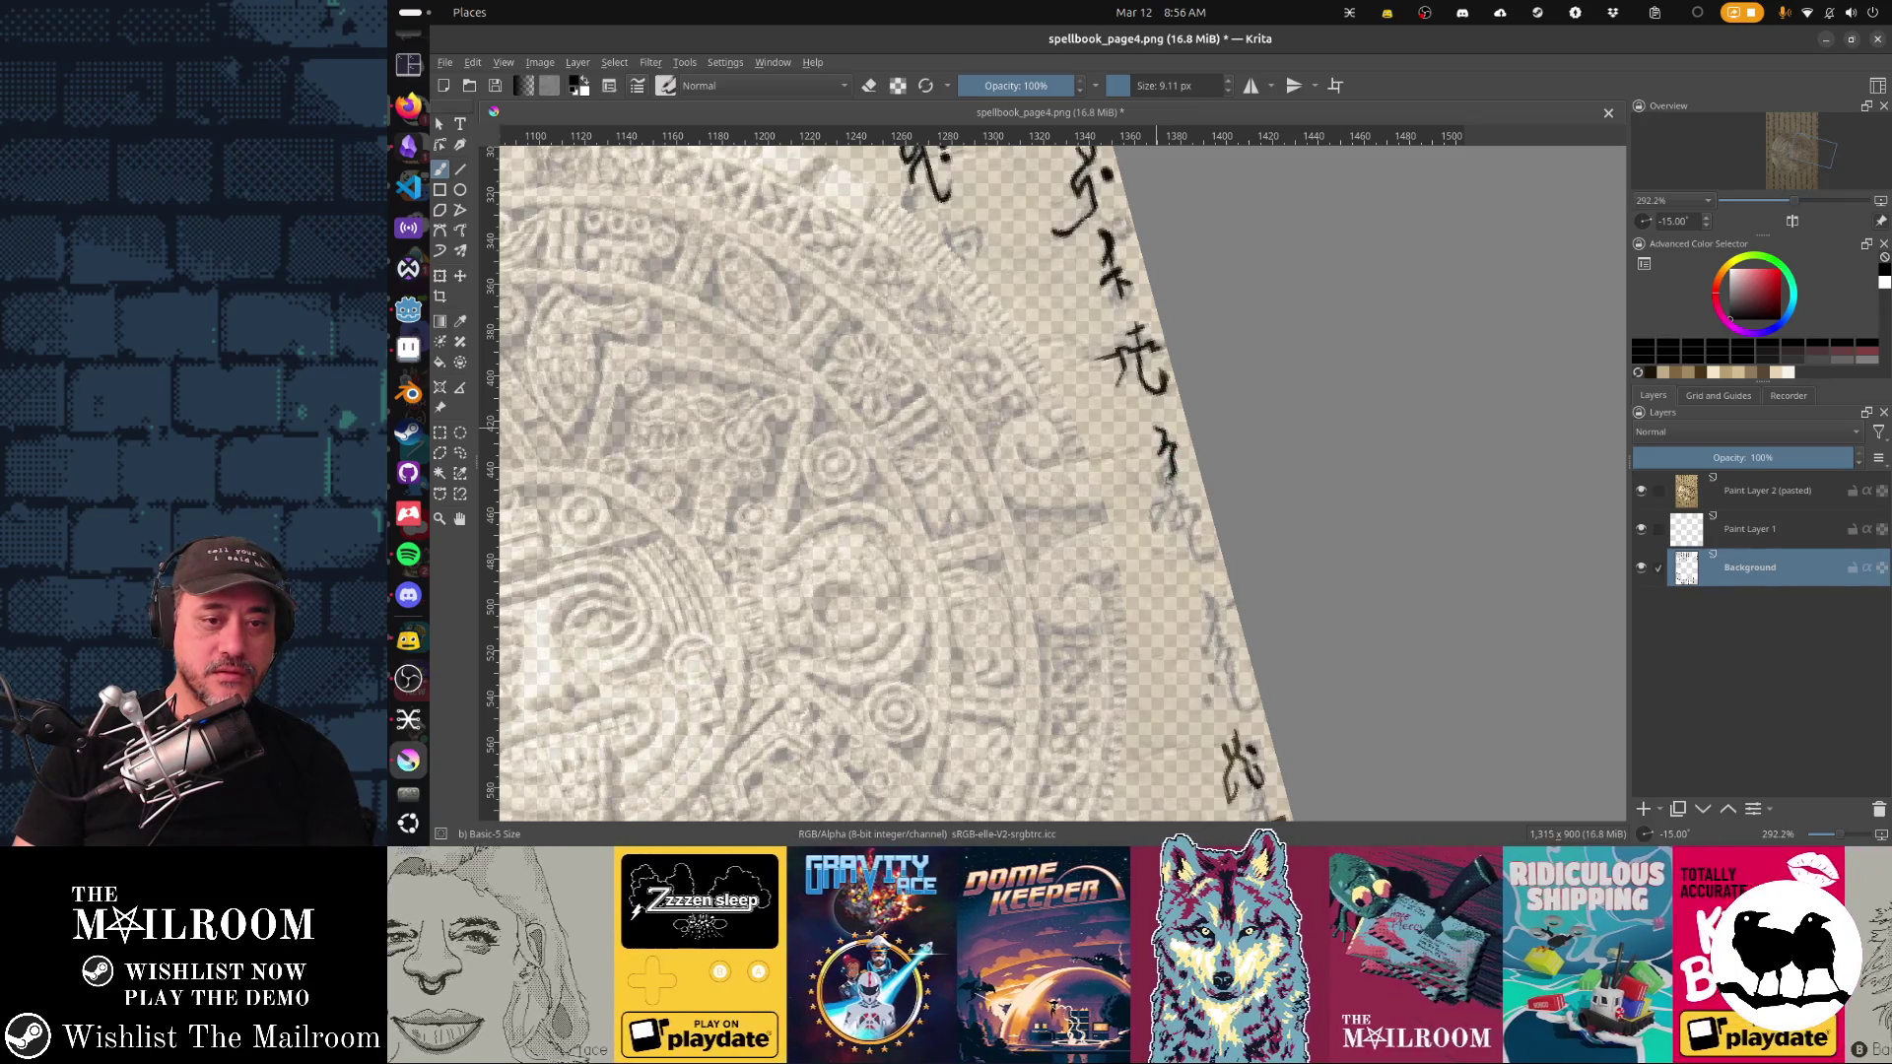
{"action": "left_click_drag", "start_coordinate": [1173, 484], "coordinate": [1149, 532]}
{"action": "key", "text": "ctrl+z"}
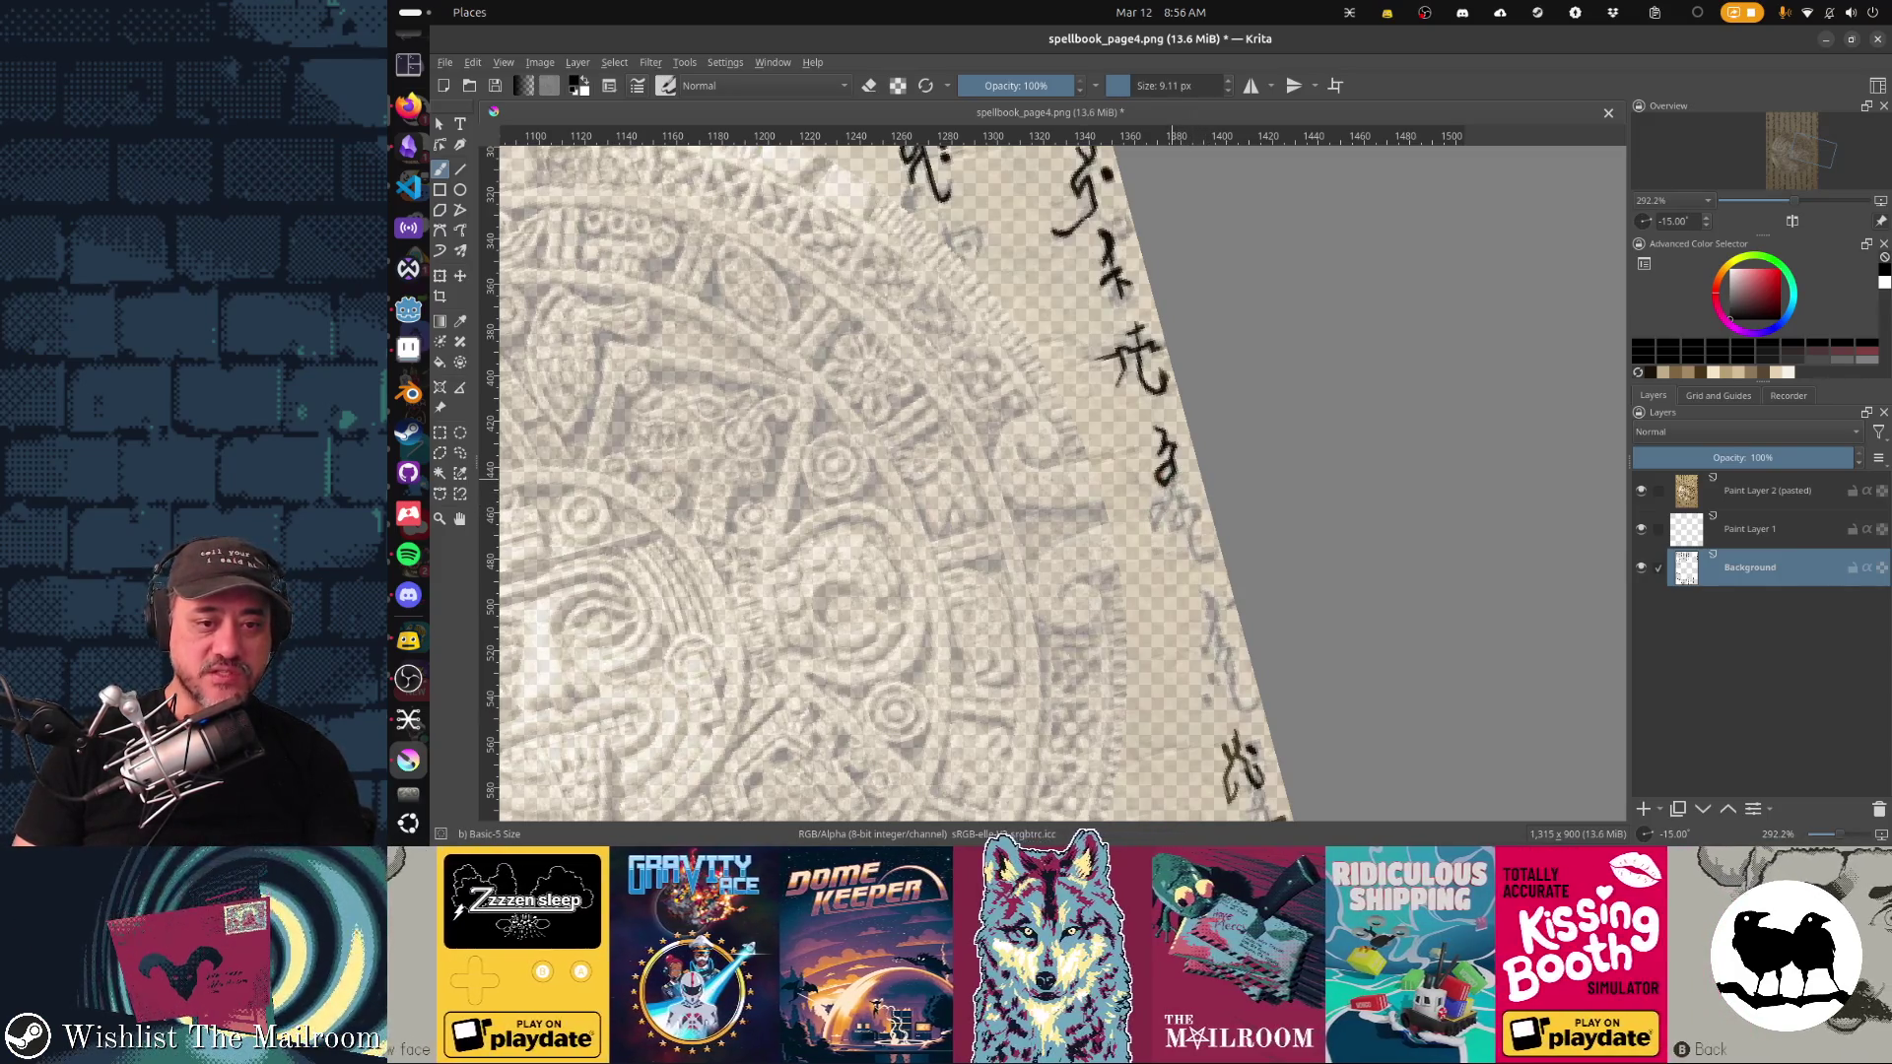
{"action": "left_click_drag", "start_coordinate": [1171, 486], "coordinate": [1149, 532]}
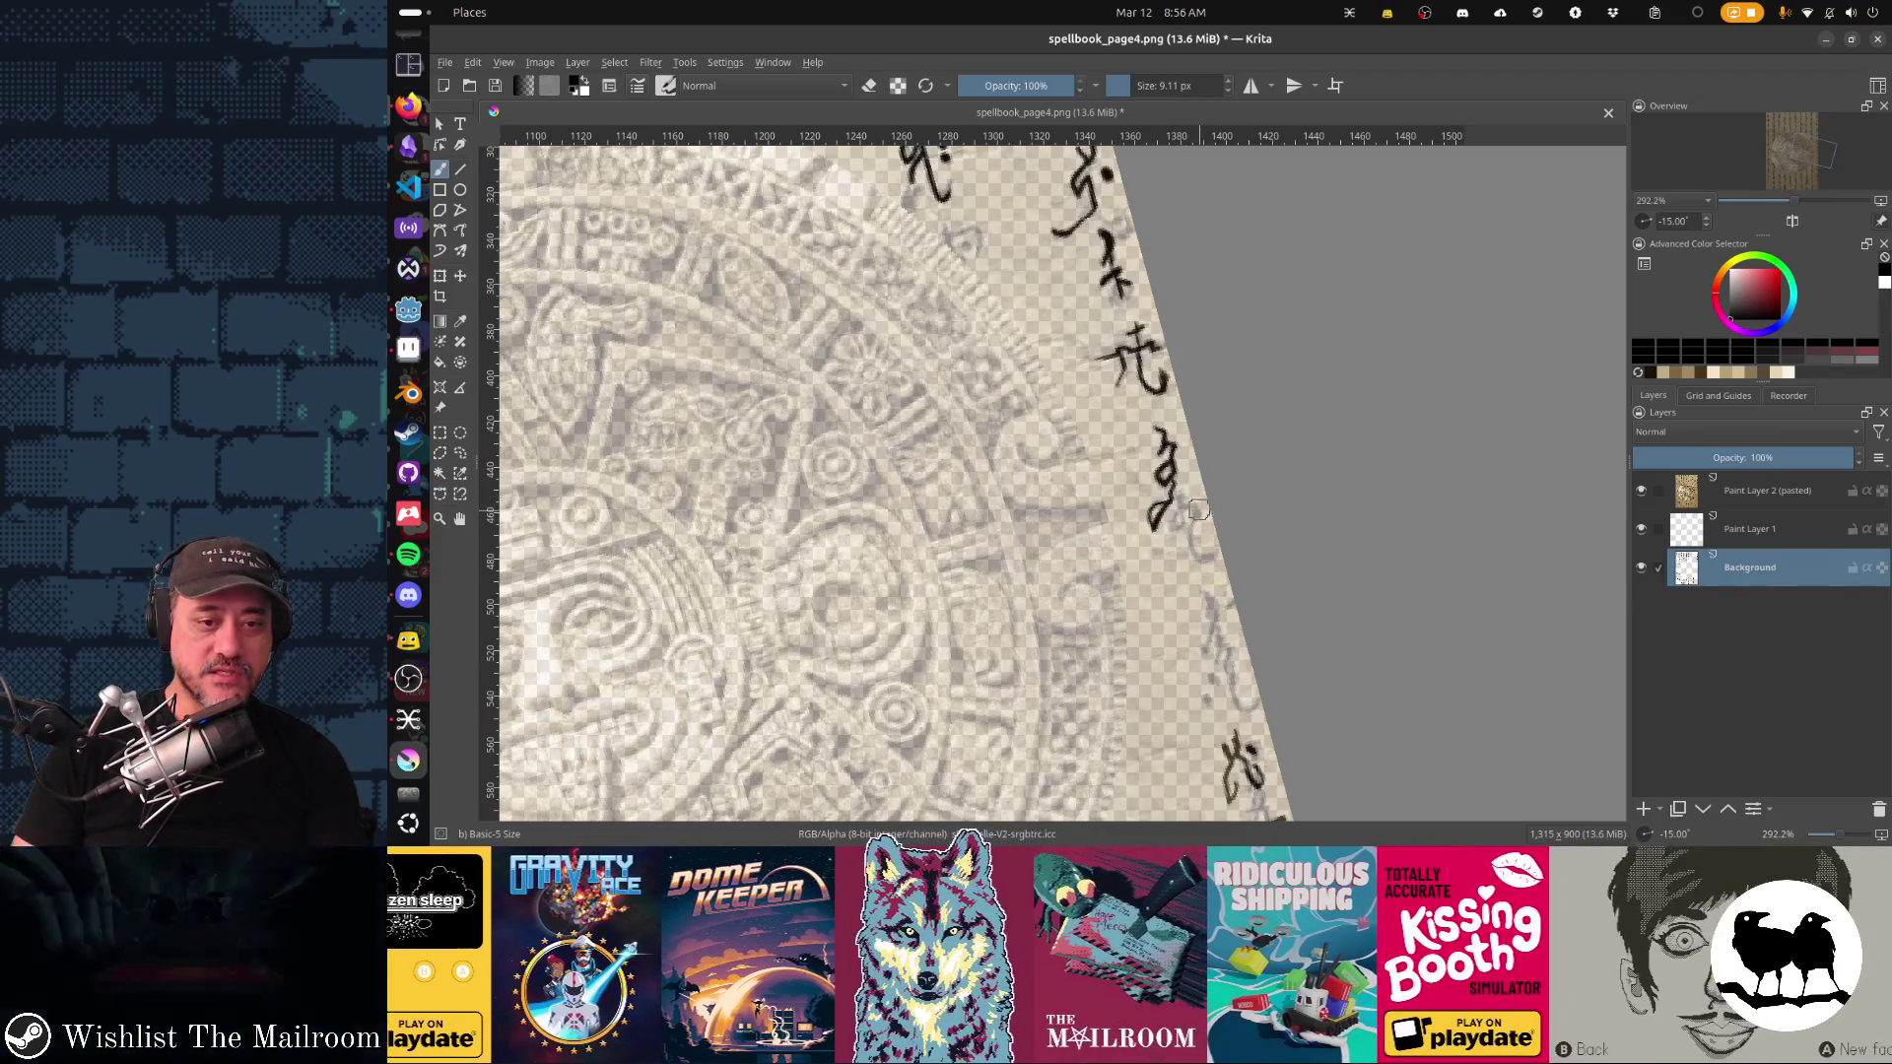
{"action": "left_click_drag", "start_coordinate": [1180, 493], "coordinate": [1184, 508]}
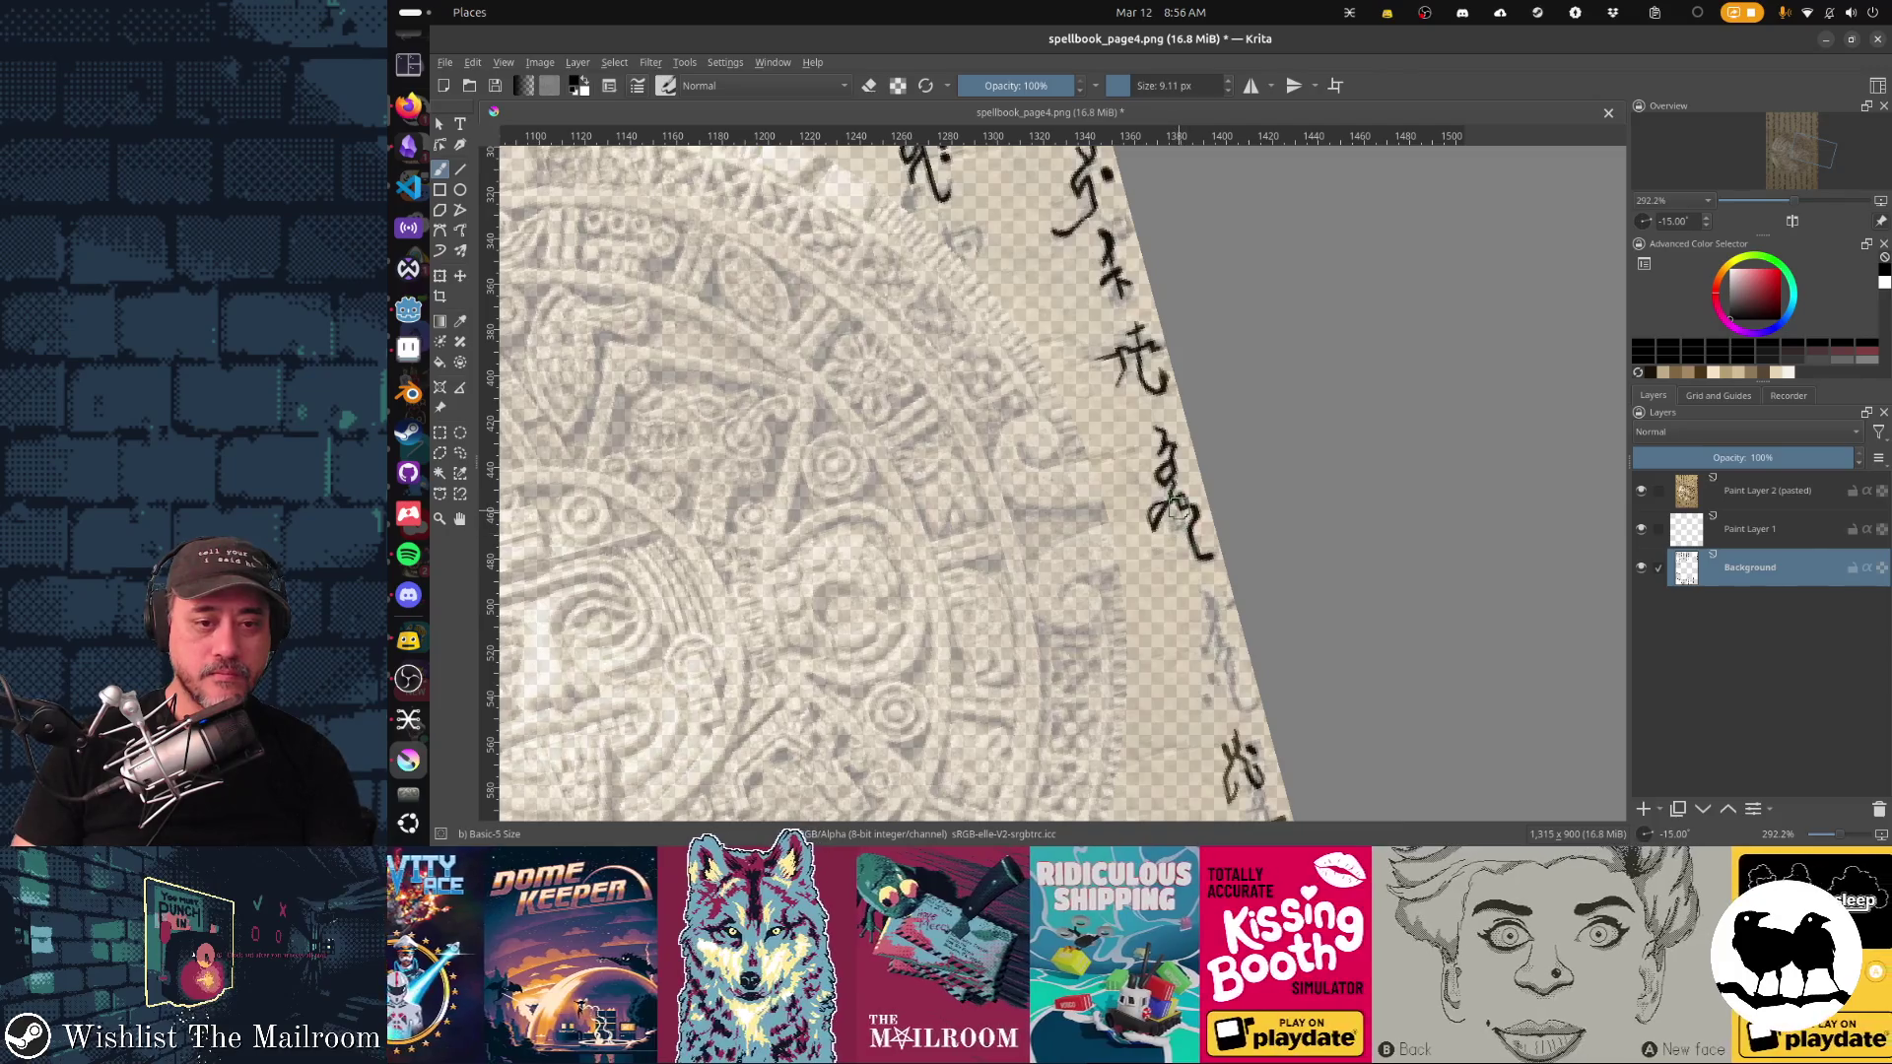
{"action": "key", "text": "ctrl+z"}
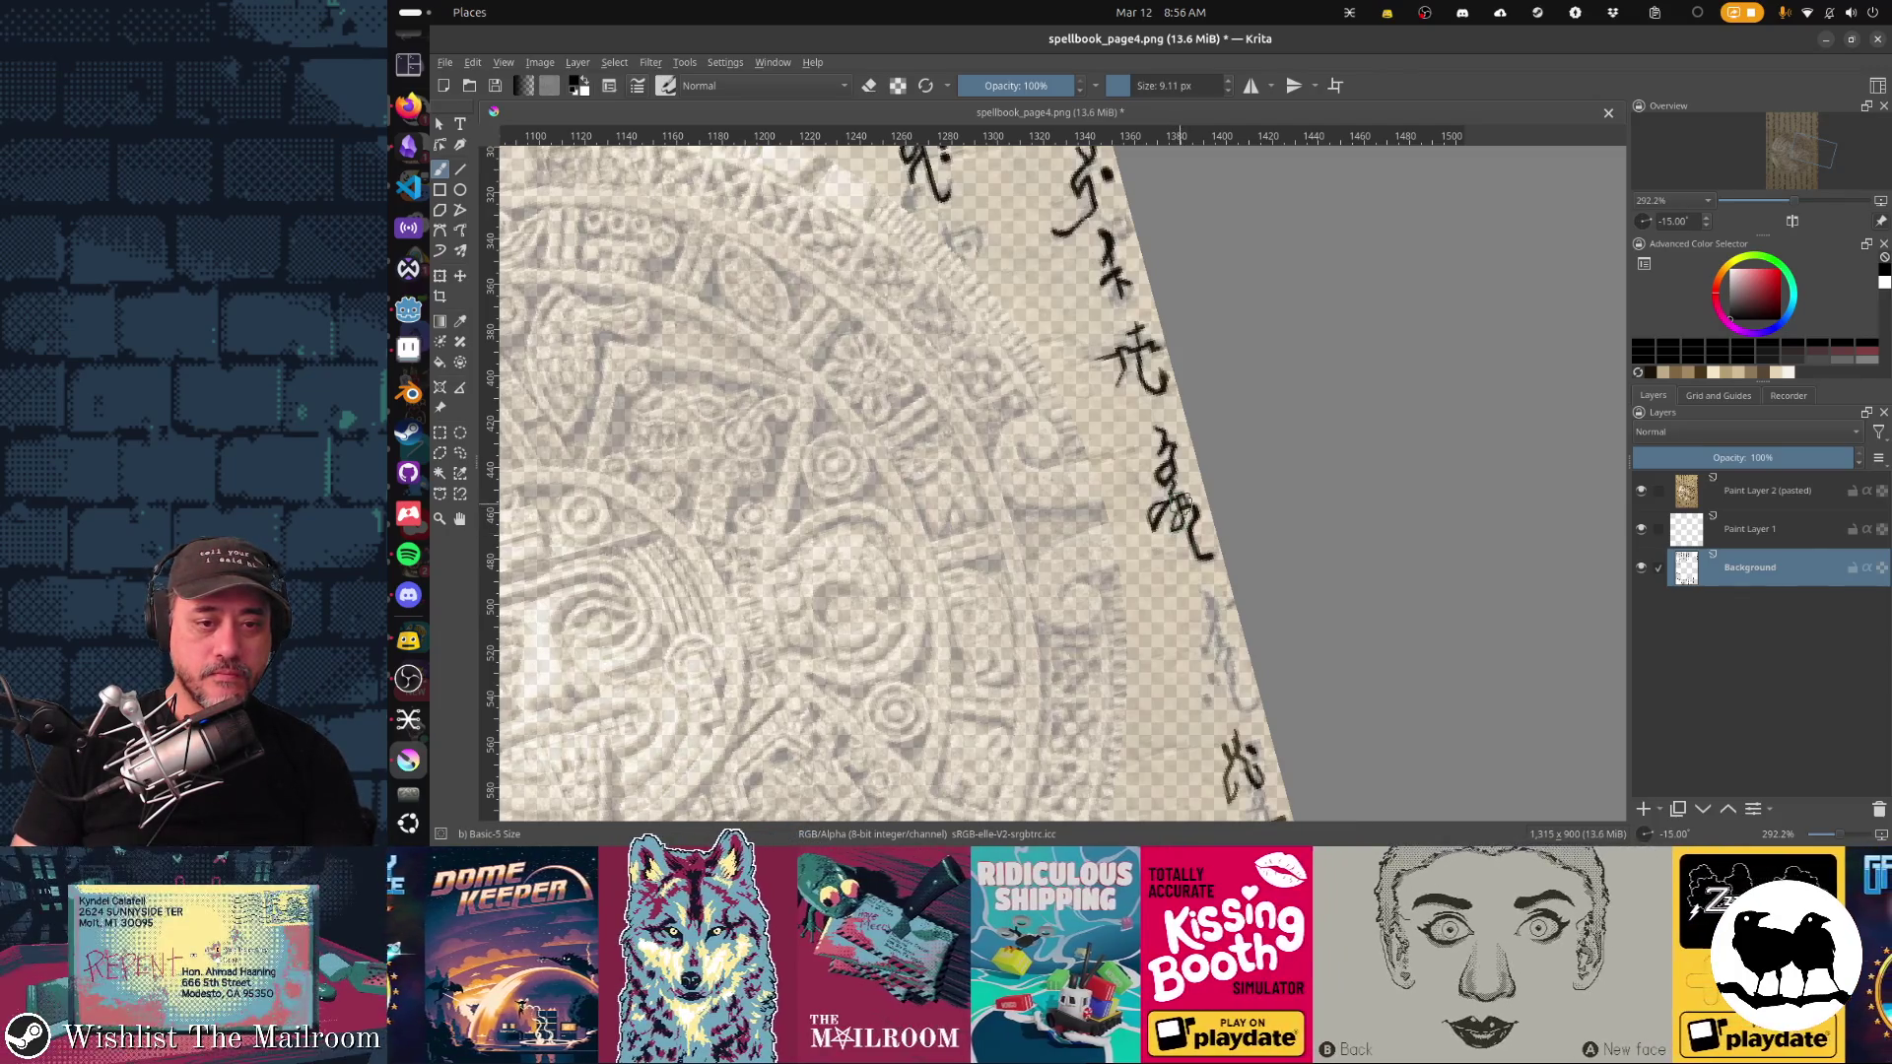
Step: Add a short ink stroke below a glyph, pan down the page, and bring up the PNG save options
{"action": "scroll", "coordinate": [1111, 384], "scroll_direction": "down", "scroll_amount": 3}
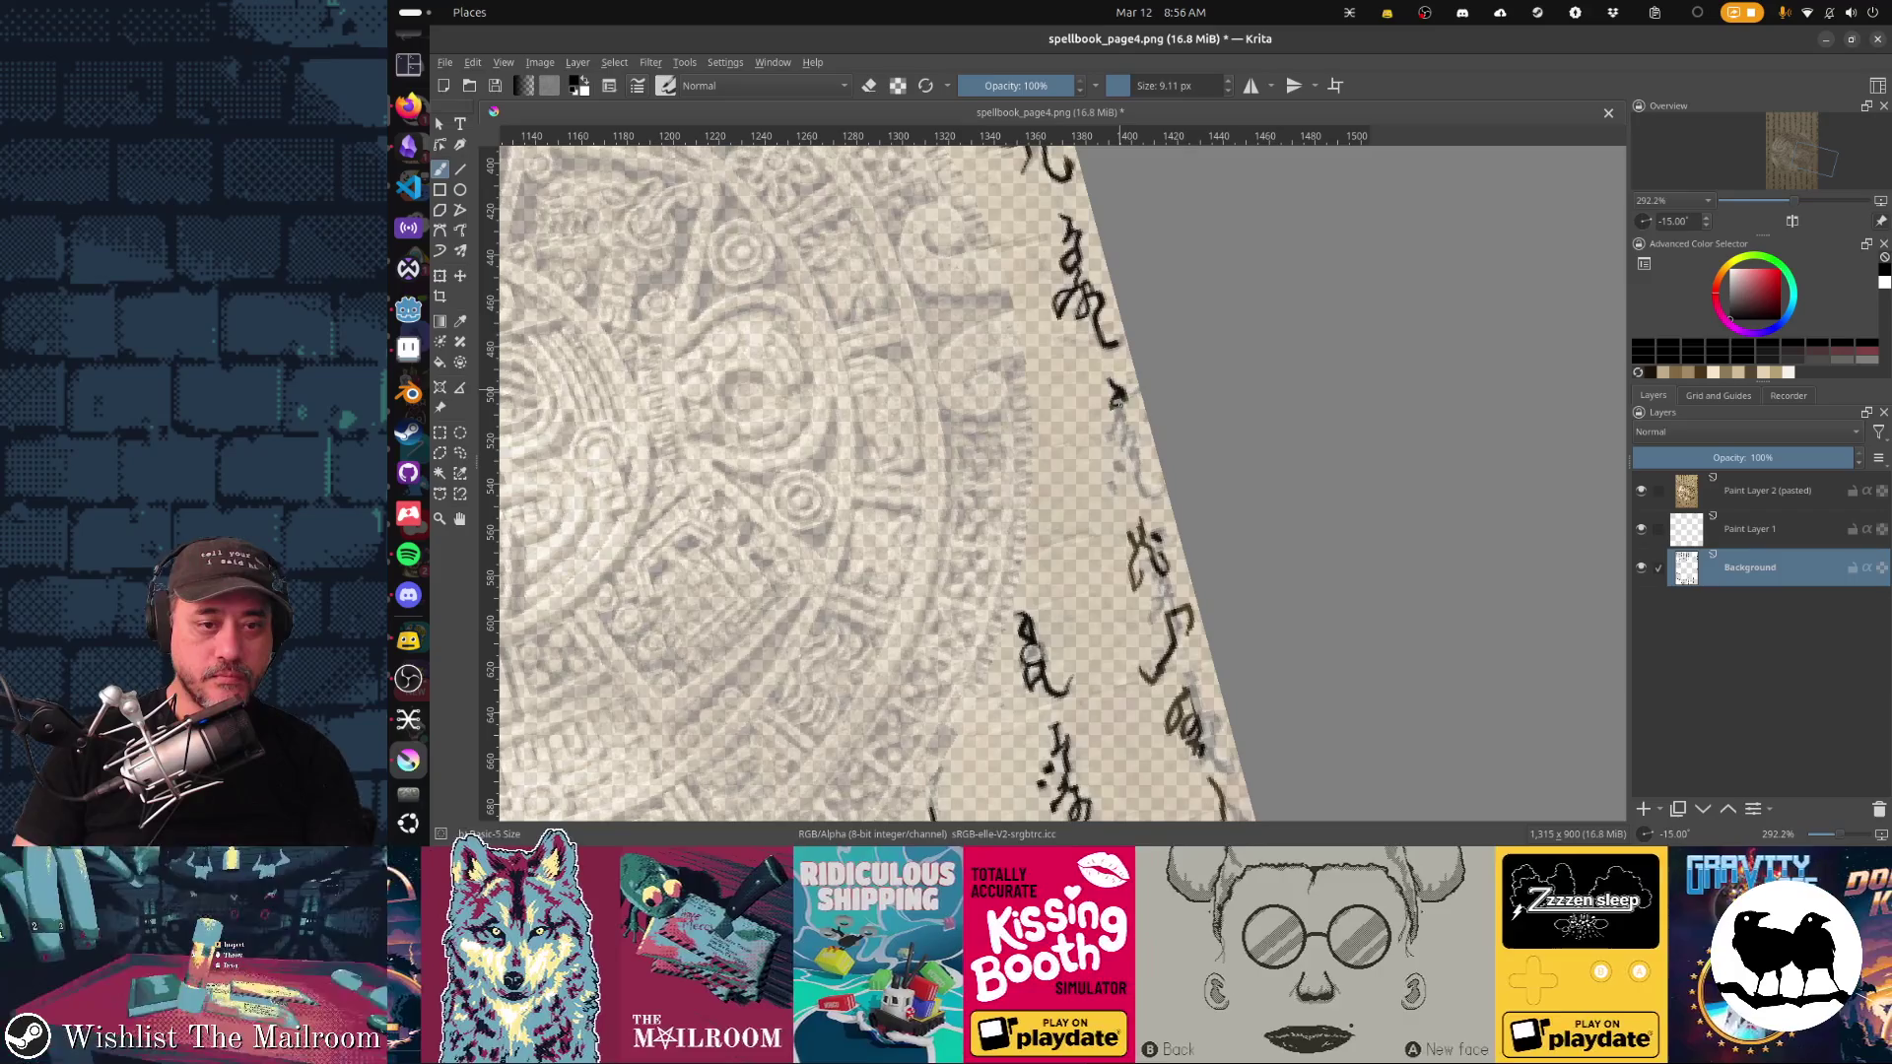
{"action": "left_click_drag", "start_coordinate": [1117, 411], "coordinate": [1115, 429]}
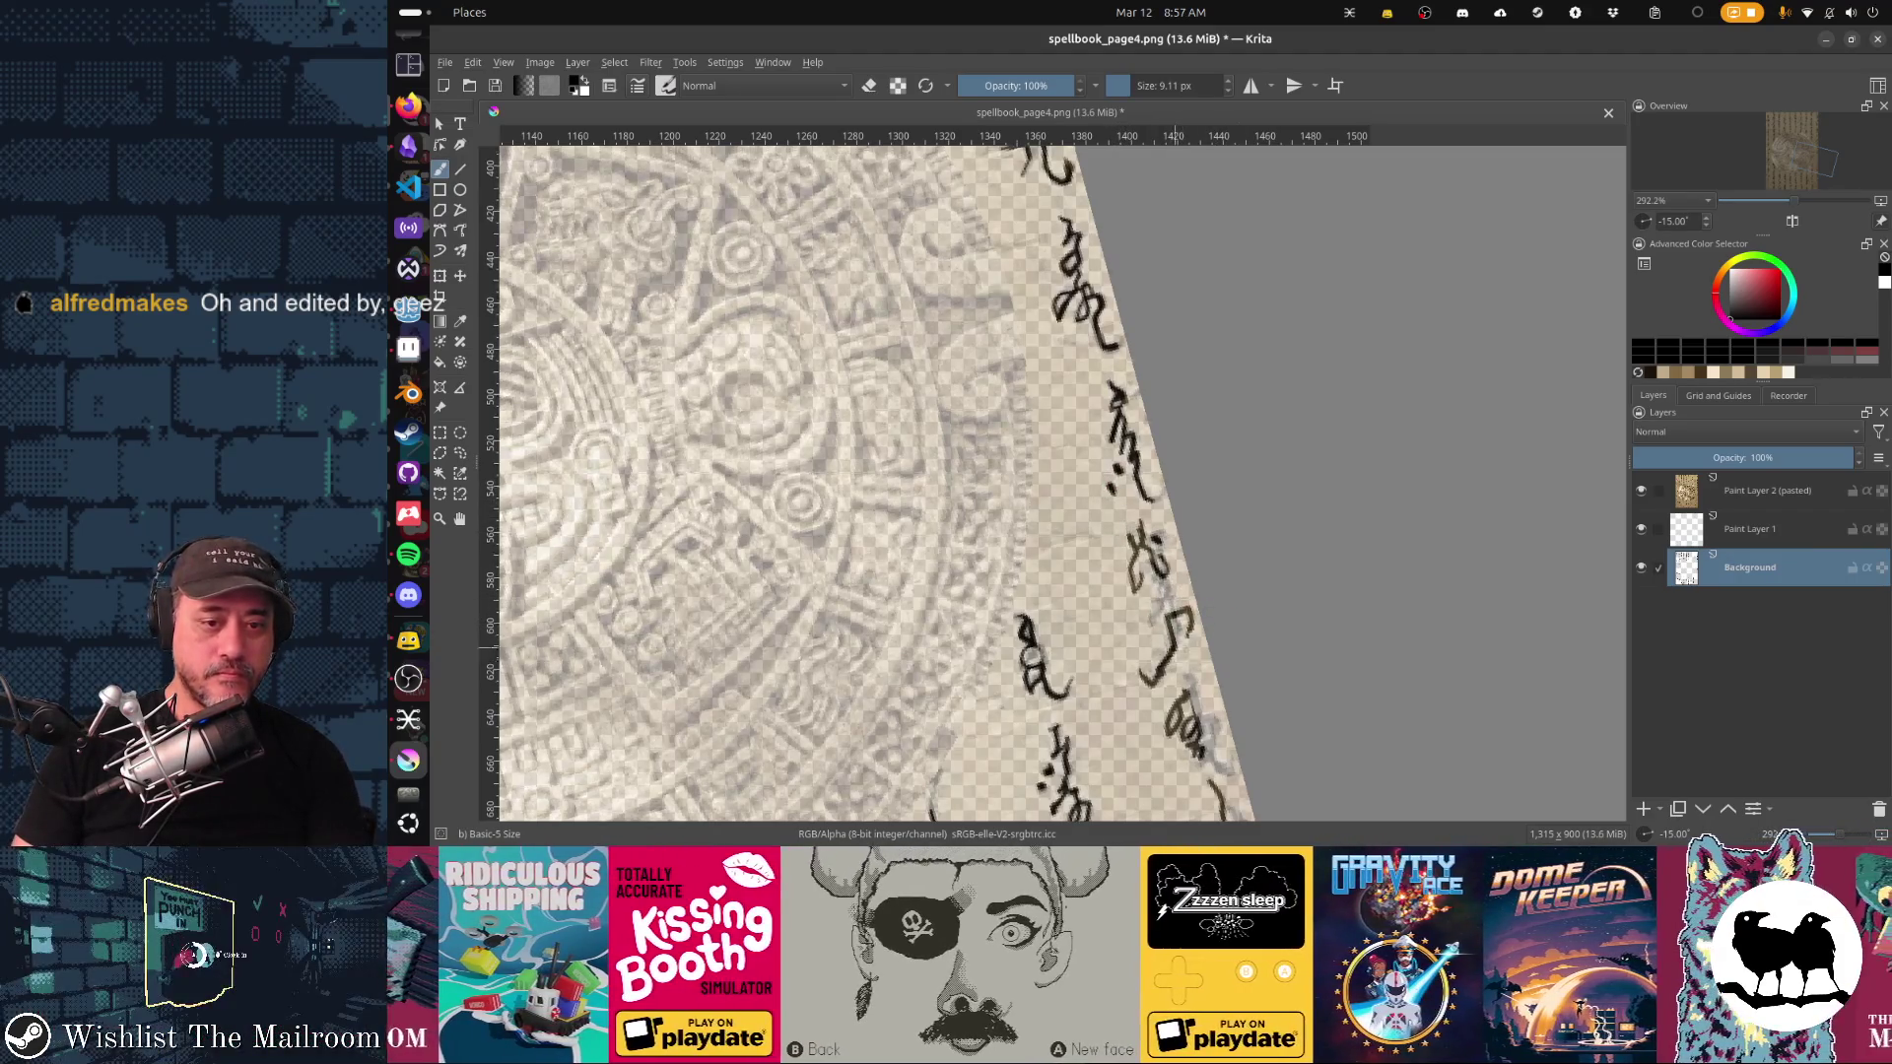
{"action": "left_click_drag", "start_coordinate": [1161, 615], "coordinate": [1147, 394]}
{"action": "key", "text": "ctrl+s"}
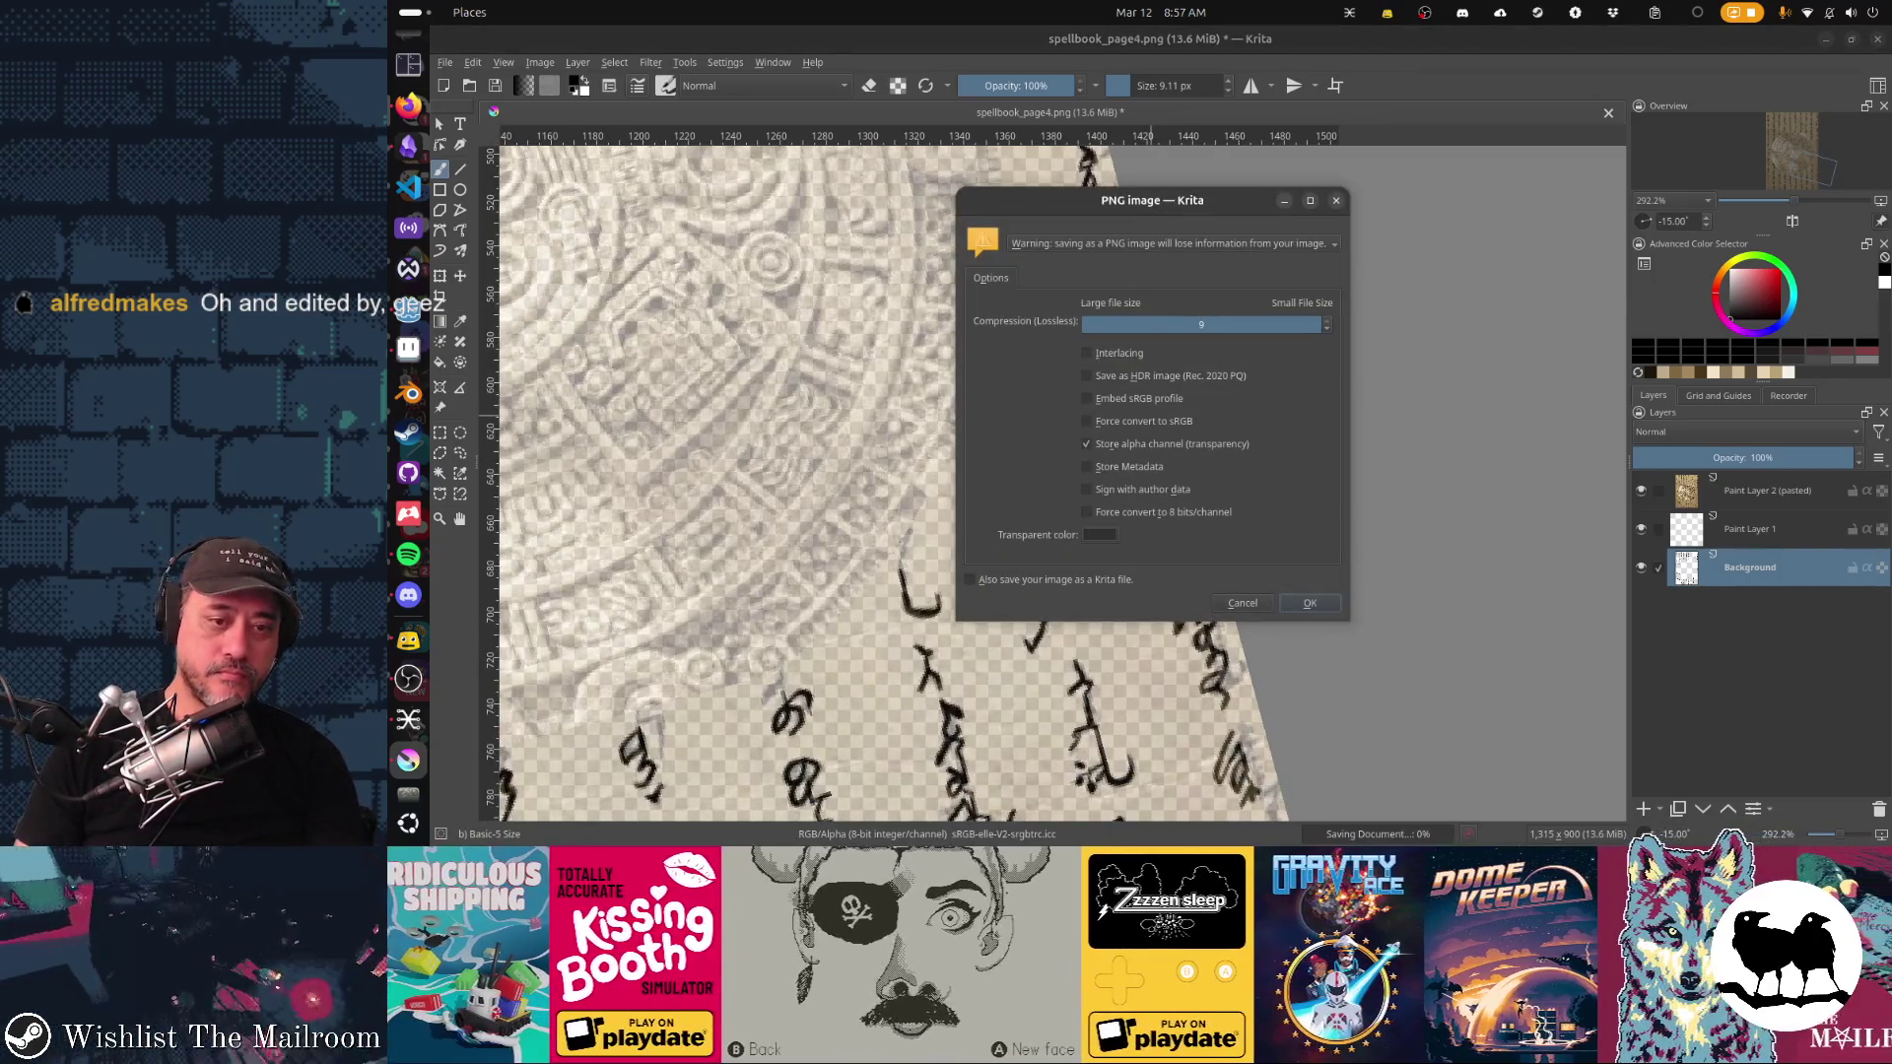
Step: Hide the pasted sun-stone layer and save spellbook_page4.png with only the script showing
{"action": "key", "text": "Escape"}
{"action": "scroll", "coordinate": [1167, 463], "scroll_direction": "down", "scroll_amount": 2}
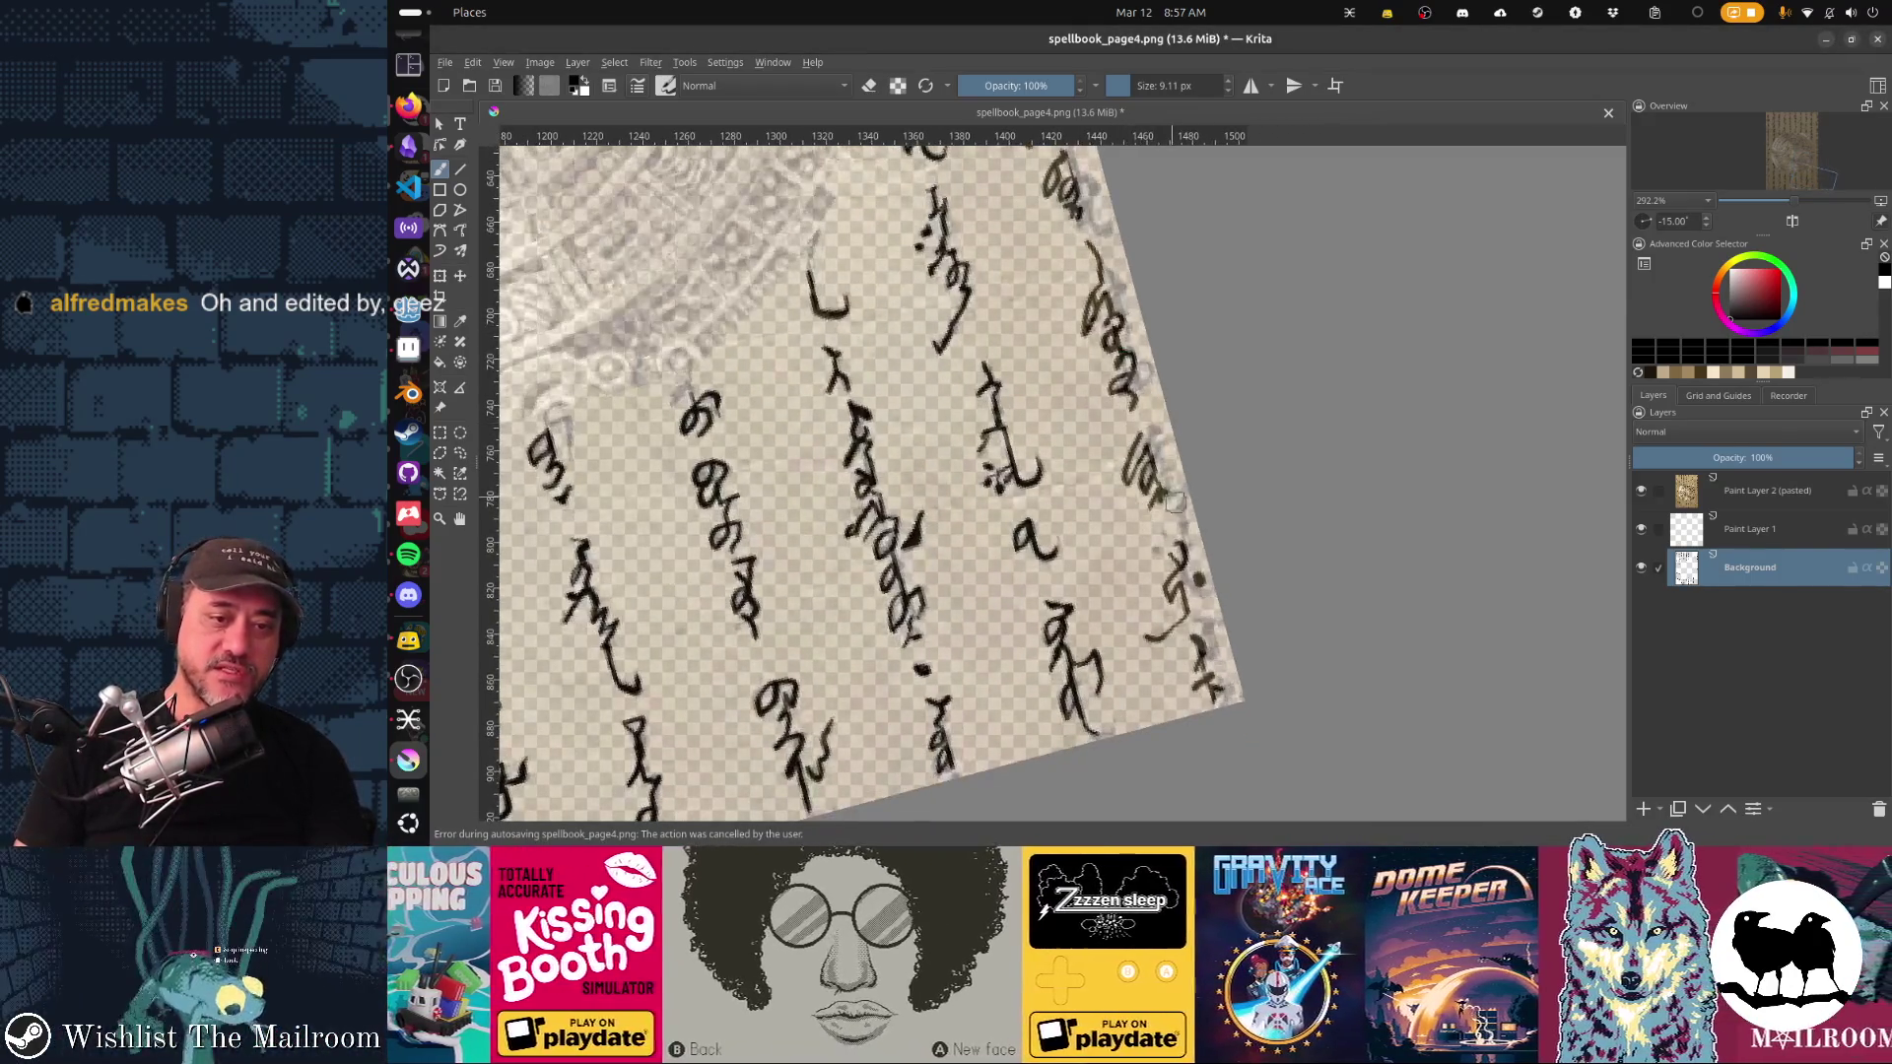
{"action": "scroll", "coordinate": [1146, 348], "scroll_direction": "up", "scroll_amount": 8}
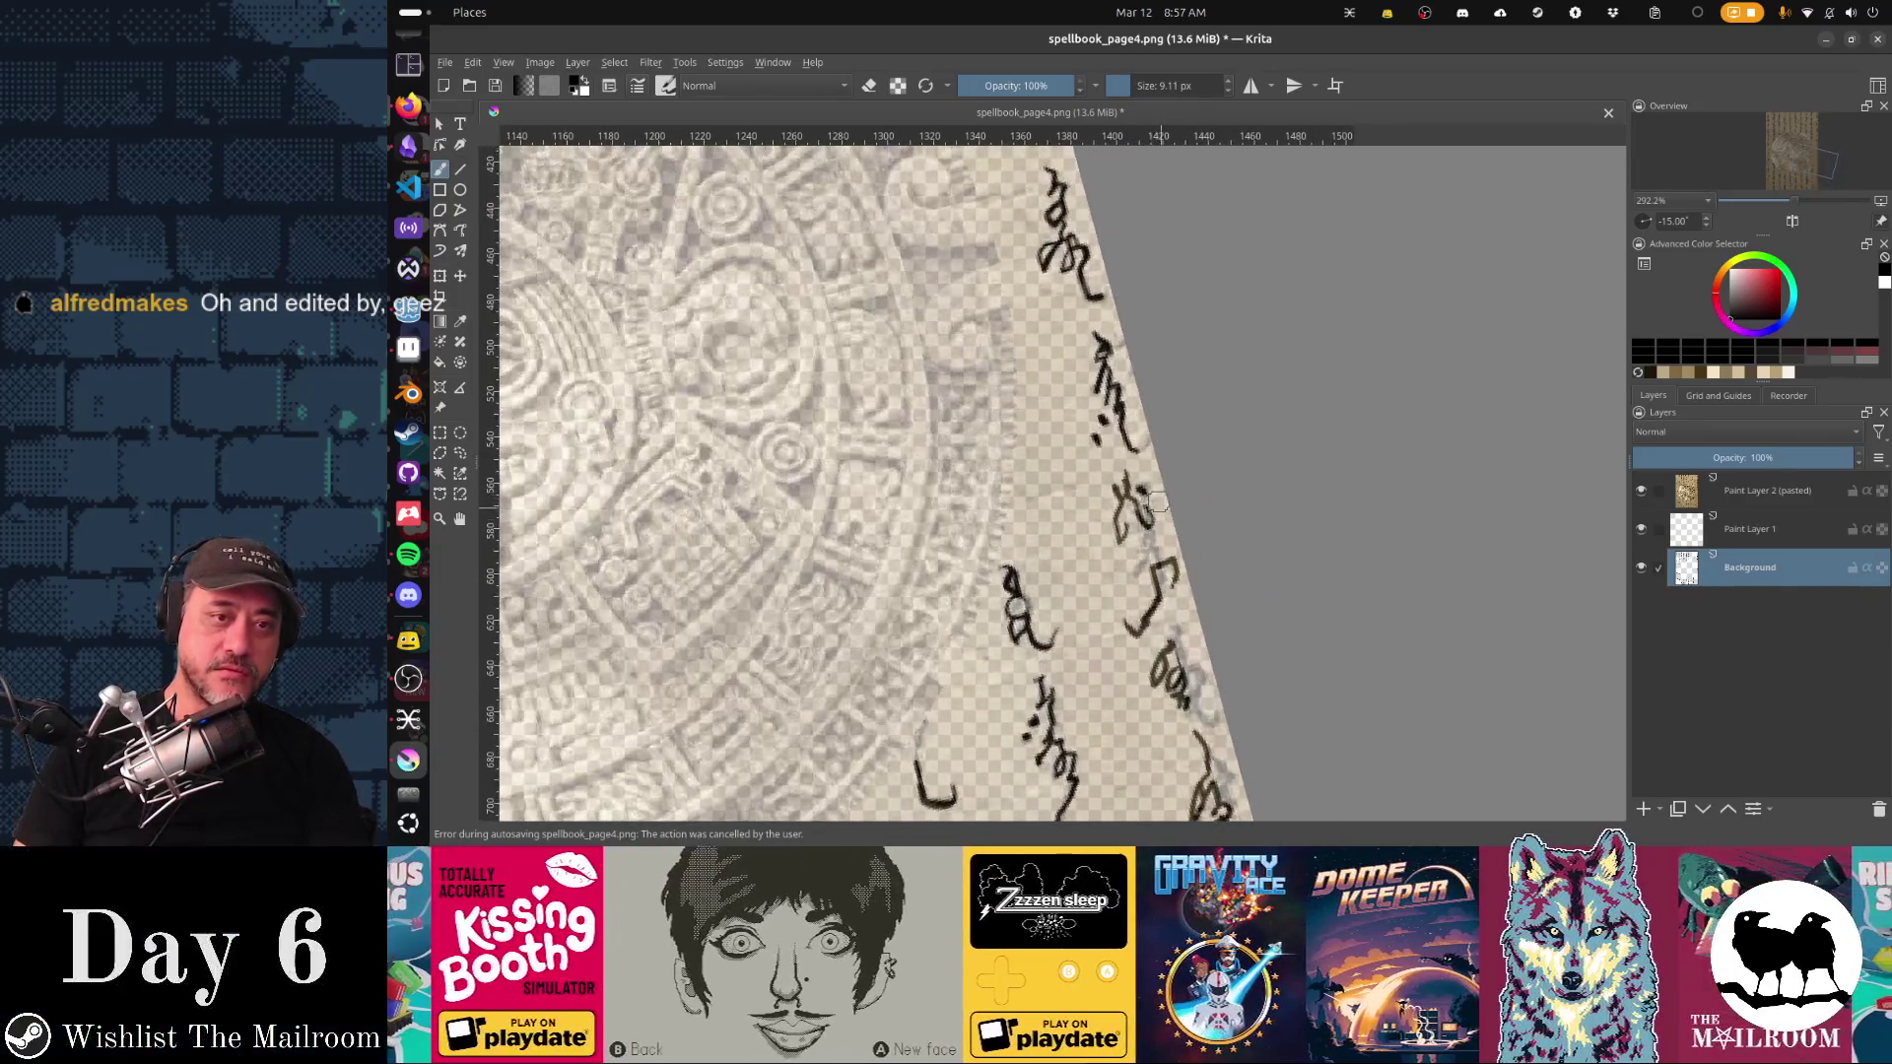
{"action": "scroll", "coordinate": [1146, 510], "scroll_direction": "down", "scroll_amount": 6}
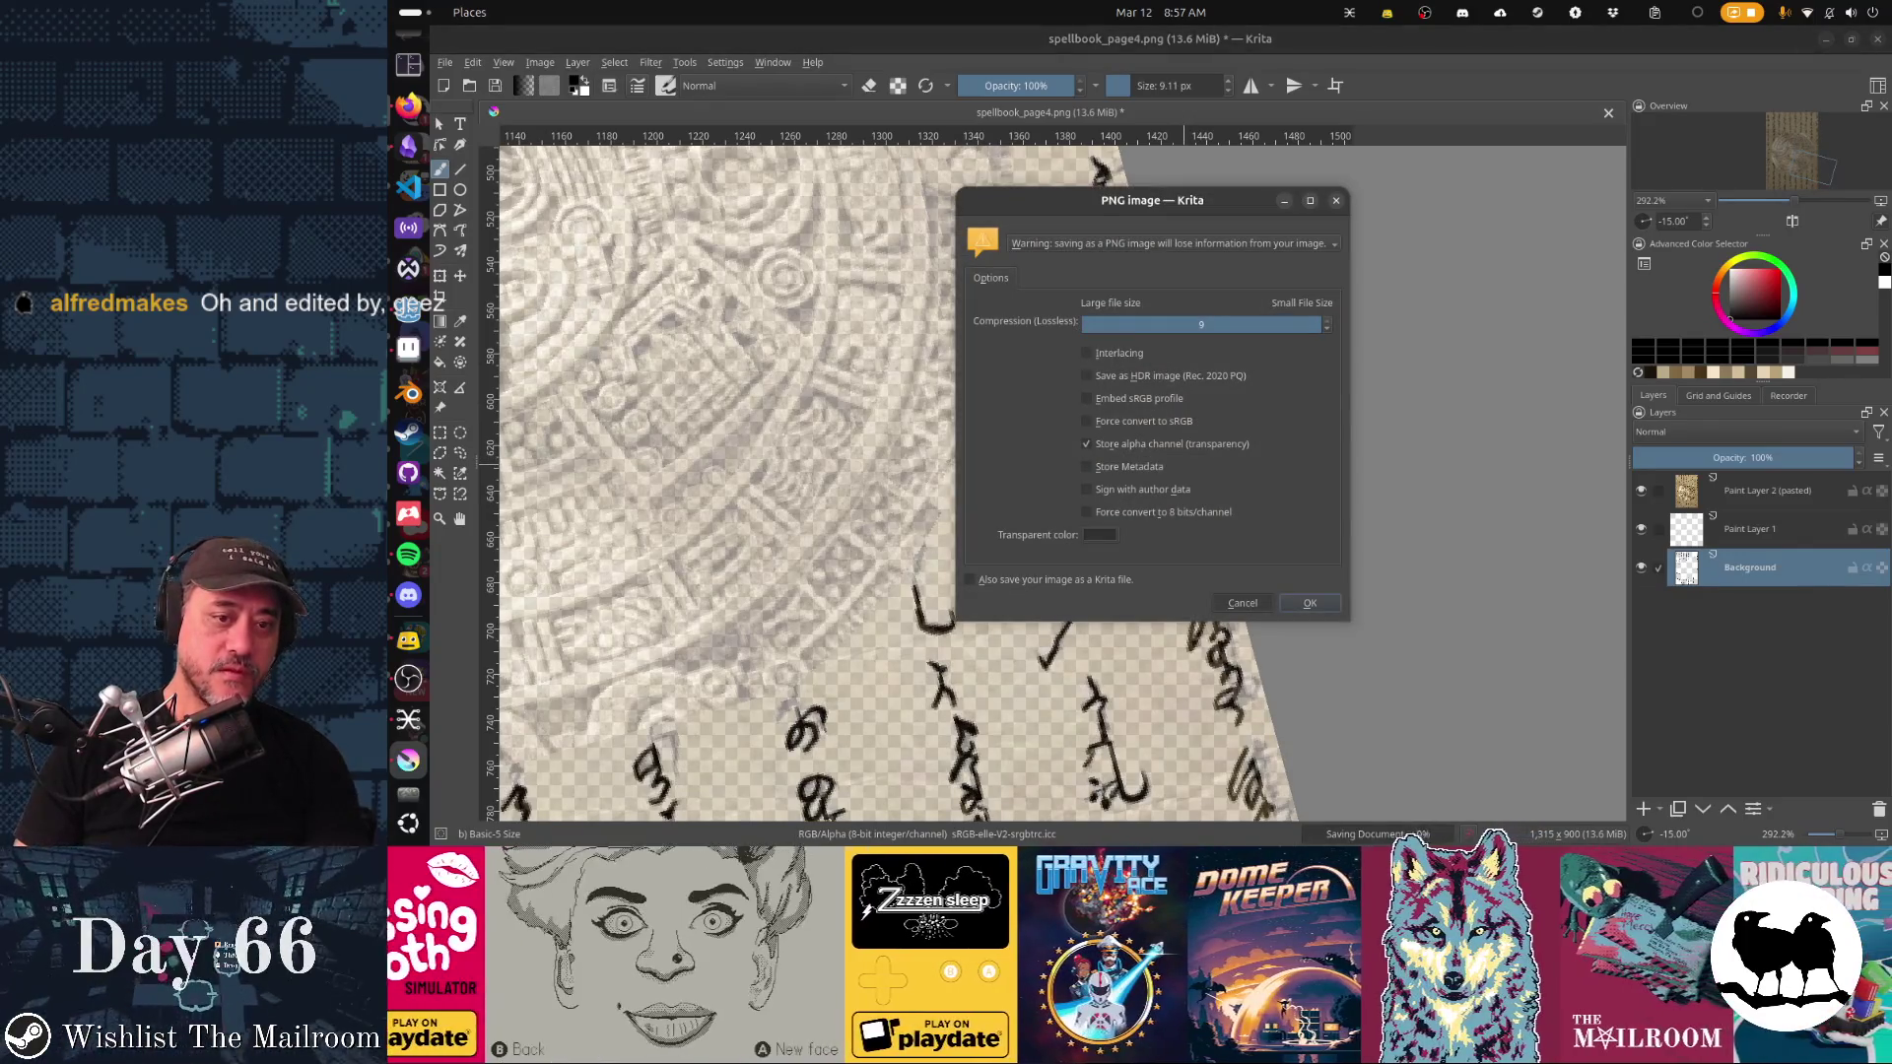
{"action": "key", "text": "Escape"}
{"action": "left_click", "coordinate": [1640, 489]}
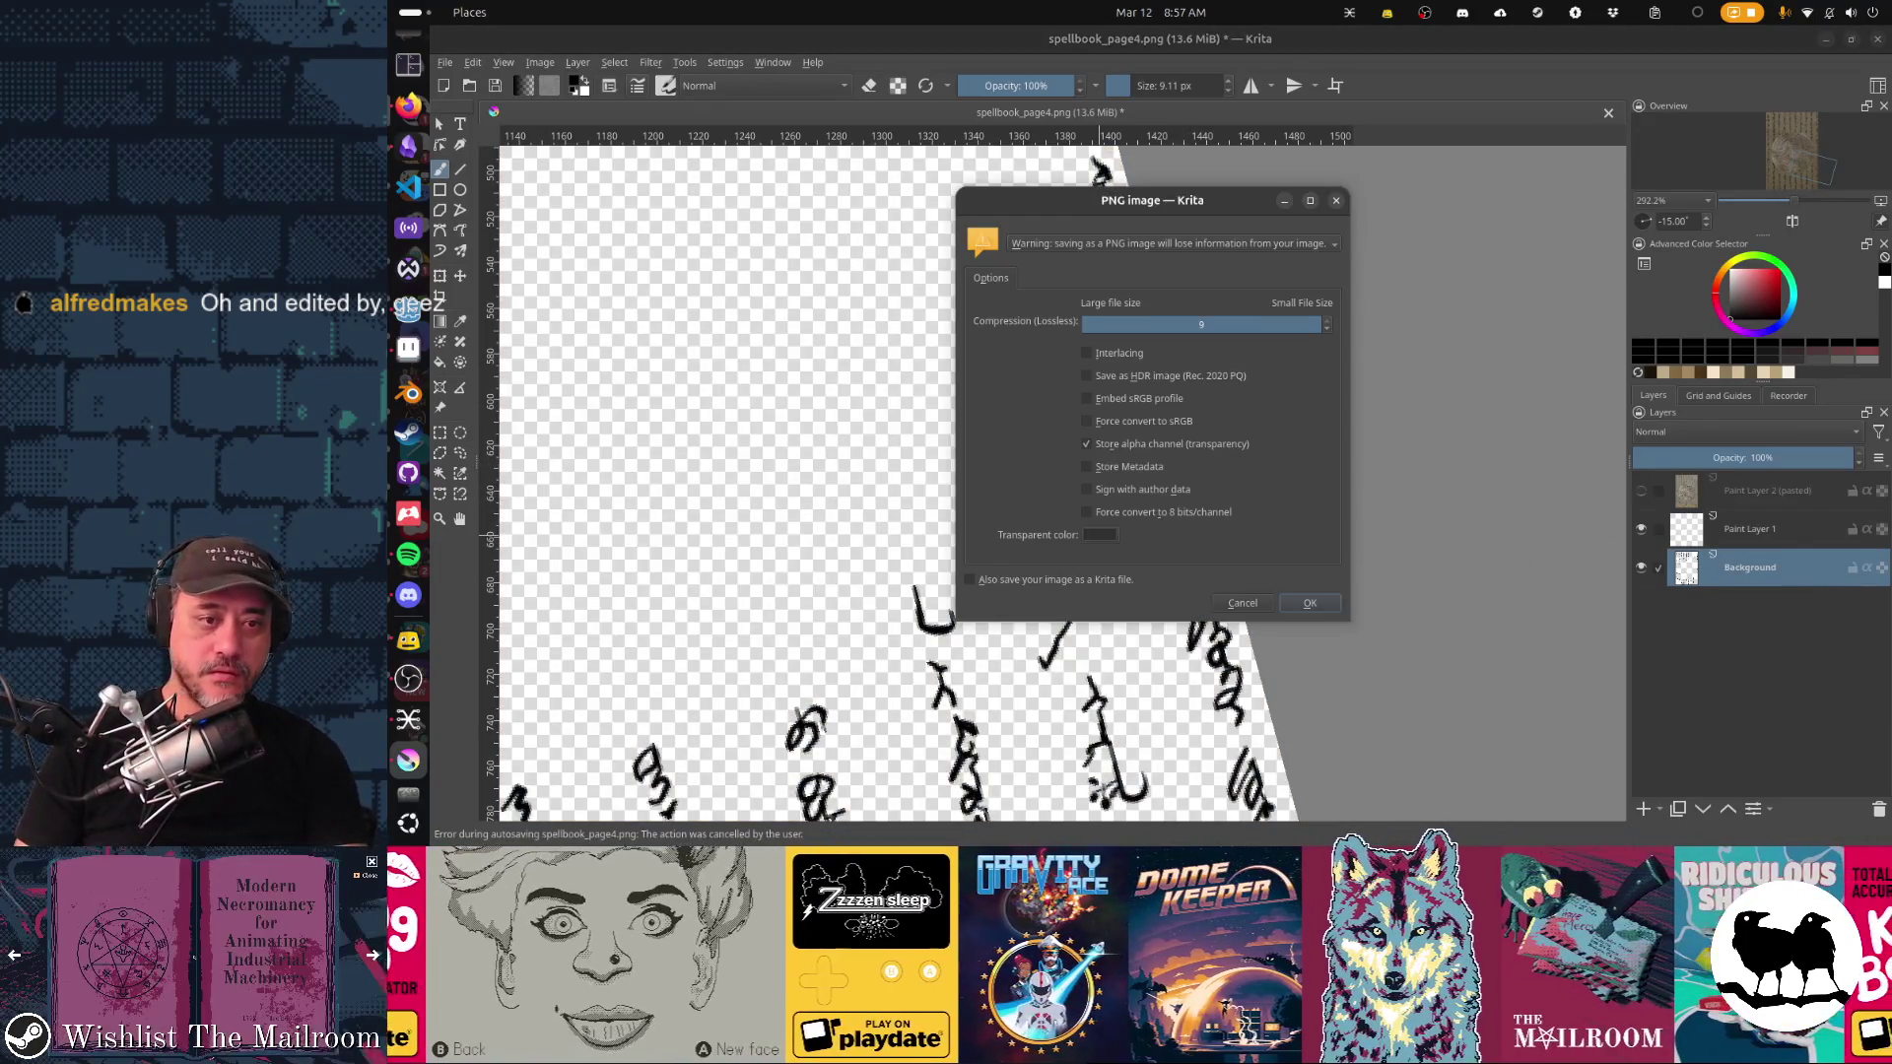
{"action": "left_click", "coordinate": [1311, 601]}
{"action": "scroll", "coordinate": [1219, 557], "scroll_direction": "down", "scroll_amount": 4}
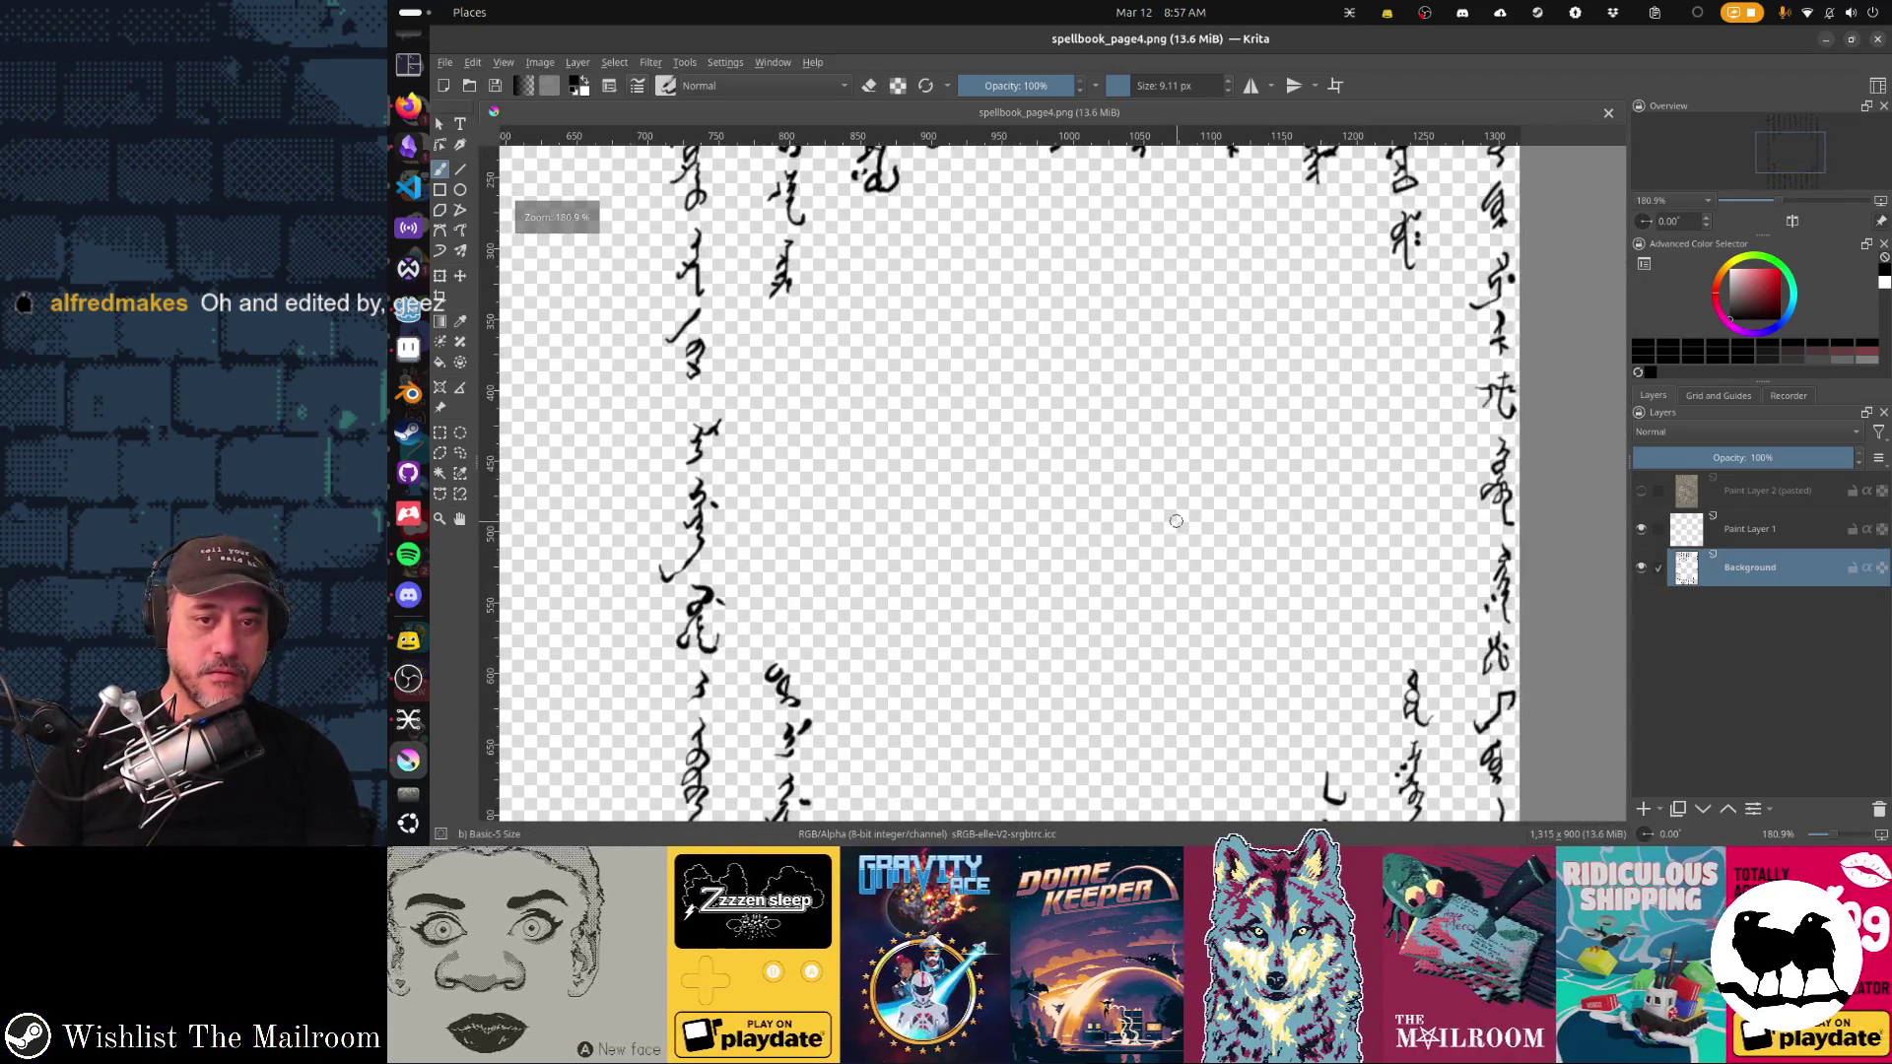
{"action": "key", "text": "alt+Tab"}
{"action": "key", "text": "alt+Tab"}
{"action": "key", "text": "alt+Tab"}
{"action": "key", "text": "alt+Tab"}
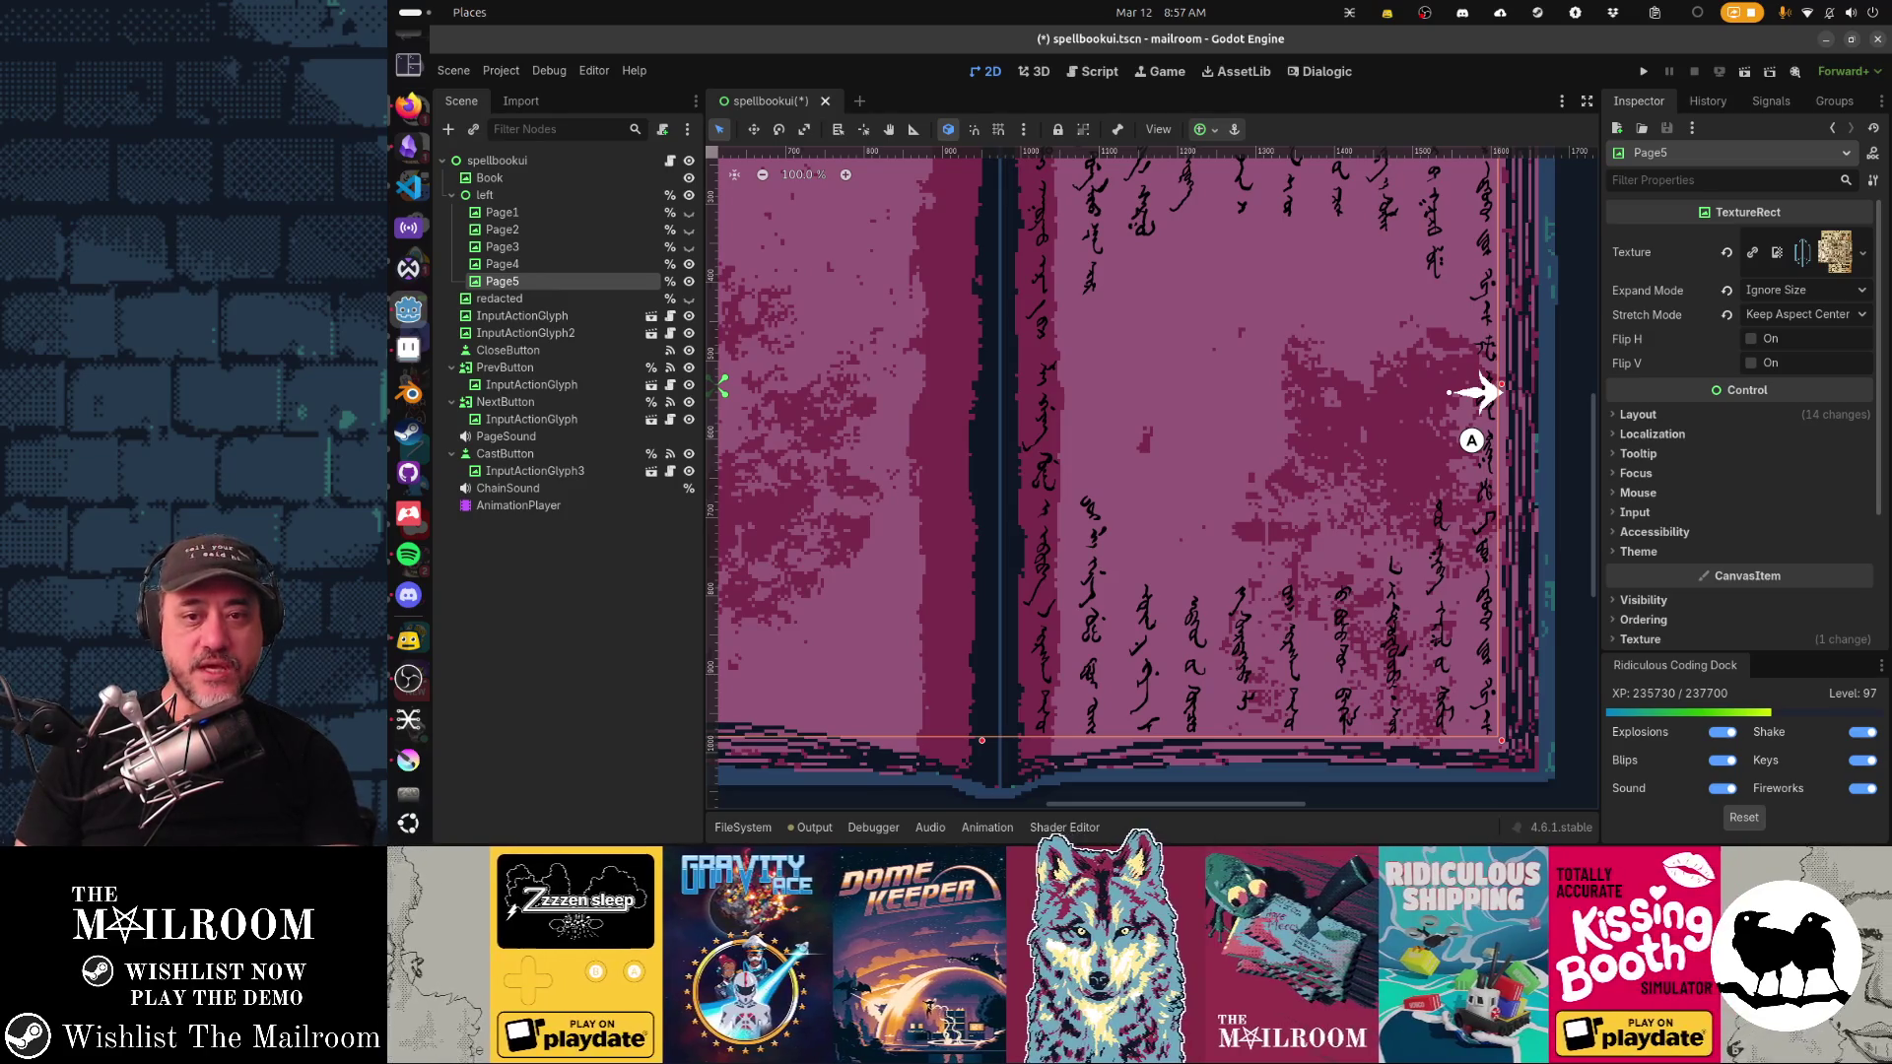
Step: Back in Krita, hide the pasted calendar layer again and re-save spellbook_page4.png
{"action": "key", "text": "alt+Tab"}
{"action": "key", "text": "ctrl+v"}
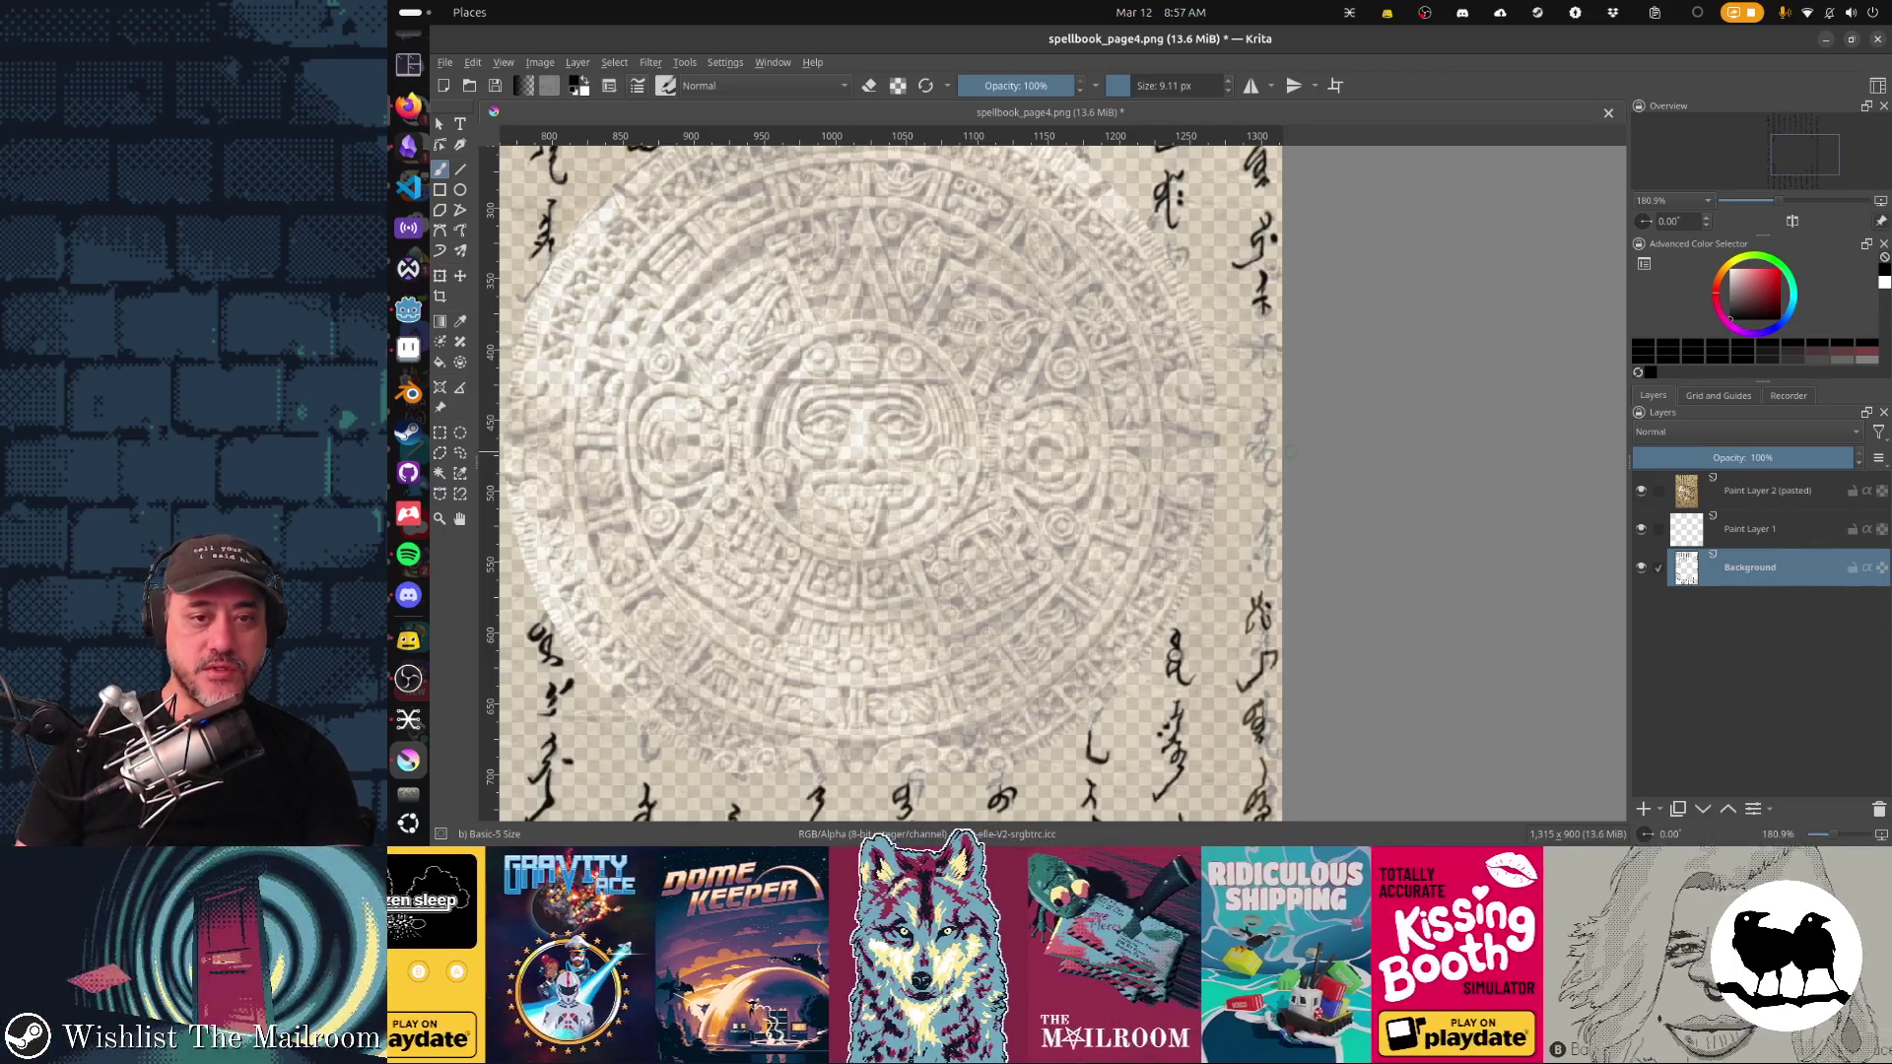
{"action": "left_click", "coordinate": [1641, 490]}
{"action": "key", "text": "ctrl+s"}
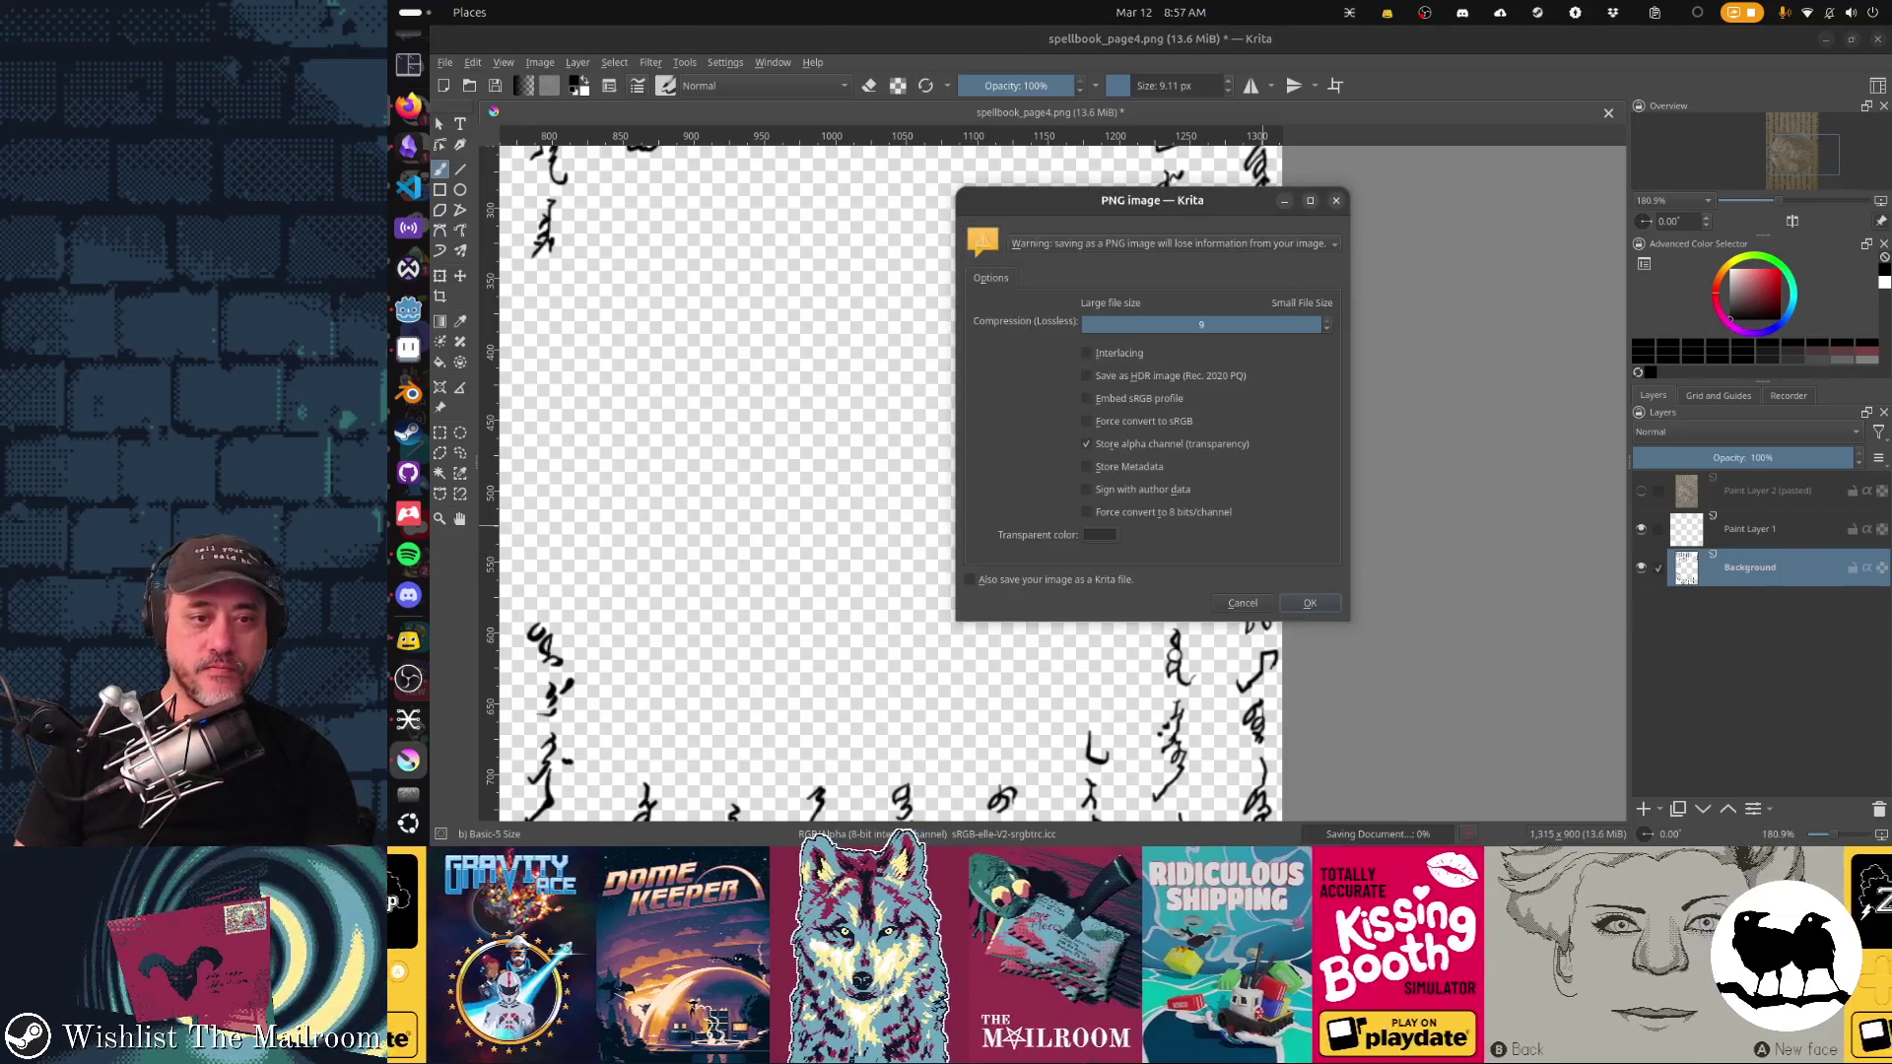
{"action": "key", "text": "alt+Tab"}
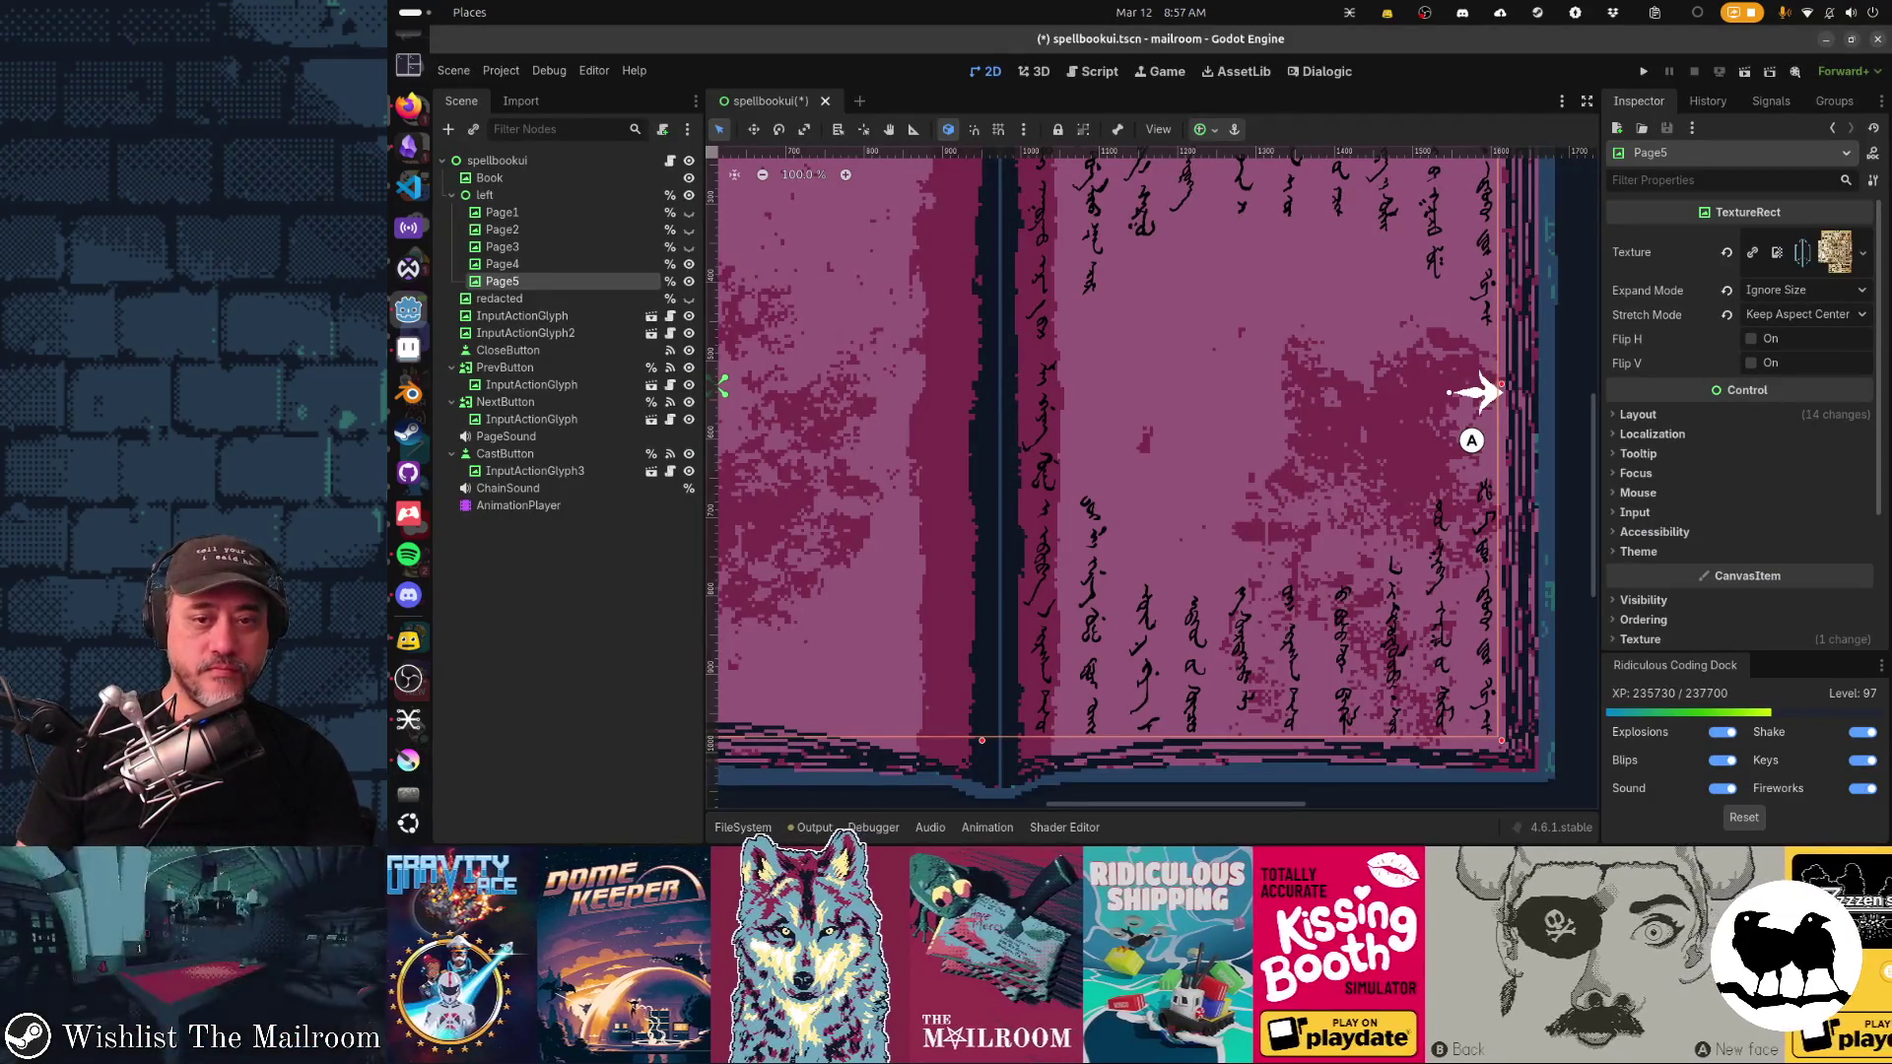
Step: Inspect the Book node's texture and the spellbookui root node in the Scene dock
{"action": "left_click", "coordinate": [489, 177]}
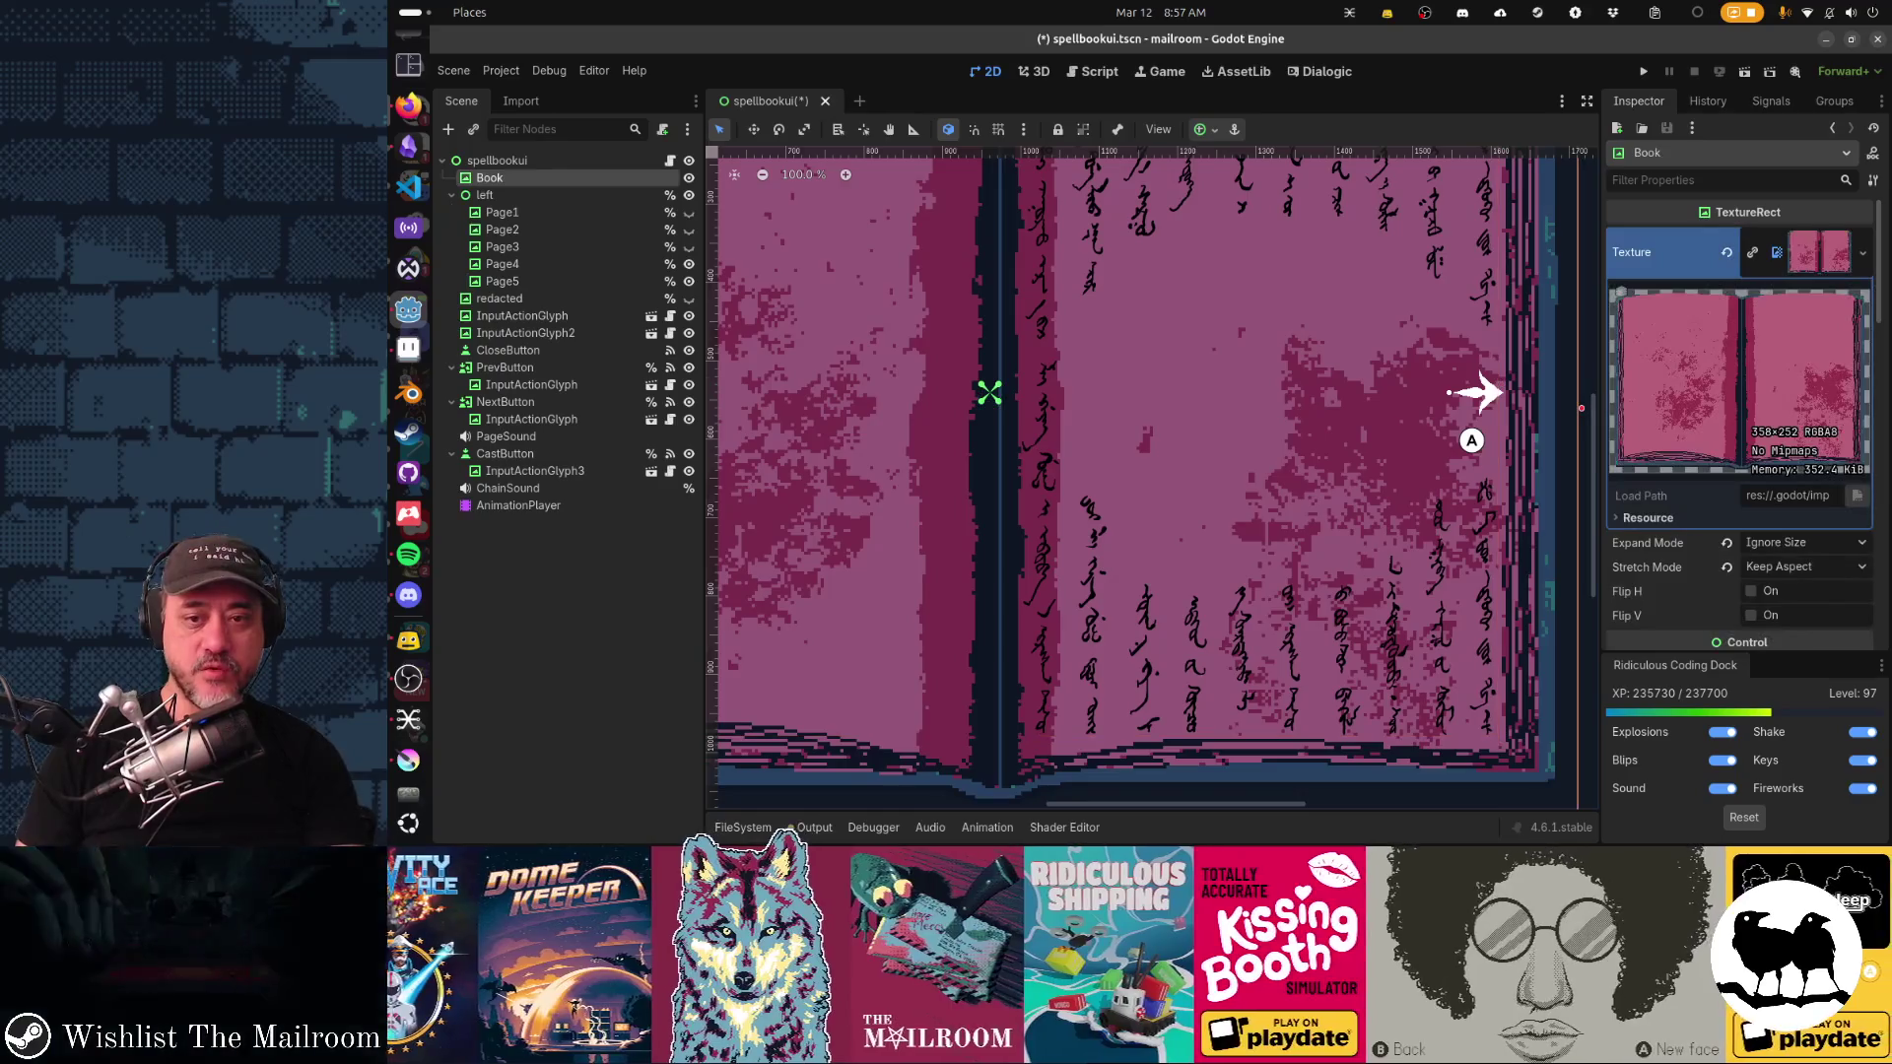
{"action": "left_click", "coordinate": [497, 159]}
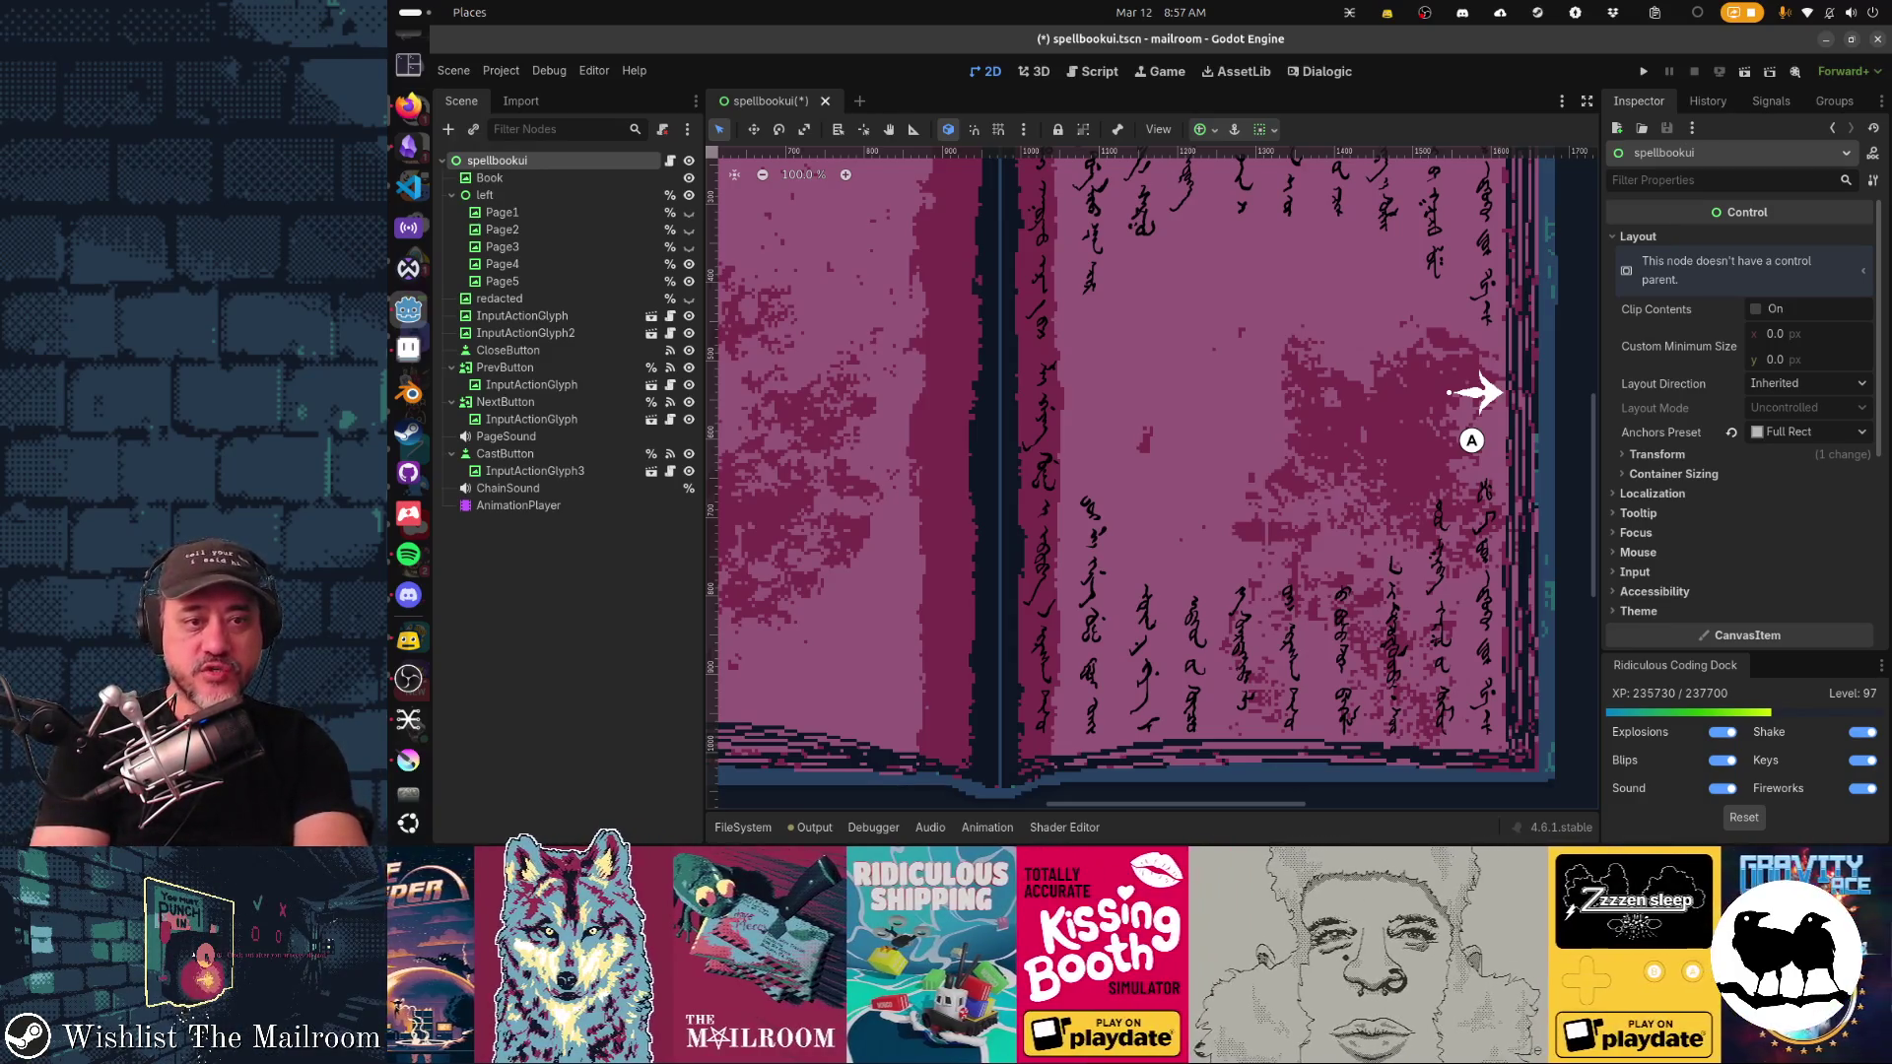
{"action": "key", "text": "alt+Tab"}
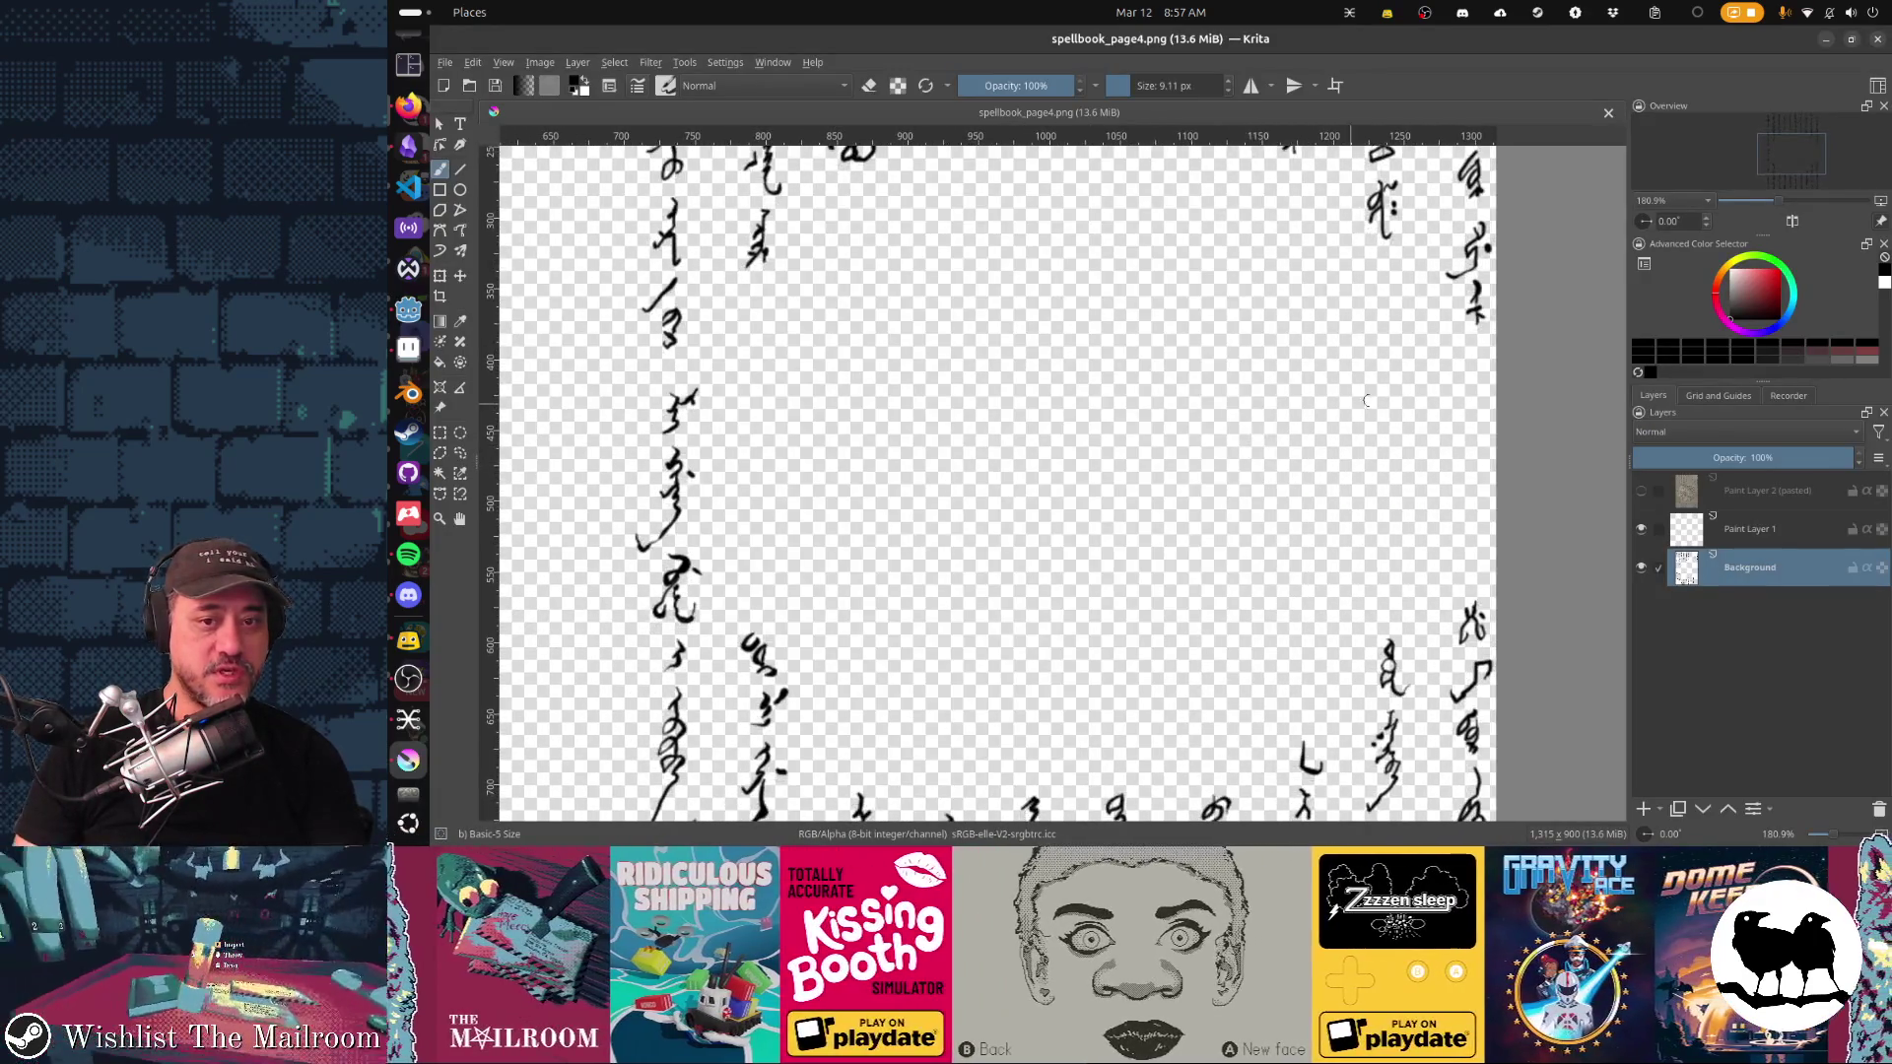
Step: Turn the Paint Layer 2 (pasted) calendar reference back on in the Layers docker
{"action": "left_click", "coordinate": [1640, 490]}
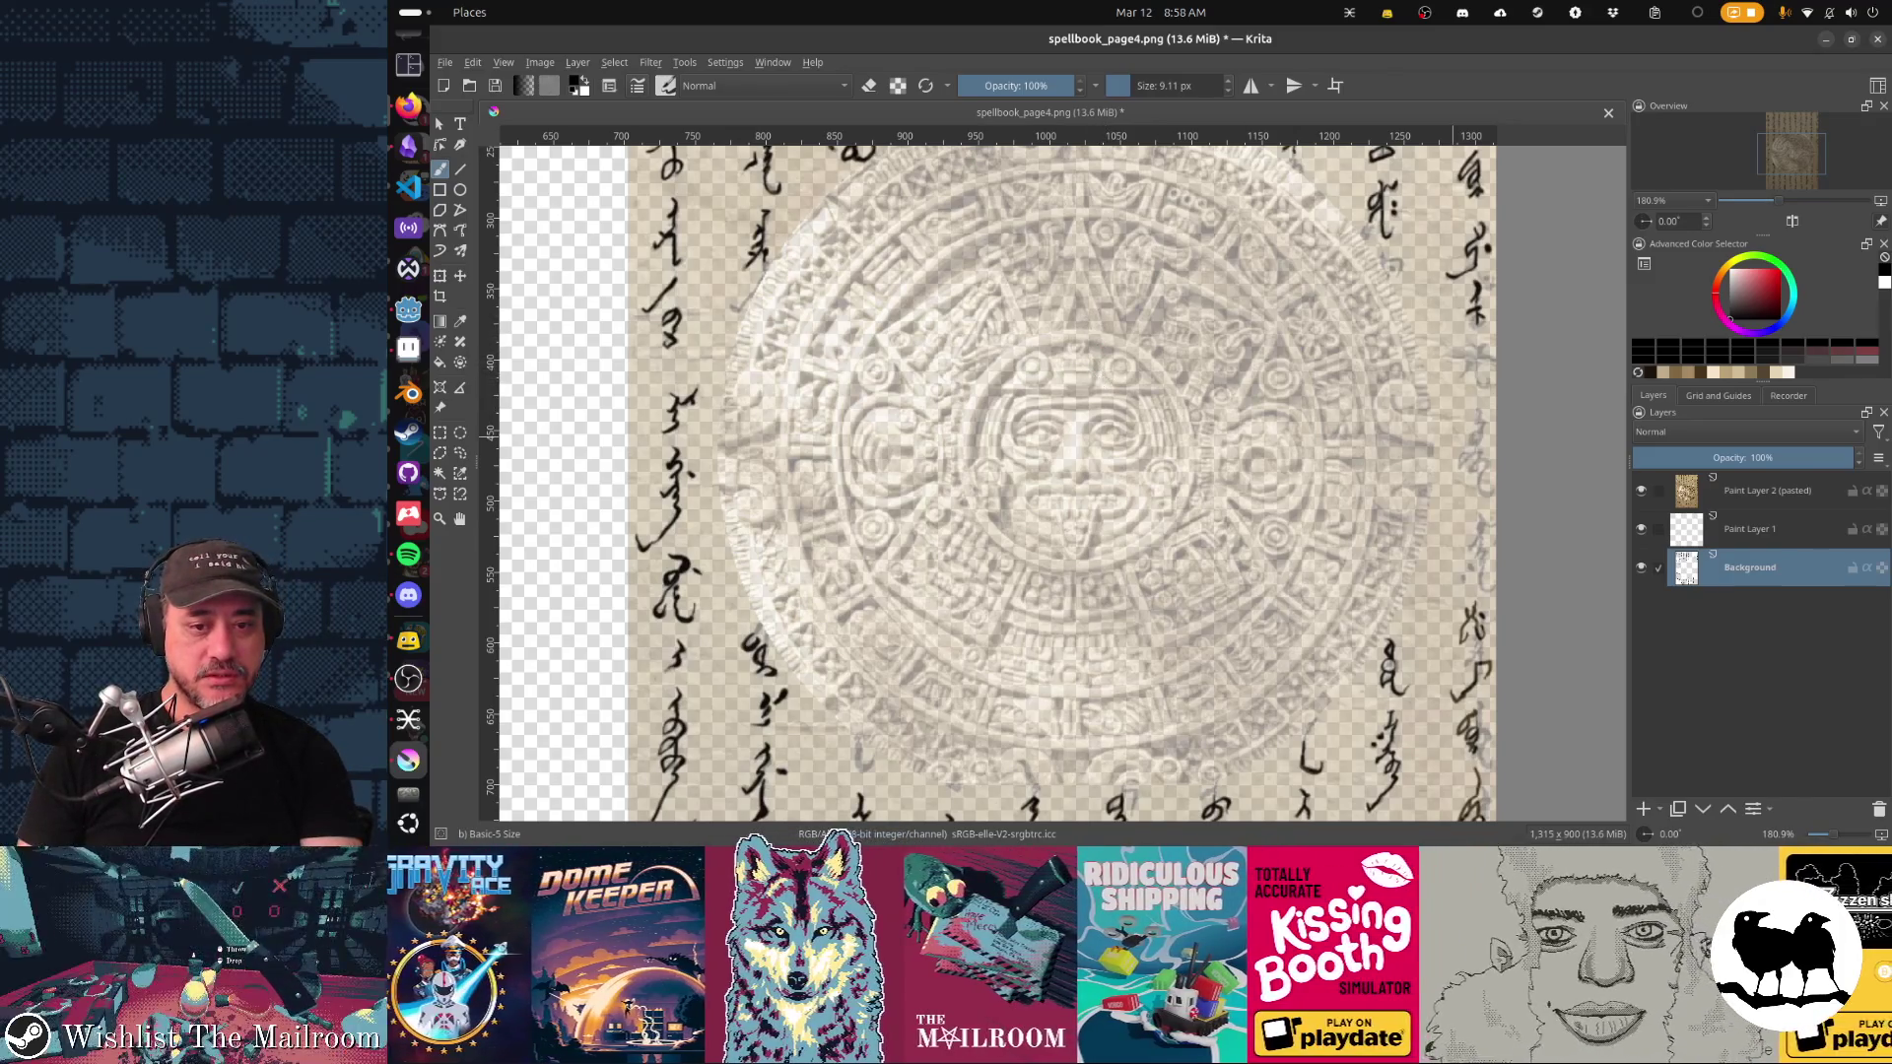
Step: Set the pasted calendar layer to 74% opacity and move it to the bottom of the stack
{"action": "left_click", "coordinate": [1767, 491]}
{"action": "left_click", "coordinate": [1795, 457]}
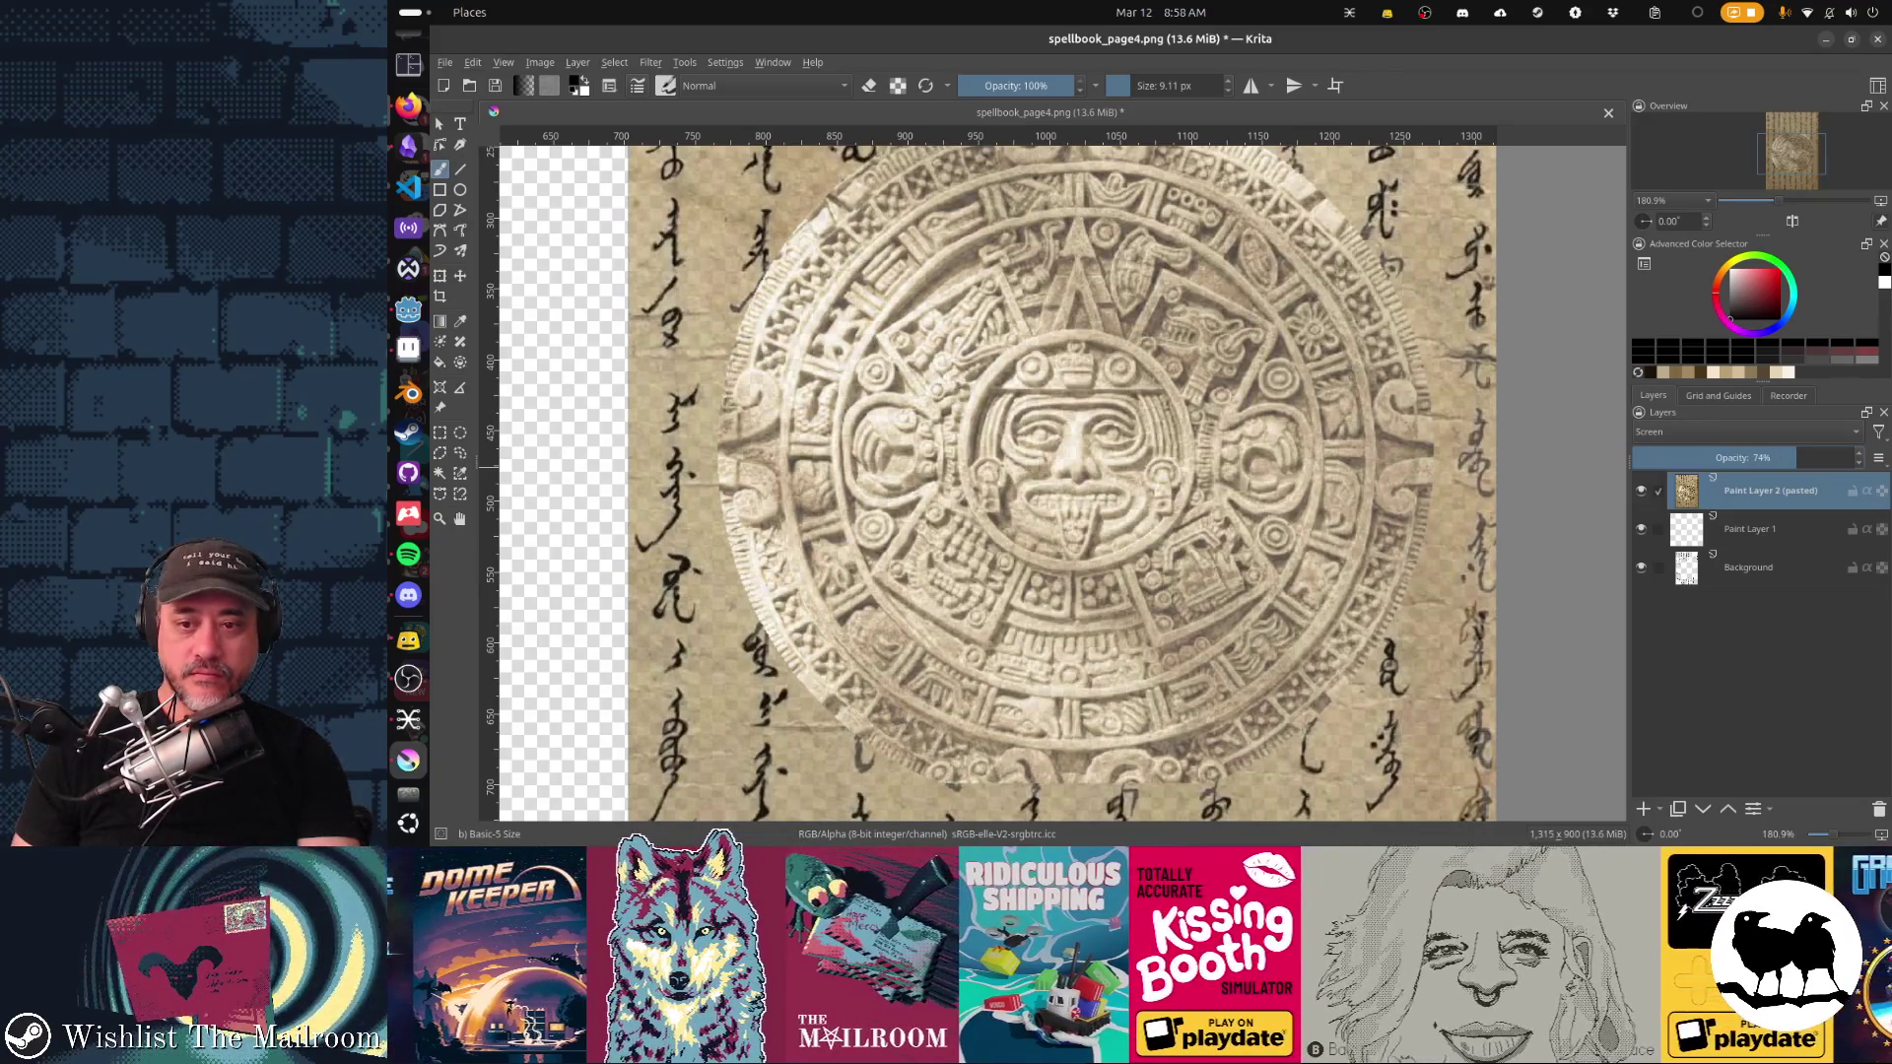
{"action": "key", "text": "ctrl+Page_Down"}
{"action": "key", "text": "ctrl+Page_Down"}
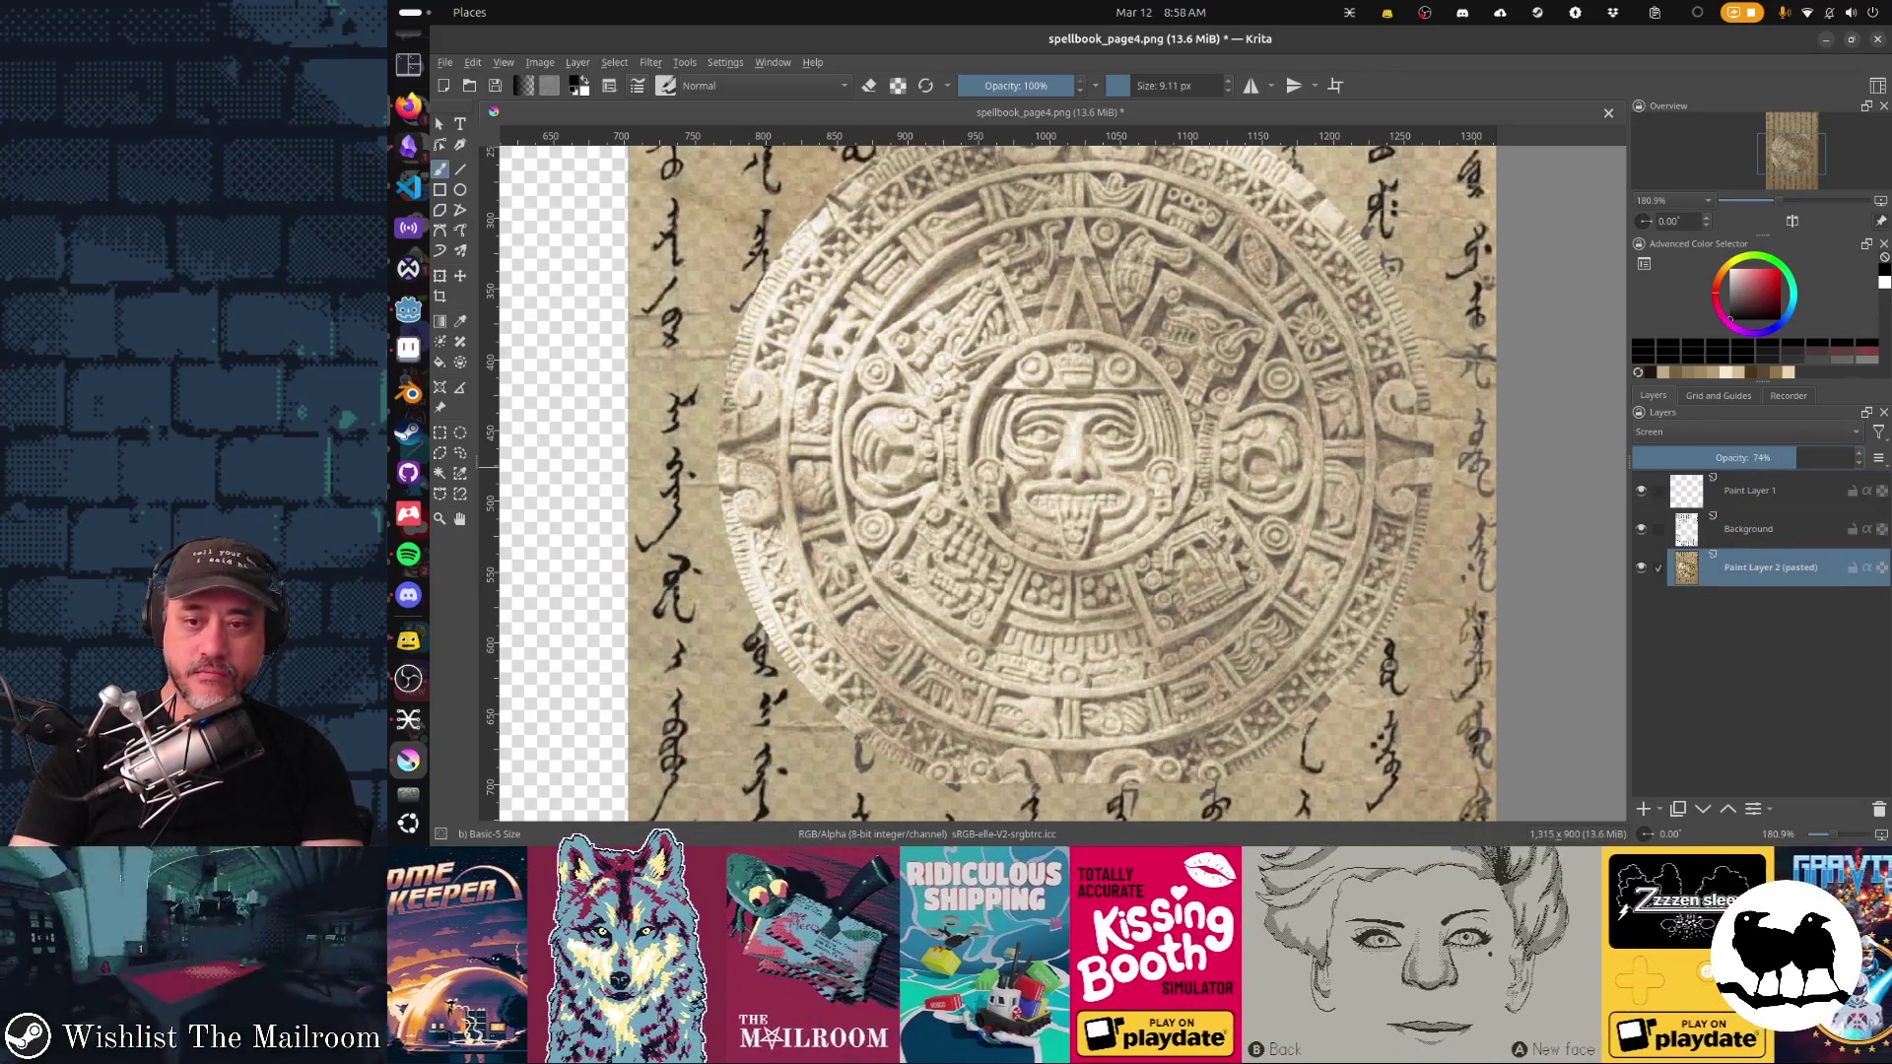
Step: Rename the Background layer to 'writing' and Paint Layer 1 to 'circle'
{"action": "key", "text": "Page_Up"}
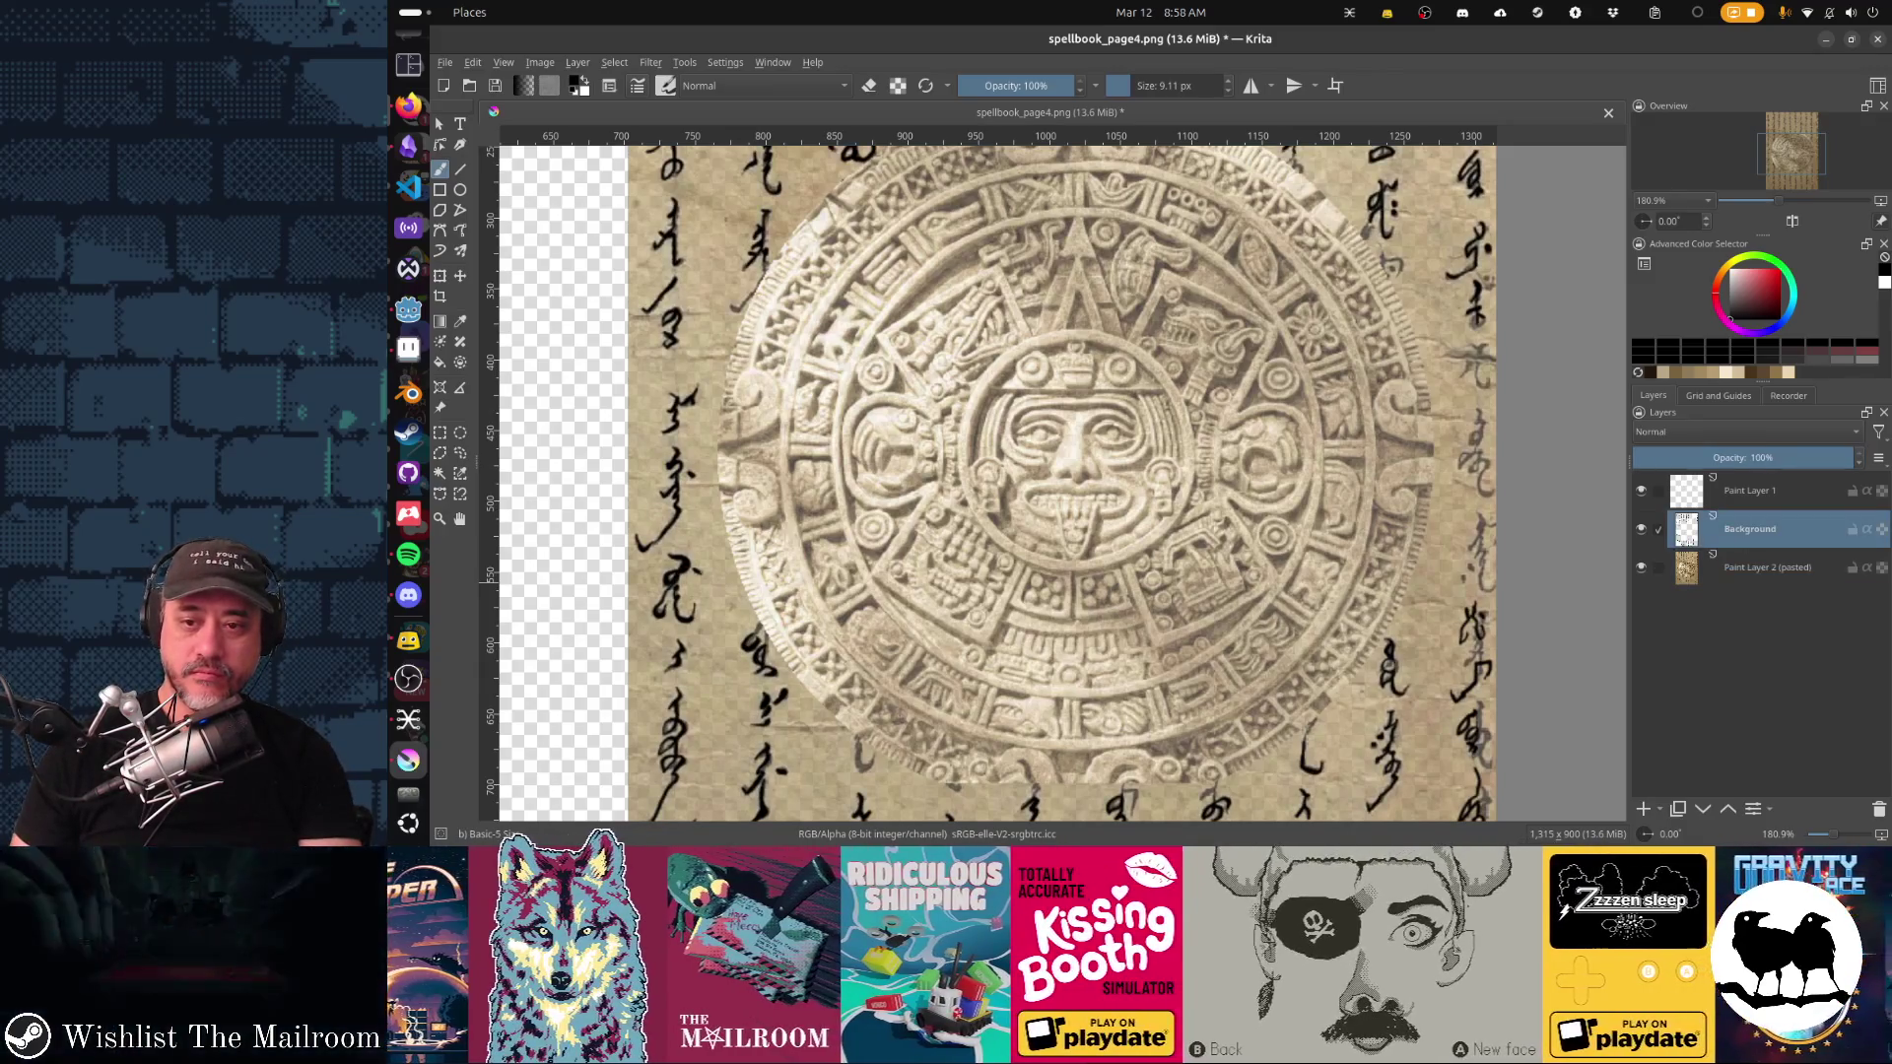
{"action": "mouse_move", "coordinate": [1749, 491]}
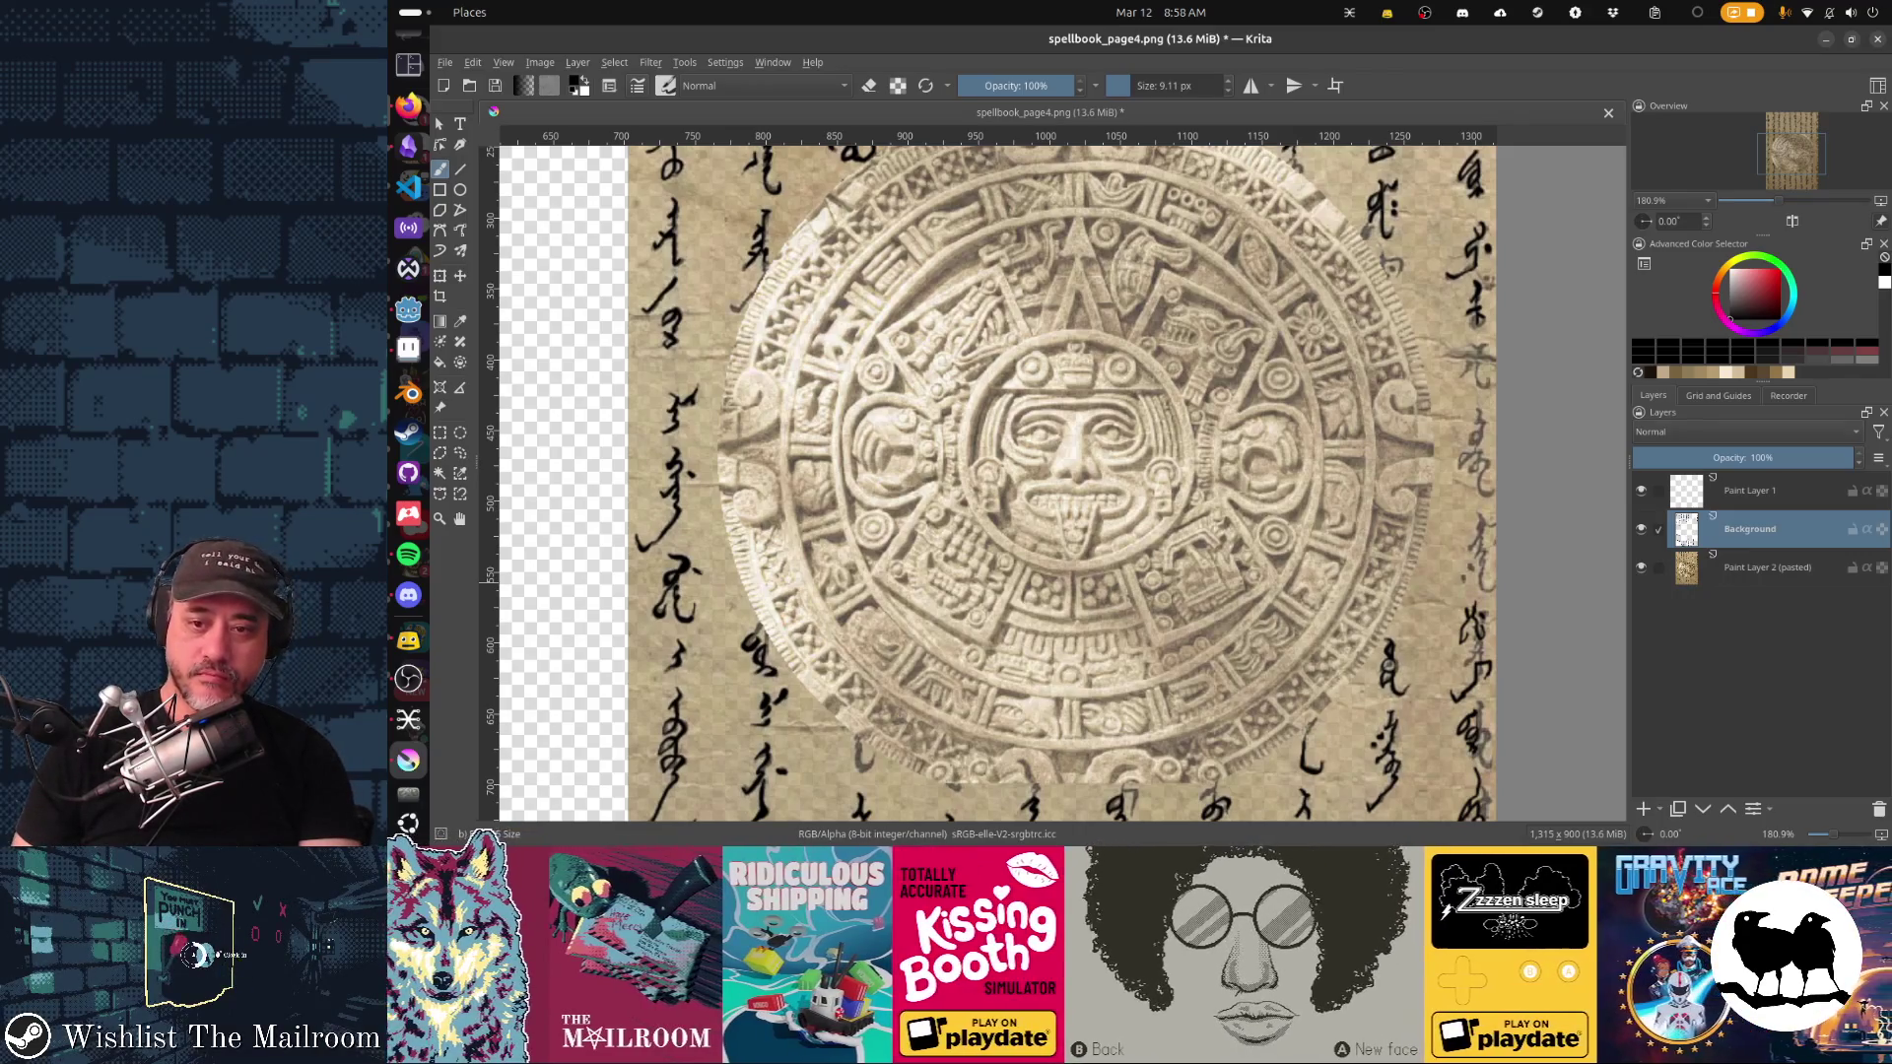
{"action": "key", "text": "F2"}
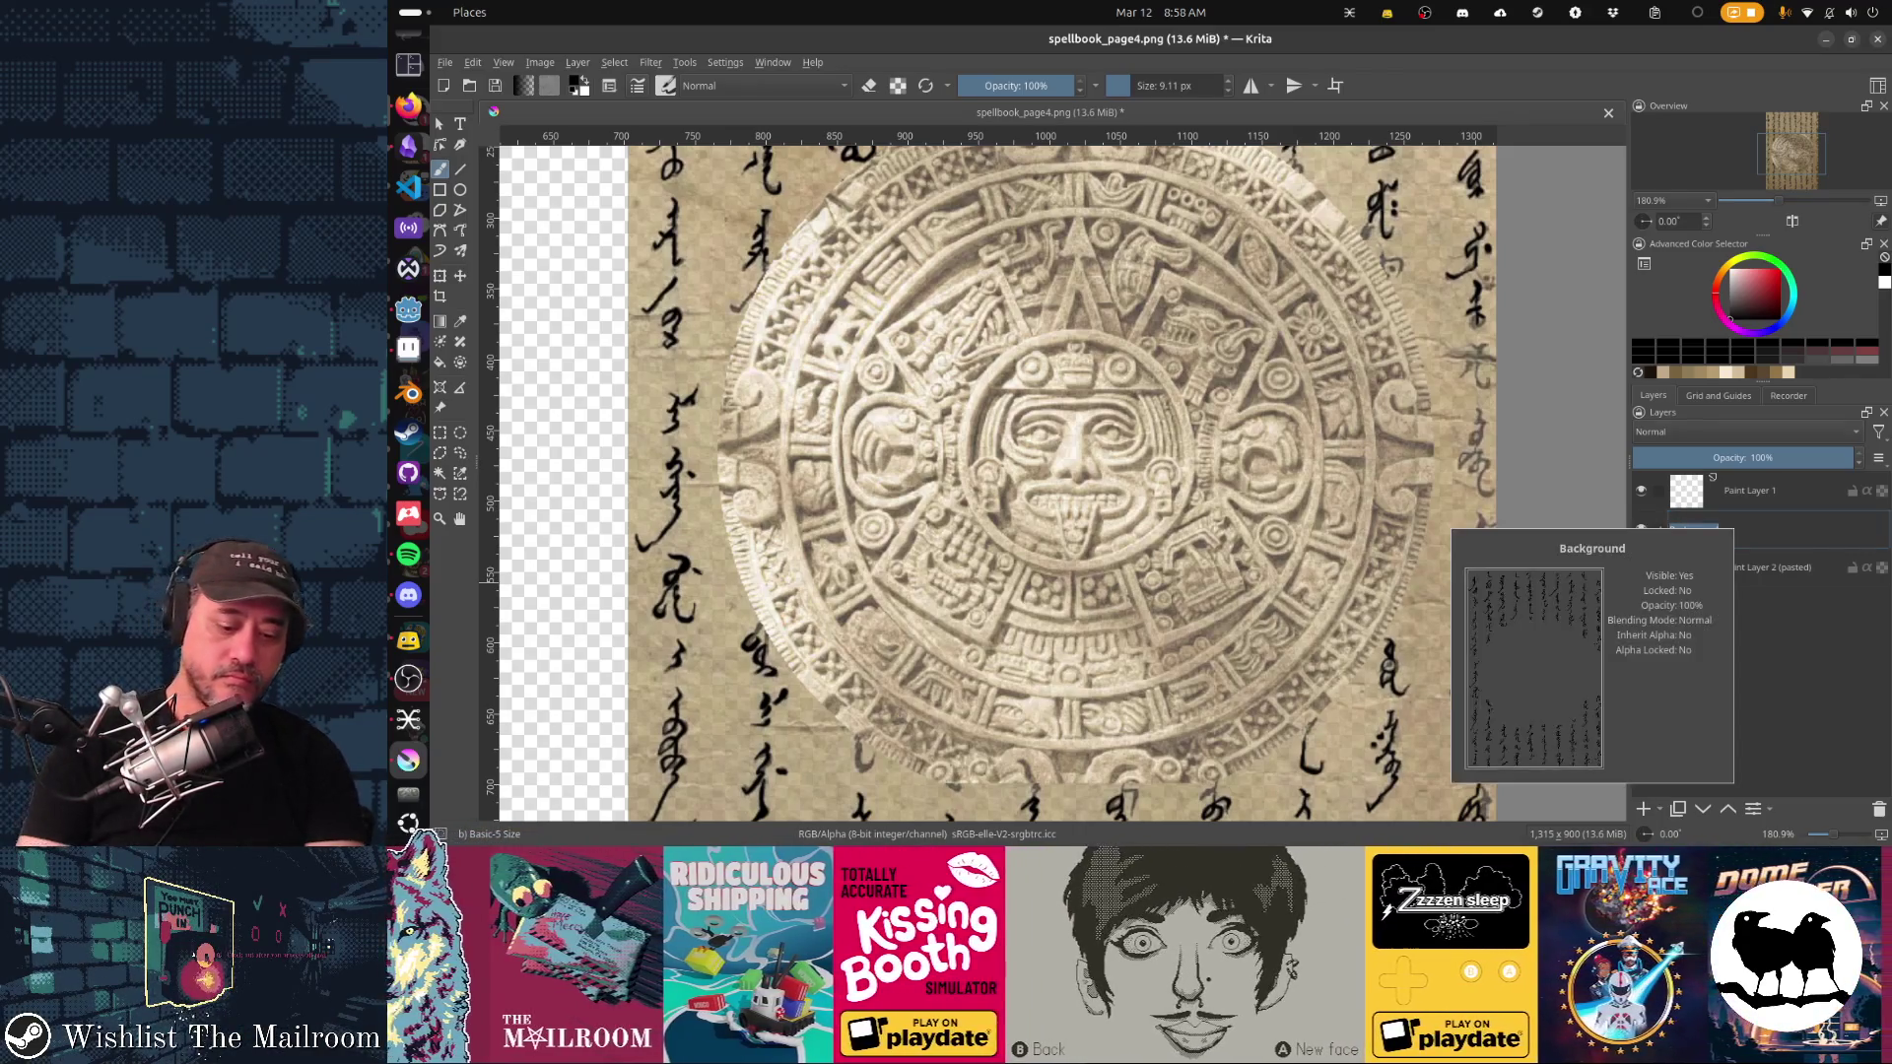
{"action": "type", "text": "La"}
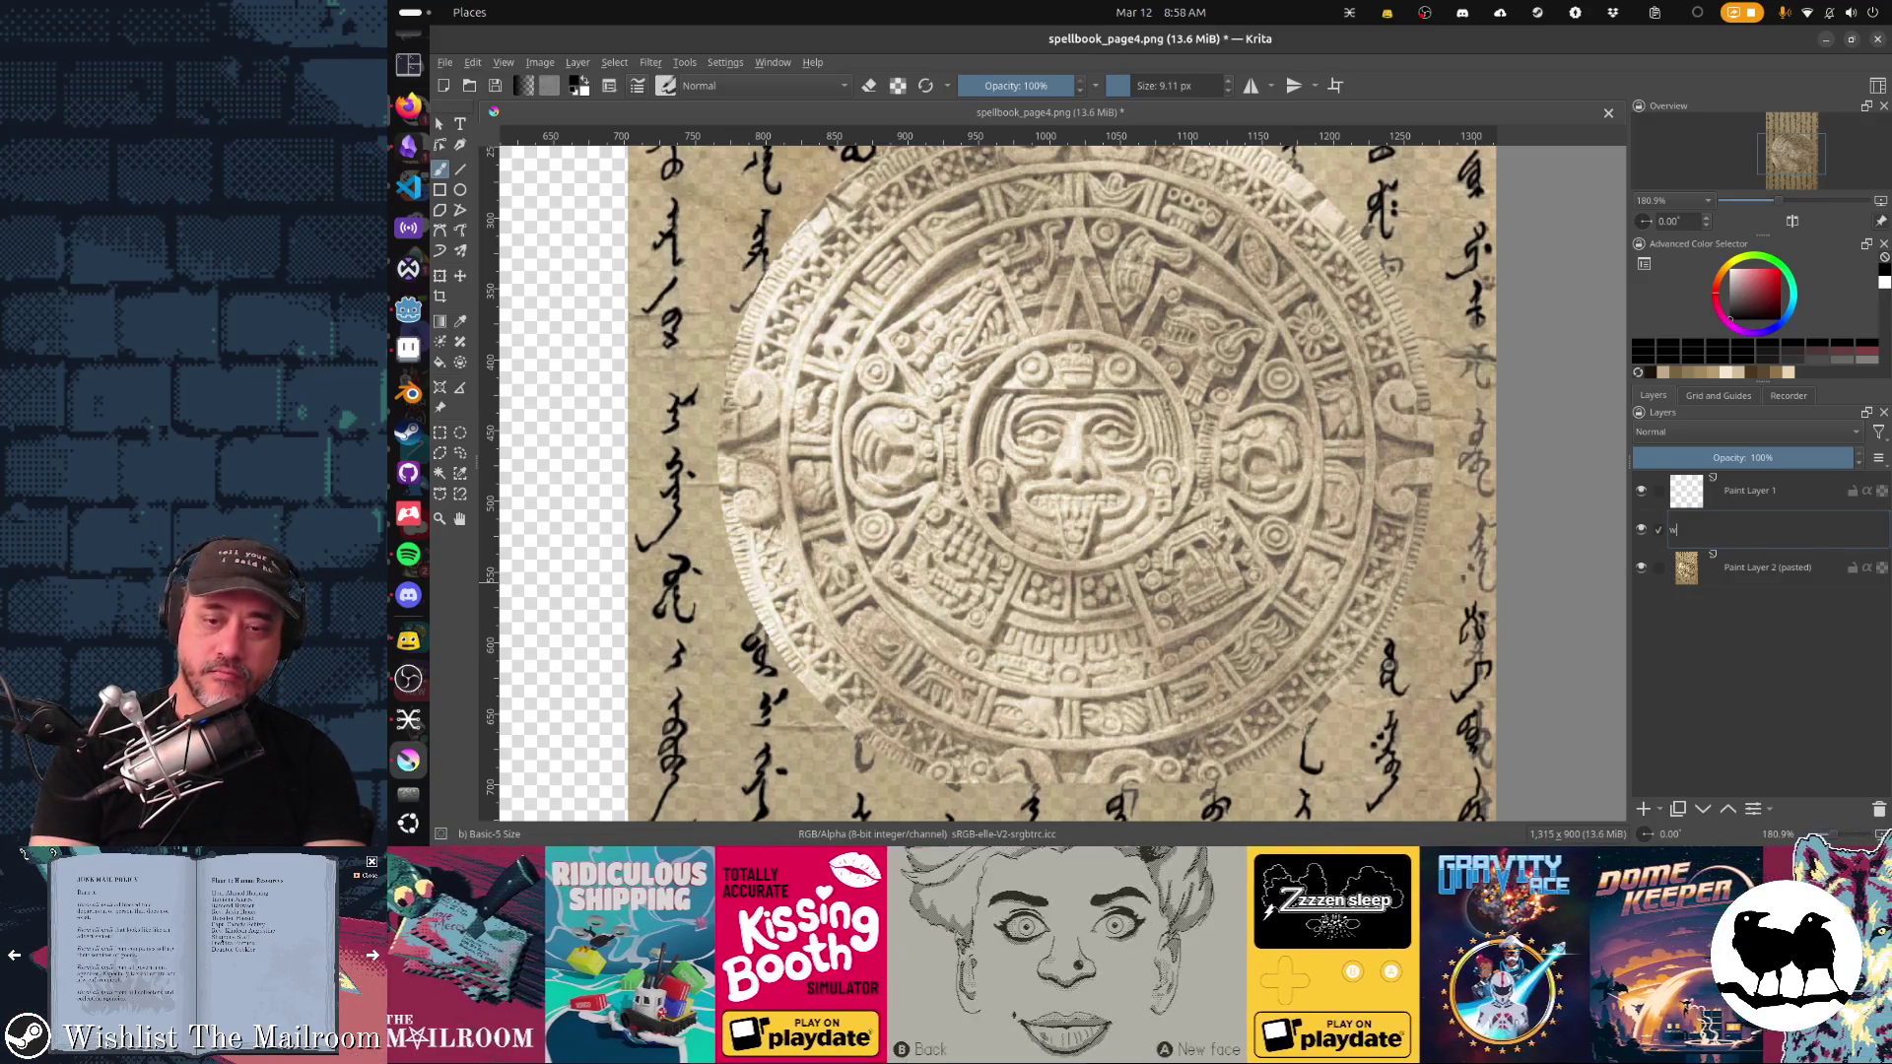
{"action": "type", "text": "ing"}
{"action": "key", "text": "Return"}
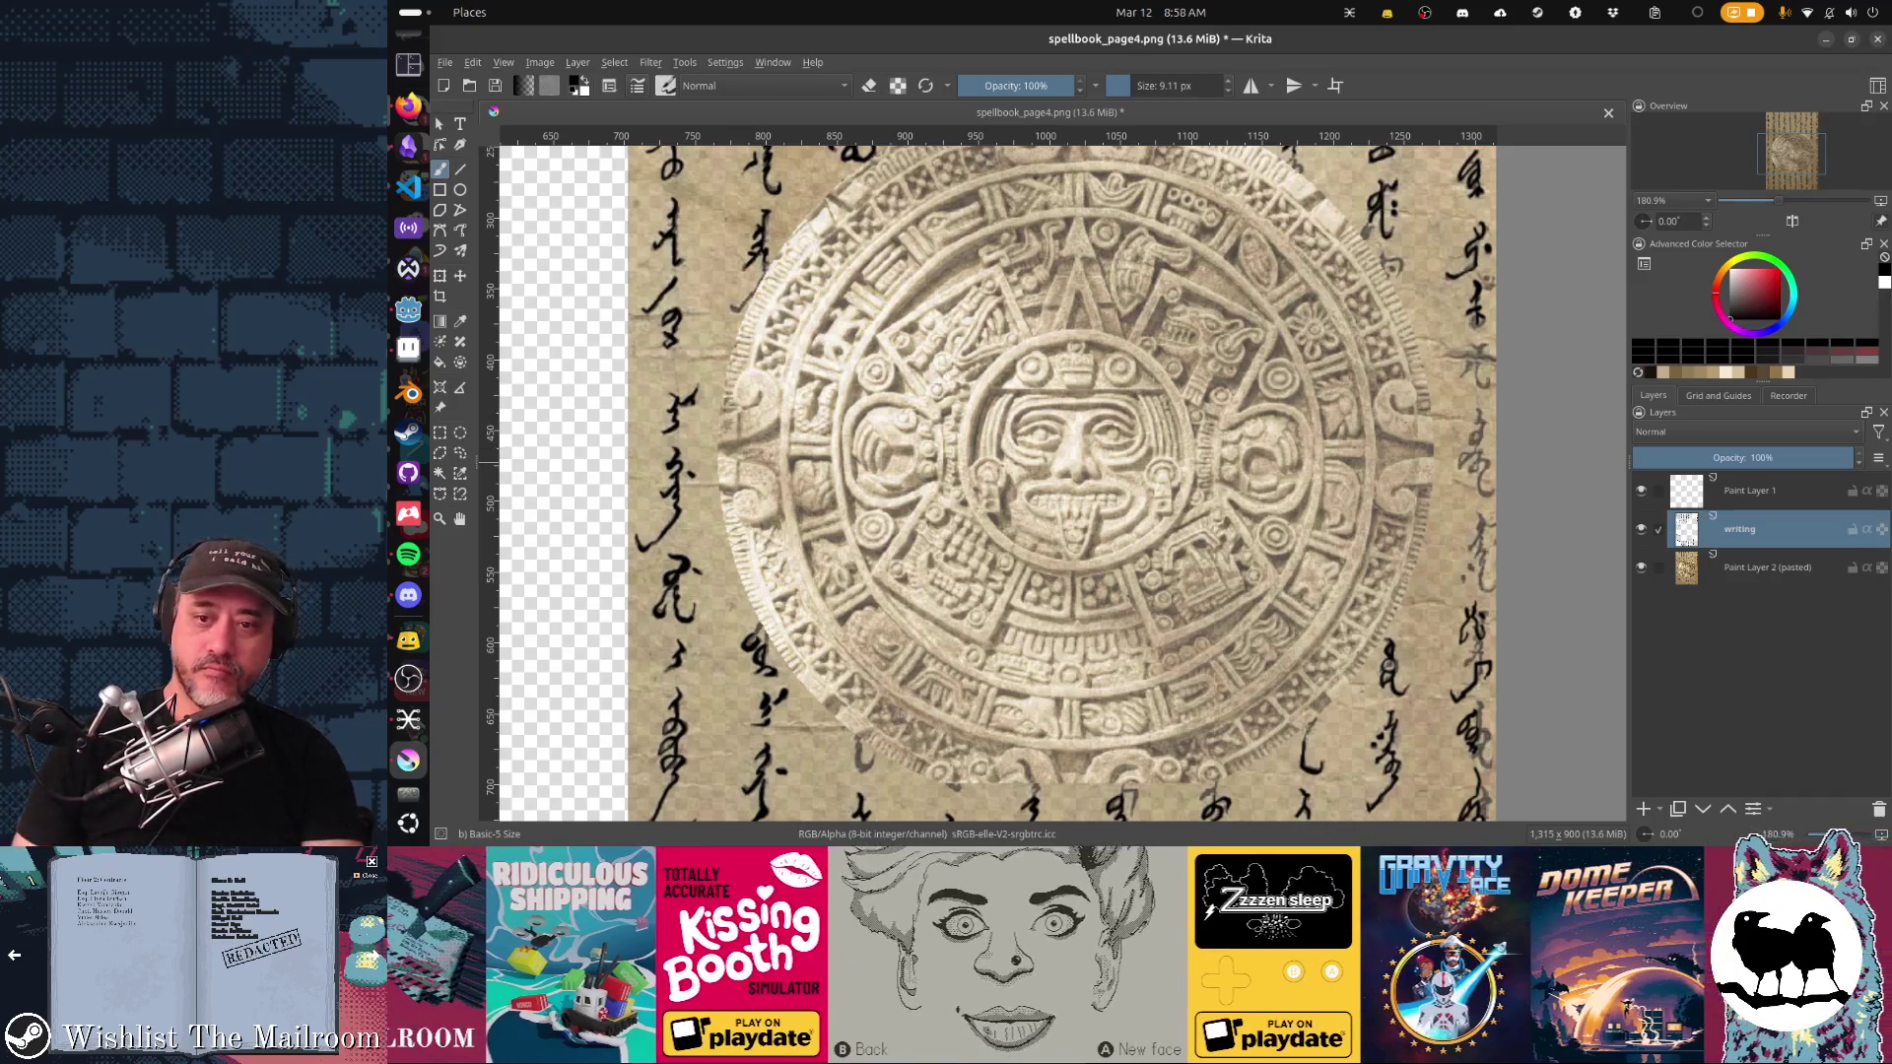
{"action": "left_click", "coordinate": [1749, 489]}
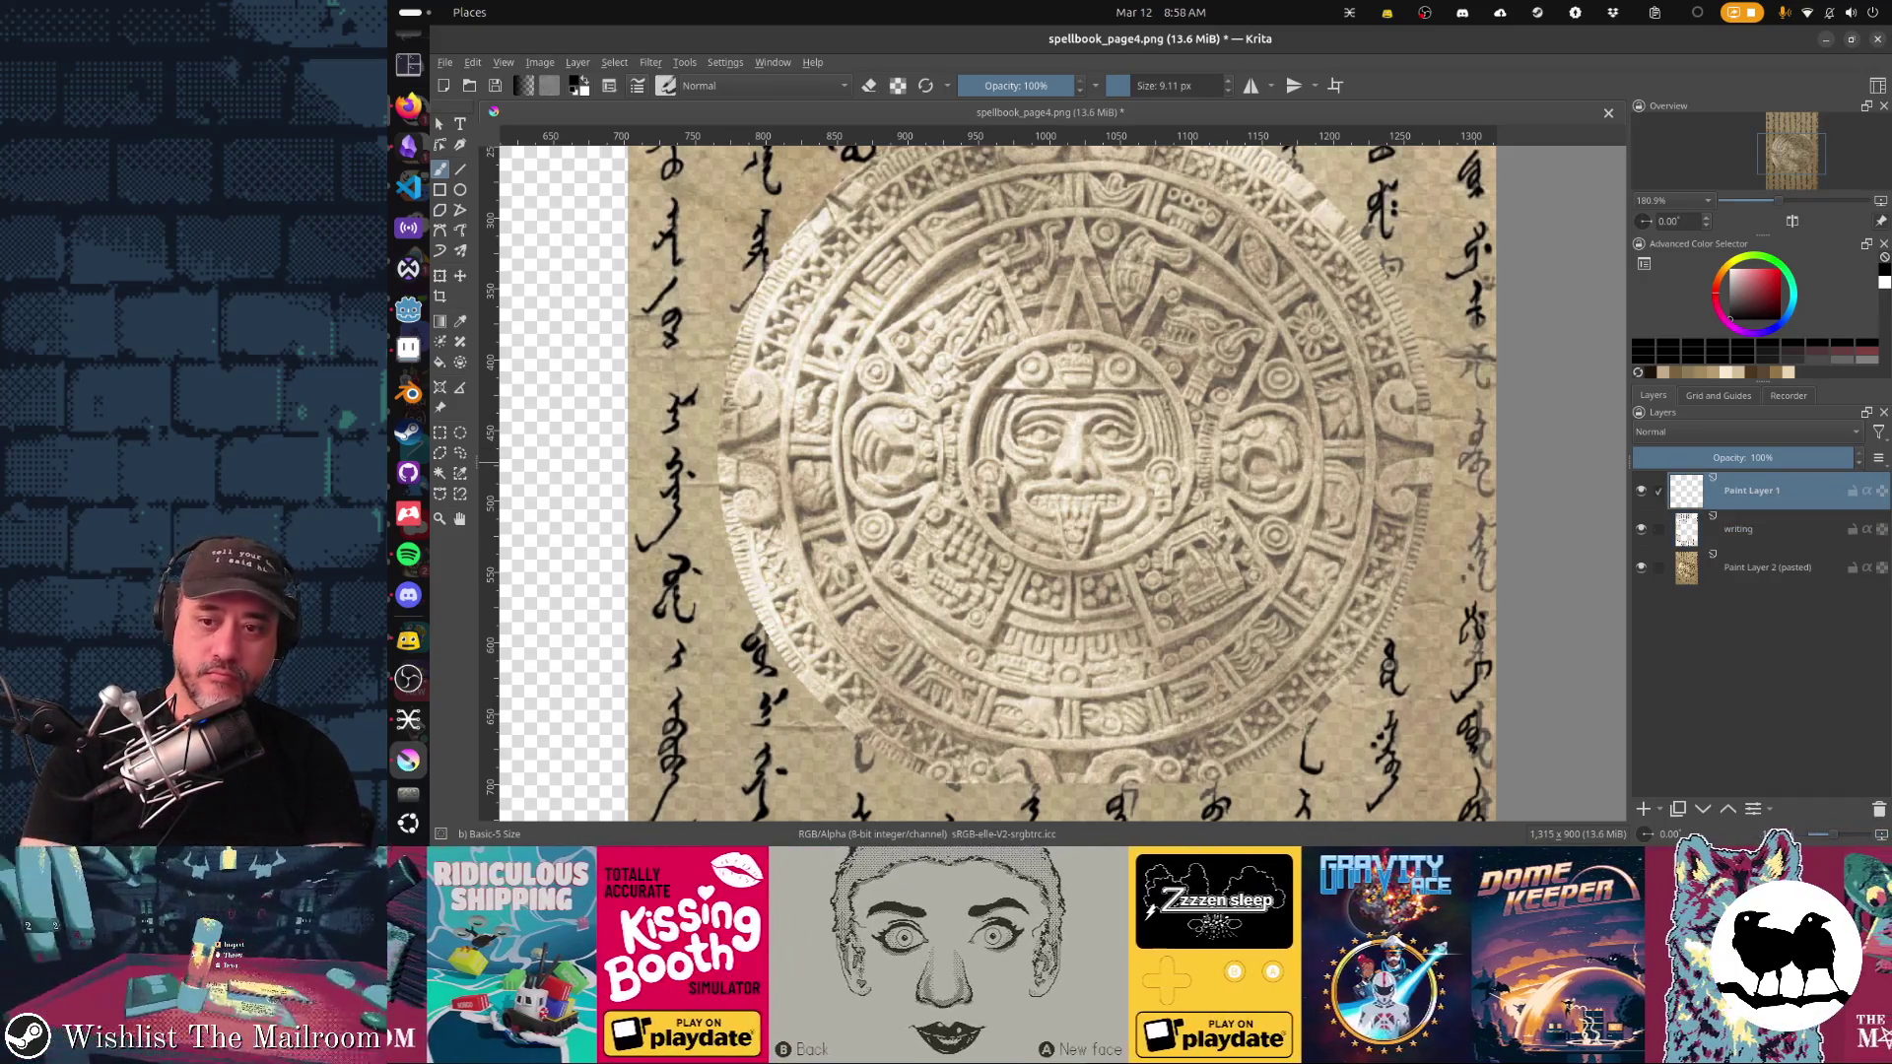
{"action": "double_click", "coordinate": [1749, 490]}
{"action": "type", "text": "circle"}
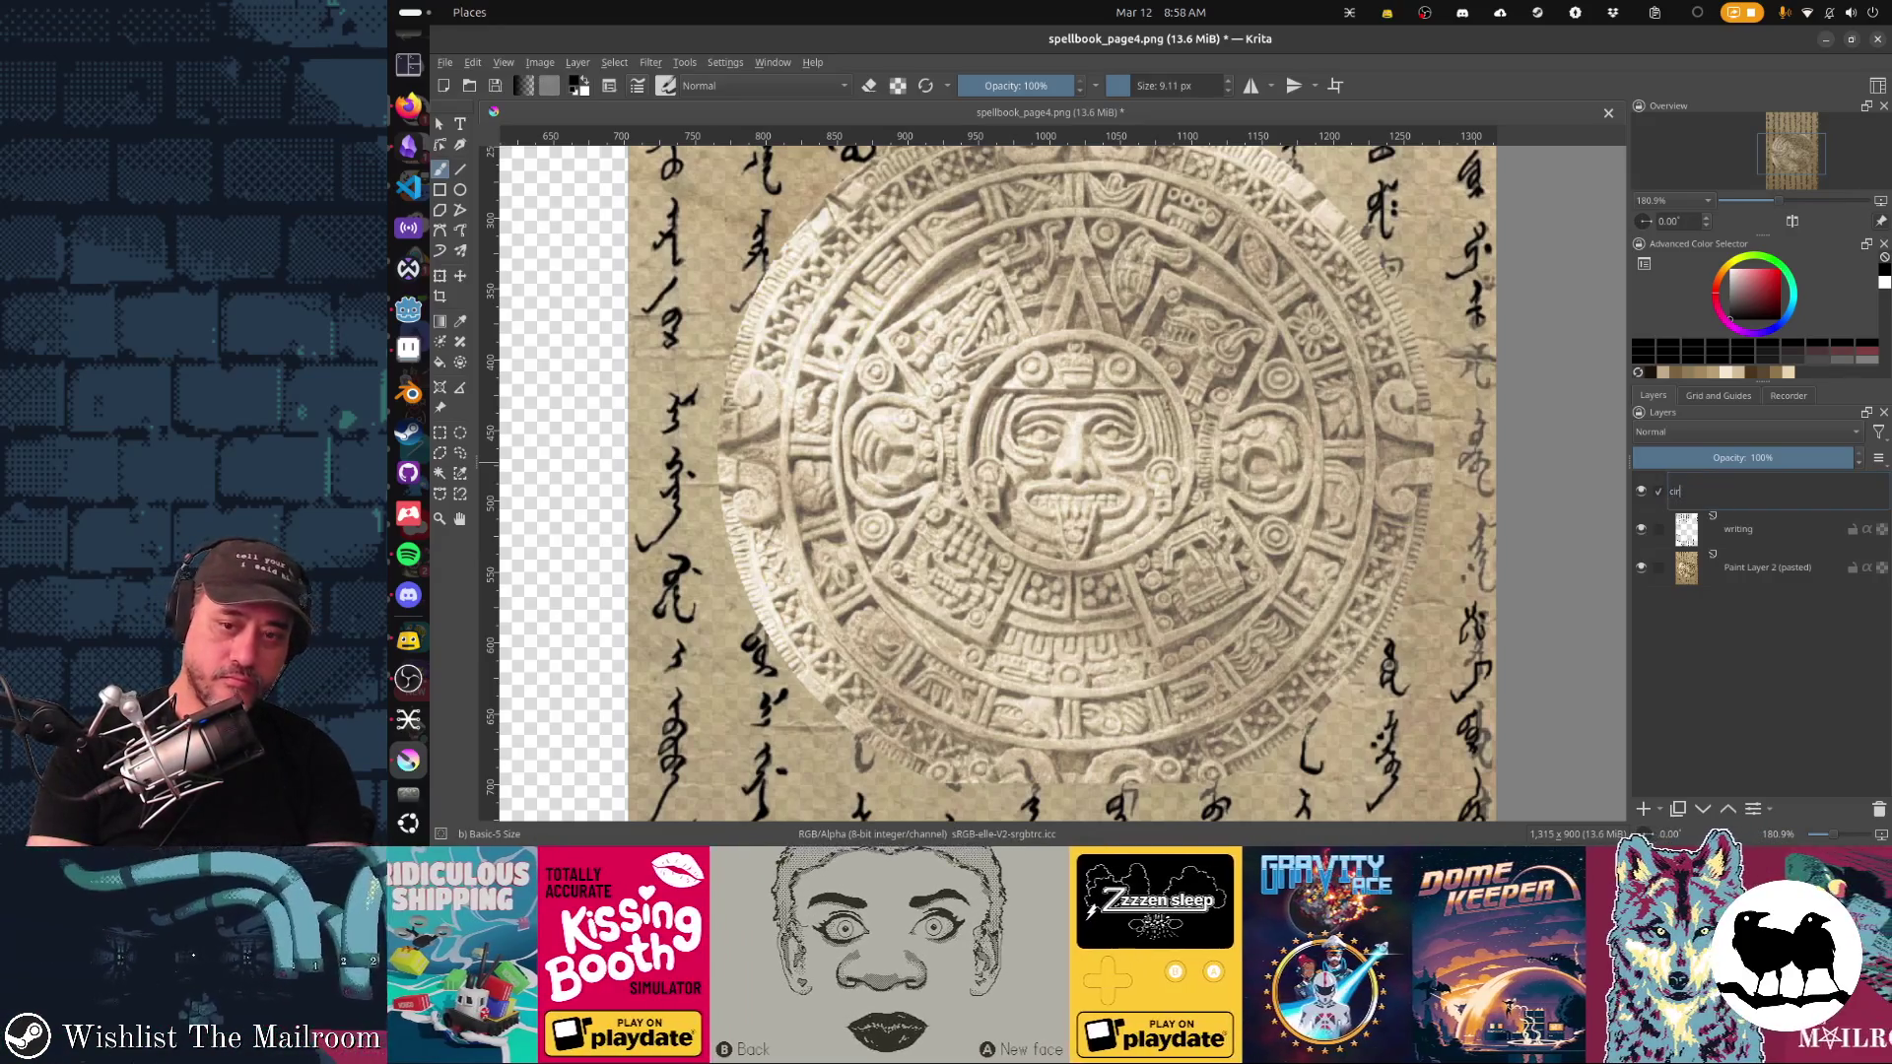
{"action": "key", "text": "Return"}
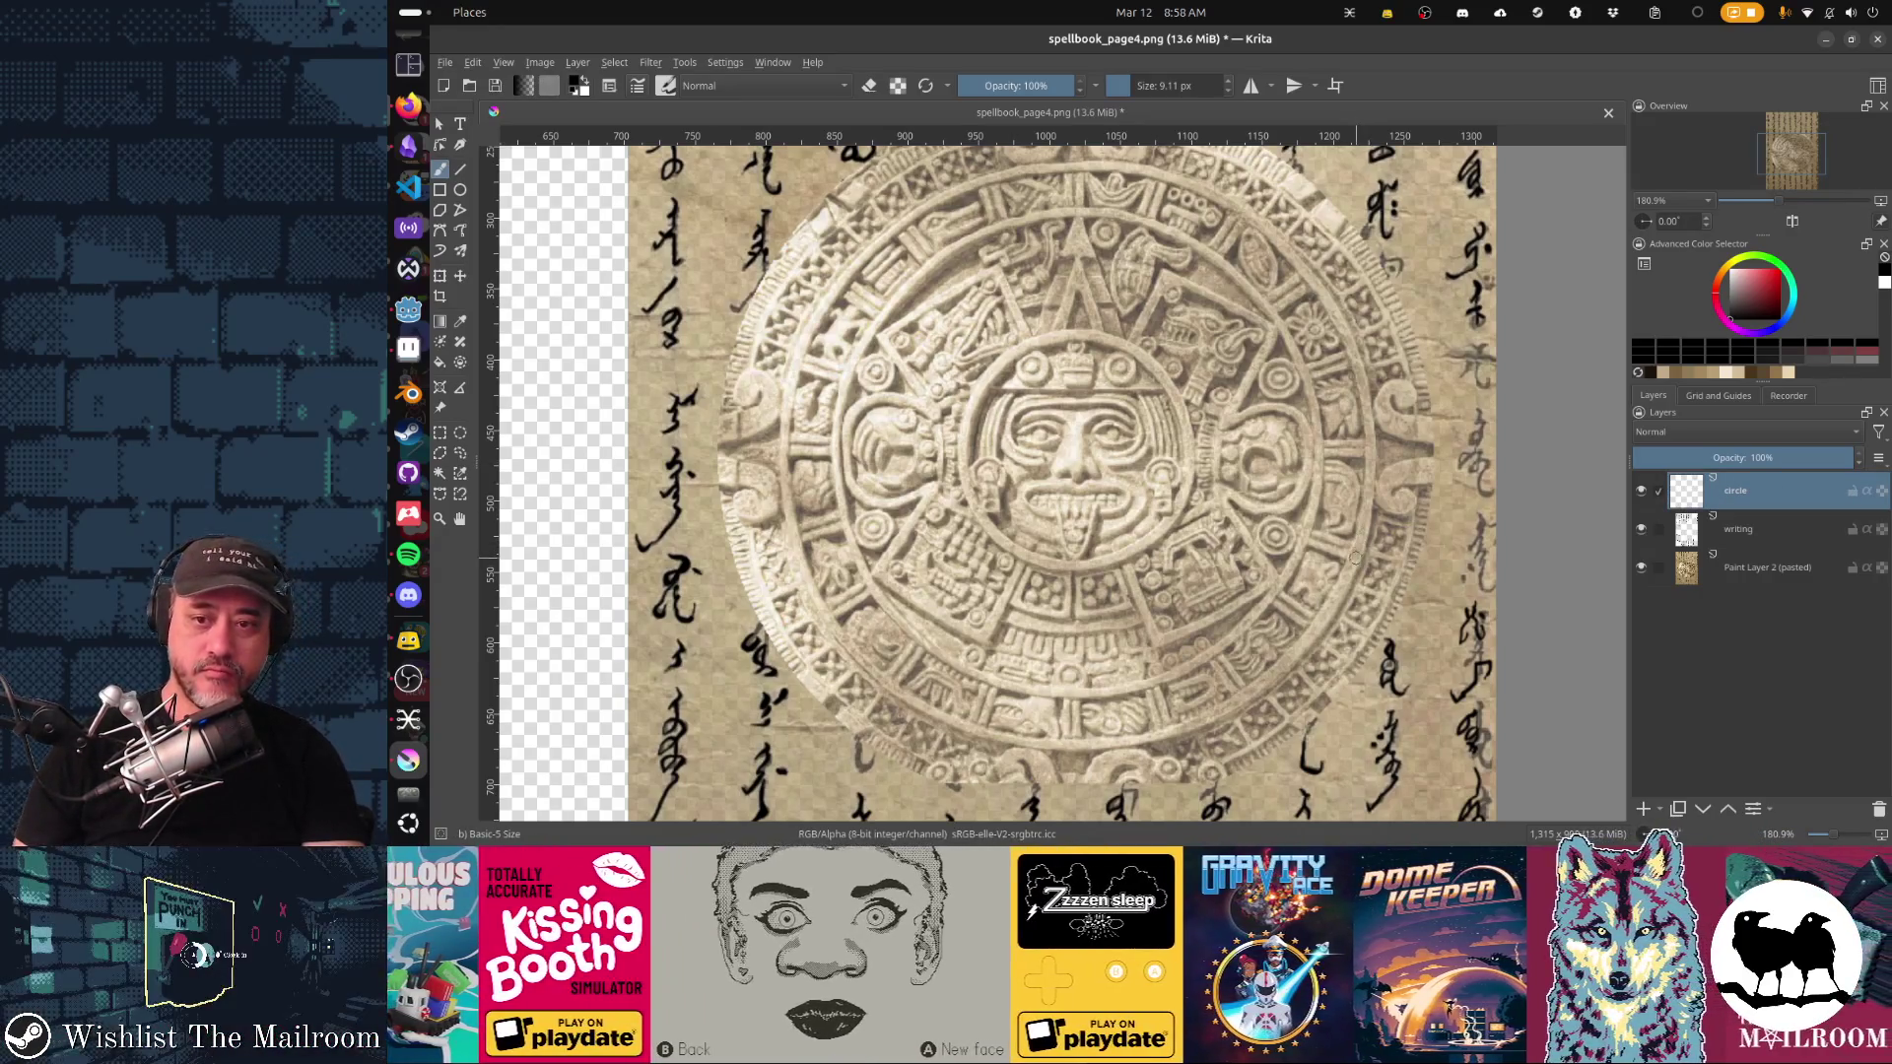
Step: Select the writing layer and select the whole canvas
{"action": "scroll", "coordinate": [1221, 555], "scroll_direction": "down", "scroll_amount": 2}
{"action": "left_click", "coordinate": [1739, 529]}
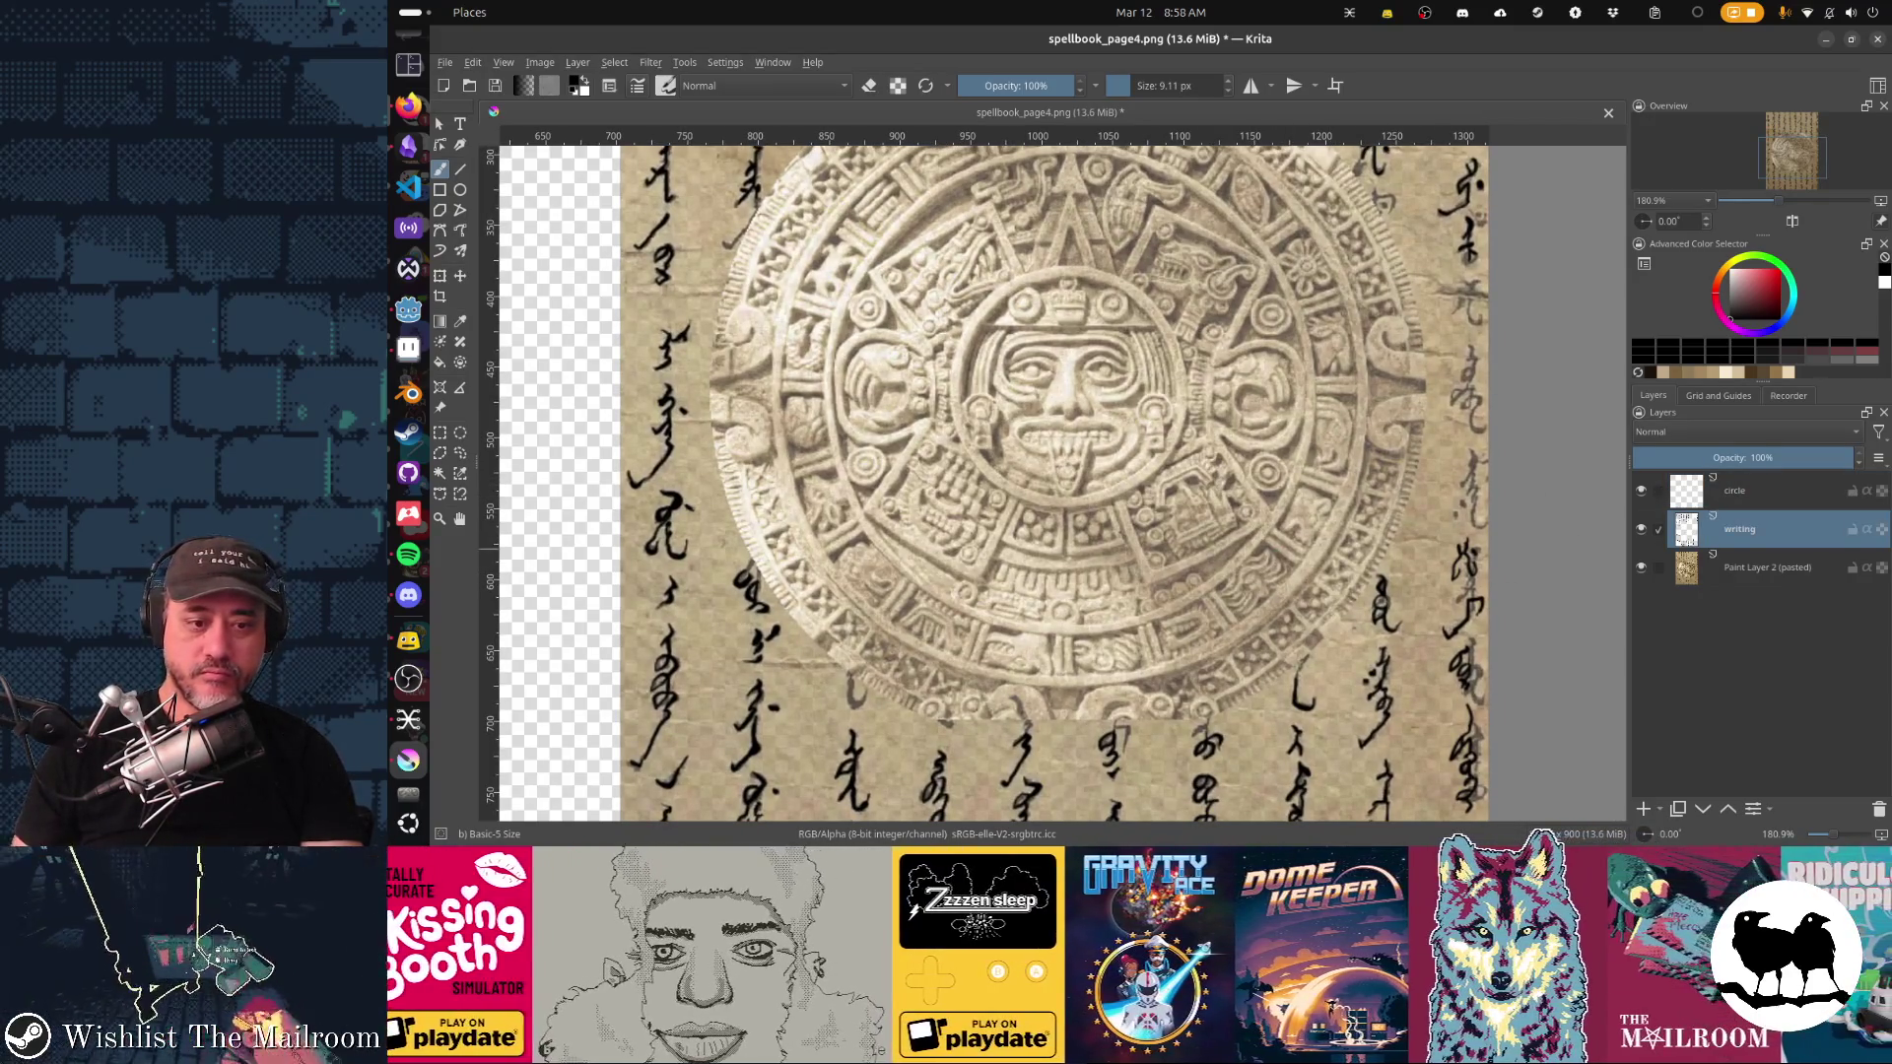
{"action": "key", "text": "ctrl+a"}
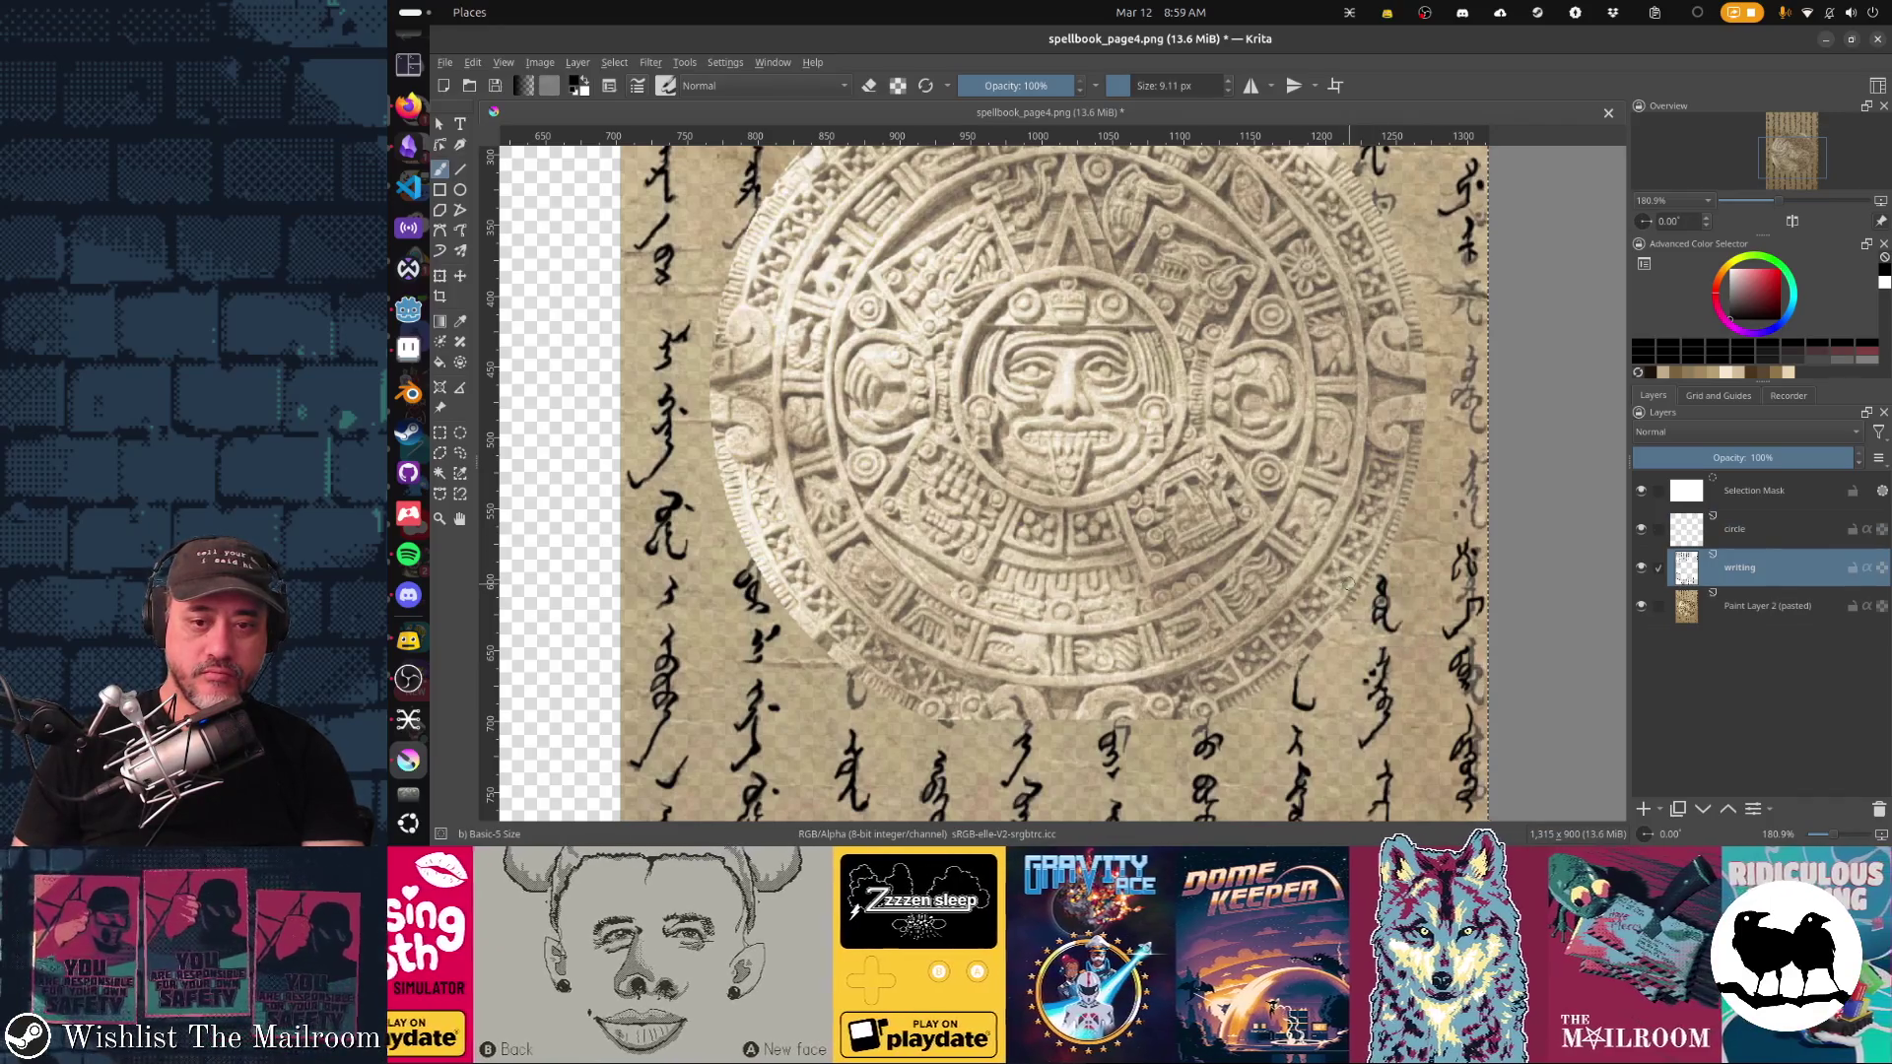
{"action": "key", "text": "alt+Tab"}
Step: Cut the calligraphy, paste it onto Layer 2, and drag it over the page's right half
{"action": "key", "text": "Tab"}
{"action": "key", "text": "Tab"}
{"action": "key", "text": "Tab"}
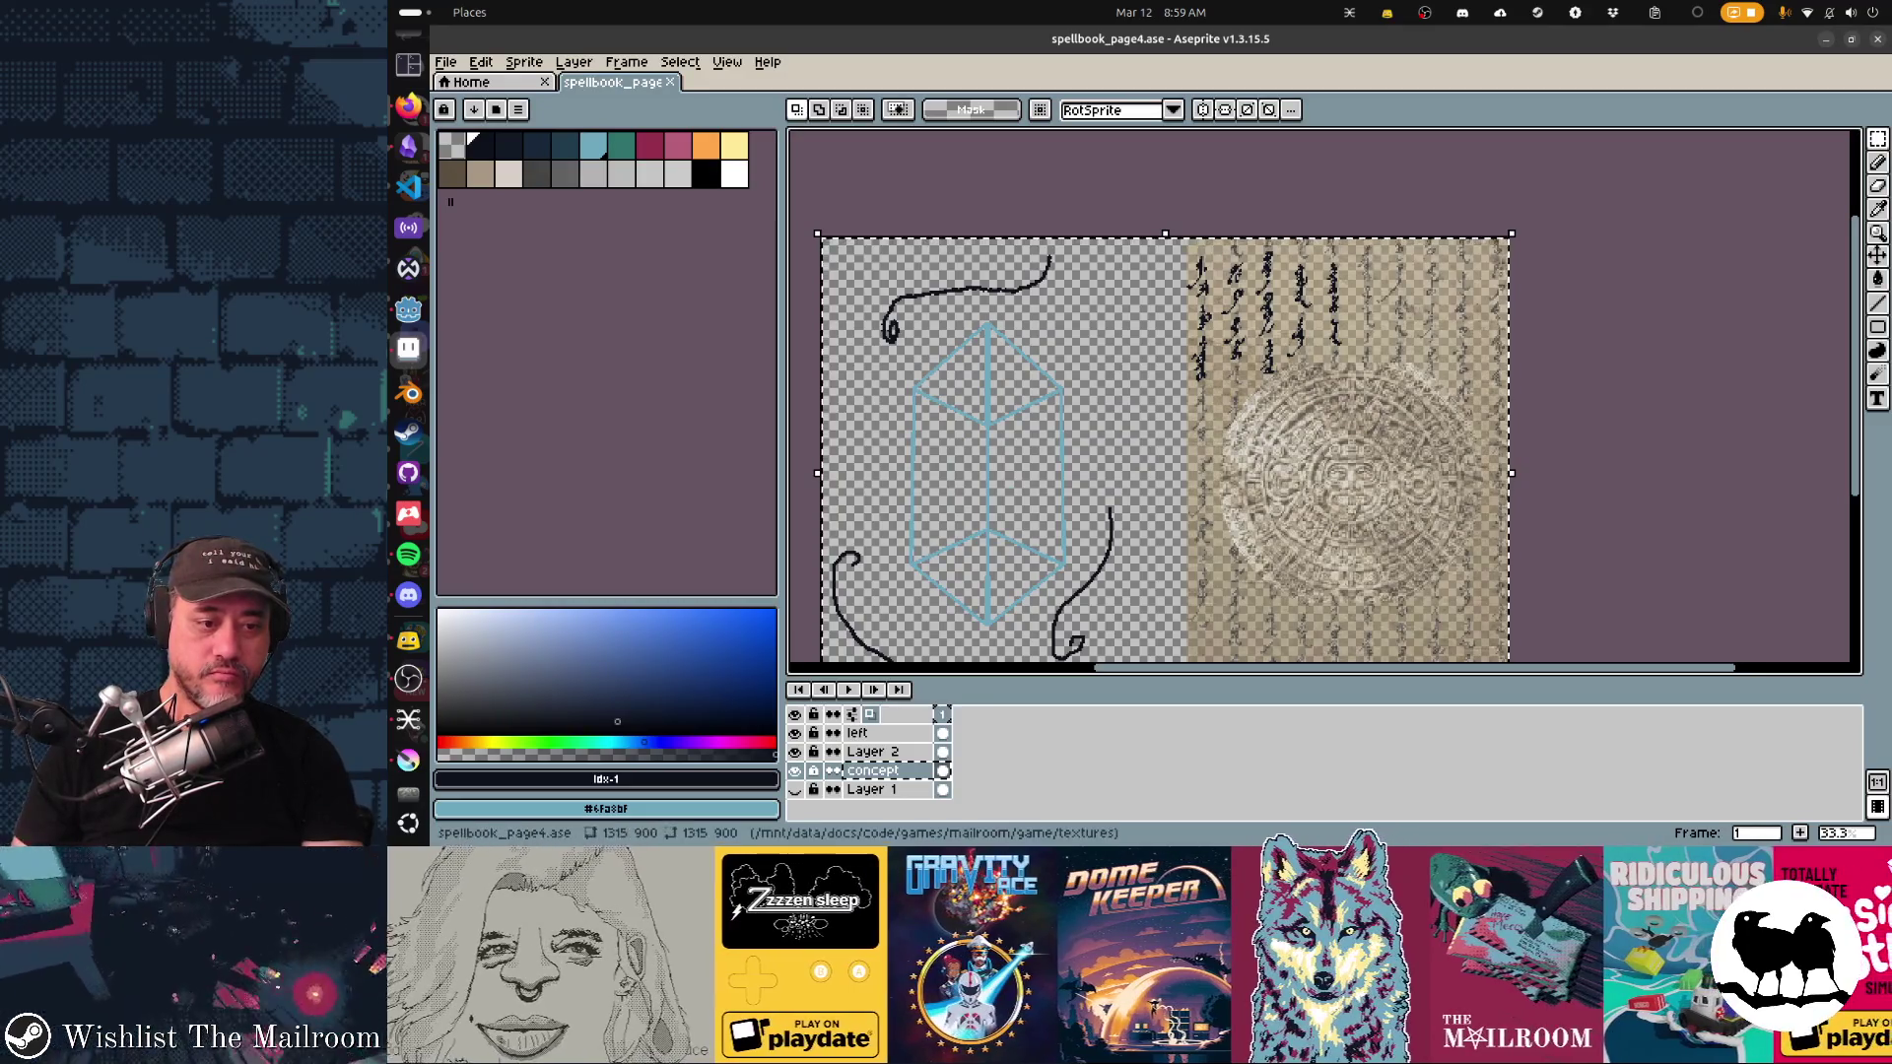
{"action": "left_click", "coordinate": [872, 752]}
{"action": "key", "text": "ctrl+x"}
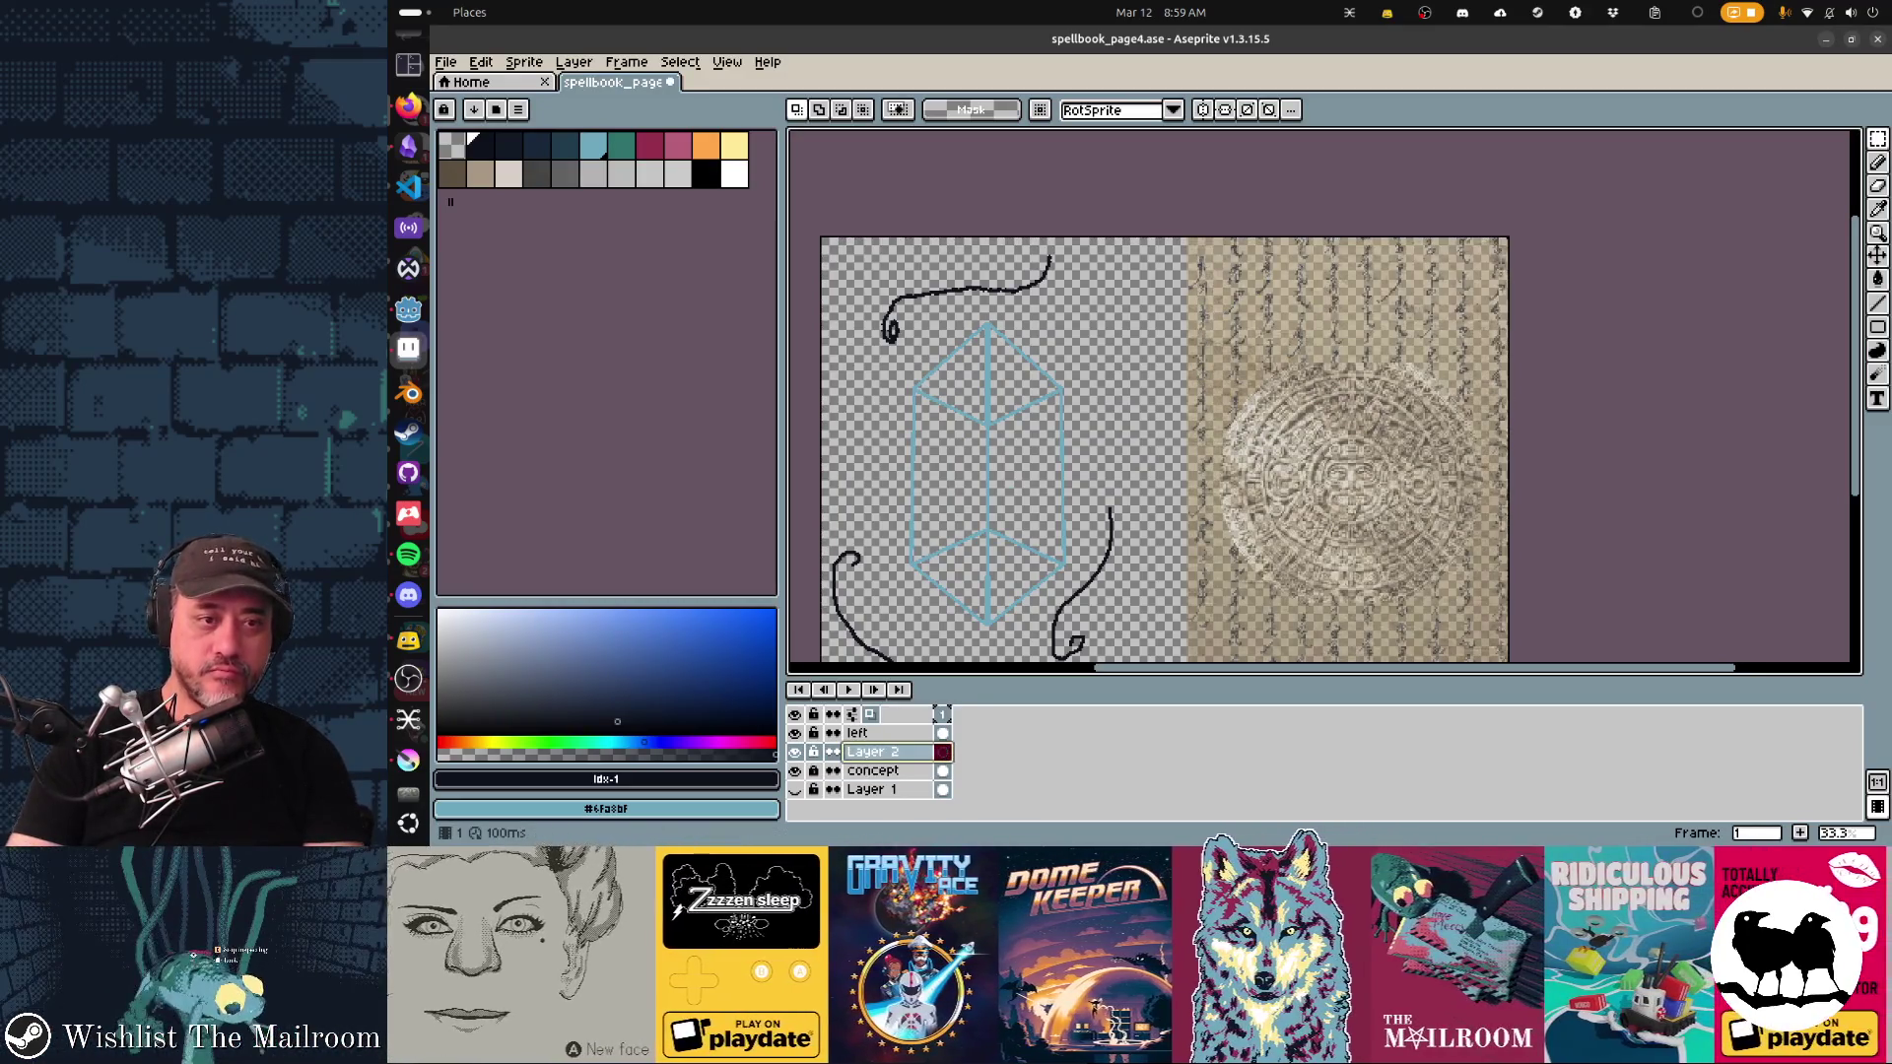
{"action": "key", "text": "ctrl+v"}
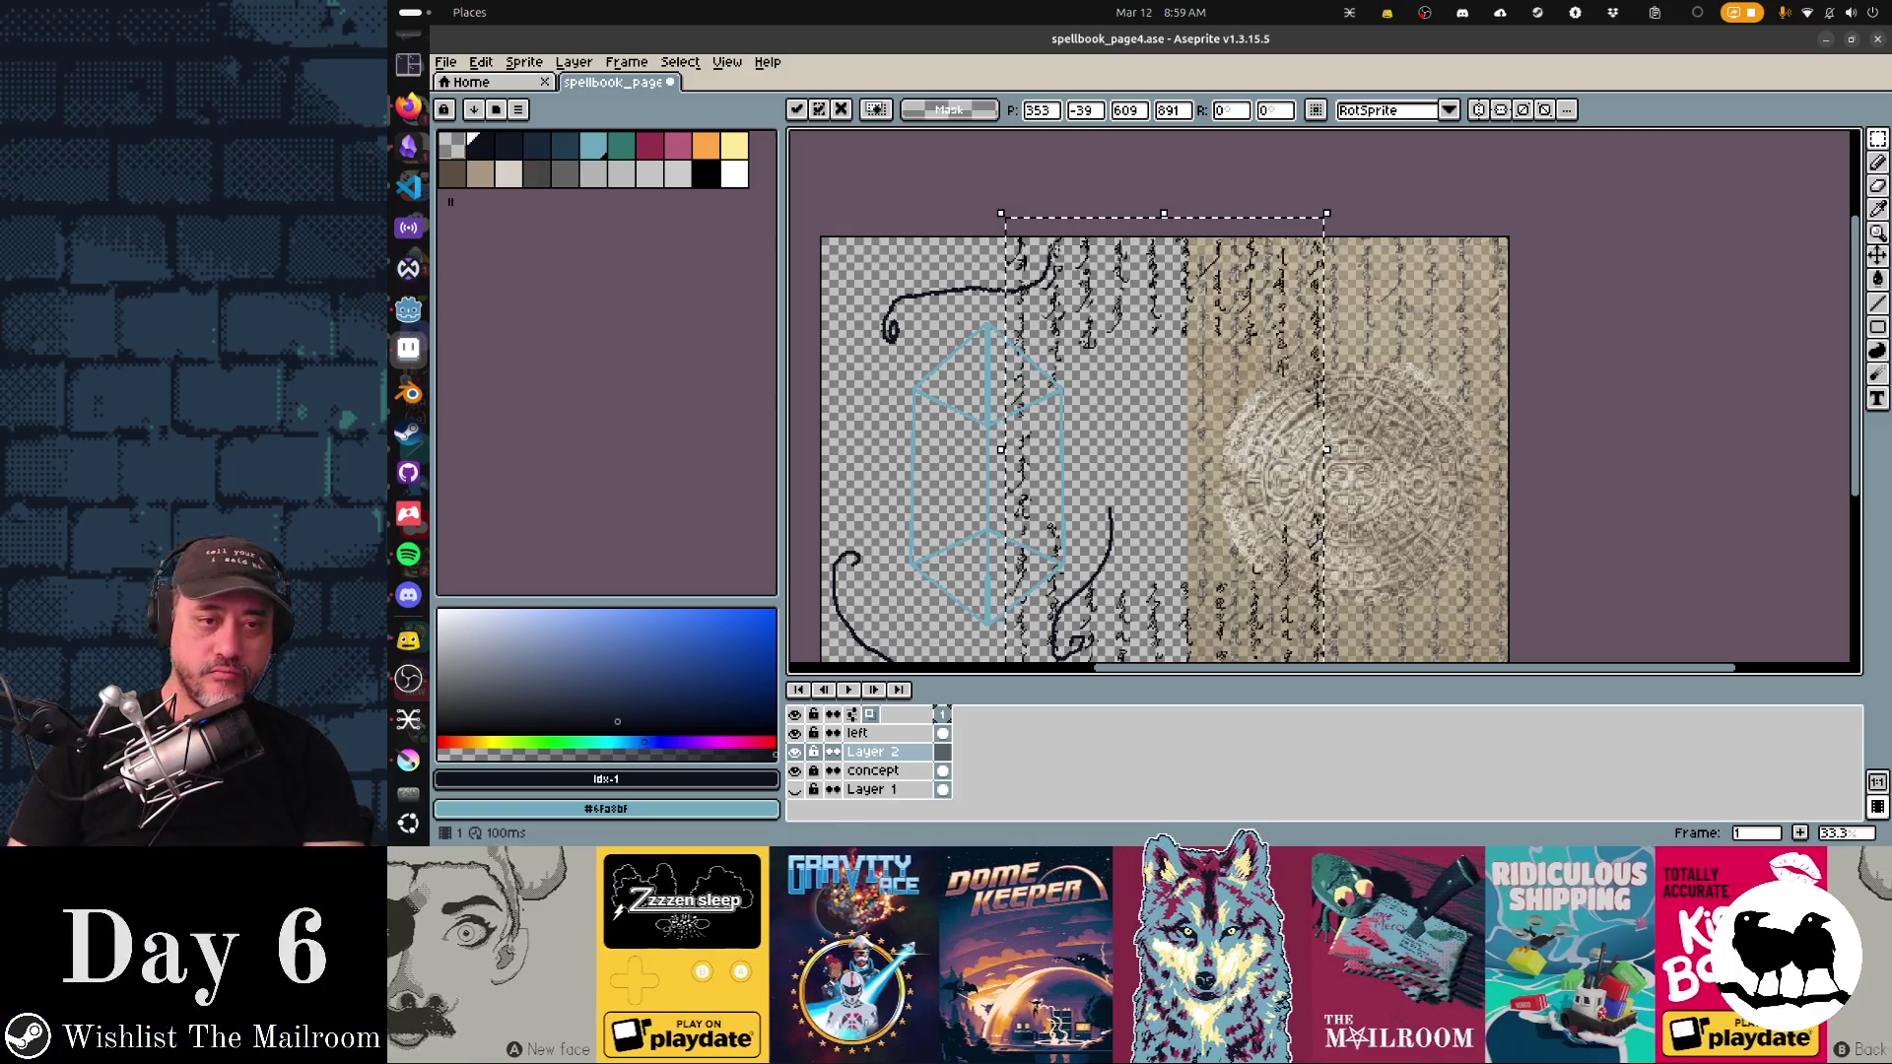
{"action": "scroll", "coordinate": [1161, 430], "scroll_direction": "down", "scroll_amount": 3}
{"action": "mouse_move", "coordinate": [1133, 296]}
{"action": "left_mouse_down"}
{"action": "mouse_move", "coordinate": [1268, 153]}
{"action": "mouse_move", "coordinate": [1270, 126]}
{"action": "left_mouse_up"}
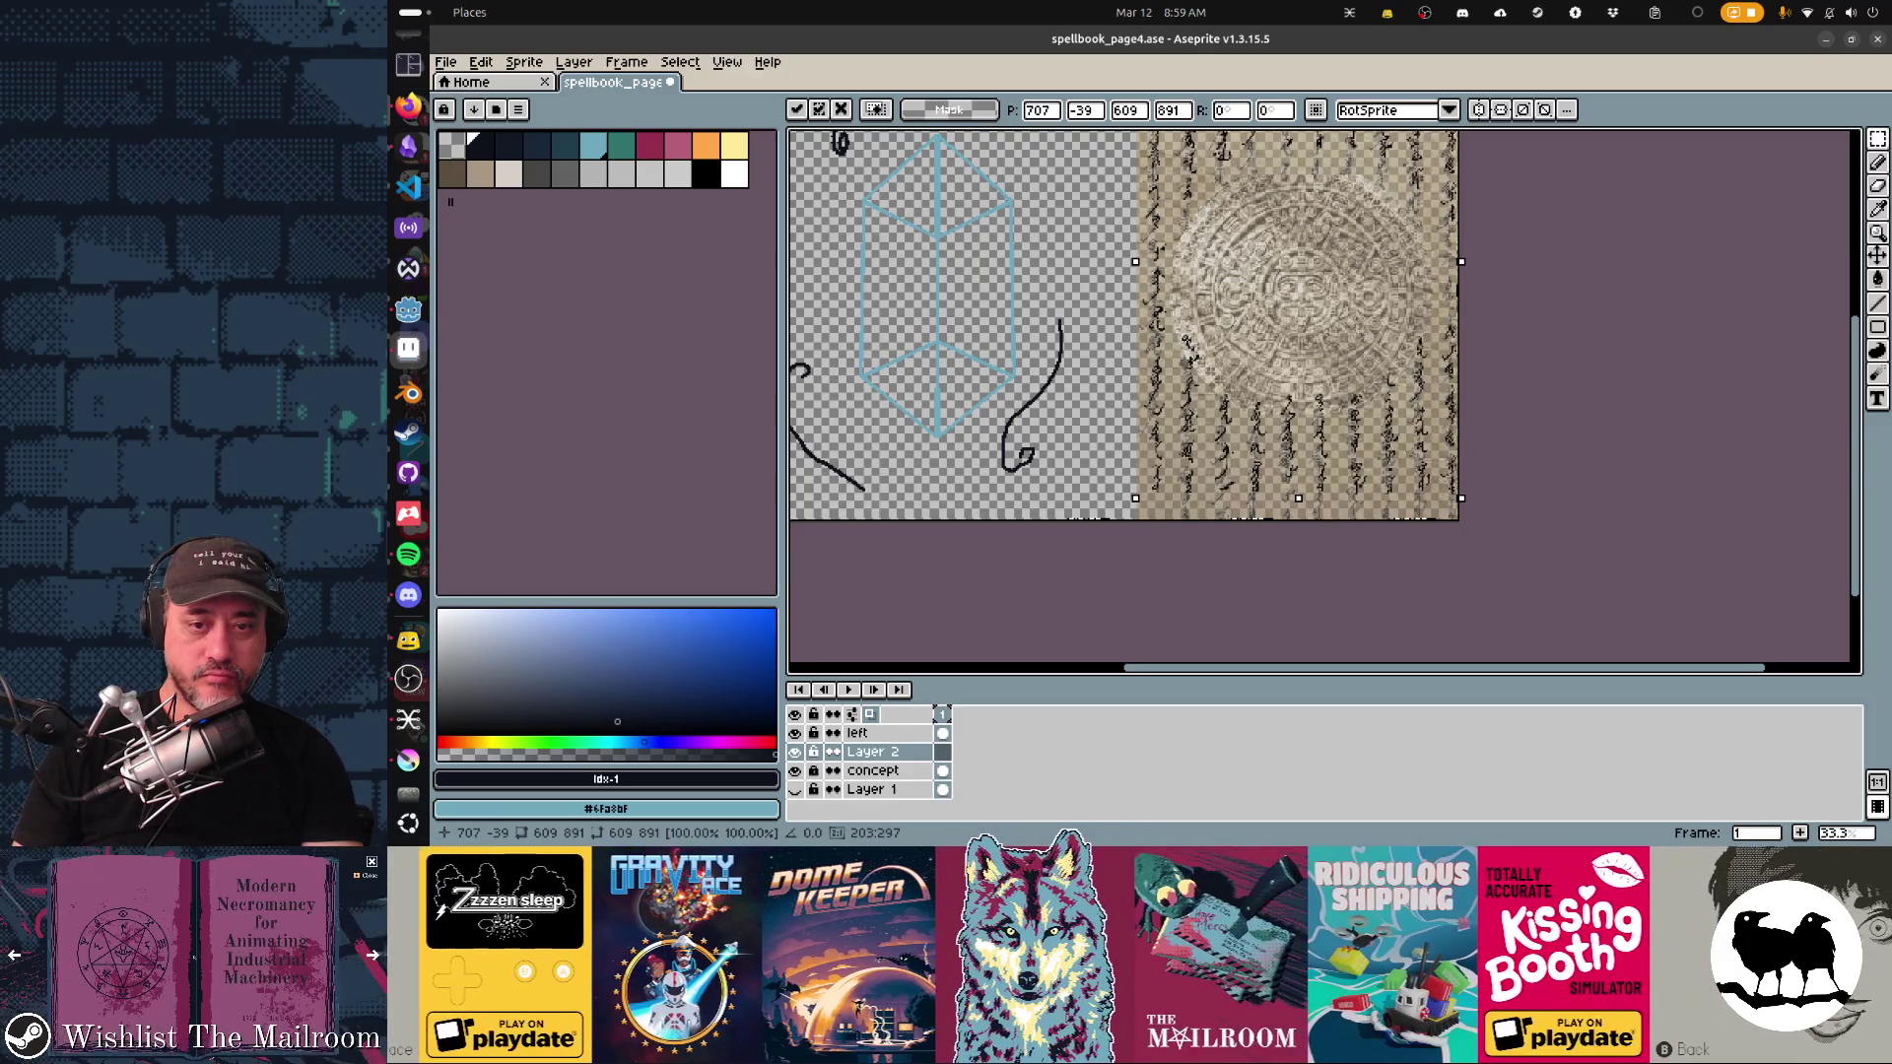
Step: Nudge the pasted calligraphy into alignment at 701,8 and drop it in place
{"action": "key", "text": "Down"}
{"action": "key", "text": "Down"}
{"action": "key", "text": "Down"}
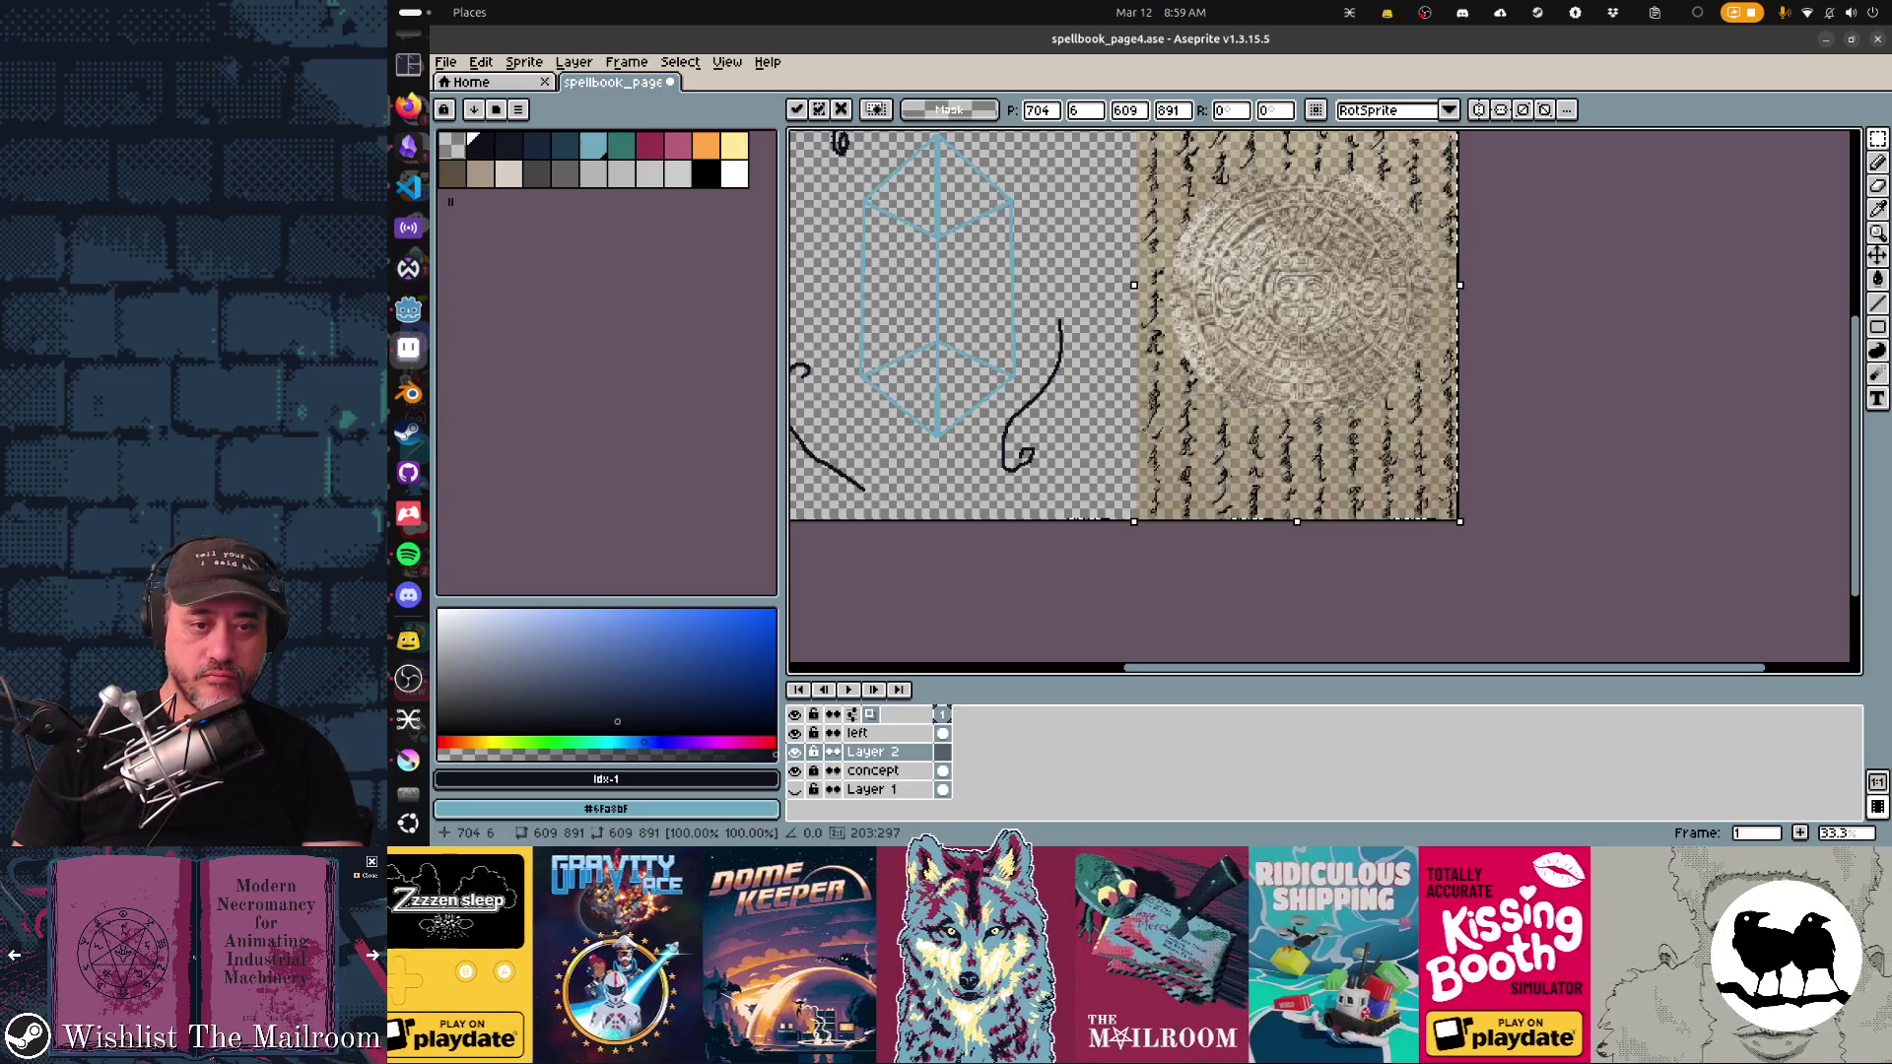
{"action": "key", "text": "Up"}
{"action": "key", "text": "Up"}
{"action": "key", "text": "Up"}
{"action": "scroll", "coordinate": [1321, 394], "scroll_direction": "up", "scroll_amount": 3}
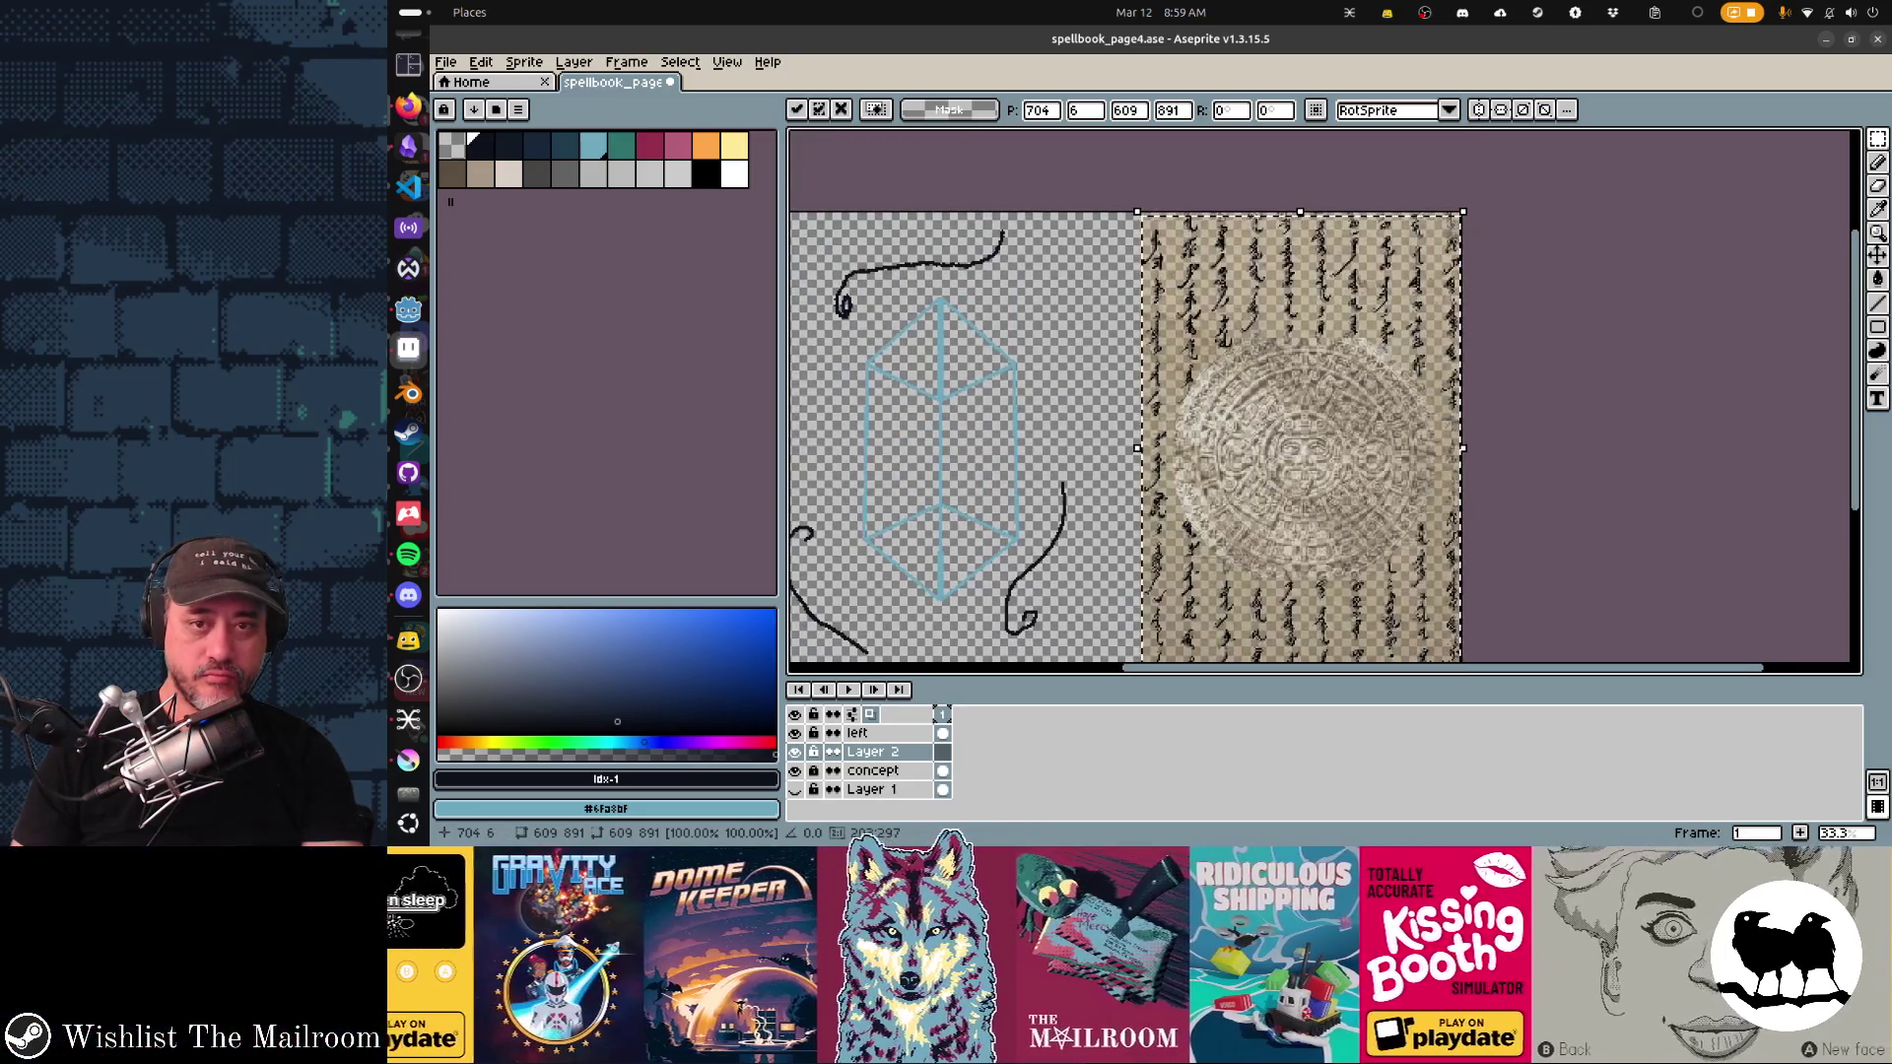
{"action": "key", "text": "Up"}
{"action": "key", "text": "Up"}
{"action": "key", "text": "Up"}
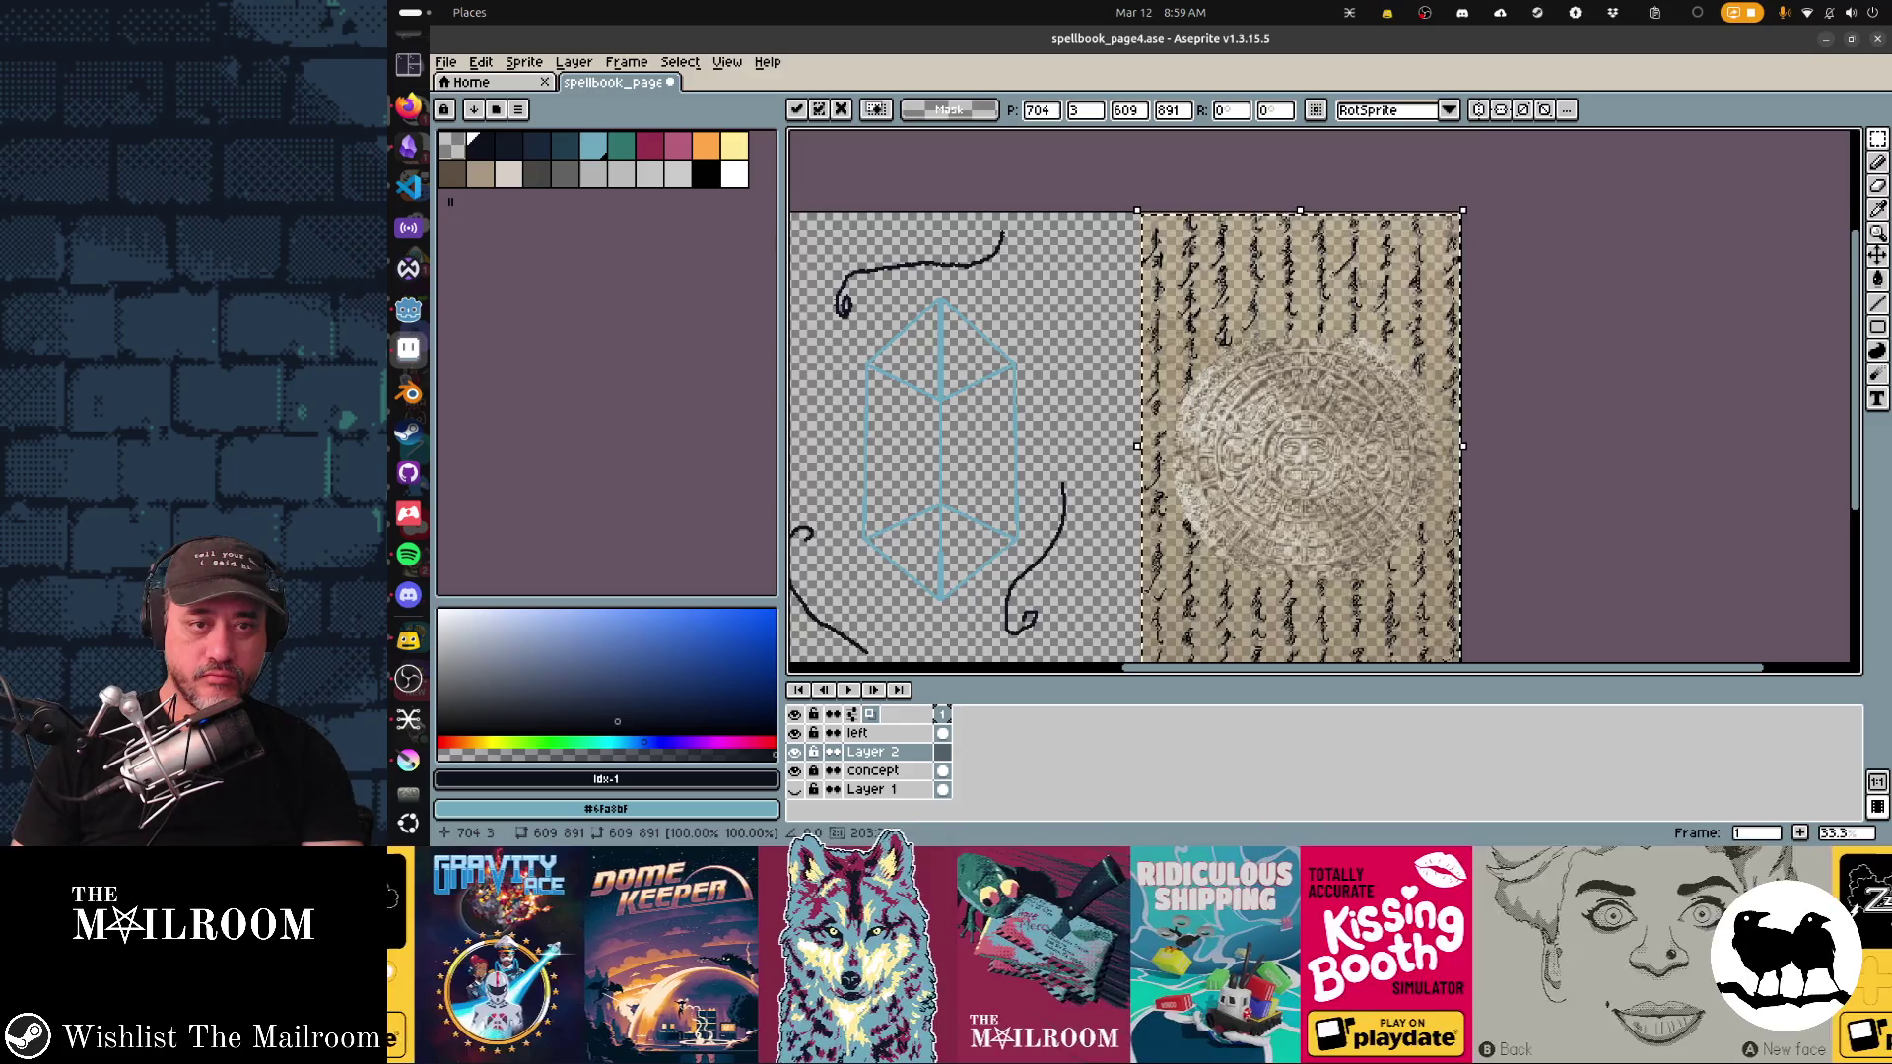
{"action": "scroll", "coordinate": [1320, 394], "scroll_direction": "down", "scroll_amount": 3}
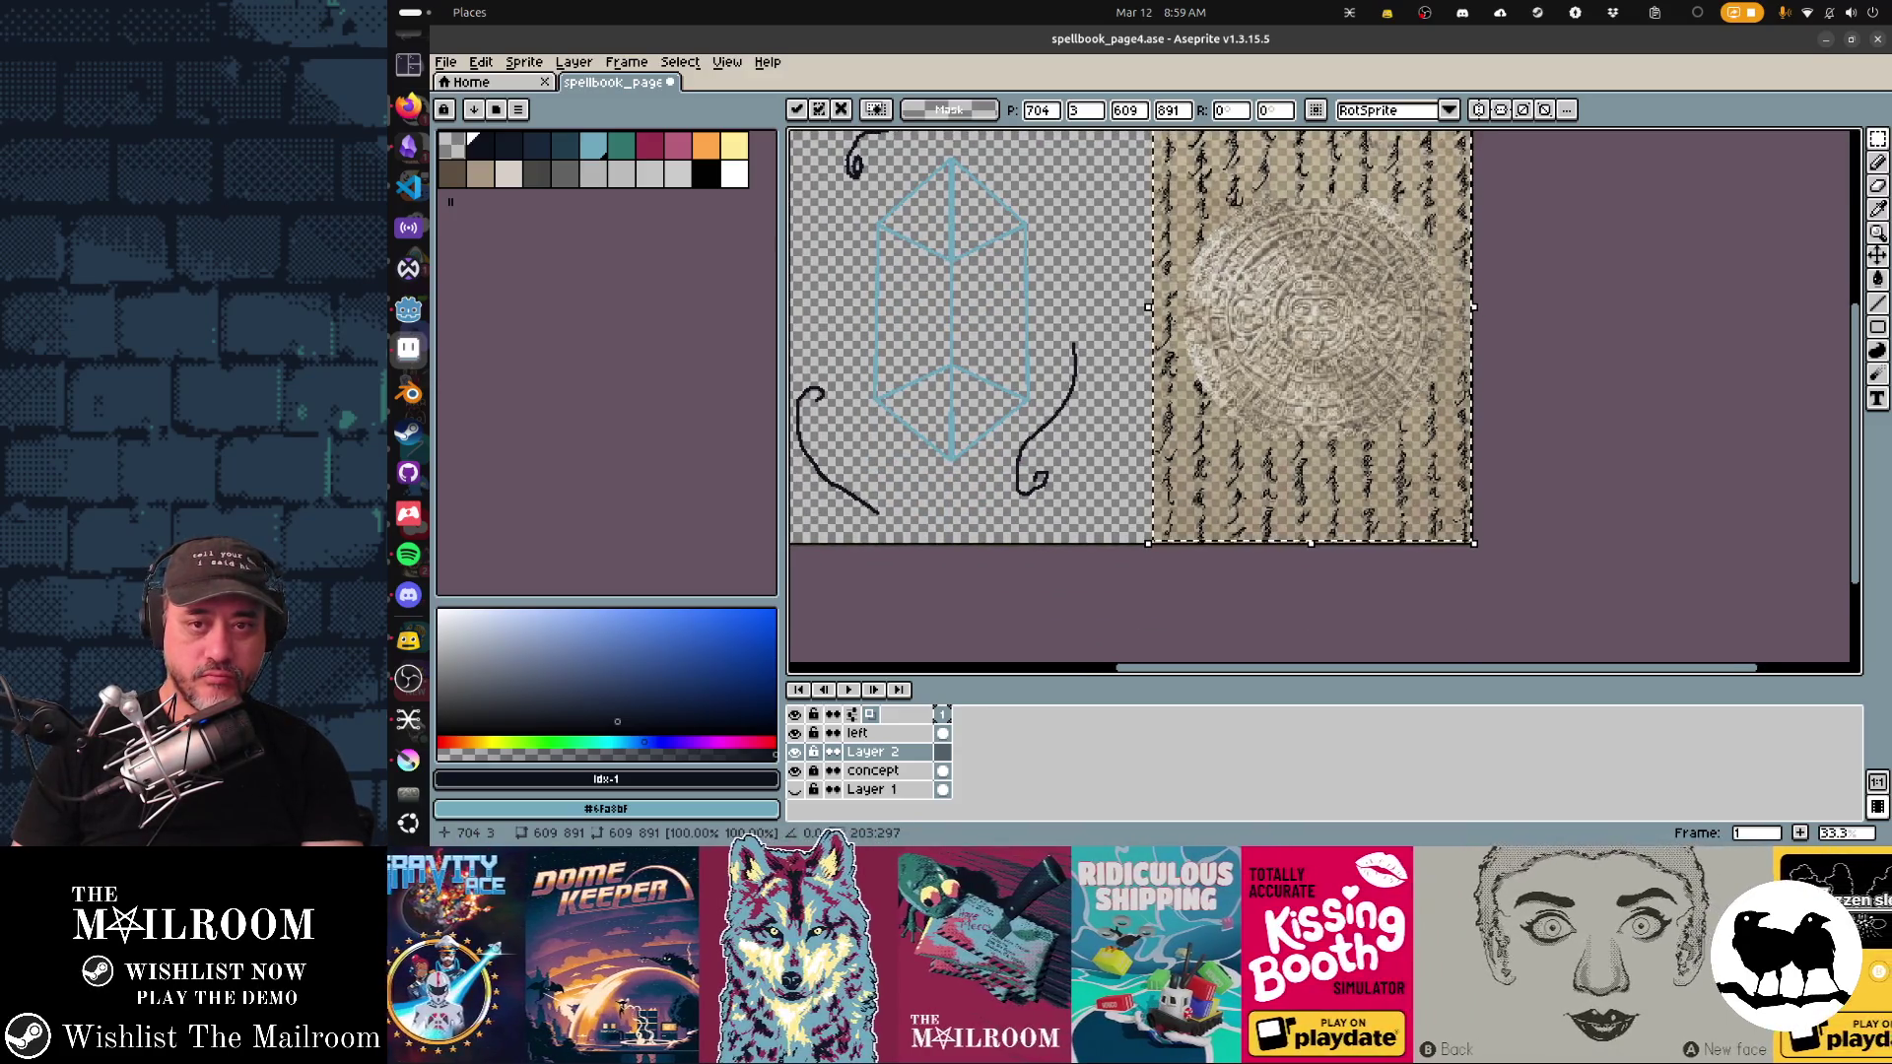
{"action": "scroll", "coordinate": [1320, 394], "scroll_direction": "up", "scroll_amount": 1}
{"action": "scroll", "coordinate": [1320, 394], "scroll_direction": "up", "scroll_amount": 2}
{"action": "scroll", "coordinate": [1321, 394], "scroll_direction": "up", "scroll_amount": 2}
{"action": "key", "text": "2"}
{"action": "key", "text": "Down"}
{"action": "key", "text": "Down"}
{"action": "key", "text": "Down"}
{"action": "key", "text": "Left"}
{"action": "key", "text": "Left"}
{"action": "key", "text": "Left"}
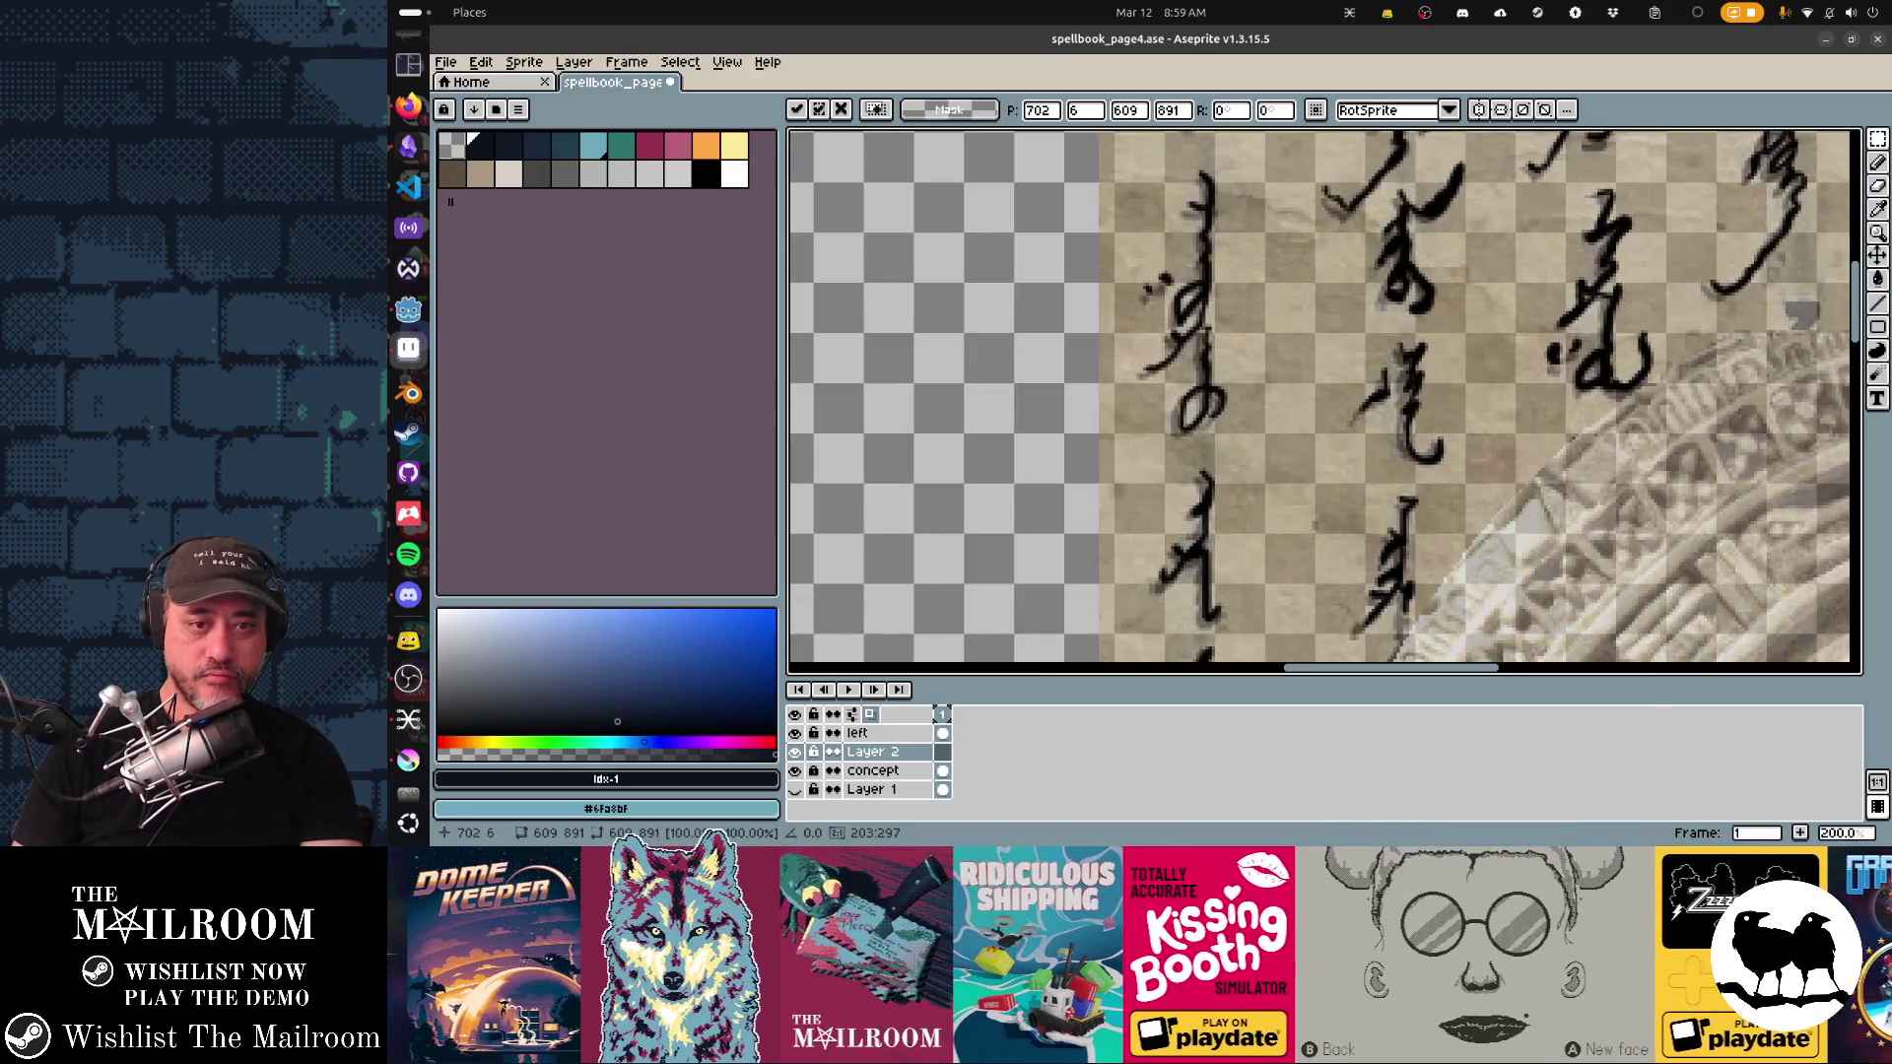
{"action": "scroll", "coordinate": [1397, 490], "scroll_direction": "down", "scroll_amount": 3}
{"action": "scroll", "coordinate": [1397, 489], "scroll_direction": "up", "scroll_amount": 2}
{"action": "key", "text": "Return"}
Step: Hide the concept image layer and compare the result against the page in Krita
{"action": "scroll", "coordinate": [1397, 490], "scroll_direction": "down", "scroll_amount": 3}
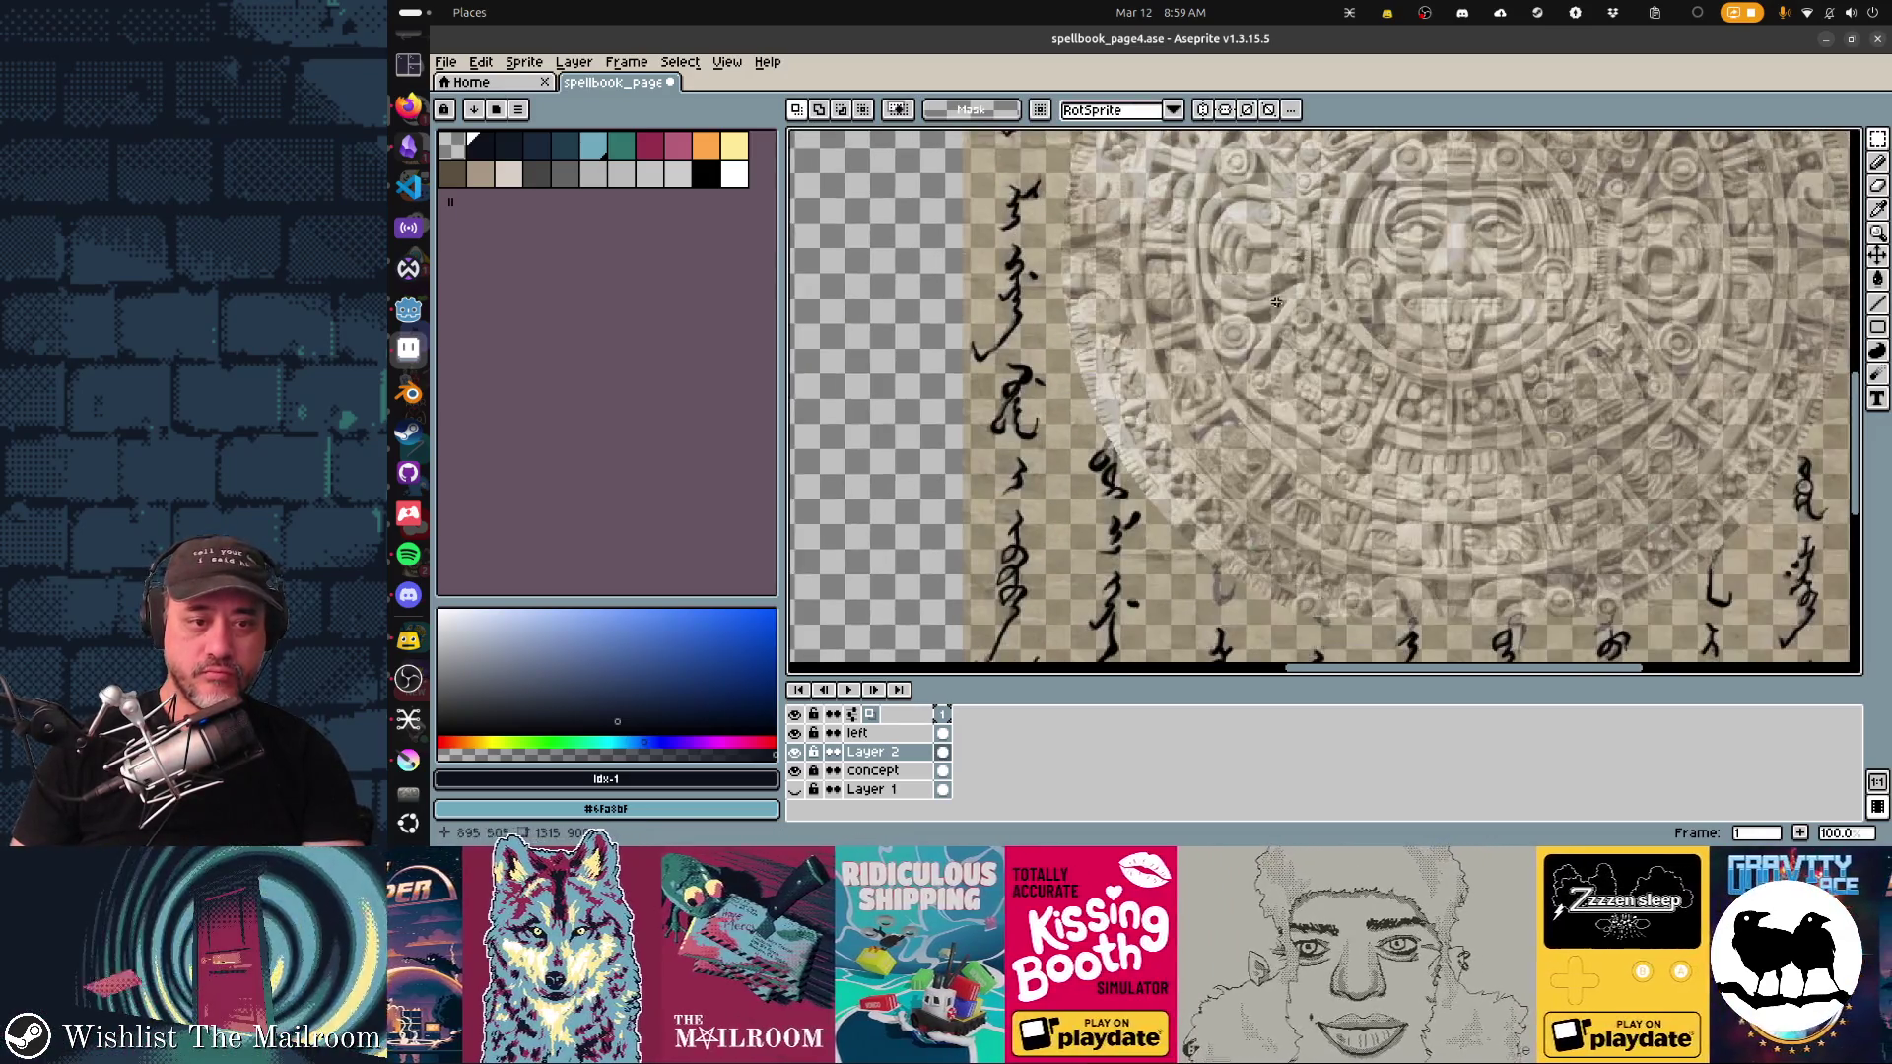
{"action": "left_click", "coordinate": [794, 770]}
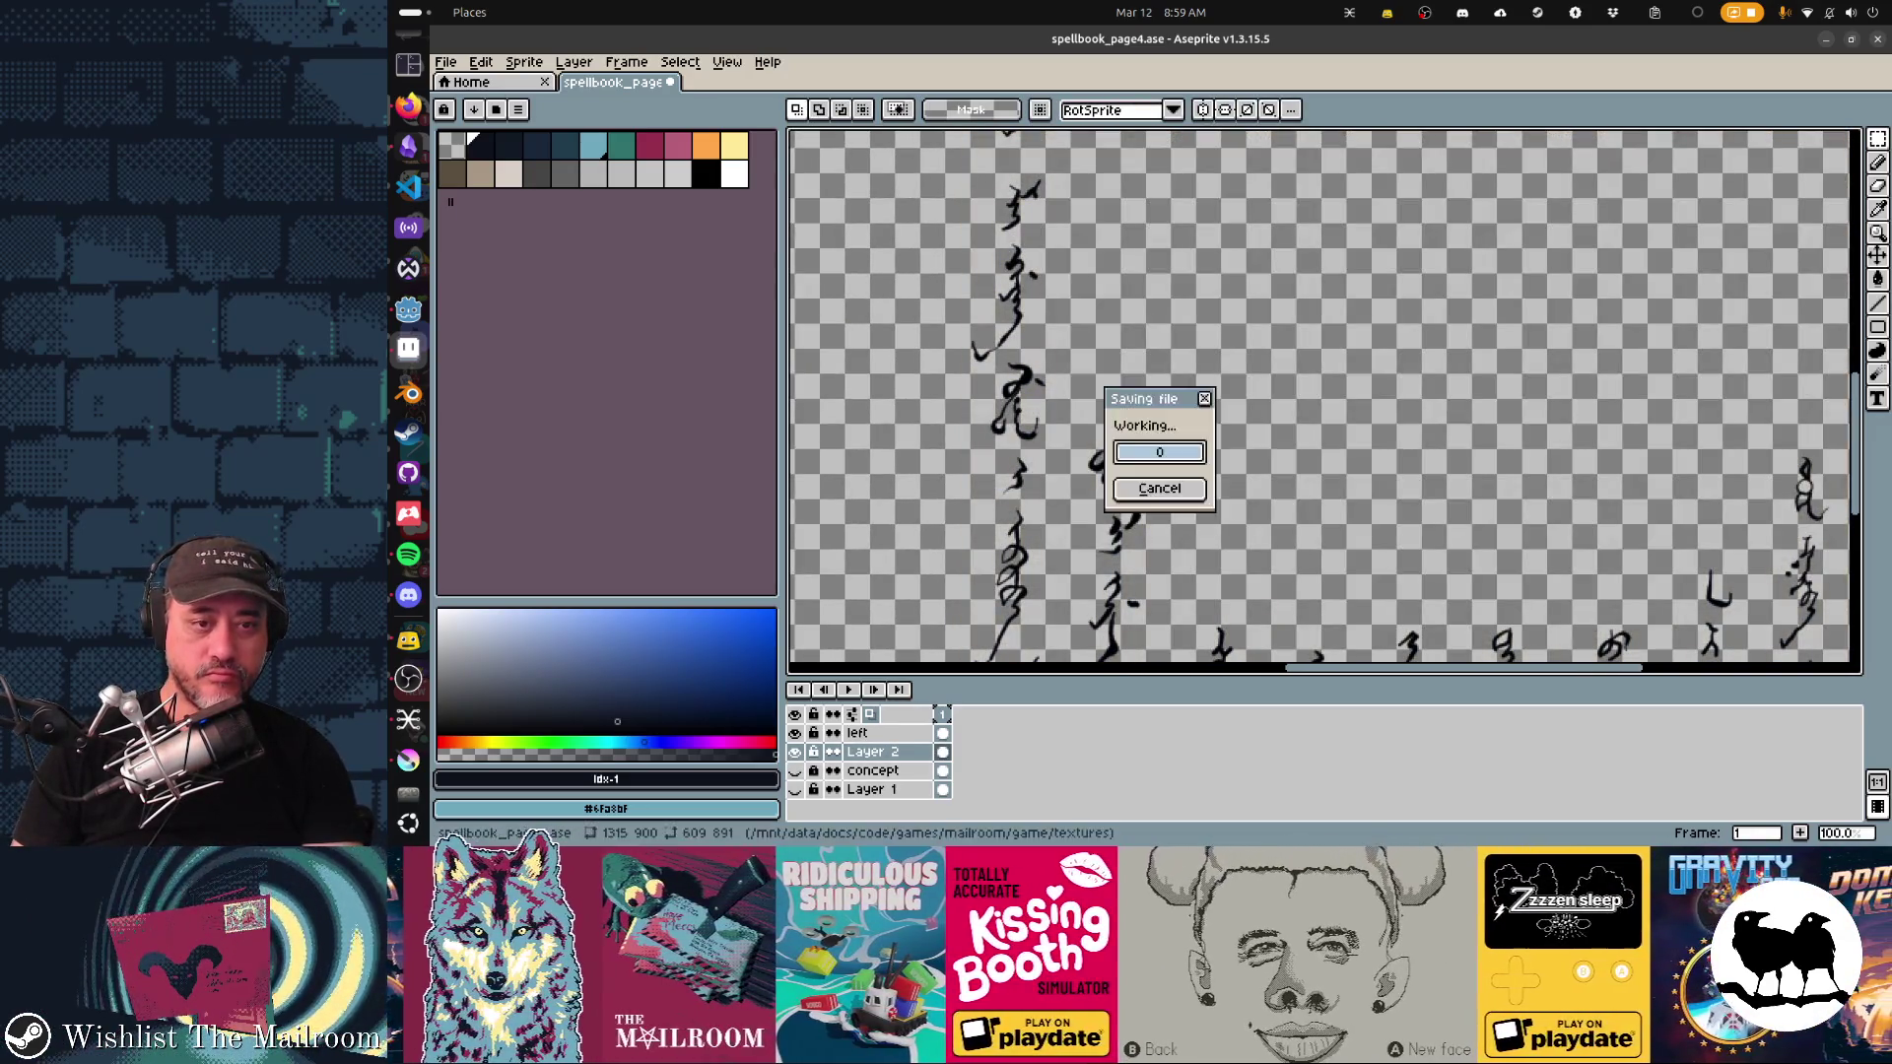
{"action": "key", "text": "alt+Tab"}
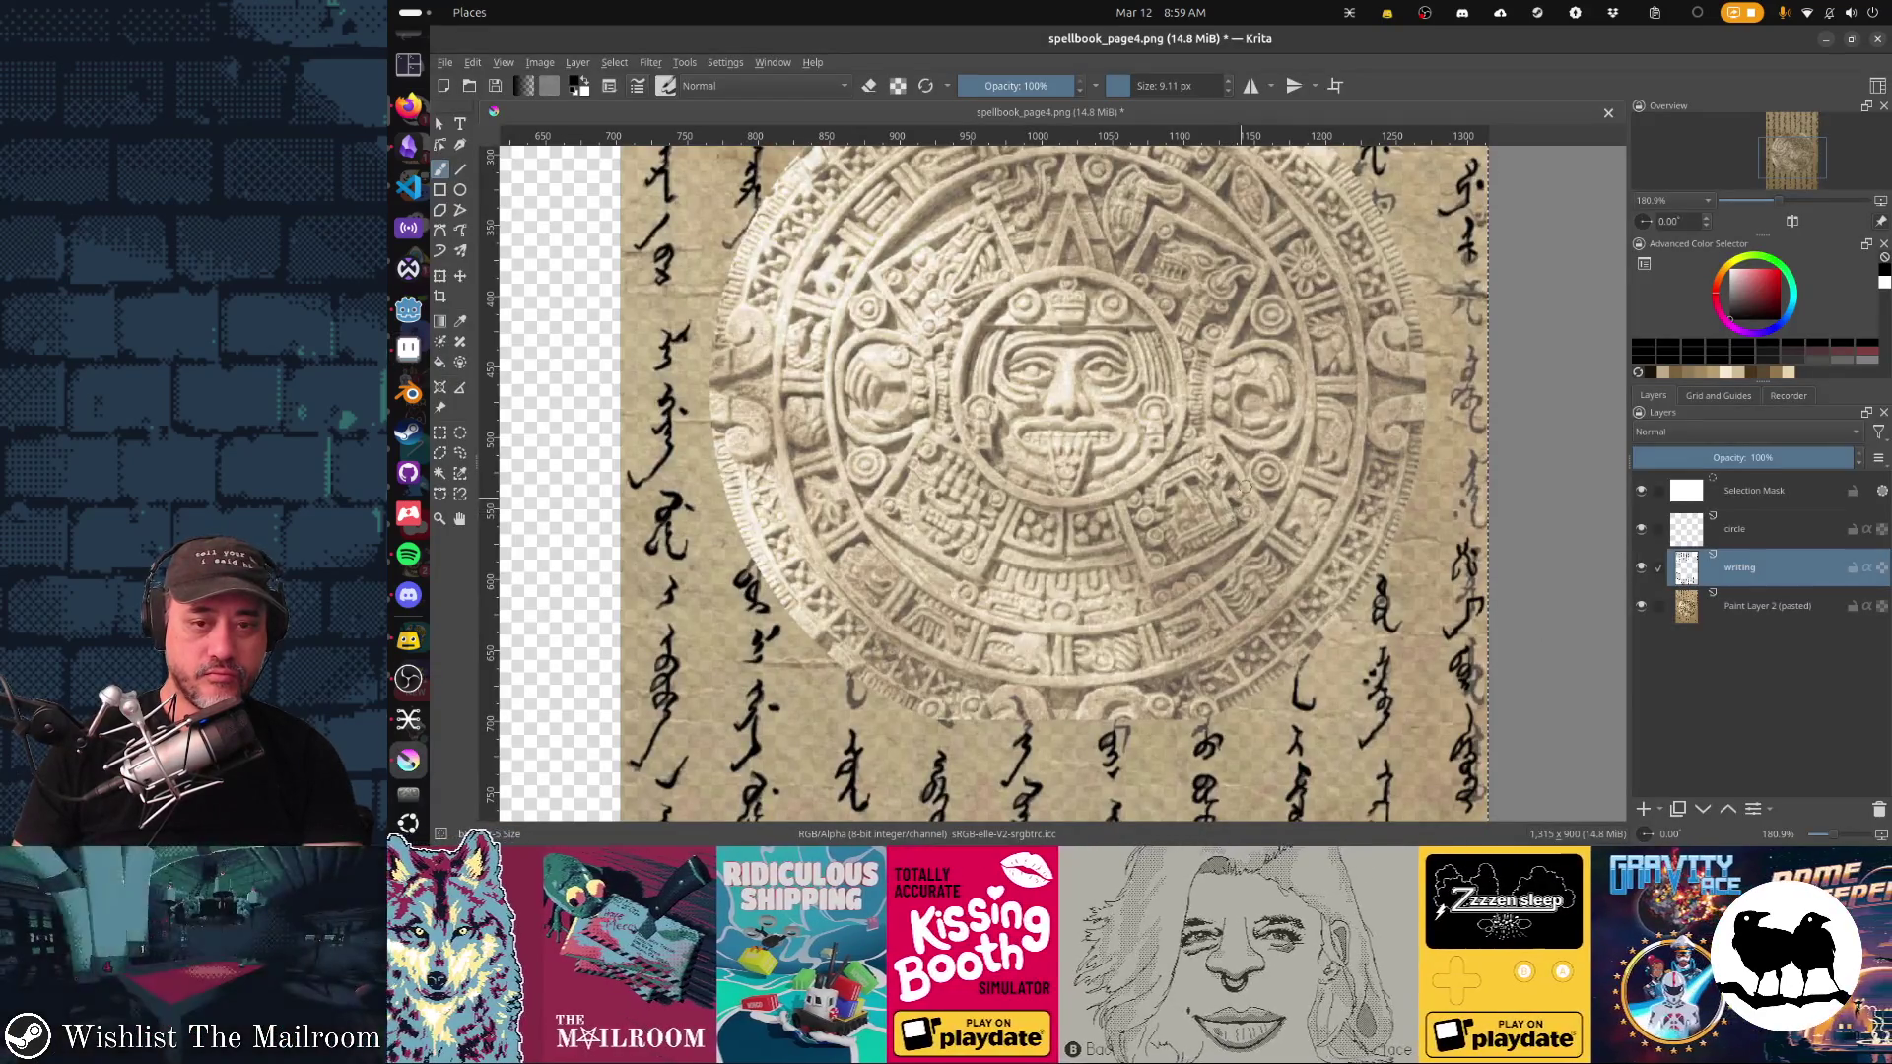
{"action": "left_click_drag", "start_coordinate": [1229, 513], "coordinate": [1140, 568]}
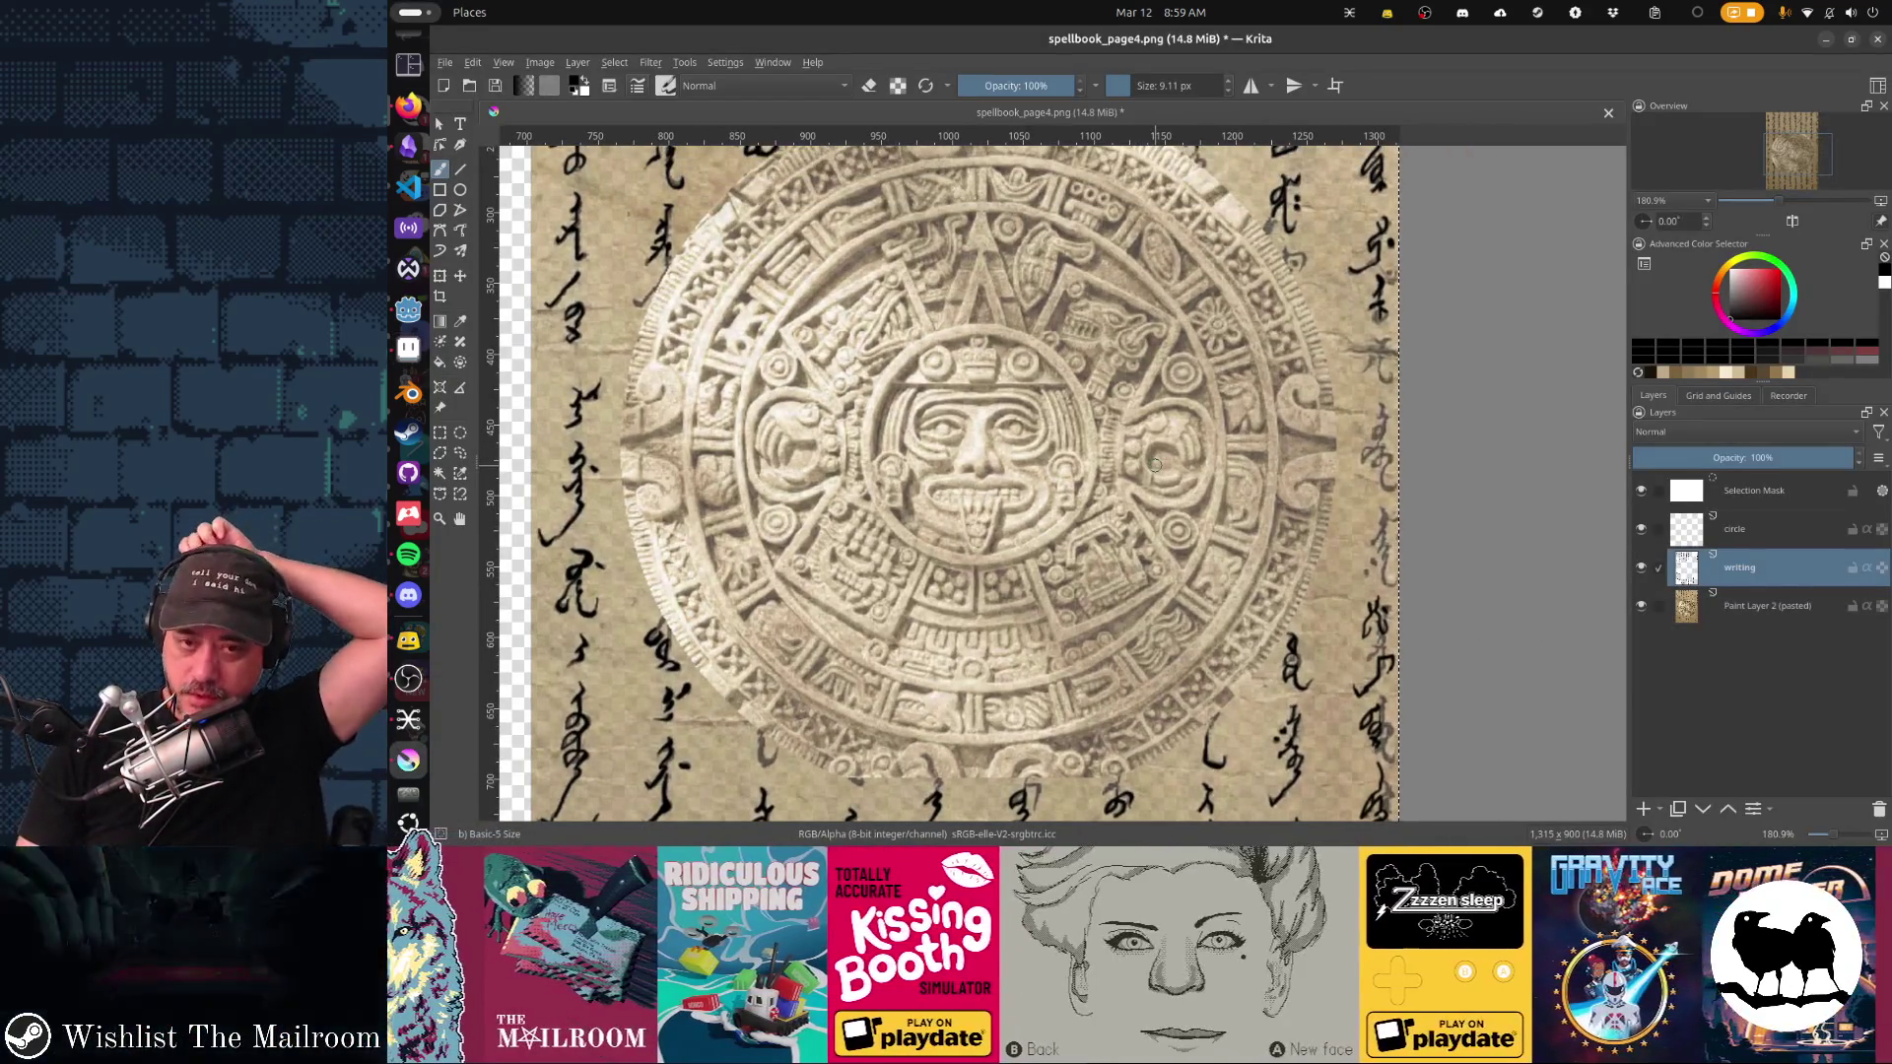
{"action": "mouse_move", "coordinate": [1155, 464]}
{"action": "left_mouse_down"}
{"action": "mouse_move", "coordinate": [1397, 434]}
{"action": "mouse_move", "coordinate": [1325, 401]}
{"action": "left_mouse_up"}
{"action": "key", "text": "alt+Tab"}
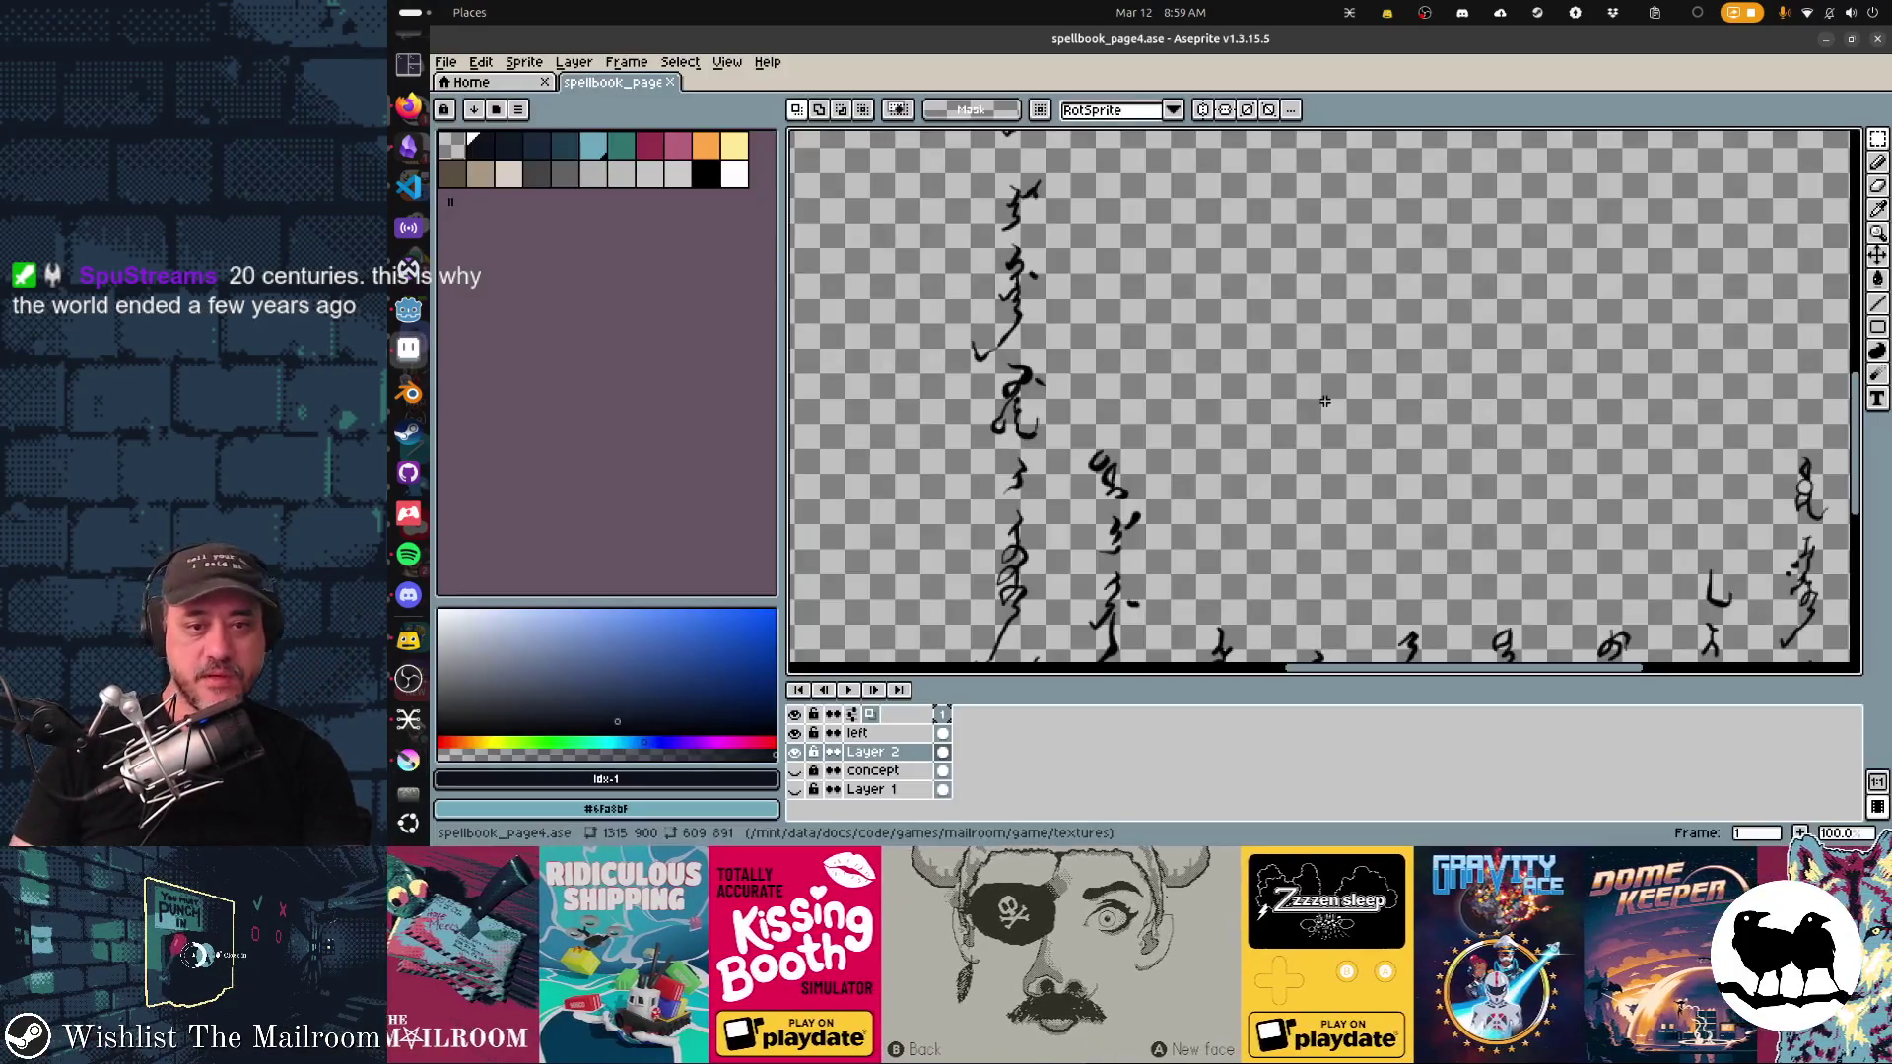
Step: Show the concept layer again and set its opacity to 70%
{"action": "left_click", "coordinate": [794, 770]}
{"action": "left_click", "coordinate": [909, 772]}
{"action": "double_click", "coordinate": [923, 767]}
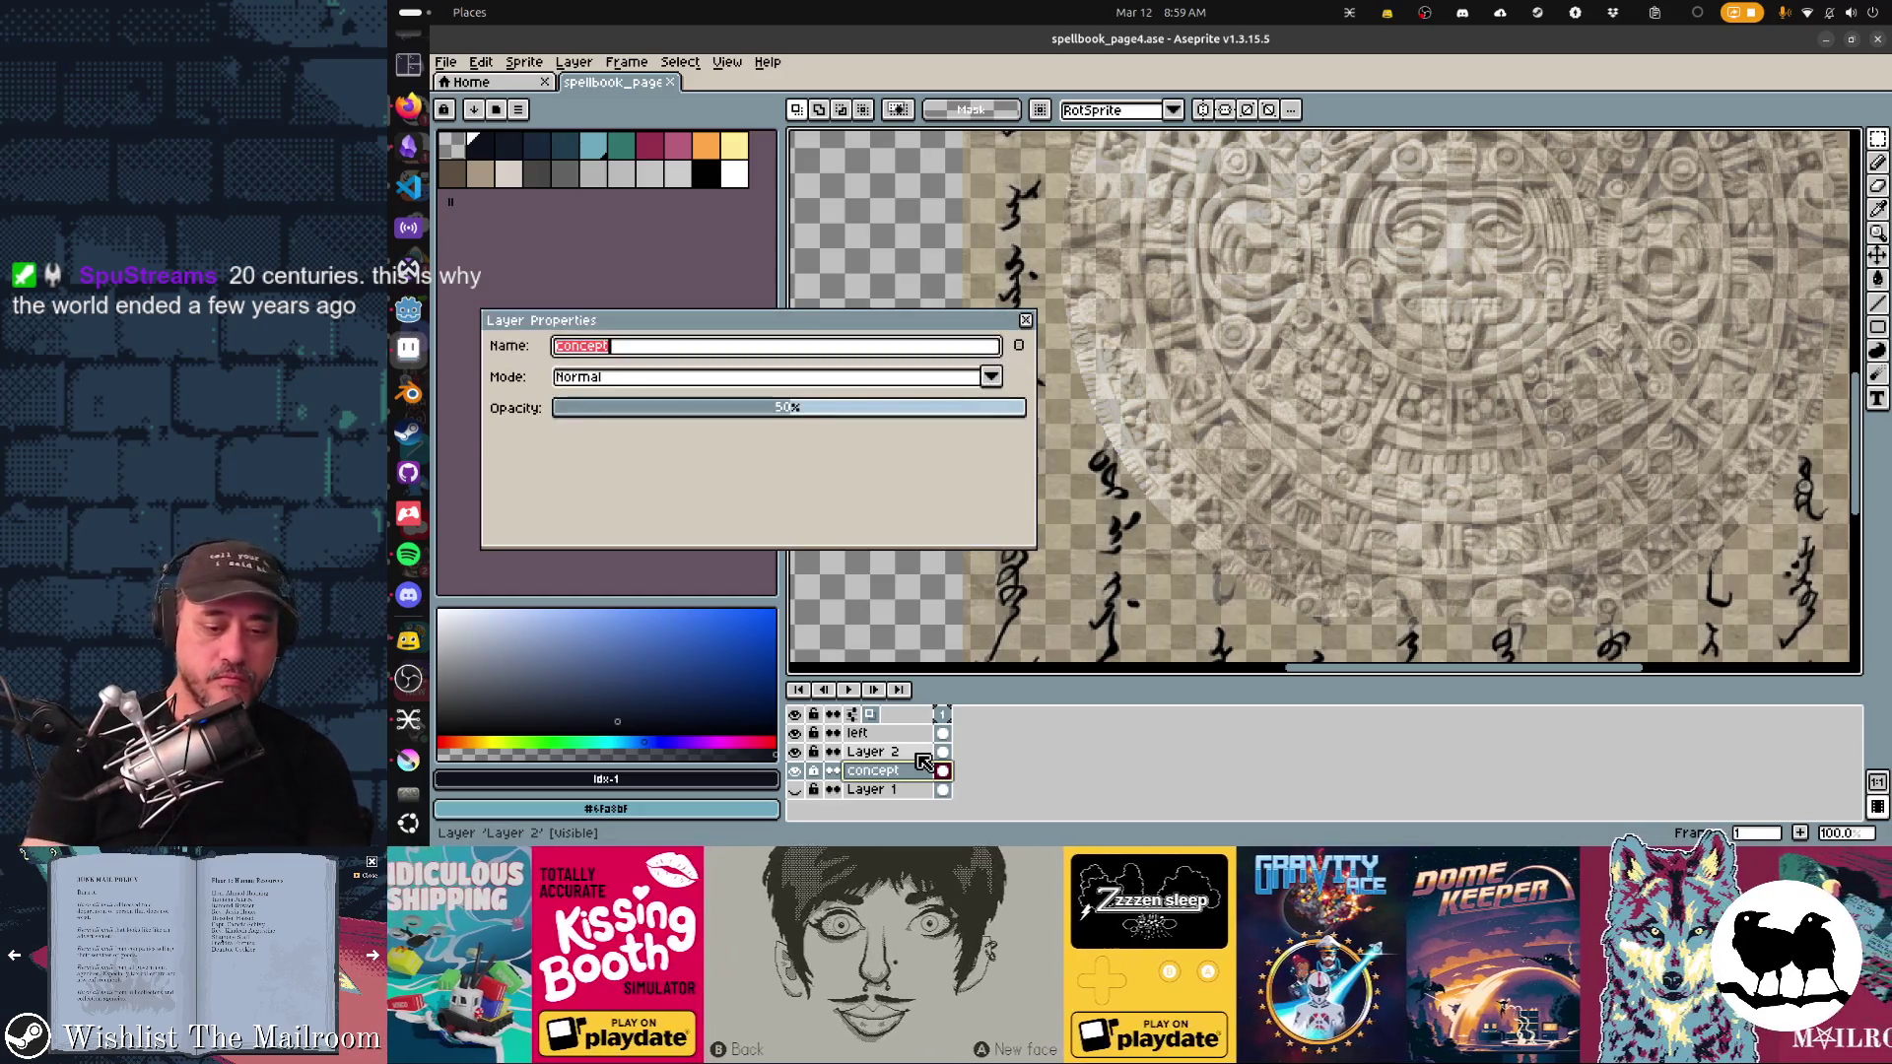
{"action": "left_click_drag", "start_coordinate": [802, 410], "coordinate": [889, 423]}
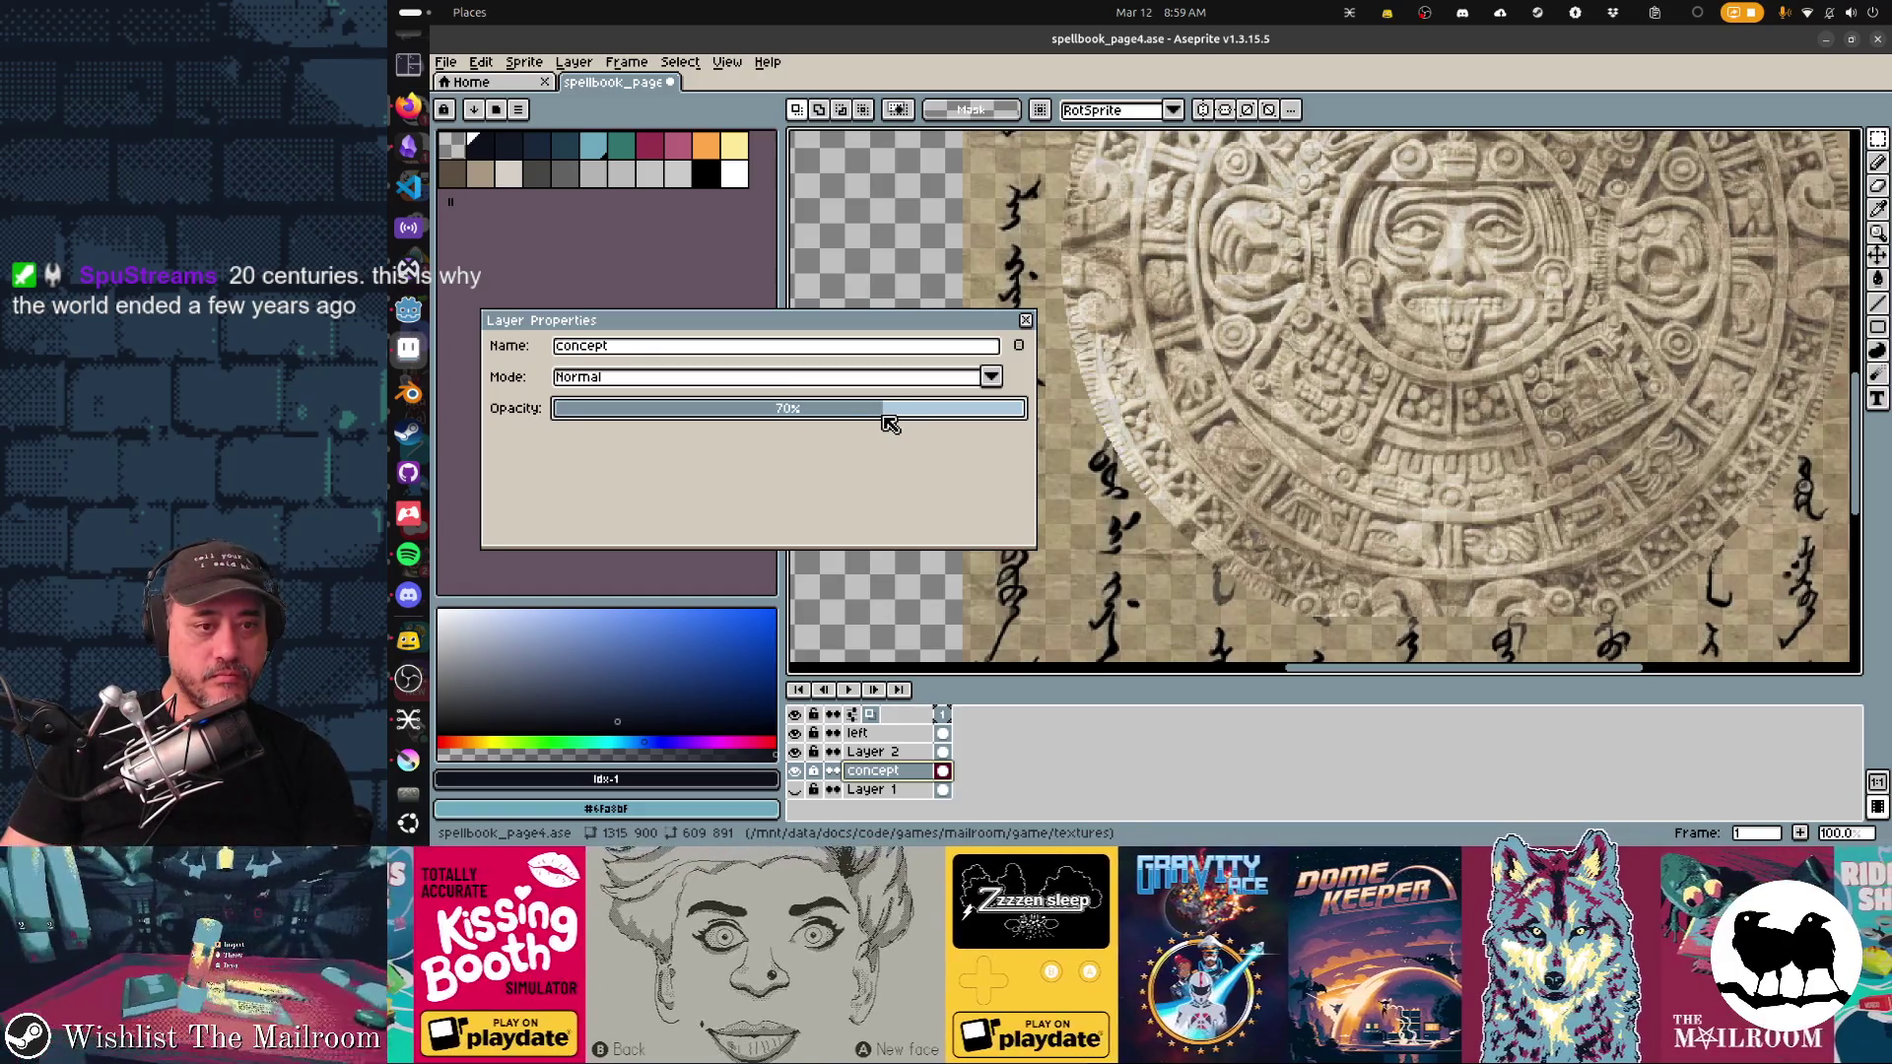
Step: Rename Layer 2 to 'writing', save the file, and add a new empty layer
{"action": "left_click", "coordinate": [892, 754]}
{"action": "left_click", "coordinate": [794, 752]}
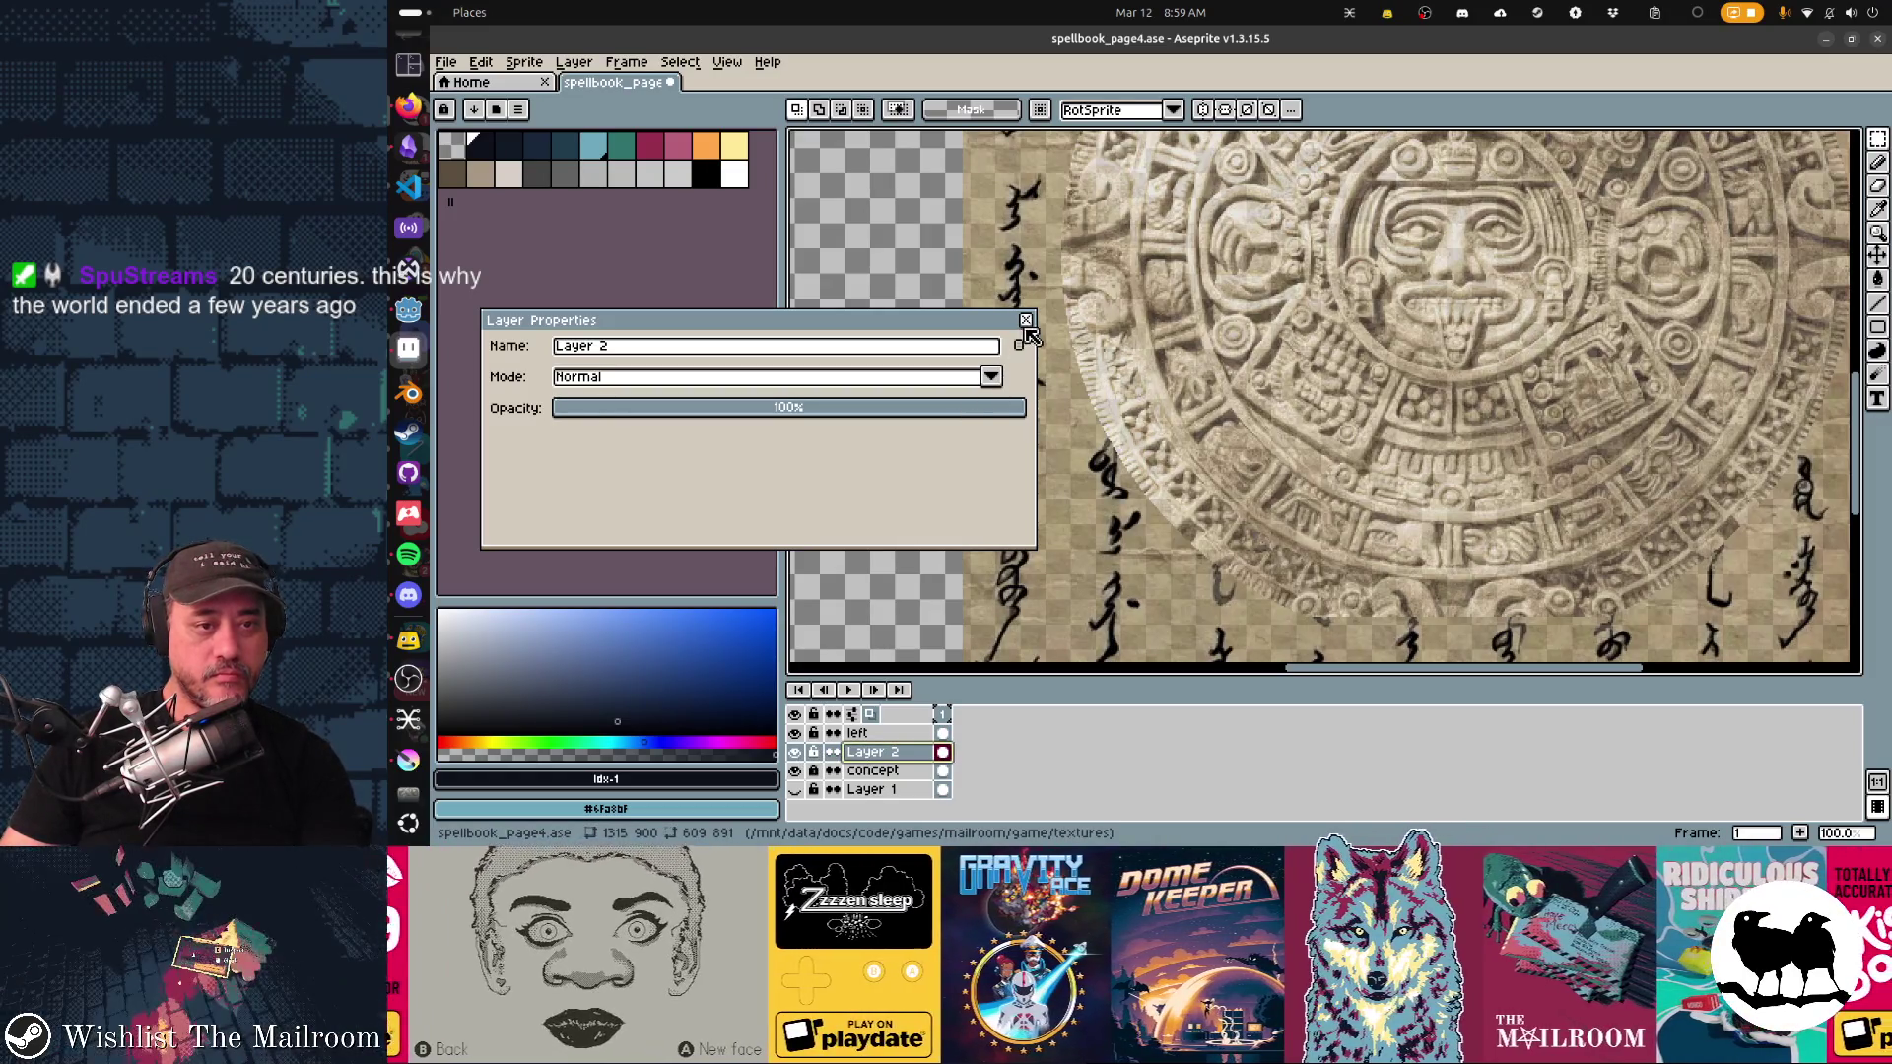
{"action": "key", "text": "shift+p"}
{"action": "type", "text": "writng"}
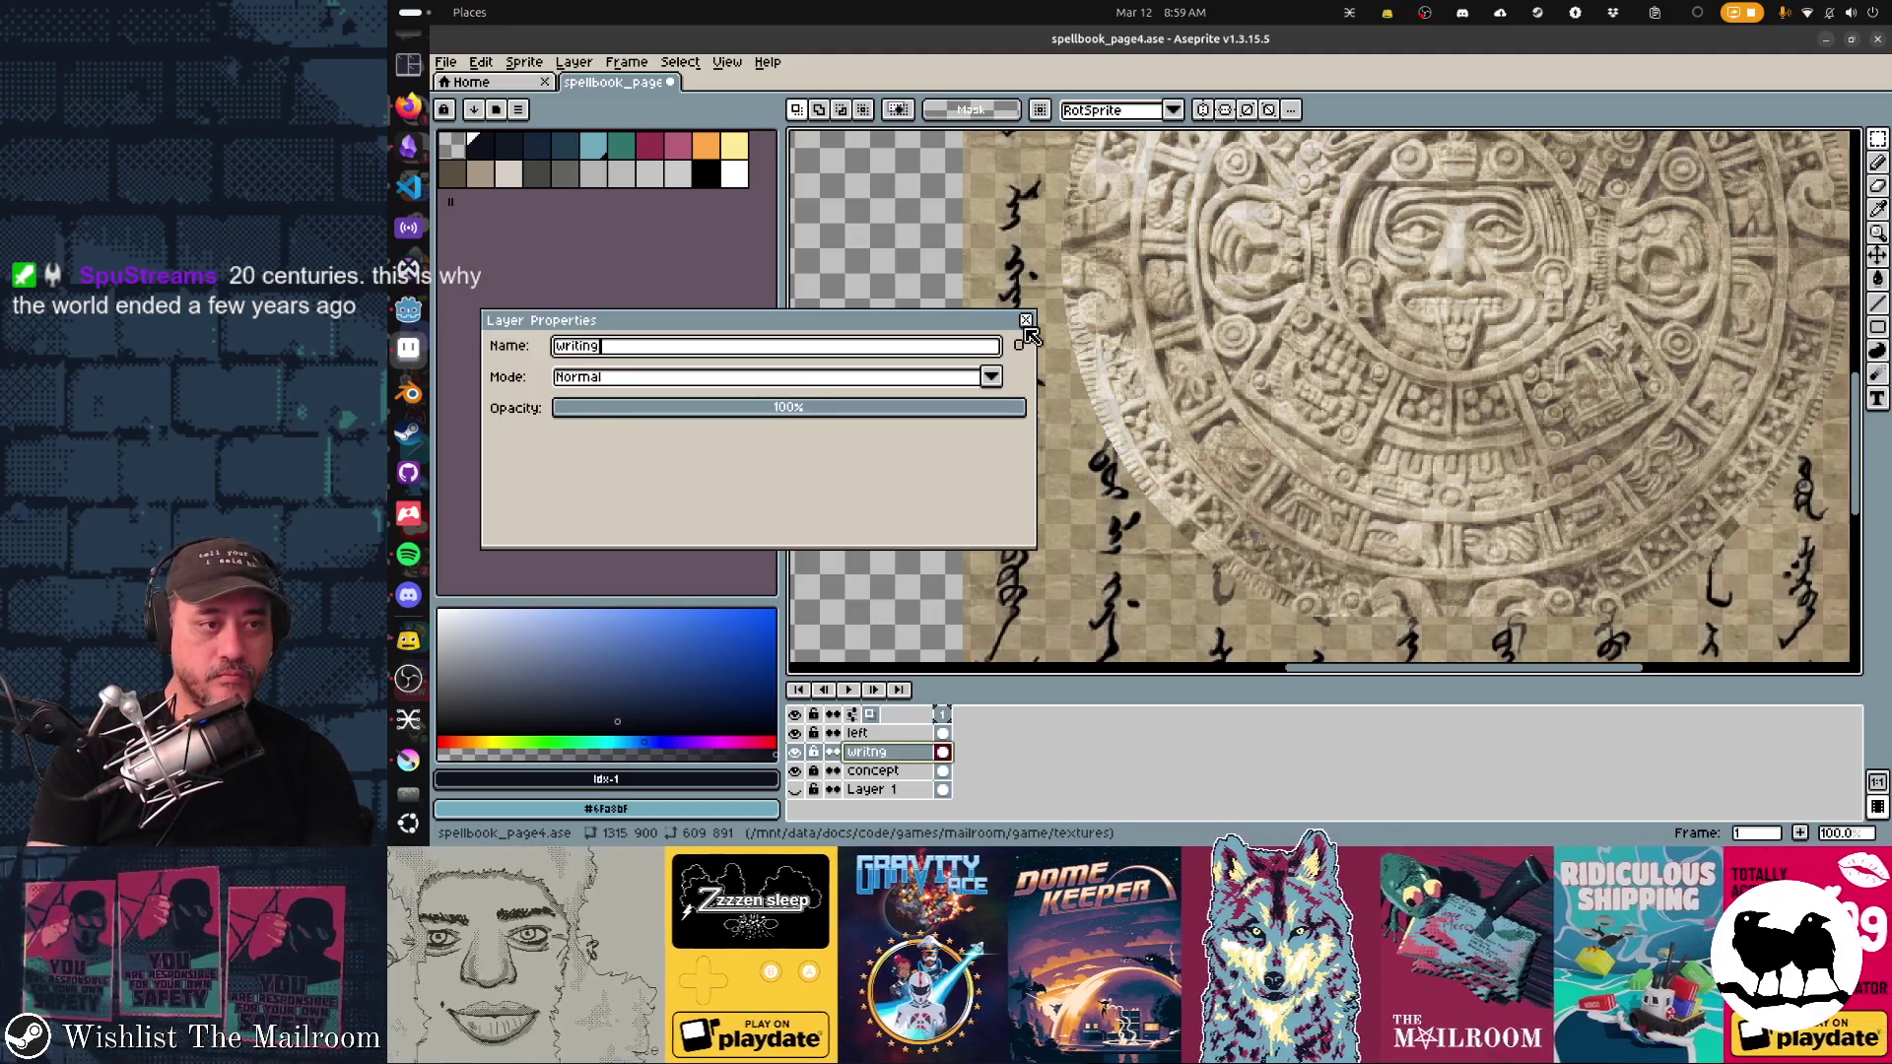
{"action": "left_click", "coordinate": [1025, 323]}
{"action": "key", "text": "ctrl+s"}
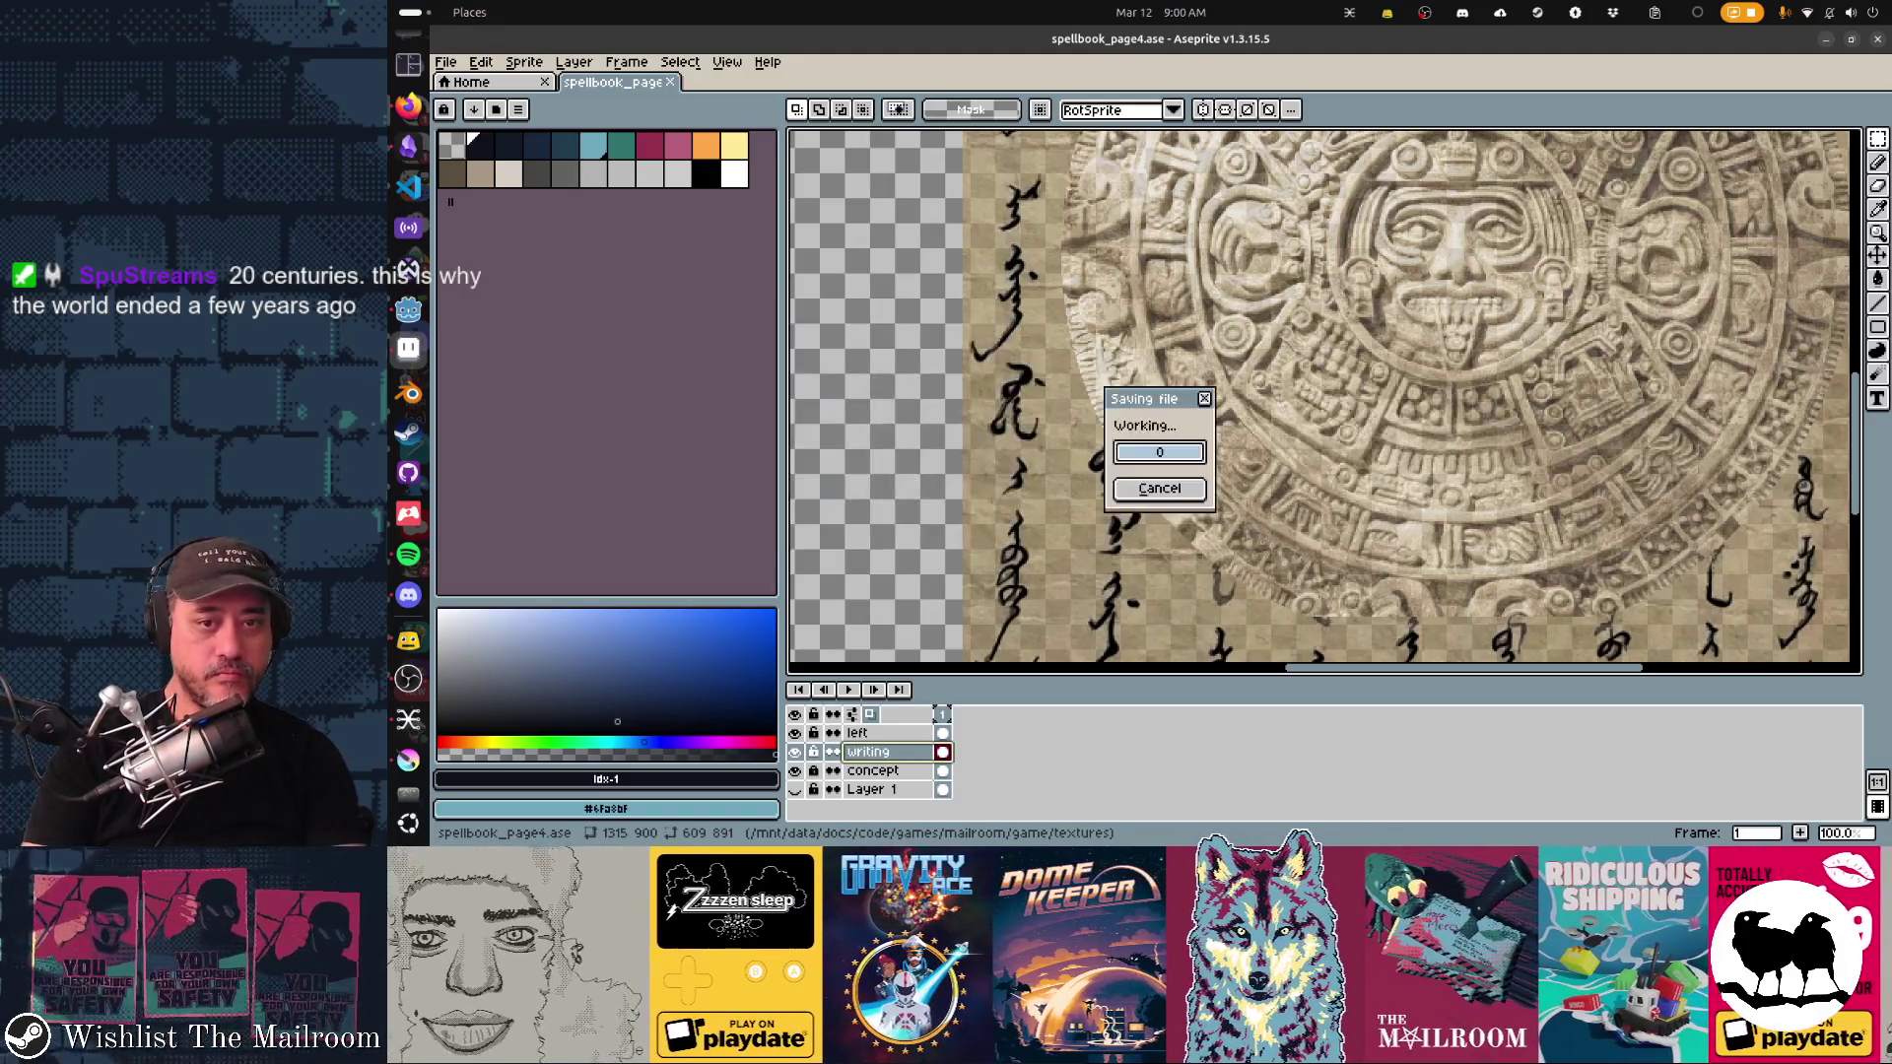
{"action": "key", "text": "shift+n"}
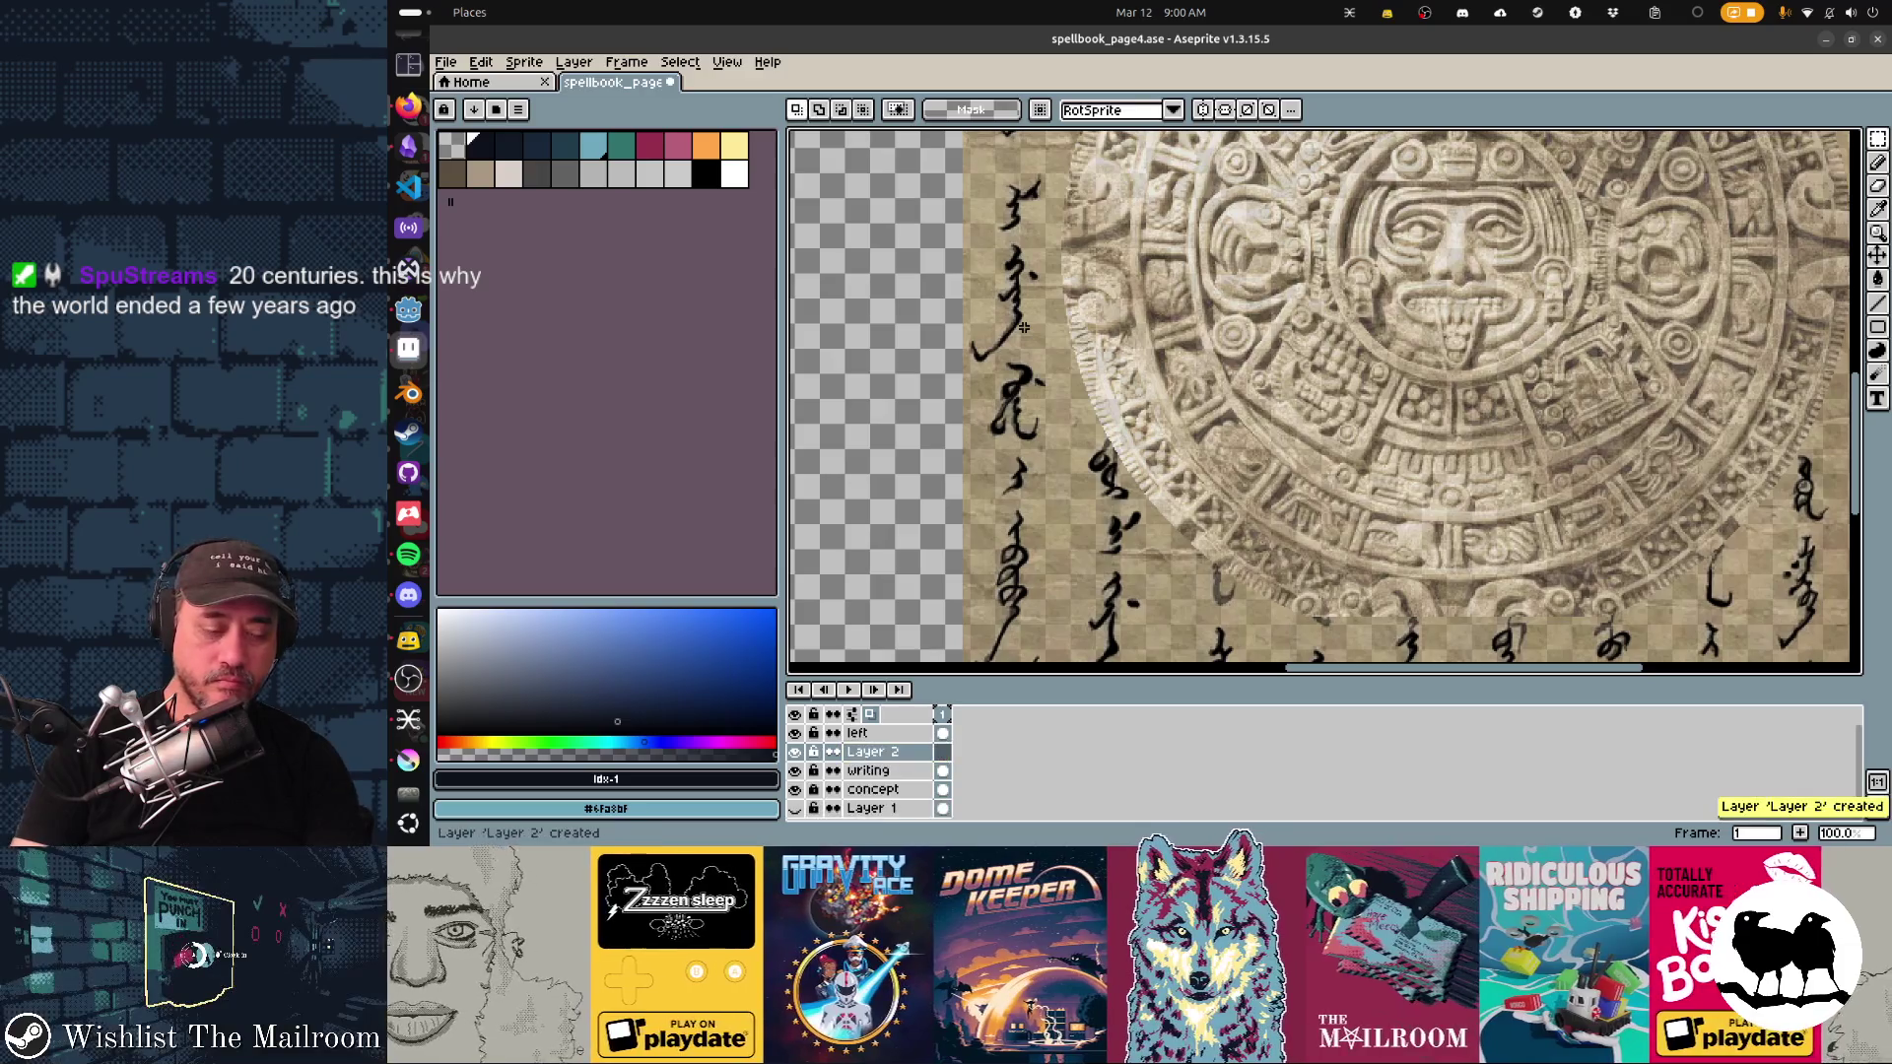
Step: Name the new layer 'circle' and save the file
{"action": "key", "text": "shift+p"}
{"action": "type", "text": "Circle"}
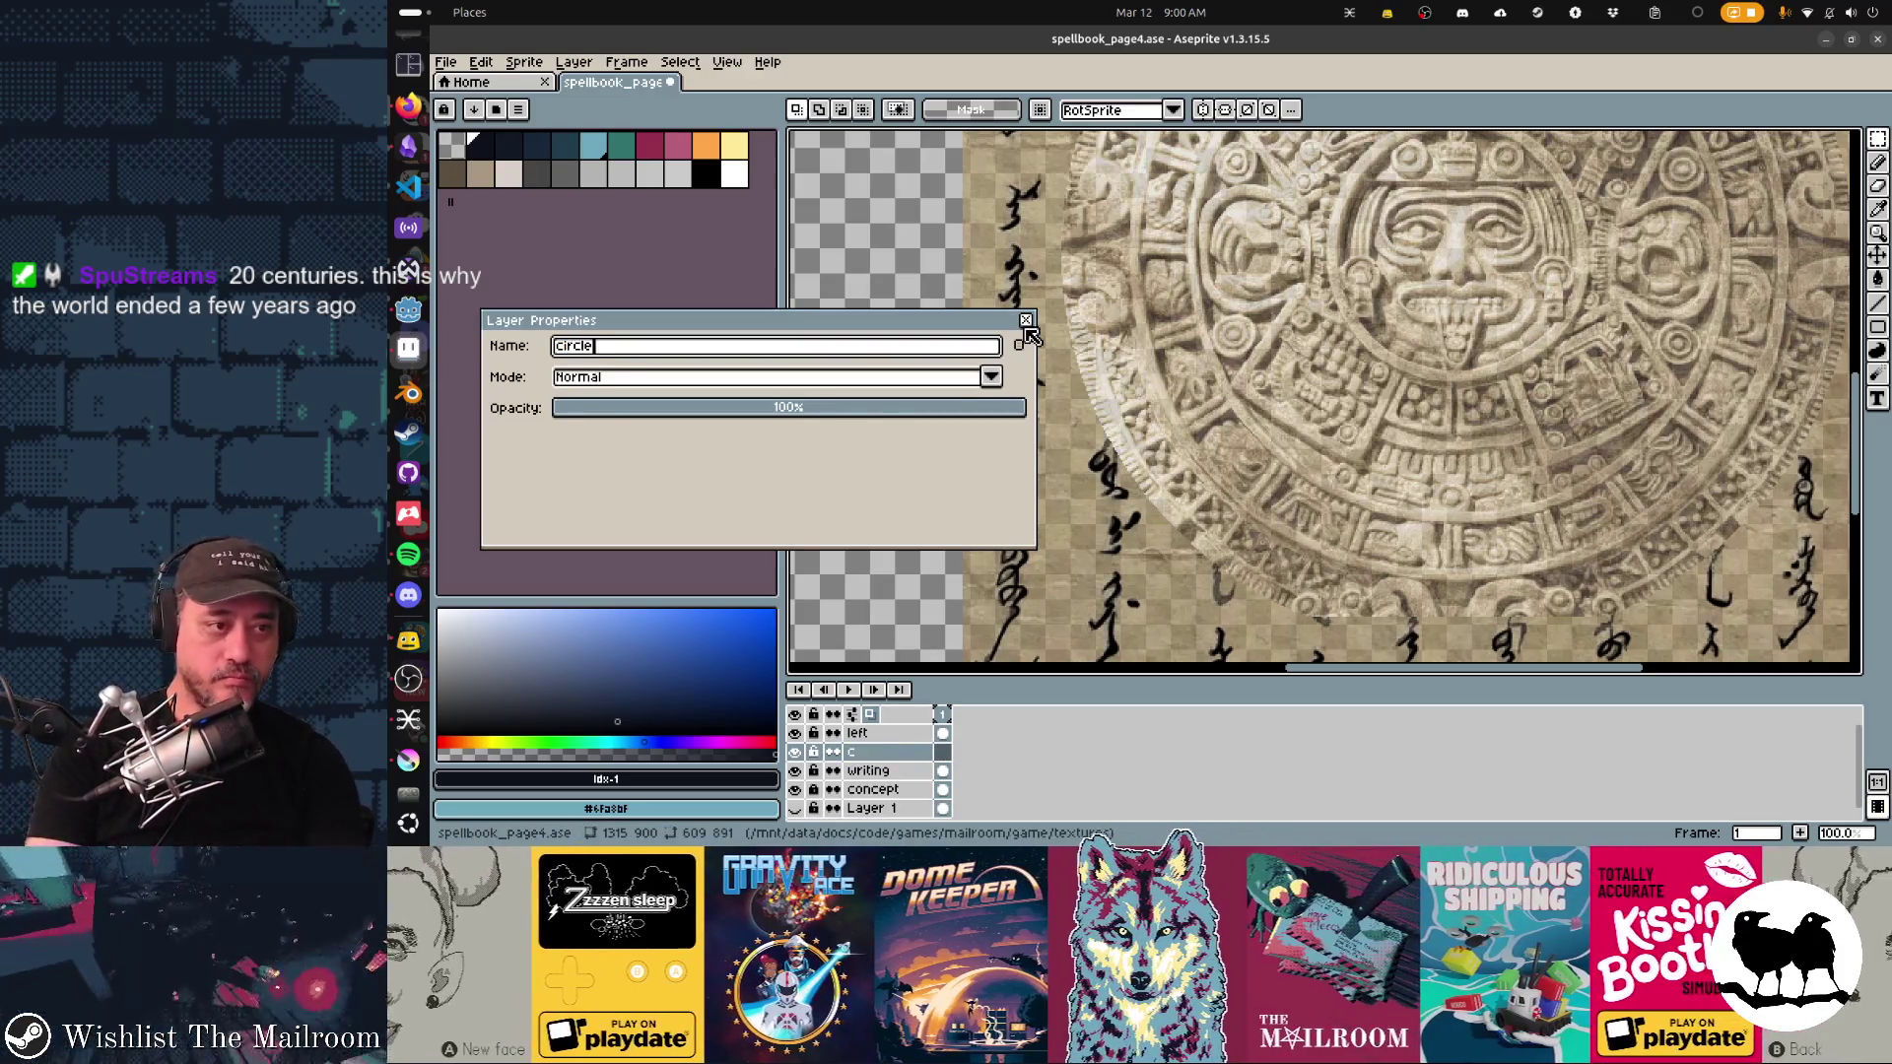
{"action": "left_click", "coordinate": [1024, 322]}
{"action": "key", "text": "ctrl+s"}
Step: Set up a dark navy, round, 2-pixel, pixel-perfect pencil brush
{"action": "scroll", "coordinate": [1170, 409], "scroll_direction": "right", "scroll_amount": 5}
{"action": "scroll", "coordinate": [1169, 408], "scroll_direction": "up", "scroll_amount": 3}
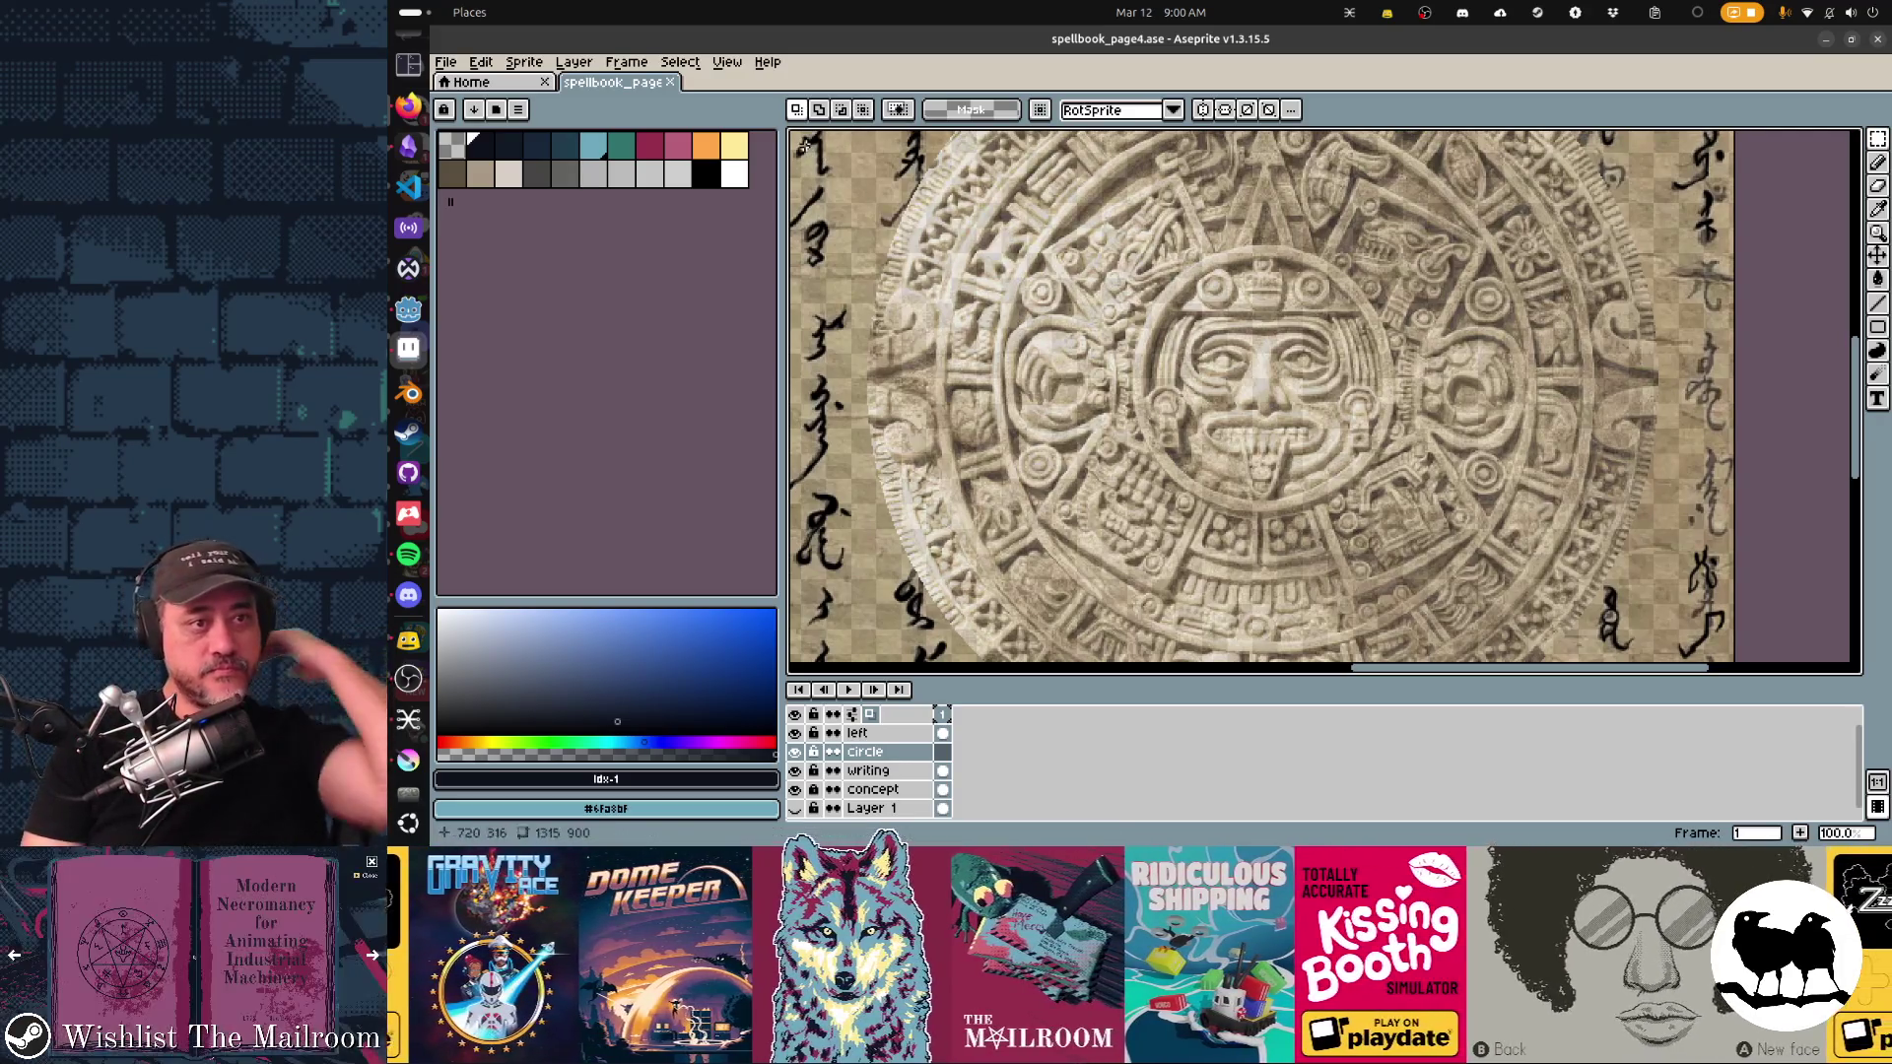
{"action": "left_click", "coordinate": [507, 145]}
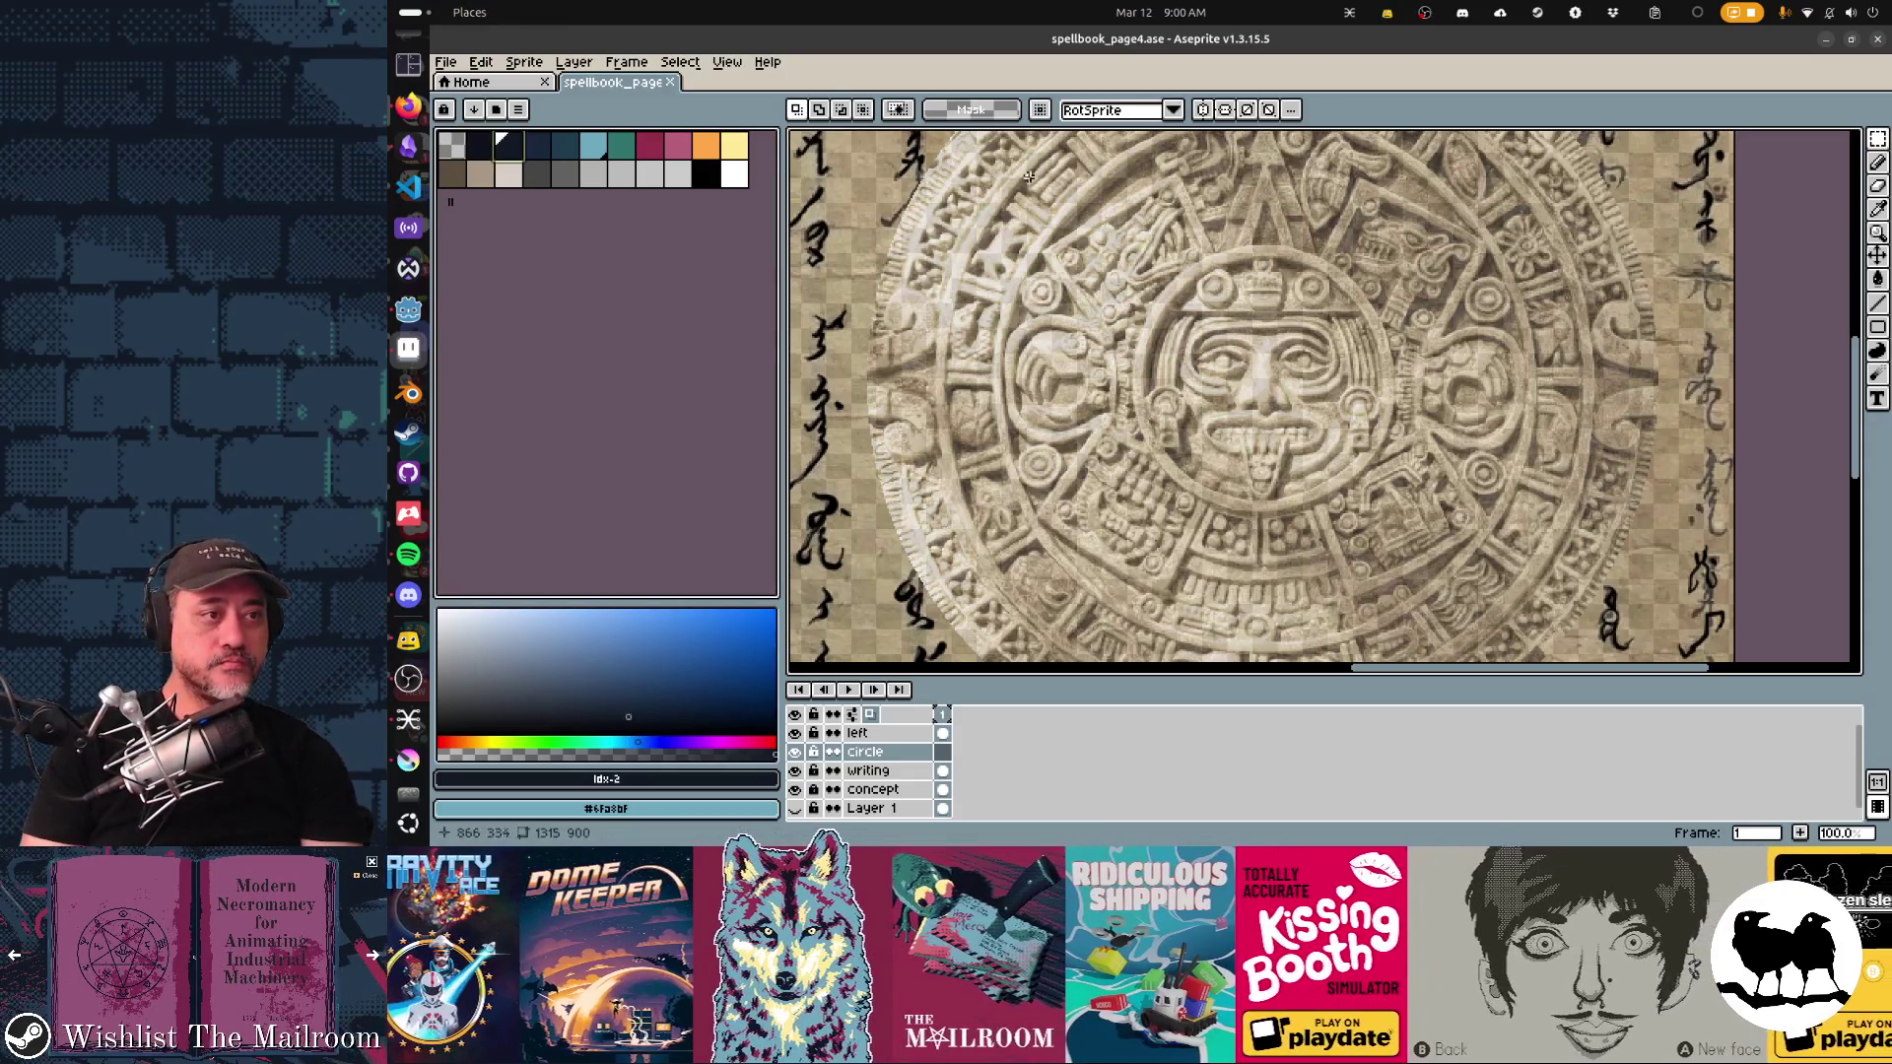
{"action": "key", "text": "b"}
{"action": "left_click", "coordinate": [797, 110]}
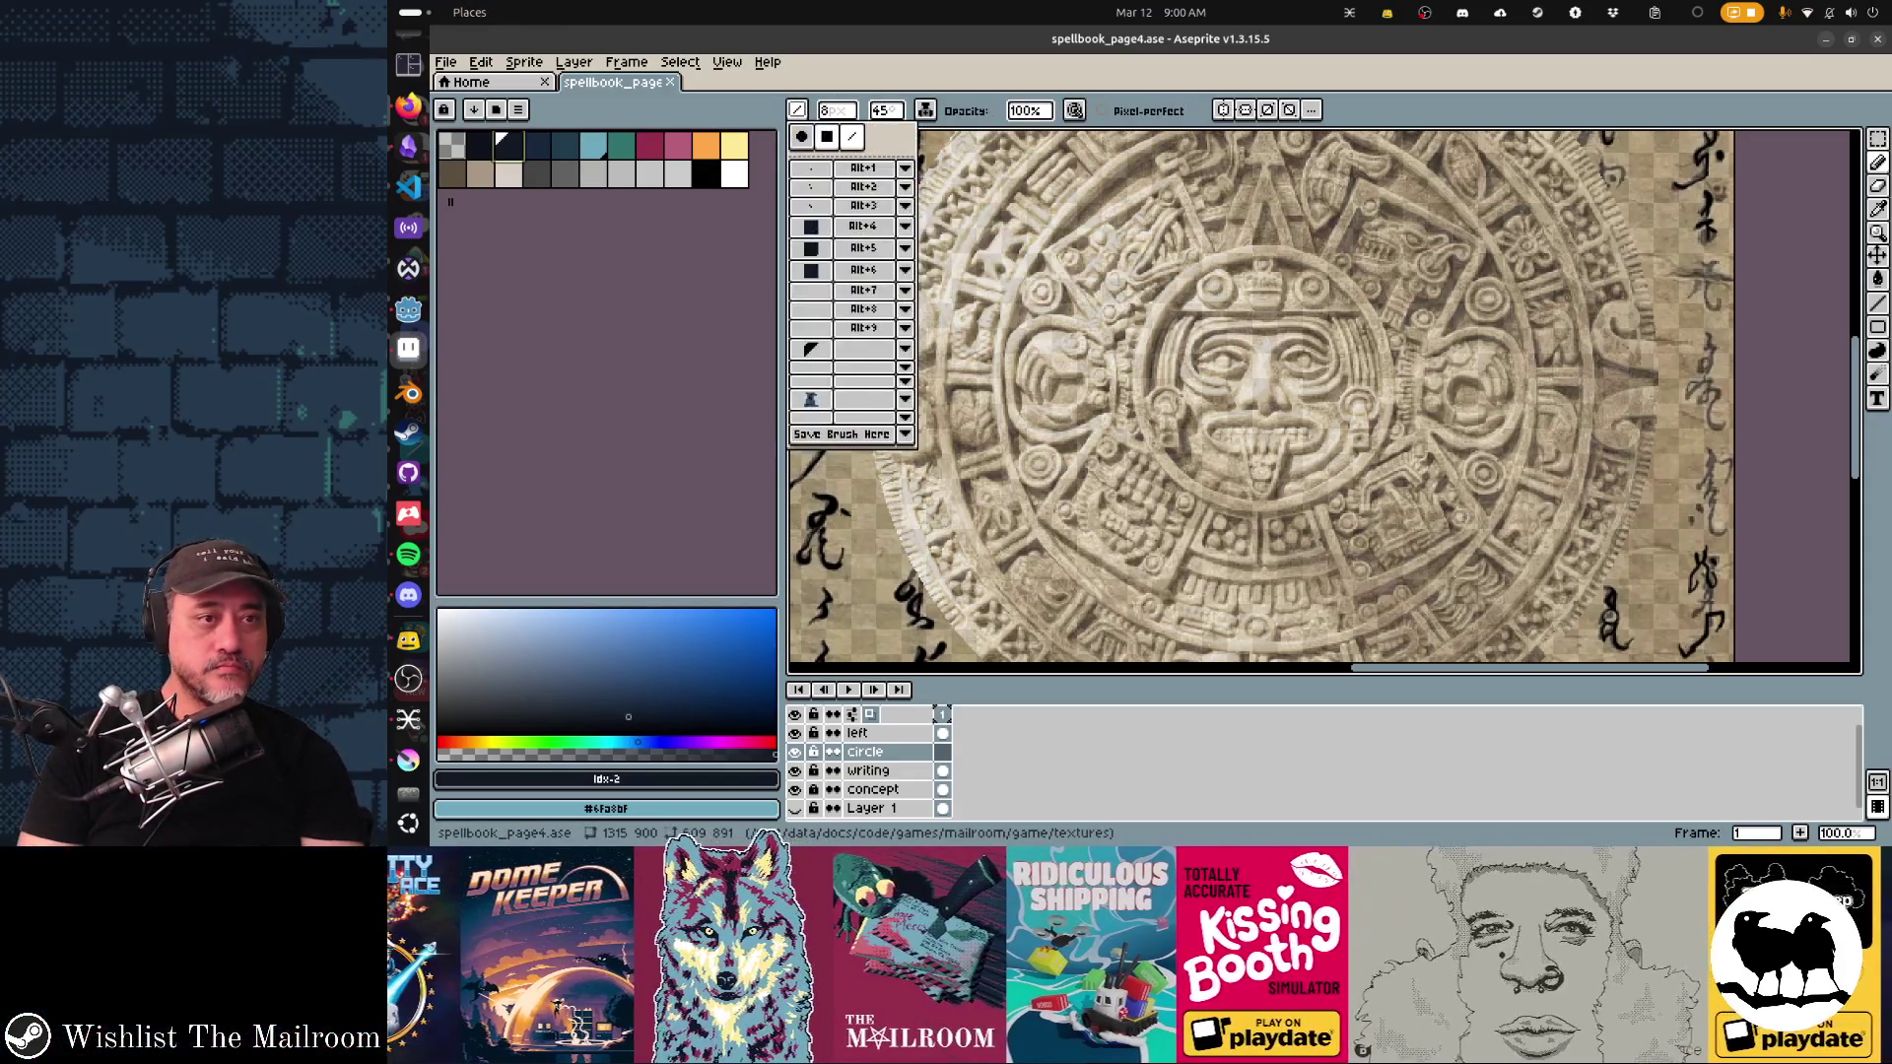
{"action": "left_click", "coordinate": [801, 136]}
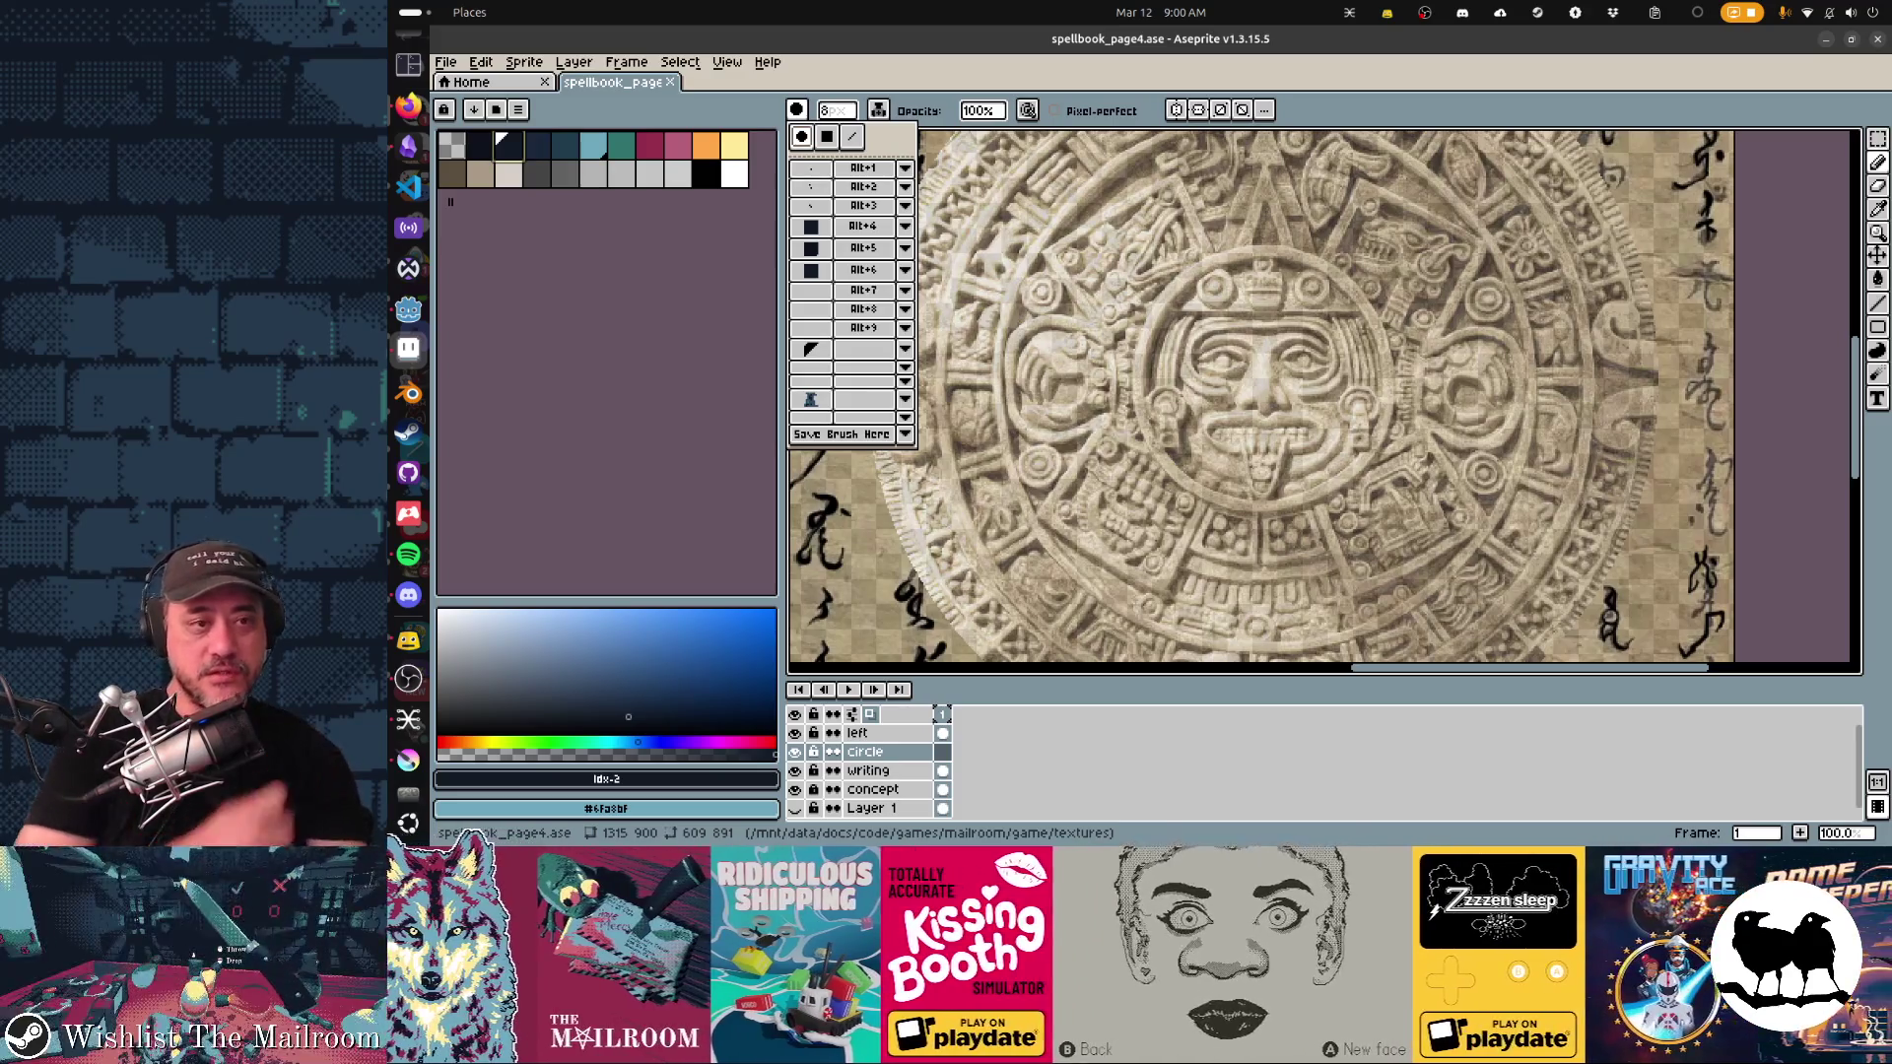
{"action": "left_click", "coordinate": [836, 111]}
{"action": "type", "text": "1"}
{"action": "scroll", "coordinate": [1209, 327], "scroll_direction": "up", "scroll_amount": 1}
{"action": "scroll", "coordinate": [1210, 327], "scroll_direction": "up", "scroll_amount": 1}
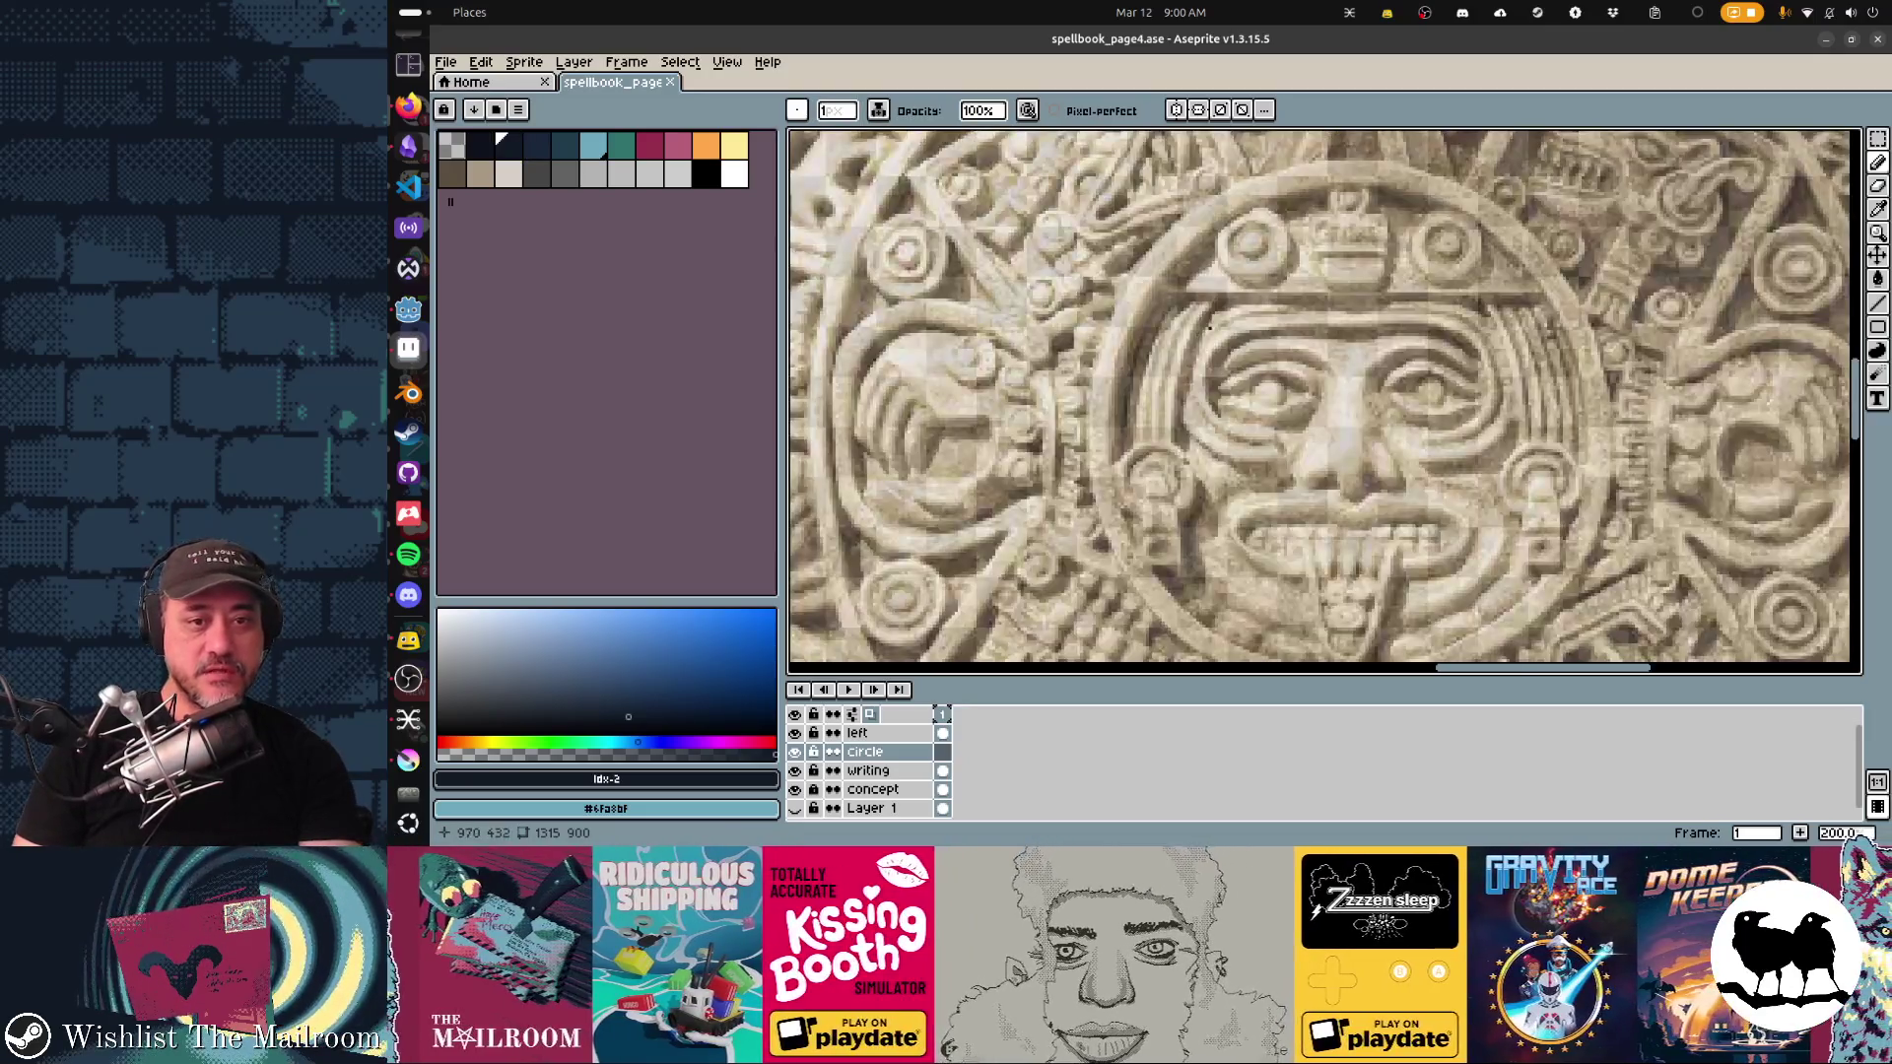
{"action": "key", "text": "plus"}
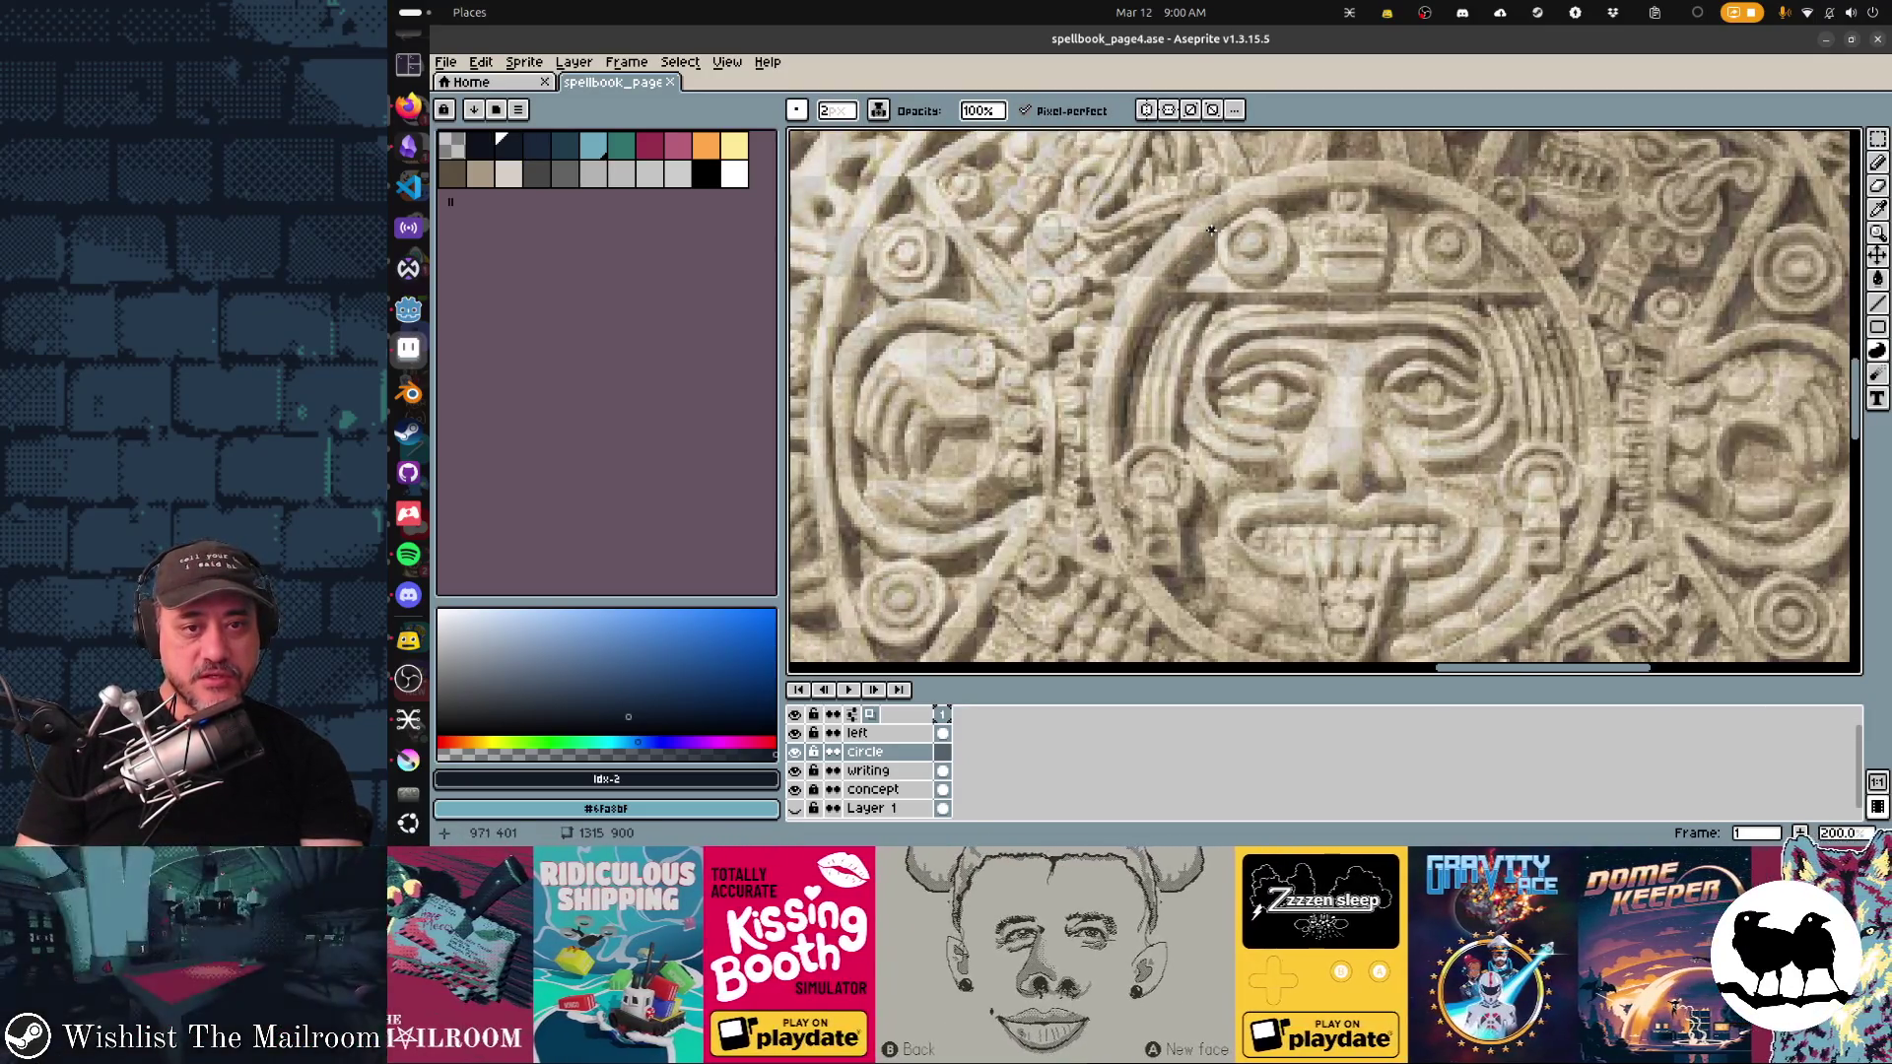
Step: Trace the inner ring beside the face, across the headdress top and down its right side
{"action": "left_click_drag", "start_coordinate": [1211, 230], "coordinate": [1166, 292]}
{"action": "left_click_drag", "start_coordinate": [1144, 356], "coordinate": [1130, 448]}
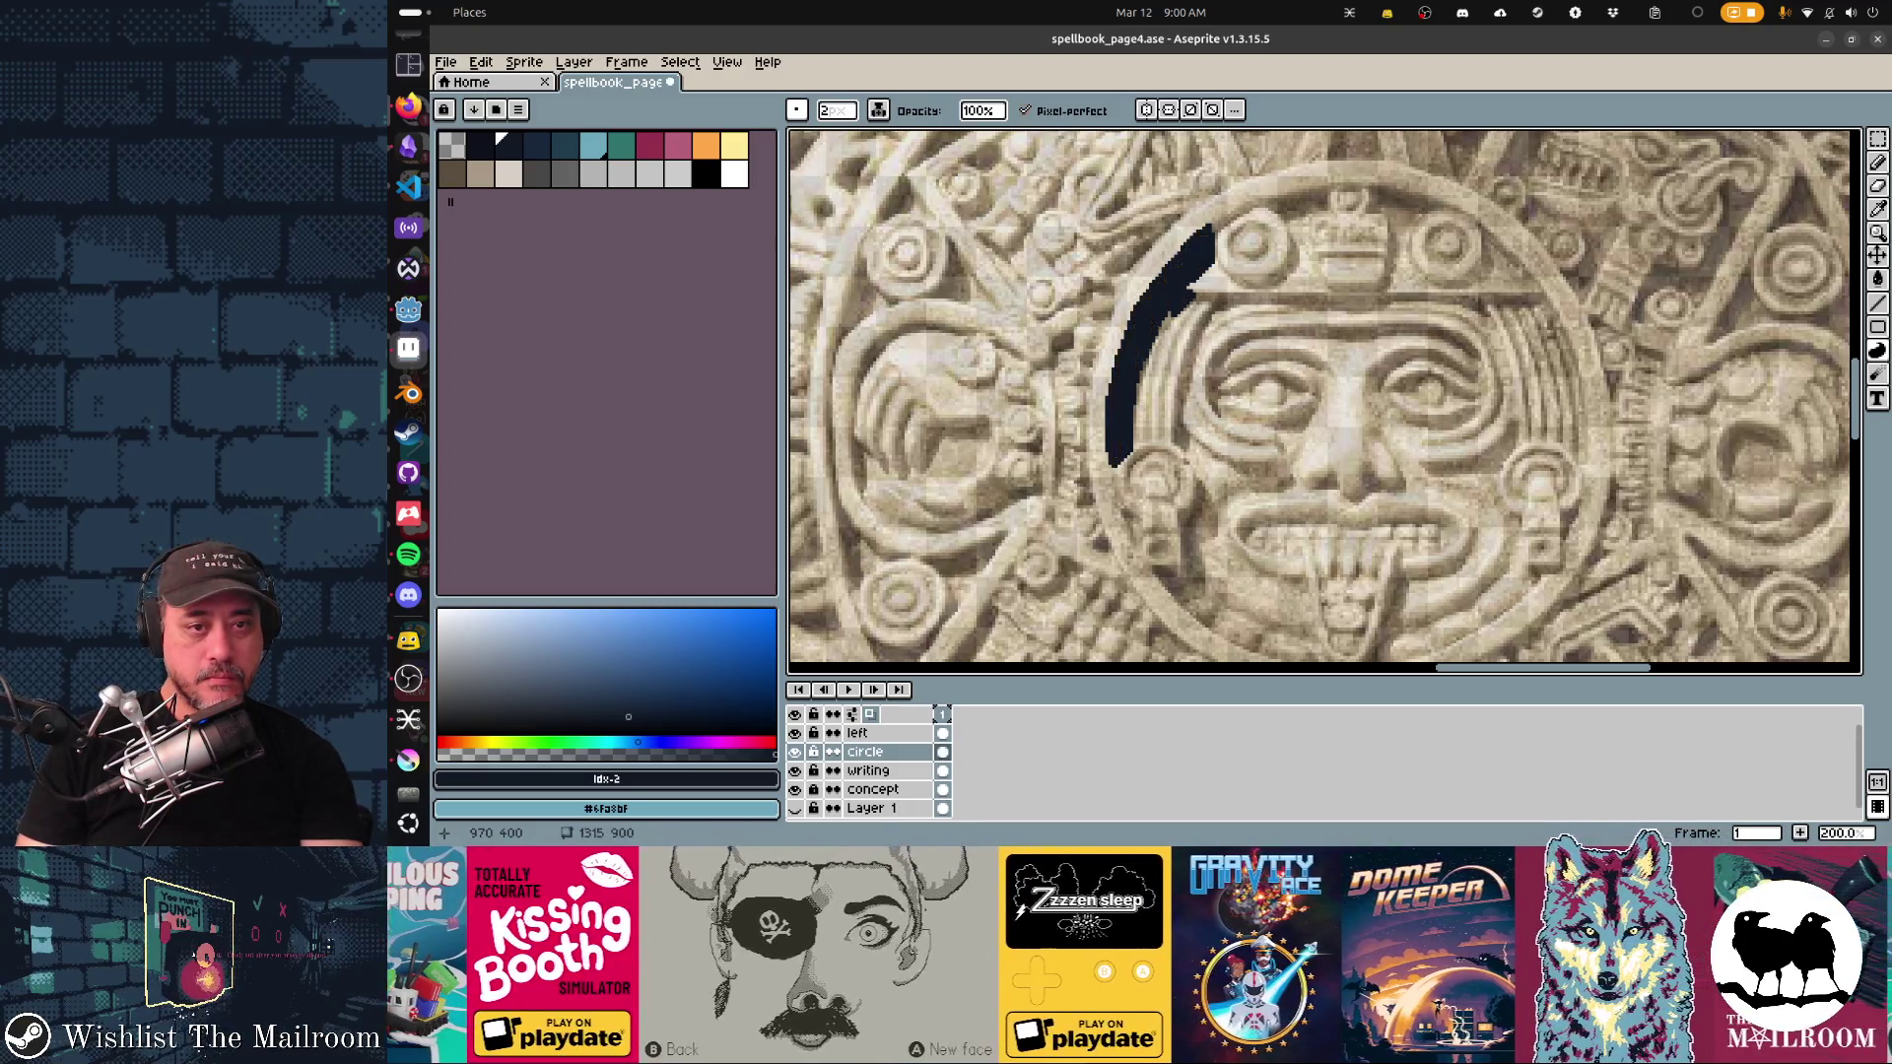
{"action": "left_click", "coordinate": [1133, 394]}
{"action": "mouse_move", "coordinate": [1304, 238]}
{"action": "left_mouse_down"}
{"action": "mouse_move", "coordinate": [1227, 279]}
{"action": "mouse_move", "coordinate": [1190, 247]}
{"action": "mouse_move", "coordinate": [1290, 246]}
{"action": "left_mouse_up"}
{"action": "mouse_move", "coordinate": [1314, 280]}
{"action": "left_mouse_down"}
{"action": "mouse_move", "coordinate": [1343, 258]}
{"action": "mouse_move", "coordinate": [1291, 229]}
{"action": "left_mouse_up"}
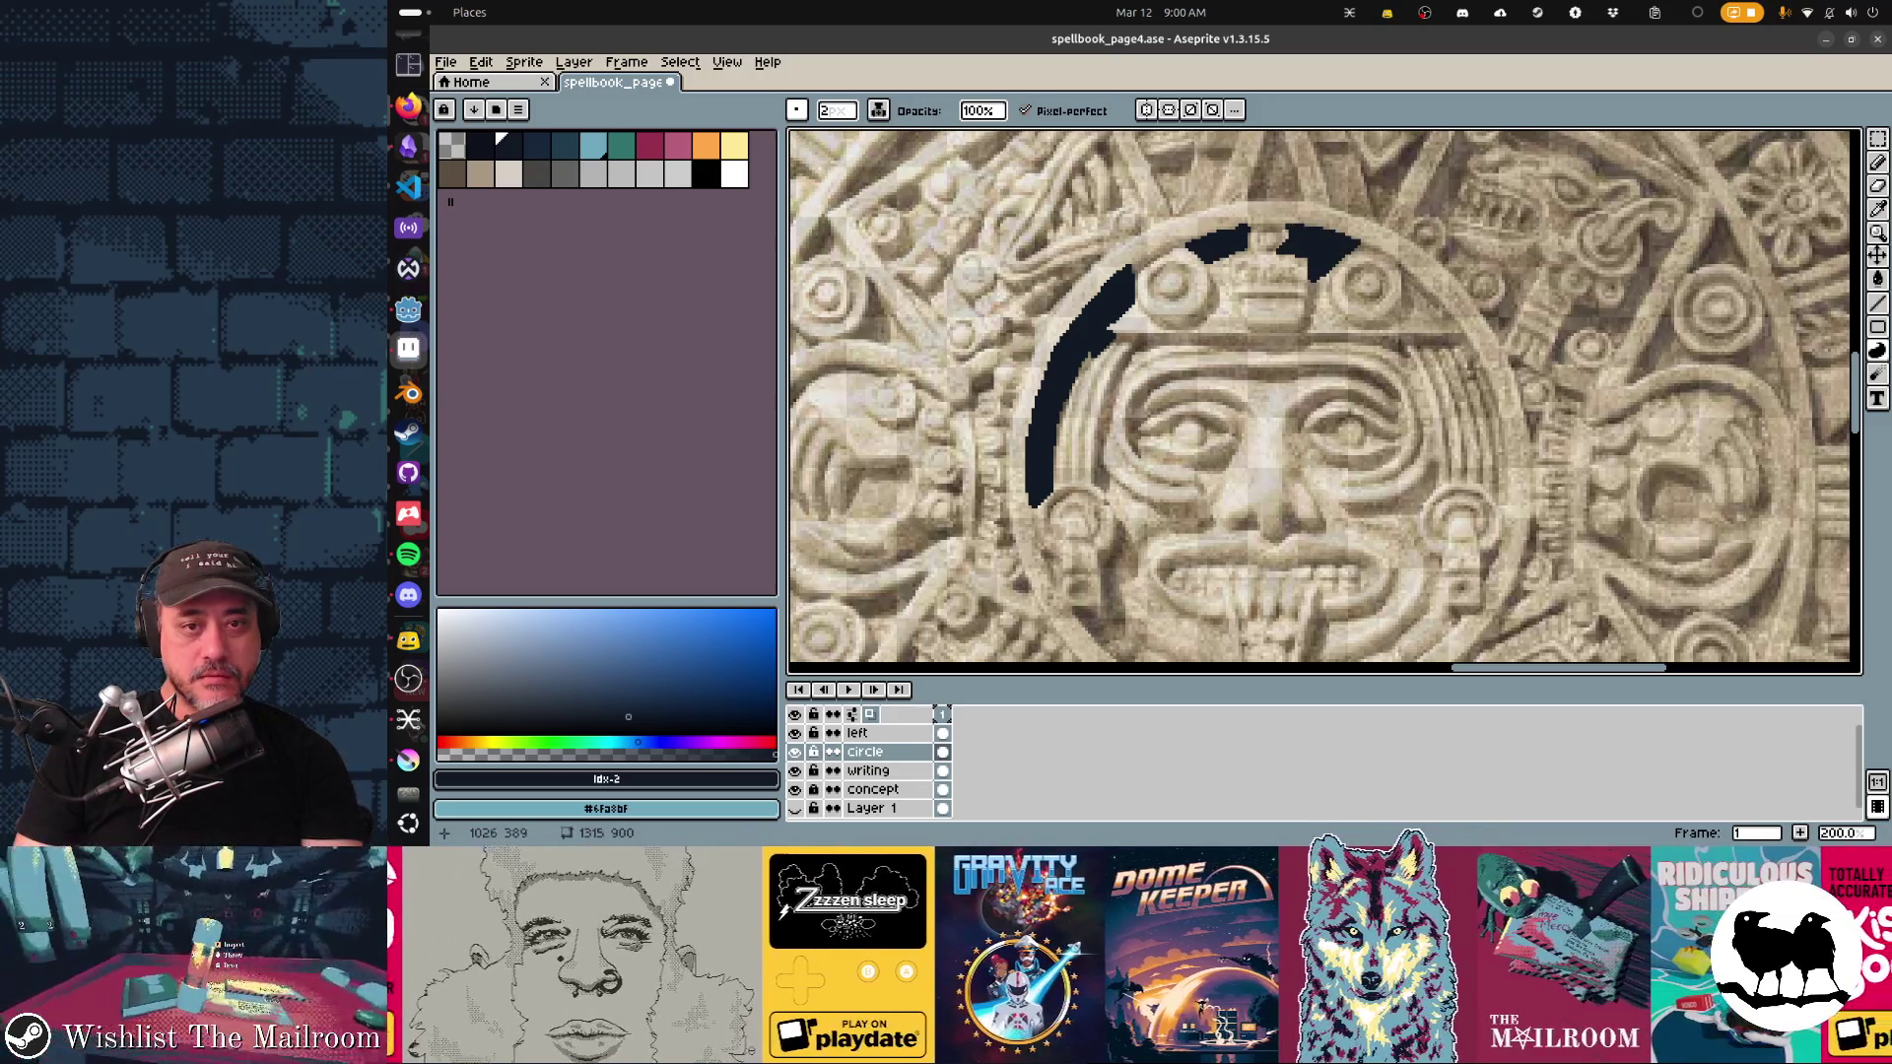
{"action": "left_click_drag", "start_coordinate": [1401, 260], "coordinate": [1456, 321]}
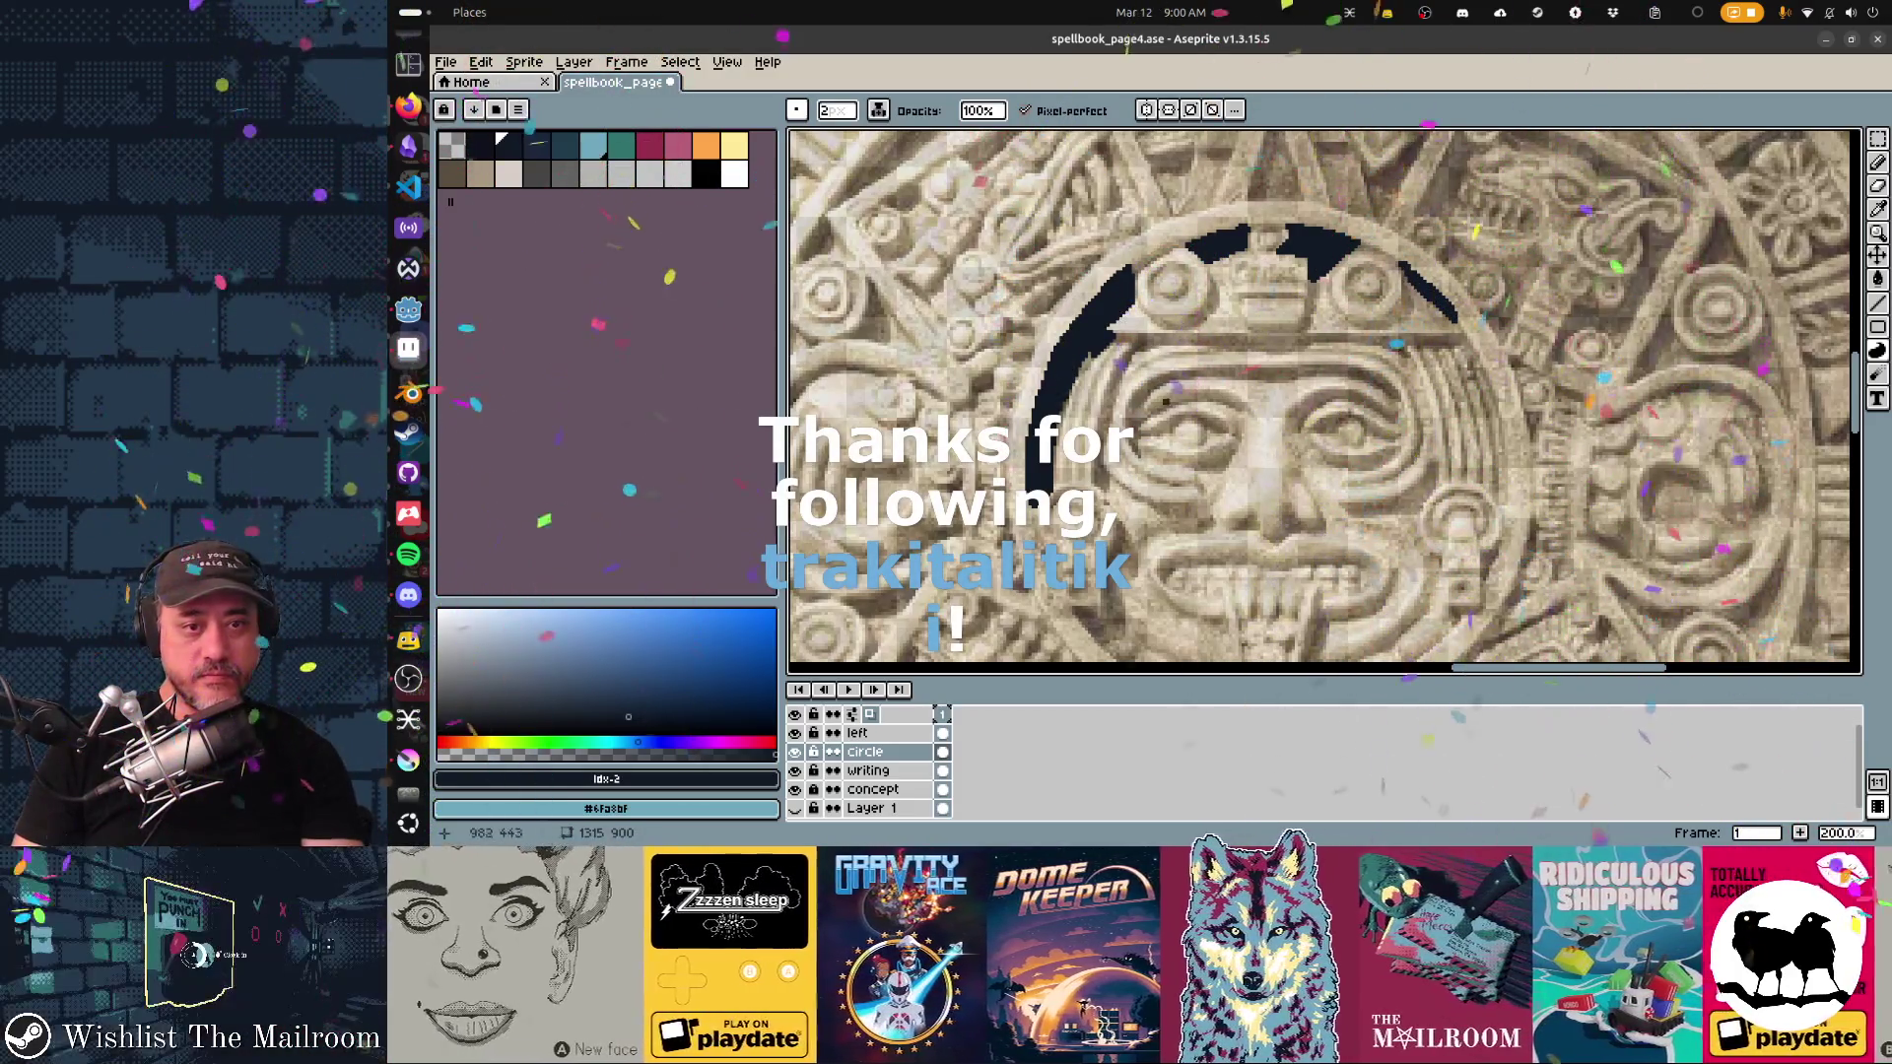
Step: Fill gaps in the eye outline and trace the arc above the right eye
{"action": "mouse_move", "coordinate": [1143, 423]}
{"action": "left_mouse_down"}
{"action": "mouse_move", "coordinate": [1135, 445]}
{"action": "mouse_move", "coordinate": [1145, 412]}
{"action": "mouse_move", "coordinate": [1225, 395]}
{"action": "mouse_move", "coordinate": [1141, 422]}
{"action": "mouse_move", "coordinate": [1217, 424]}
{"action": "left_mouse_up"}
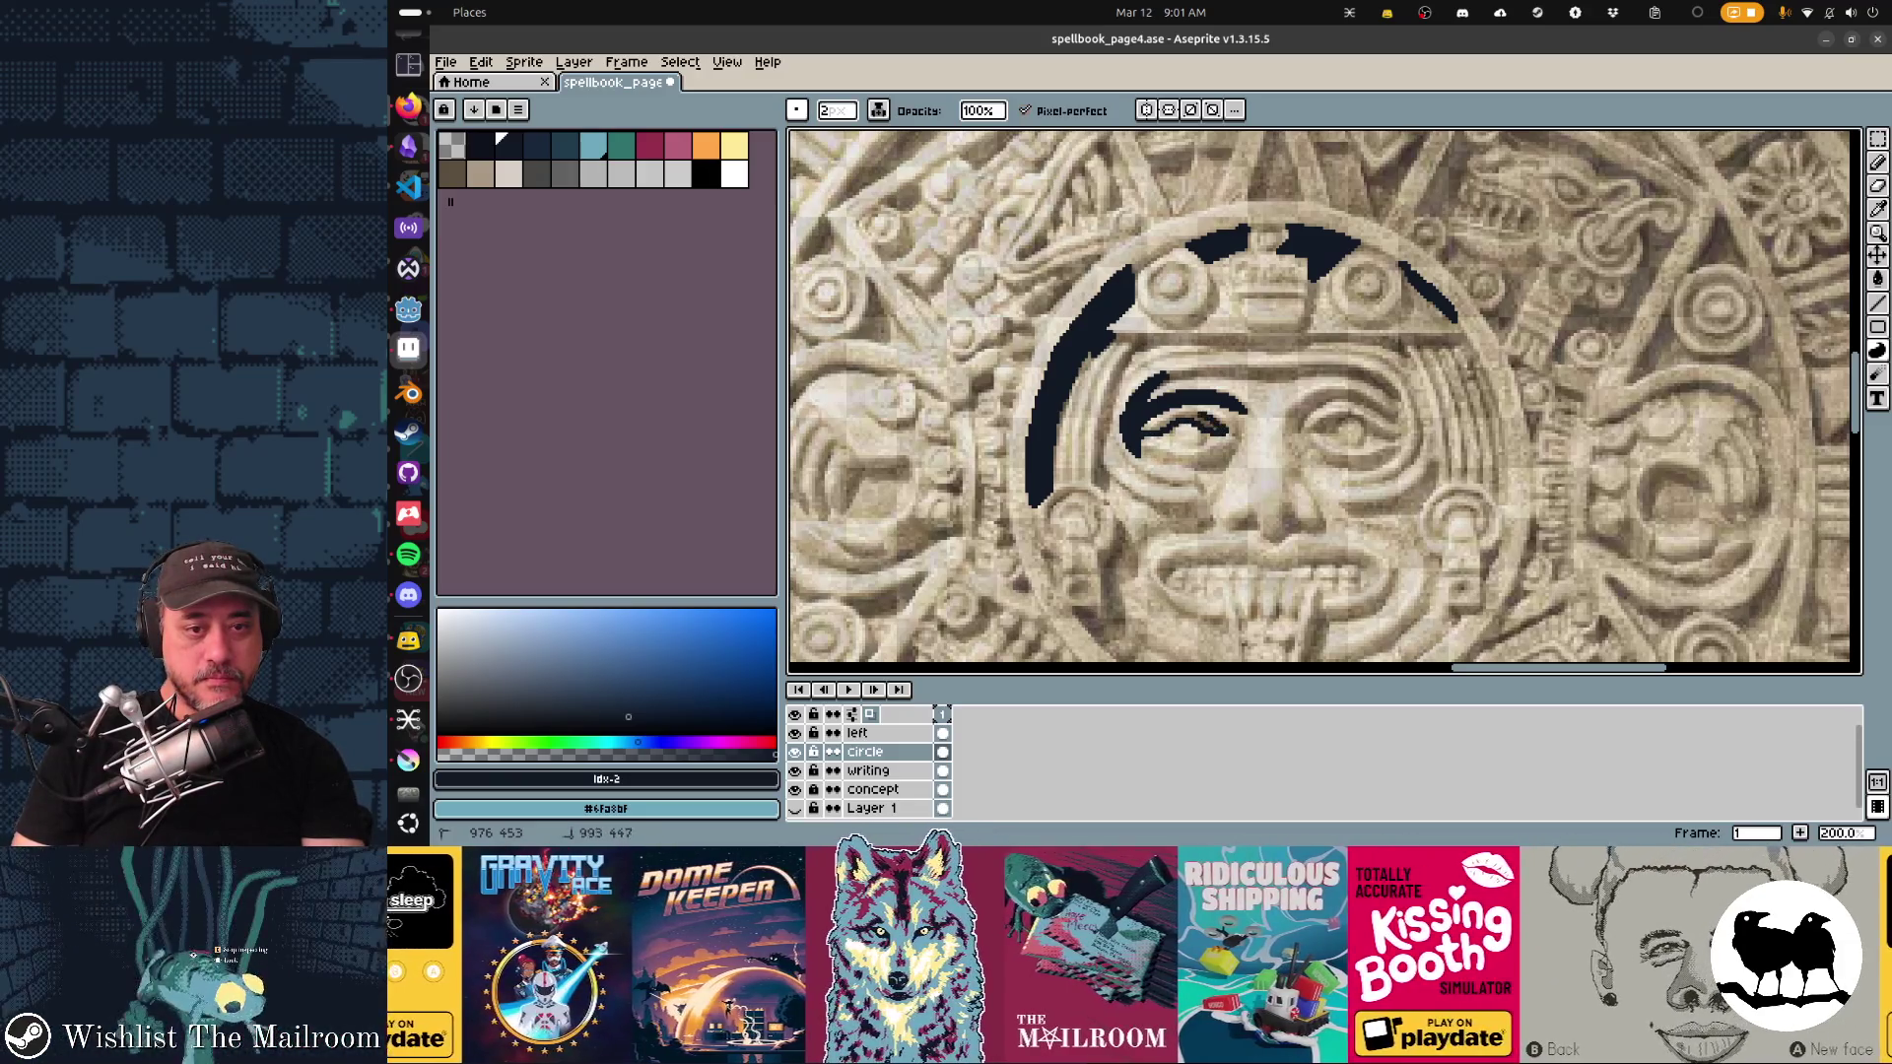
{"action": "mouse_move", "coordinate": [1145, 436]}
{"action": "left_mouse_down"}
{"action": "mouse_move", "coordinate": [1238, 423]}
{"action": "mouse_move", "coordinate": [1212, 451]}
{"action": "left_mouse_up"}
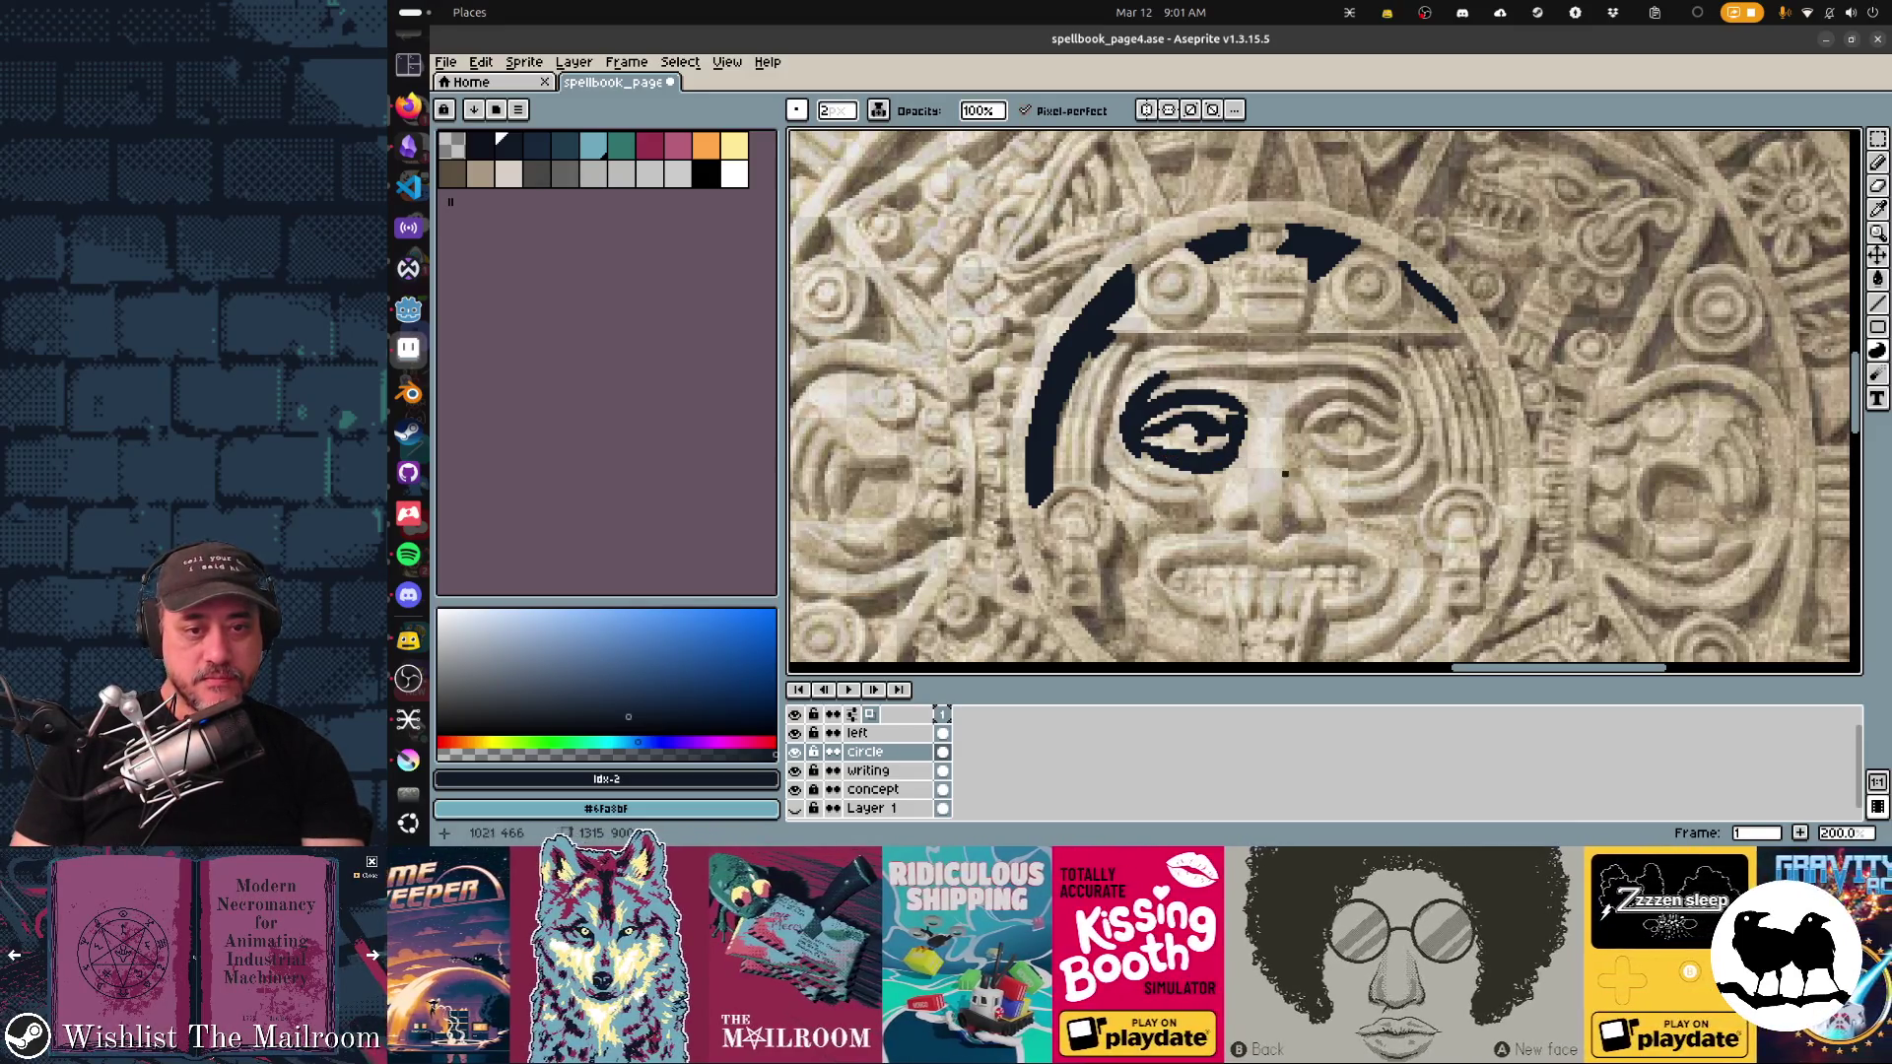
{"action": "scroll", "coordinate": [1242, 434], "scroll_direction": "right", "scroll_amount": 2}
{"action": "scroll", "coordinate": [1241, 434], "scroll_direction": "down", "scroll_amount": 1}
{"action": "mouse_move", "coordinate": [1253, 398]}
{"action": "left_mouse_down"}
{"action": "mouse_move", "coordinate": [1269, 382]}
{"action": "mouse_move", "coordinate": [1284, 386]}
{"action": "mouse_move", "coordinate": [1239, 393]}
{"action": "mouse_move", "coordinate": [1313, 401]}
{"action": "mouse_move", "coordinate": [1257, 415]}
{"action": "mouse_move", "coordinate": [1299, 426]}
{"action": "mouse_move", "coordinate": [1217, 412]}
{"action": "left_mouse_up"}
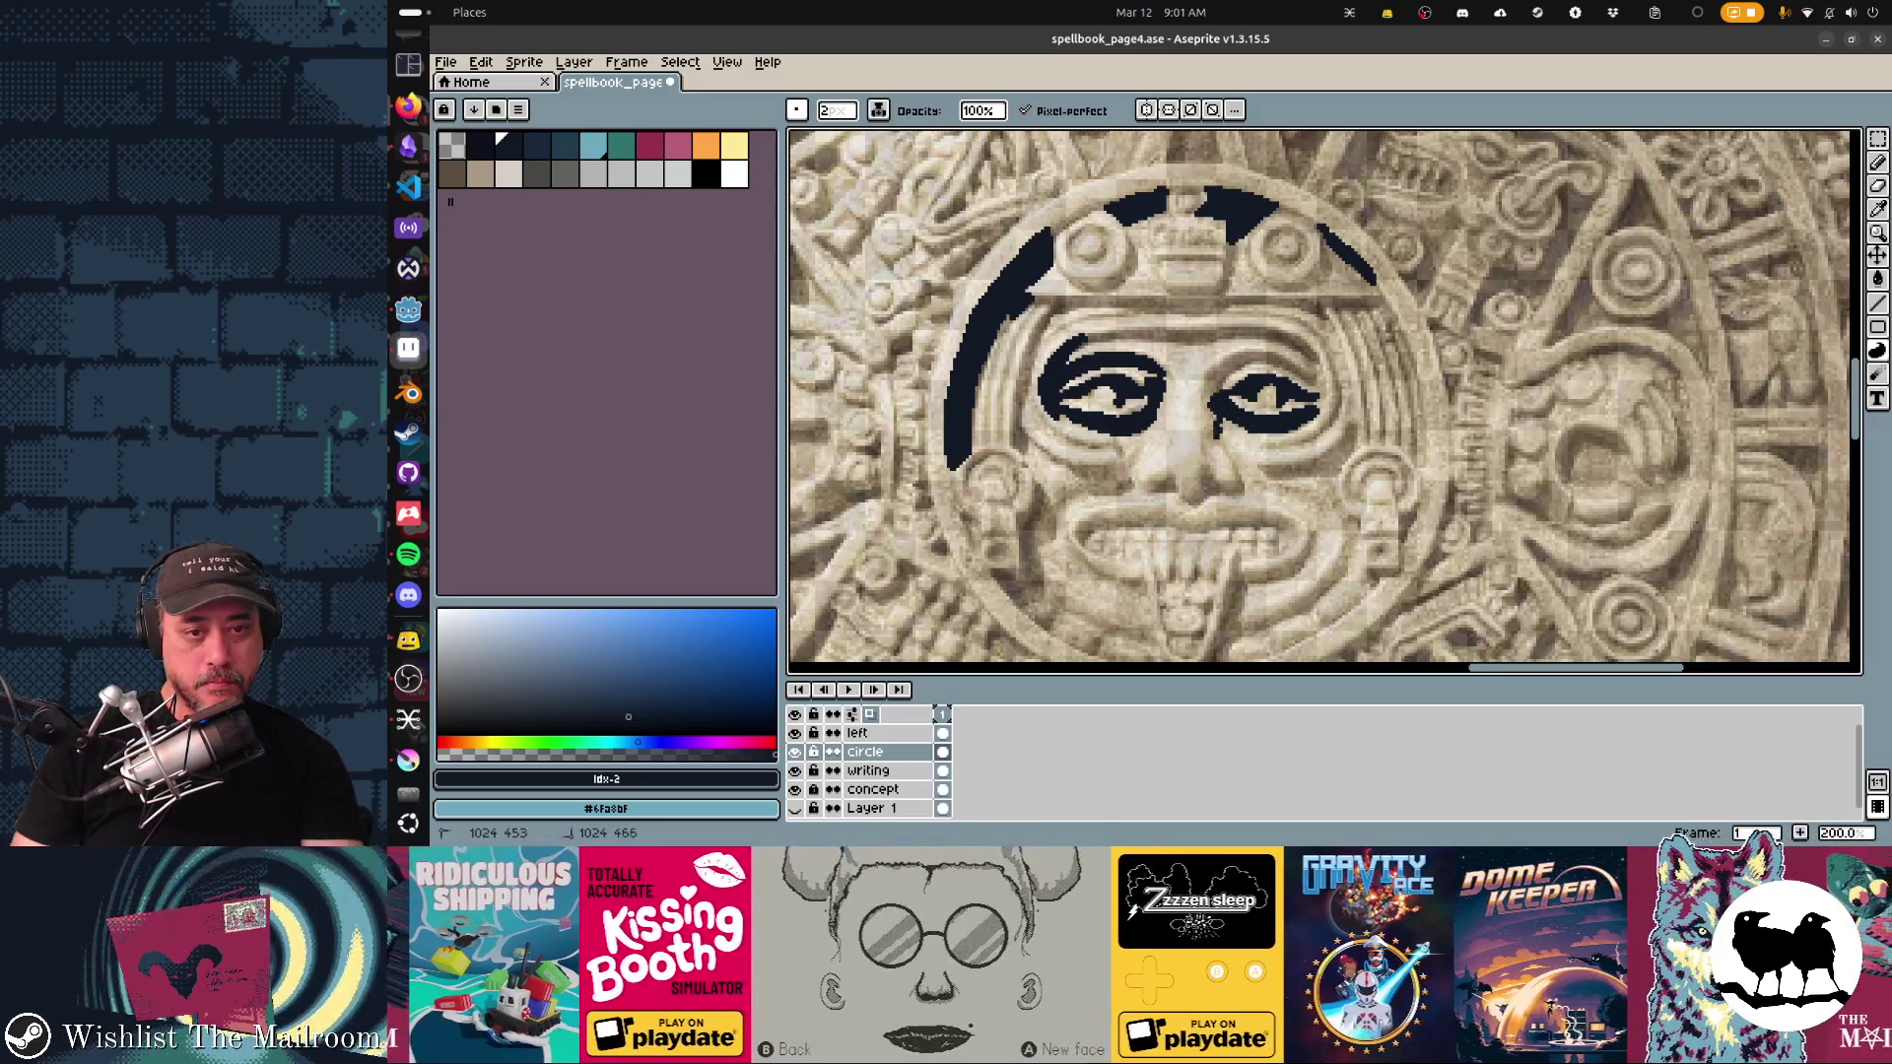
Step: Trace the right eye's inner edge and the curved lines beneath both eyes
{"action": "mouse_move", "coordinate": [1203, 453]}
{"action": "left_mouse_down"}
{"action": "mouse_move", "coordinate": [1203, 372]}
{"action": "mouse_move", "coordinate": [1261, 351]}
{"action": "mouse_move", "coordinate": [1317, 382]}
{"action": "mouse_move", "coordinate": [1234, 372]}
{"action": "mouse_move", "coordinate": [1212, 433]}
{"action": "left_mouse_up"}
{"action": "scroll", "coordinate": [1312, 528], "scroll_direction": "down", "scroll_amount": 3}
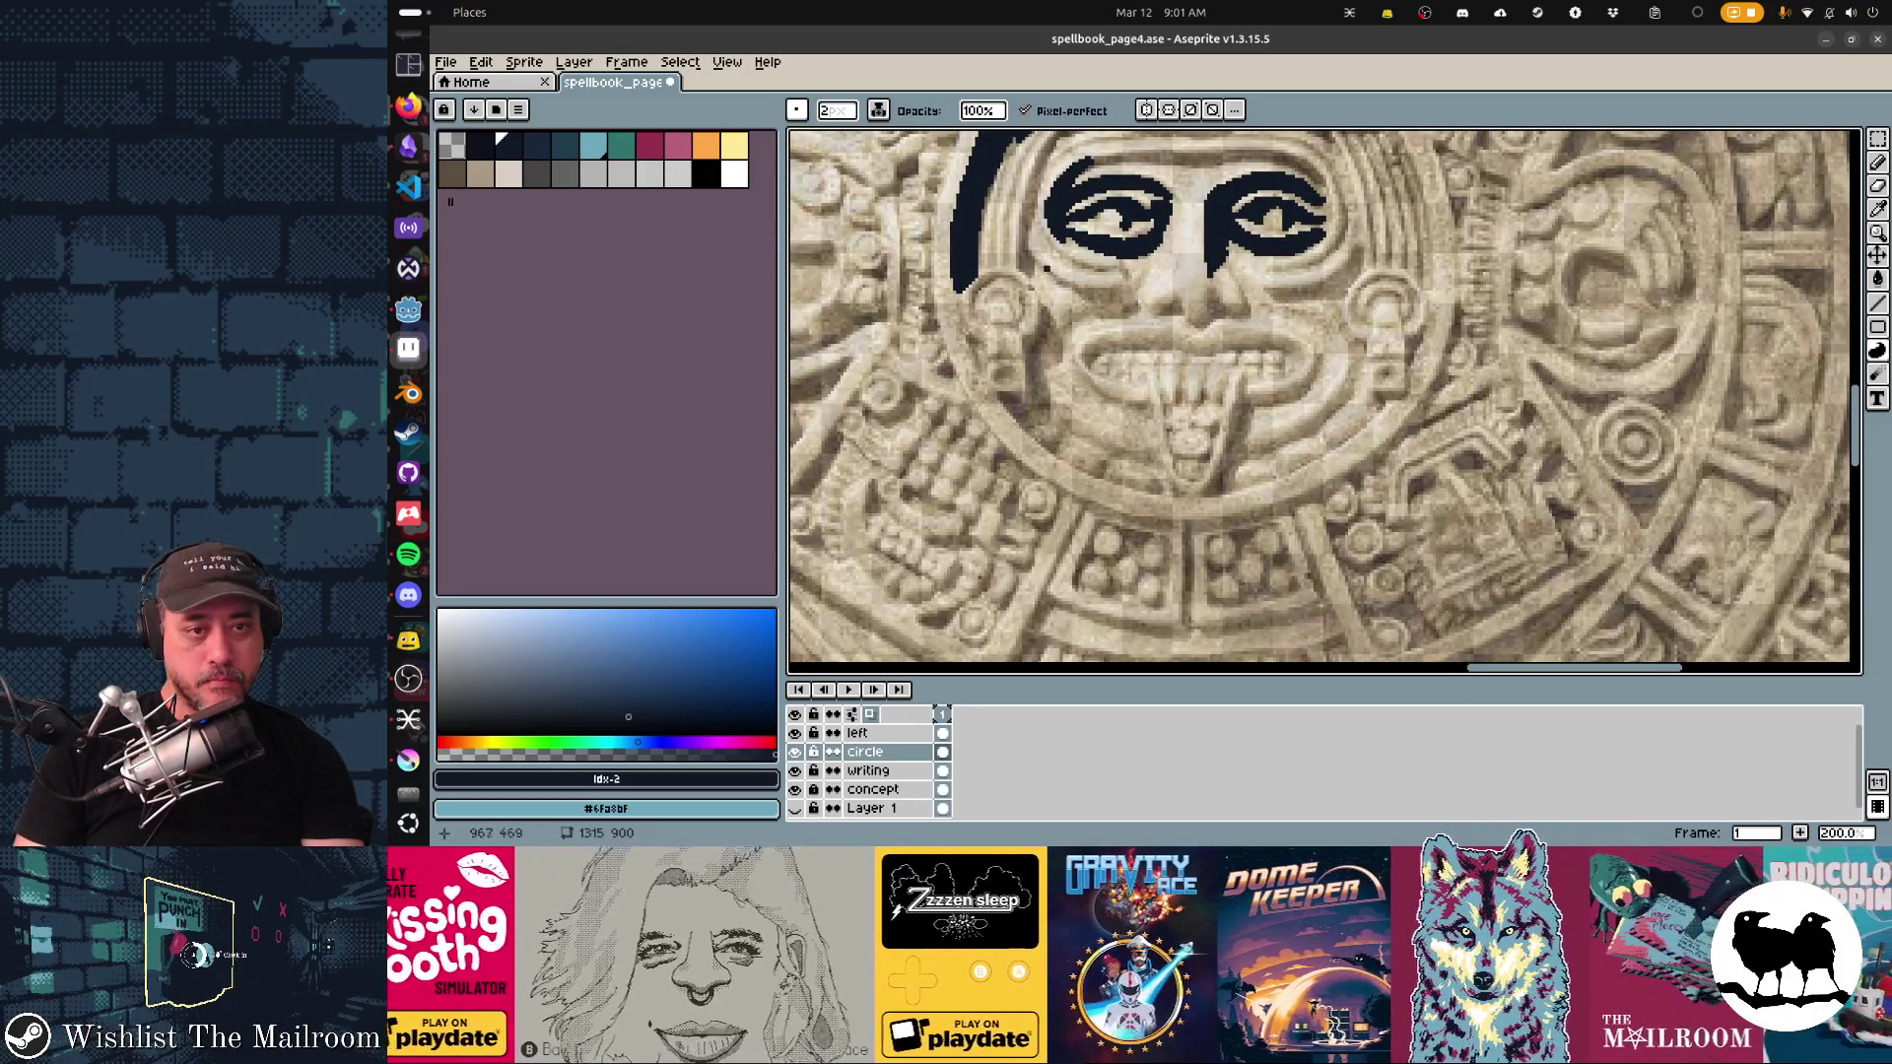
{"action": "mouse_move", "coordinate": [1089, 299]}
{"action": "left_mouse_down"}
{"action": "mouse_move", "coordinate": [1103, 313]}
{"action": "mouse_move", "coordinate": [1122, 282]}
{"action": "mouse_move", "coordinate": [1124, 307]}
{"action": "left_mouse_up"}
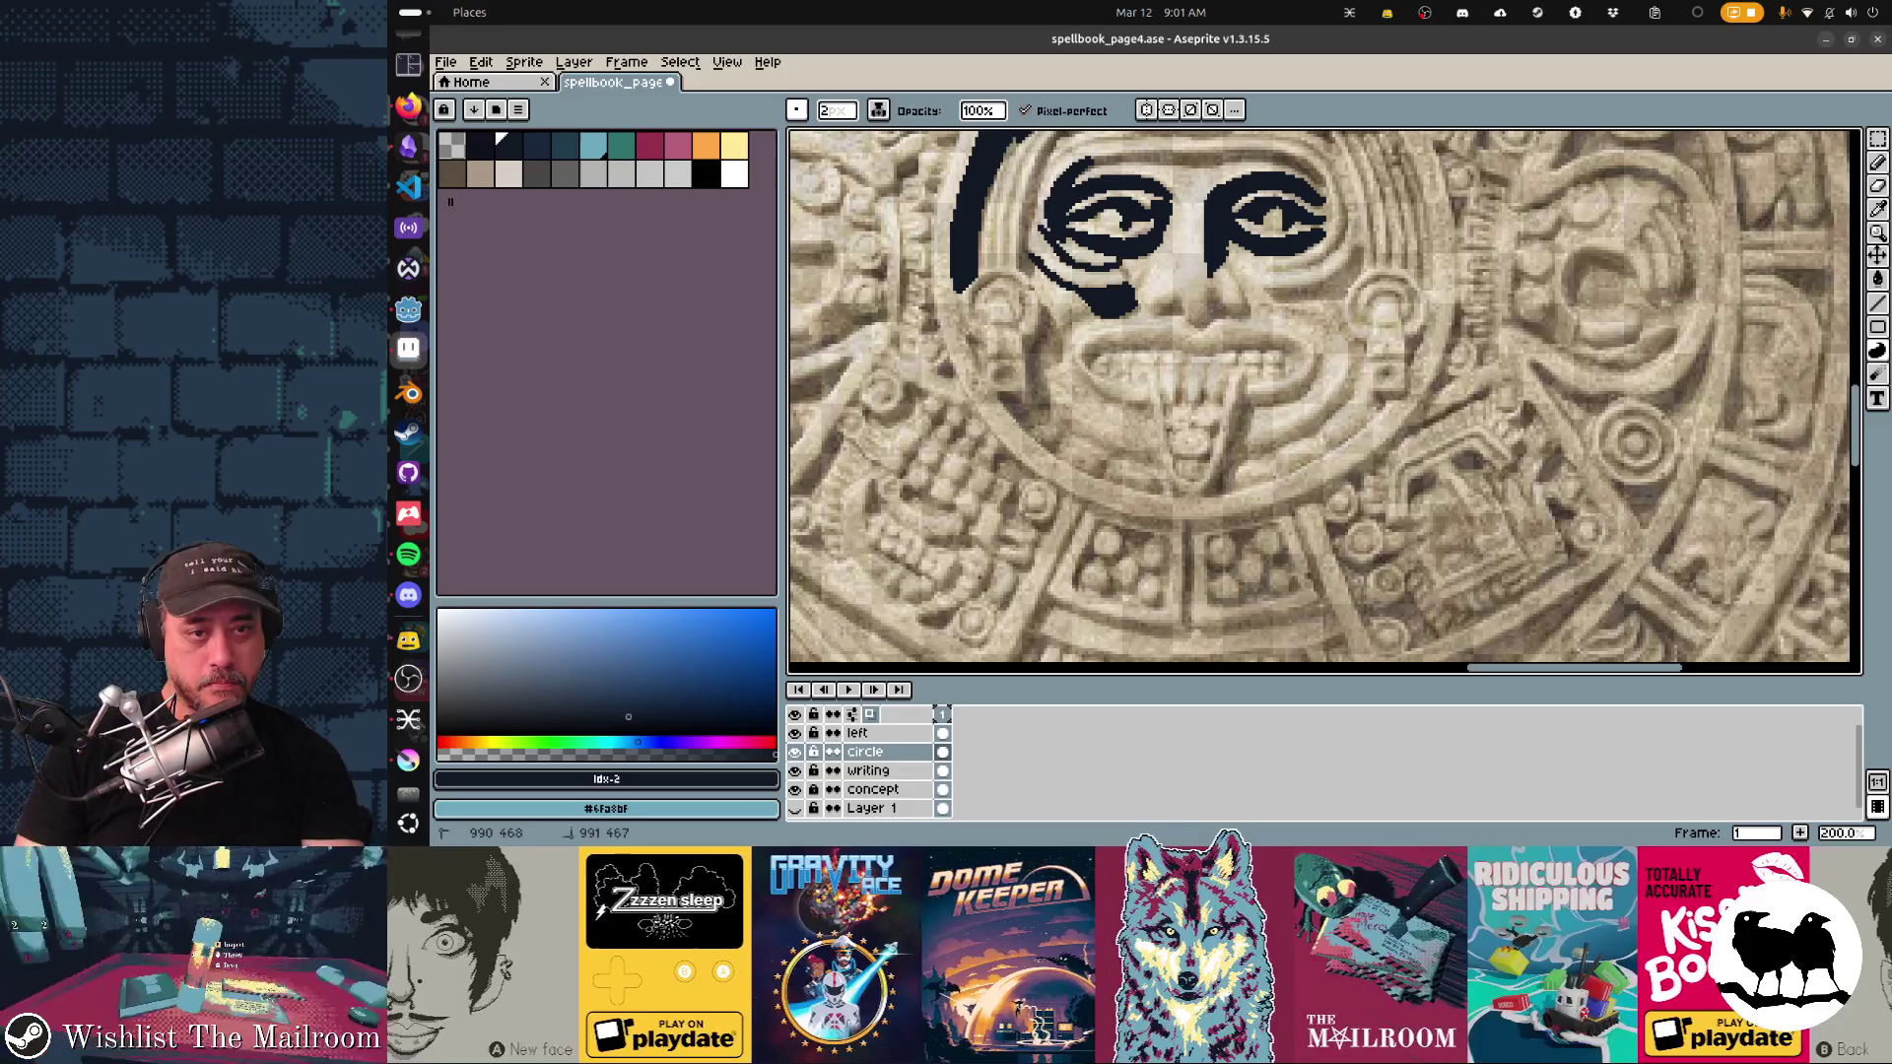
{"action": "mouse_move", "coordinate": [1307, 269]}
{"action": "left_mouse_down"}
{"action": "mouse_move", "coordinate": [1268, 272]}
{"action": "mouse_move", "coordinate": [1336, 240]}
{"action": "left_mouse_up"}
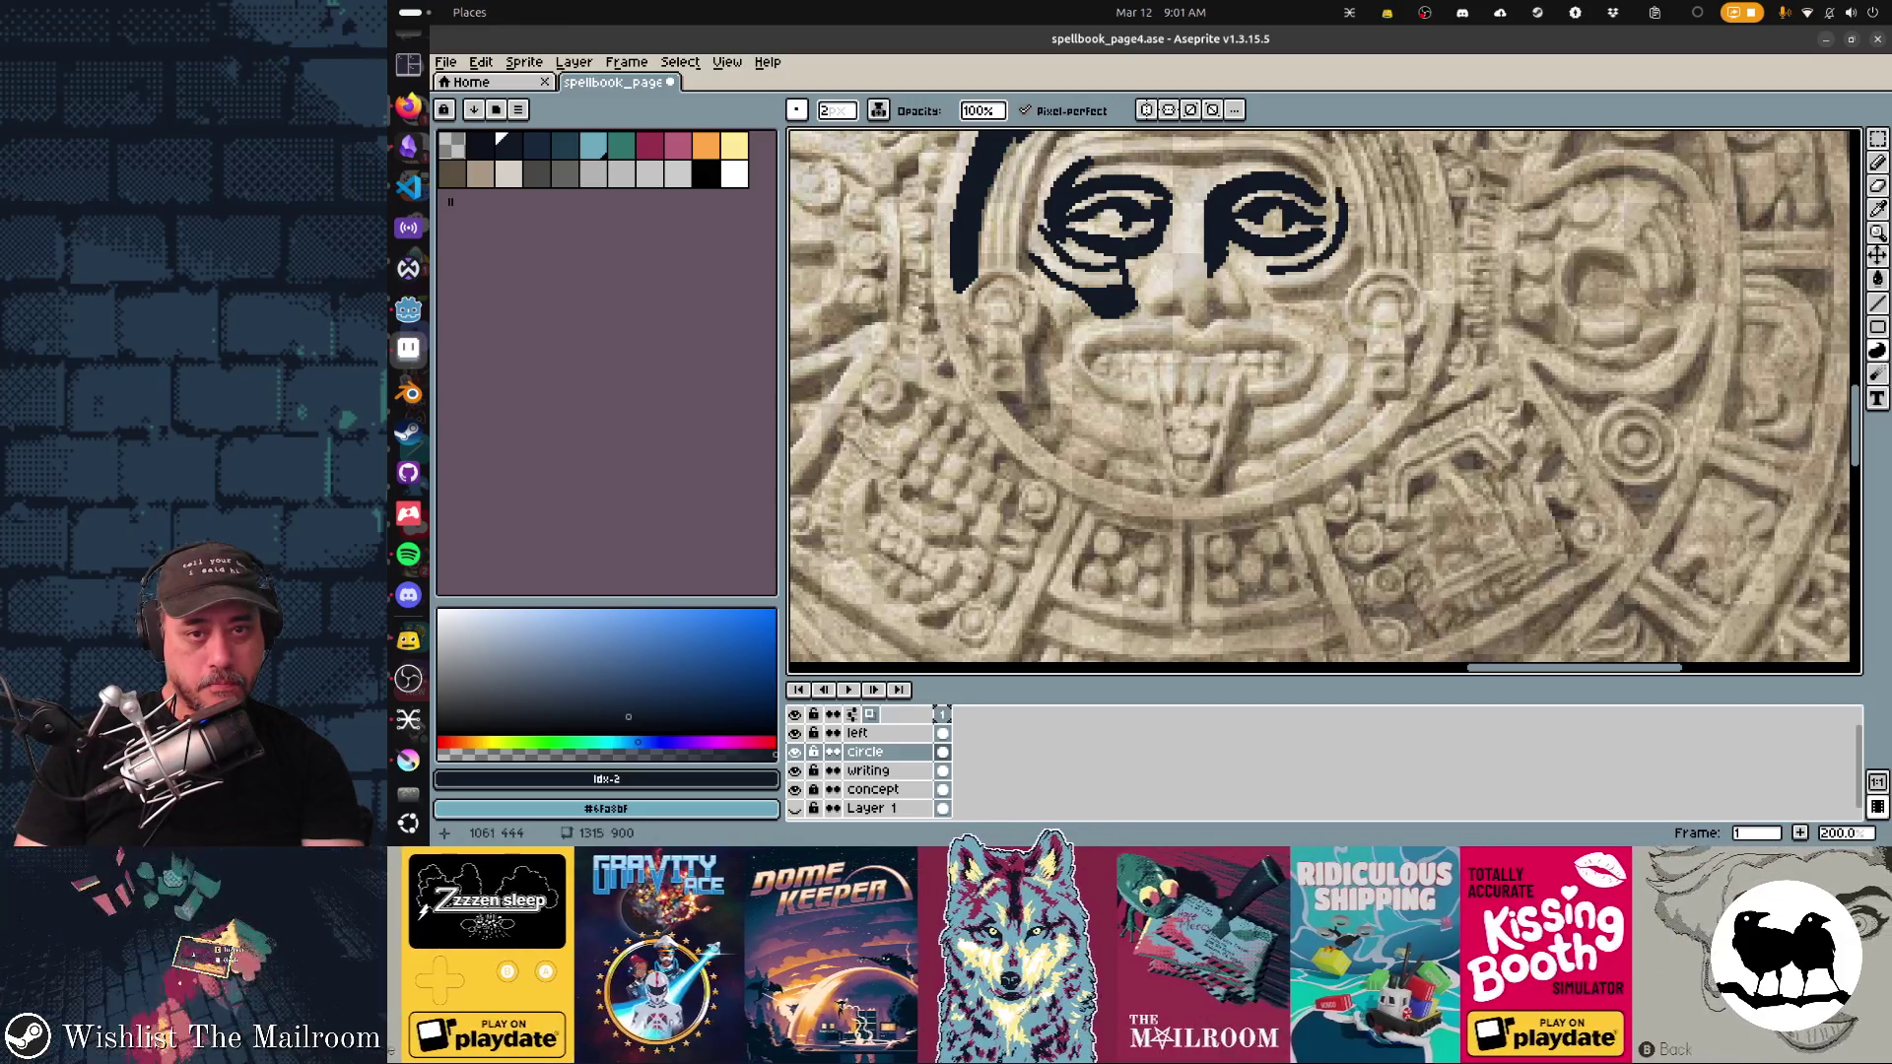
{"action": "left_click_drag", "start_coordinate": [1280, 140], "coordinate": [1330, 164]}
{"action": "key", "text": "ctrl+z"}
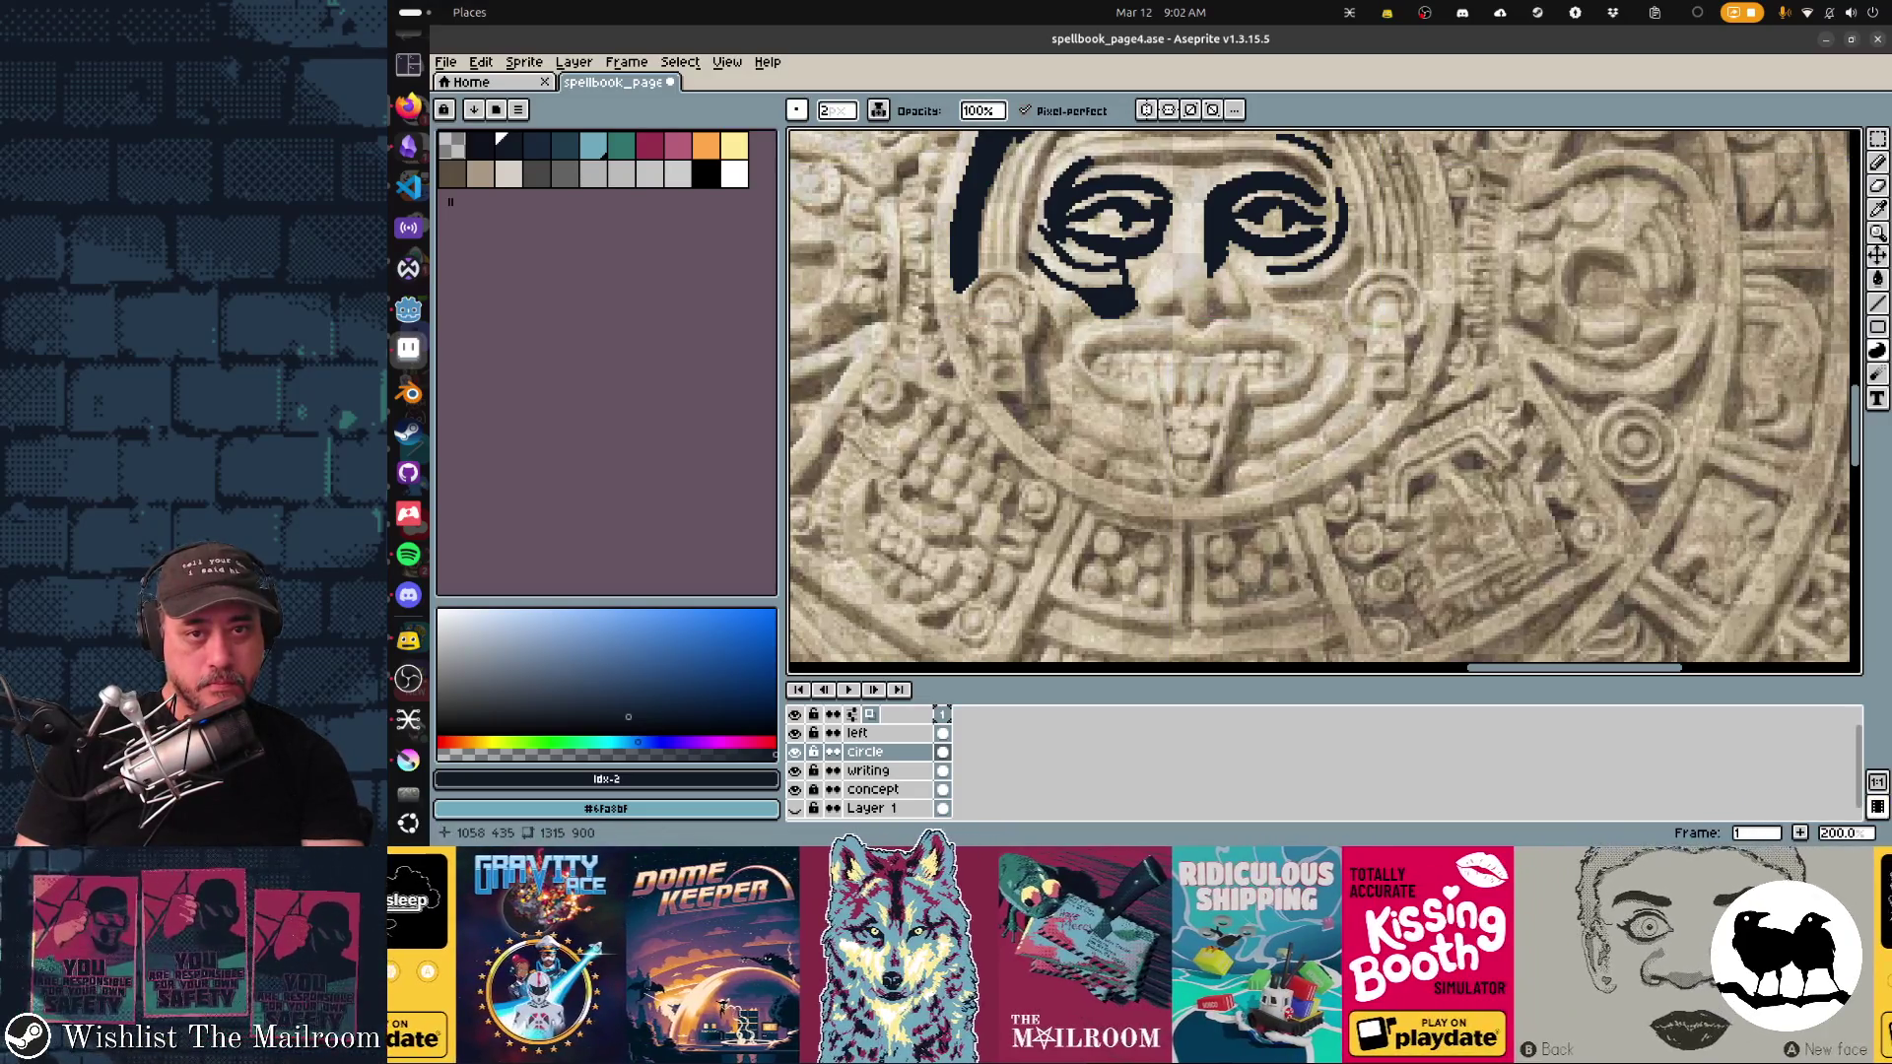
{"action": "mouse_move", "coordinate": [1261, 285]}
{"action": "left_mouse_down"}
{"action": "mouse_move", "coordinate": [1340, 297]}
{"action": "mouse_move", "coordinate": [1326, 278]}
{"action": "mouse_move", "coordinate": [1268, 290]}
{"action": "left_mouse_up"}
Step: Outline the nose and extend the headdress line on the left
{"action": "scroll", "coordinate": [1320, 394], "scroll_direction": "up", "scroll_amount": 2}
{"action": "scroll", "coordinate": [1182, 384], "scroll_direction": "up", "scroll_amount": 1}
{"action": "mouse_move", "coordinate": [1163, 384]}
{"action": "left_mouse_down"}
{"action": "mouse_move", "coordinate": [1187, 367]}
{"action": "mouse_move", "coordinate": [1214, 399]}
{"action": "mouse_move", "coordinate": [1257, 379]}
{"action": "left_mouse_up"}
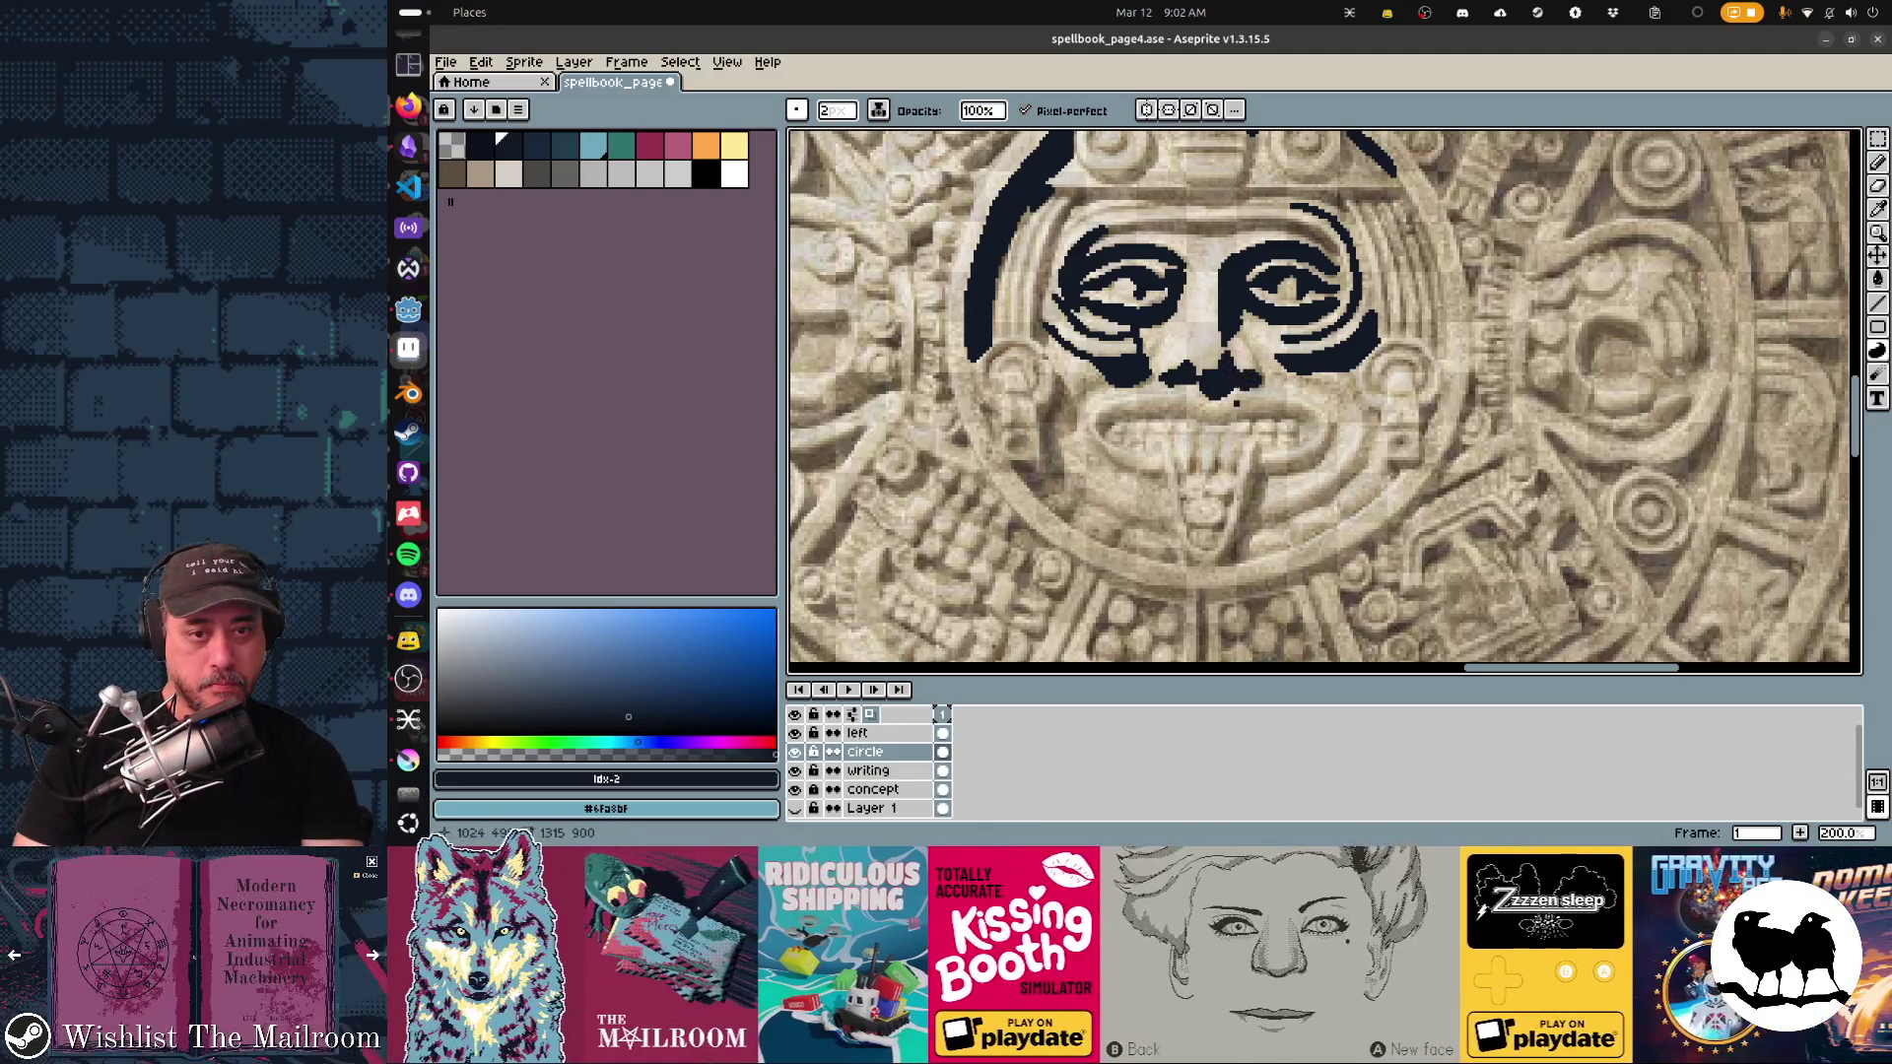
{"action": "scroll", "coordinate": [1096, 416], "scroll_direction": "up", "scroll_amount": 4}
{"action": "left_click_drag", "start_coordinate": [1015, 406], "coordinate": [1207, 409]}
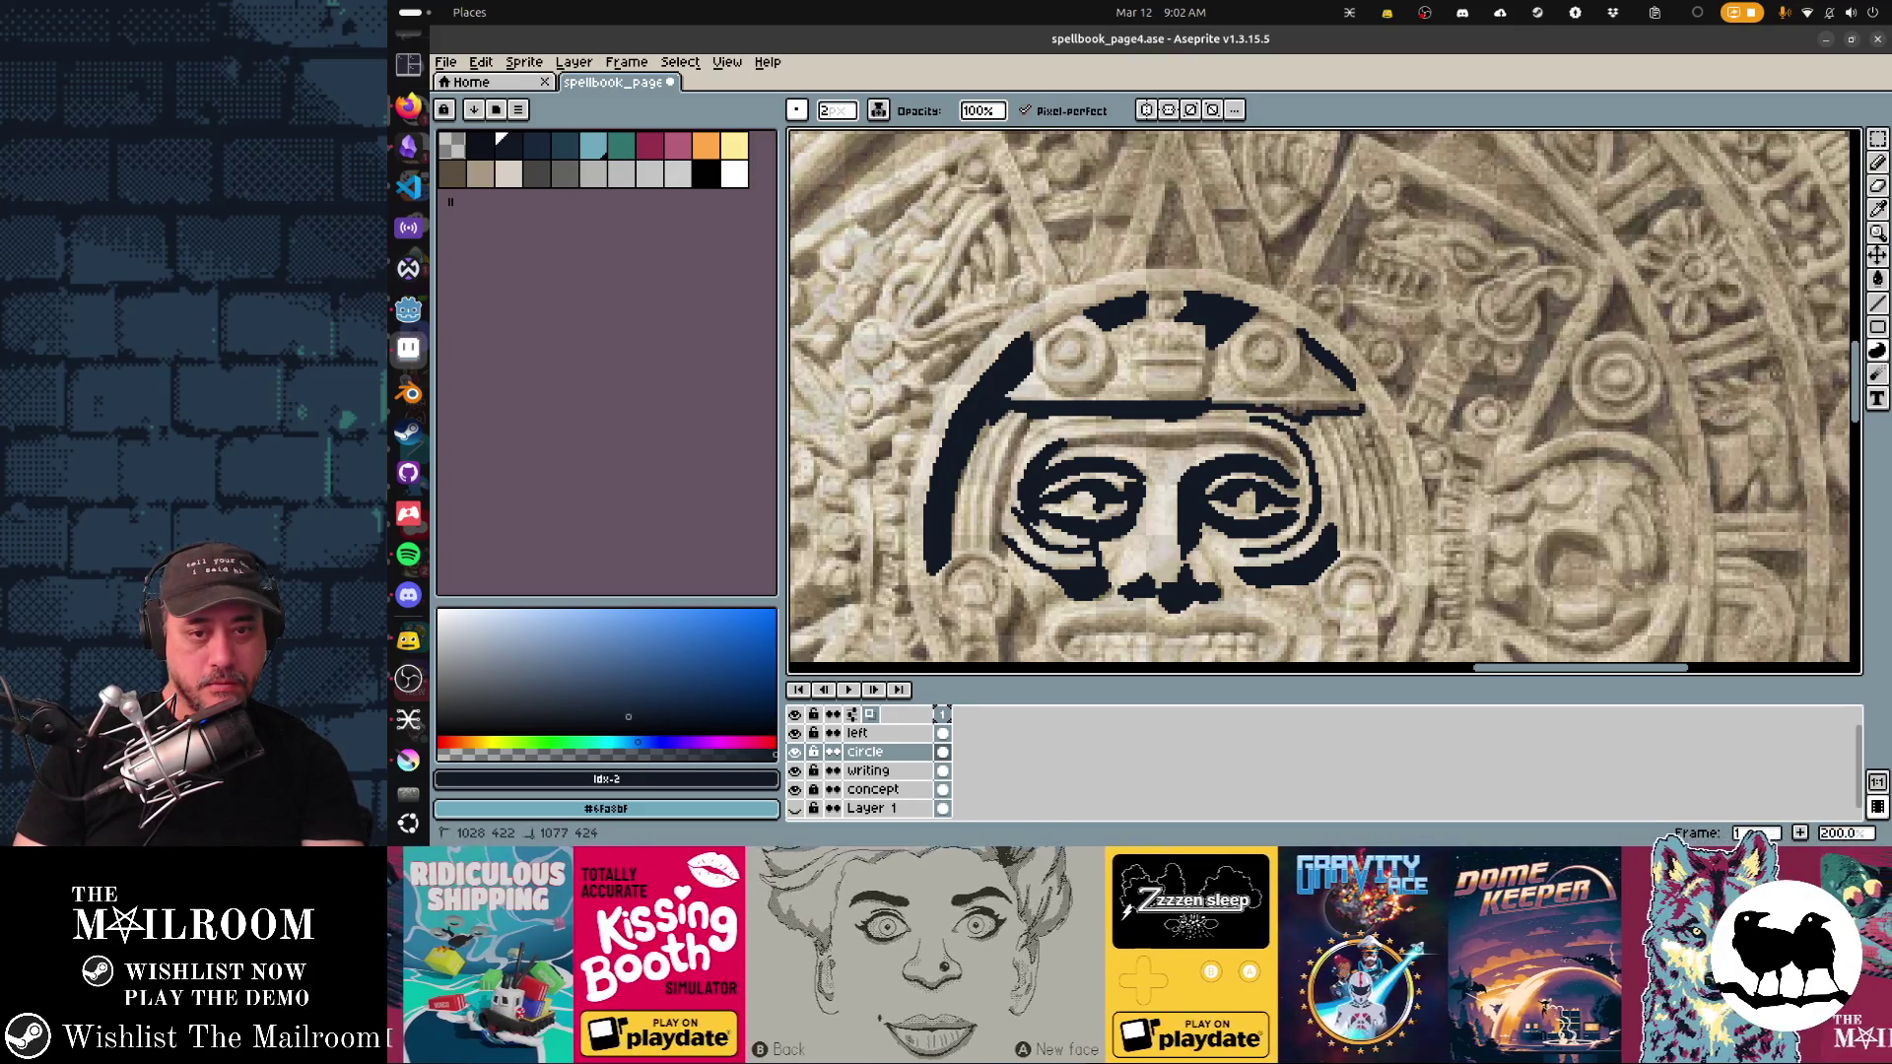
Step: Draw the straight headdress line, the curved ornament arc, and the helmet's upper-left edge
{"action": "left_click", "coordinate": [1359, 411], "text": "shift"}
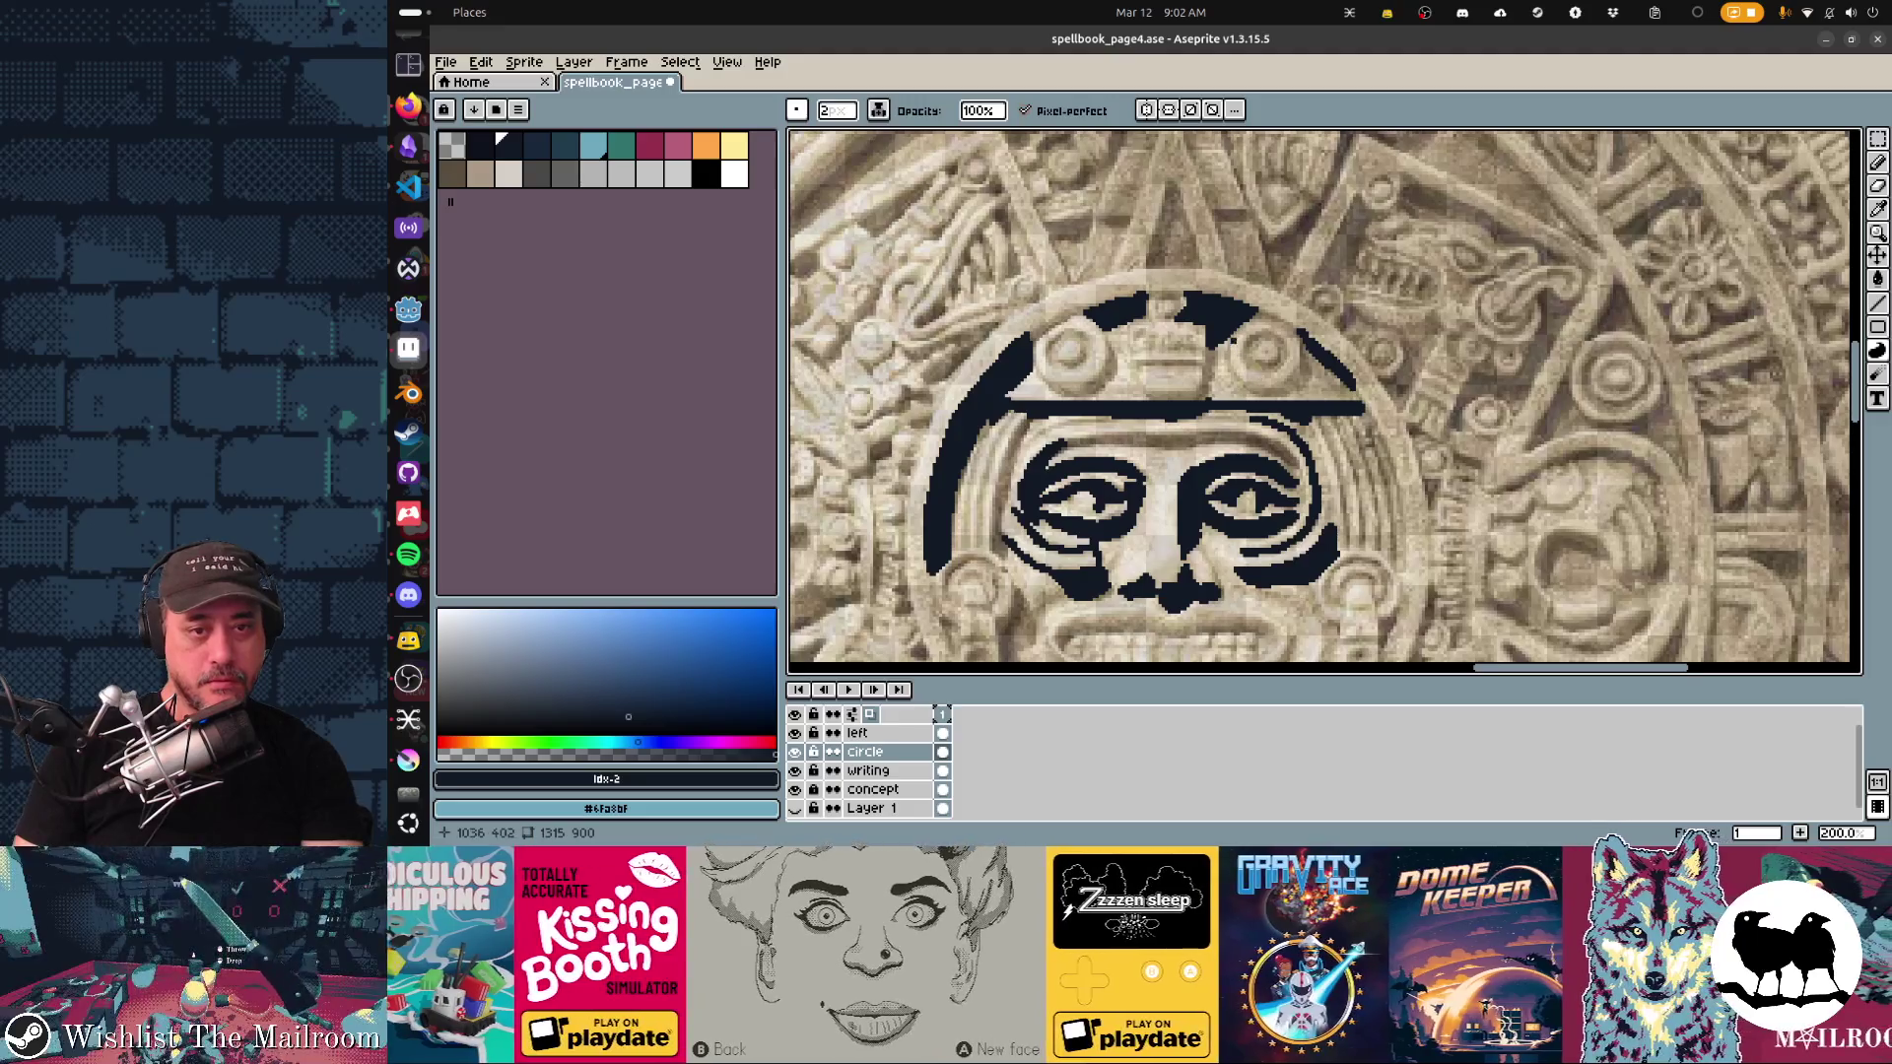
{"action": "left_click_drag", "start_coordinate": [1232, 350], "coordinate": [1282, 391]}
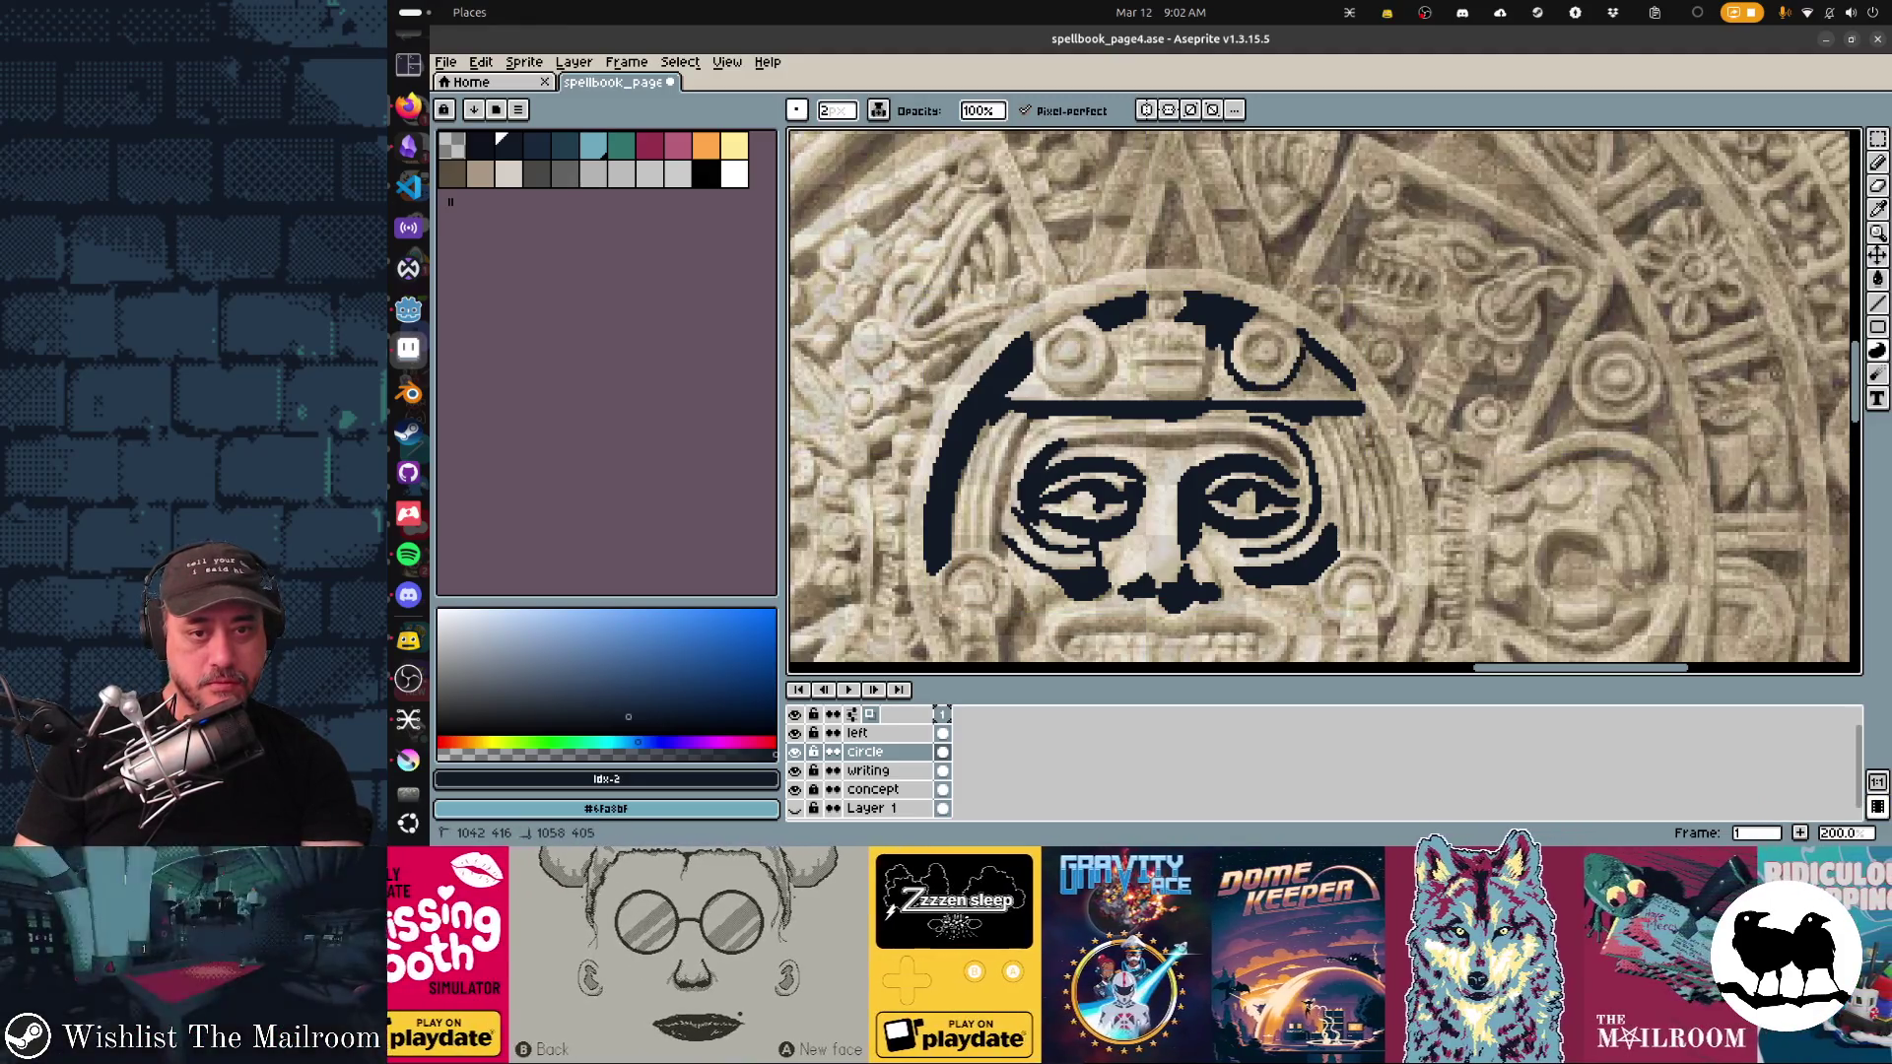
{"action": "mouse_move", "coordinate": [1282, 390]}
{"action": "left_mouse_down"}
{"action": "mouse_move", "coordinate": [1303, 360]}
{"action": "mouse_move", "coordinate": [1288, 317]}
{"action": "mouse_move", "coordinate": [1300, 340]}
{"action": "left_mouse_up"}
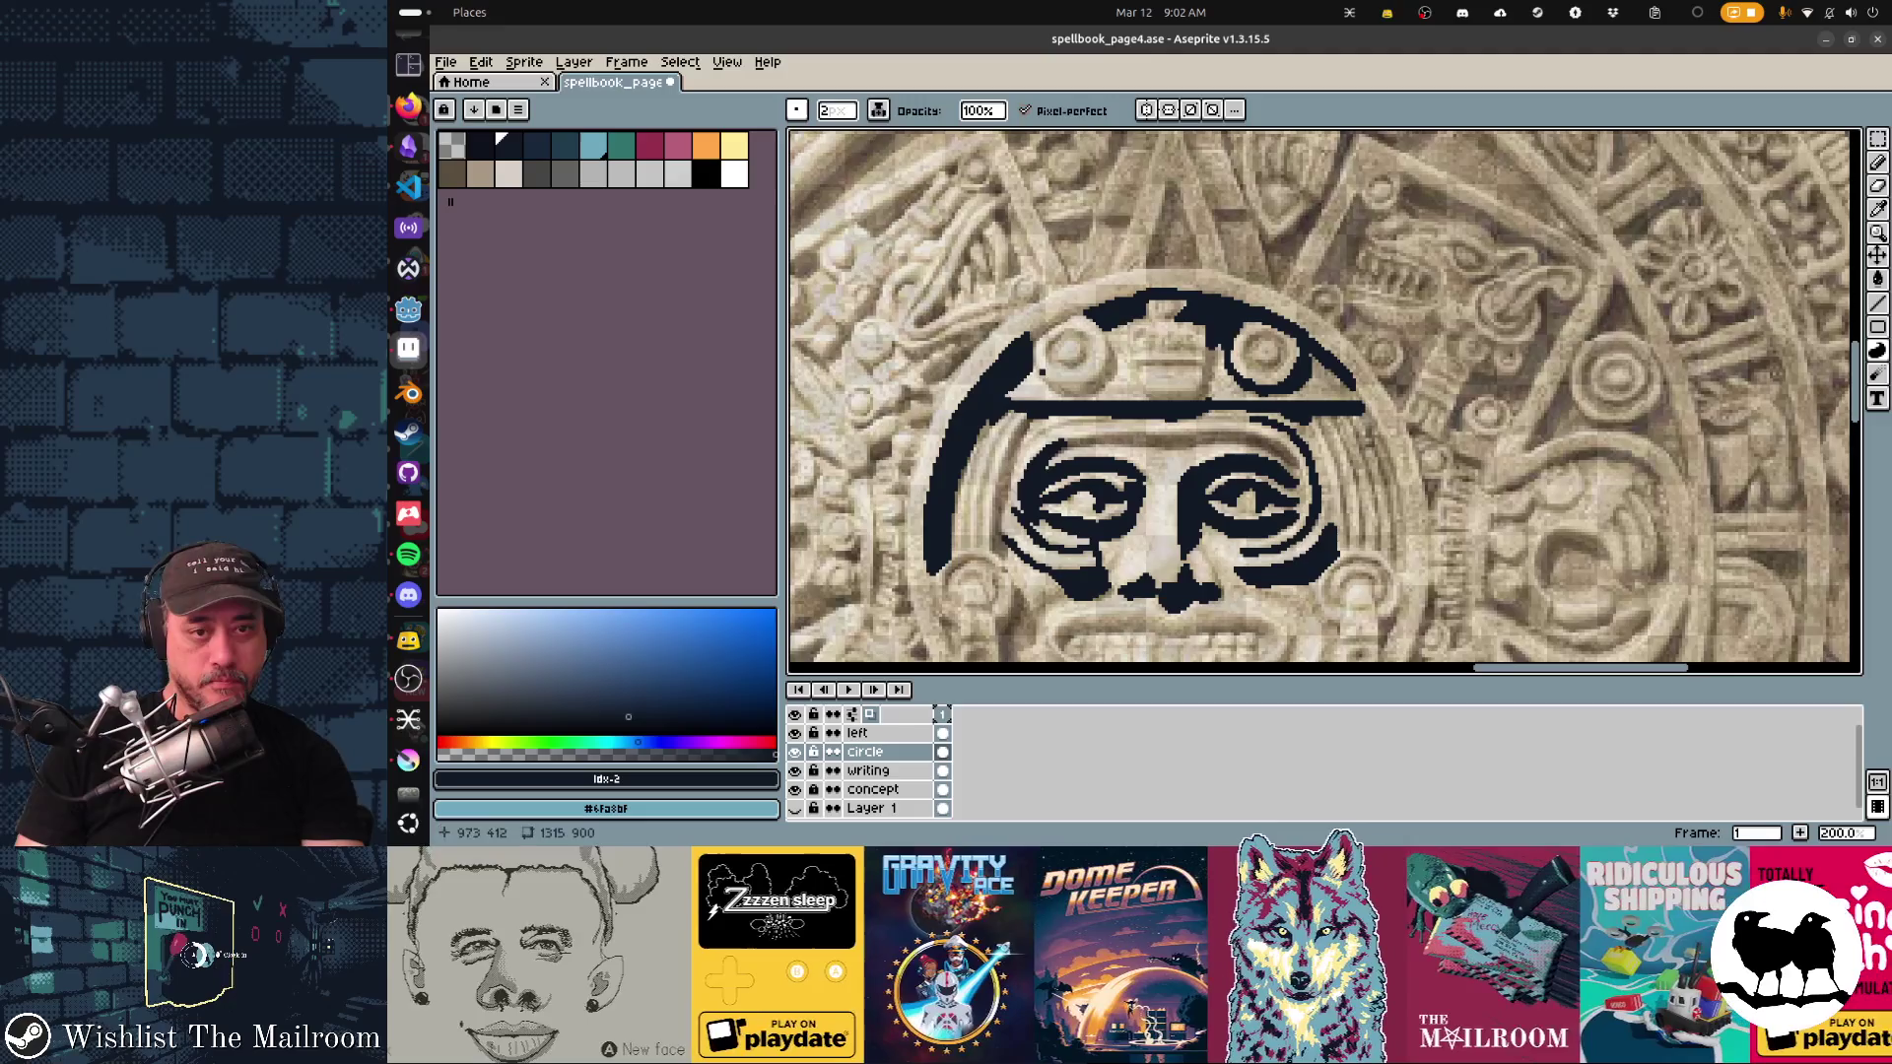
{"action": "left_click_drag", "start_coordinate": [1030, 341], "coordinate": [1084, 313]}
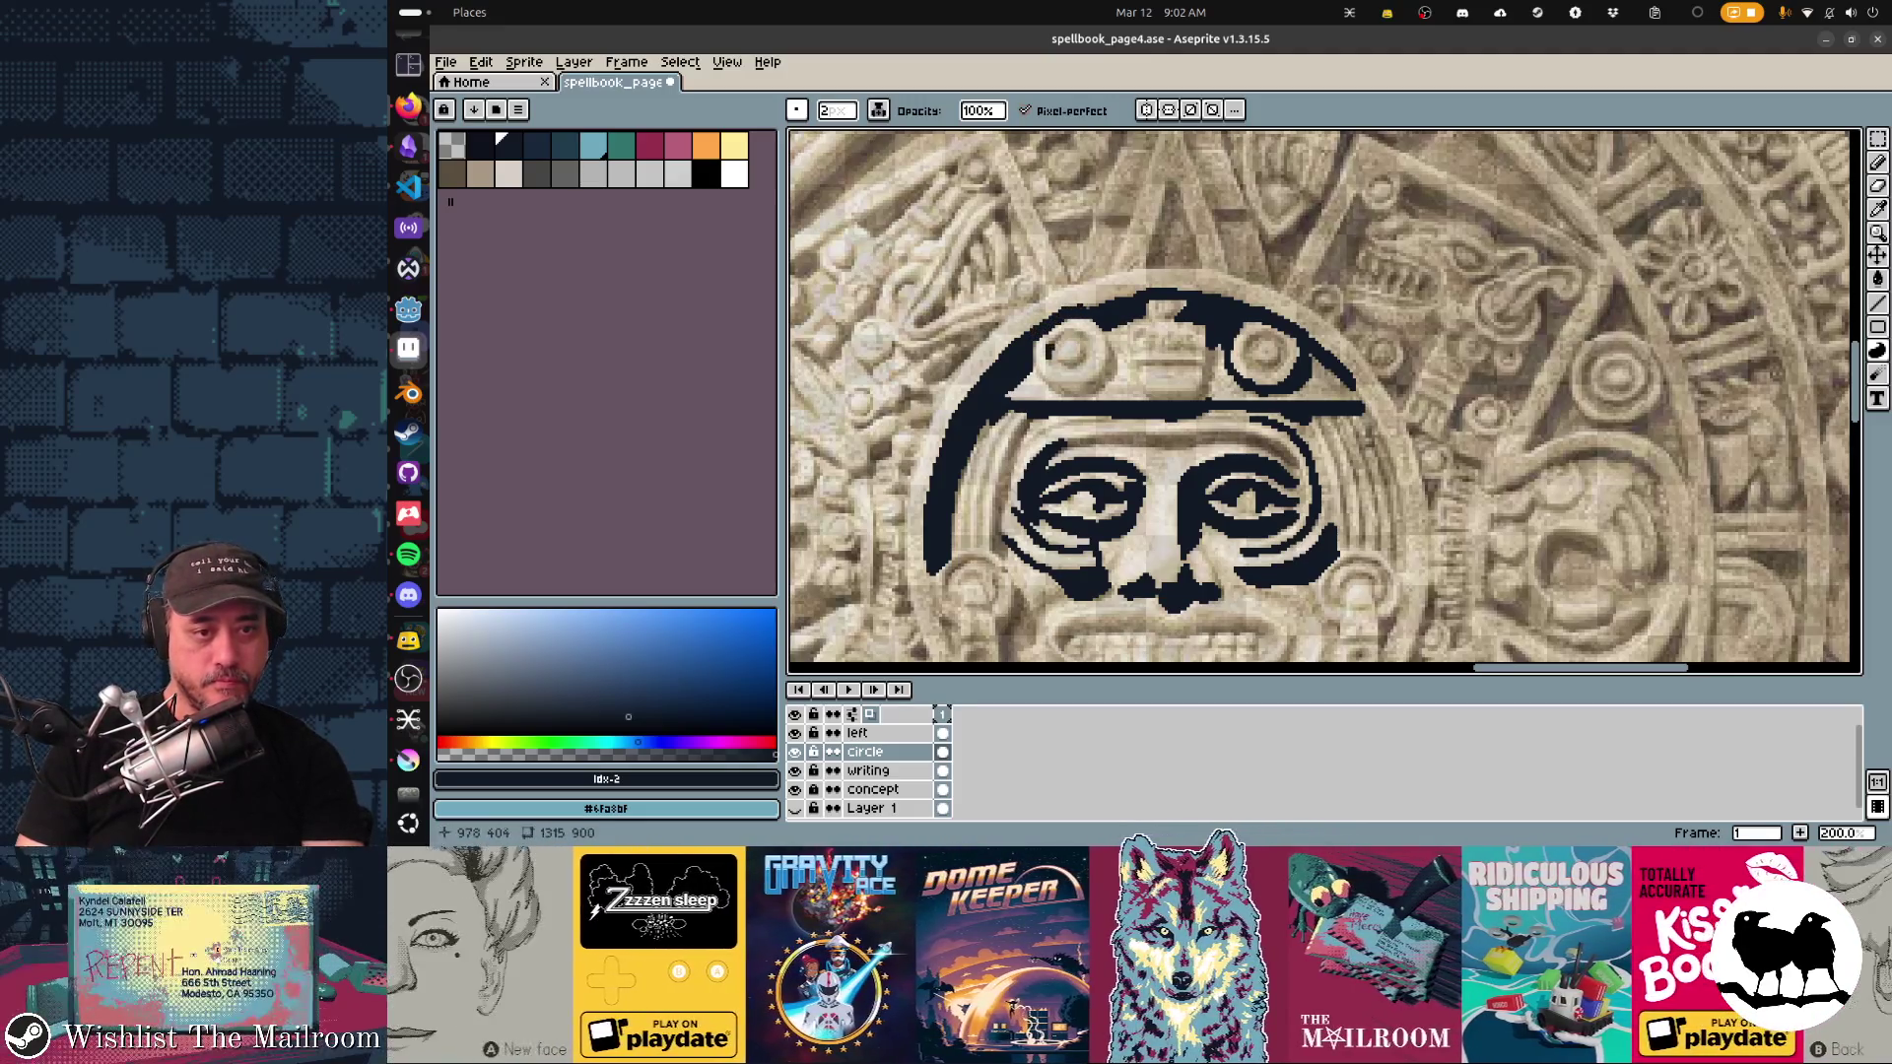
{"action": "mouse_move", "coordinate": [1062, 336]}
{"action": "left_mouse_down"}
{"action": "mouse_move", "coordinate": [1064, 362]}
{"action": "mouse_move", "coordinate": [1207, 359]}
{"action": "mouse_move", "coordinate": [1204, 382]}
{"action": "mouse_move", "coordinate": [1145, 399]}
{"action": "mouse_move", "coordinate": [1208, 378]}
{"action": "mouse_move", "coordinate": [1285, 155]}
{"action": "mouse_move", "coordinate": [1330, 153]}
{"action": "left_mouse_up"}
Step: Trace the face's left side and the headband line, then hide the left layer
{"action": "left_click_drag", "start_coordinate": [1203, 176], "coordinate": [1176, 305]}
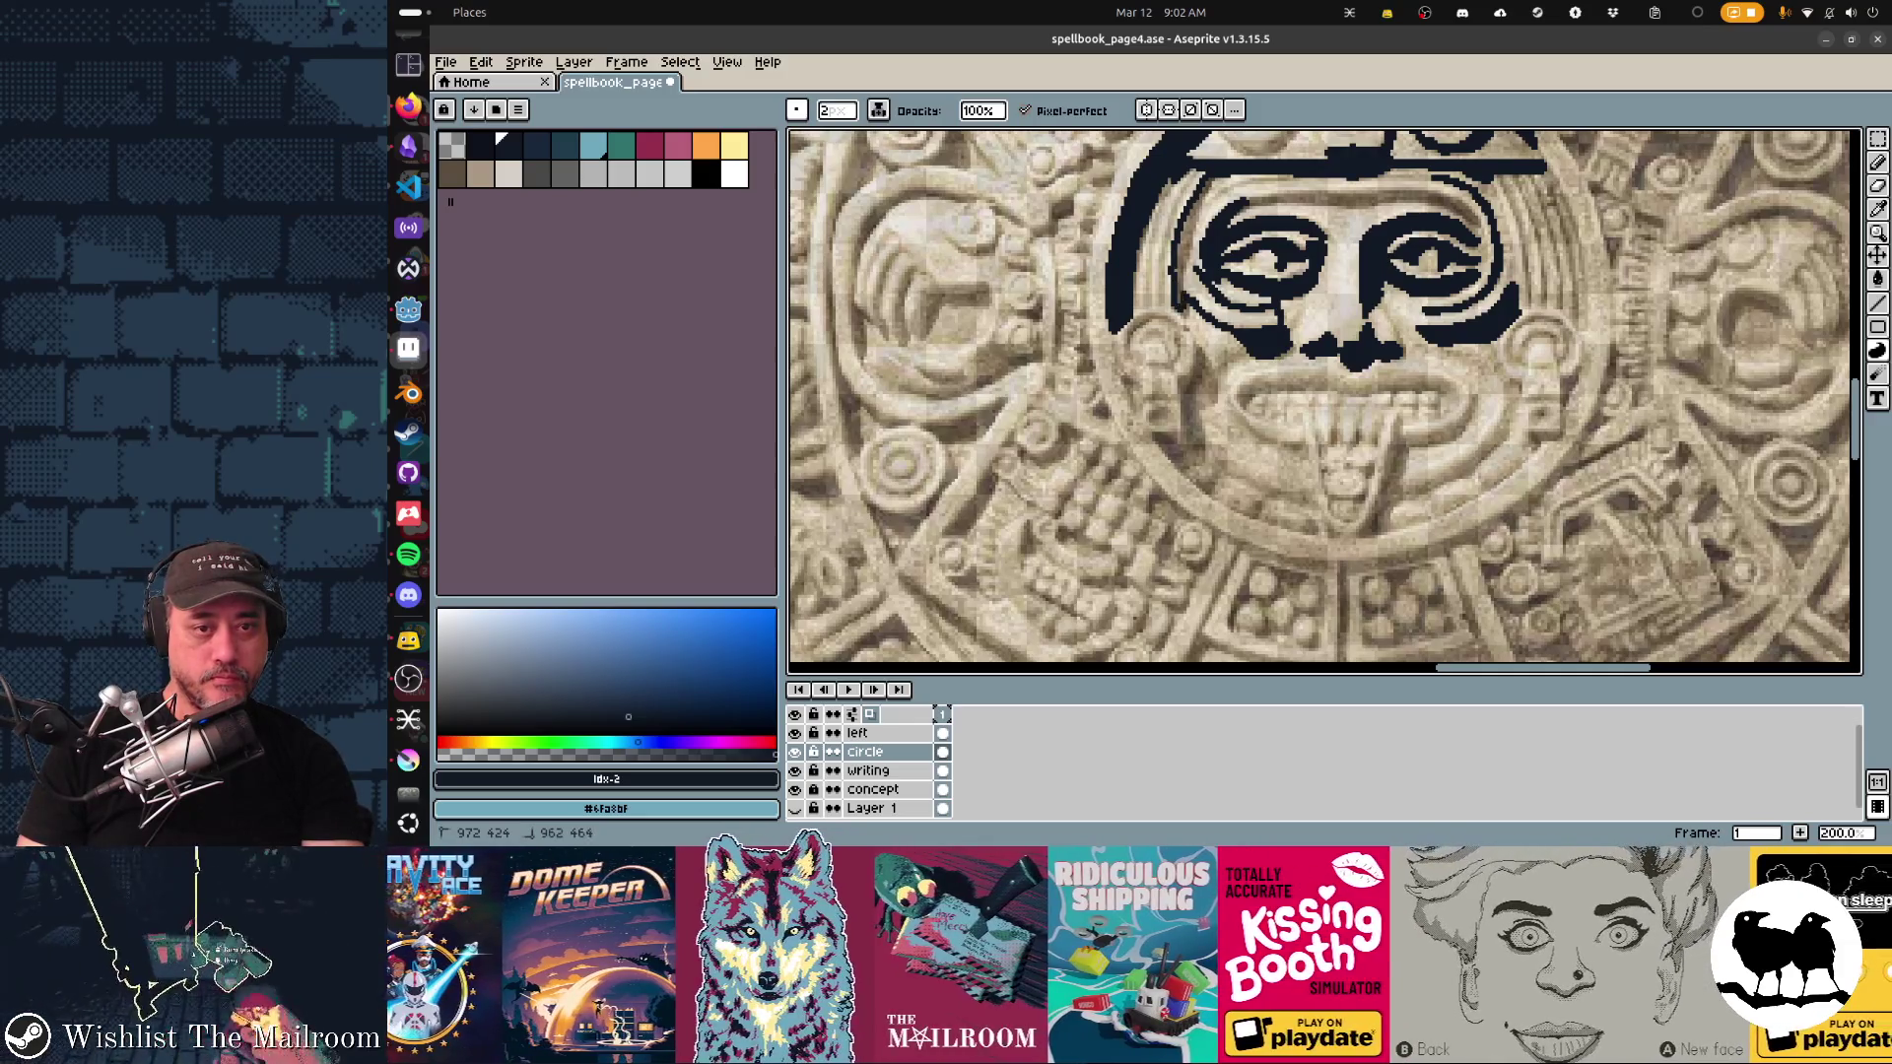
{"action": "left_click_drag", "start_coordinate": [1281, 354], "coordinate": [1153, 387]}
{"action": "left_click_drag", "start_coordinate": [1138, 228], "coordinate": [1191, 226]}
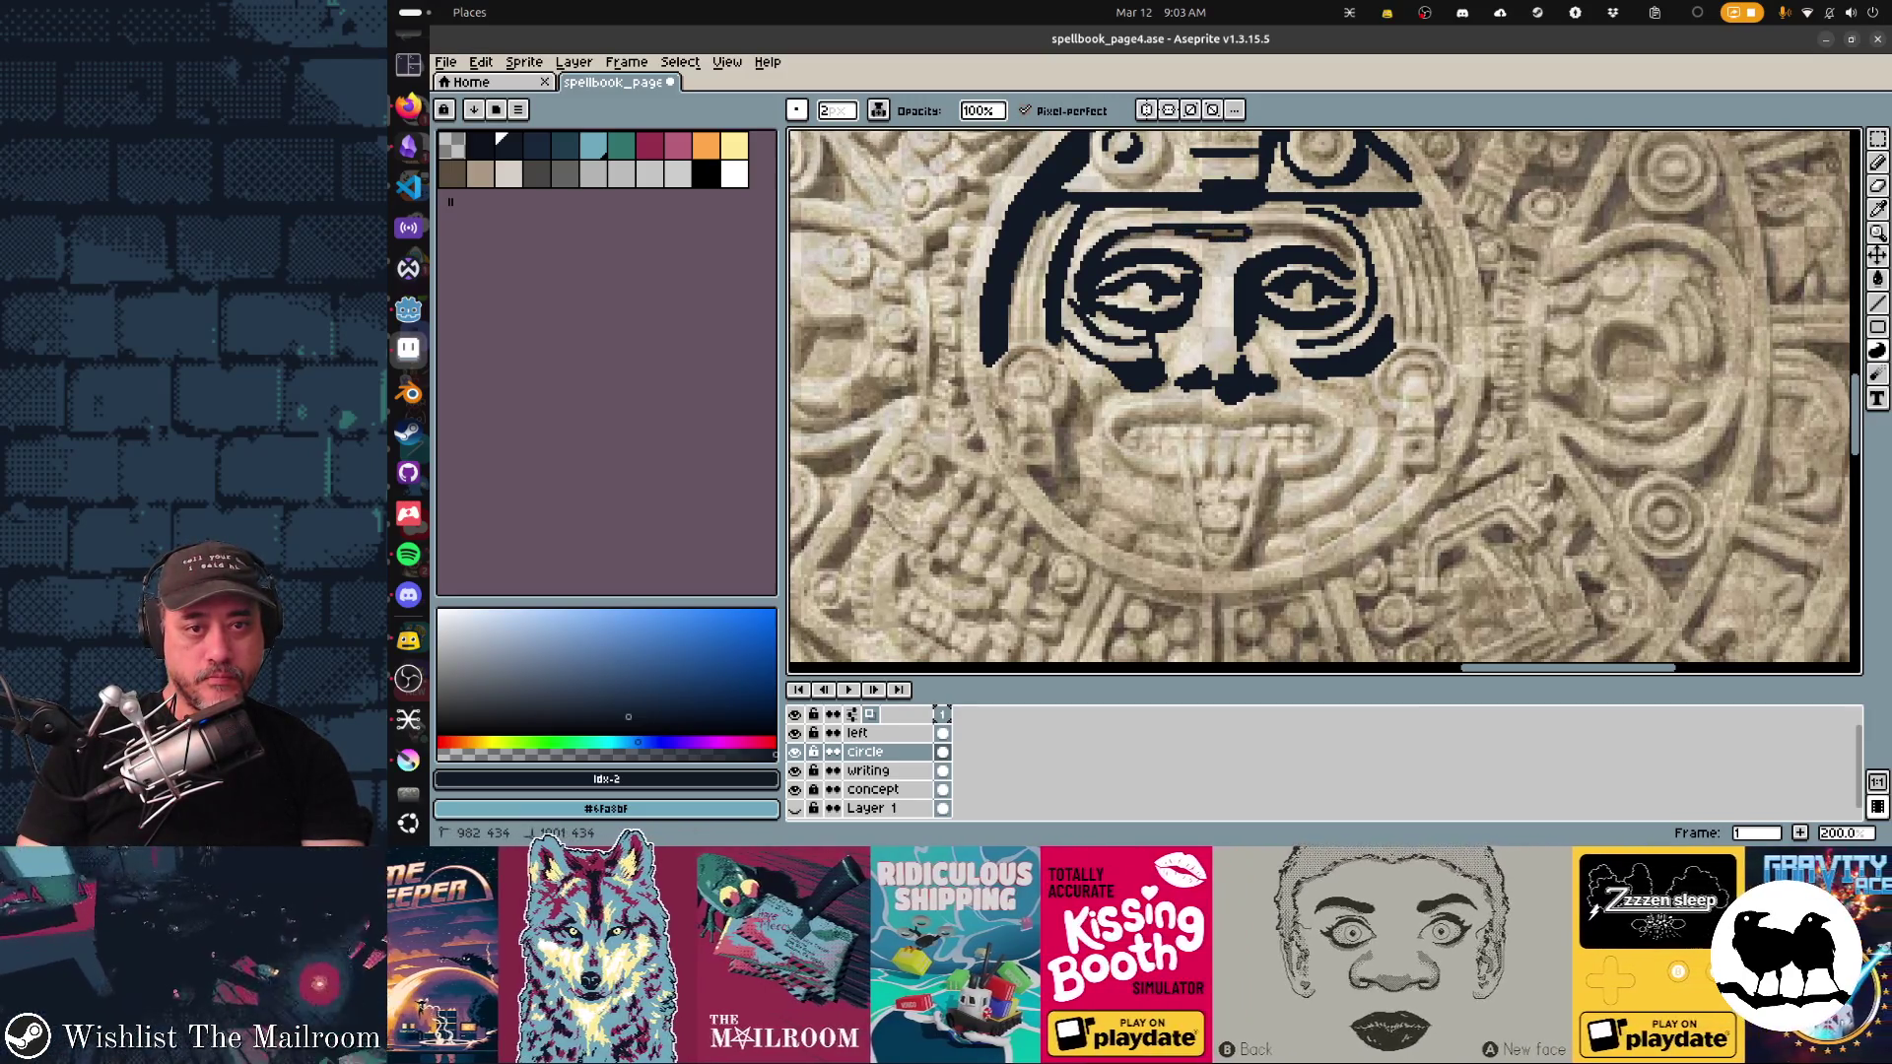
{"action": "mouse_move", "coordinate": [1194, 233]}
{"action": "left_mouse_down"}
{"action": "mouse_move", "coordinate": [1341, 248]}
{"action": "mouse_move", "coordinate": [1281, 222]}
{"action": "mouse_move", "coordinate": [1252, 223]}
{"action": "mouse_move", "coordinate": [1334, 241]}
{"action": "left_mouse_up"}
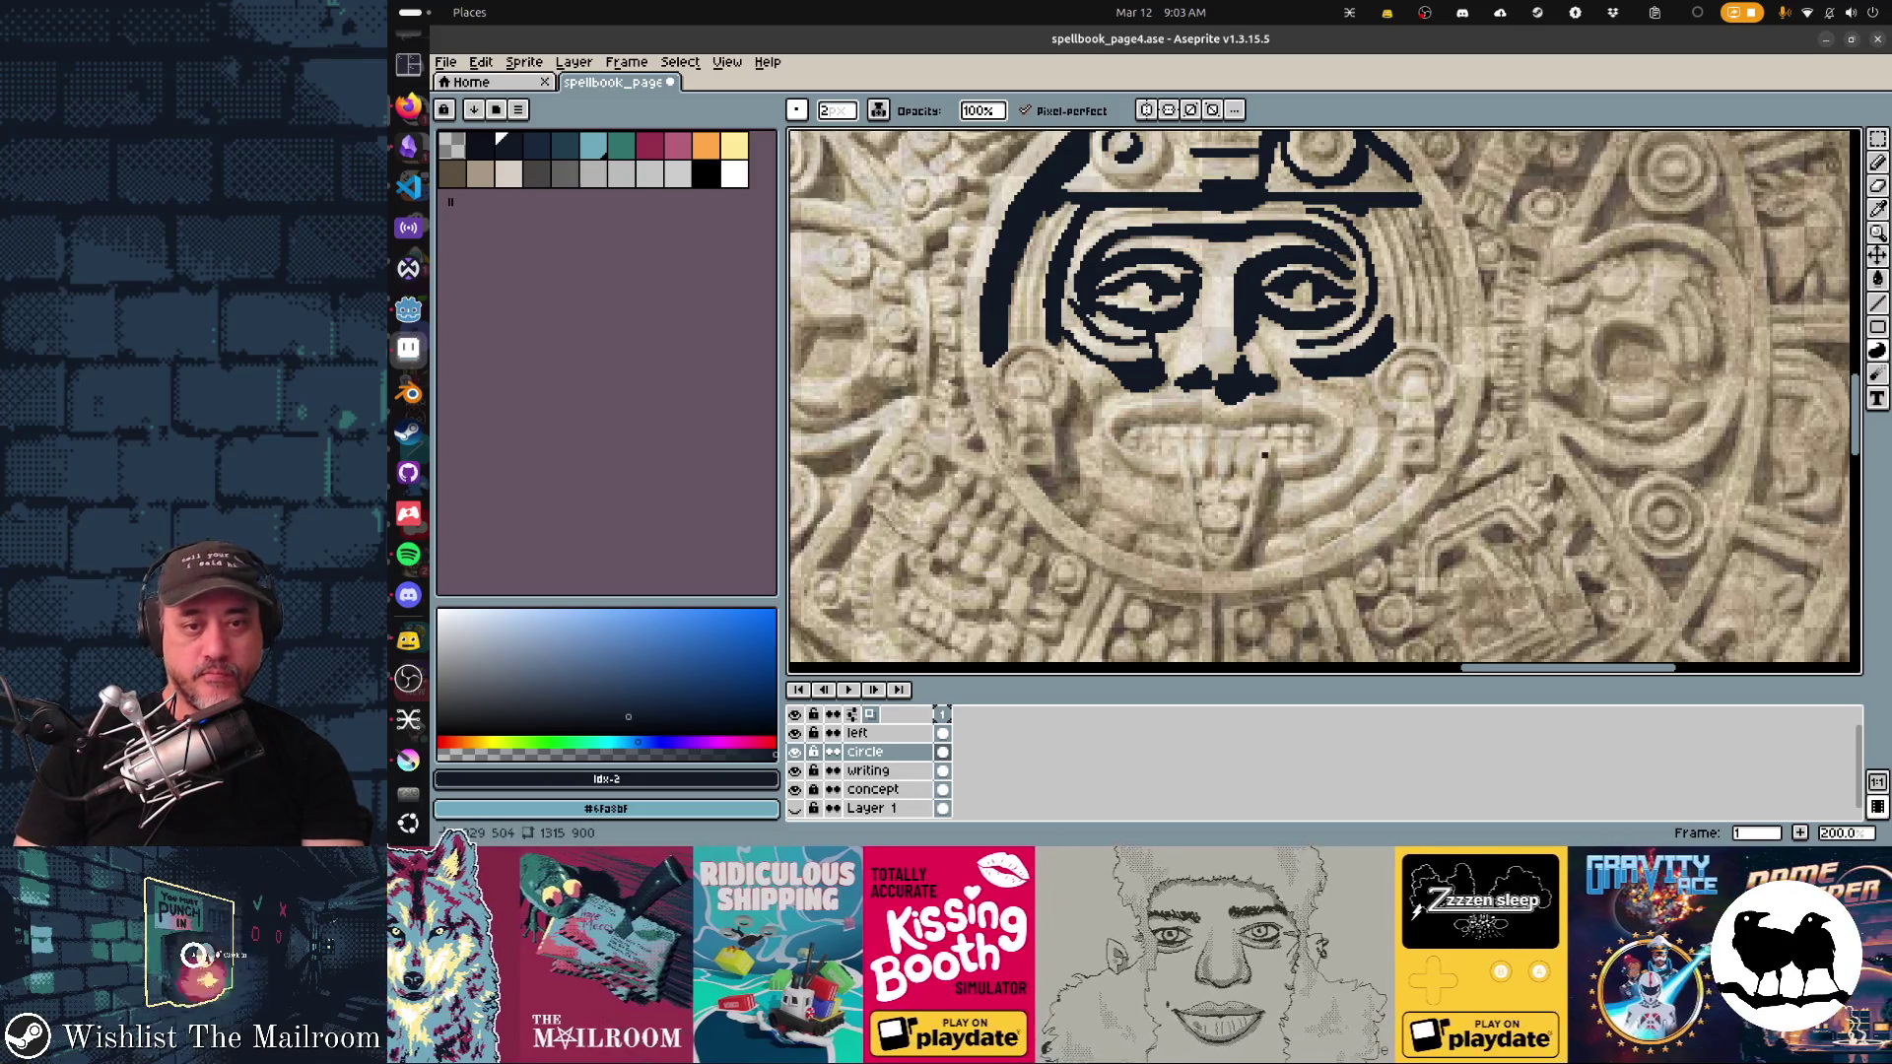
{"action": "scroll", "coordinate": [1264, 454], "scroll_direction": "down", "scroll_amount": 2}
{"action": "left_click", "coordinate": [794, 732]}
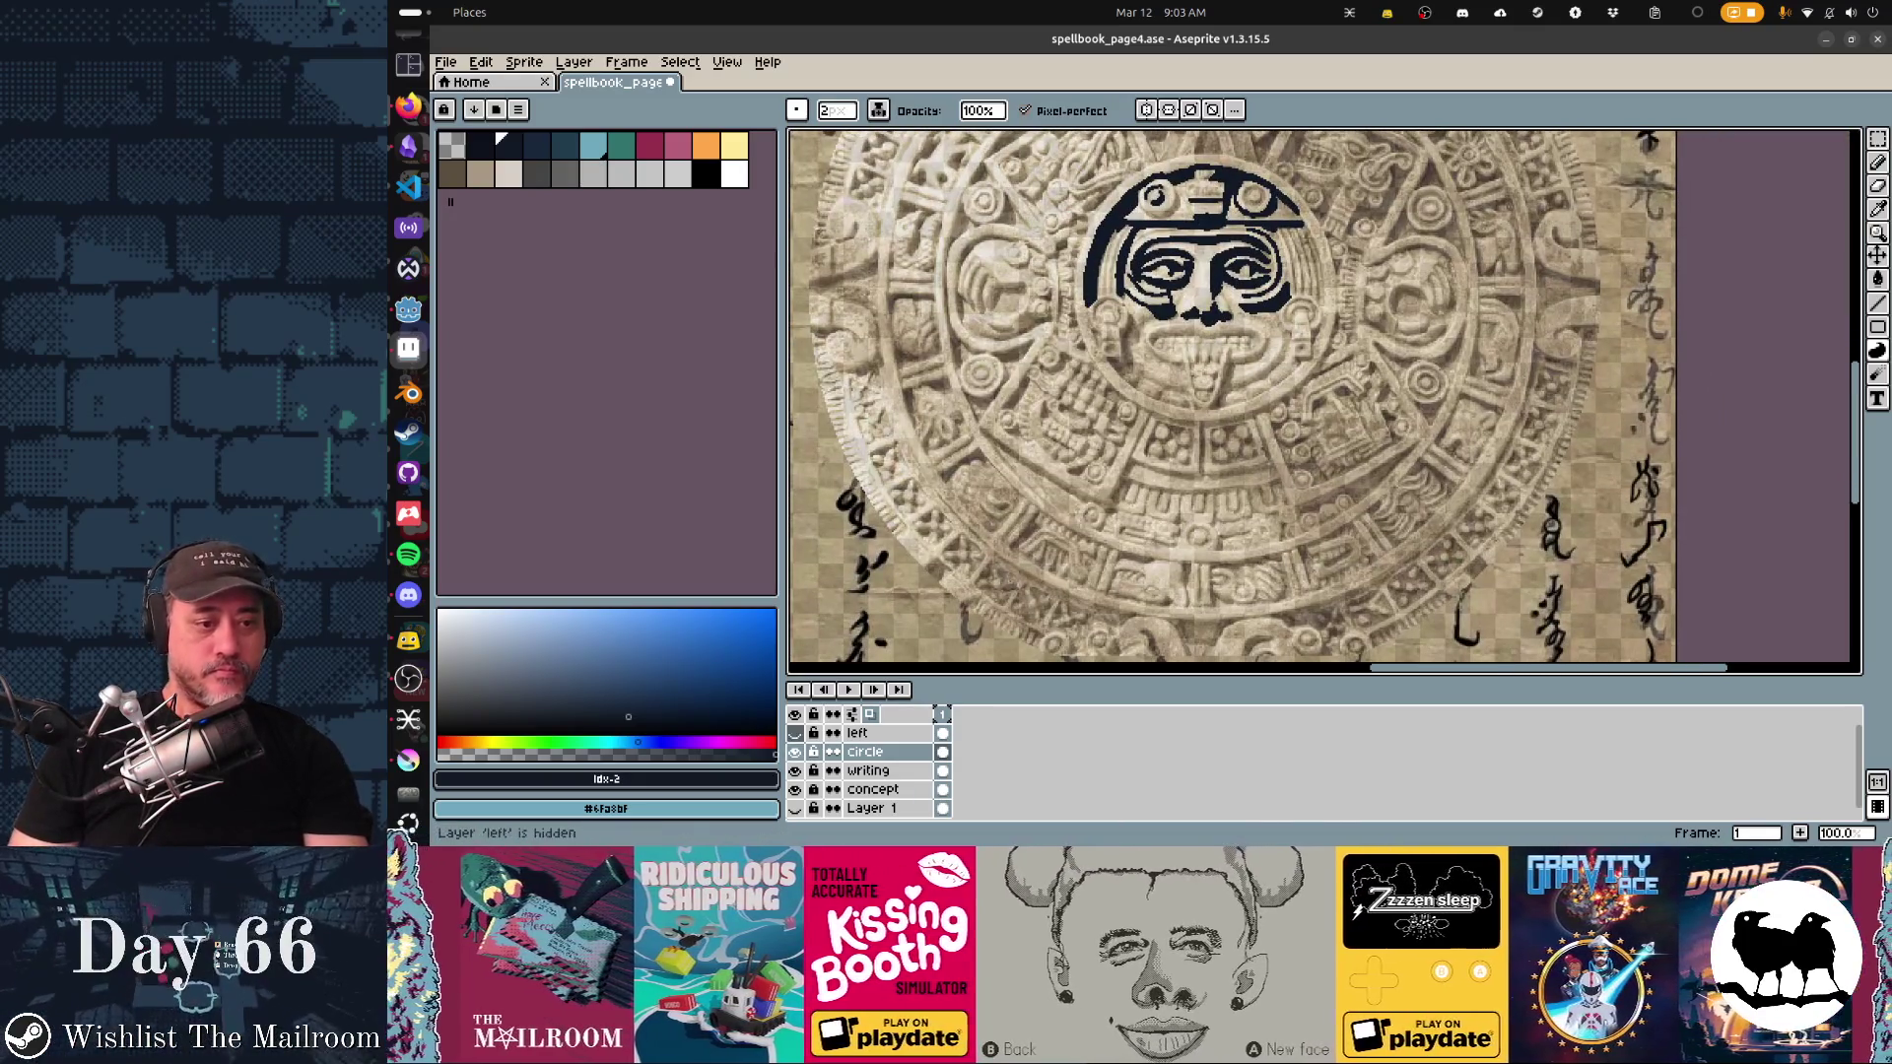
Step: Show the left layer, hide the stone-calendar reference, and export the page artwork
{"action": "left_click", "coordinate": [794, 732]}
{"action": "left_click", "coordinate": [794, 788]}
{"action": "key", "text": "ctrl+s"}
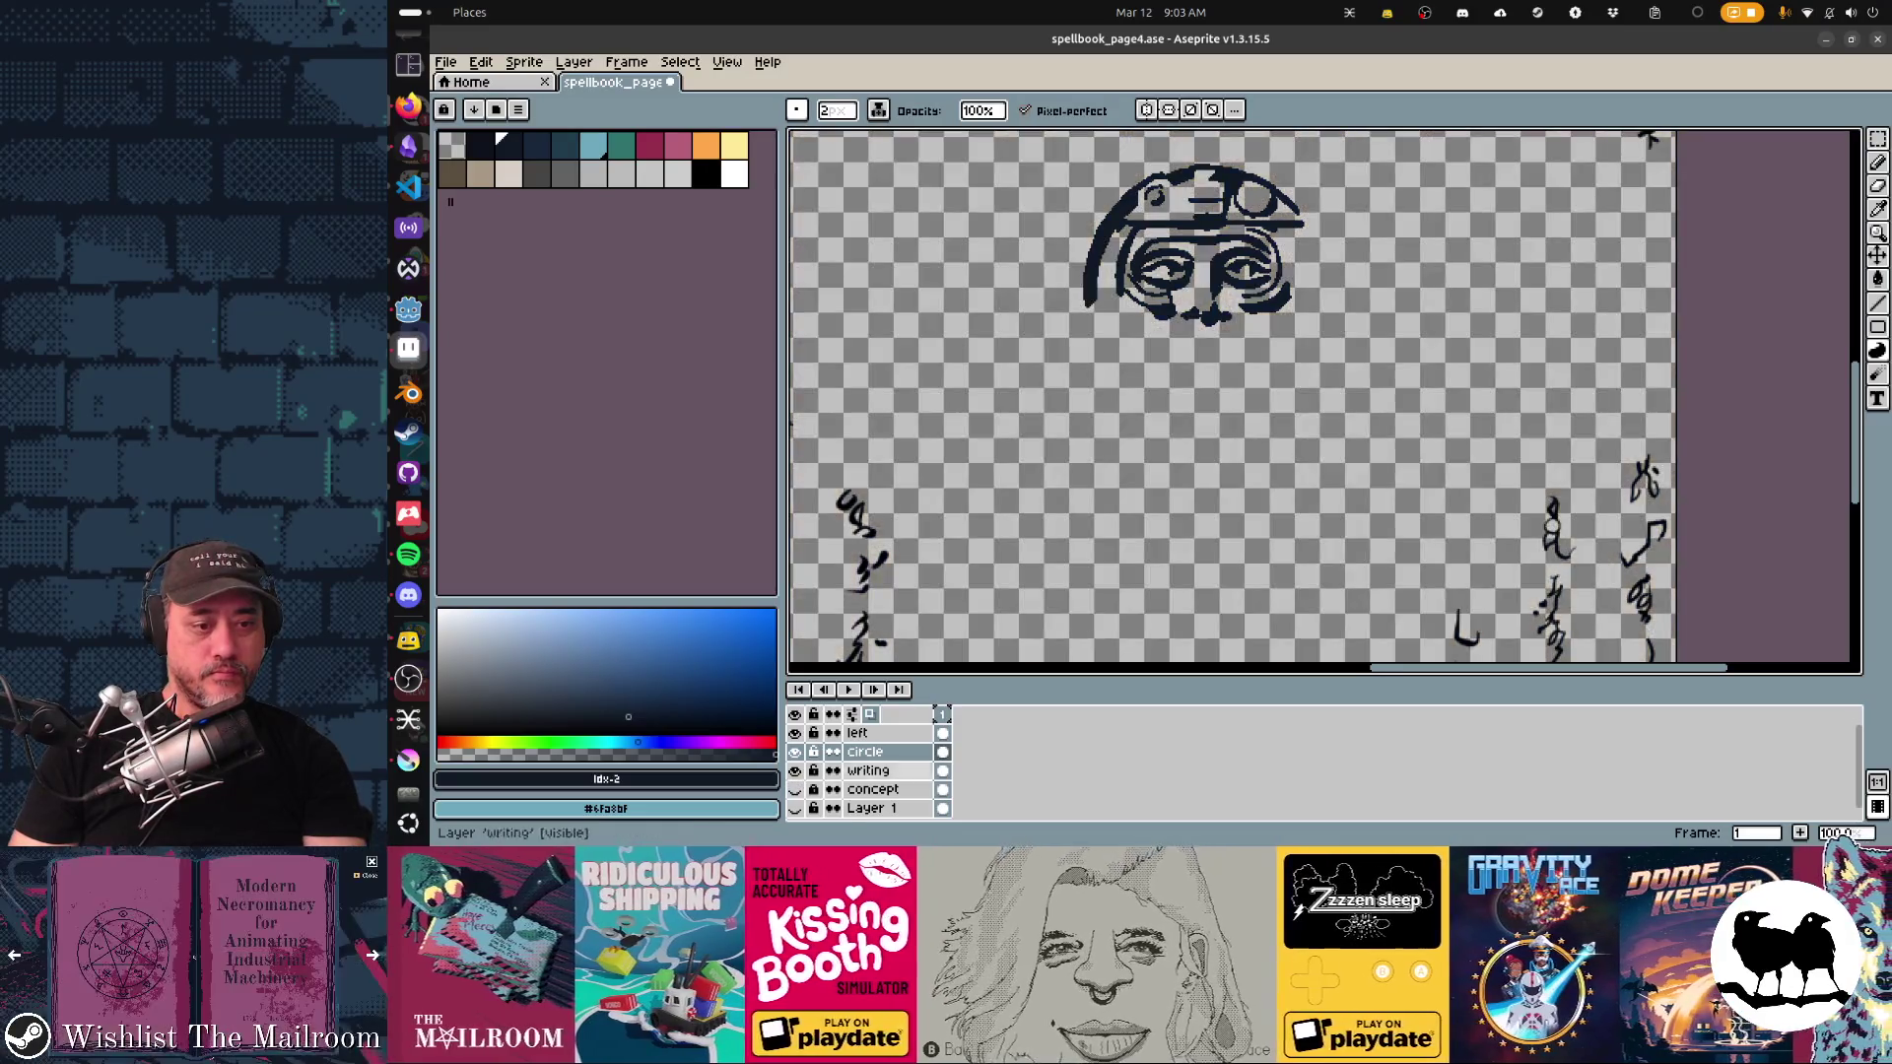
Step: Cycle through the Krita, Godot and Aseprite windows, ending on the Godot editor
{"action": "key", "text": "alt+Tab"}
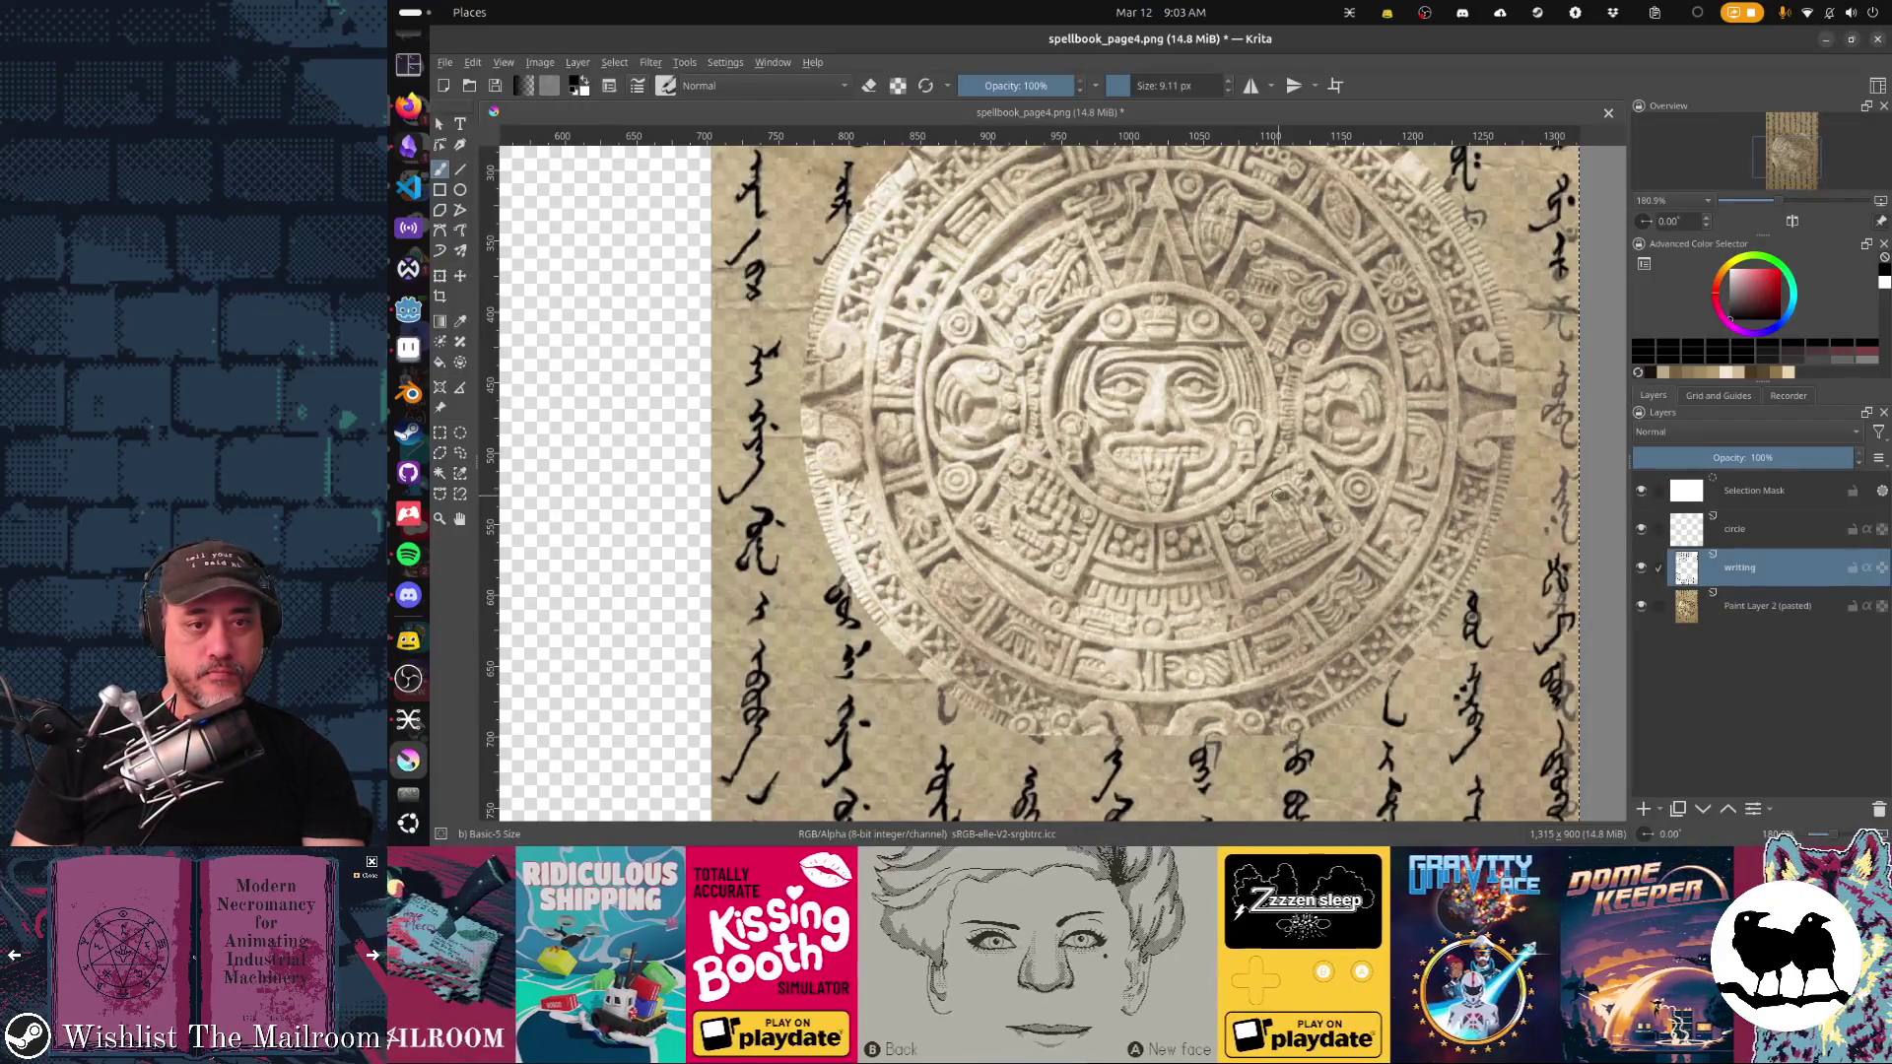
{"action": "key", "text": "alt+Tab"}
{"action": "key", "text": "Tab"}
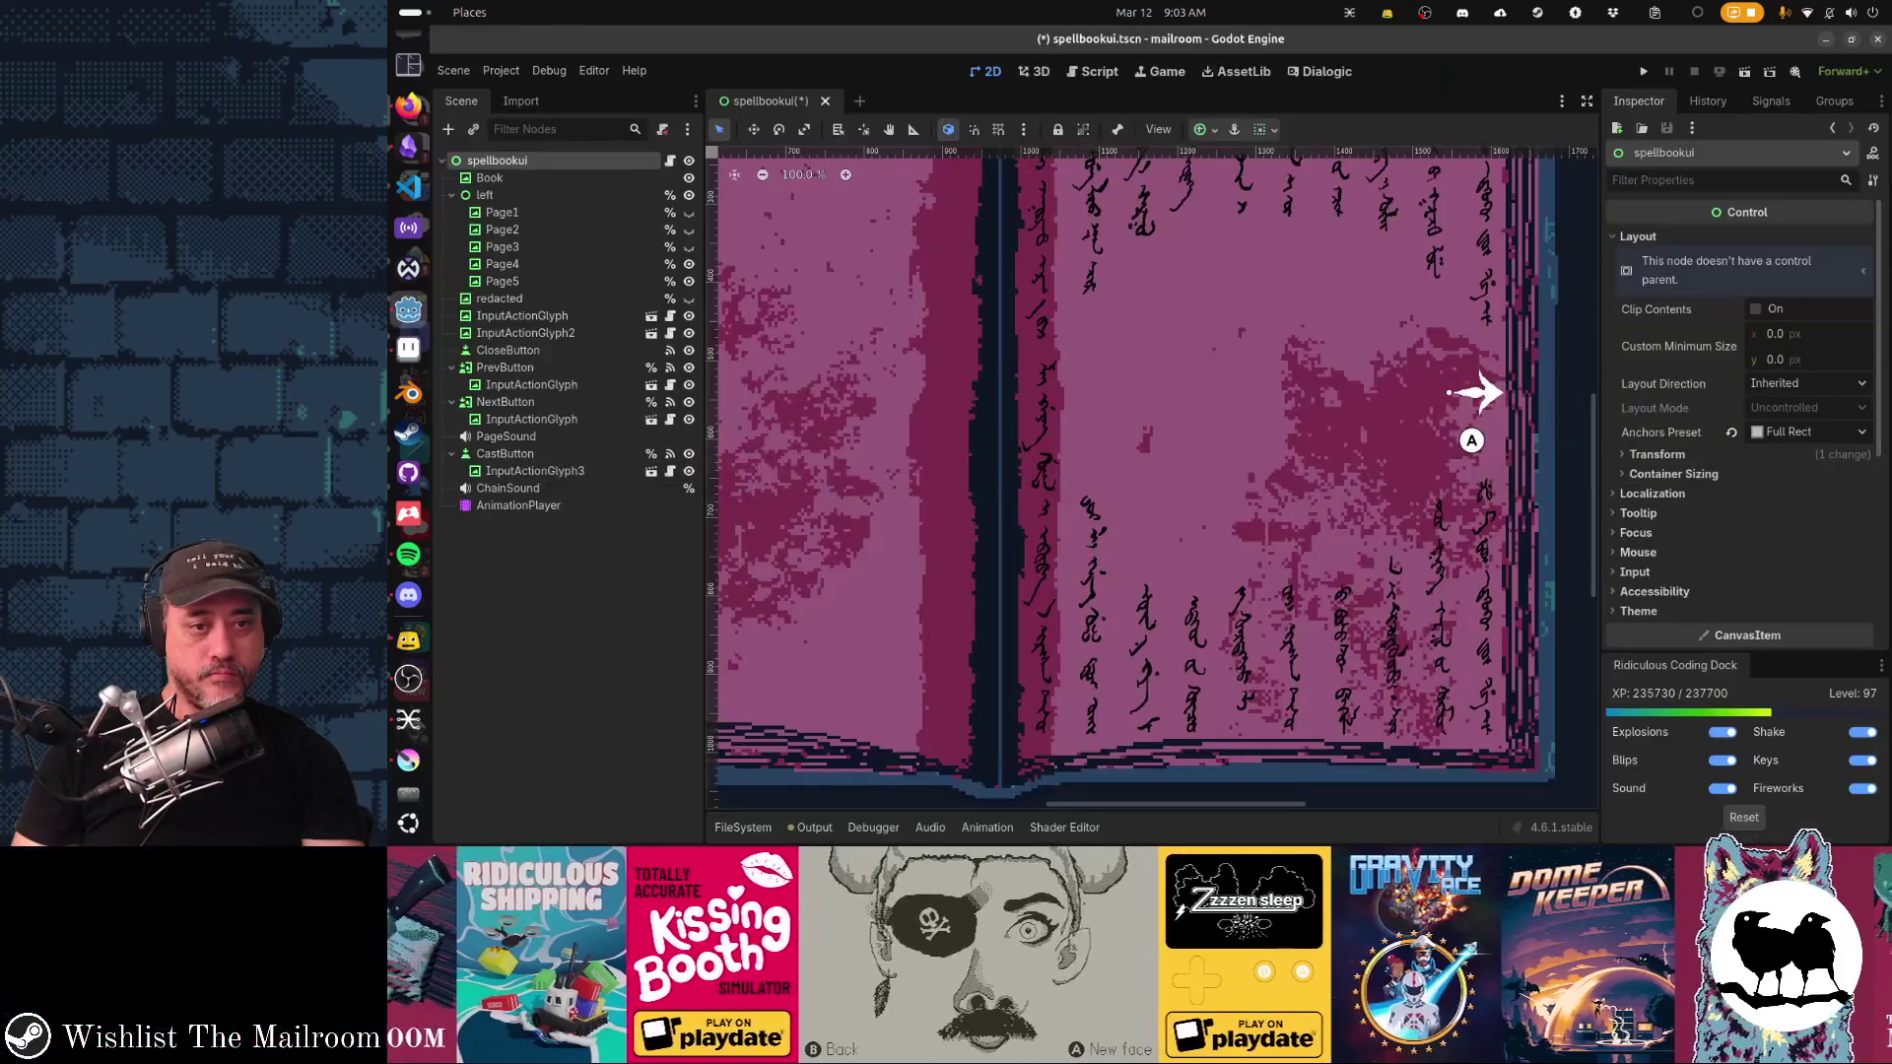
{"action": "key", "text": "alt+Tab"}
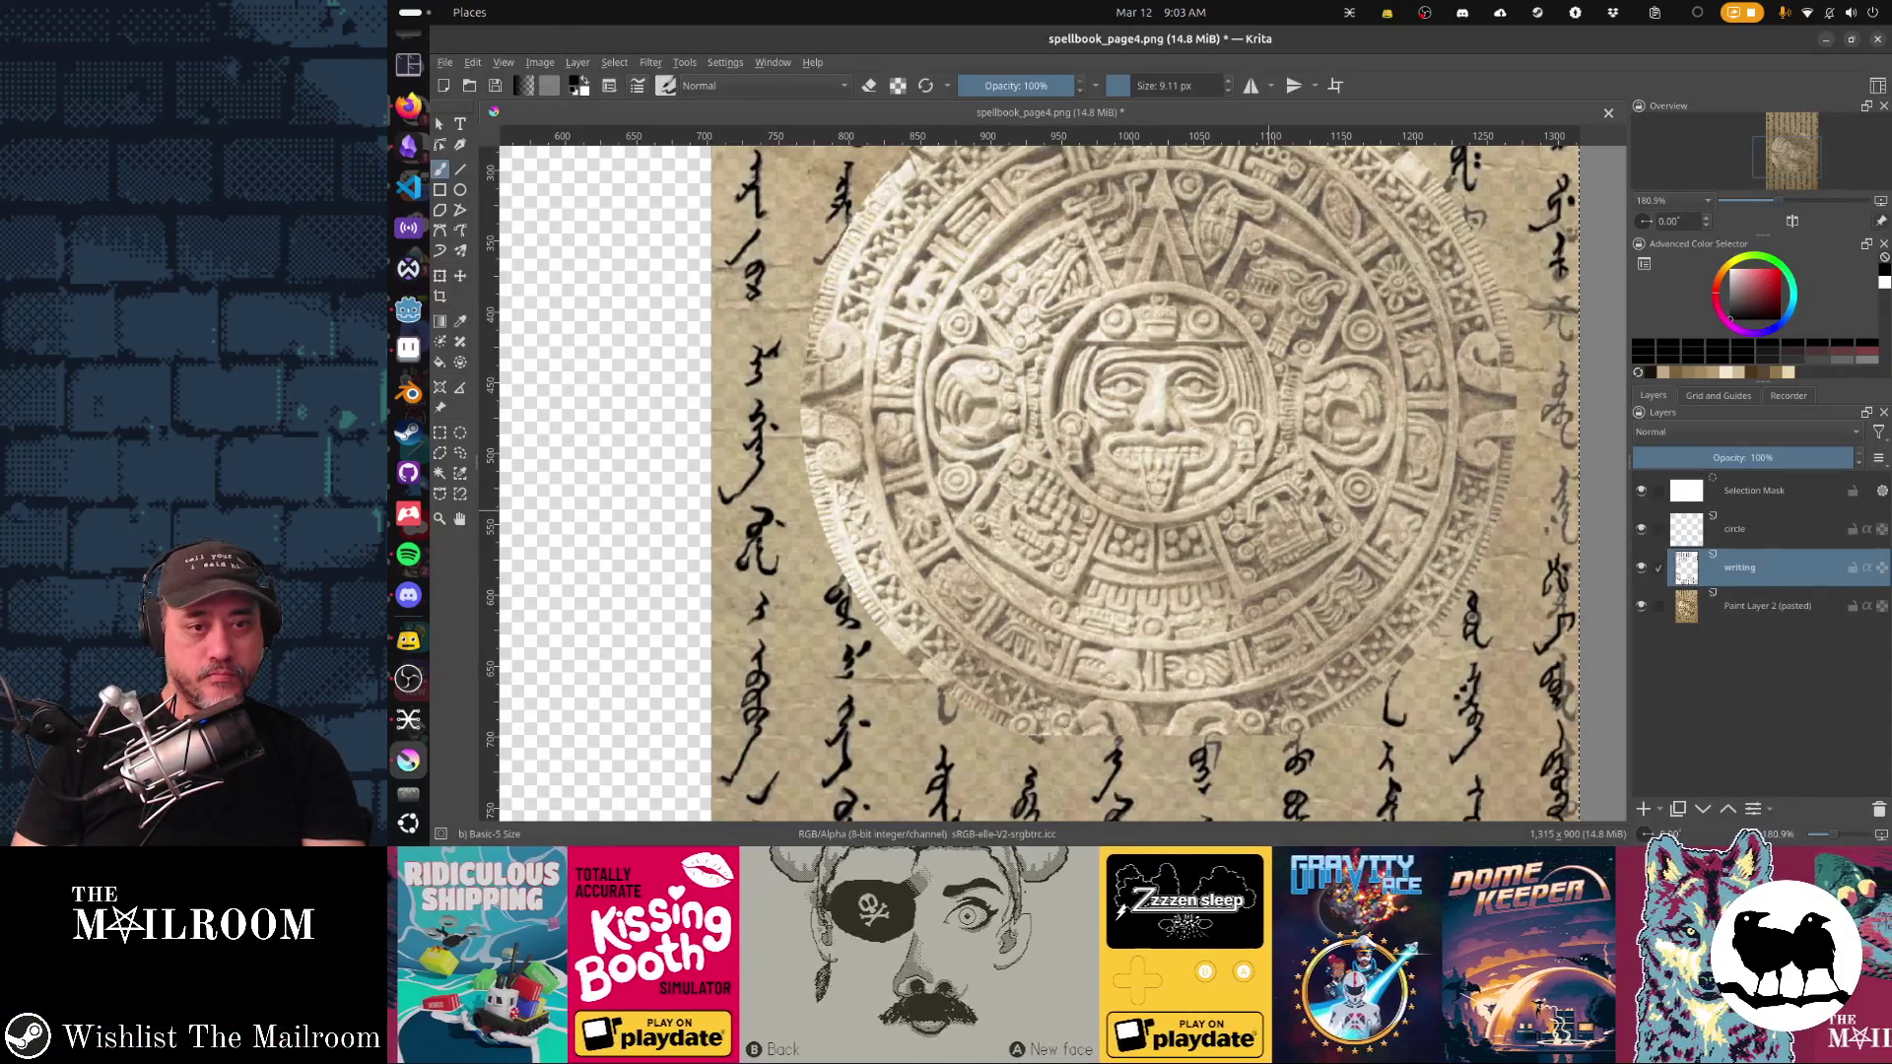
{"action": "key", "text": "alt+Tab"}
{"action": "key", "text": "Tab"}
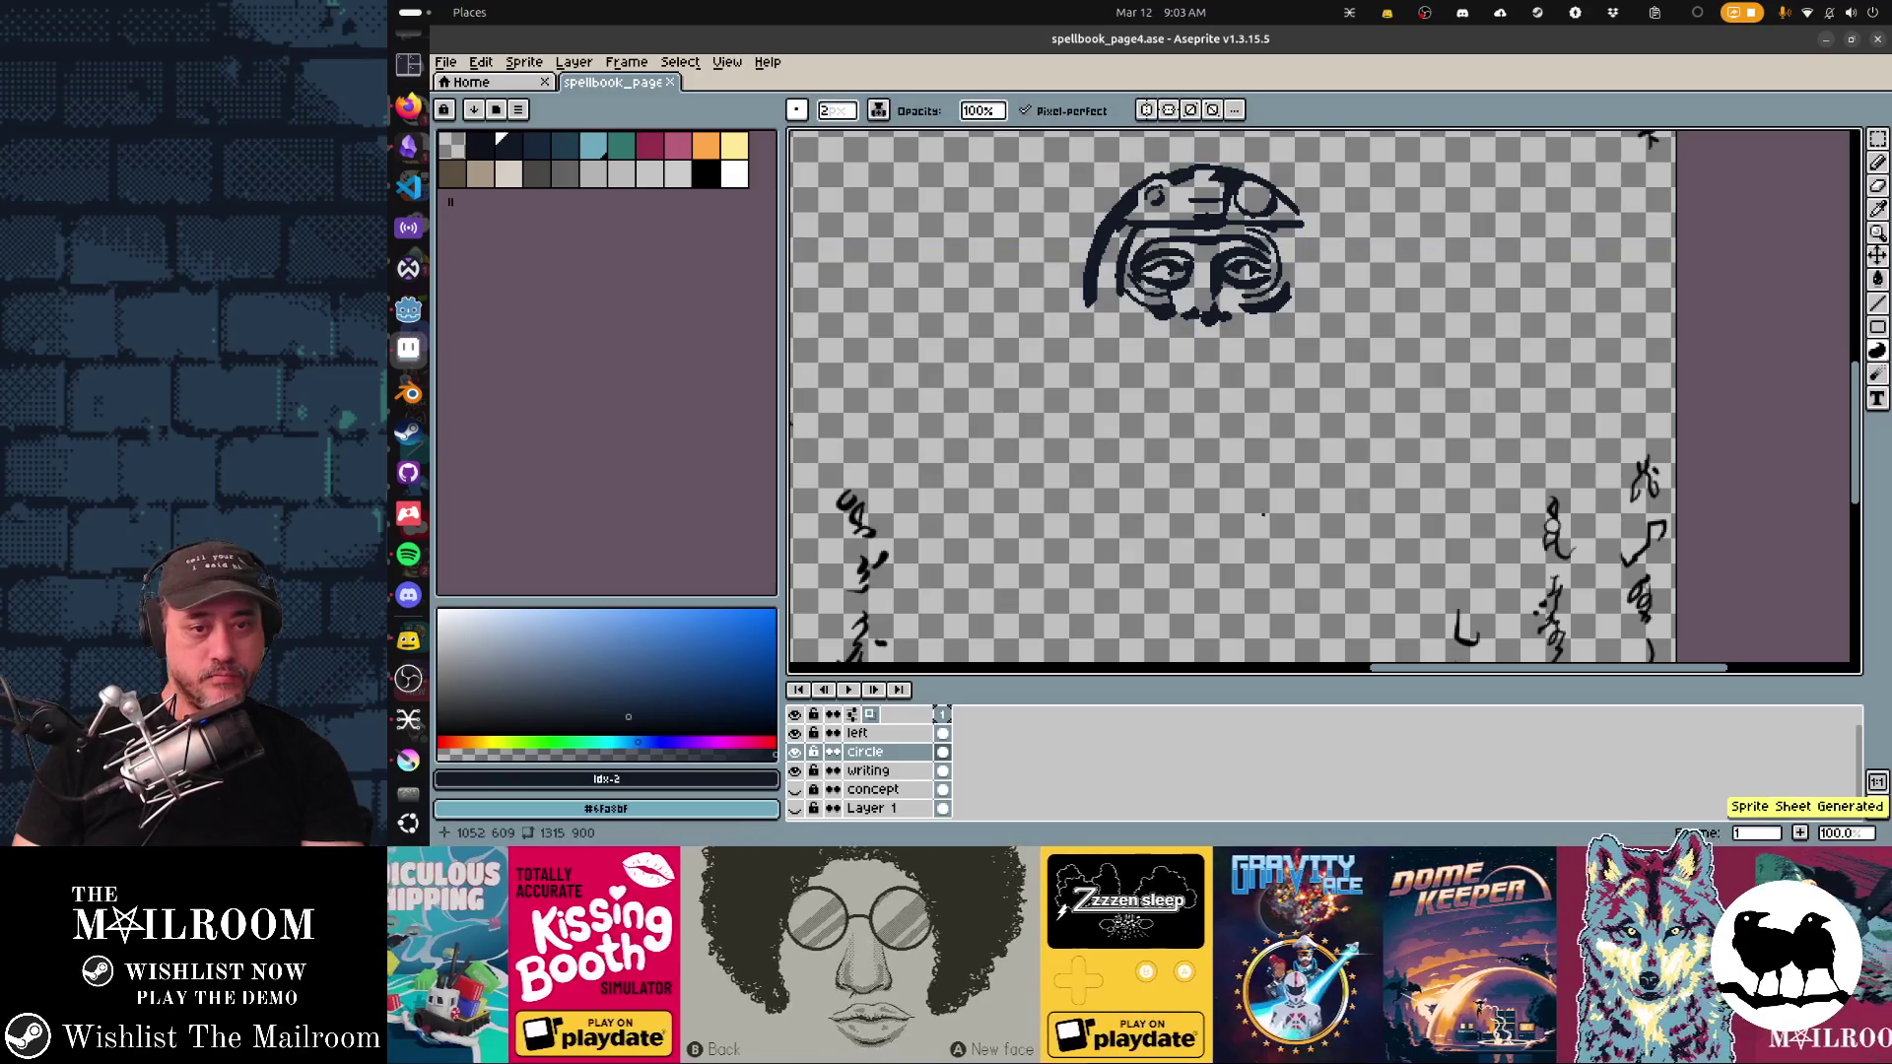
{"action": "key", "text": "alt+Tab"}
{"action": "key", "text": "Tab"}
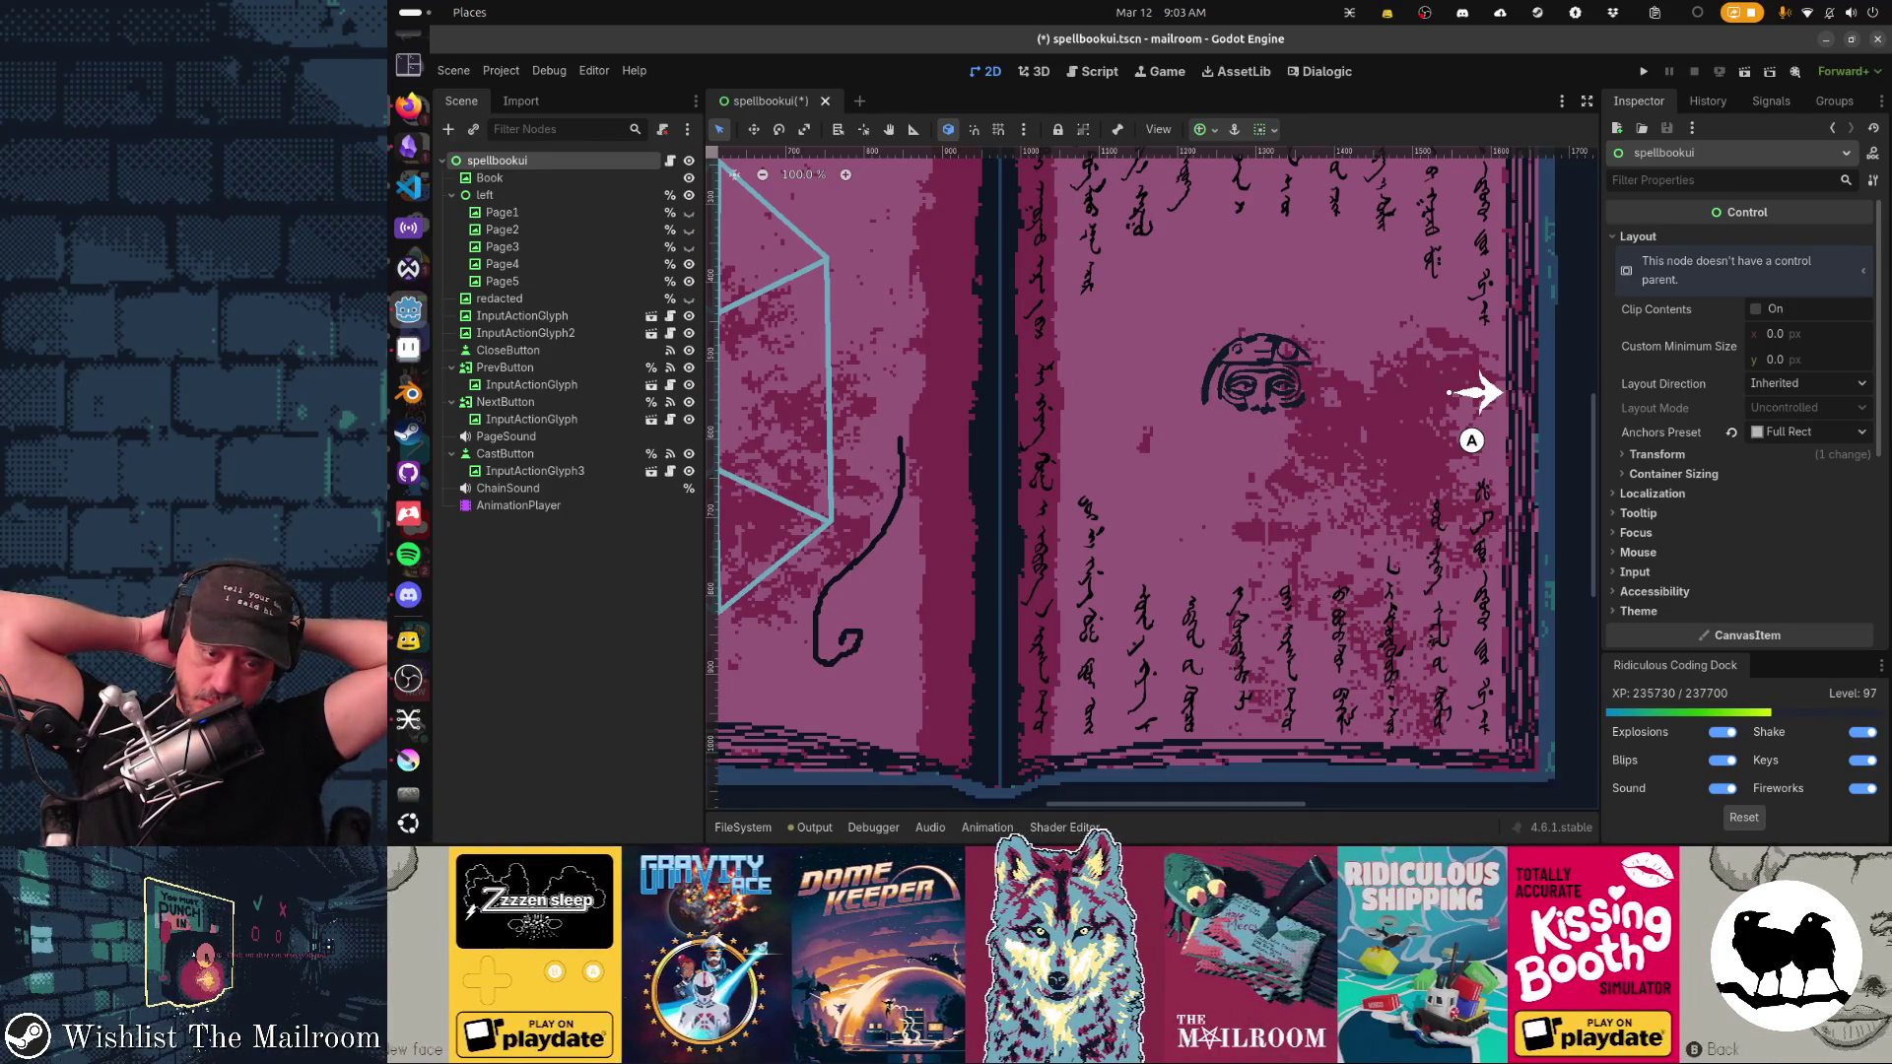
Step: Check the new page texture in Godot's spellbookui scene, then return to Aseprite
{"action": "key", "text": "alt+Tab"}
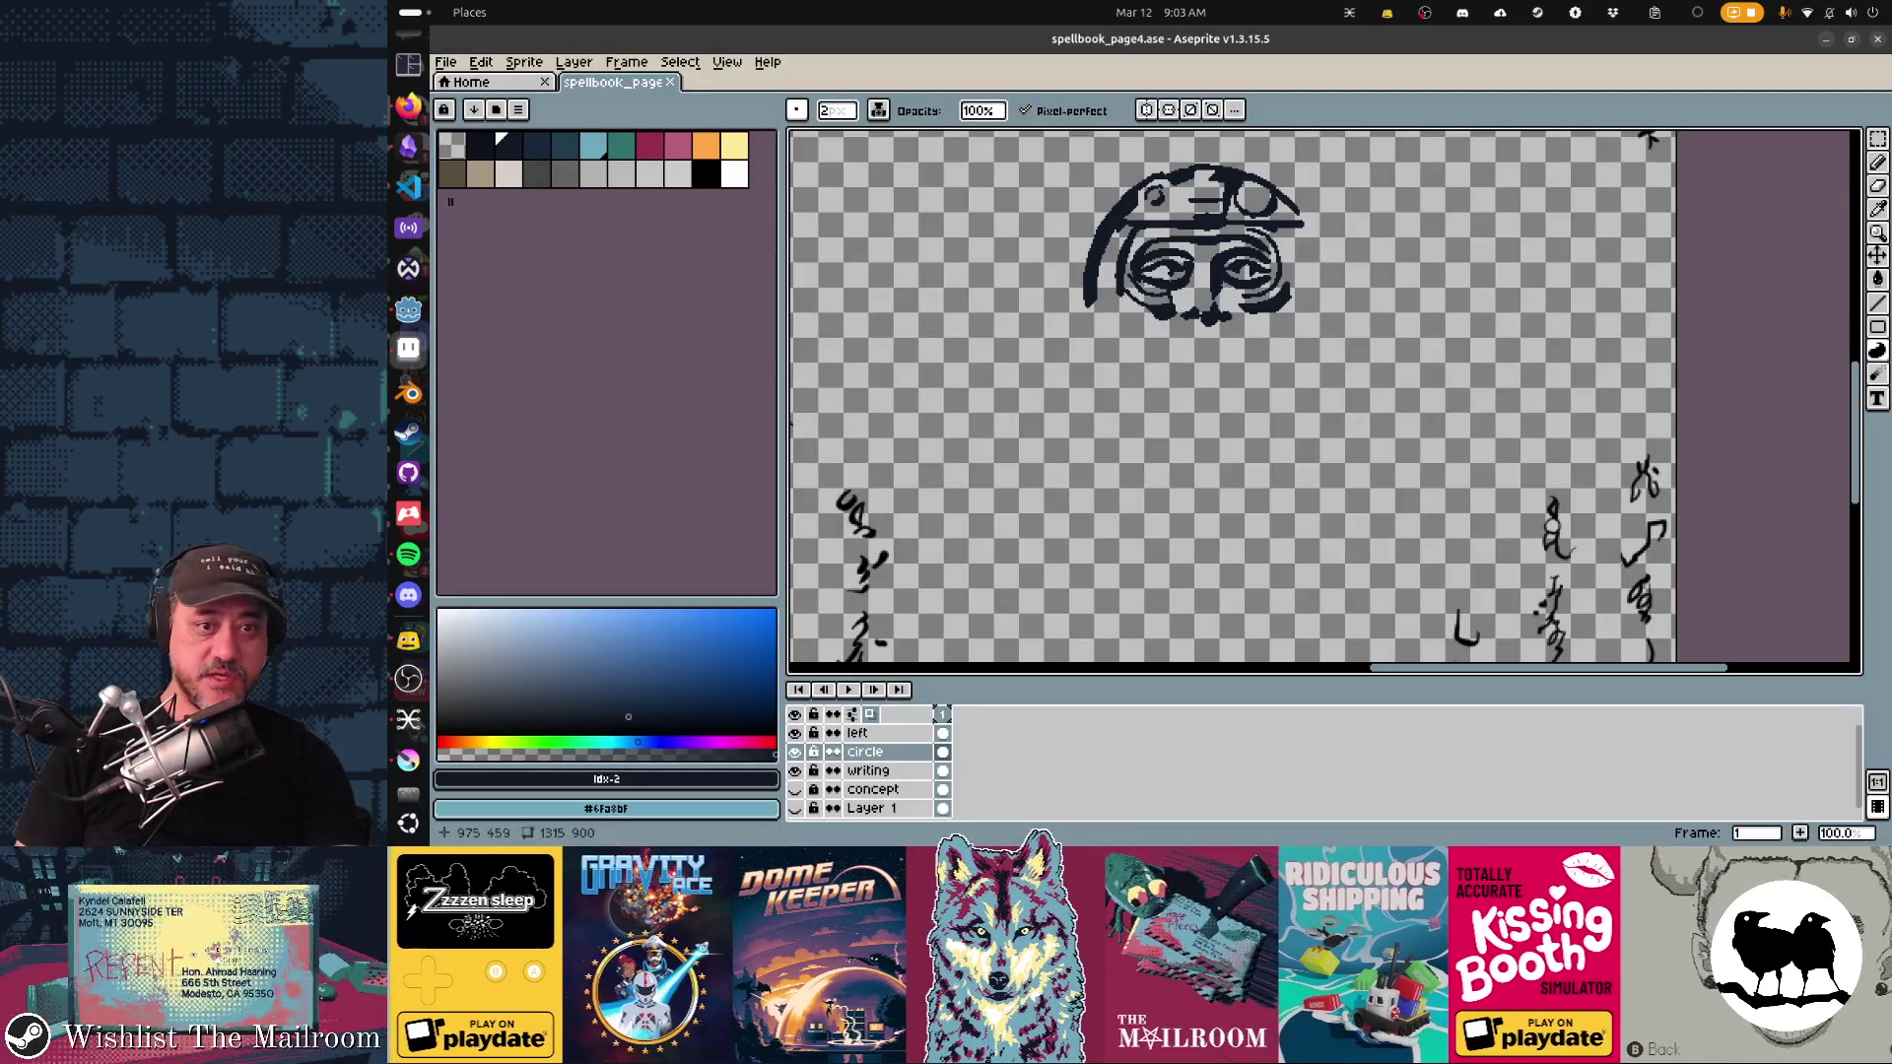
Step: Reduce the pencil to size 1 and show the stone-calendar reference layer again
{"action": "left_click", "coordinate": [837, 109]}
{"action": "key", "text": "minus"}
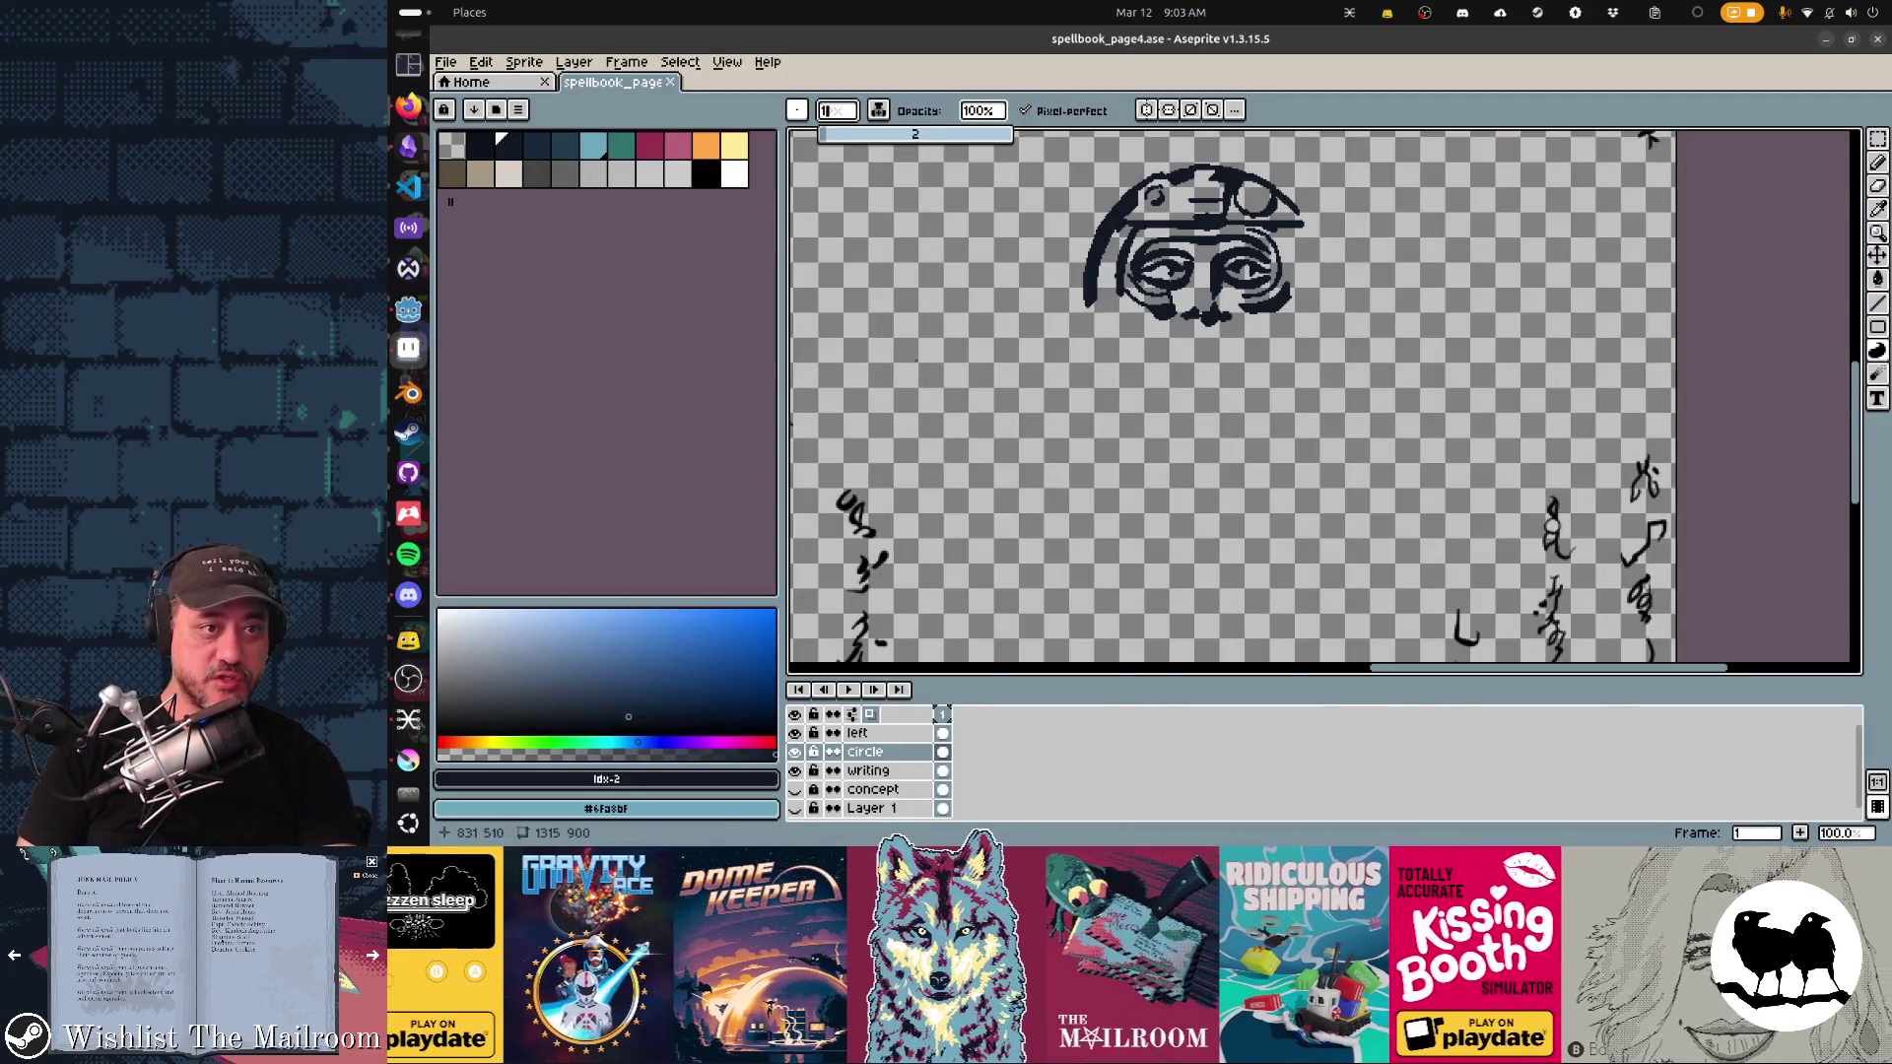
{"action": "key", "text": "Tab"}
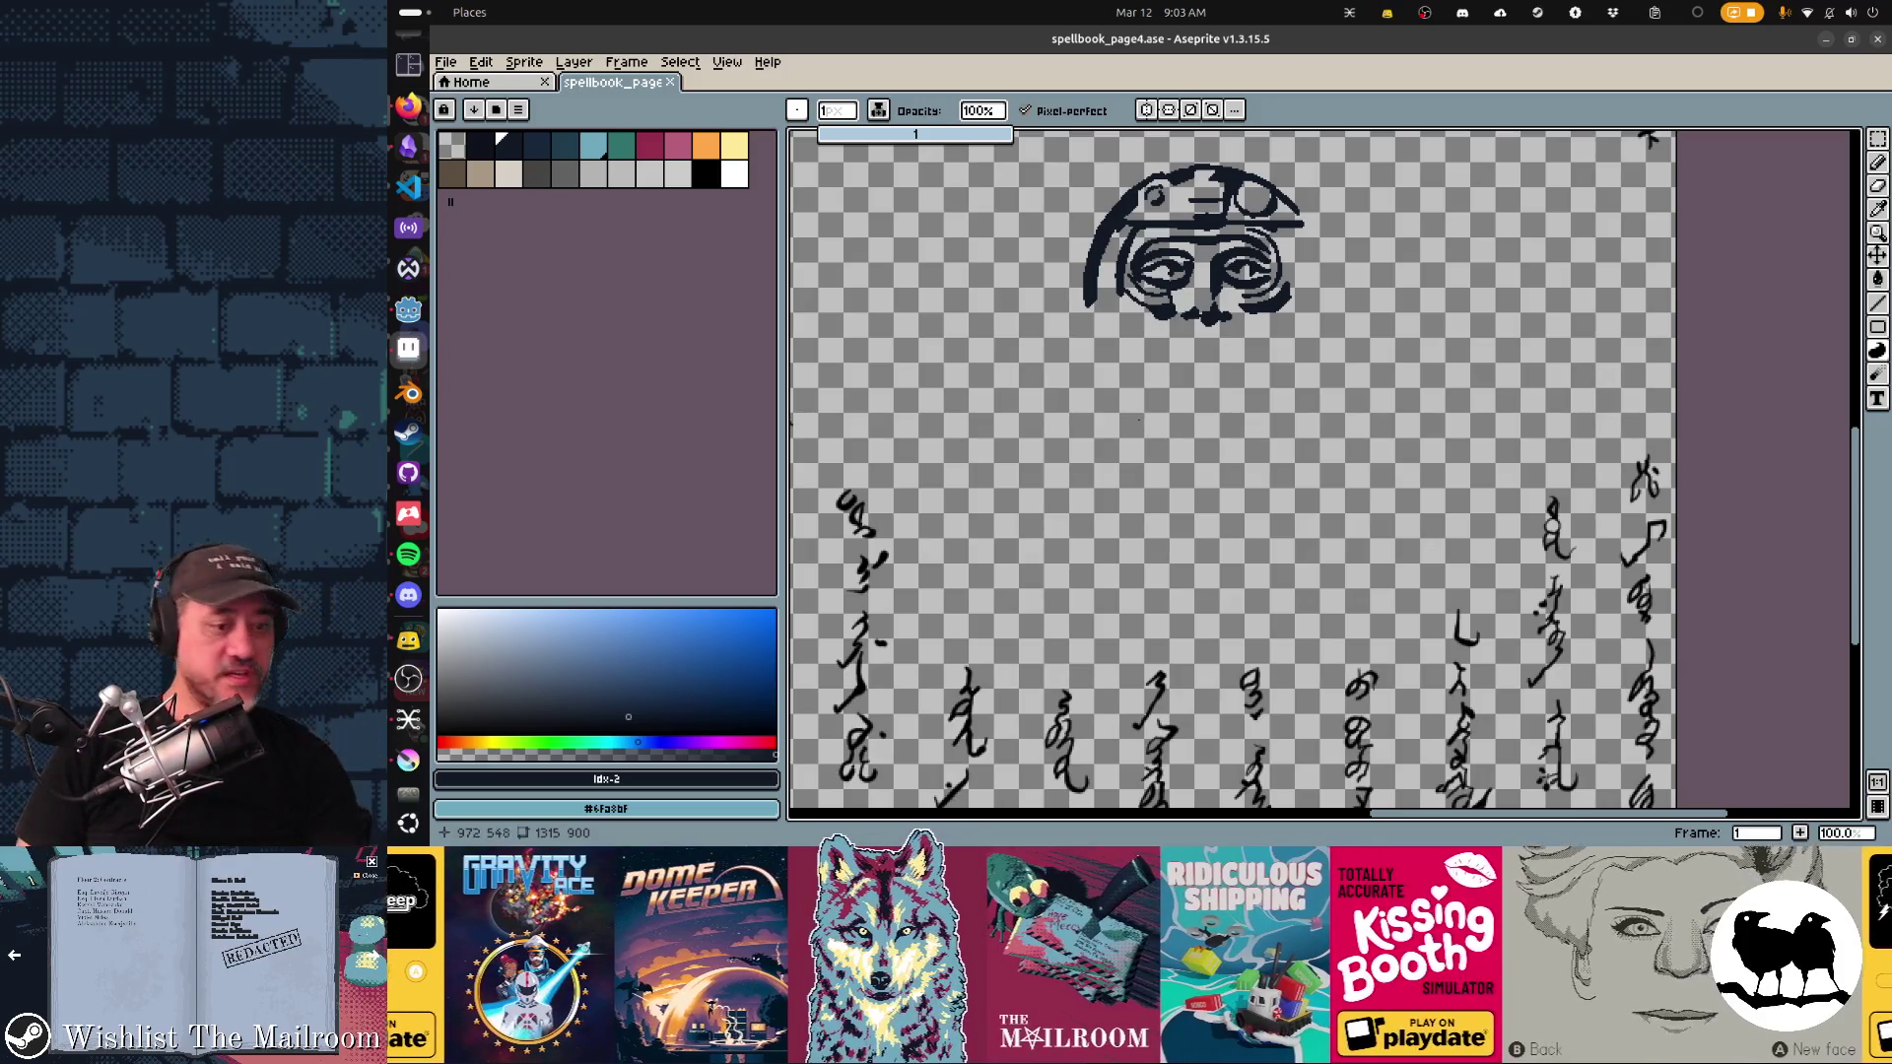
{"action": "key", "text": "Tab"}
{"action": "left_click", "coordinate": [795, 789]}
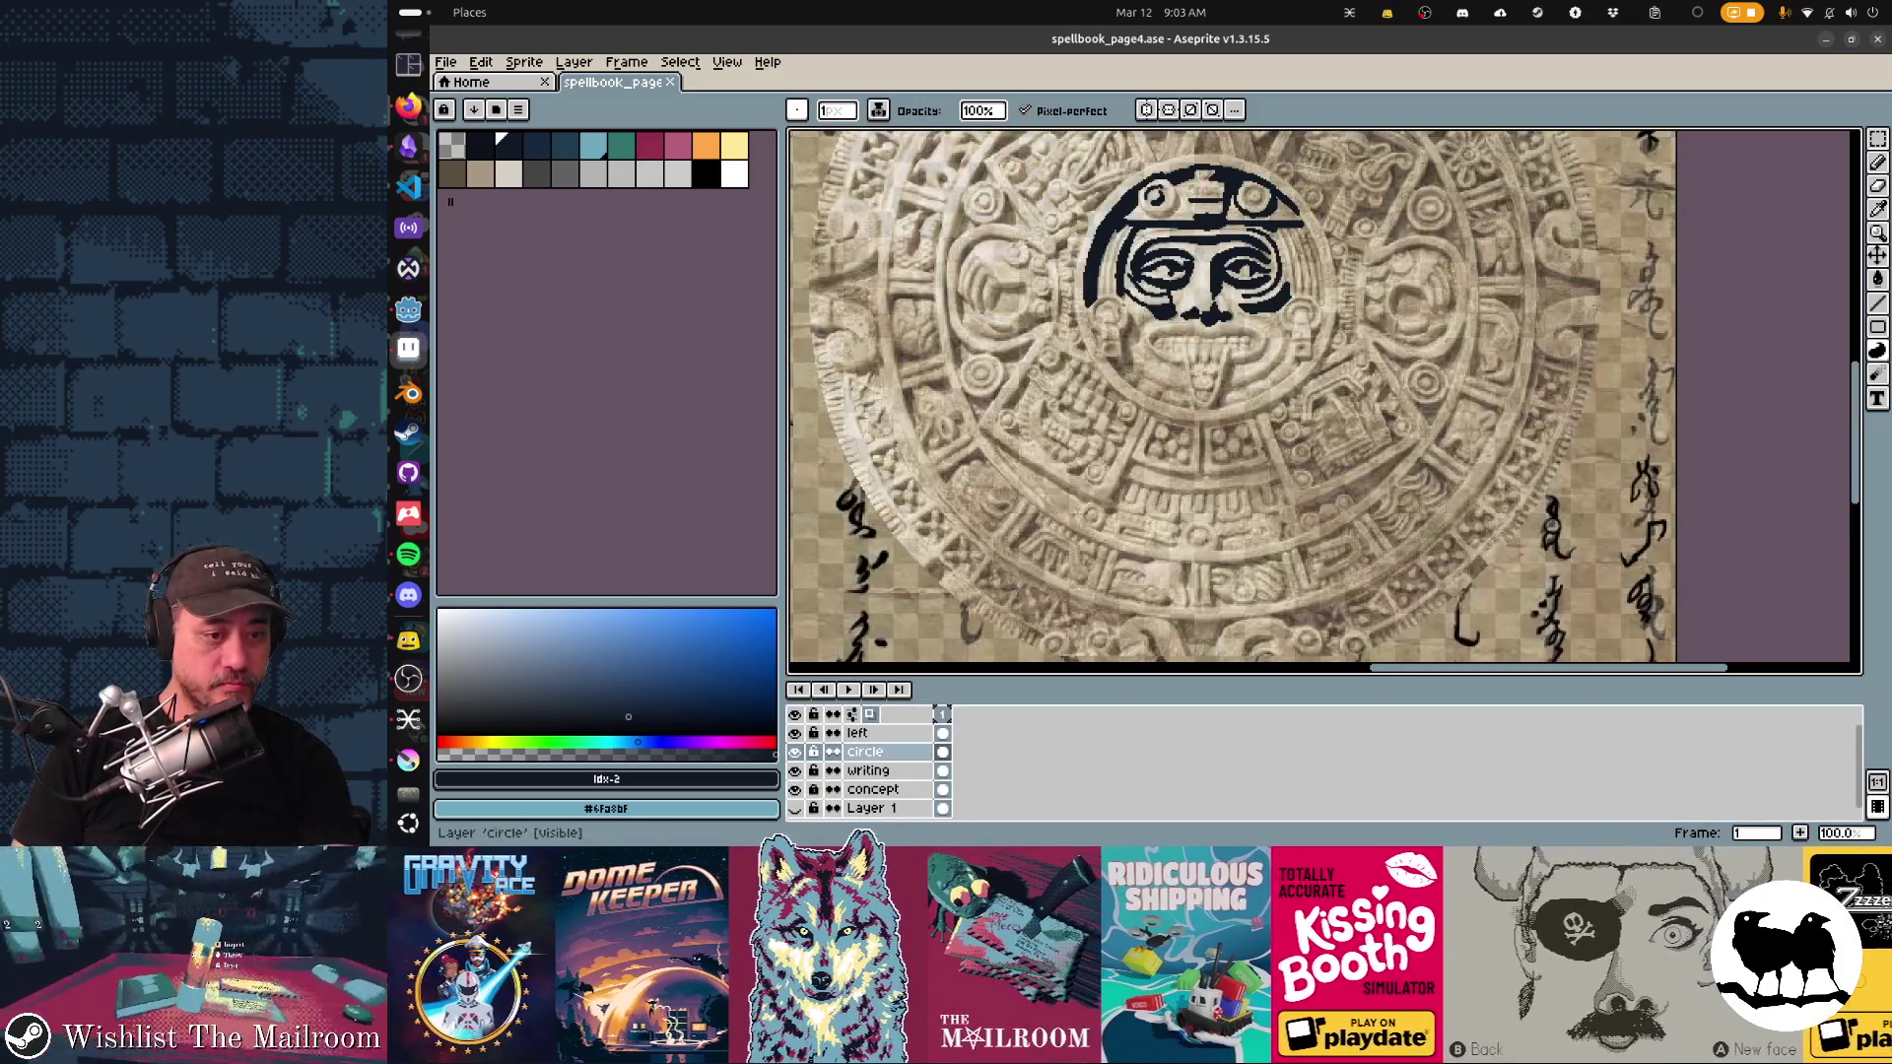
{"action": "scroll", "coordinate": [1140, 438], "scroll_direction": "up", "scroll_amount": 1}
{"action": "scroll", "coordinate": [1140, 439], "scroll_direction": "up", "scroll_amount": 2}
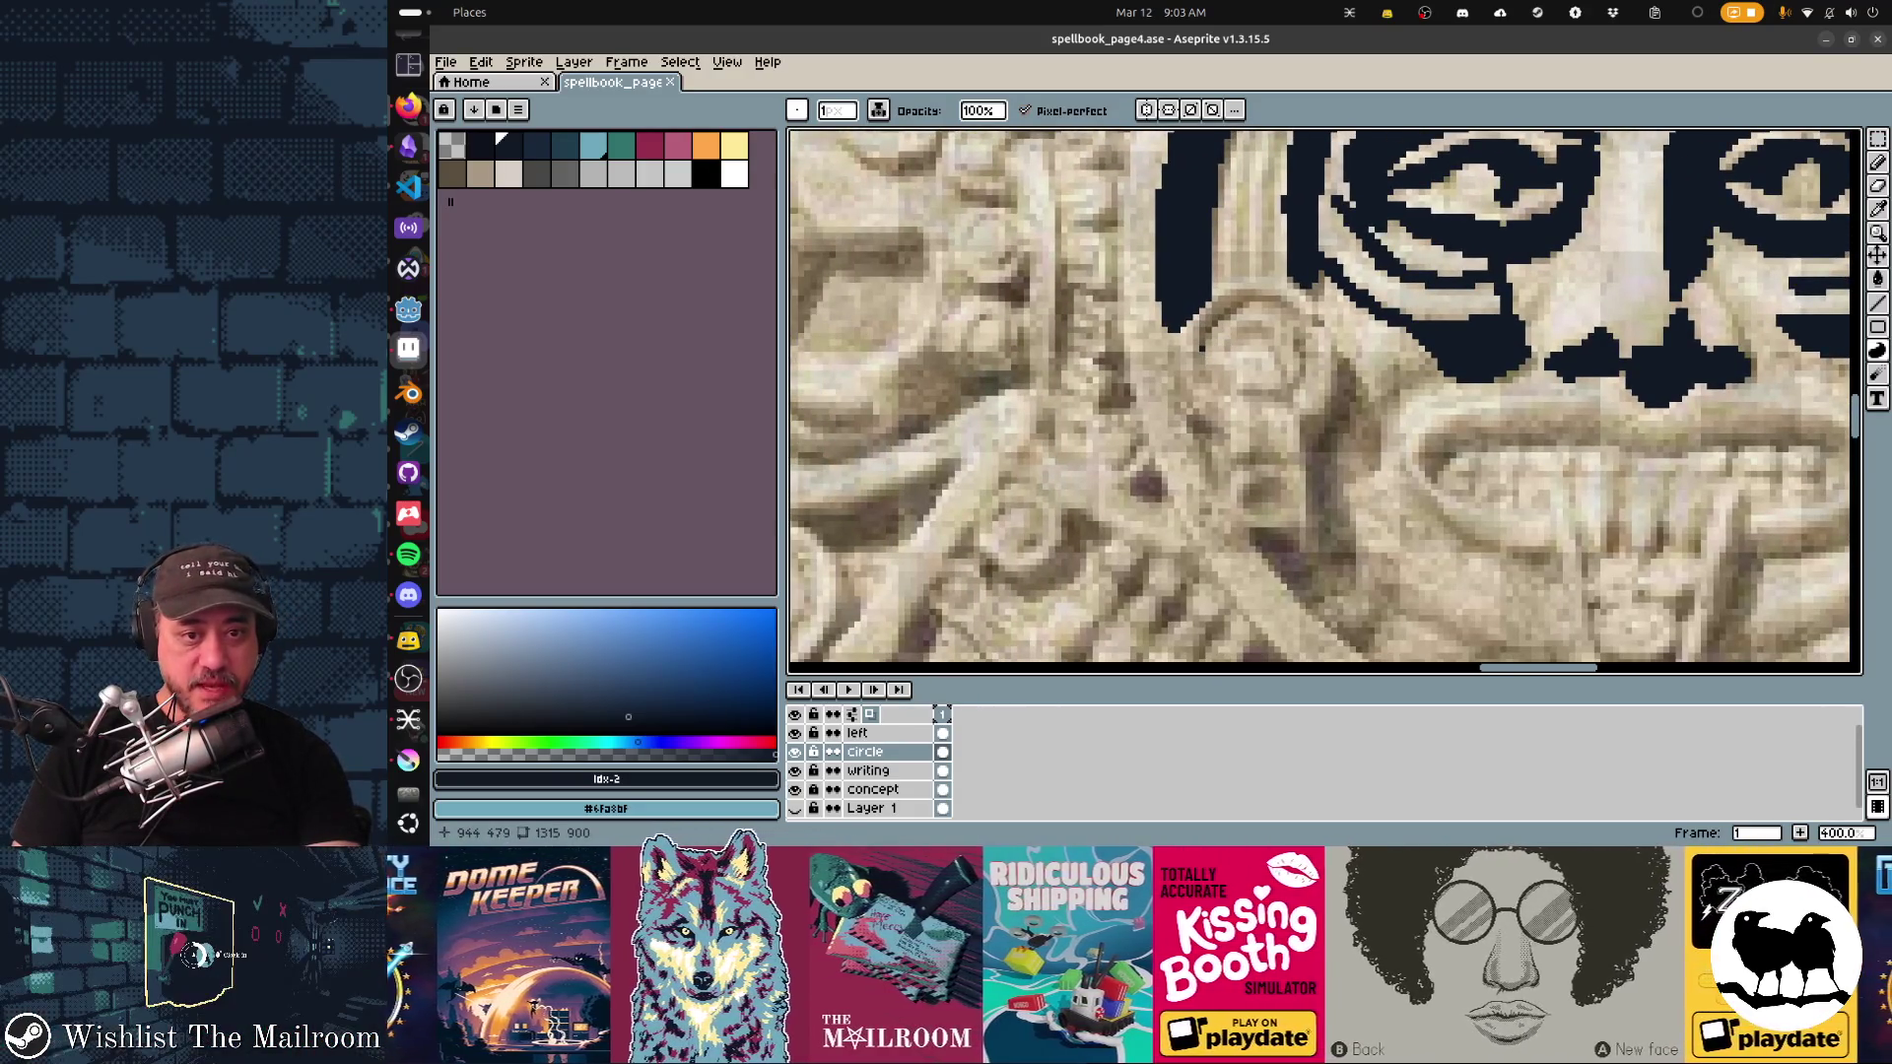
Step: Extend the arc rightward and redraw the cheek contour beside the eye, undoing a stray stroke
{"action": "mouse_move", "coordinate": [1224, 303]}
{"action": "left_mouse_down"}
{"action": "mouse_move", "coordinate": [1268, 292]}
{"action": "mouse_move", "coordinate": [1207, 335]}
{"action": "mouse_move", "coordinate": [1251, 301]}
{"action": "left_mouse_up"}
{"action": "mouse_move", "coordinate": [1332, 350]}
{"action": "left_mouse_down"}
{"action": "mouse_move", "coordinate": [1300, 443]}
{"action": "mouse_move", "coordinate": [1308, 553]}
{"action": "mouse_move", "coordinate": [1255, 533]}
{"action": "mouse_move", "coordinate": [1320, 631]}
{"action": "mouse_move", "coordinate": [1369, 658]}
{"action": "mouse_move", "coordinate": [1389, 532]}
{"action": "left_mouse_up"}
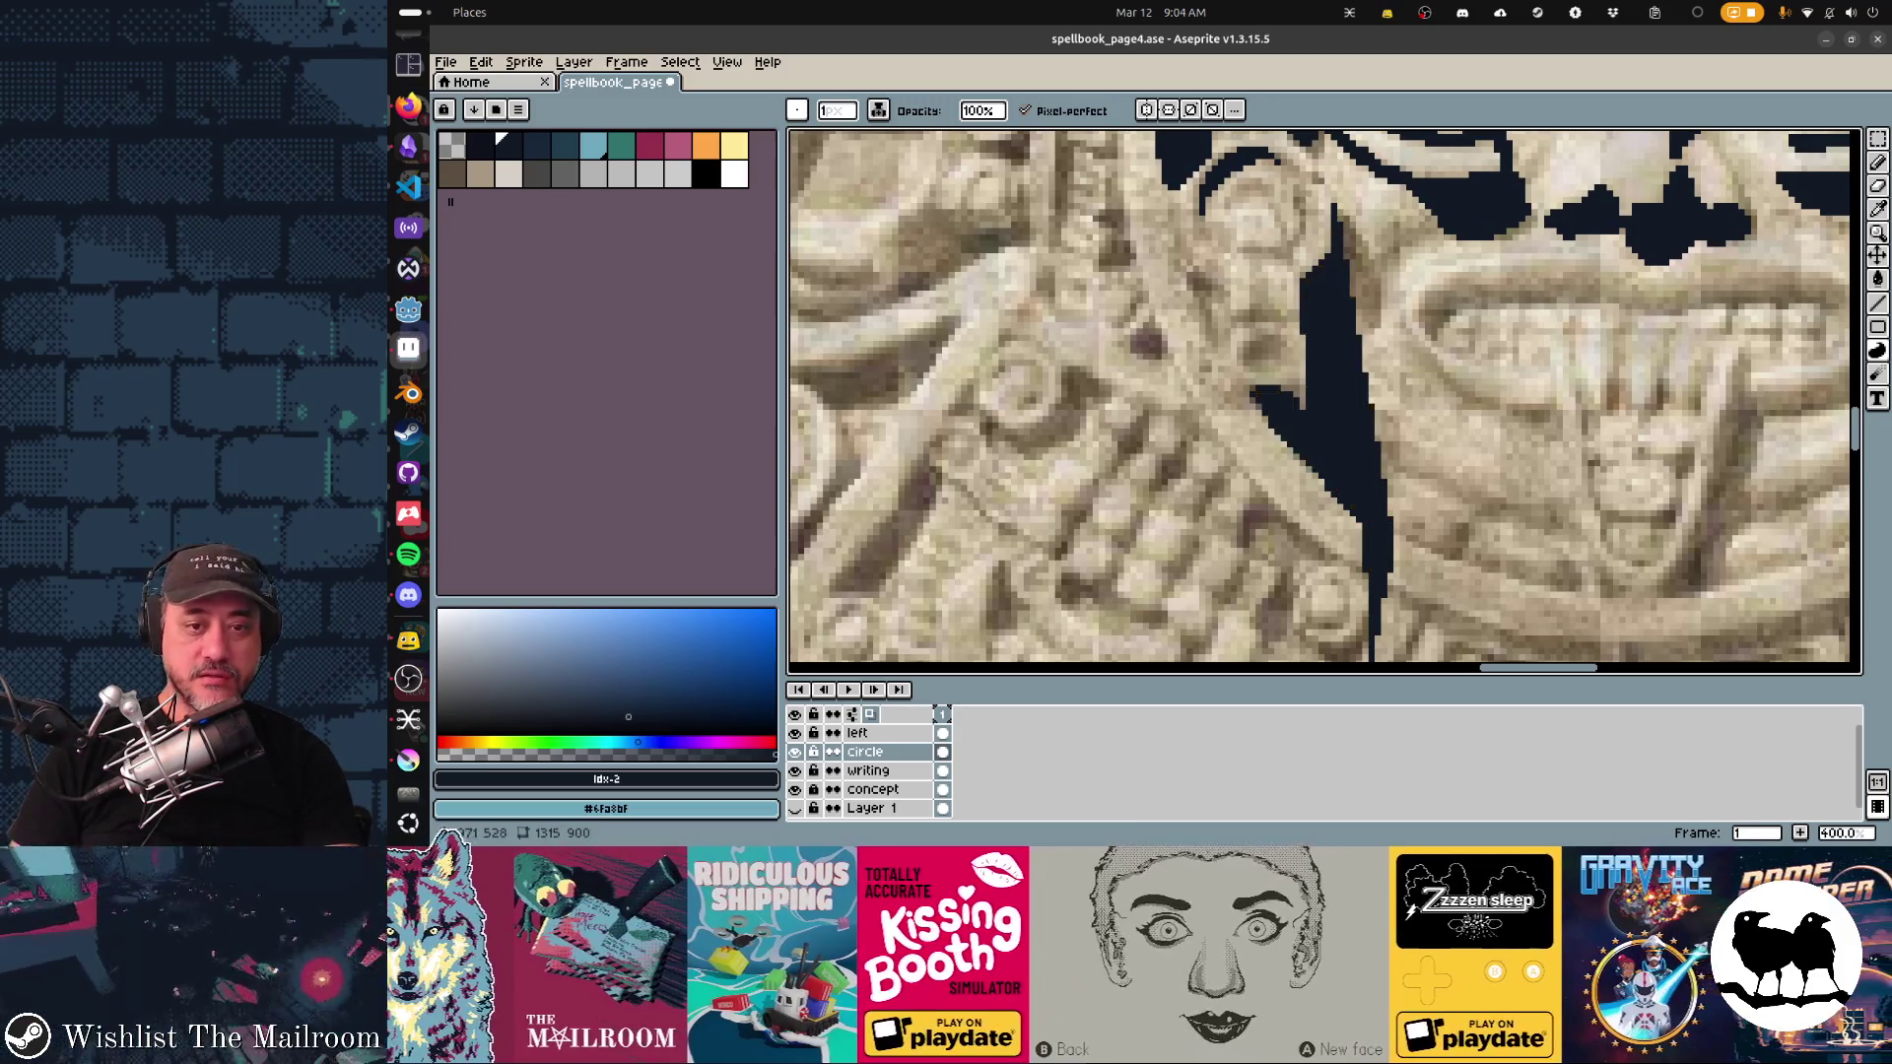
{"action": "key", "text": "ctrl+z"}
{"action": "left_click_drag", "start_coordinate": [1334, 211], "coordinate": [1309, 399]}
{"action": "mouse_move", "coordinate": [1299, 406]}
{"action": "left_mouse_down"}
{"action": "mouse_move", "coordinate": [1256, 394]}
{"action": "mouse_move", "coordinate": [1316, 468]}
{"action": "mouse_move", "coordinate": [1352, 442]}
{"action": "mouse_move", "coordinate": [1352, 373]}
{"action": "mouse_move", "coordinate": [1384, 328]}
{"action": "mouse_move", "coordinate": [1335, 206]}
{"action": "left_mouse_up"}
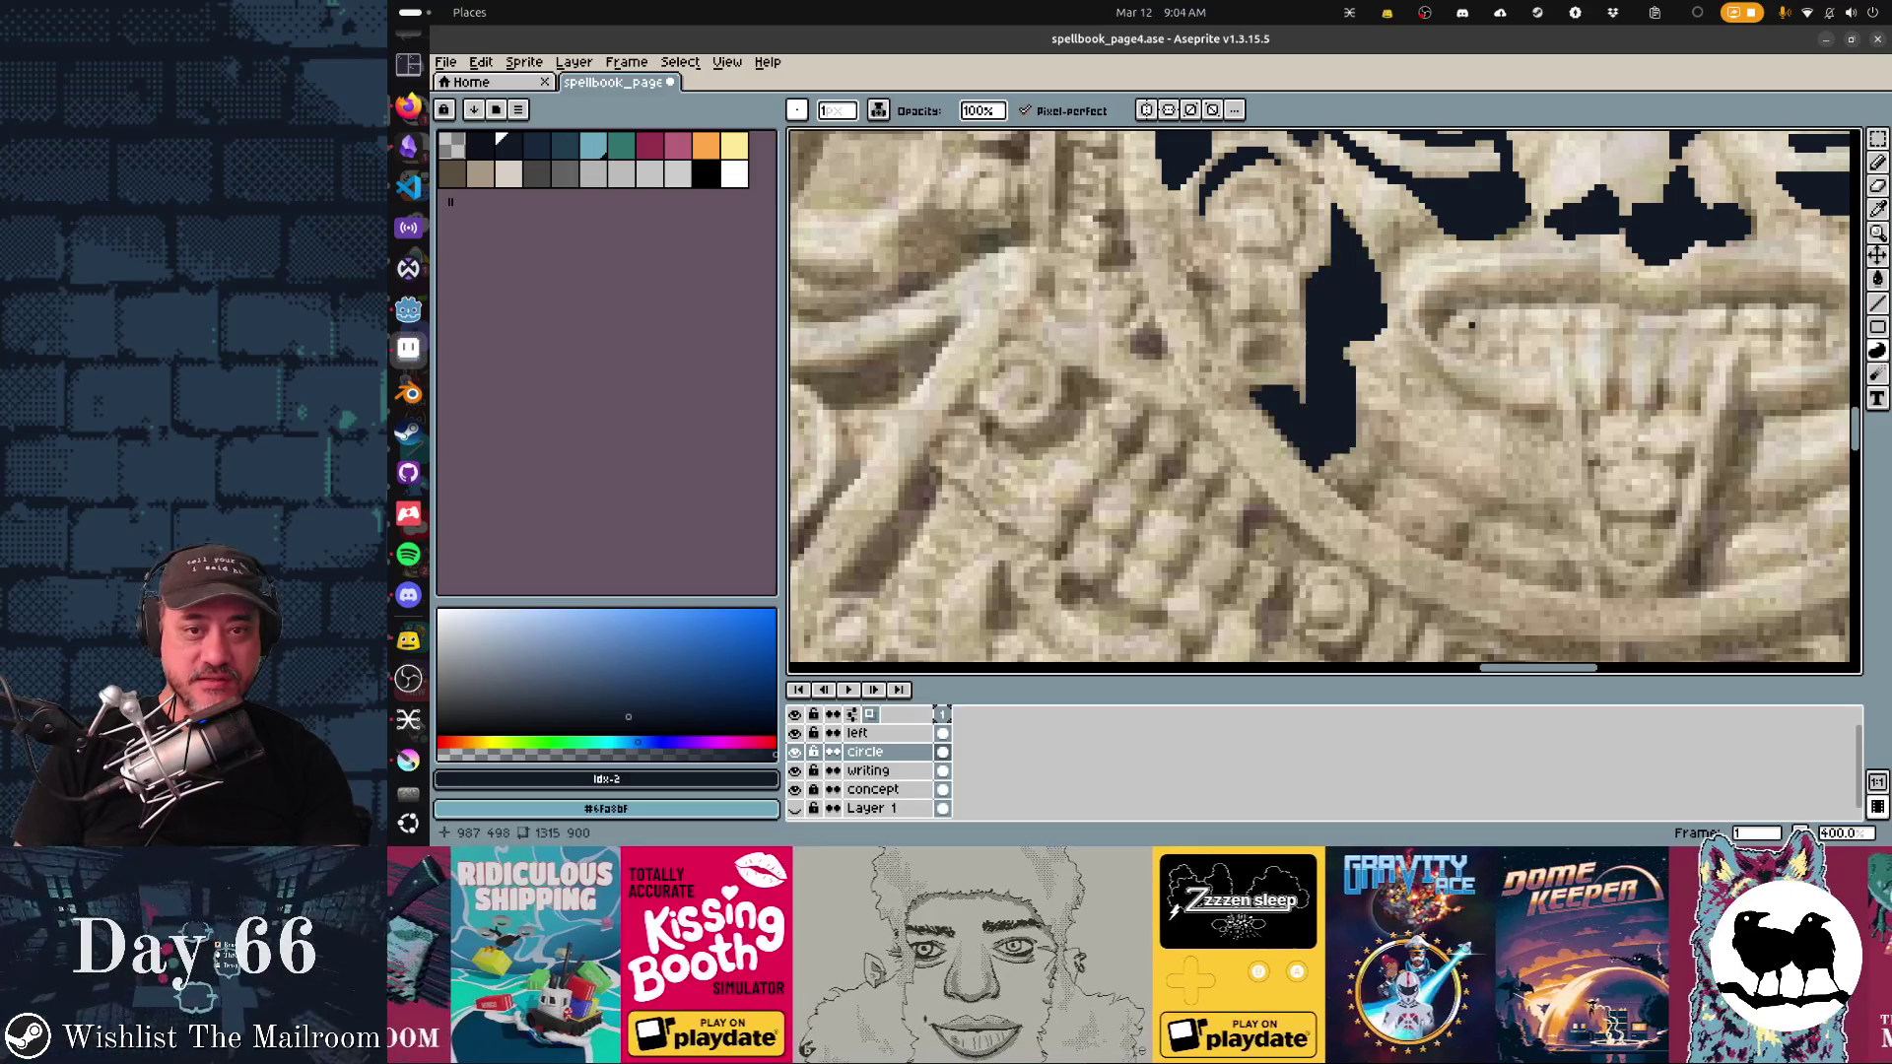
{"action": "scroll", "coordinate": [1324, 402], "scroll_direction": "right", "scroll_amount": 3}
Step: Outline the teeth, mouth and tongue in dark pixels, undoing the fang and lip-edge strokes
{"action": "mouse_move", "coordinate": [1200, 371]}
{"action": "left_mouse_down"}
{"action": "mouse_move", "coordinate": [1224, 314]}
{"action": "mouse_move", "coordinate": [1335, 311]}
{"action": "mouse_move", "coordinate": [1374, 333]}
{"action": "mouse_move", "coordinate": [986, 406]}
{"action": "mouse_move", "coordinate": [1300, 404]}
{"action": "mouse_move", "coordinate": [1232, 370]}
{"action": "mouse_move", "coordinate": [1093, 394]}
{"action": "mouse_move", "coordinate": [1057, 376]}
{"action": "left_mouse_up"}
{"action": "left_click_drag", "start_coordinate": [1203, 513], "coordinate": [1349, 411]}
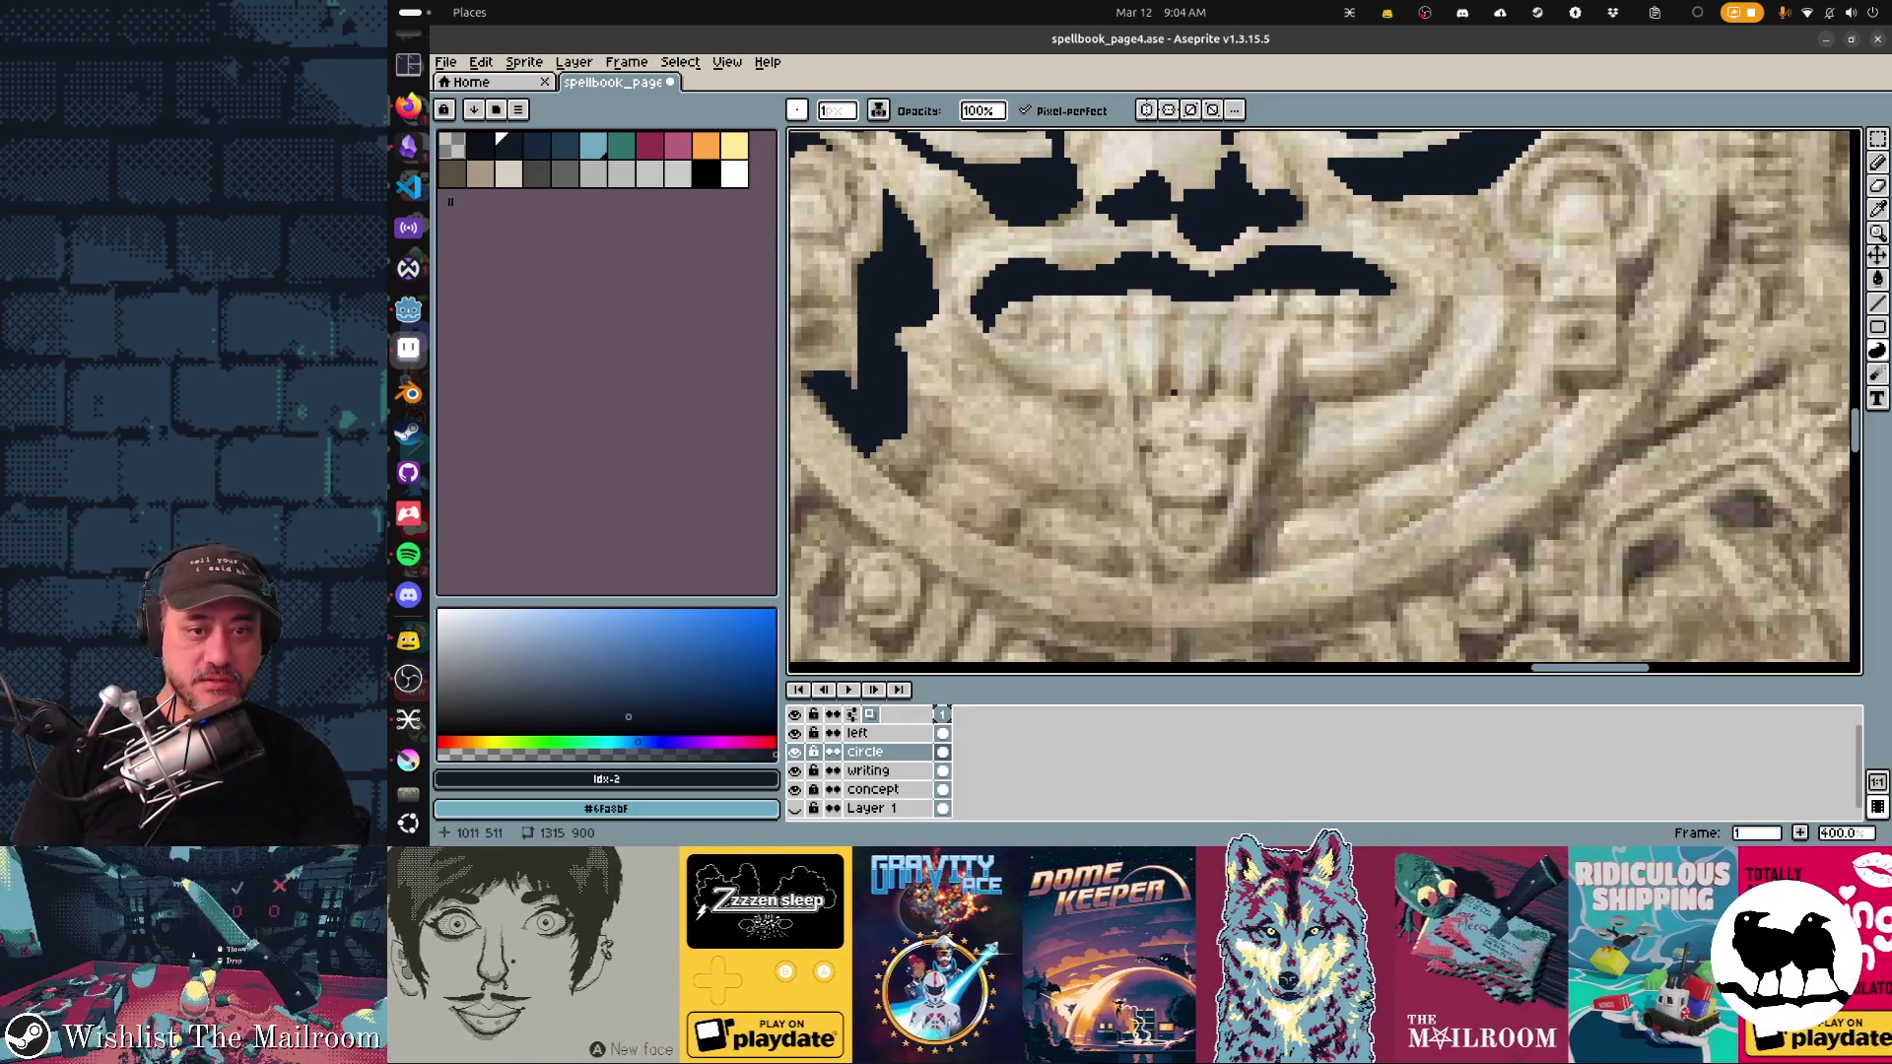
{"action": "mouse_move", "coordinate": [1174, 352]}
{"action": "left_mouse_down"}
{"action": "mouse_move", "coordinate": [1165, 398]}
{"action": "mouse_move", "coordinate": [1247, 404]}
{"action": "mouse_move", "coordinate": [1290, 345]}
{"action": "mouse_move", "coordinate": [1233, 537]}
{"action": "mouse_move", "coordinate": [1261, 569]}
{"action": "mouse_move", "coordinate": [1305, 488]}
{"action": "mouse_move", "coordinate": [1301, 385]}
{"action": "mouse_move", "coordinate": [1428, 333]}
{"action": "mouse_move", "coordinate": [1450, 301]}
{"action": "mouse_move", "coordinate": [1410, 373]}
{"action": "mouse_move", "coordinate": [1335, 404]}
{"action": "left_mouse_up"}
{"action": "left_click", "coordinate": [1266, 453]}
{"action": "key", "text": "ctrl+z"}
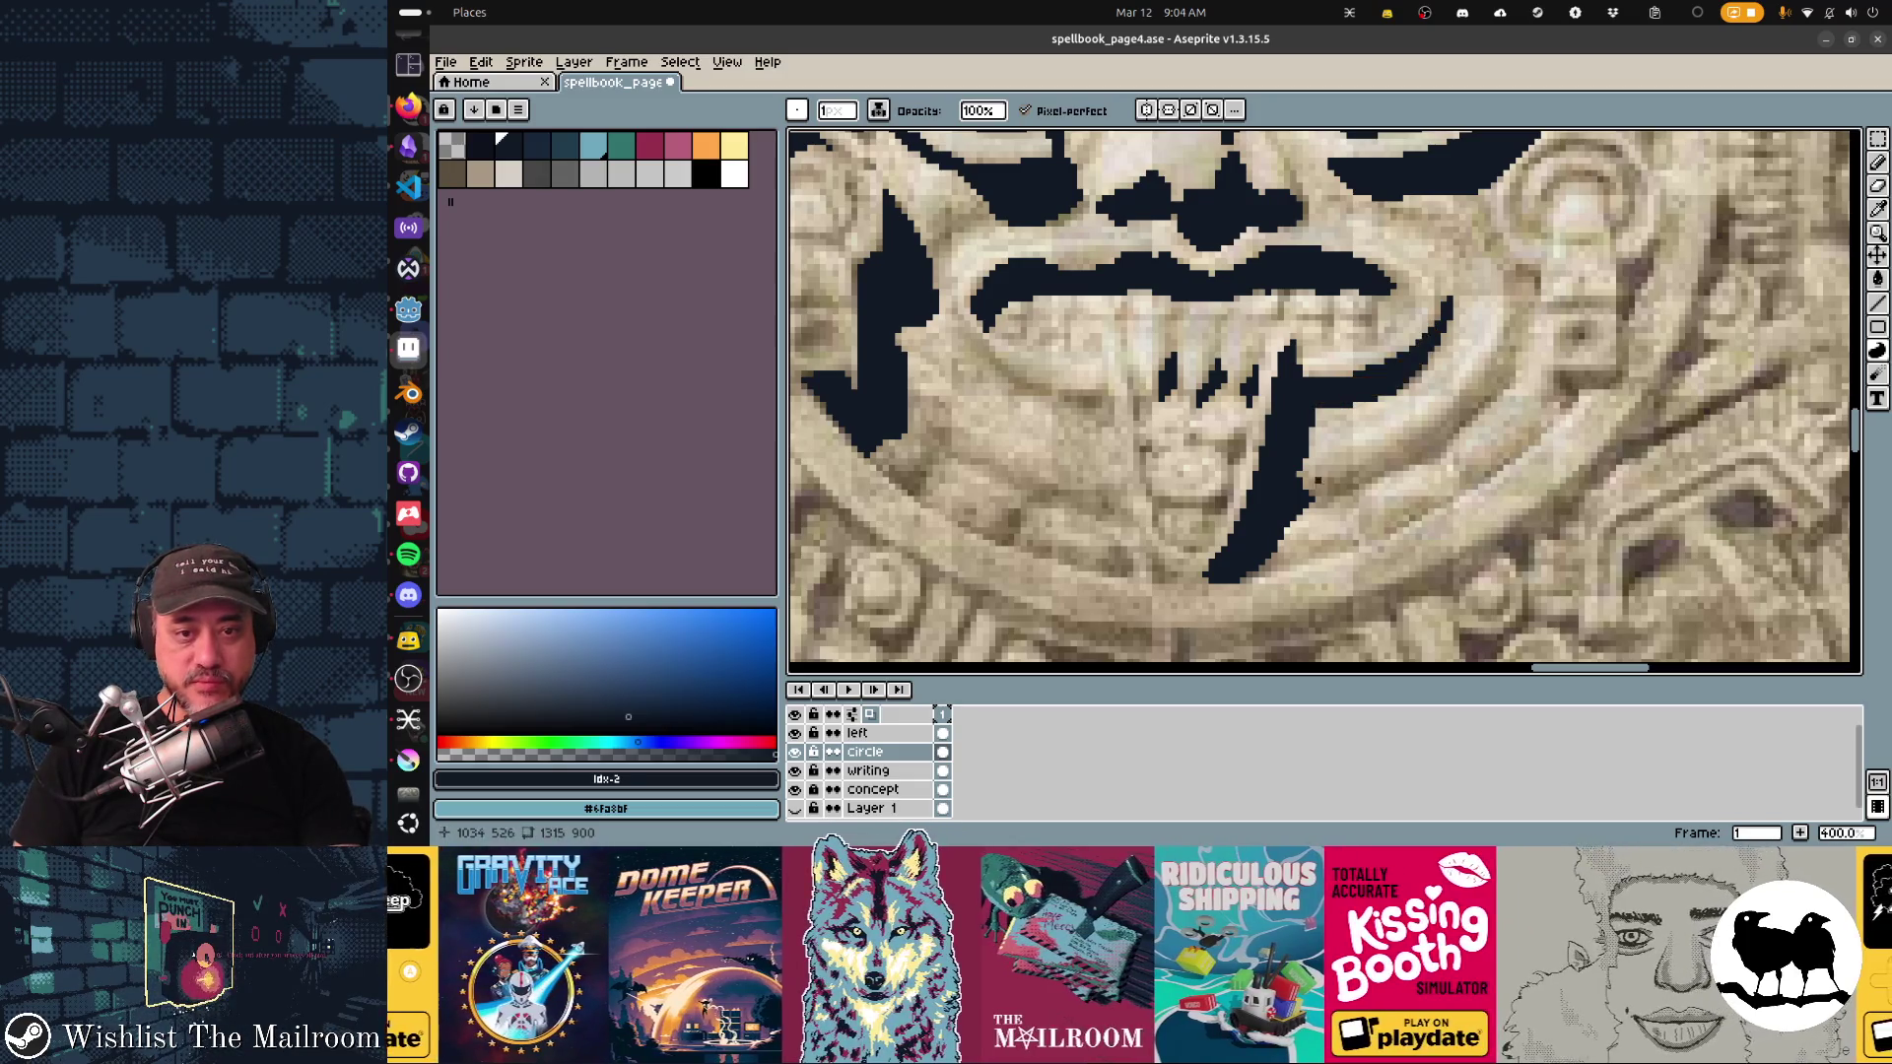
{"action": "mouse_move", "coordinate": [1148, 441]}
{"action": "left_mouse_down"}
{"action": "mouse_move", "coordinate": [1159, 540]}
{"action": "mouse_move", "coordinate": [1230, 473]}
{"action": "mouse_move", "coordinate": [1187, 521]}
{"action": "mouse_move", "coordinate": [1232, 458]}
{"action": "mouse_move", "coordinate": [1188, 443]}
{"action": "mouse_move", "coordinate": [1243, 434]}
{"action": "mouse_move", "coordinate": [1238, 465]}
{"action": "mouse_move", "coordinate": [1399, 385]}
{"action": "left_mouse_up"}
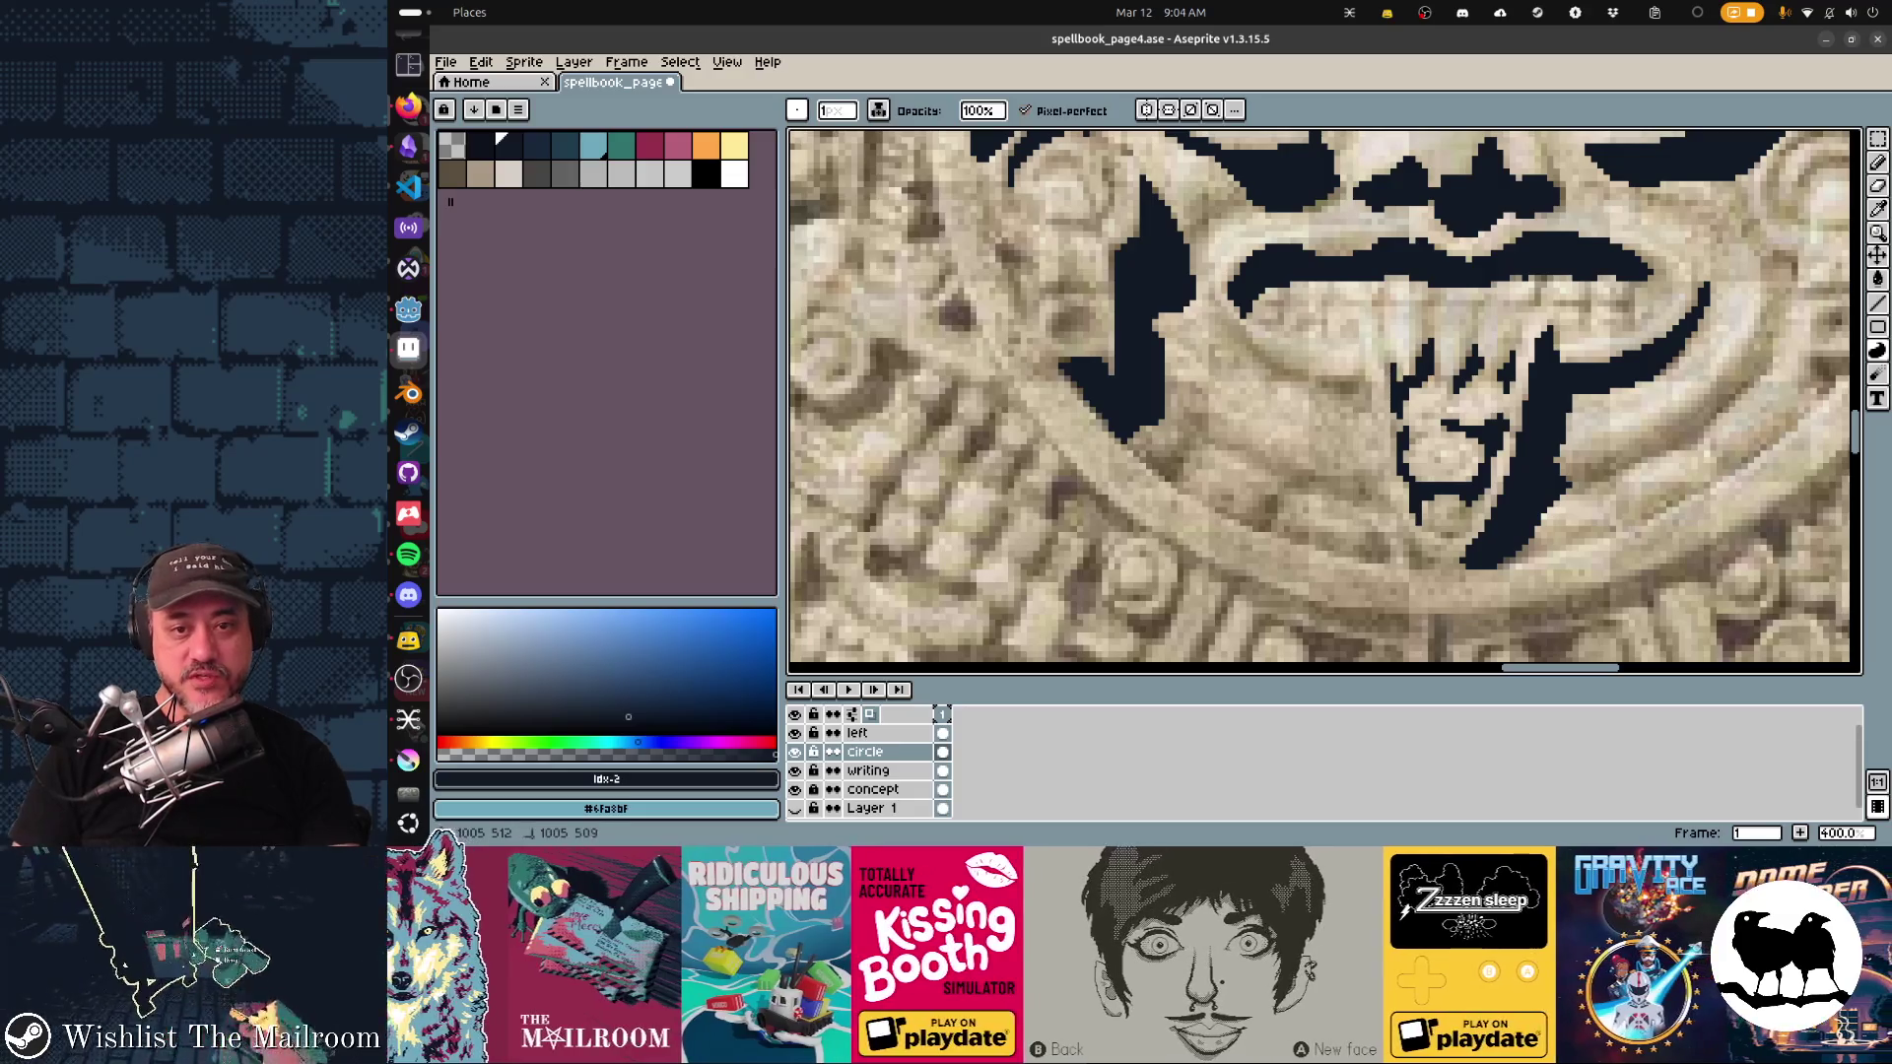
{"action": "mouse_move", "coordinate": [1322, 382]}
{"action": "left_mouse_down"}
{"action": "mouse_move", "coordinate": [1362, 373]}
{"action": "mouse_move", "coordinate": [1359, 409]}
{"action": "mouse_move", "coordinate": [1340, 394]}
{"action": "left_mouse_up"}
{"action": "mouse_move", "coordinate": [1239, 325]}
{"action": "left_mouse_down"}
{"action": "mouse_move", "coordinate": [1261, 359]}
{"action": "mouse_move", "coordinate": [1315, 371]}
{"action": "mouse_move", "coordinate": [1270, 372]}
{"action": "mouse_move", "coordinate": [1211, 296]}
{"action": "mouse_move", "coordinate": [1301, 383]}
{"action": "mouse_move", "coordinate": [1208, 300]}
{"action": "left_mouse_up"}
{"action": "key", "text": "ctrl+z"}
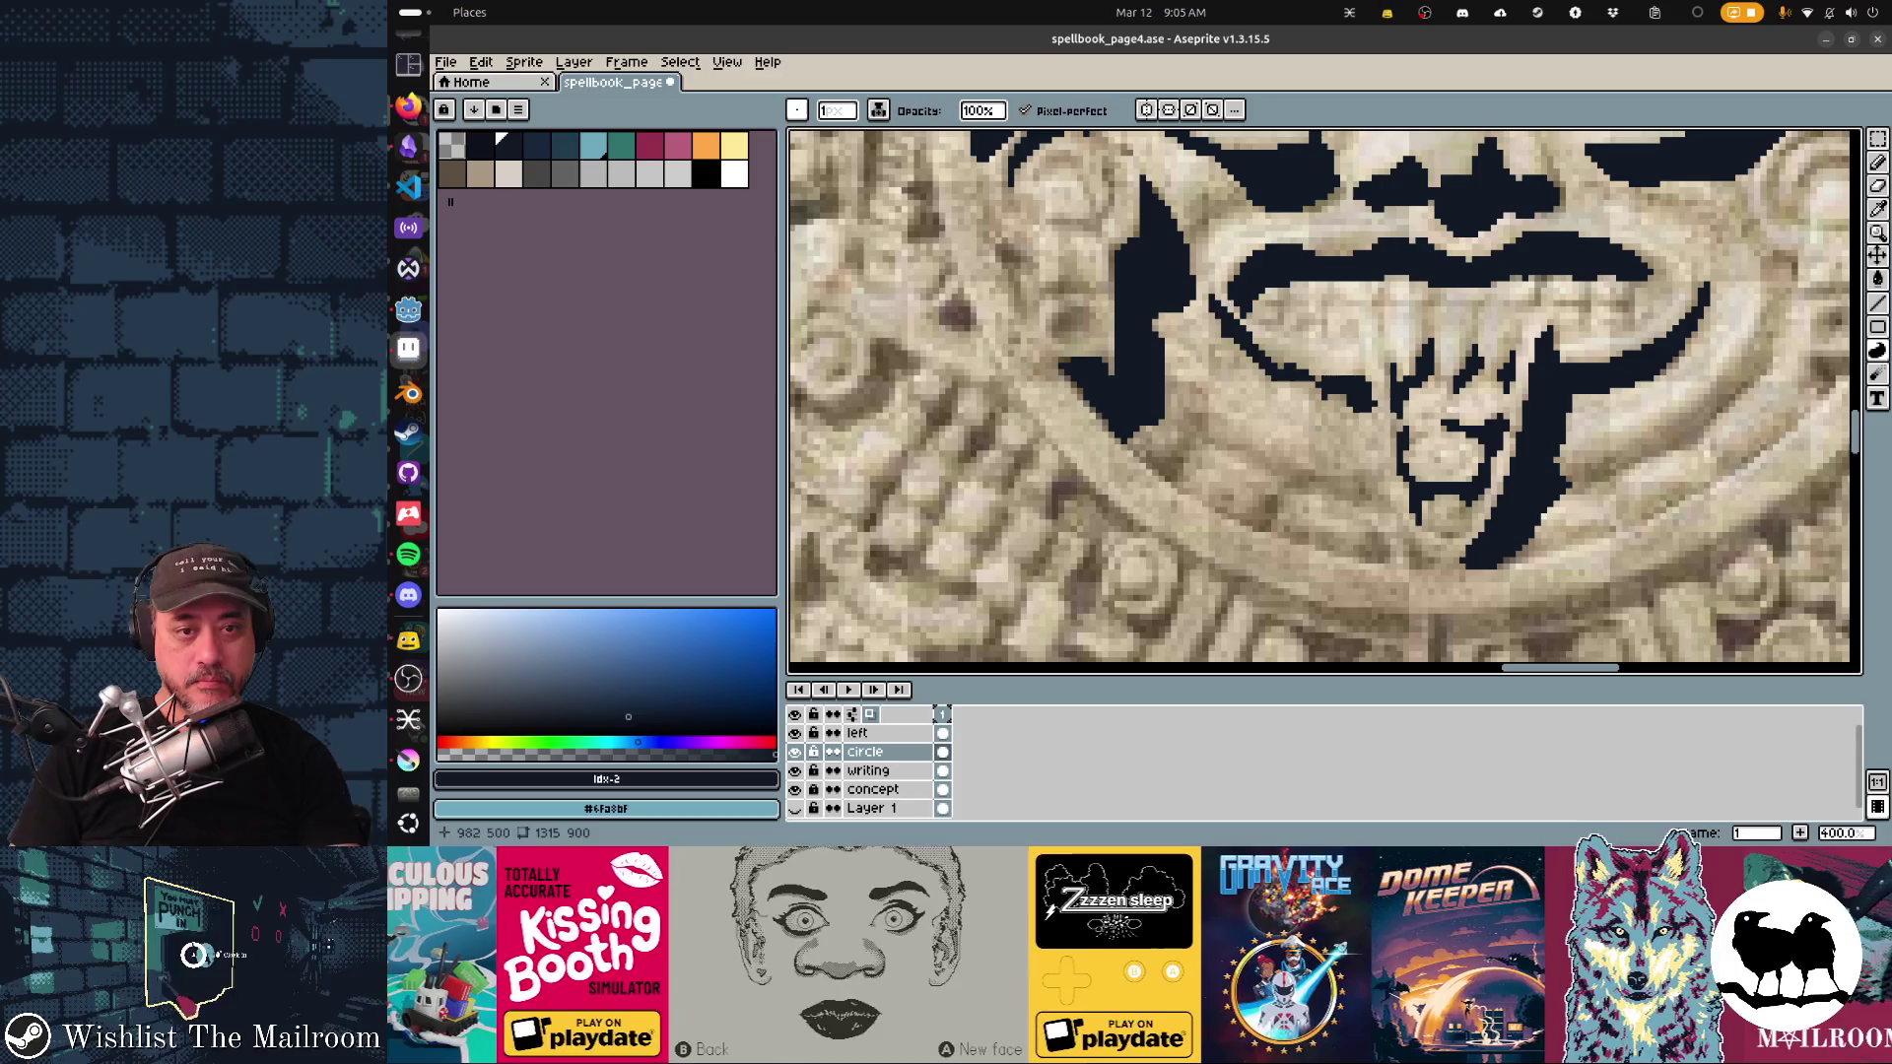
{"action": "scroll", "coordinate": [1281, 365], "scroll_direction": "down", "scroll_amount": 2}
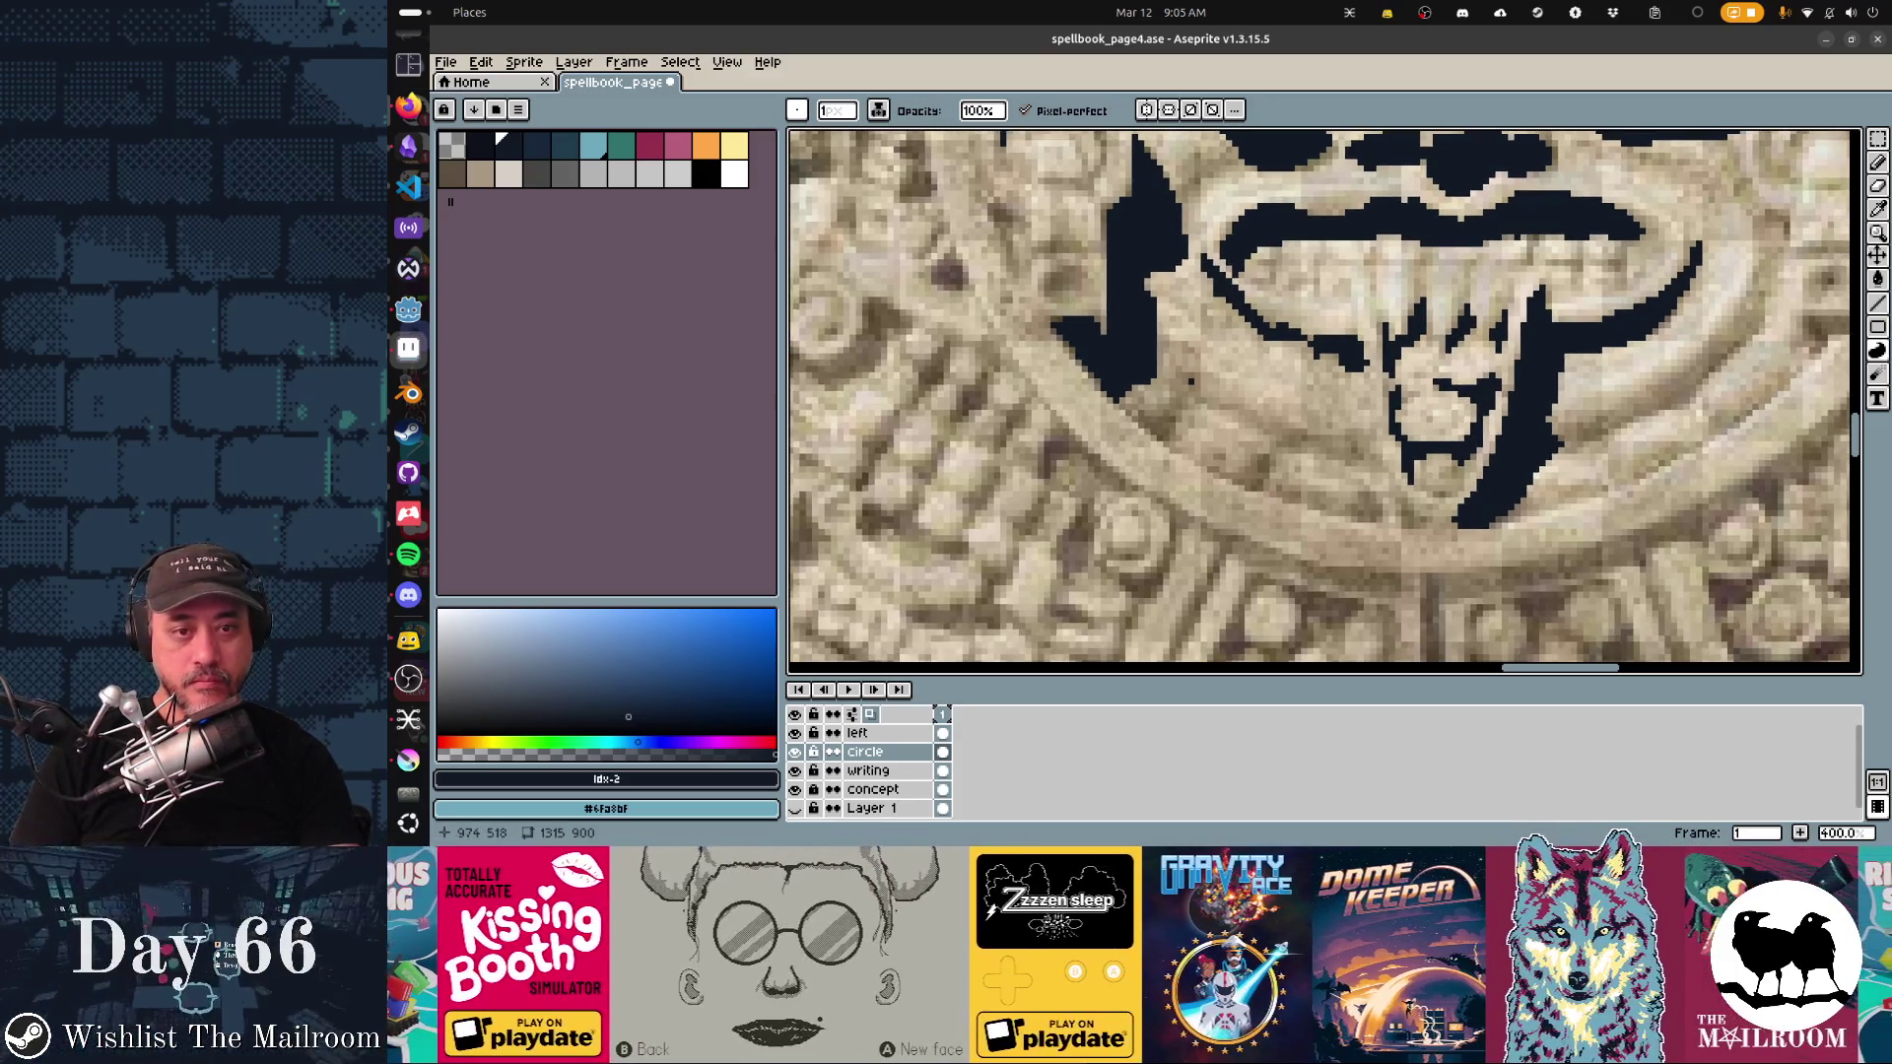
Step: Draw dark lines beside the lip, below the chin, and up along the curved band
{"action": "mouse_move", "coordinate": [1195, 399]}
{"action": "left_mouse_down"}
{"action": "mouse_move", "coordinate": [1142, 434]}
{"action": "mouse_move", "coordinate": [1161, 422]}
{"action": "mouse_move", "coordinate": [1178, 445]}
{"action": "left_mouse_up"}
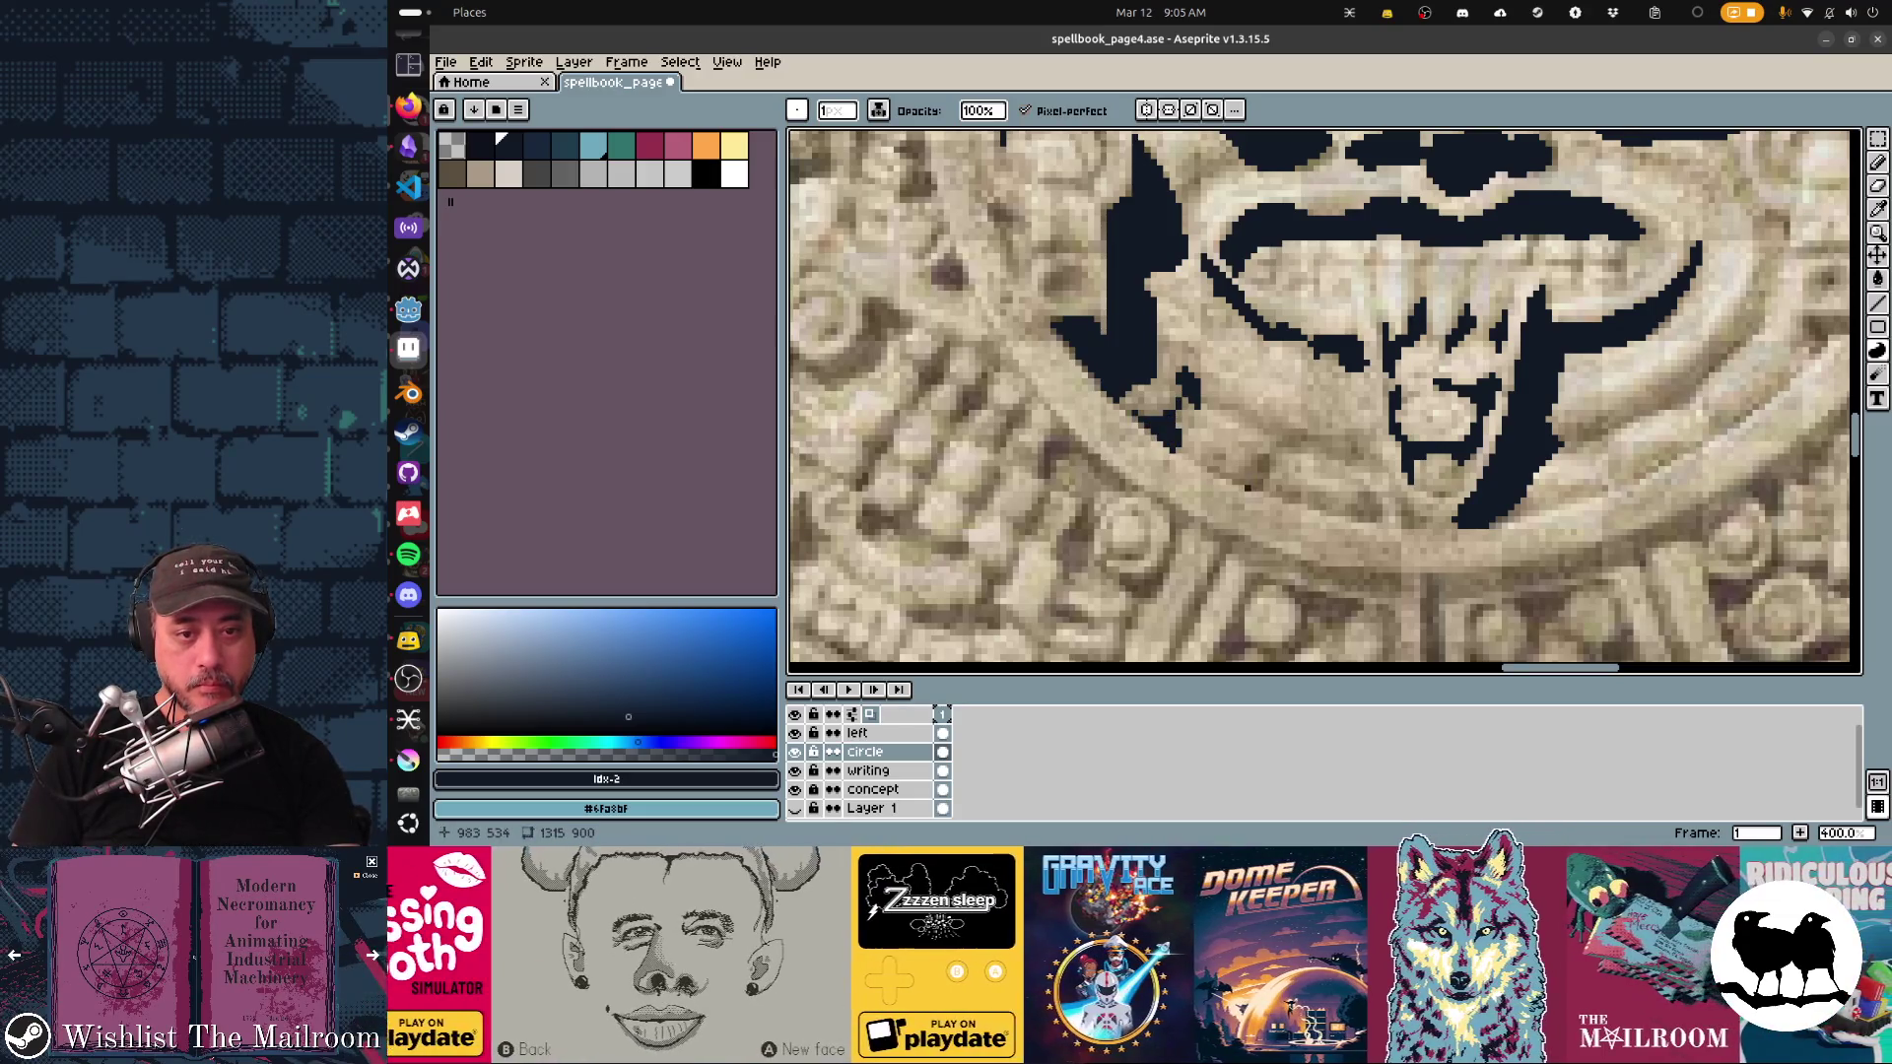
{"action": "mouse_move", "coordinate": [1289, 465]}
{"action": "left_mouse_down"}
{"action": "mouse_move", "coordinate": [1215, 409]}
{"action": "mouse_move", "coordinate": [1302, 460]}
{"action": "left_mouse_up"}
{"action": "mouse_move", "coordinate": [1168, 422]}
{"action": "left_mouse_down"}
{"action": "mouse_move", "coordinate": [1236, 451]}
{"action": "mouse_move", "coordinate": [1265, 424]}
{"action": "mouse_move", "coordinate": [1247, 450]}
{"action": "mouse_move", "coordinate": [1255, 432]}
{"action": "mouse_move", "coordinate": [1306, 448]}
{"action": "left_mouse_up"}
{"action": "mouse_move", "coordinate": [1168, 382]}
{"action": "left_mouse_down"}
{"action": "mouse_move", "coordinate": [1263, 379]}
{"action": "mouse_move", "coordinate": [1133, 335]}
{"action": "left_mouse_up"}
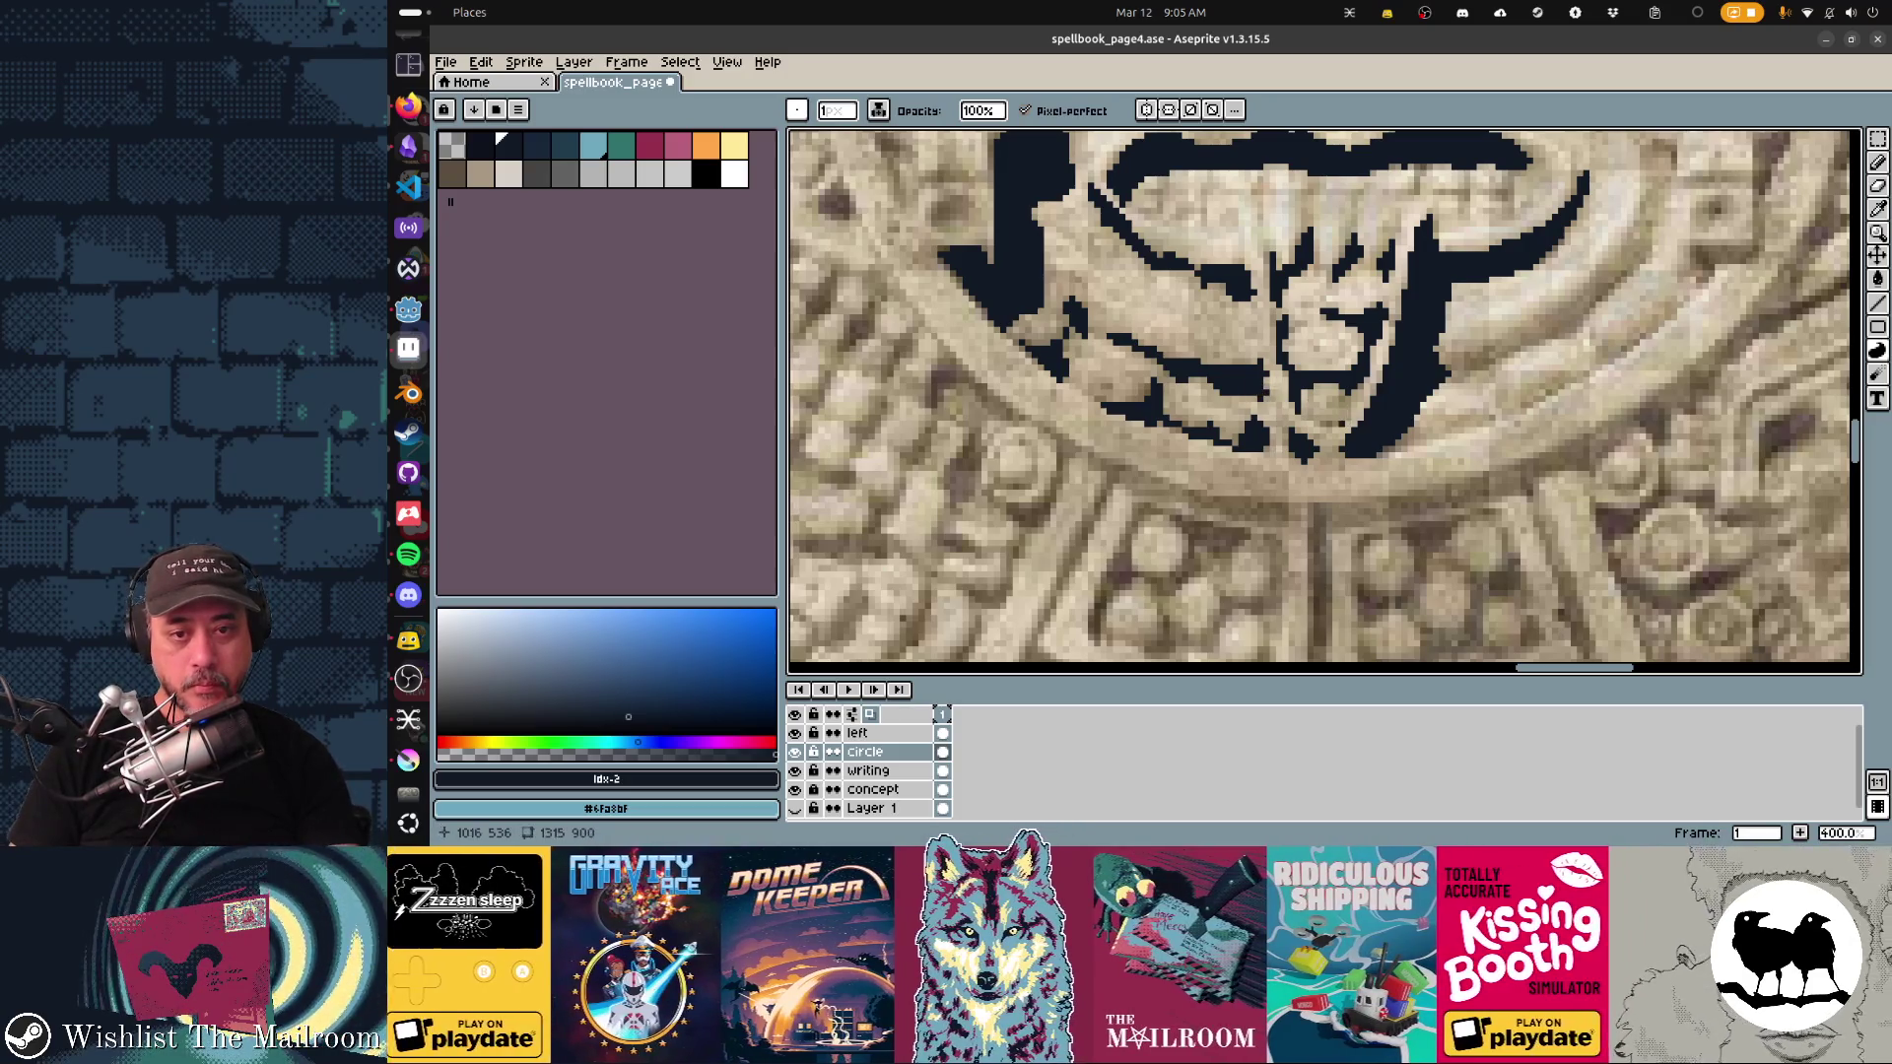
{"action": "left_click_drag", "start_coordinate": [1328, 399], "coordinate": [1340, 414]}
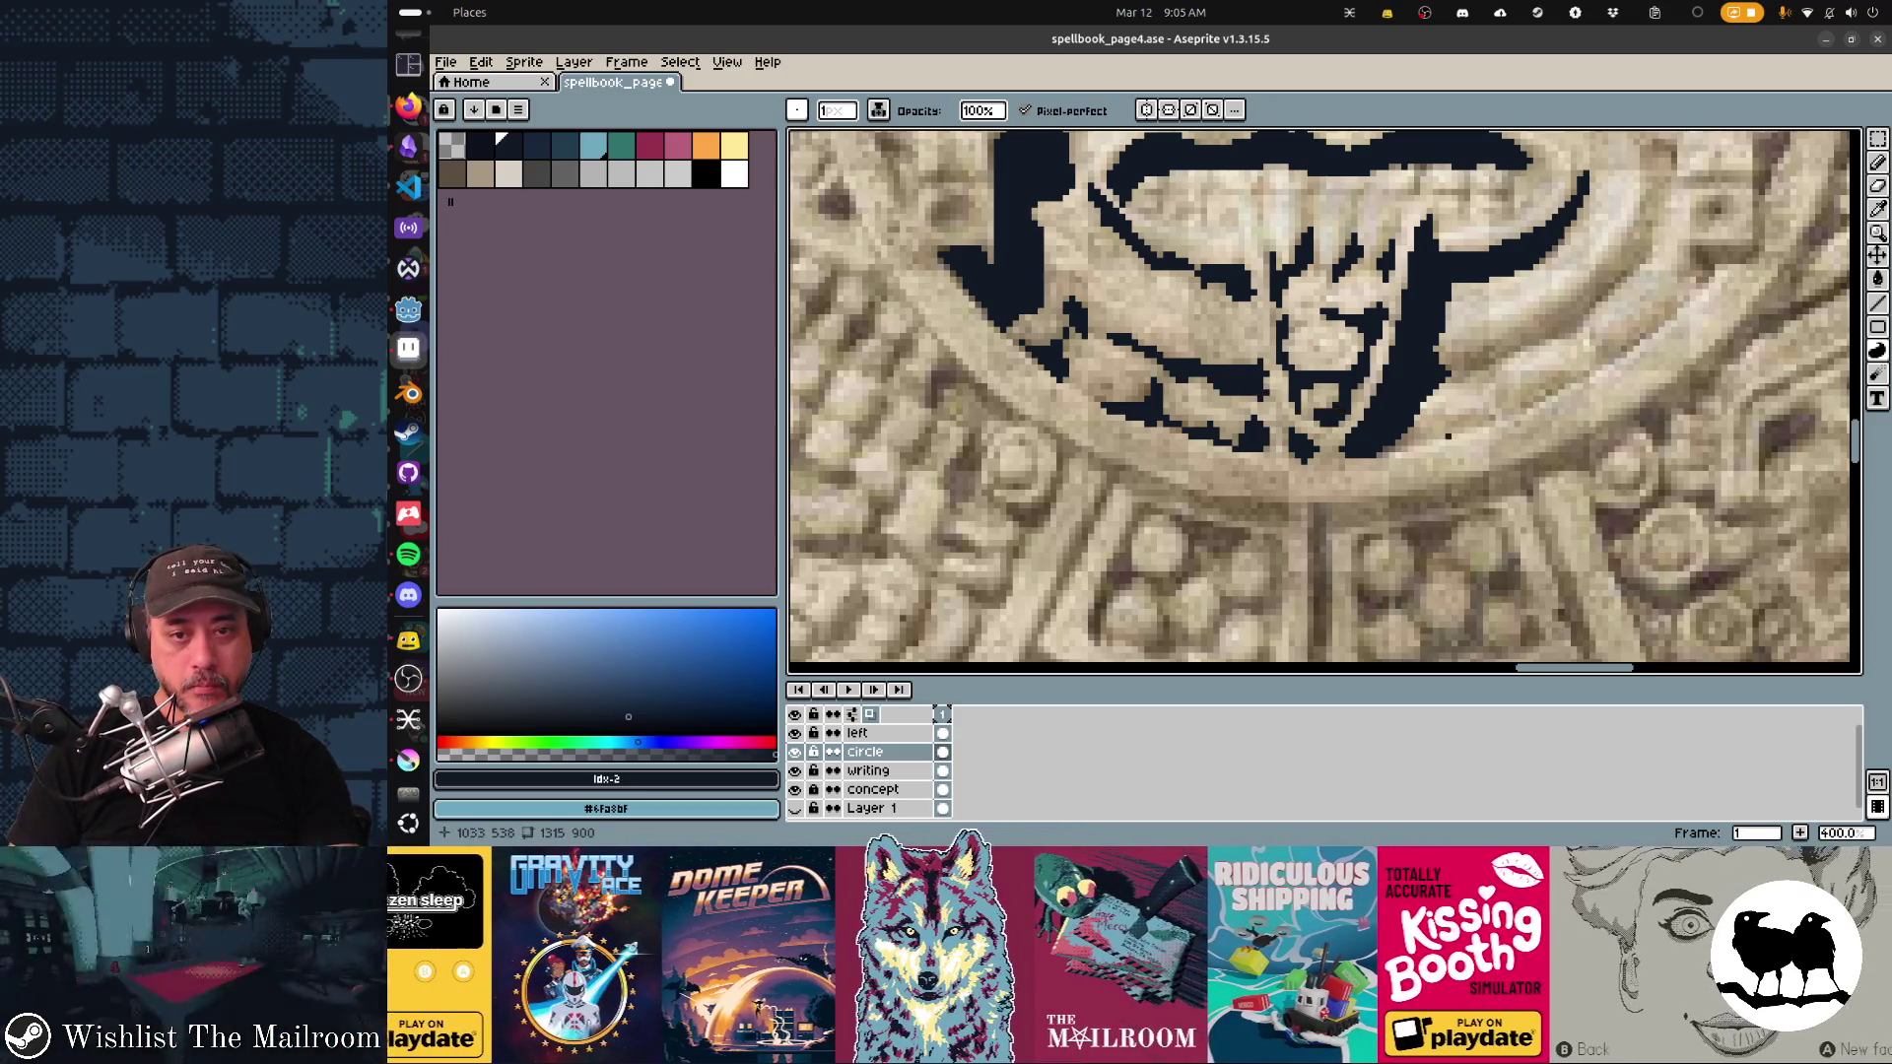
{"action": "scroll", "coordinate": [1340, 406], "scroll_direction": "right", "scroll_amount": 2}
{"action": "mouse_move", "coordinate": [1360, 434]}
{"action": "left_mouse_down"}
{"action": "mouse_move", "coordinate": [1332, 436]}
{"action": "mouse_move", "coordinate": [1517, 352]}
{"action": "mouse_move", "coordinate": [1423, 407]}
{"action": "mouse_move", "coordinate": [1611, 279]}
{"action": "mouse_move", "coordinate": [1522, 335]}
{"action": "mouse_move", "coordinate": [1537, 344]}
{"action": "left_mouse_up"}
{"action": "mouse_move", "coordinate": [1368, 335]}
{"action": "left_mouse_down"}
{"action": "mouse_move", "coordinate": [1444, 313]}
{"action": "mouse_move", "coordinate": [1562, 197]}
{"action": "mouse_move", "coordinate": [1574, 212]}
{"action": "mouse_move", "coordinate": [1488, 332]}
{"action": "mouse_move", "coordinate": [1210, 438]}
{"action": "left_mouse_up"}
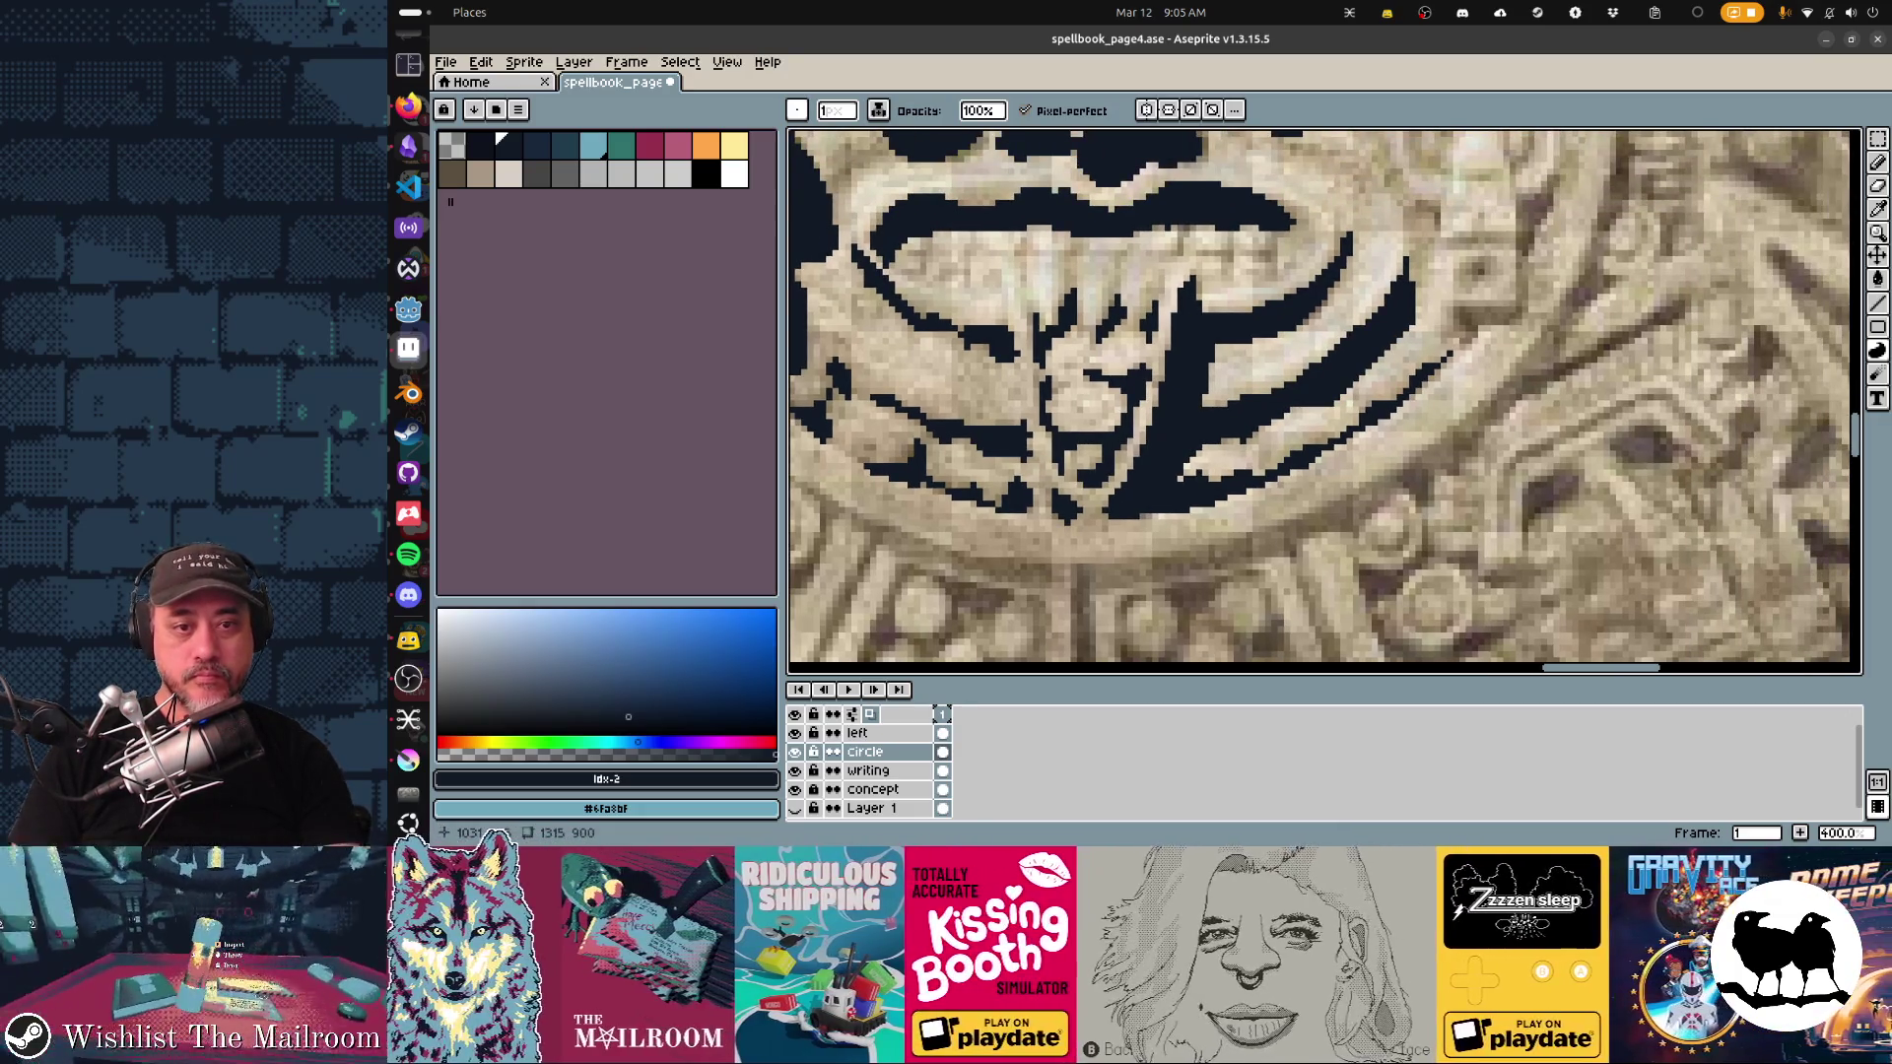
Step: Outline the carved detail right of the mouth and extend dark strokes up beside the ear ornament
{"action": "scroll", "coordinate": [1304, 496], "scroll_direction": "up", "scroll_amount": 3}
{"action": "scroll", "coordinate": [1305, 496], "scroll_direction": "right", "scroll_amount": 3}
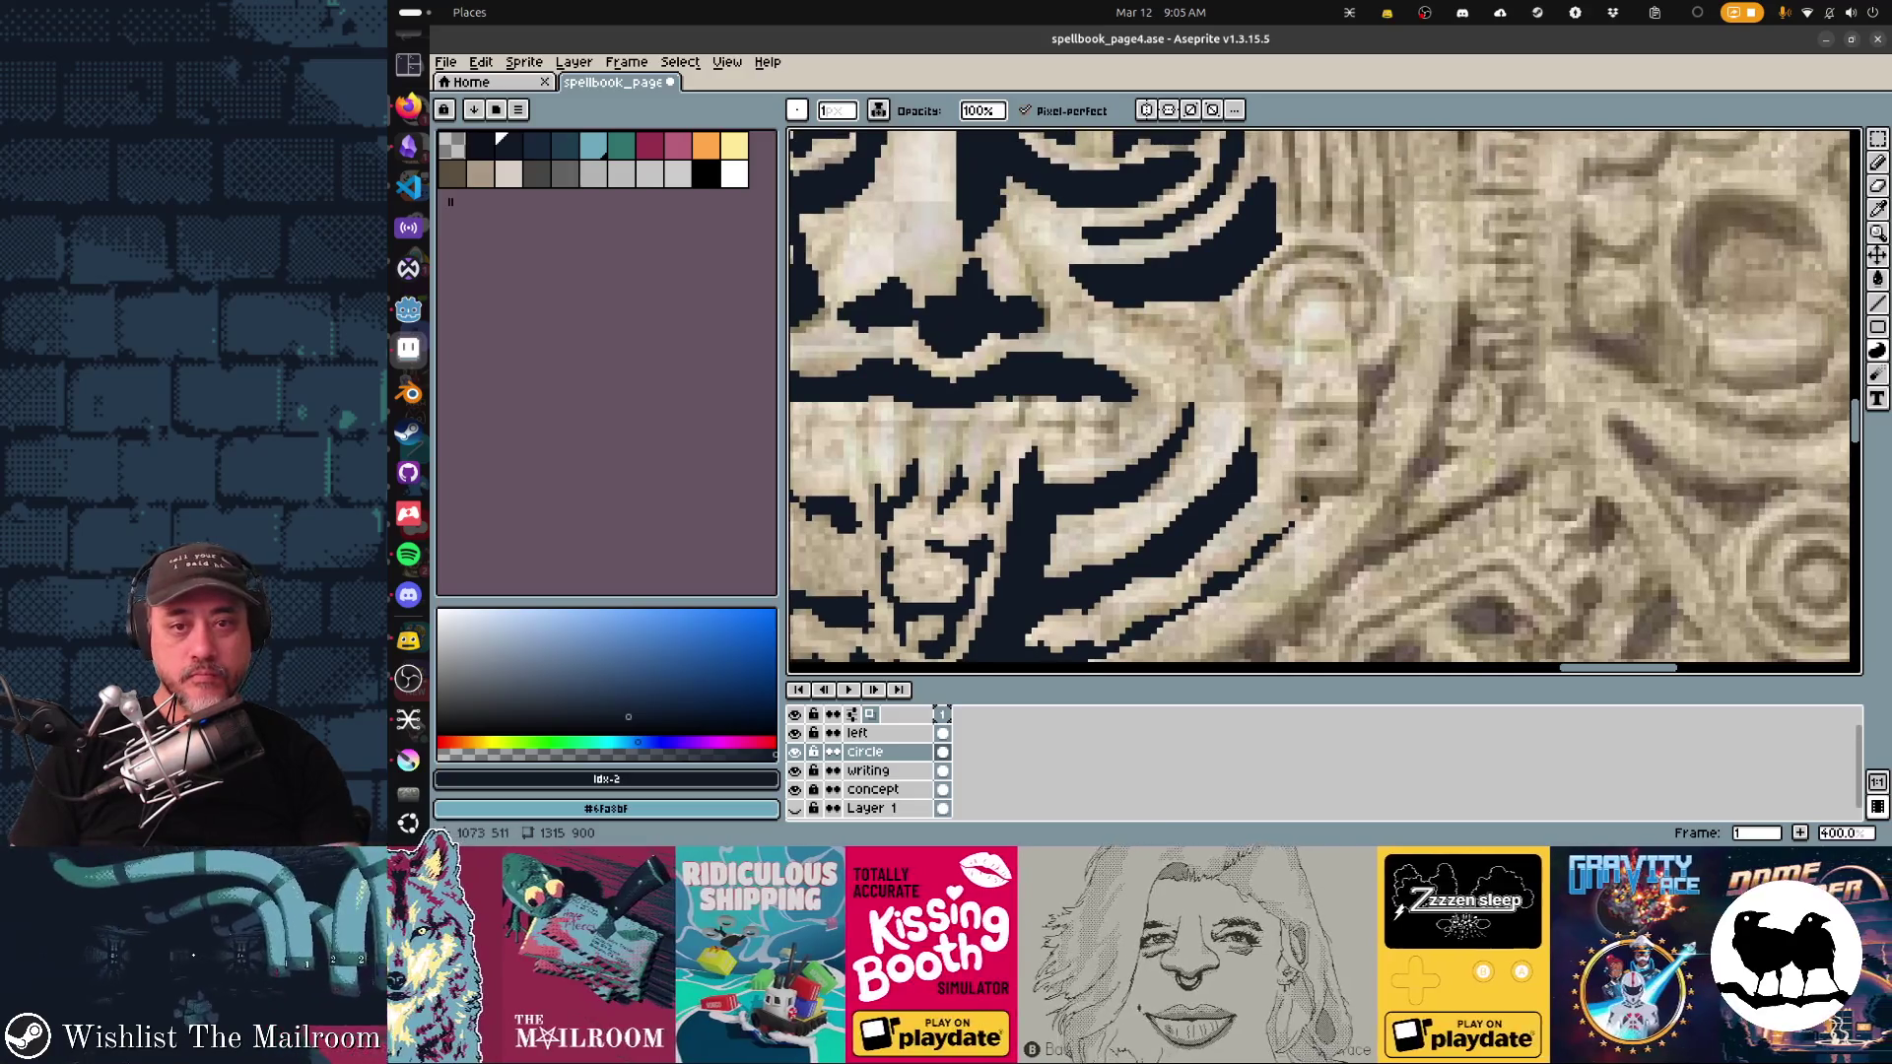
{"action": "mouse_move", "coordinate": [1304, 525]}
{"action": "left_mouse_down"}
{"action": "mouse_move", "coordinate": [1285, 484]}
{"action": "mouse_move", "coordinate": [1363, 478]}
{"action": "mouse_move", "coordinate": [1338, 494]}
{"action": "left_mouse_up"}
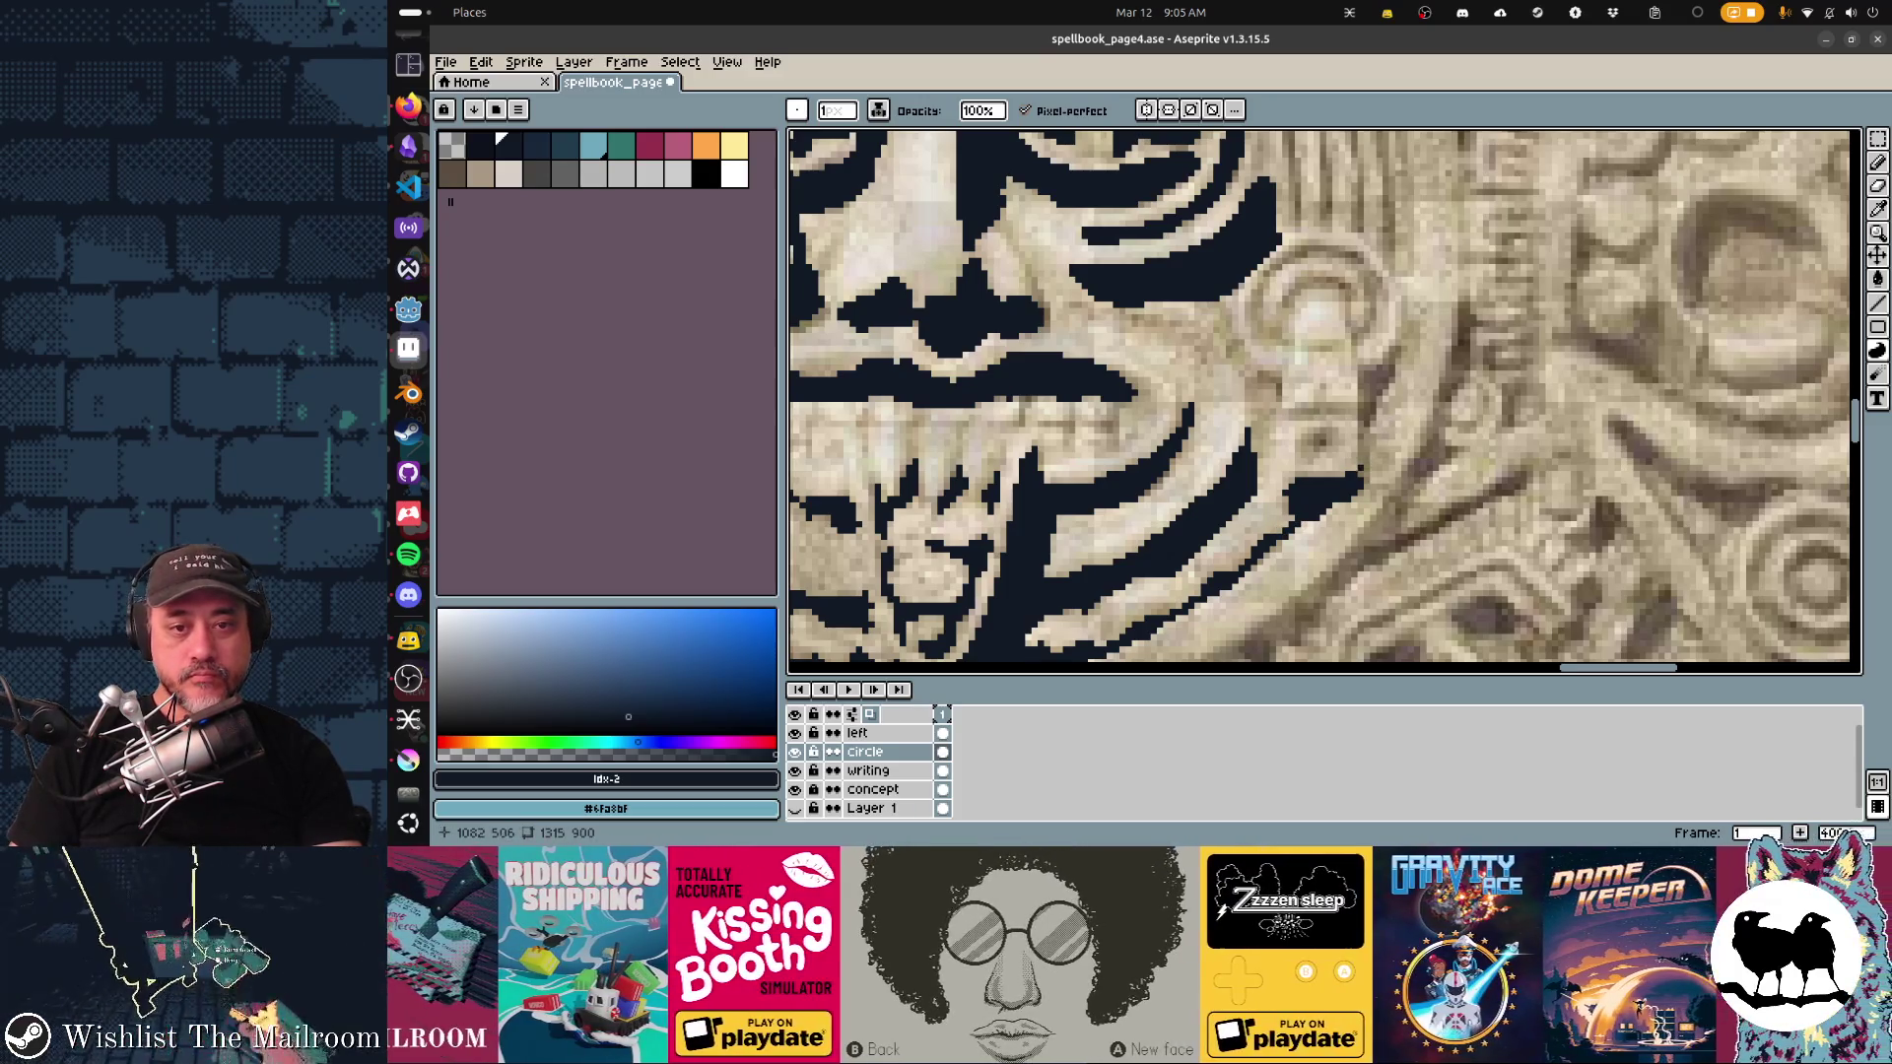
{"action": "mouse_move", "coordinate": [1363, 467]}
{"action": "left_mouse_down"}
{"action": "mouse_move", "coordinate": [1364, 378]}
{"action": "mouse_move", "coordinate": [1362, 406]}
{"action": "left_mouse_up"}
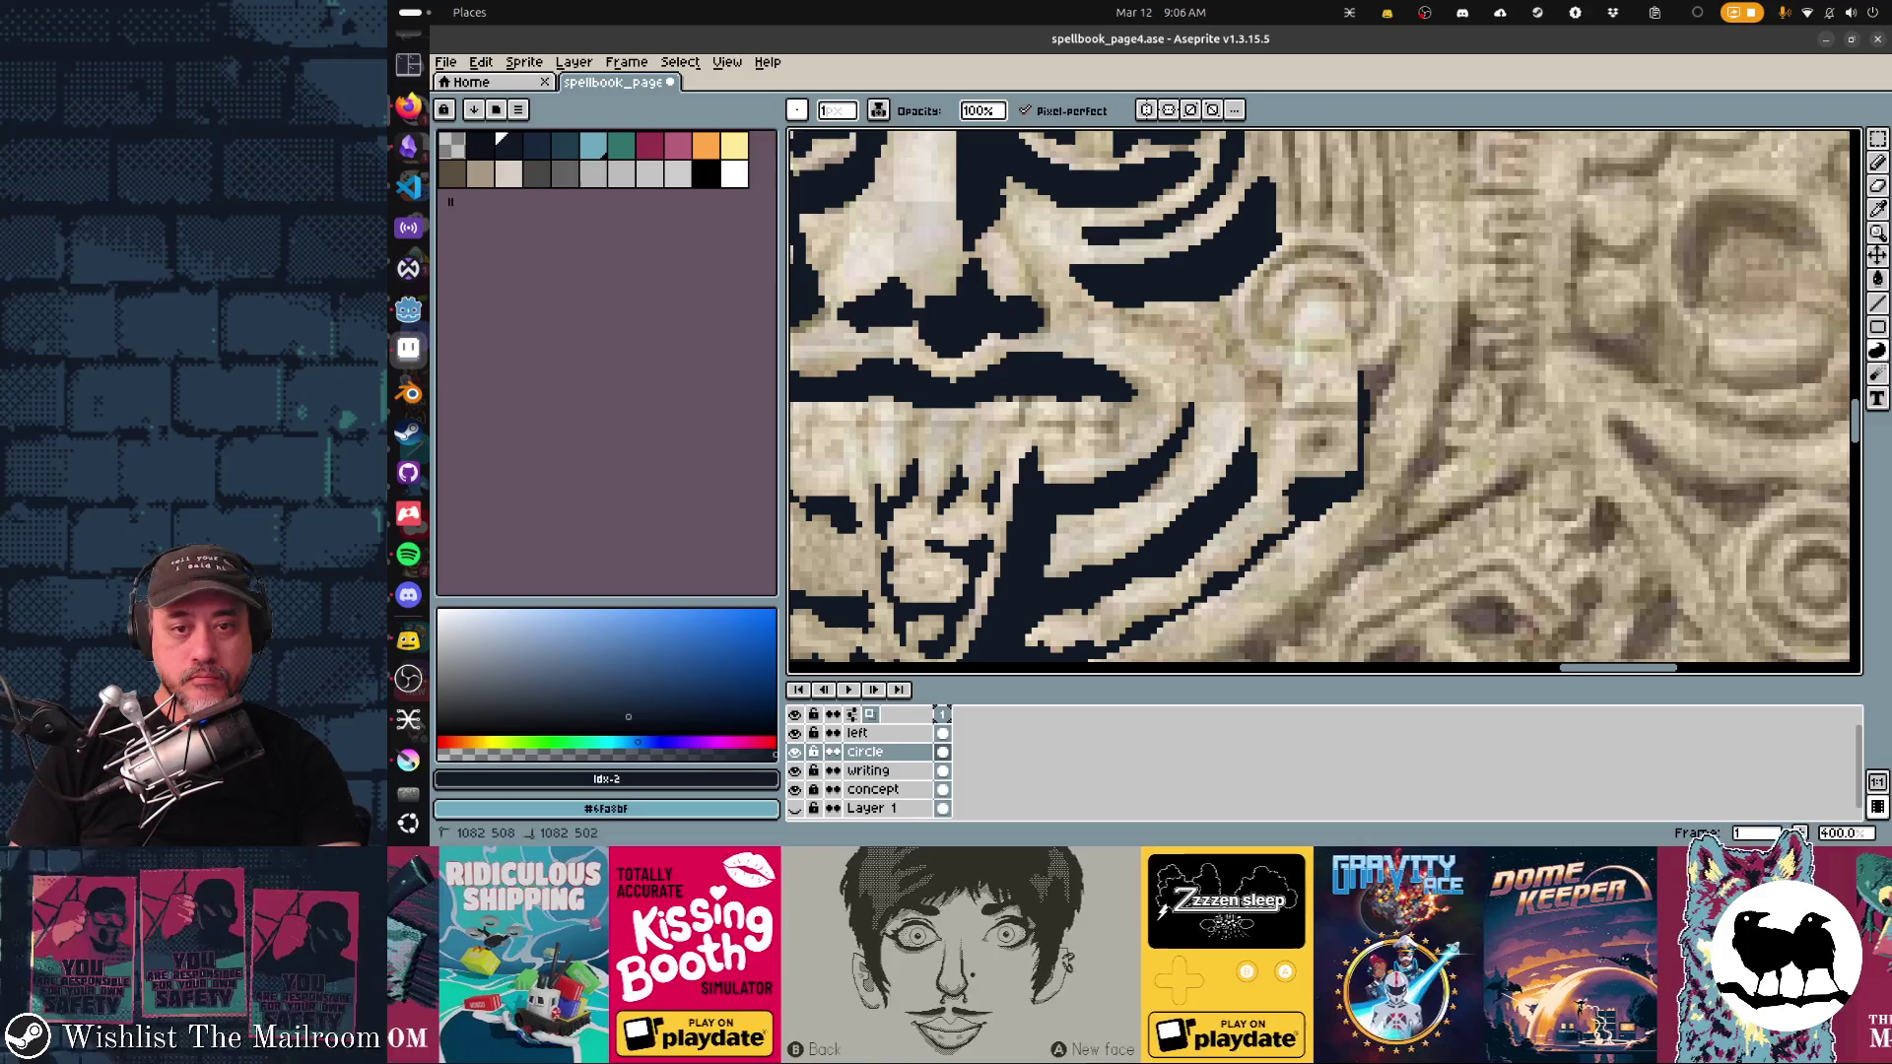
{"action": "mouse_move", "coordinate": [1366, 478]}
{"action": "left_mouse_down"}
{"action": "mouse_move", "coordinate": [1403, 343]}
{"action": "mouse_move", "coordinate": [1371, 394]}
{"action": "left_mouse_up"}
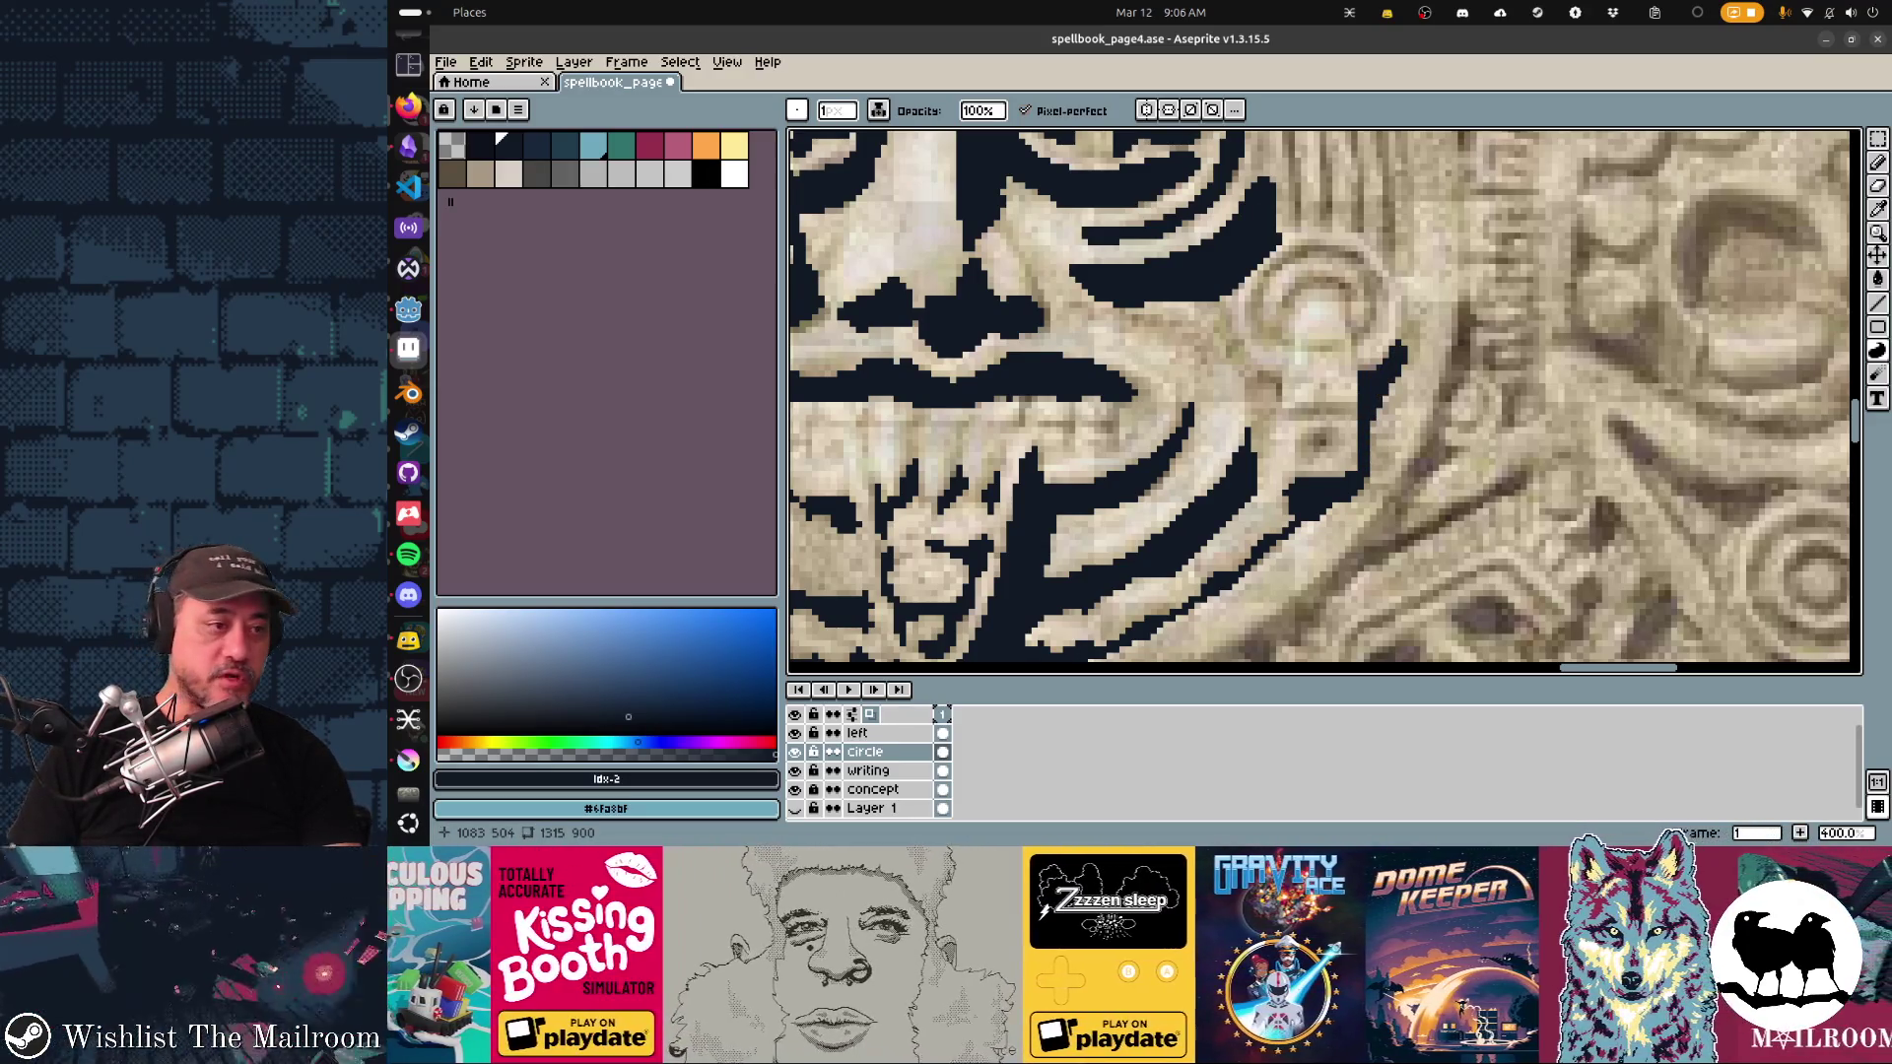
{"action": "left_click", "coordinate": [409, 678]}
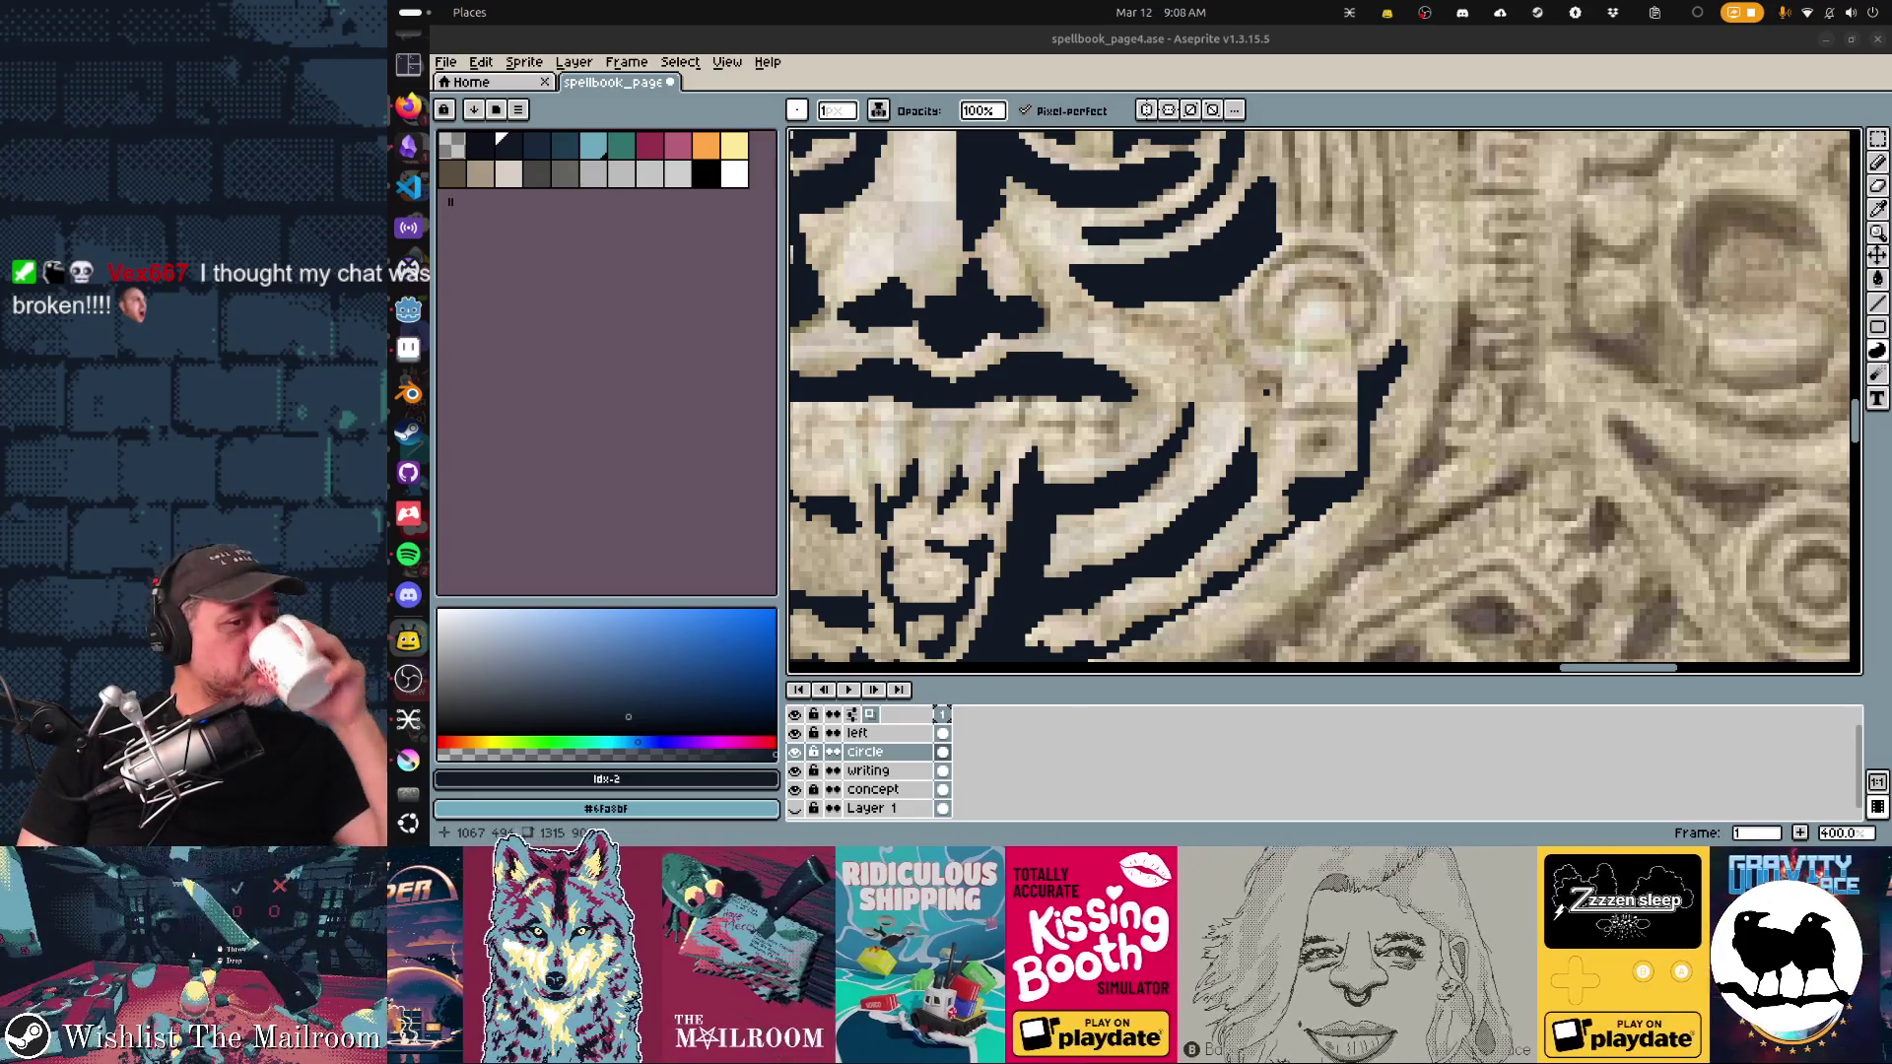
Step: Draw short dark pixel strokes inside the mouth below the upper lip, then switch to the web browser
{"action": "scroll", "coordinate": [1266, 392], "scroll_direction": "down", "scroll_amount": 3}
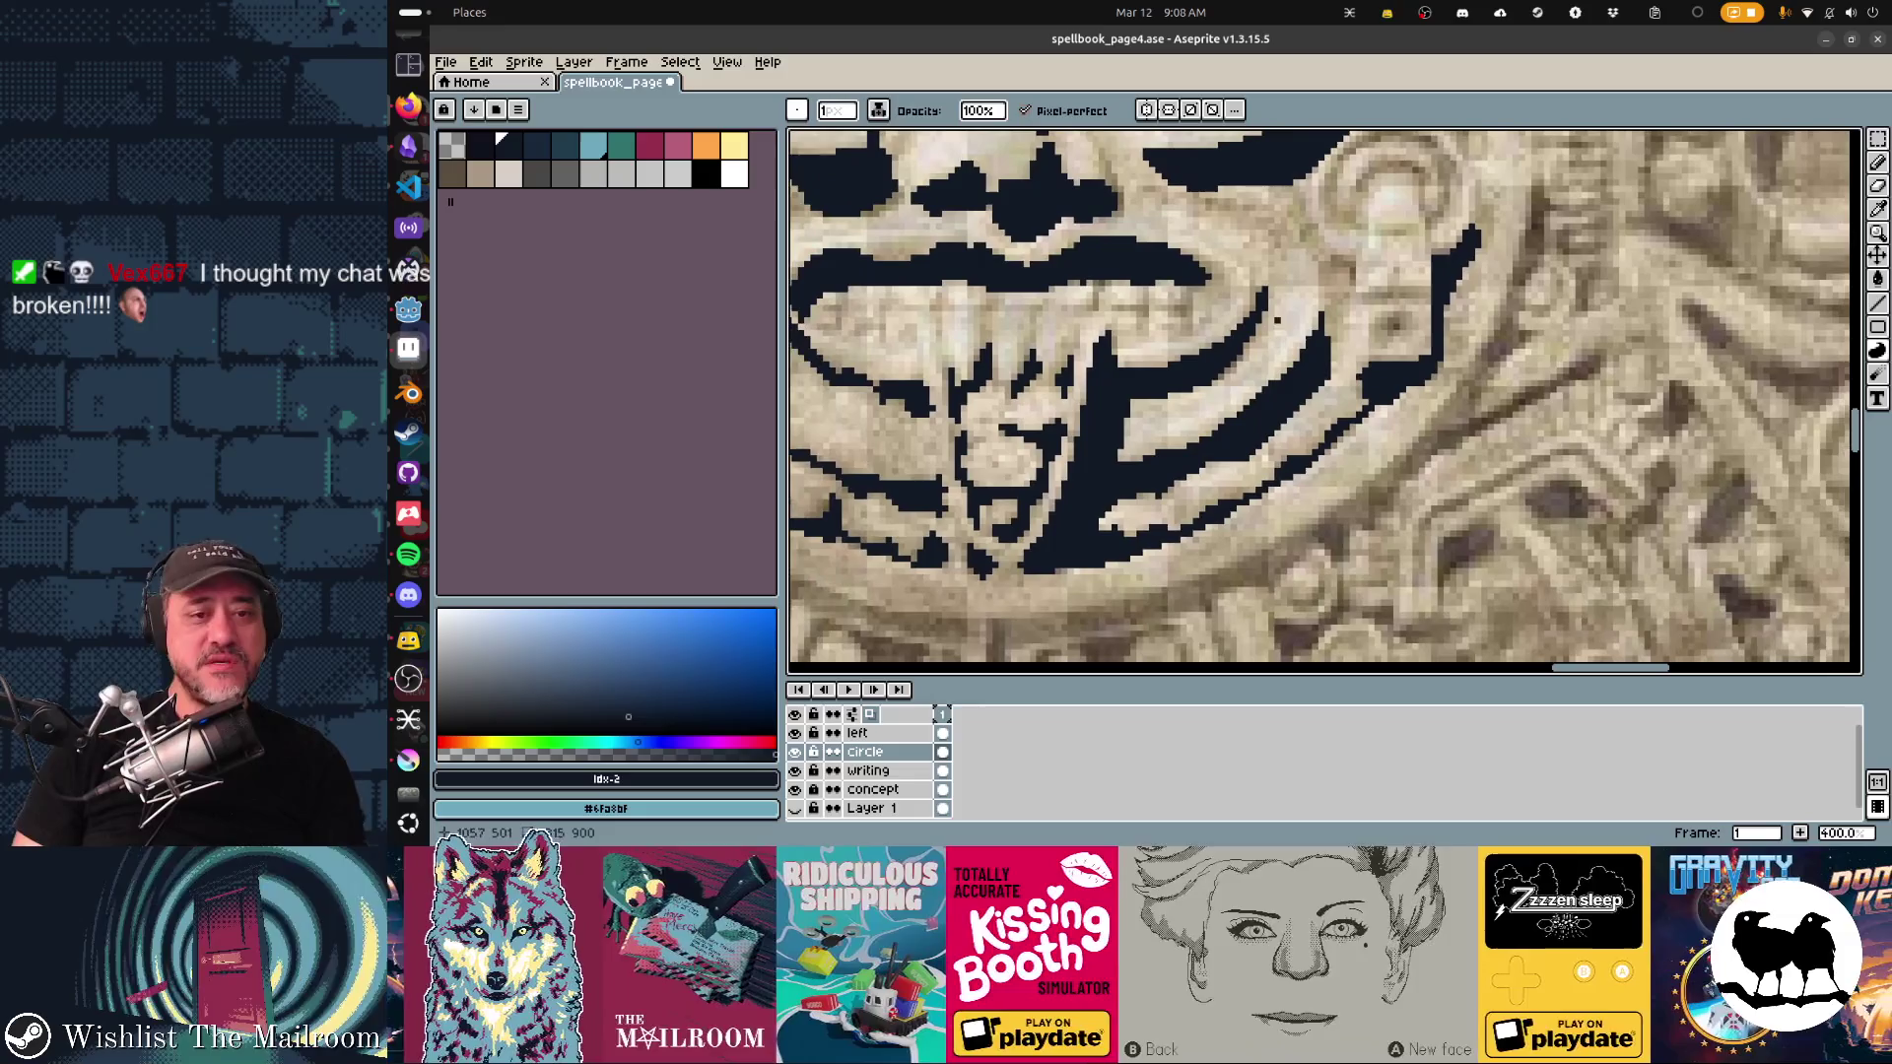
{"action": "left_click_drag", "start_coordinate": [1188, 293], "coordinate": [1173, 314]}
{"action": "left_click", "coordinate": [1189, 326]}
{"action": "mouse_move", "coordinate": [1206, 325]}
{"action": "left_mouse_down"}
{"action": "mouse_move", "coordinate": [1206, 297]}
{"action": "mouse_move", "coordinate": [1232, 291]}
{"action": "left_mouse_up"}
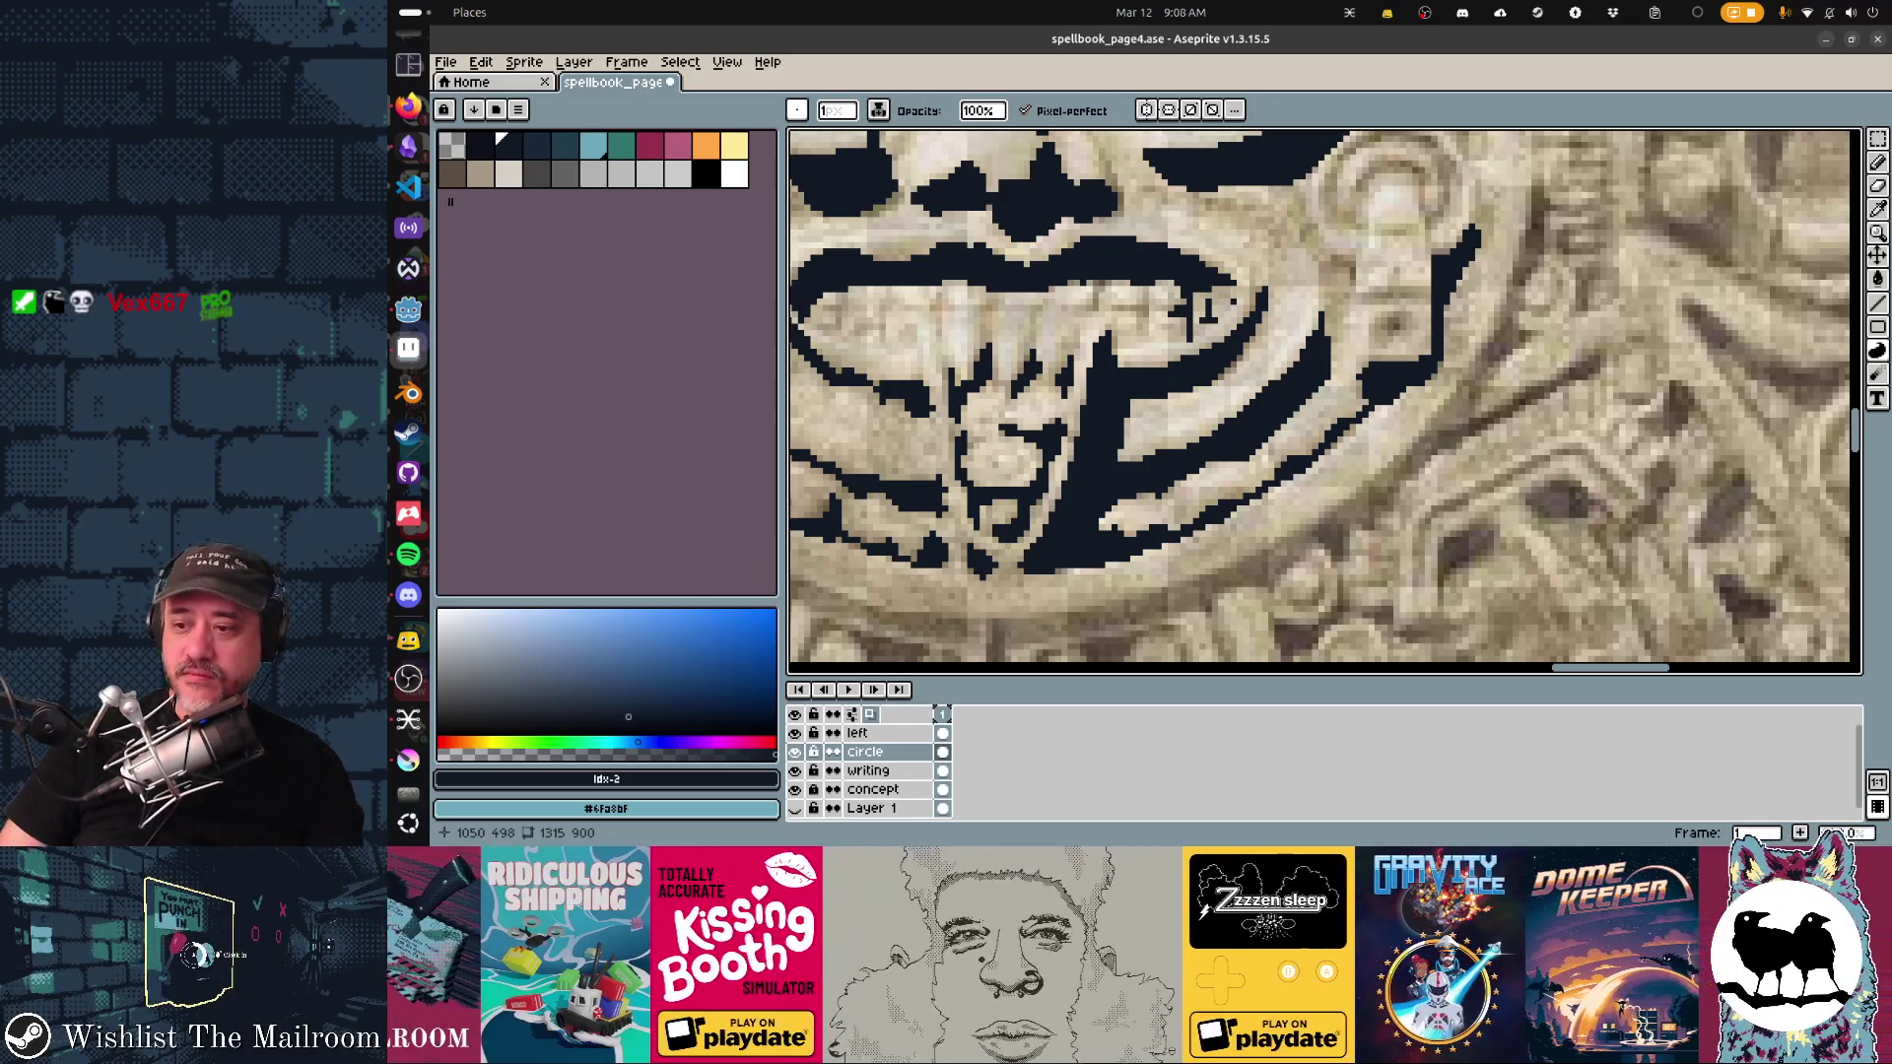
{"action": "left_click", "coordinate": [408, 105]}
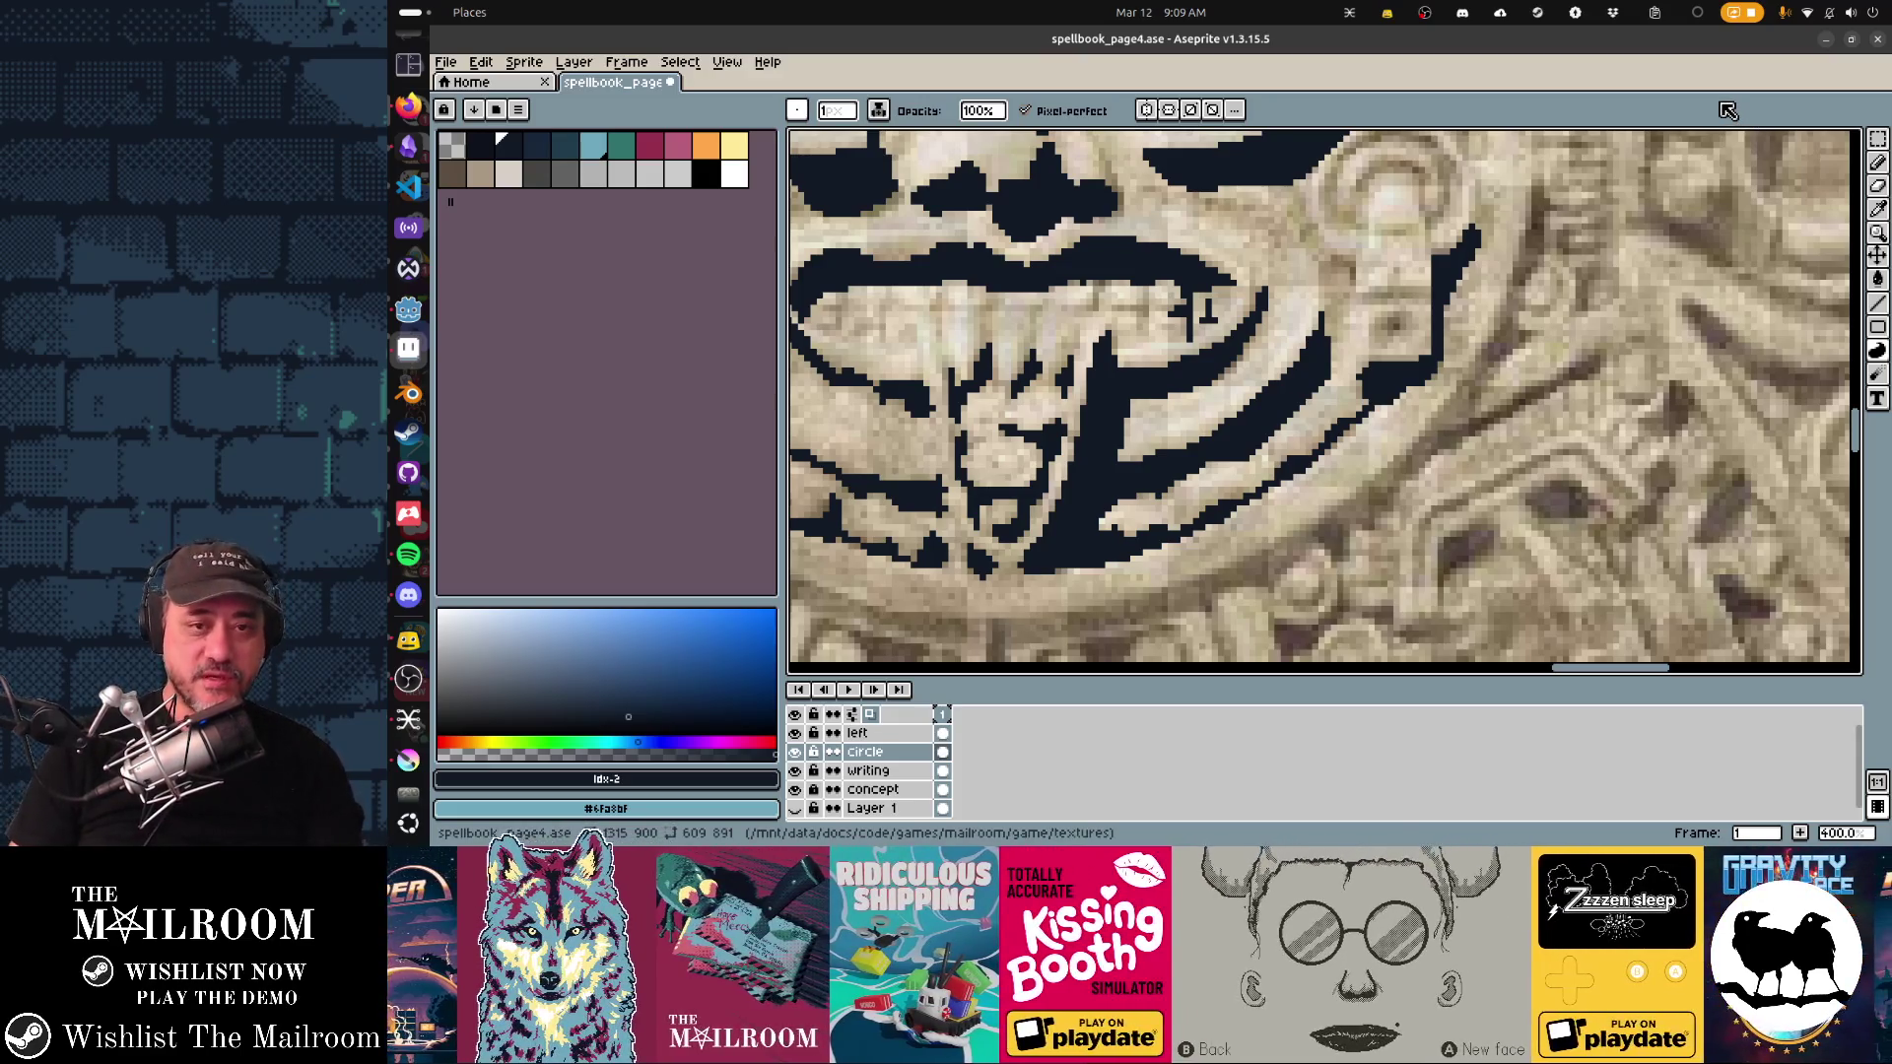
Step: With the 1px pixel-perfect brush, thicken the mark right of the mouth and trace dark stripes beside the eye
{"action": "key", "text": "e"}
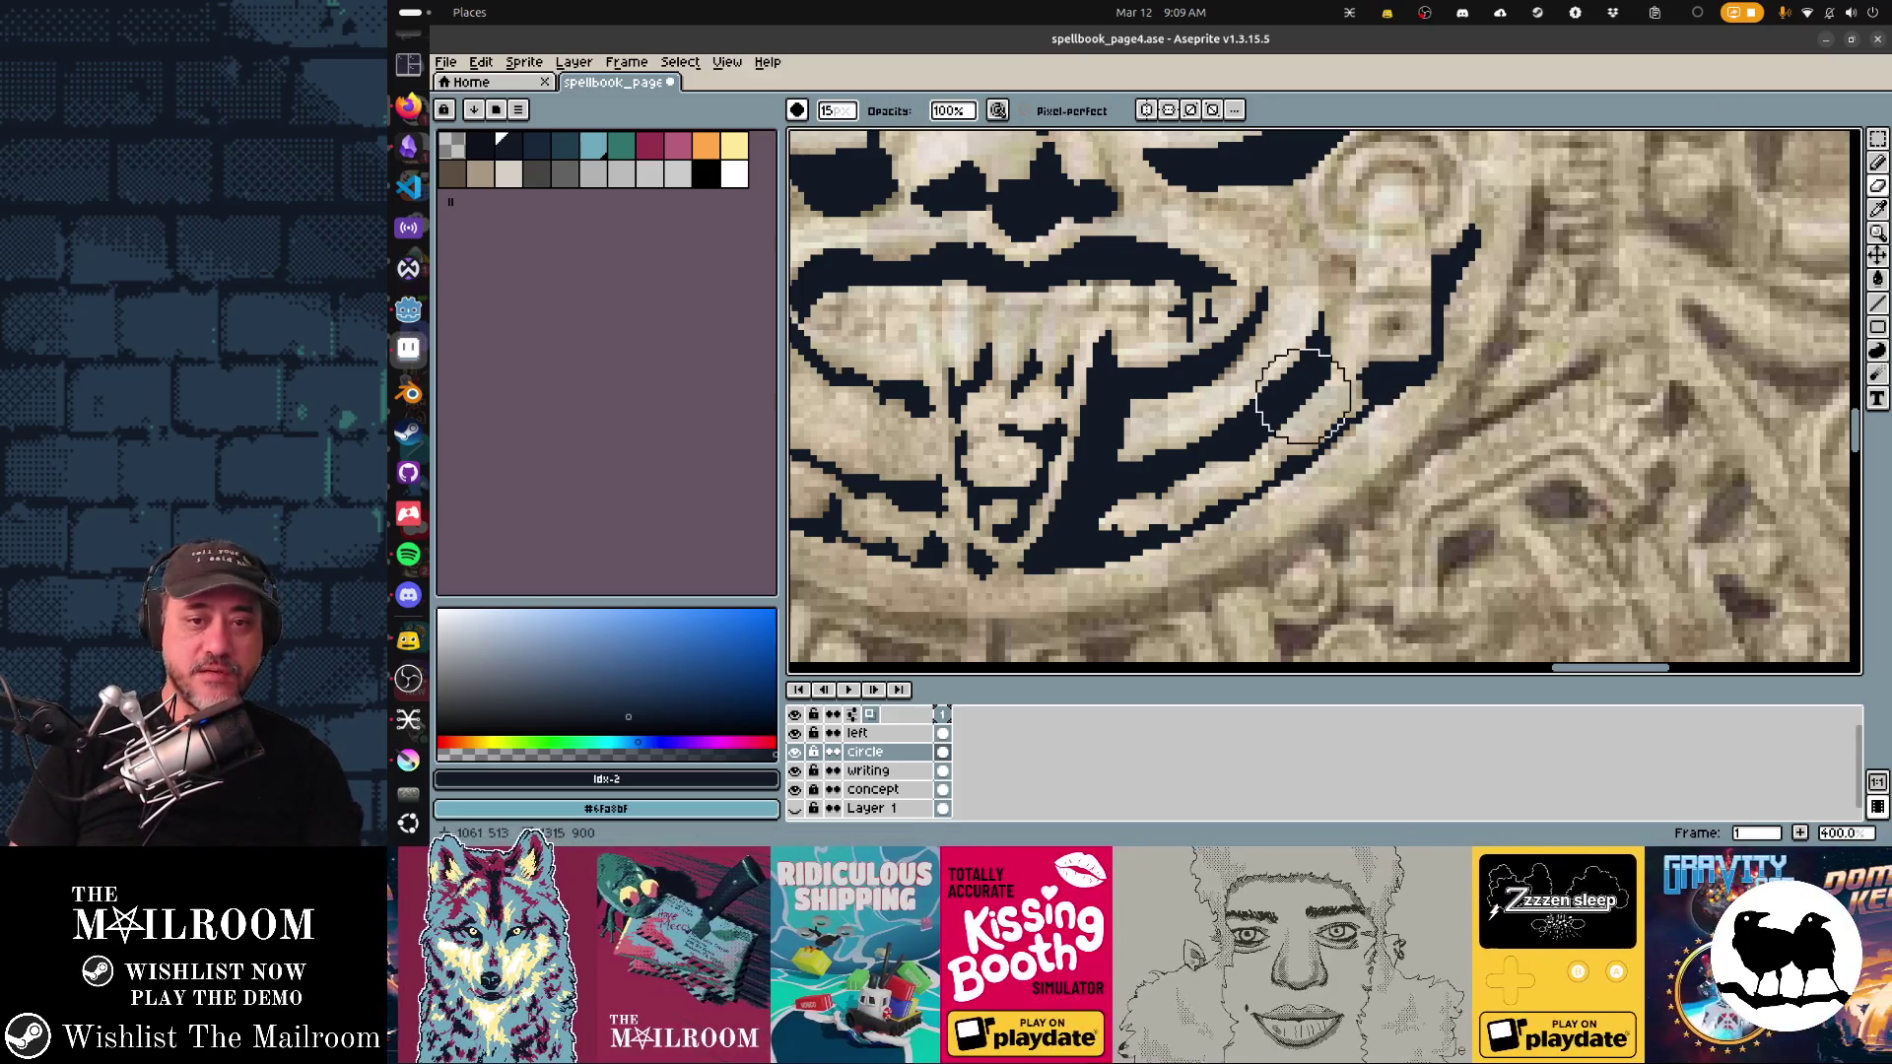
{"action": "key", "text": "b"}
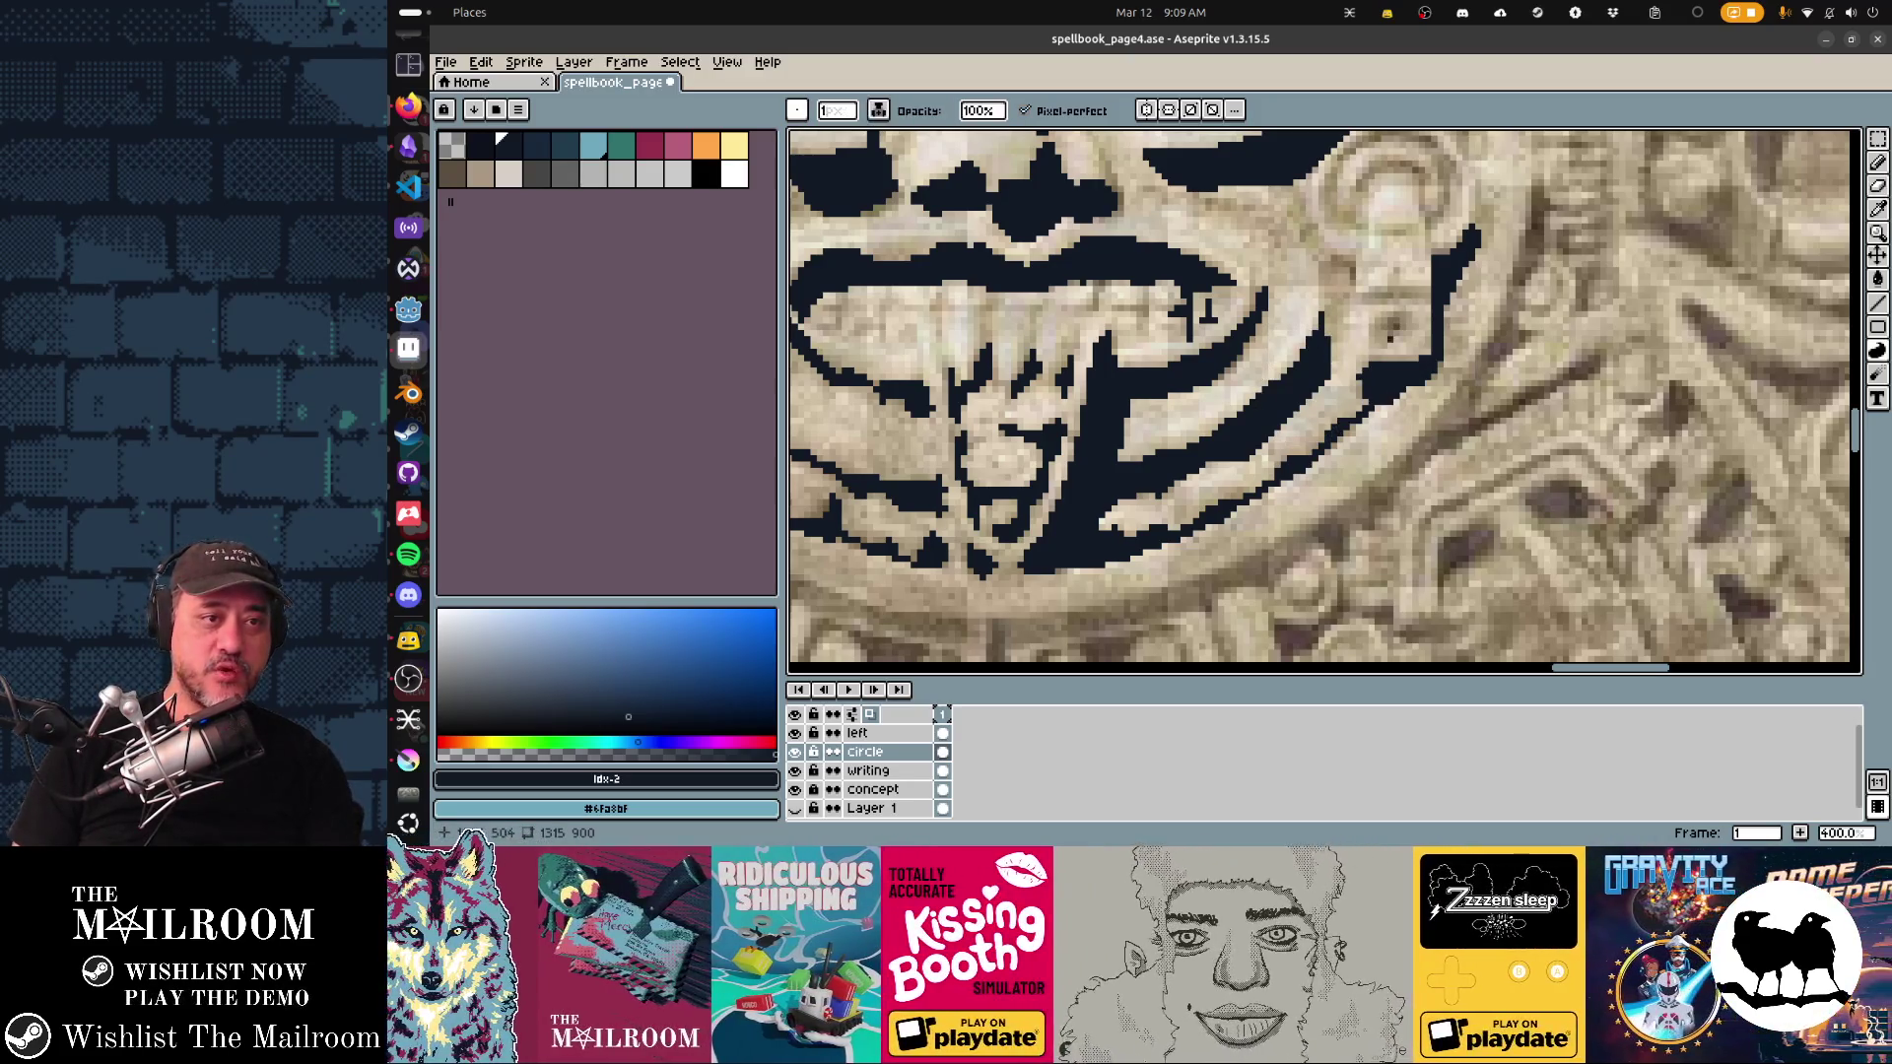
{"action": "left_click_drag", "start_coordinate": [1388, 313], "coordinate": [1401, 333]}
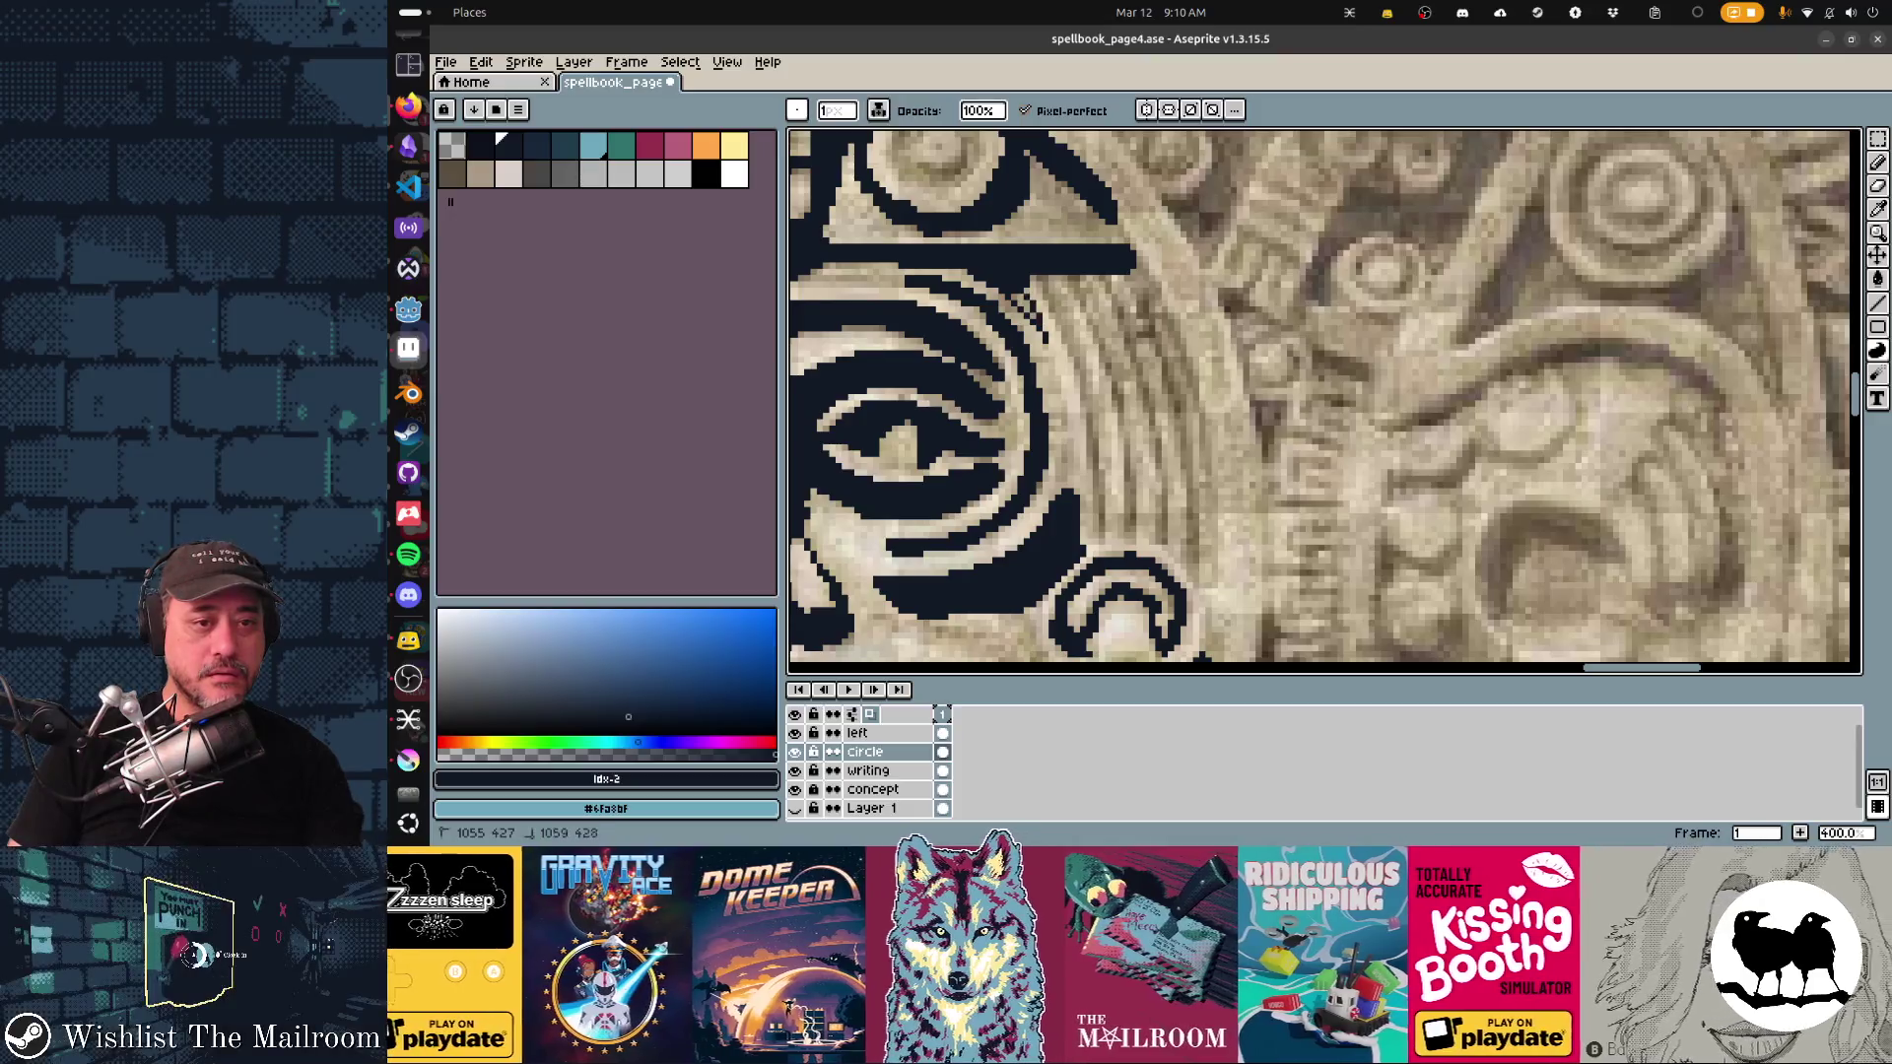
{"action": "left_click_drag", "start_coordinate": [1028, 276], "coordinate": [1081, 363]}
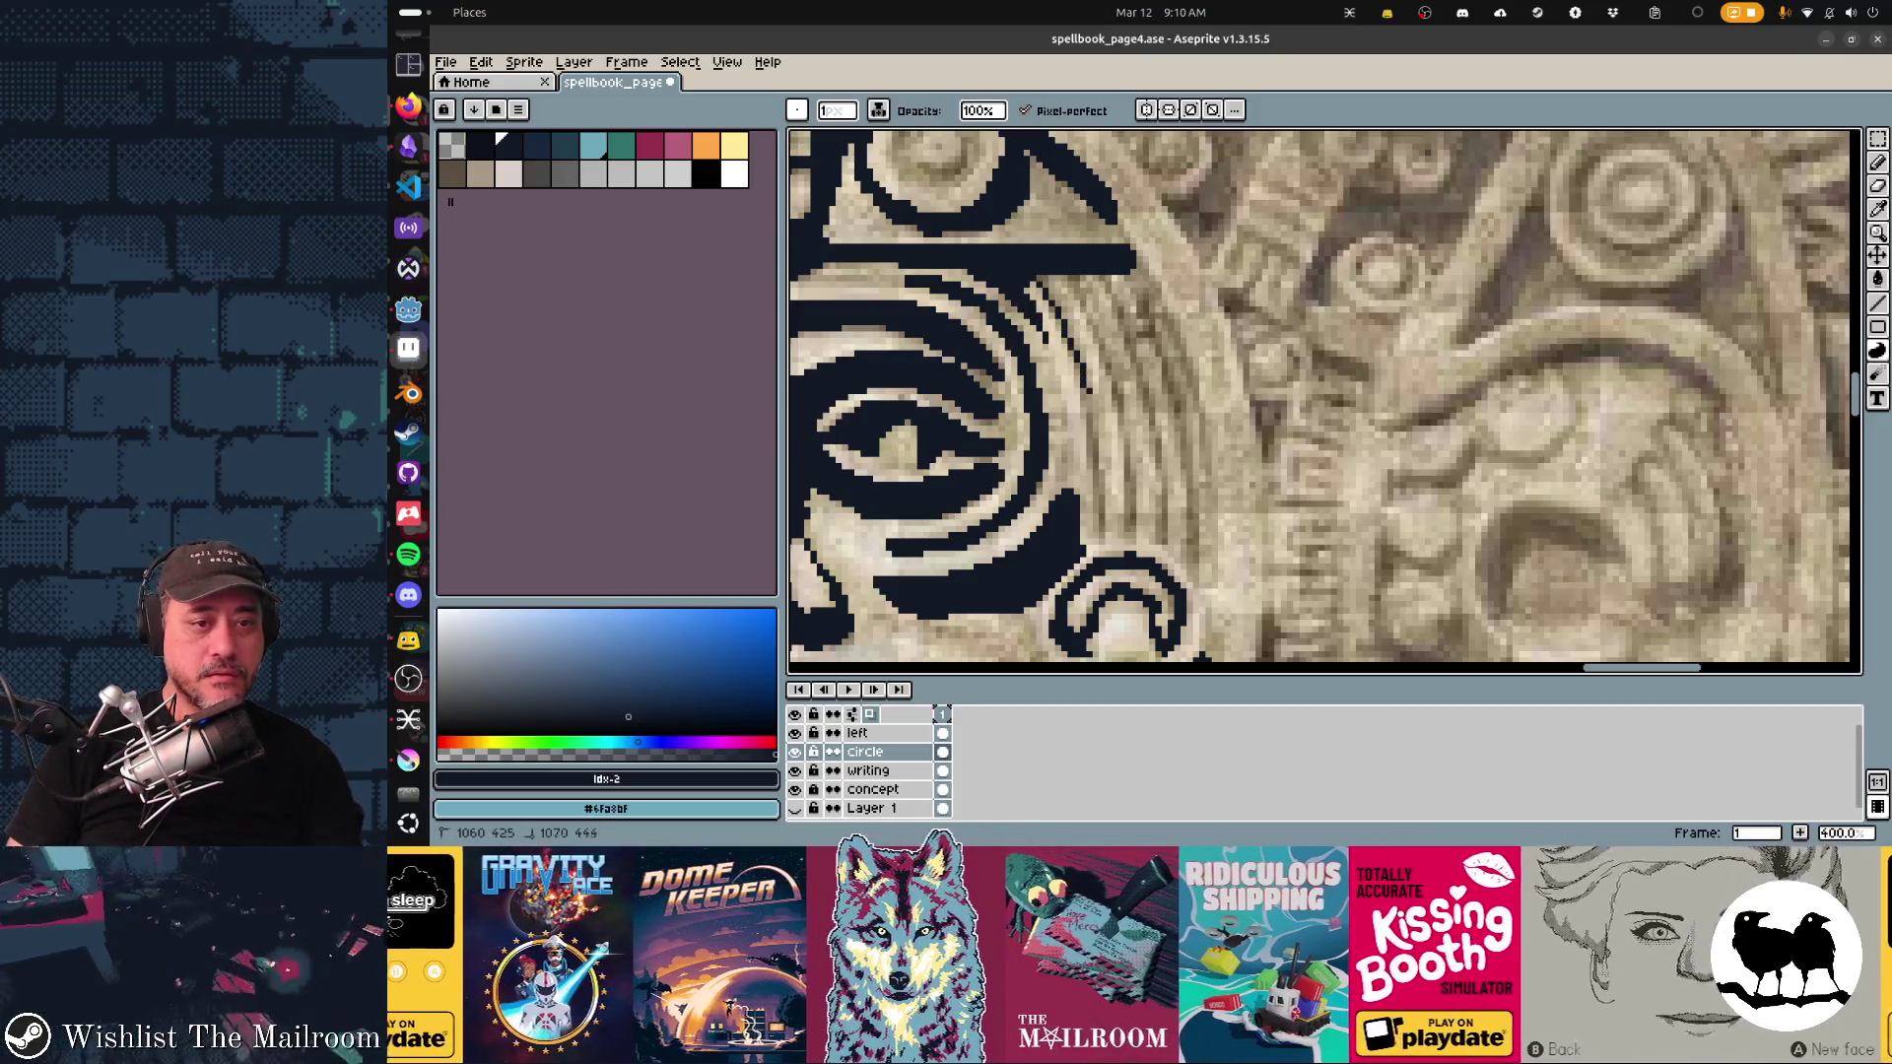
{"action": "left_click_drag", "start_coordinate": [1096, 448], "coordinate": [1089, 369]}
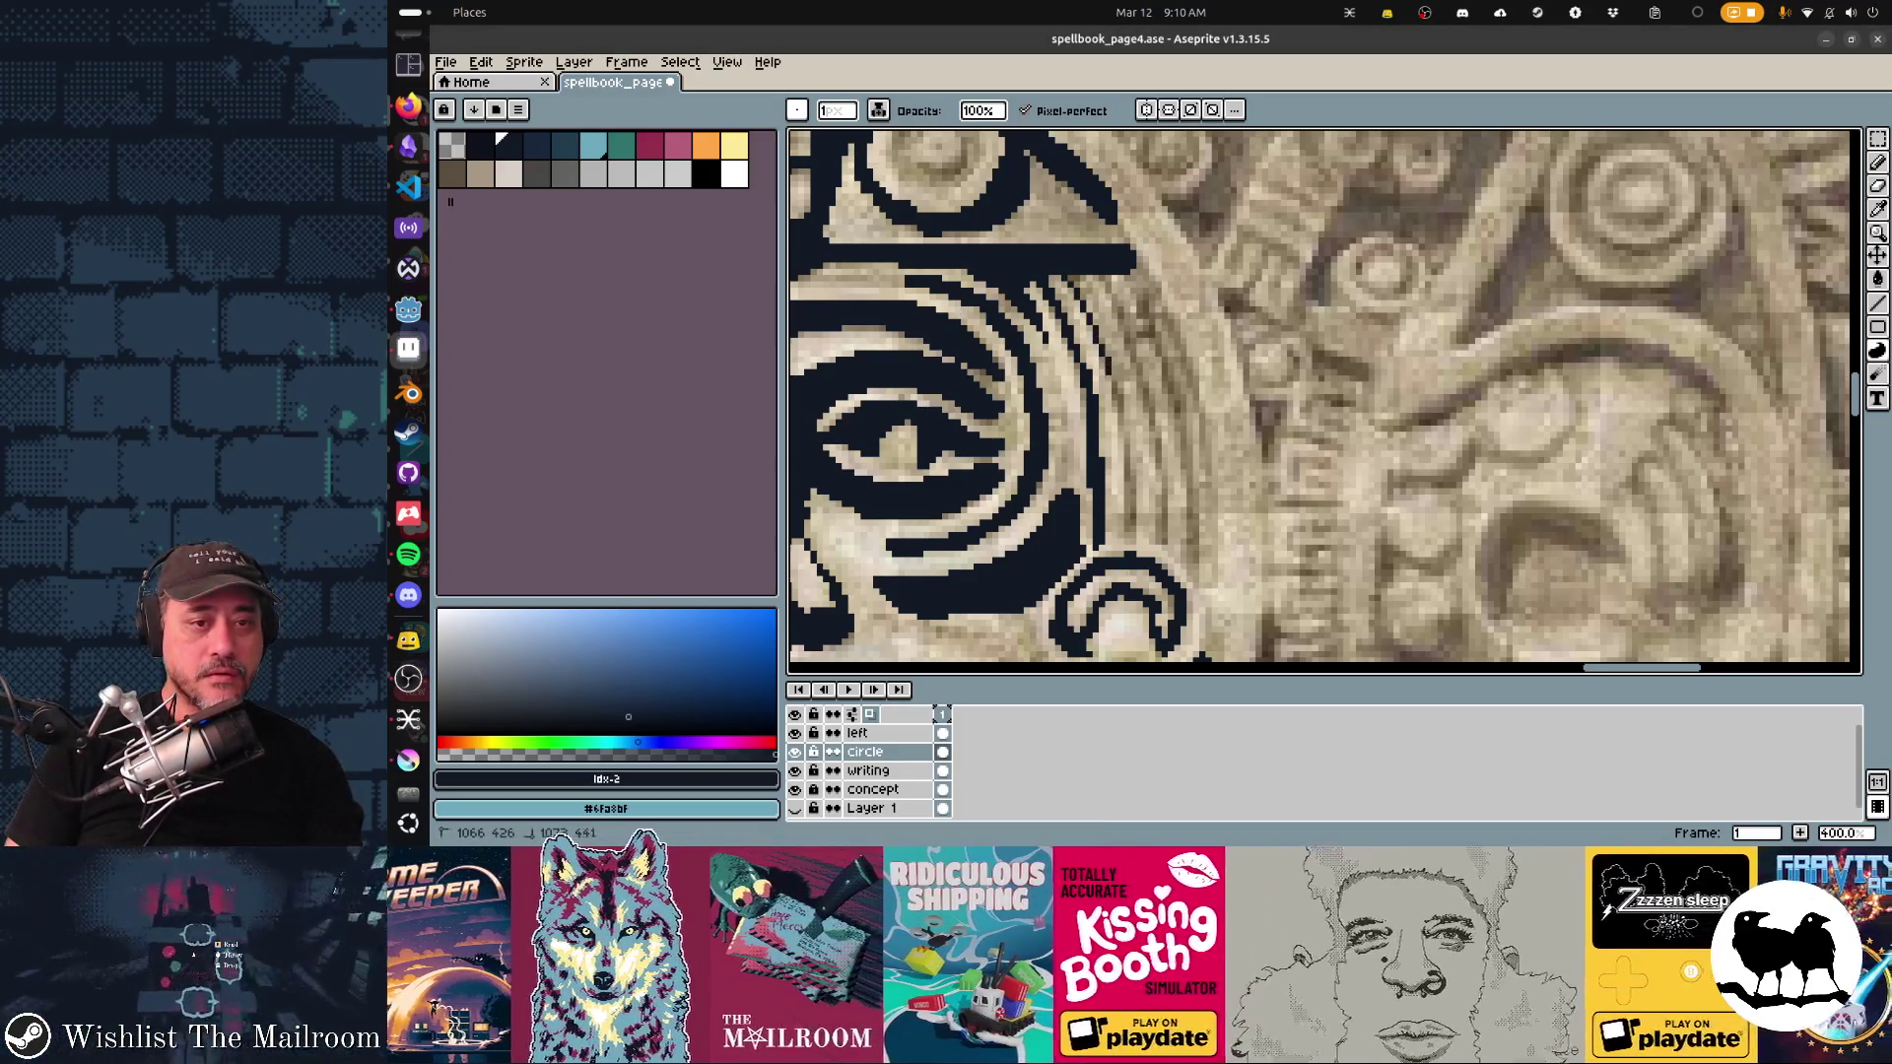
{"action": "mouse_move", "coordinate": [1124, 451]}
{"action": "left_mouse_down"}
{"action": "mouse_move", "coordinate": [1133, 547]}
{"action": "mouse_move", "coordinate": [1133, 522]}
{"action": "left_mouse_up"}
{"action": "left_click_drag", "start_coordinate": [1085, 290], "coordinate": [1087, 311]}
{"action": "left_click_drag", "start_coordinate": [1126, 463], "coordinate": [1121, 408]}
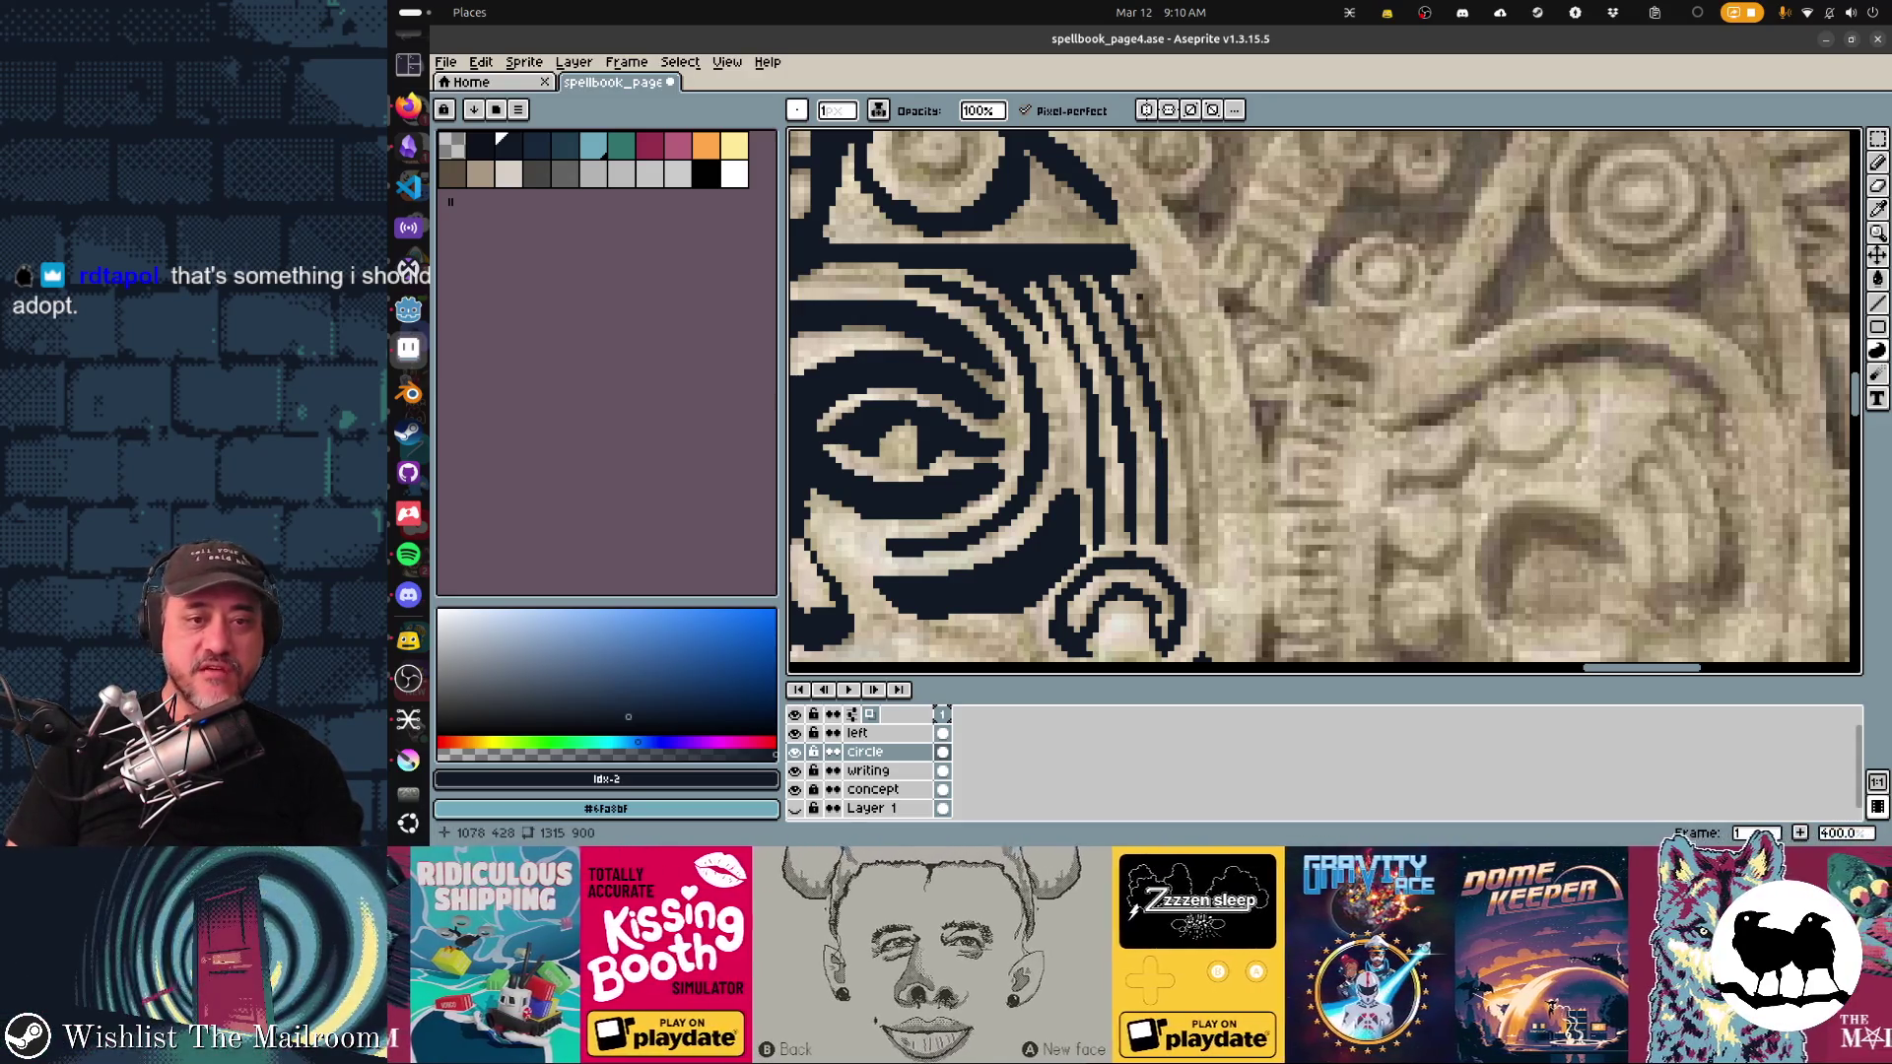
Step: Draw solid dark looping and angled shapes over the neighbouring carved glyphs
{"action": "scroll", "coordinate": [1148, 373], "scroll_direction": "right", "scroll_amount": 5}
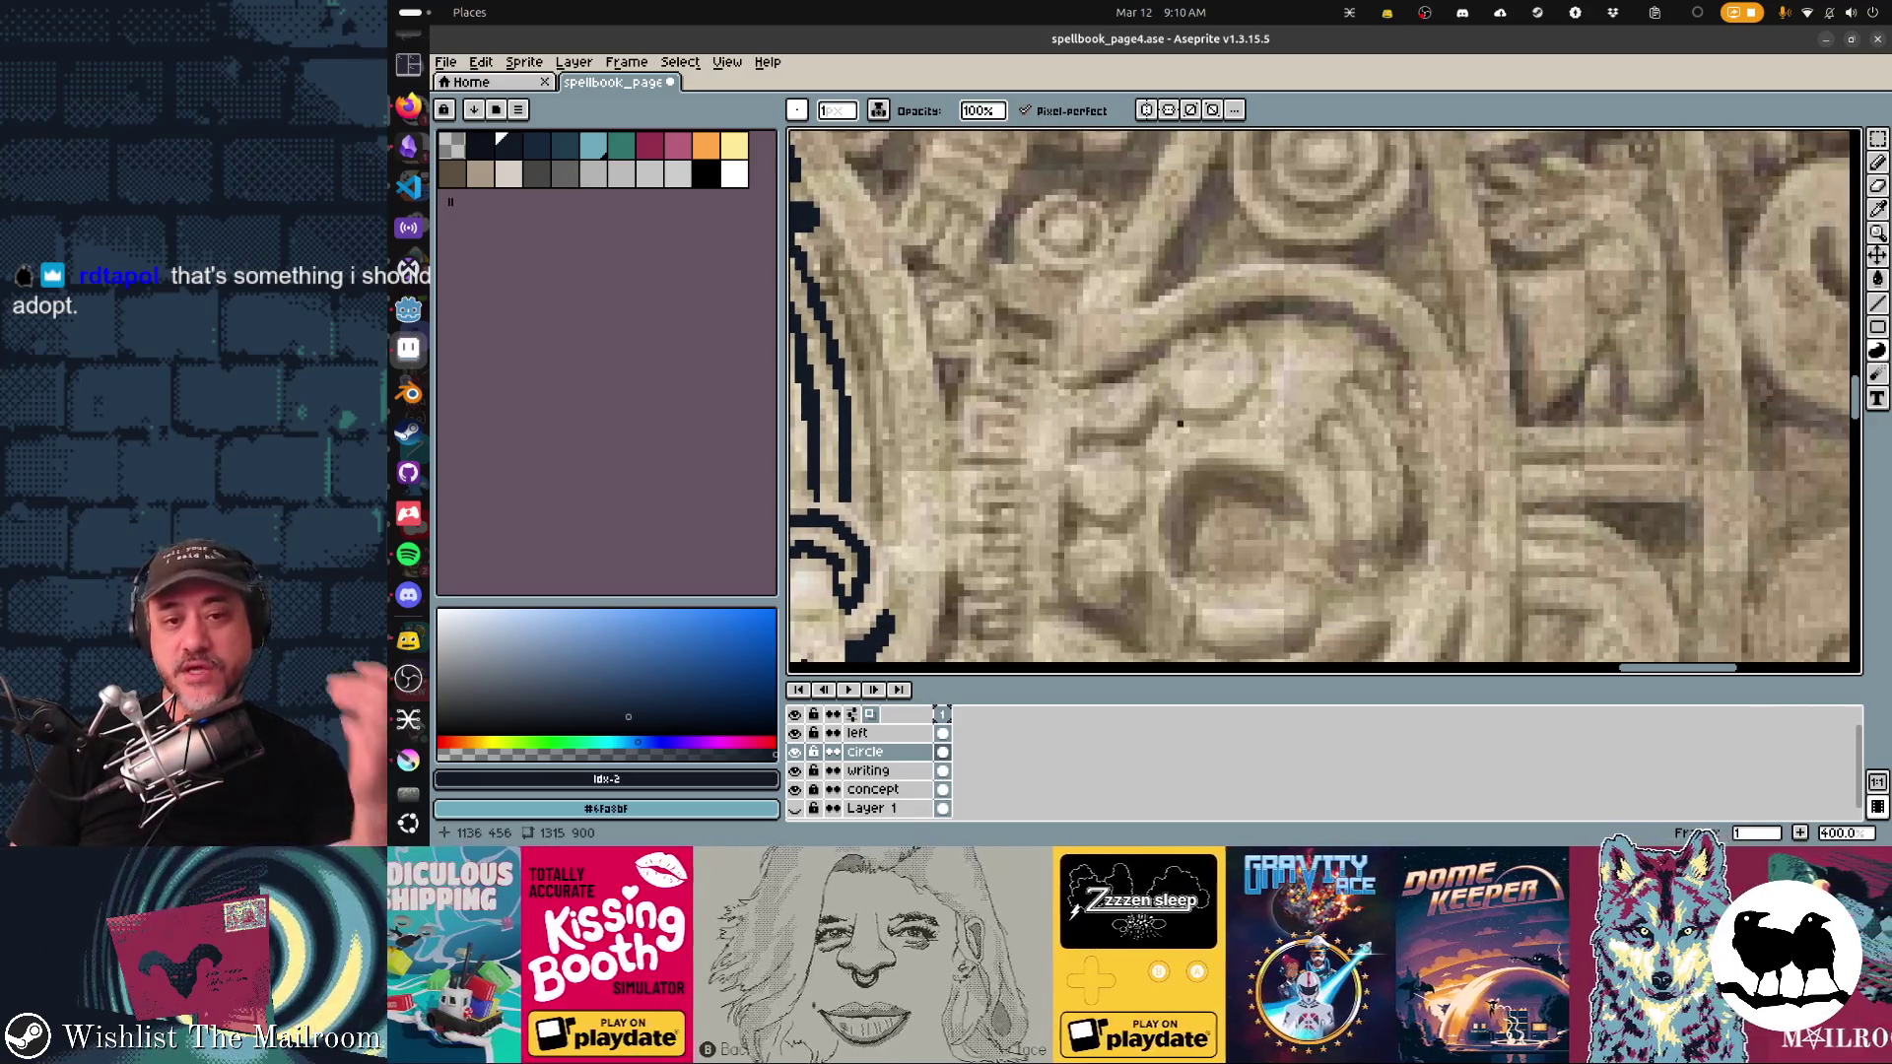
{"action": "mouse_move", "coordinate": [1318, 293]}
{"action": "left_mouse_down"}
{"action": "mouse_move", "coordinate": [1109, 325]}
{"action": "mouse_move", "coordinate": [1192, 413]}
{"action": "mouse_move", "coordinate": [1306, 448]}
{"action": "mouse_move", "coordinate": [1478, 404]}
{"action": "mouse_move", "coordinate": [1448, 285]}
{"action": "mouse_move", "coordinate": [1399, 246]}
{"action": "mouse_move", "coordinate": [1419, 246]}
{"action": "left_mouse_up"}
{"action": "left_click_drag", "start_coordinate": [1500, 444], "coordinate": [1233, 360]}
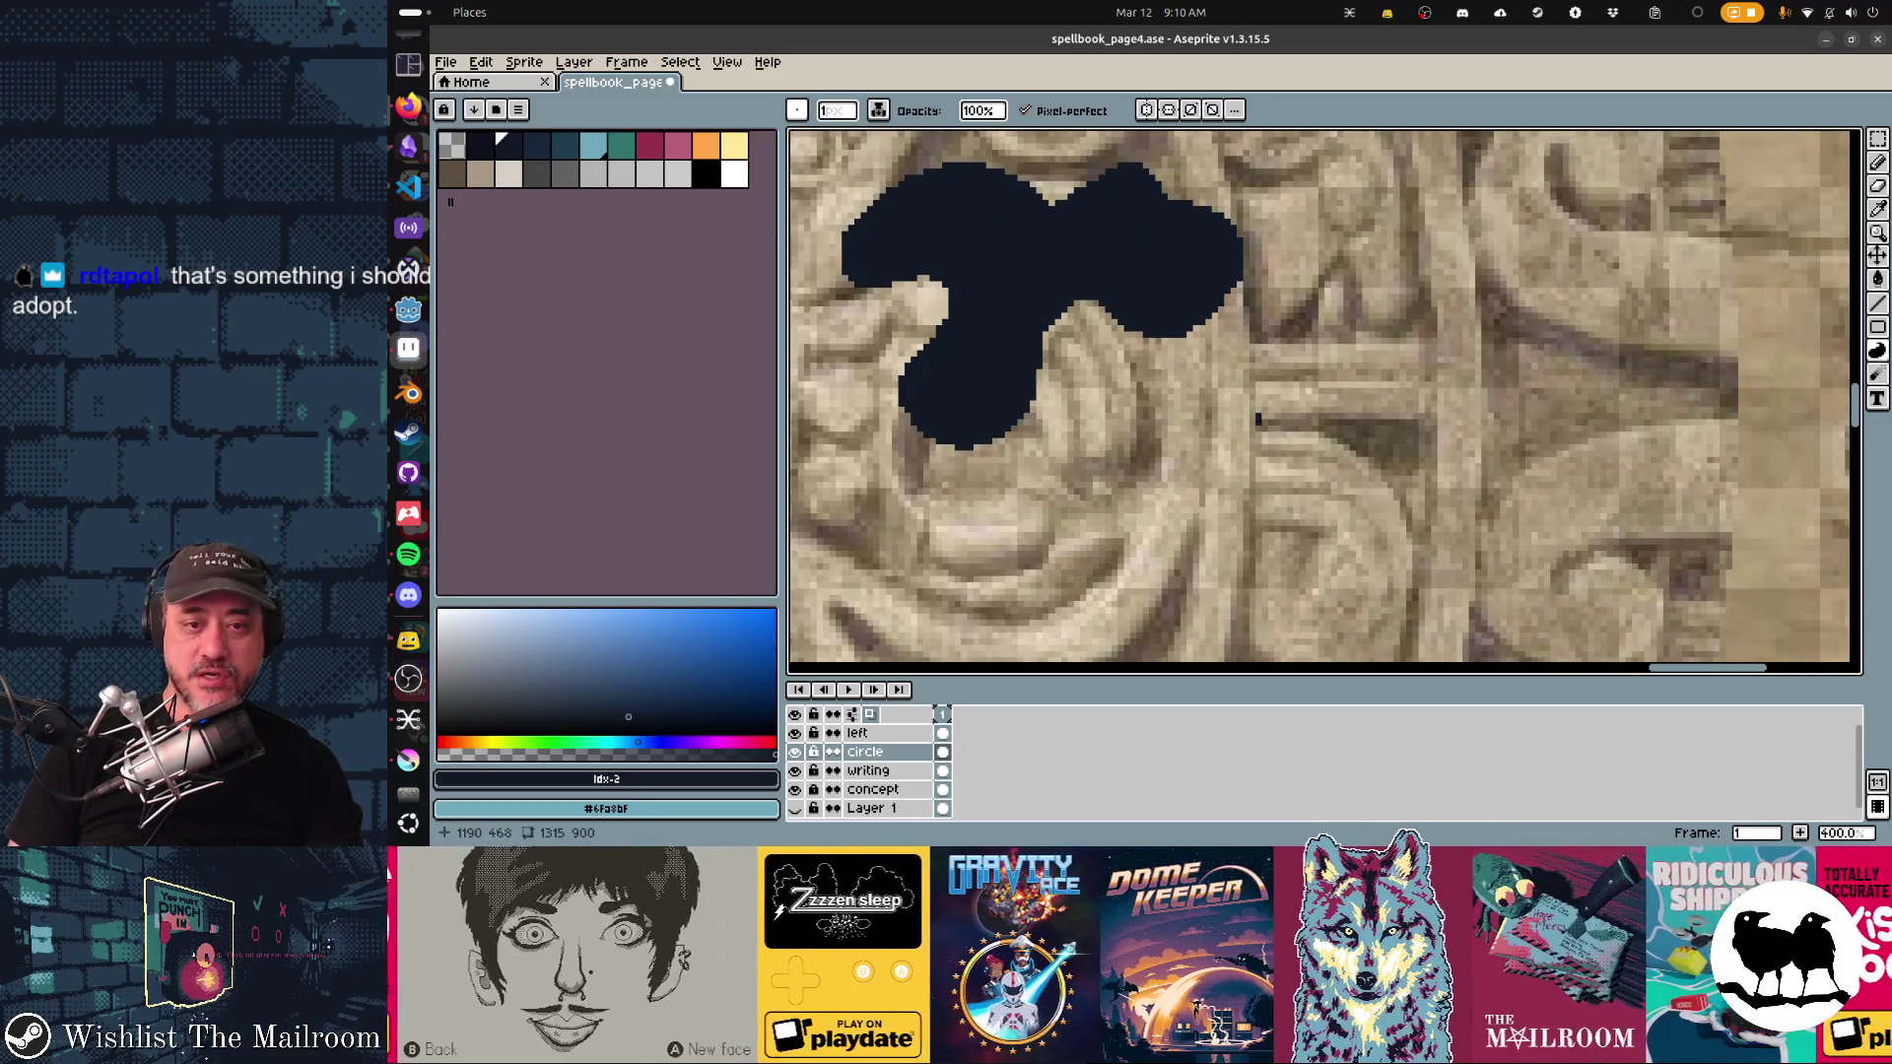
{"action": "mouse_move", "coordinate": [1258, 422]}
{"action": "left_mouse_down"}
{"action": "mouse_move", "coordinate": [1330, 440]}
{"action": "mouse_move", "coordinate": [1409, 532]}
{"action": "mouse_move", "coordinate": [1429, 426]}
{"action": "mouse_move", "coordinate": [1258, 416]}
{"action": "left_mouse_up"}
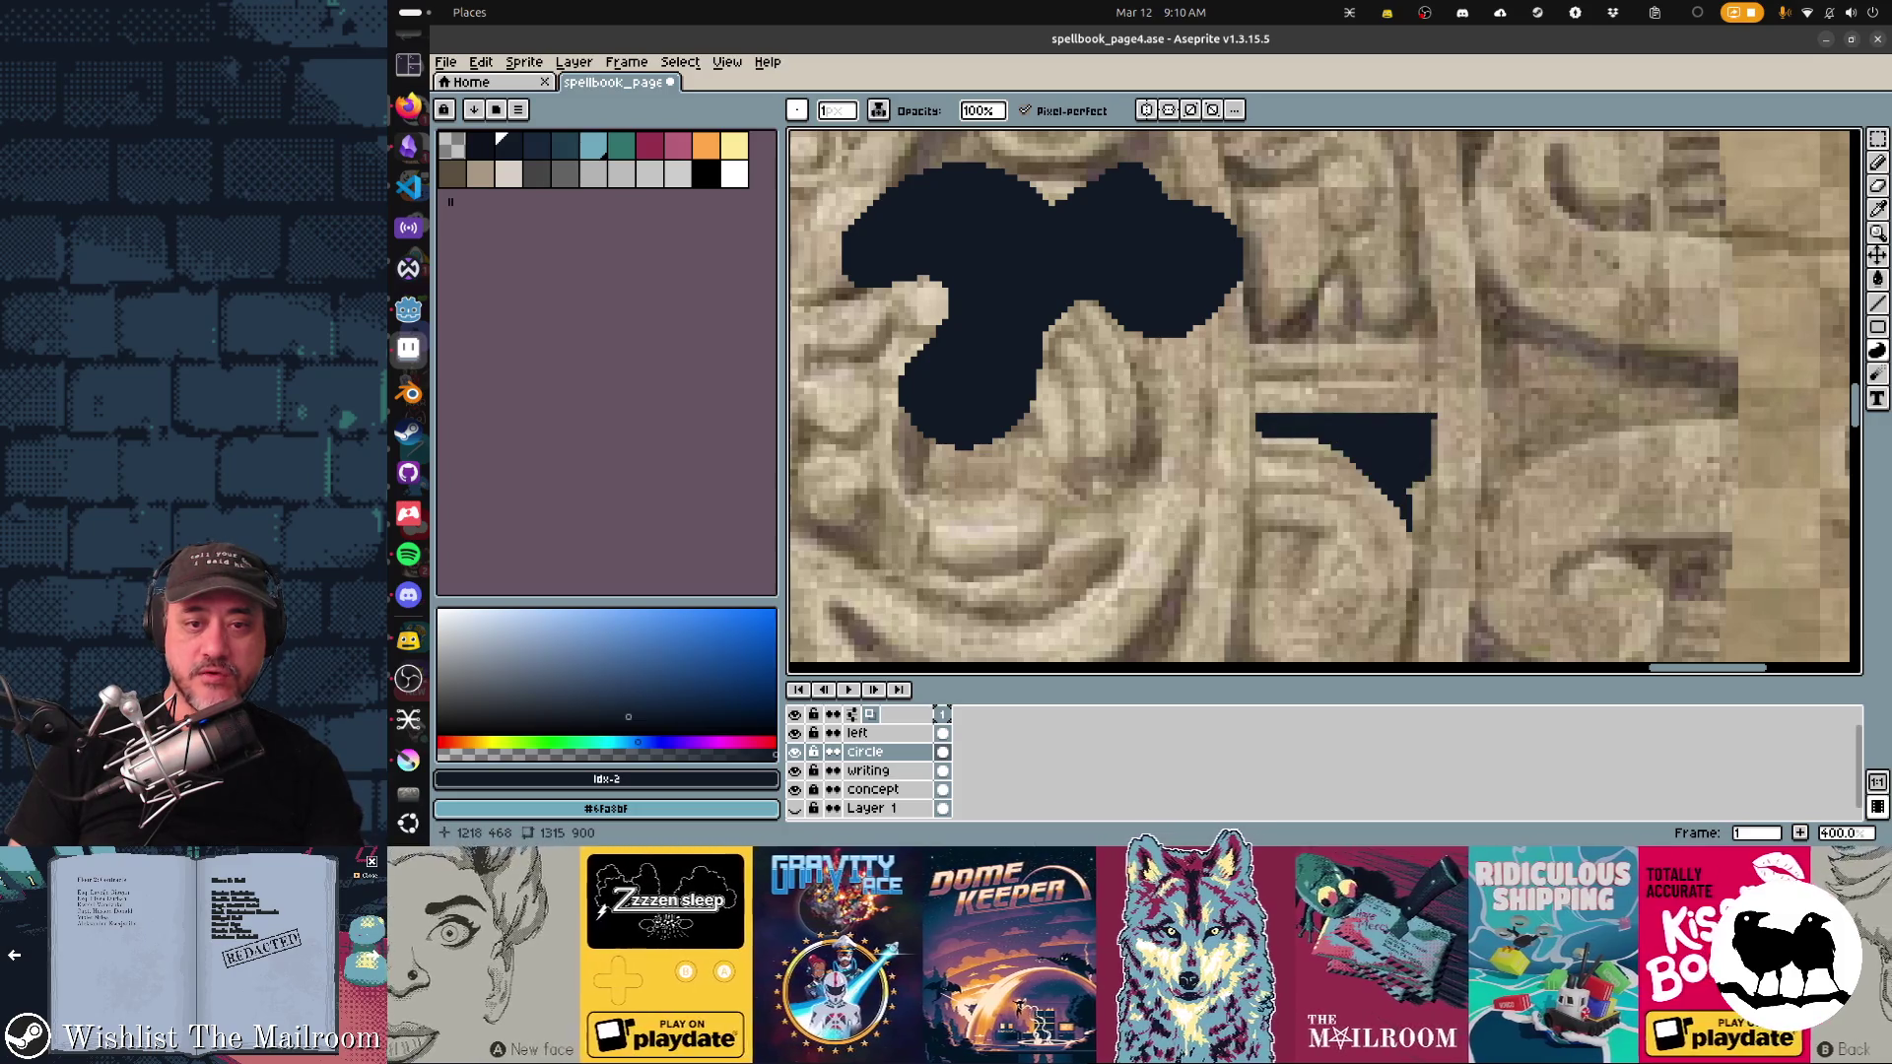
{"action": "mouse_move", "coordinate": [1478, 261]}
{"action": "left_mouse_down"}
{"action": "mouse_move", "coordinate": [1491, 364]}
{"action": "mouse_move", "coordinate": [1527, 339]}
{"action": "mouse_move", "coordinate": [1719, 399]}
{"action": "mouse_move", "coordinate": [1739, 353]}
{"action": "mouse_move", "coordinate": [1545, 314]}
{"action": "mouse_move", "coordinate": [1477, 261]}
{"action": "left_mouse_up"}
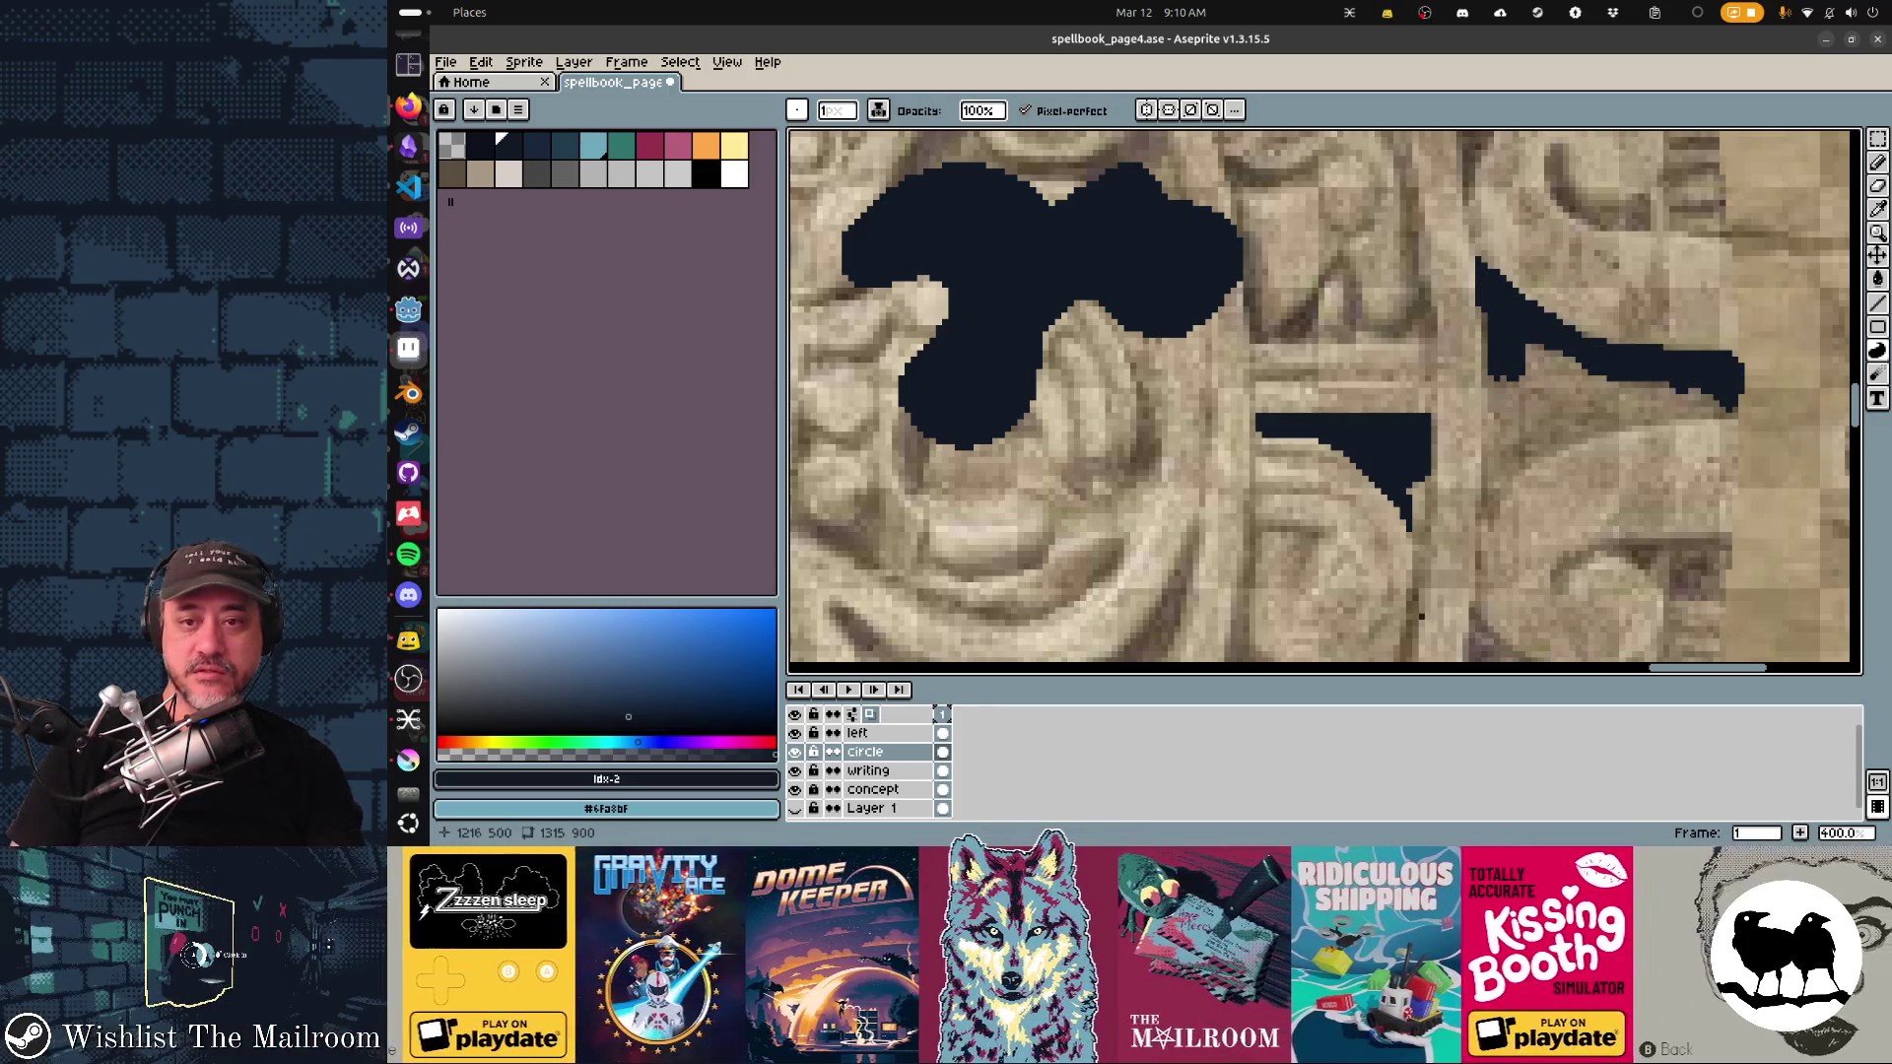
{"action": "scroll", "coordinate": [1324, 371], "scroll_direction": "down", "scroll_amount": 5}
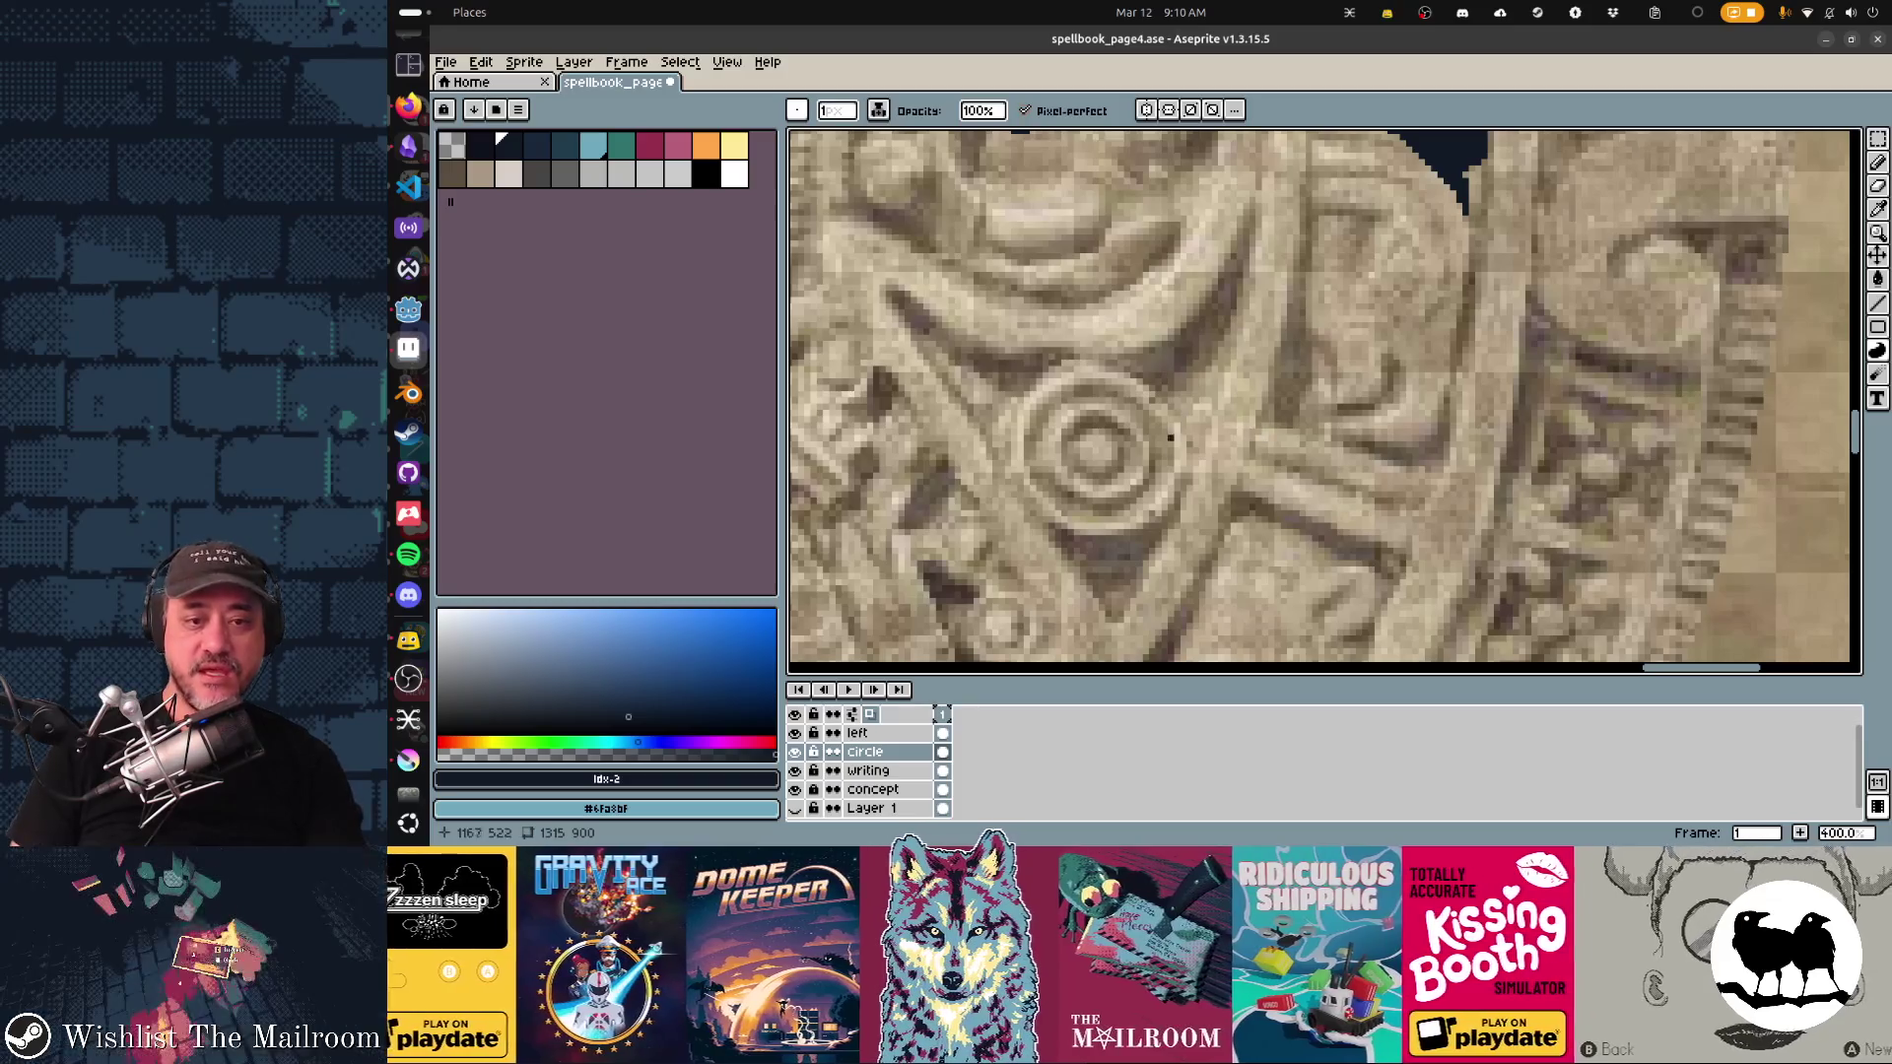
Step: Curve a dark line around the circle's left side, draw a wavy line, and fill a looped outline solid dark
{"action": "mouse_move", "coordinate": [1127, 519]}
{"action": "left_mouse_down"}
{"action": "mouse_move", "coordinate": [1058, 425]}
{"action": "mouse_move", "coordinate": [1128, 369]}
{"action": "mouse_move", "coordinate": [1271, 337]}
{"action": "mouse_move", "coordinate": [1202, 219]}
{"action": "mouse_move", "coordinate": [1439, 185]}
{"action": "mouse_move", "coordinate": [1310, 261]}
{"action": "mouse_move", "coordinate": [1171, 187]}
{"action": "mouse_move", "coordinate": [1182, 276]}
{"action": "mouse_move", "coordinate": [1293, 273]}
{"action": "mouse_move", "coordinate": [1280, 406]}
{"action": "mouse_move", "coordinate": [1188, 311]}
{"action": "mouse_move", "coordinate": [1182, 372]}
{"action": "mouse_move", "coordinate": [1117, 439]}
{"action": "mouse_move", "coordinate": [1030, 453]}
{"action": "mouse_move", "coordinate": [1047, 529]}
{"action": "mouse_move", "coordinate": [1142, 558]}
{"action": "mouse_move", "coordinate": [1159, 537]}
{"action": "mouse_move", "coordinate": [1143, 527]}
{"action": "left_mouse_up"}
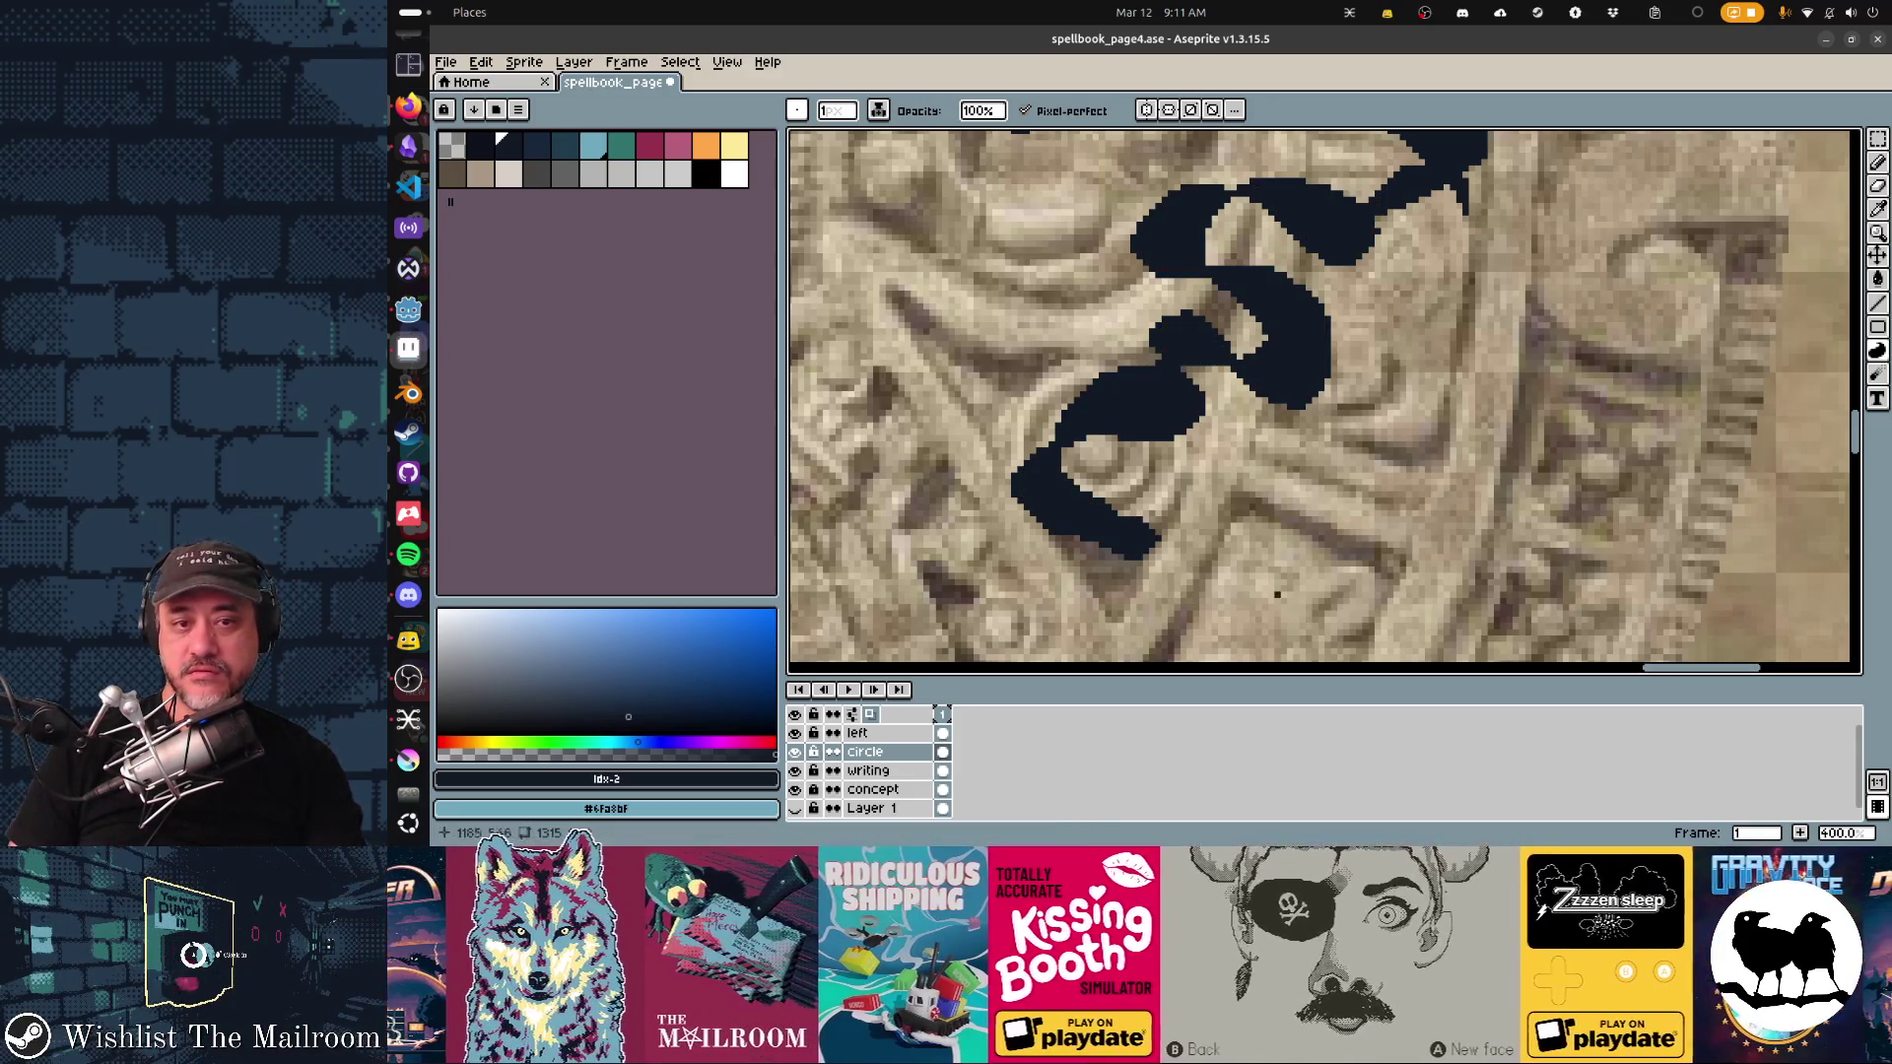
{"action": "scroll", "coordinate": [1277, 594], "scroll_direction": "right", "scroll_amount": 3}
{"action": "scroll", "coordinate": [1232, 532], "scroll_direction": "down", "scroll_amount": 1}
{"action": "mouse_move", "coordinate": [1135, 569]}
{"action": "left_mouse_down"}
{"action": "mouse_move", "coordinate": [1399, 394]}
{"action": "mouse_move", "coordinate": [1645, 325]}
{"action": "mouse_move", "coordinate": [1537, 462]}
{"action": "mouse_move", "coordinate": [1123, 502]}
{"action": "mouse_move", "coordinate": [1517, 394]}
{"action": "mouse_move", "coordinate": [1788, 359]}
{"action": "mouse_move", "coordinate": [1148, 492]}
{"action": "mouse_move", "coordinate": [1478, 423]}
{"action": "mouse_move", "coordinate": [1458, 434]}
{"action": "left_mouse_up"}
{"action": "left_click_drag", "start_coordinate": [1074, 542], "coordinate": [1207, 463]}
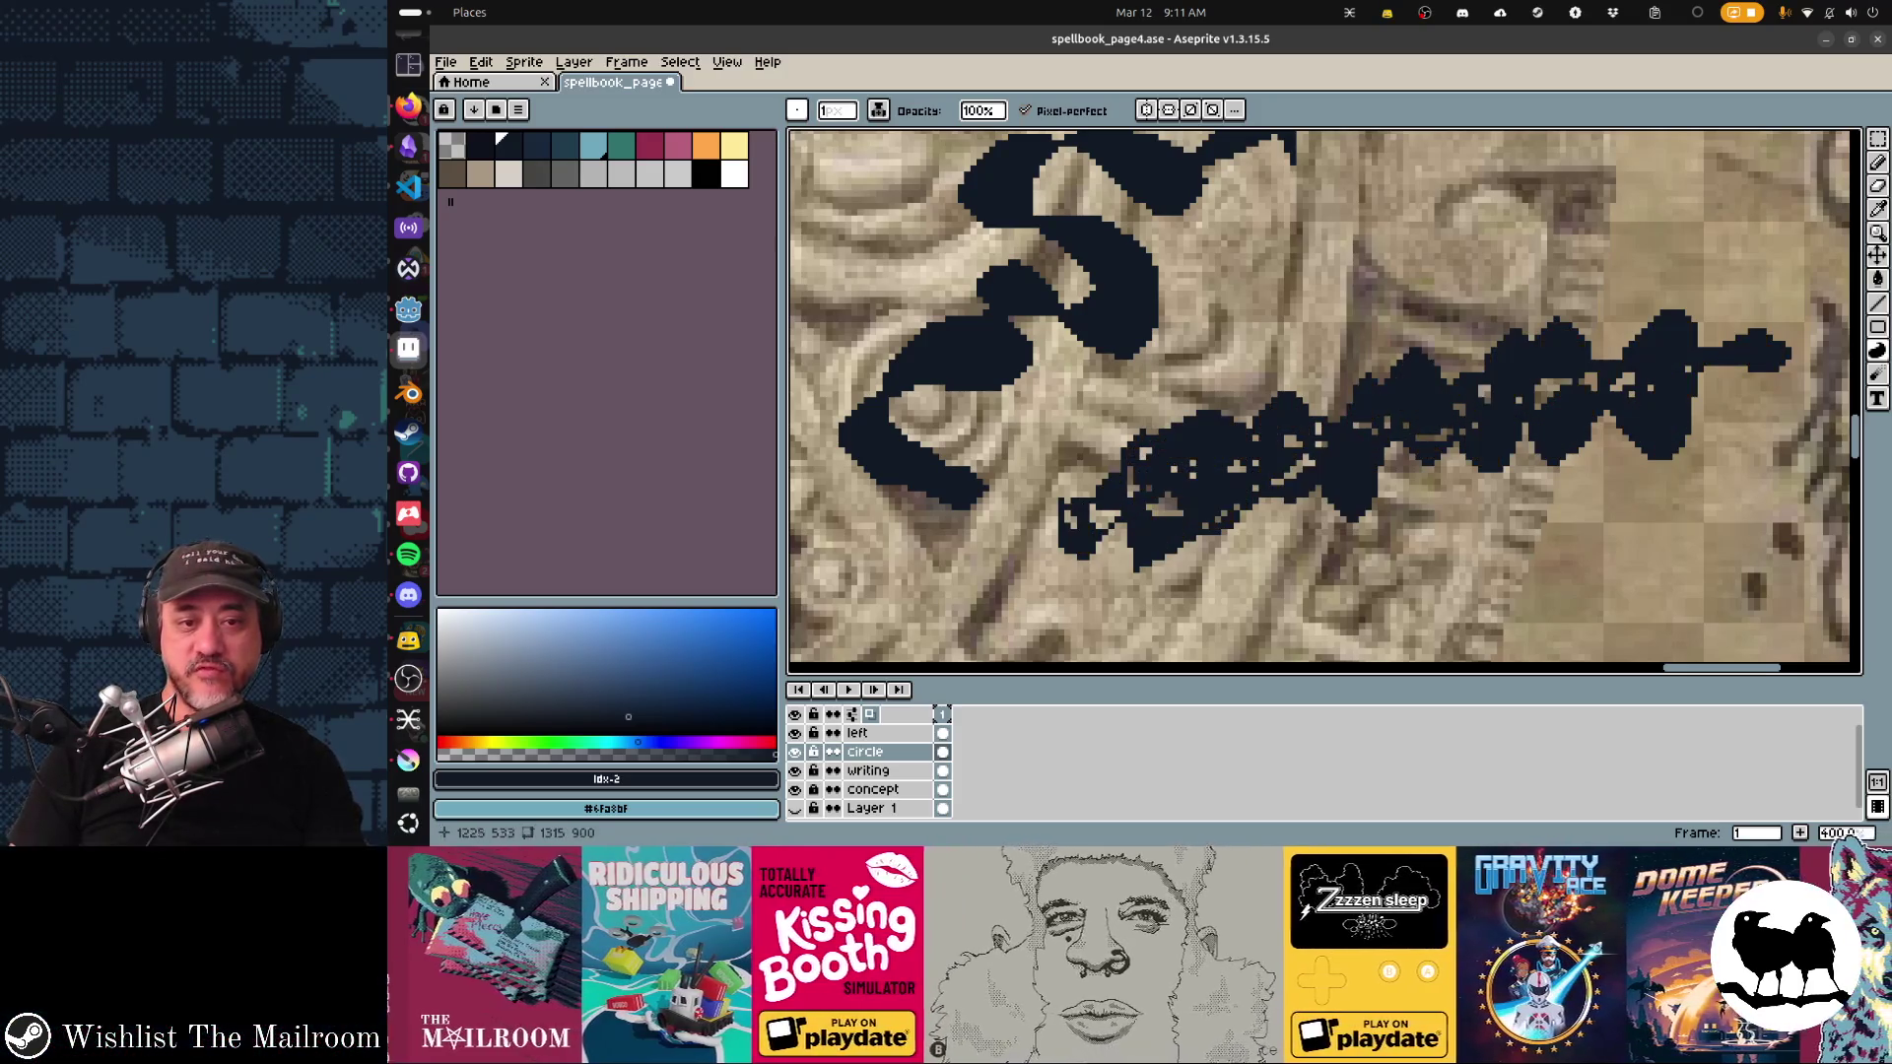
{"action": "scroll", "coordinate": [1320, 402], "scroll_direction": "left", "scroll_amount": 10}
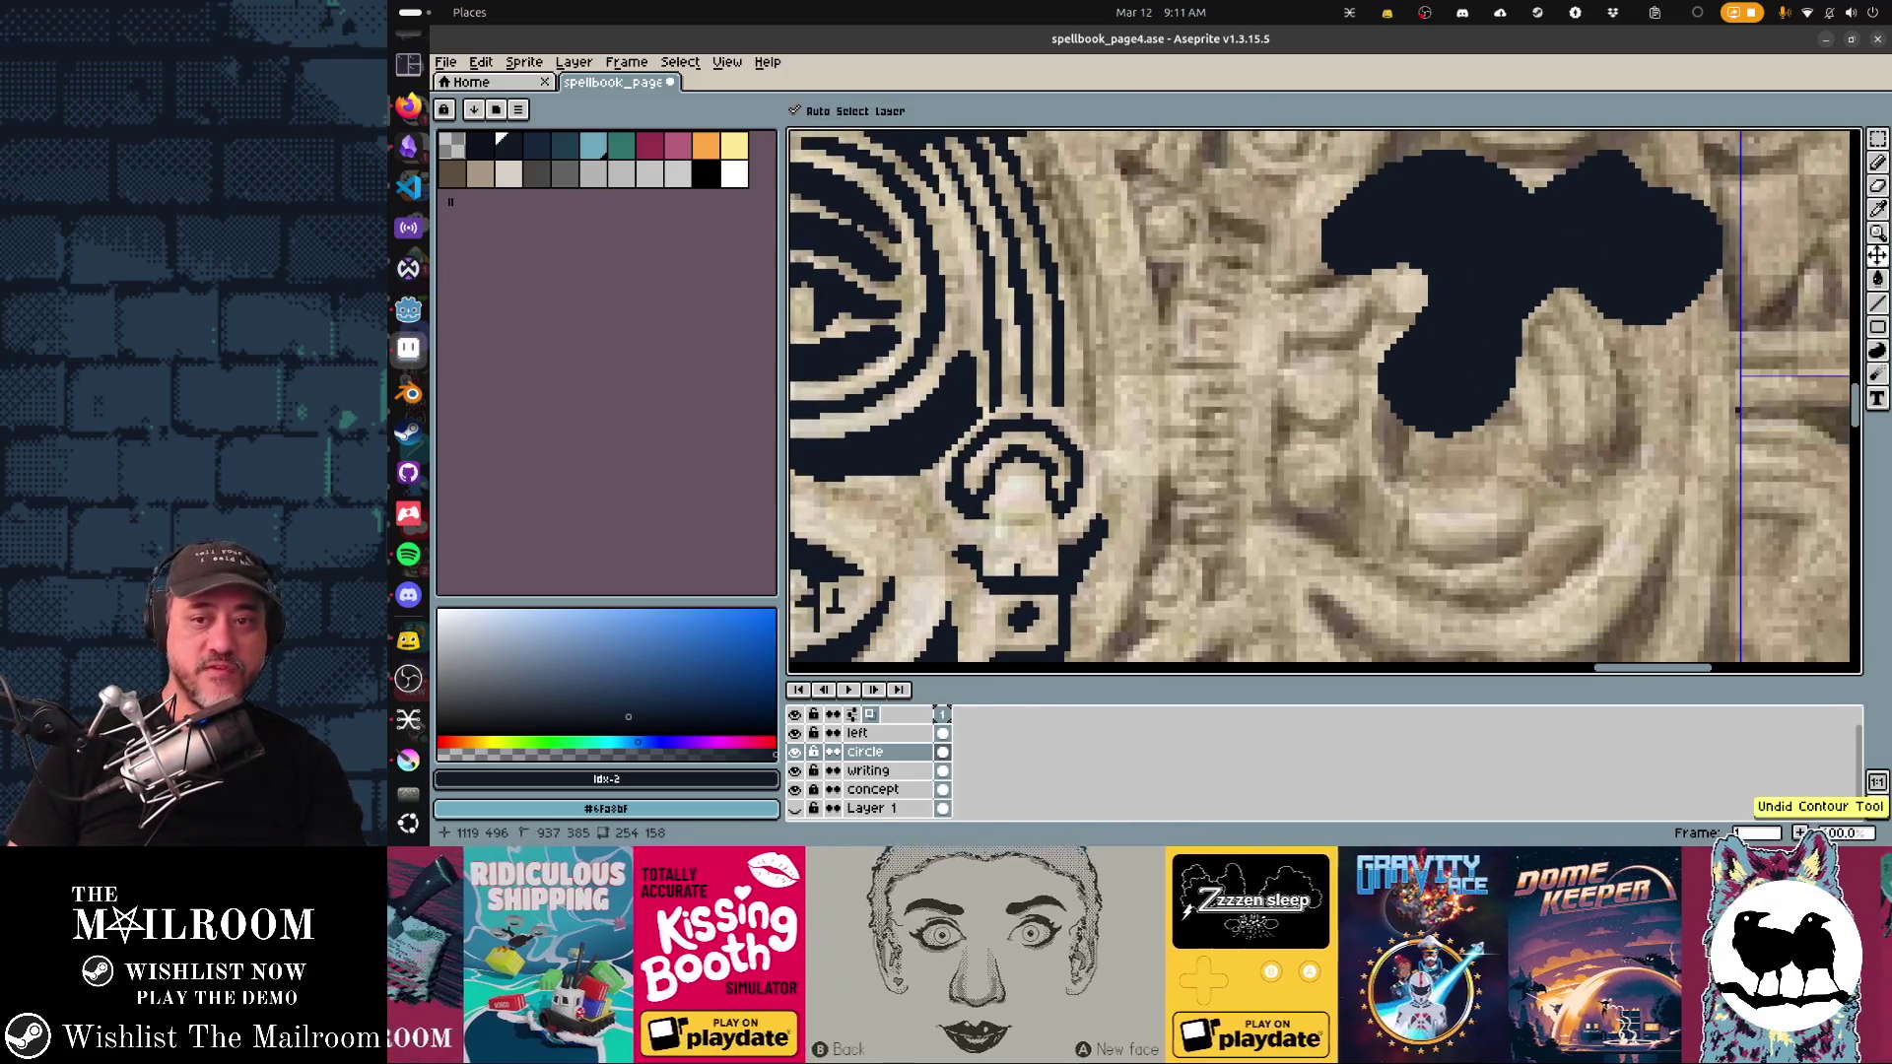
{"action": "scroll", "coordinate": [1304, 367], "scroll_direction": "down", "scroll_amount": 5}
Step: Darken the ear beside the mouth and trace its curved outline and inner stroke in dark pixels
{"action": "scroll", "coordinate": [1303, 367], "scroll_direction": "left", "scroll_amount": 3}
{"action": "scroll", "coordinate": [1303, 366], "scroll_direction": "left", "scroll_amount": 10}
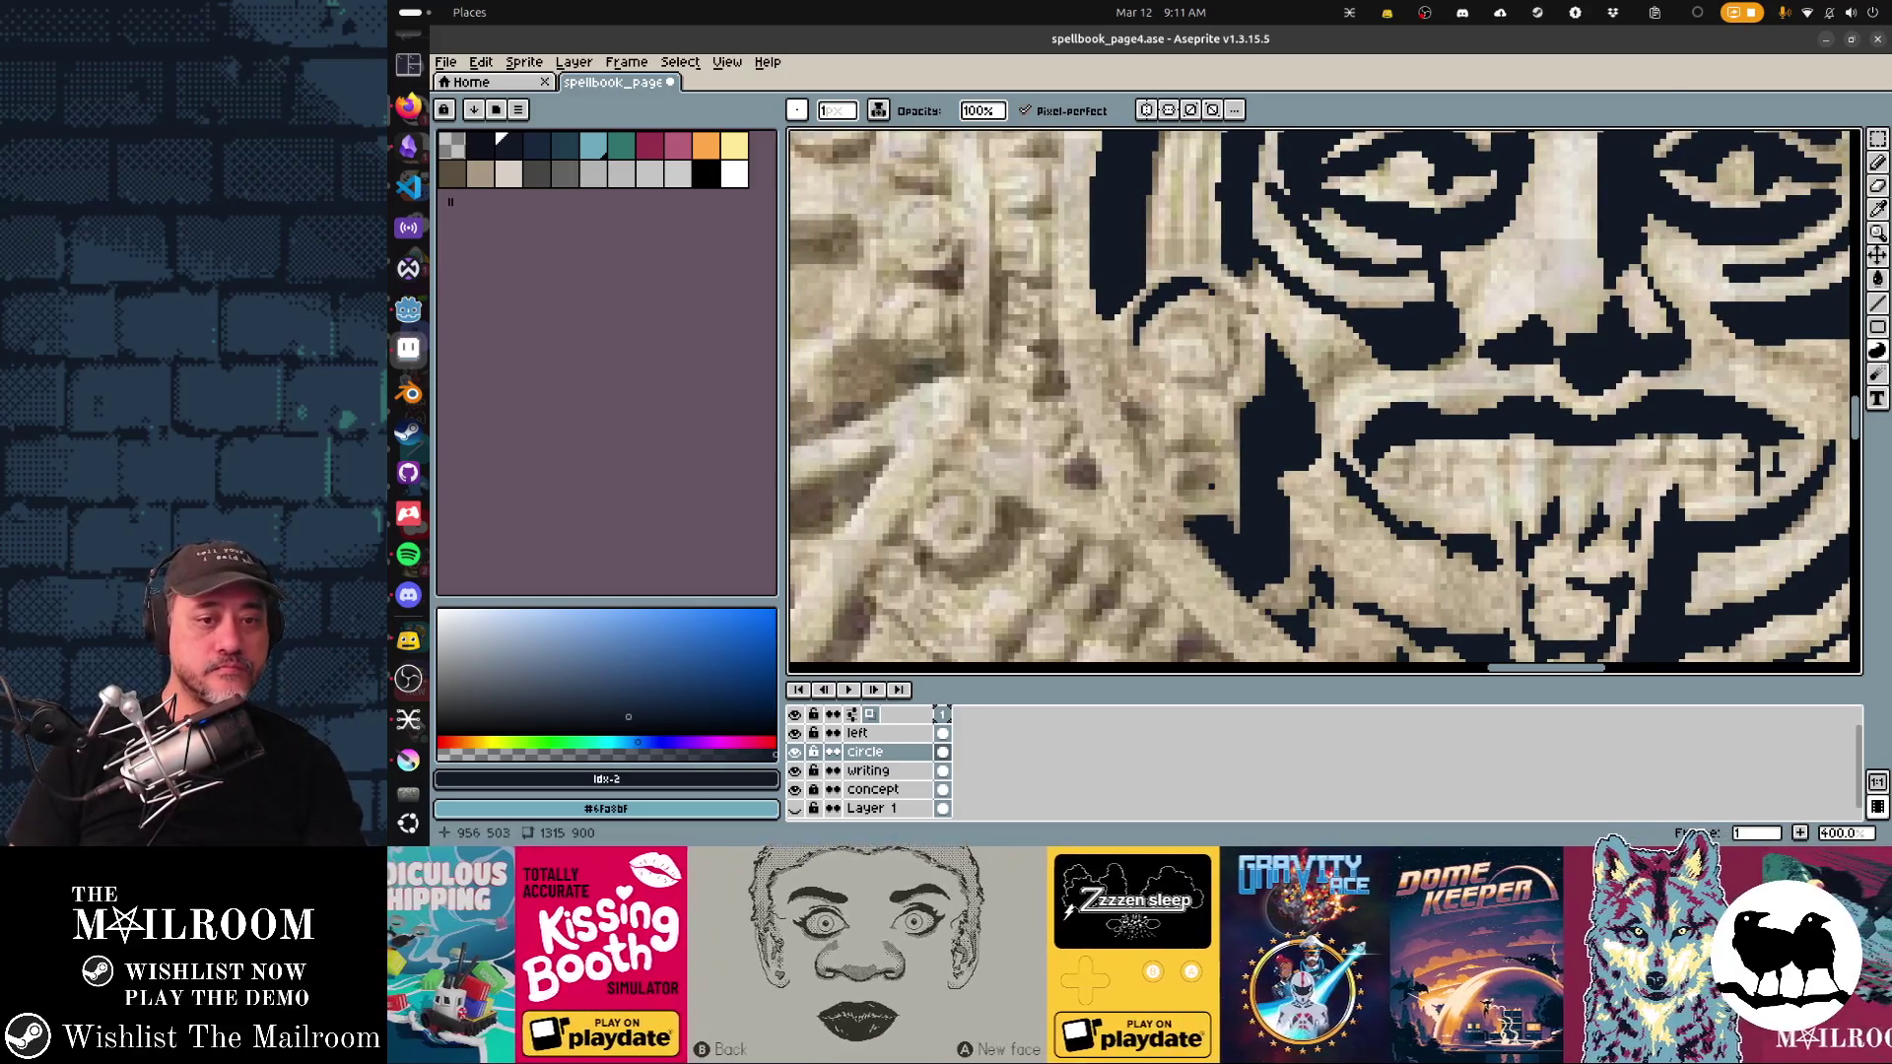
{"action": "left_click_drag", "start_coordinate": [1198, 492], "coordinate": [1183, 471]}
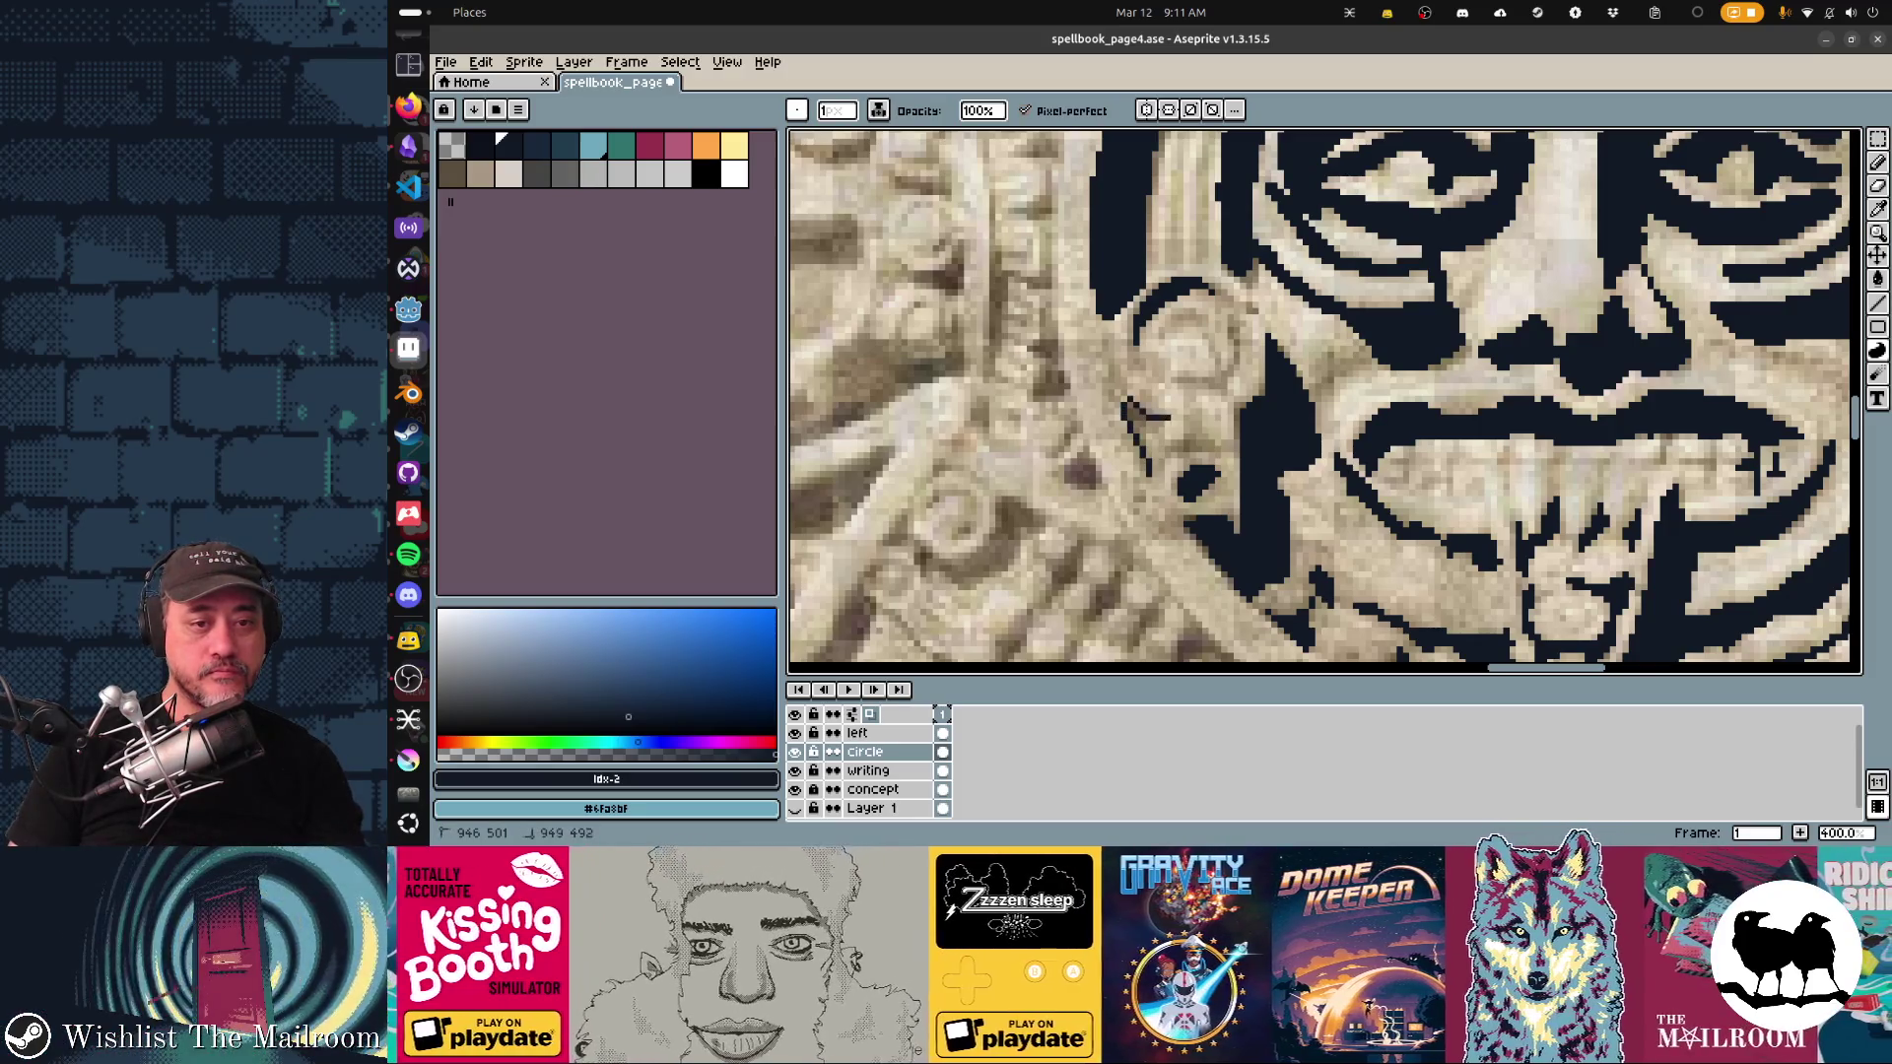
{"action": "left_click_drag", "start_coordinate": [1132, 423], "coordinate": [1183, 461]}
{"action": "left_click_drag", "start_coordinate": [1197, 317], "coordinate": [1220, 390]}
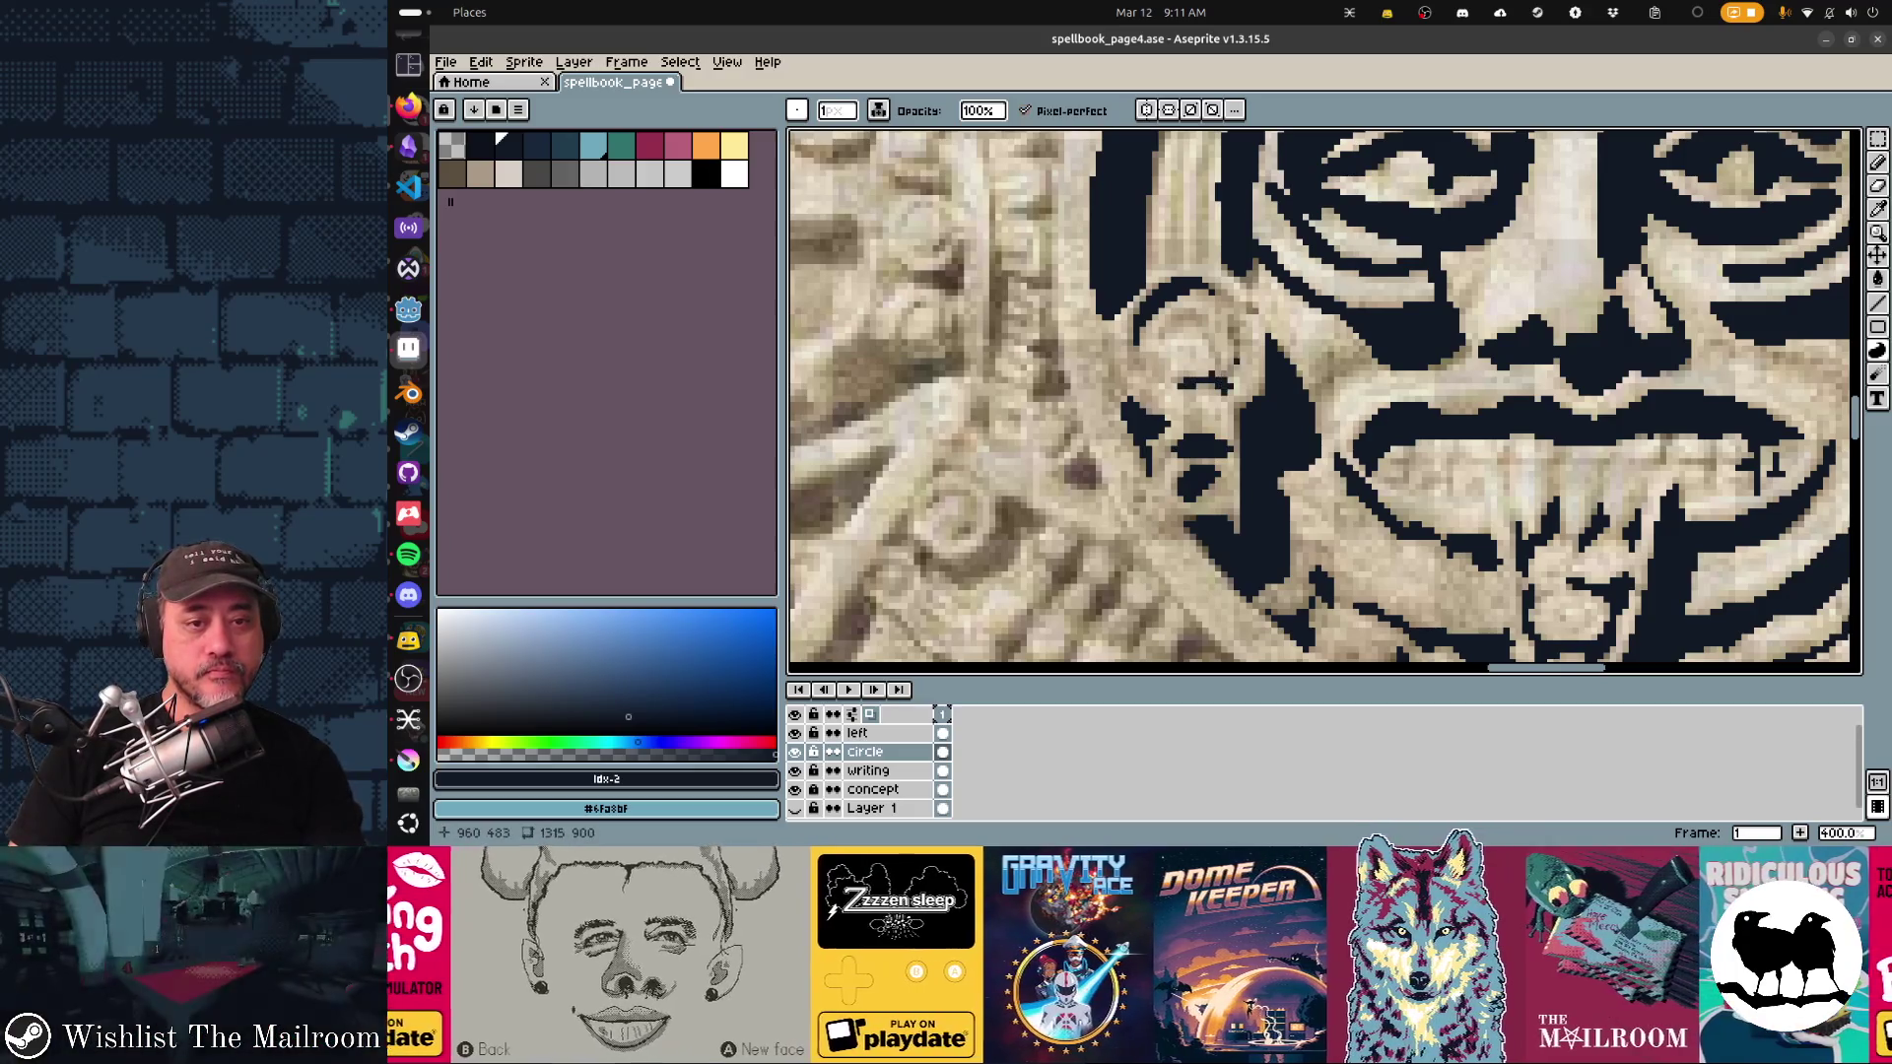
{"action": "left_click_drag", "start_coordinate": [1194, 321], "coordinate": [1174, 341]}
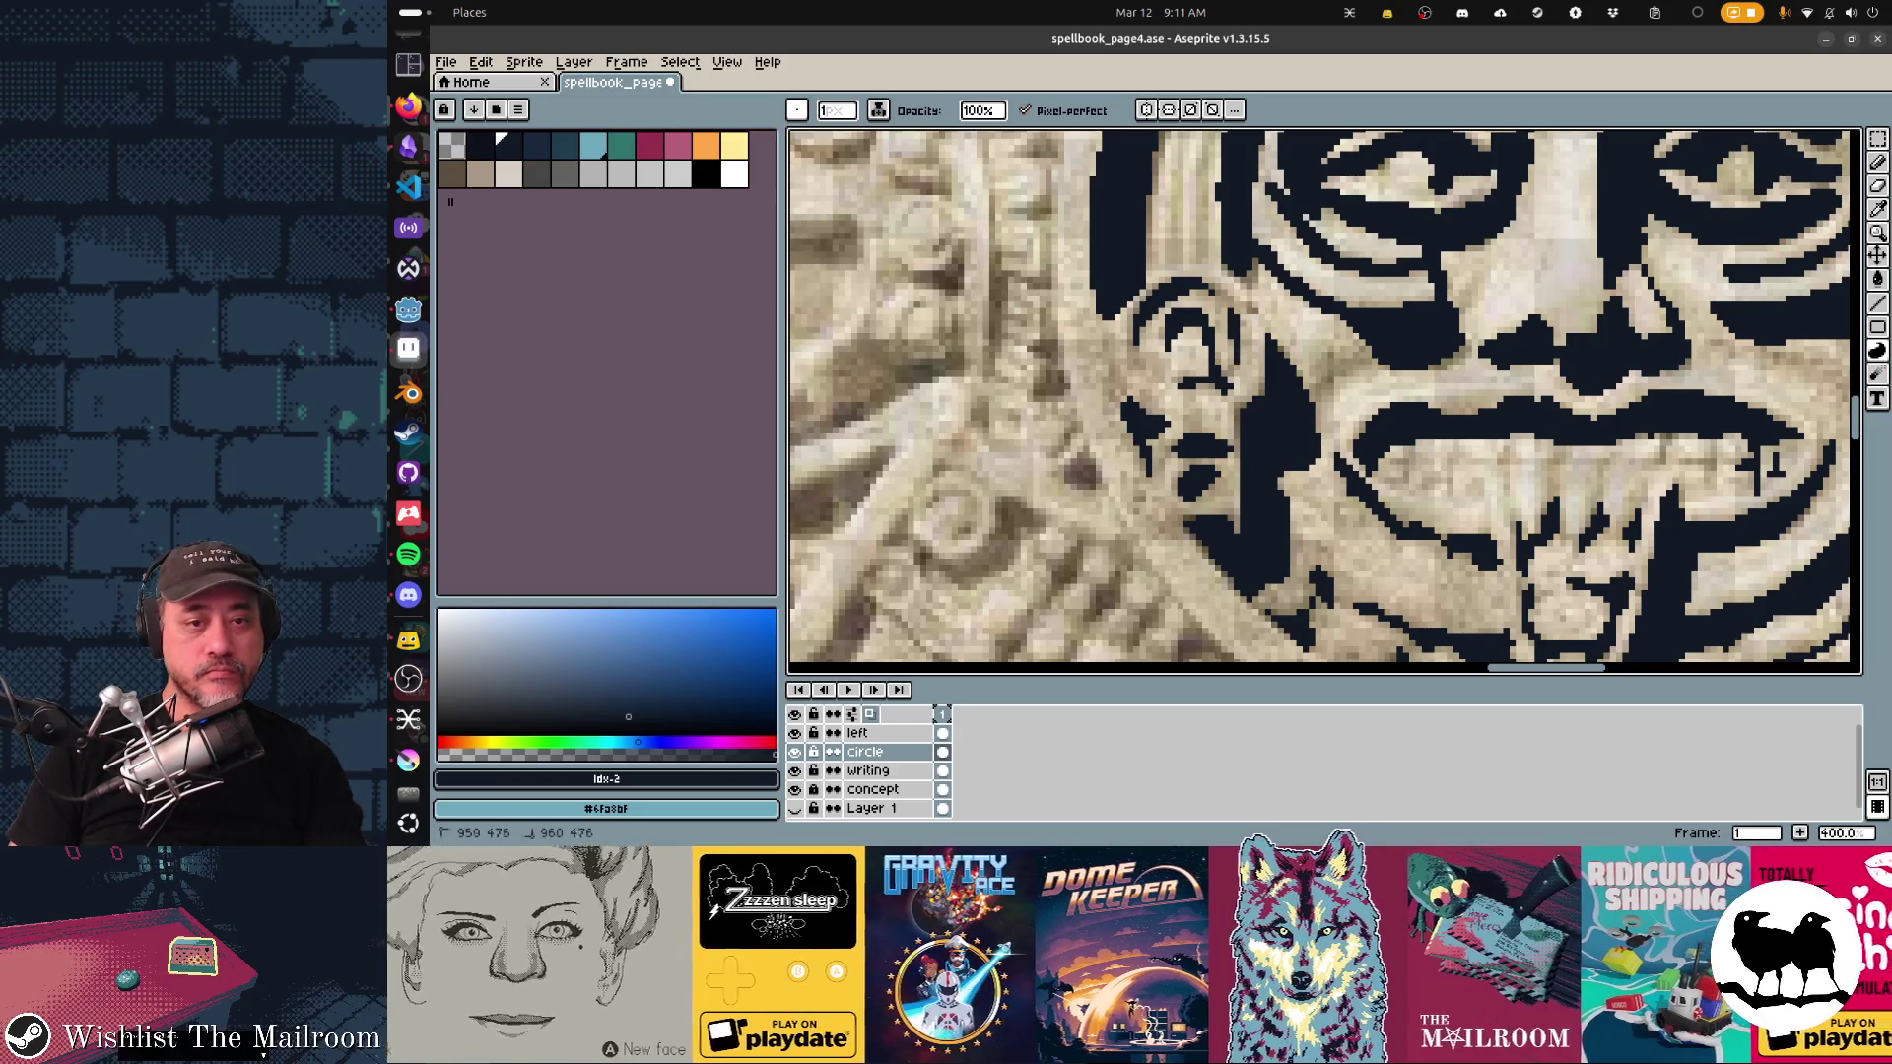
{"action": "left_click_drag", "start_coordinate": [1212, 287], "coordinate": [1247, 311]}
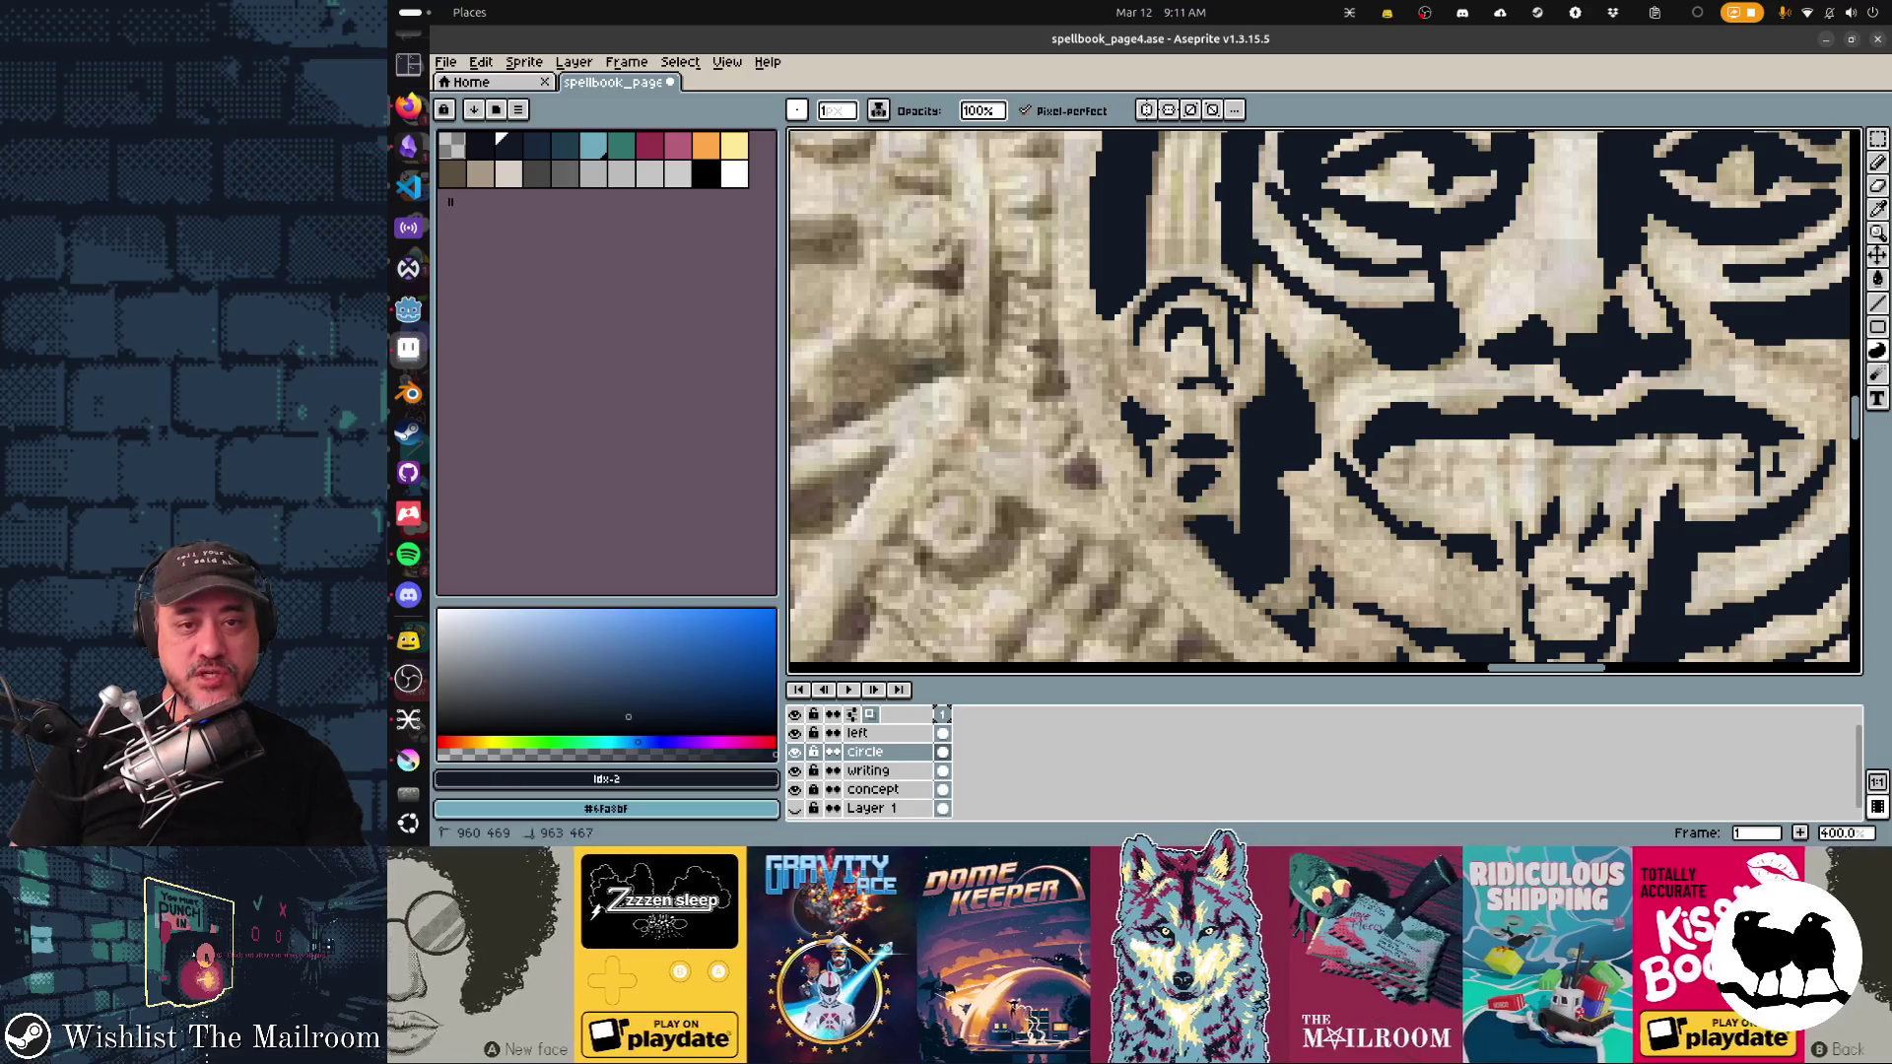
{"action": "scroll", "coordinate": [1200, 377], "scroll_direction": "right", "scroll_amount": 5}
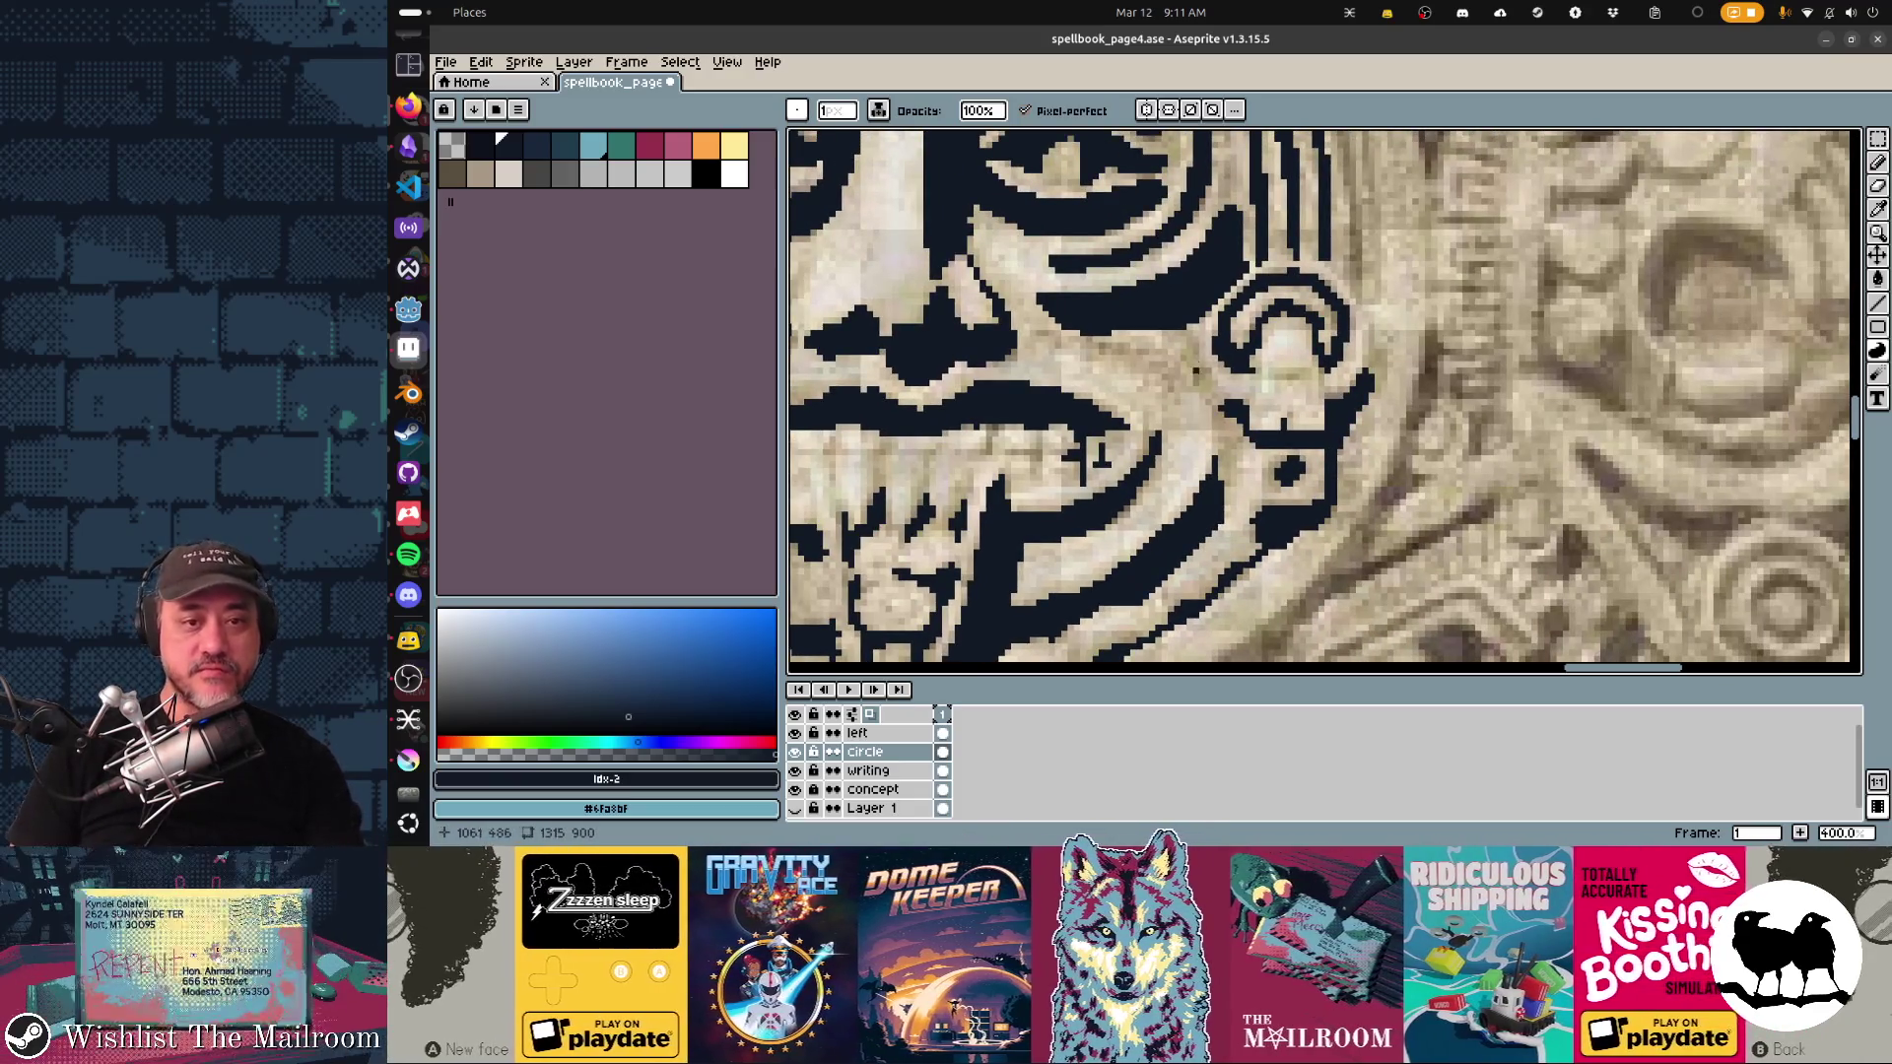
{"action": "scroll", "coordinate": [1202, 374], "scroll_direction": "right", "scroll_amount": 2}
{"action": "scroll", "coordinate": [1252, 325], "scroll_direction": "down", "scroll_amount": 3}
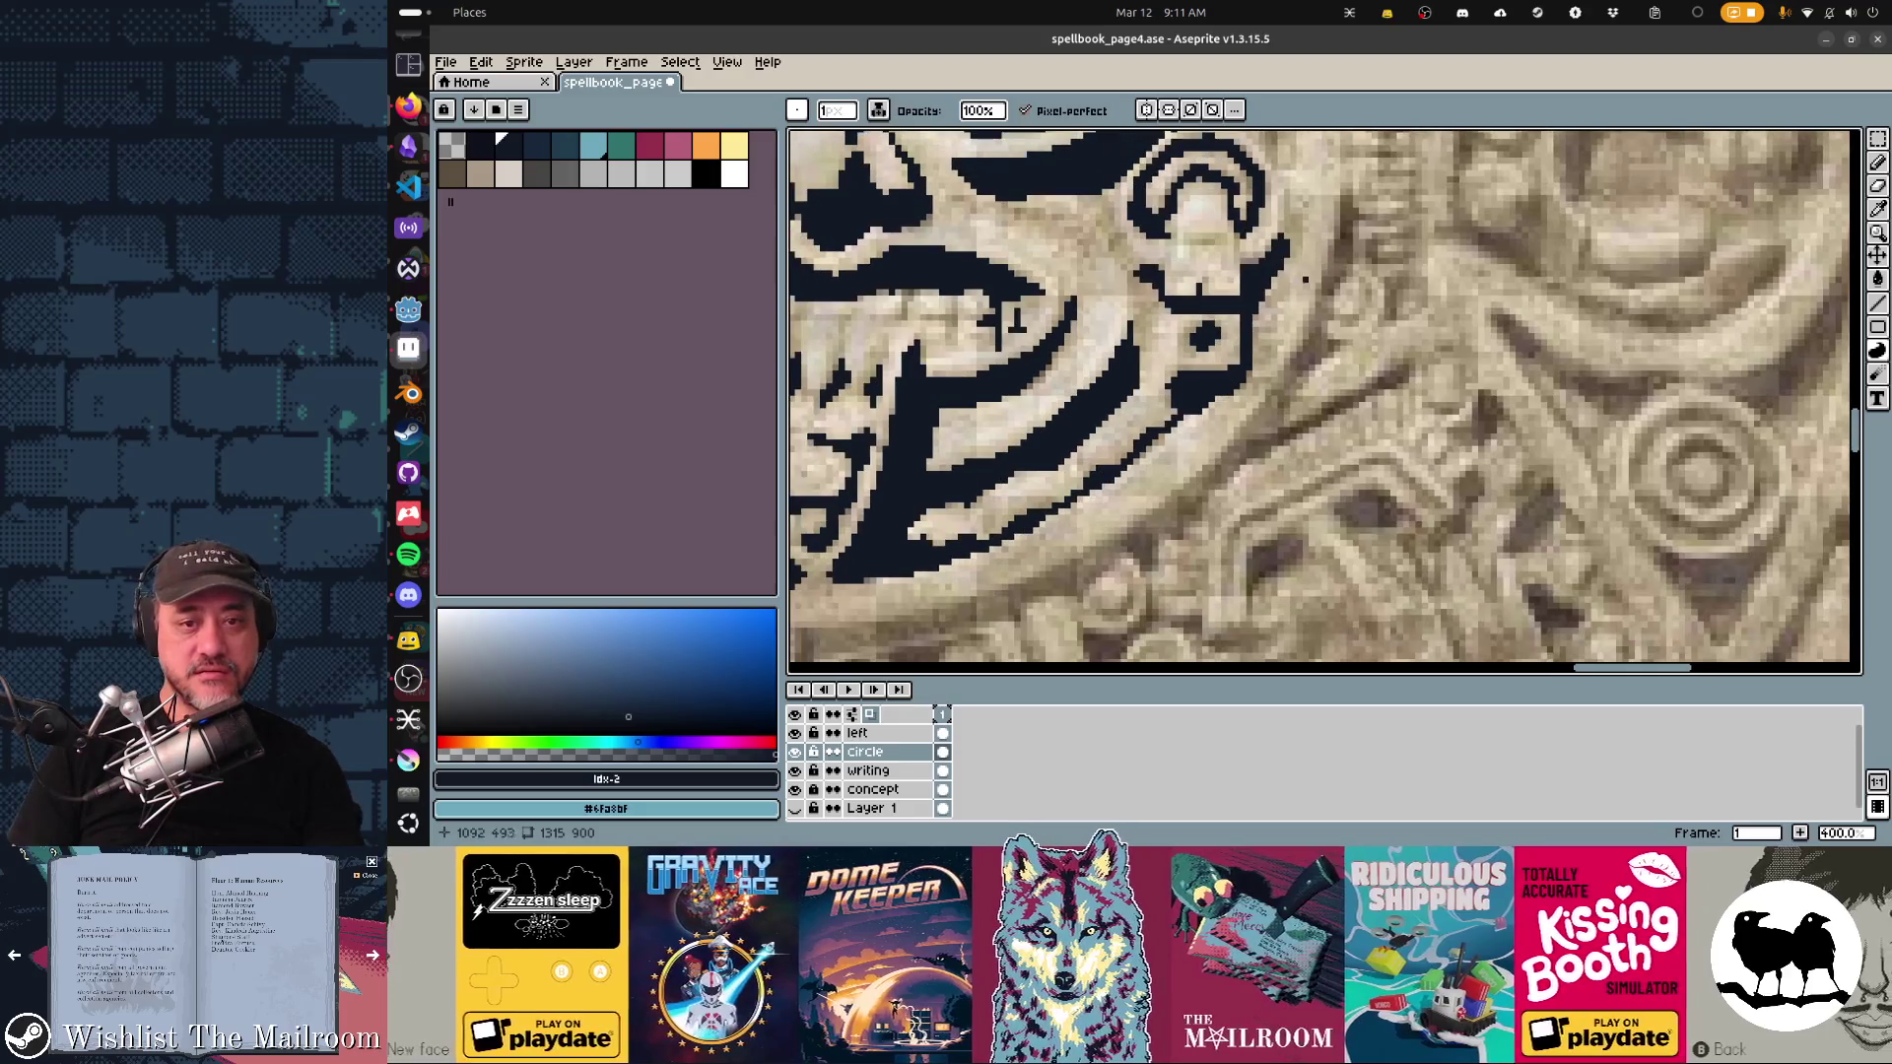
{"action": "left_click_drag", "start_coordinate": [1284, 197], "coordinate": [1286, 233]}
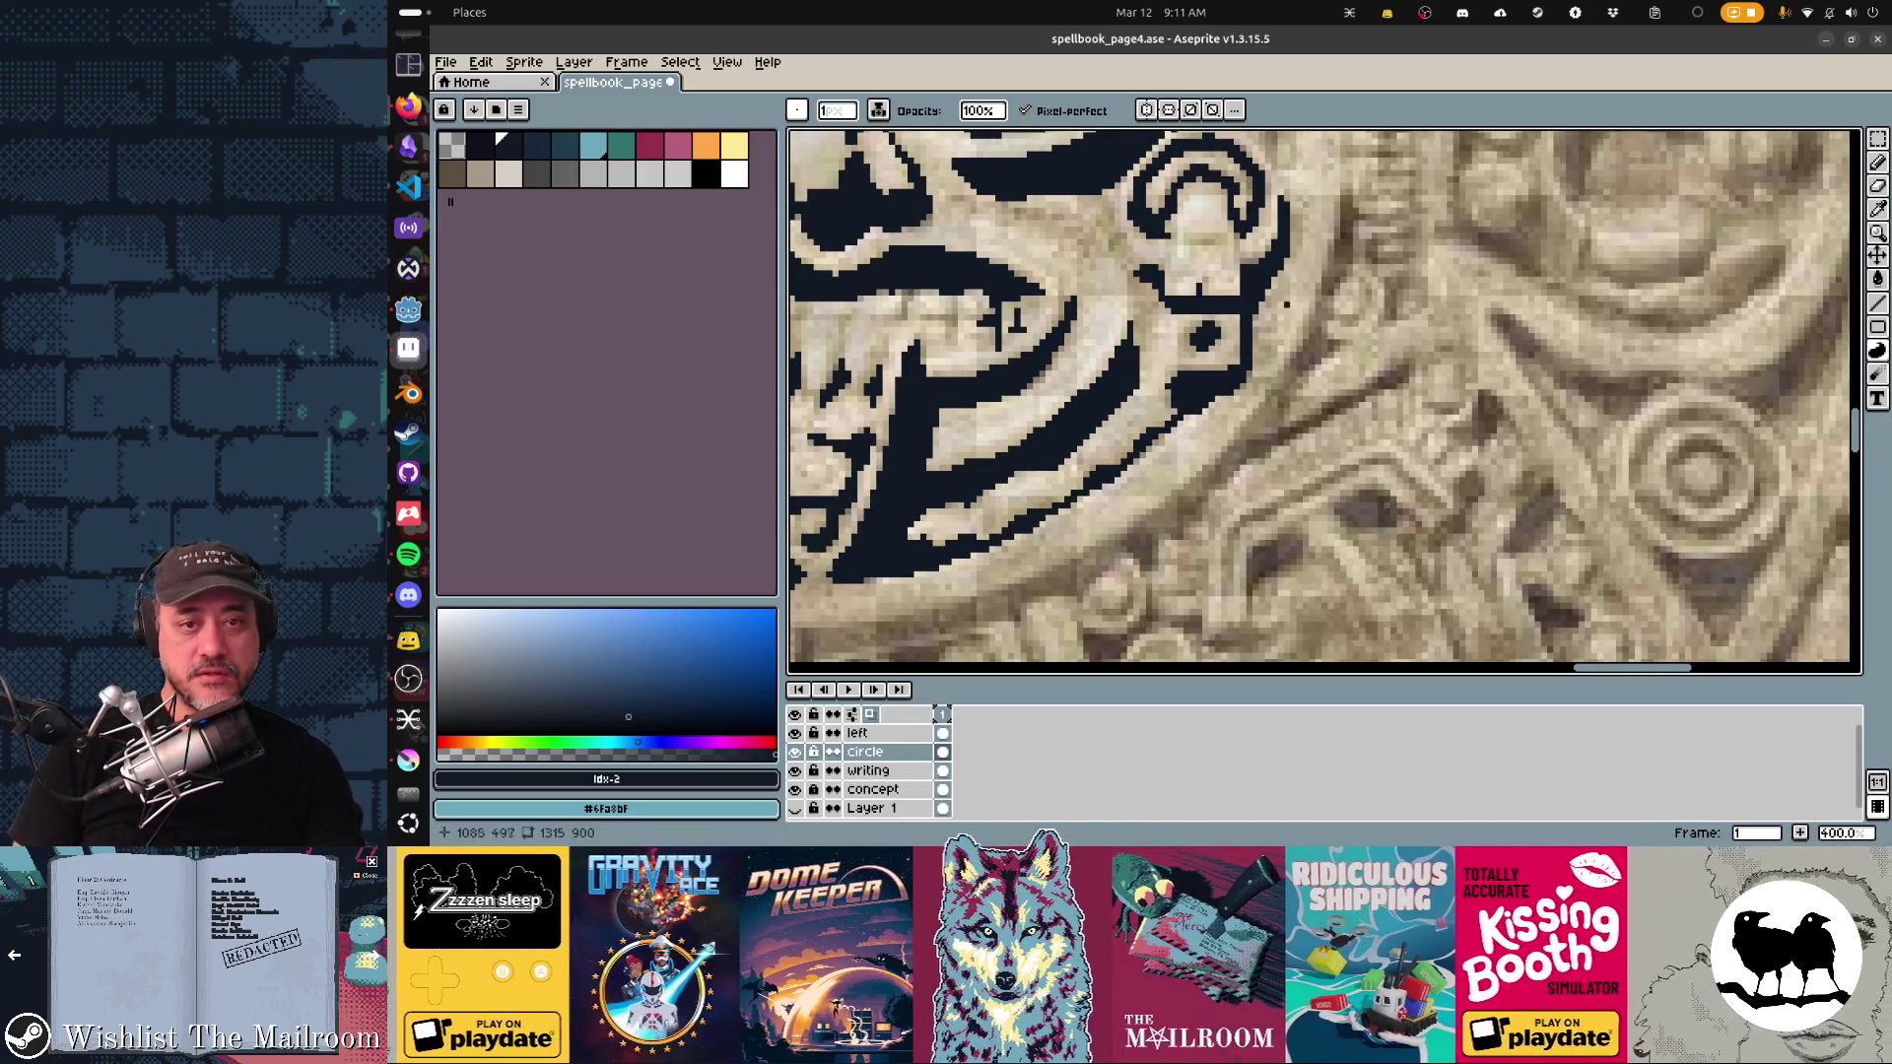
Step: Extend the curved stripes beside the eye down the rim and fill their edges dark
{"action": "scroll", "coordinate": [1286, 305], "scroll_direction": "up", "scroll_amount": 8}
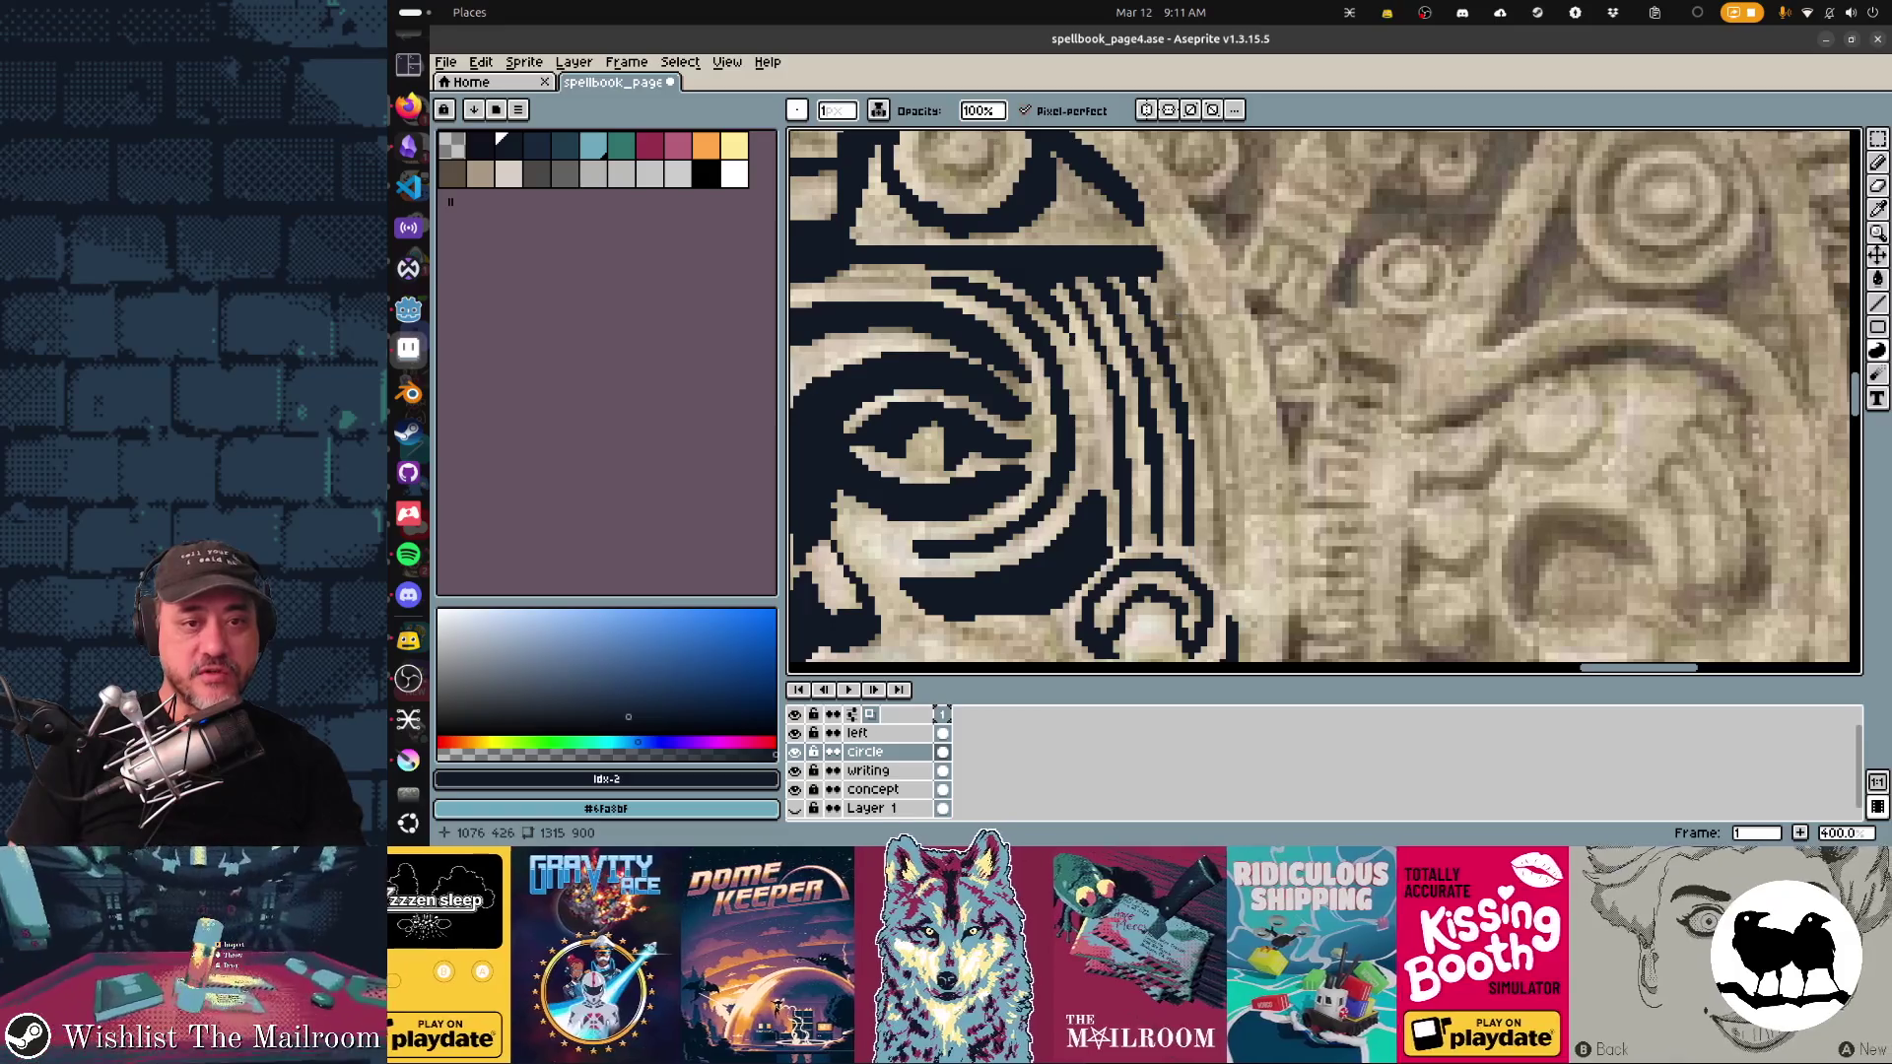
{"action": "mouse_move", "coordinate": [1147, 277]}
{"action": "left_mouse_down"}
{"action": "mouse_move", "coordinate": [1192, 370]}
{"action": "mouse_move", "coordinate": [1180, 315]}
{"action": "left_mouse_up"}
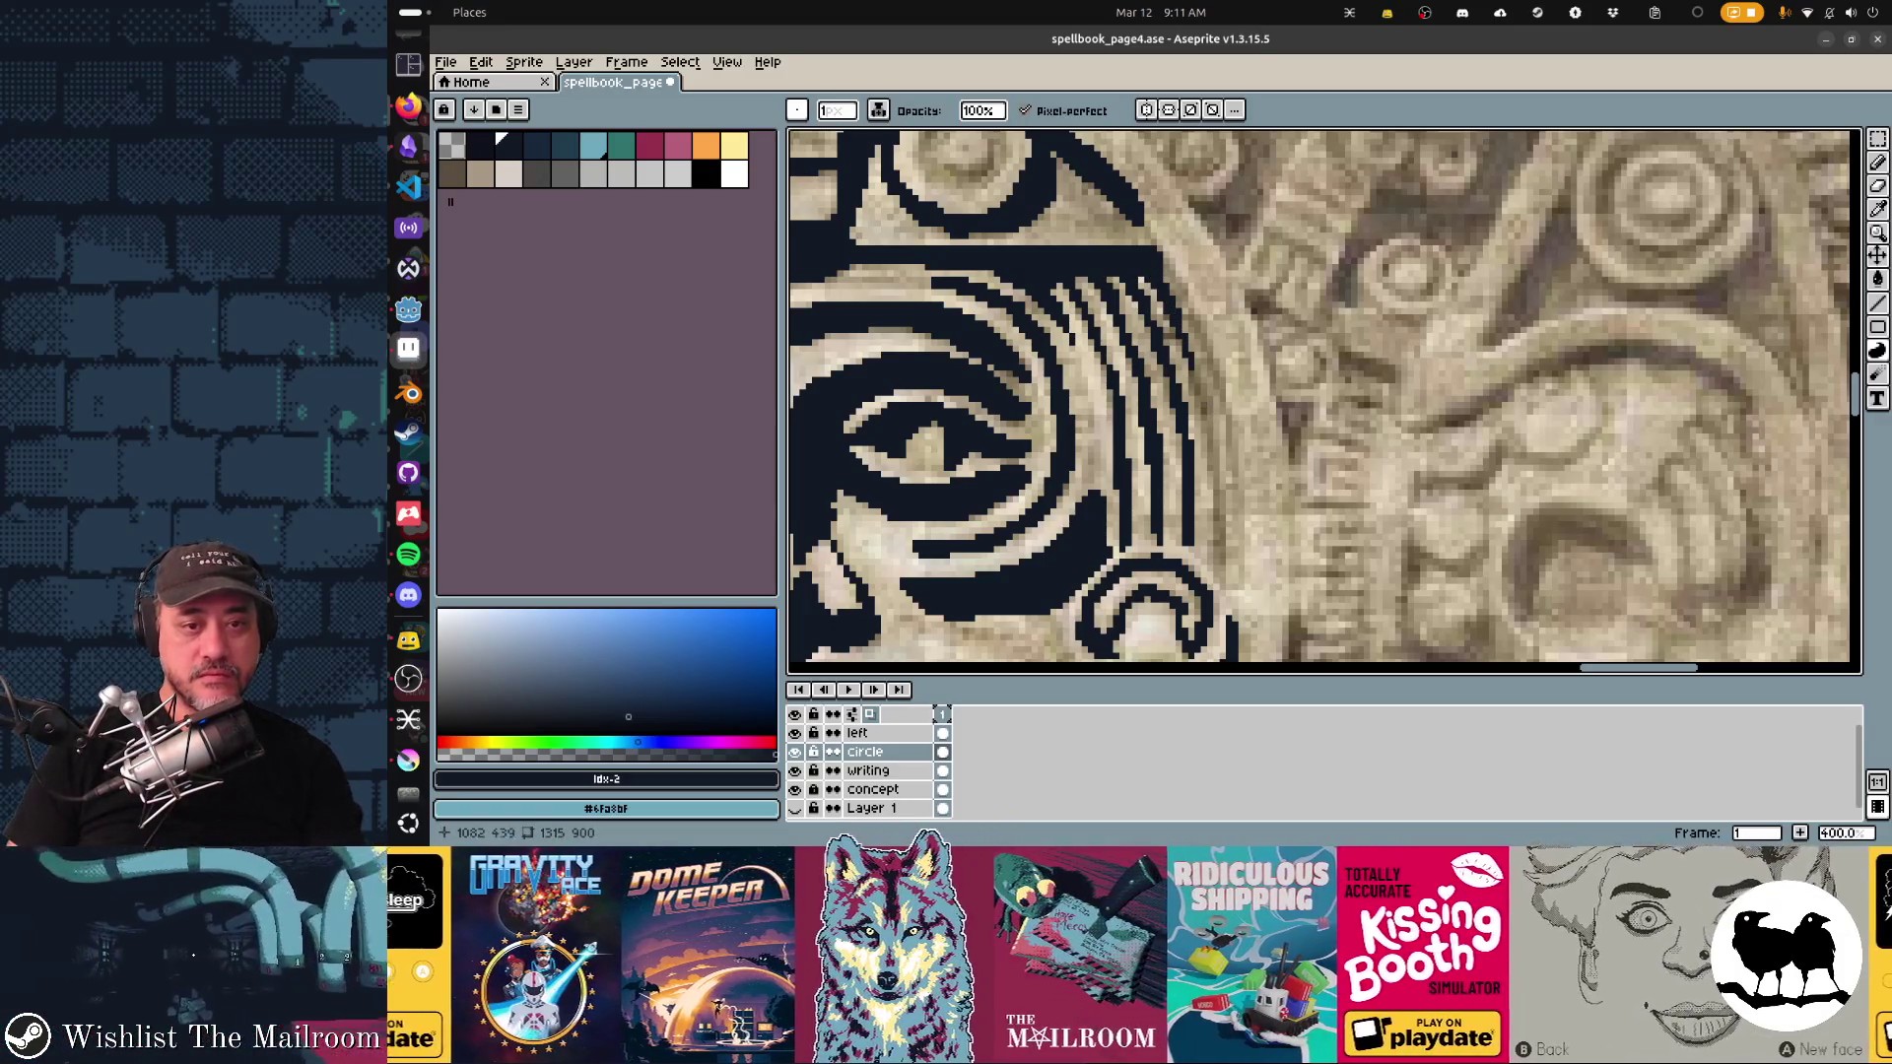
{"action": "mouse_move", "coordinate": [1196, 383]}
{"action": "left_mouse_down"}
{"action": "mouse_move", "coordinate": [1216, 565]}
{"action": "mouse_move", "coordinate": [1220, 416]}
{"action": "left_mouse_up"}
{"action": "left_click_drag", "start_coordinate": [1163, 271], "coordinate": [1205, 344]}
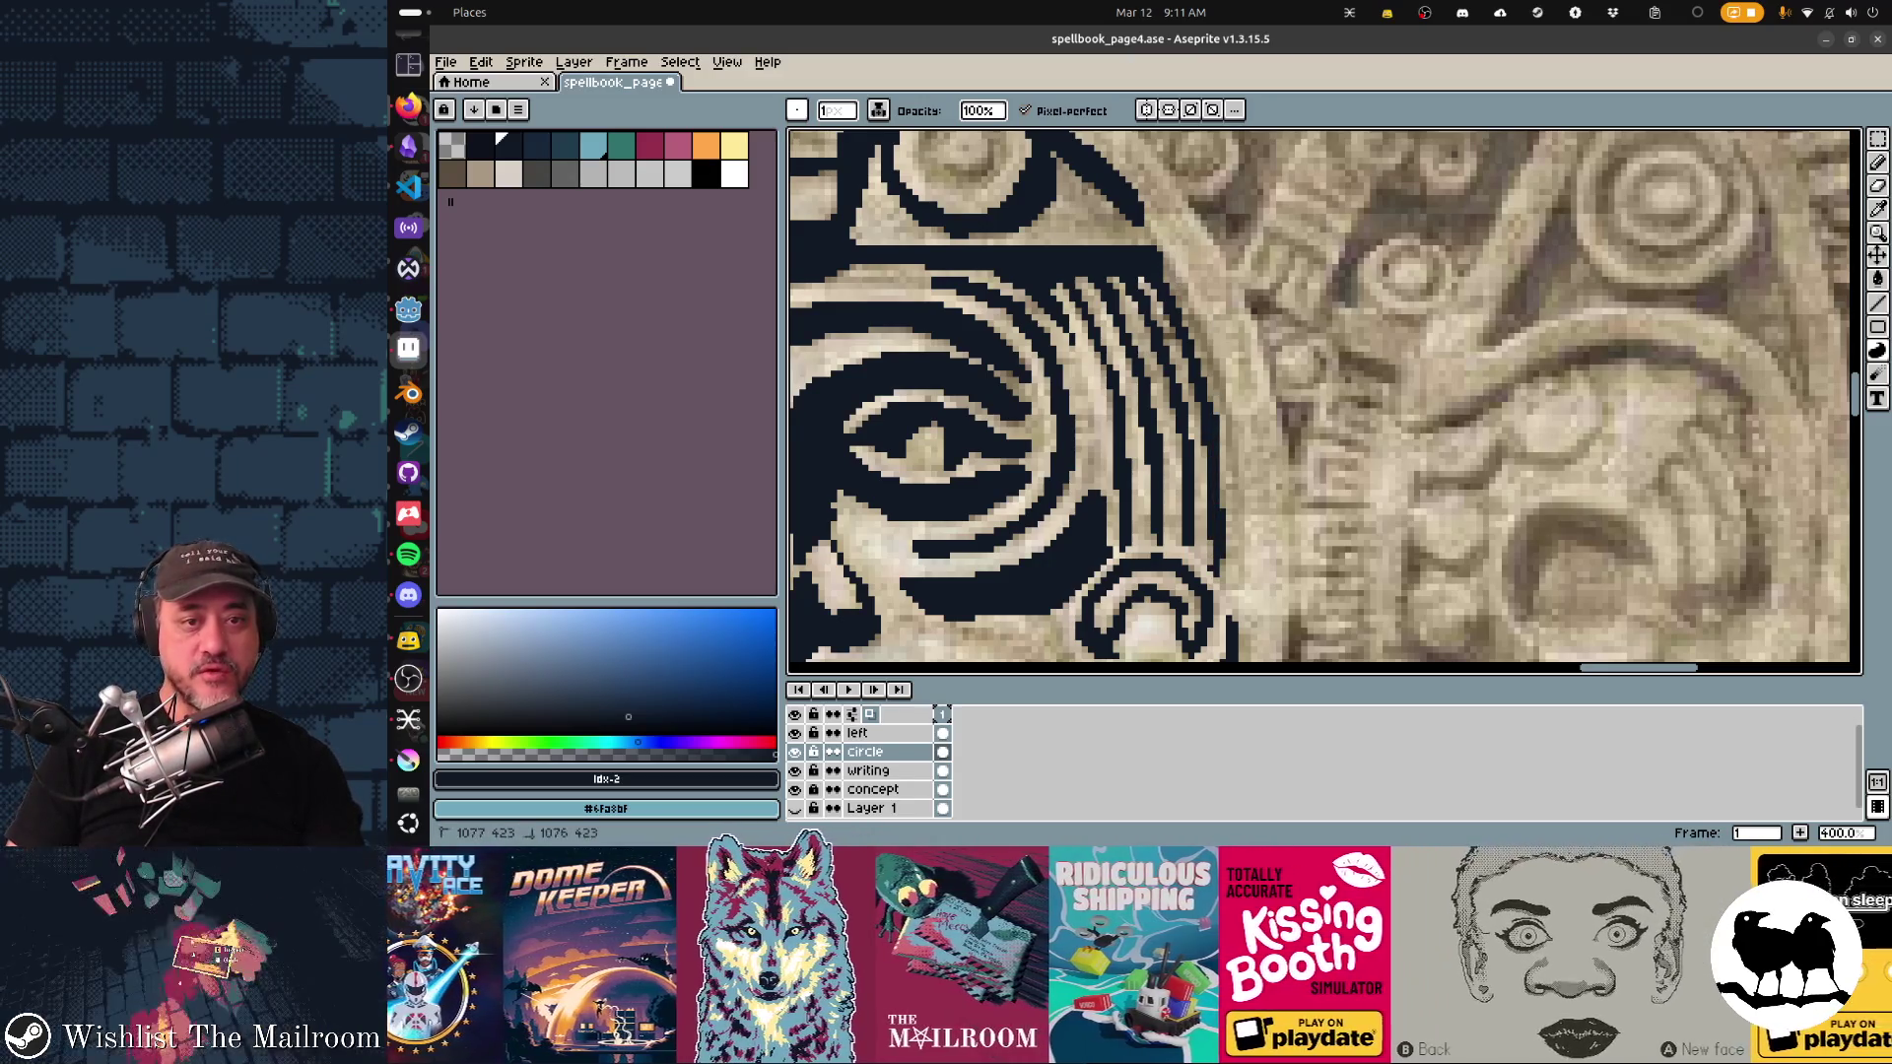
{"action": "mouse_move", "coordinate": [1151, 239]}
{"action": "left_mouse_down"}
{"action": "mouse_move", "coordinate": [1220, 409]}
{"action": "mouse_move", "coordinate": [1231, 517]}
{"action": "mouse_move", "coordinate": [1228, 463]}
{"action": "left_mouse_up"}
{"action": "scroll", "coordinate": [1182, 375], "scroll_direction": "up", "scroll_amount": 2}
{"action": "scroll", "coordinate": [1150, 296], "scroll_direction": "up", "scroll_amount": 1}
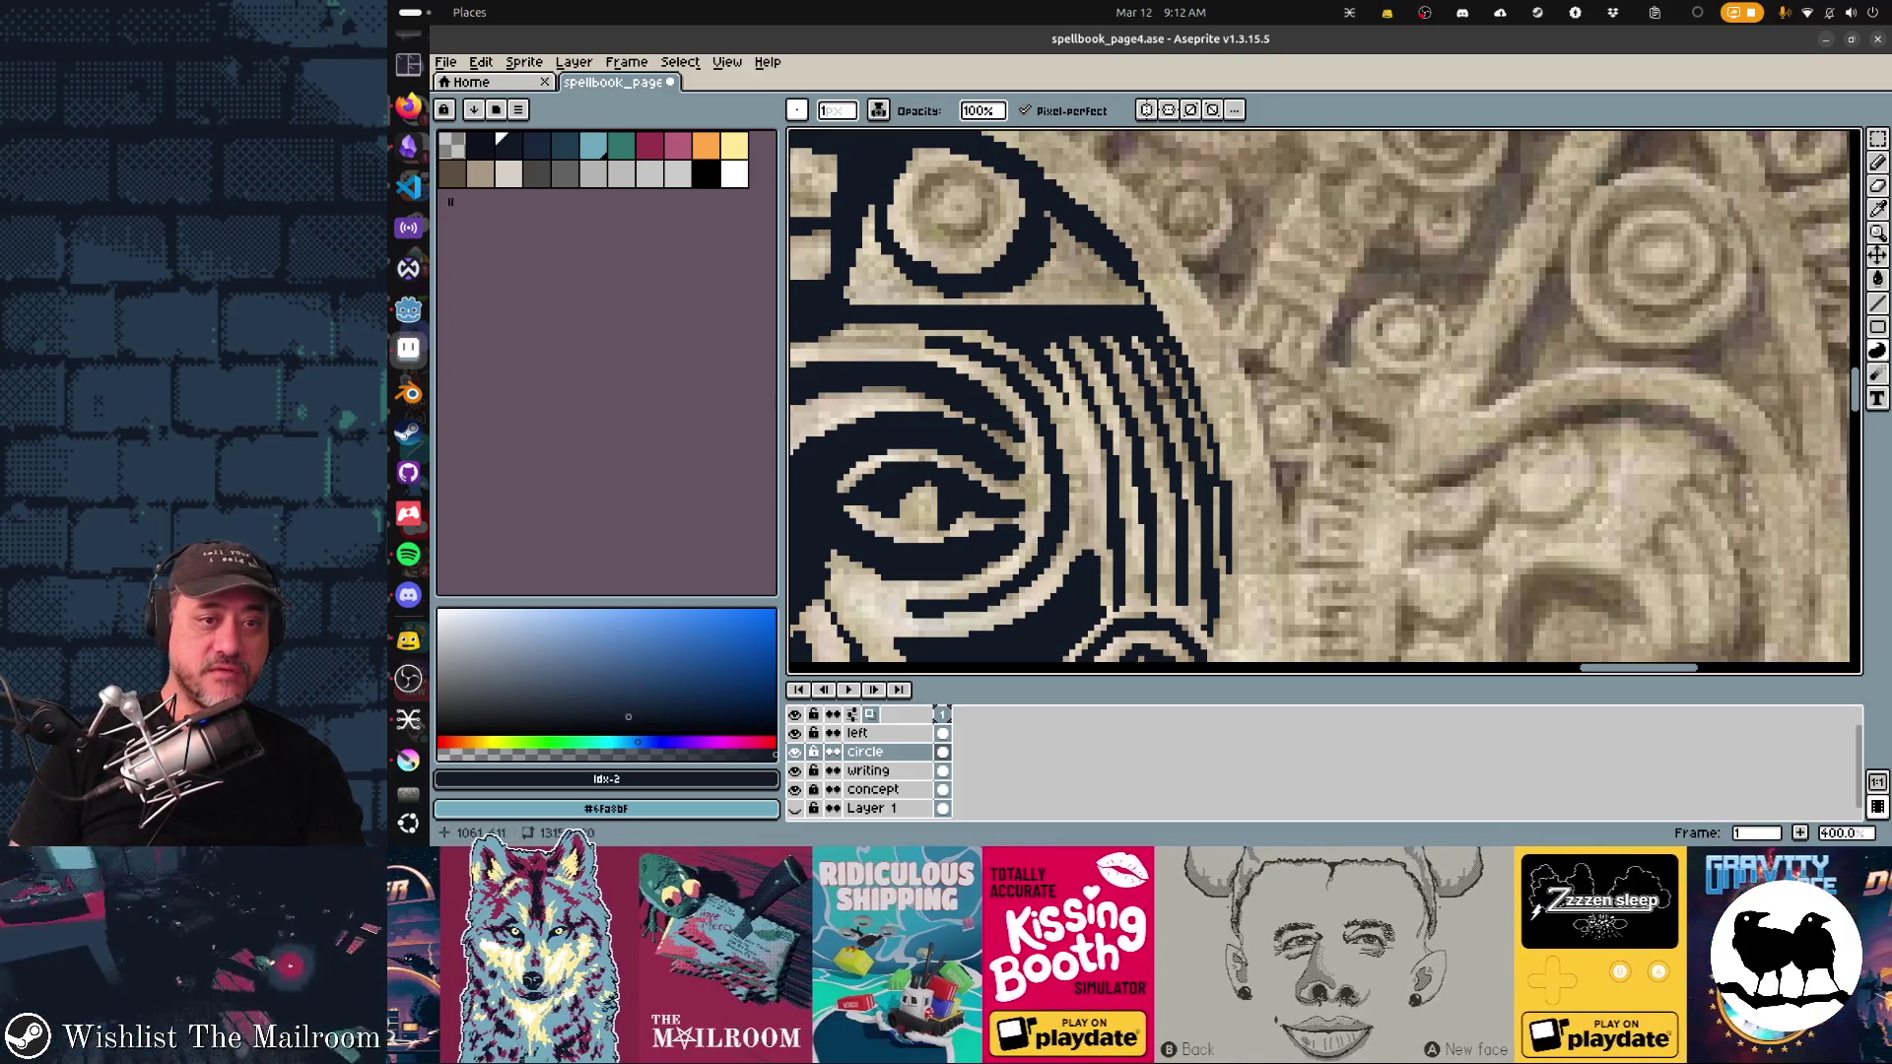
{"action": "left_click_drag", "start_coordinate": [1056, 244], "coordinate": [1064, 212]}
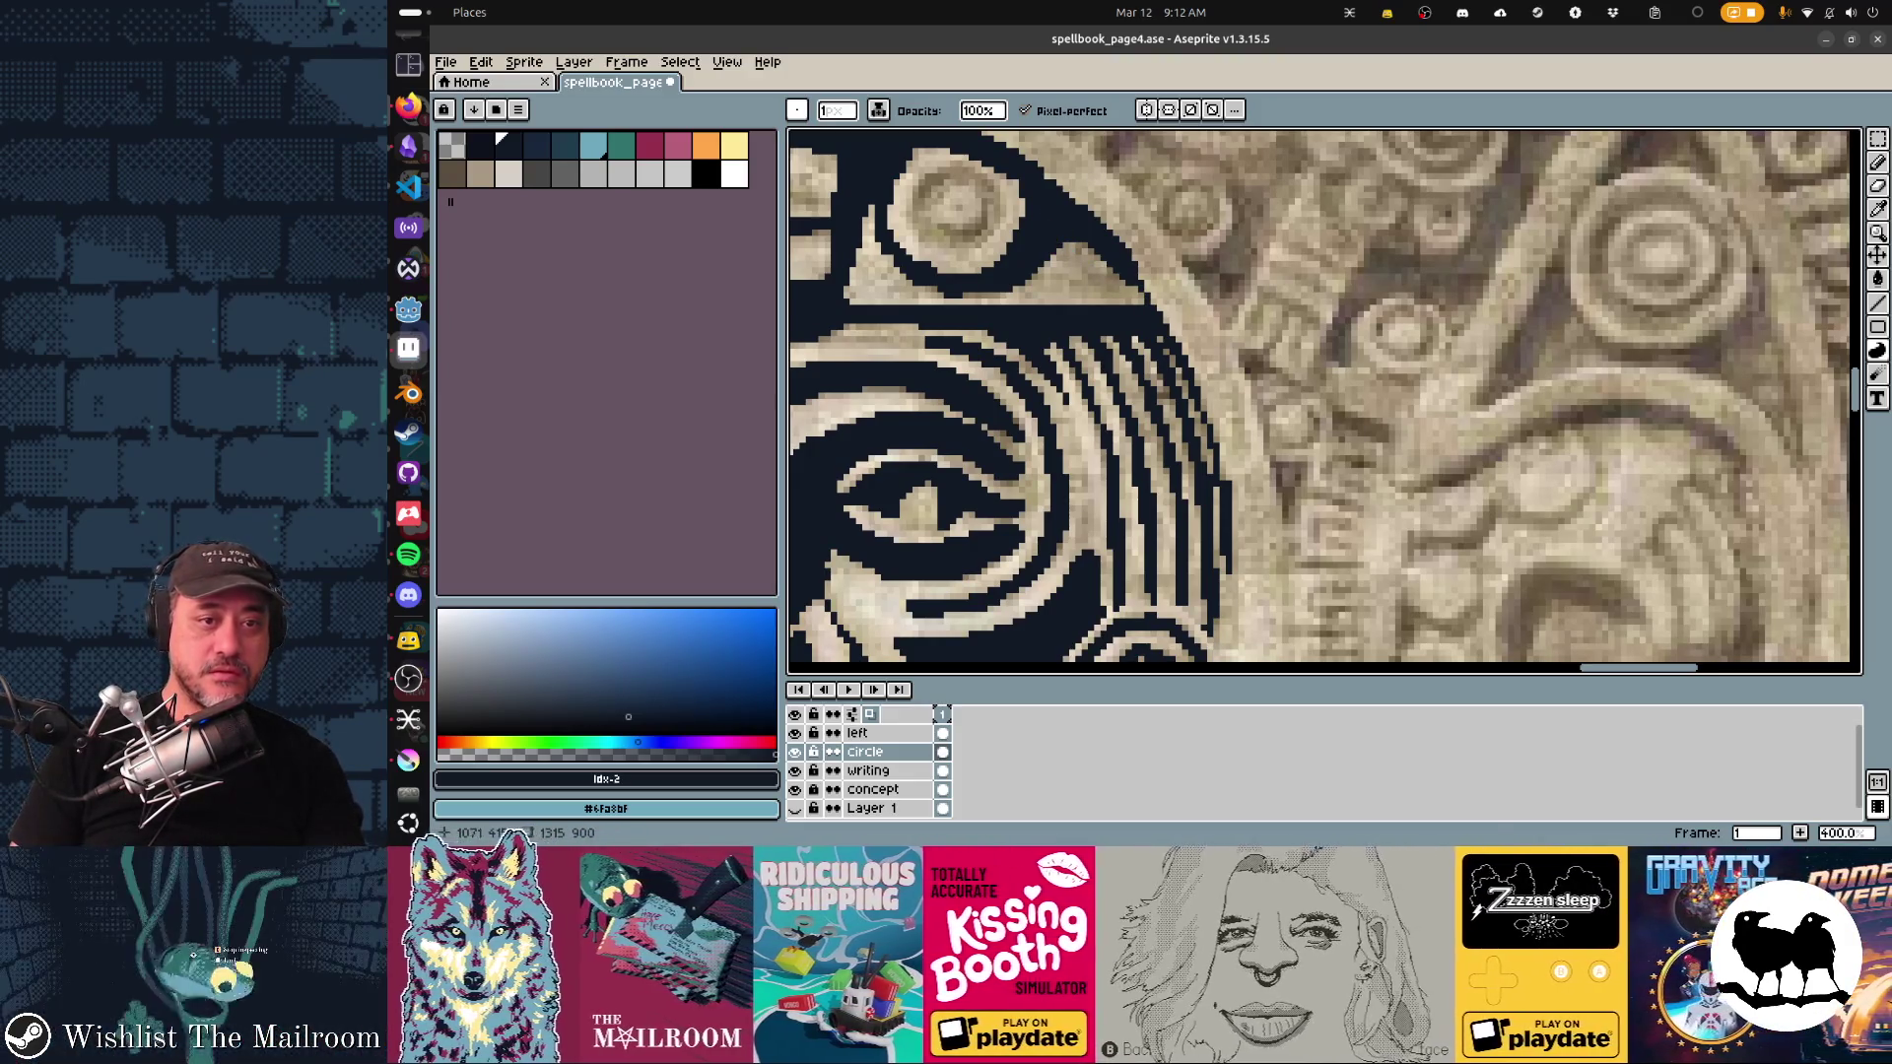
Step: Undo the last stroke and trace the headband line below the left circle
{"action": "scroll", "coordinate": [1324, 402], "scroll_direction": "up", "scroll_amount": 3}
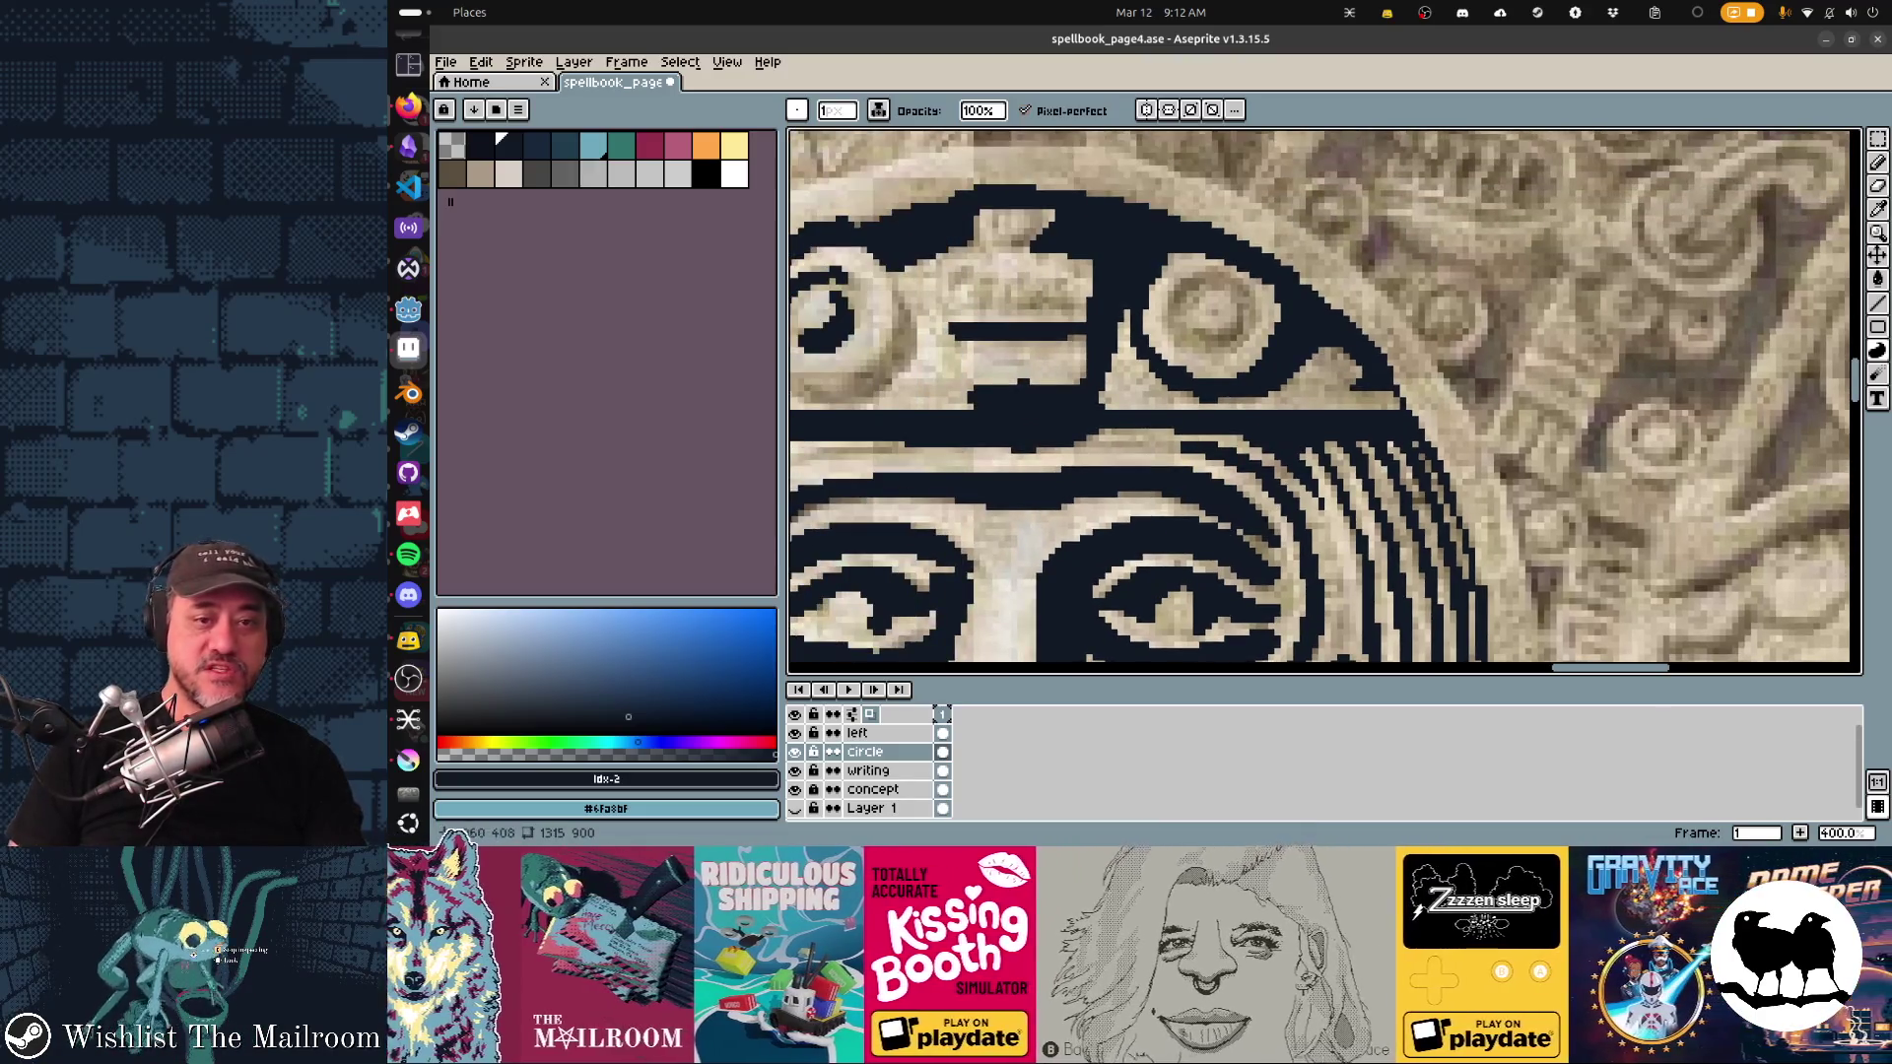
{"action": "key", "text": "ctrl+z"}
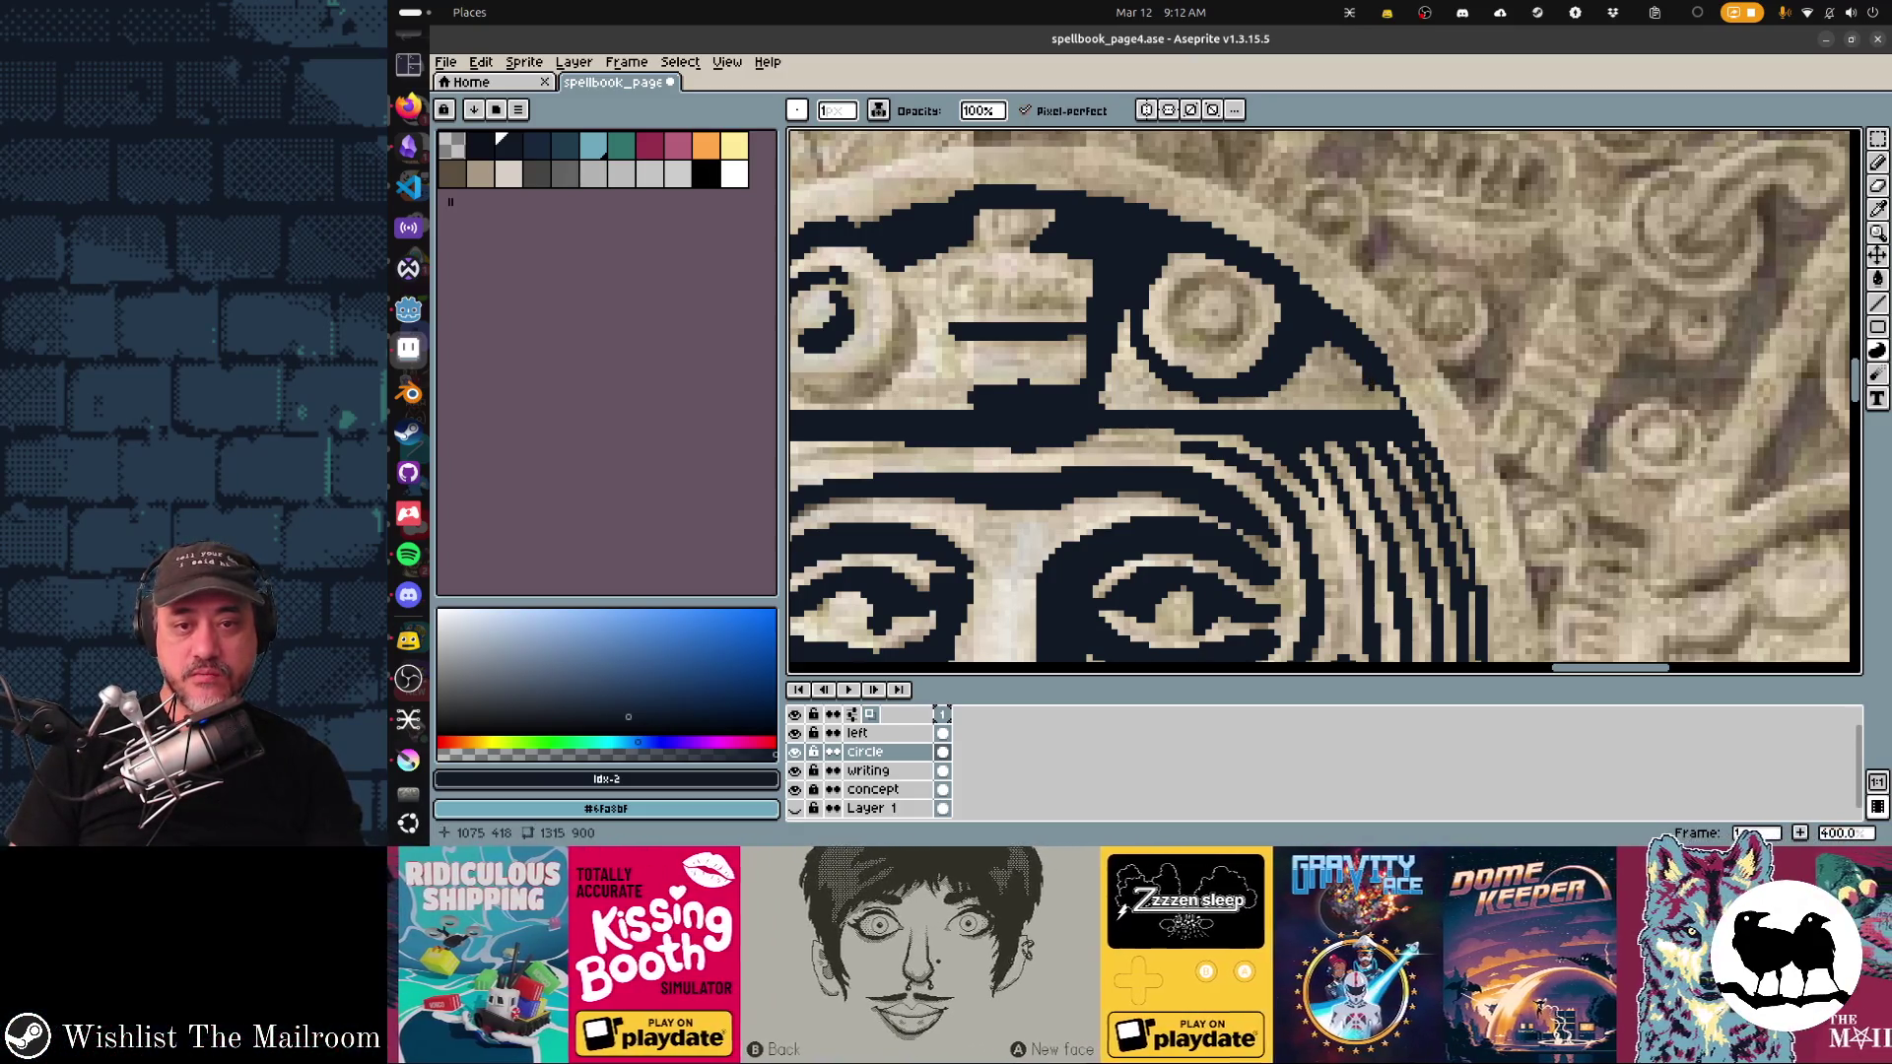
{"action": "scroll", "coordinate": [1320, 402], "scroll_direction": "left", "scroll_amount": 5}
{"action": "mouse_move", "coordinate": [1239, 357]}
{"action": "left_mouse_down"}
{"action": "mouse_move", "coordinate": [1131, 402]}
{"action": "mouse_move", "coordinate": [1188, 416]}
{"action": "mouse_move", "coordinate": [1246, 386]}
{"action": "mouse_move", "coordinate": [1123, 395]}
{"action": "left_mouse_up"}
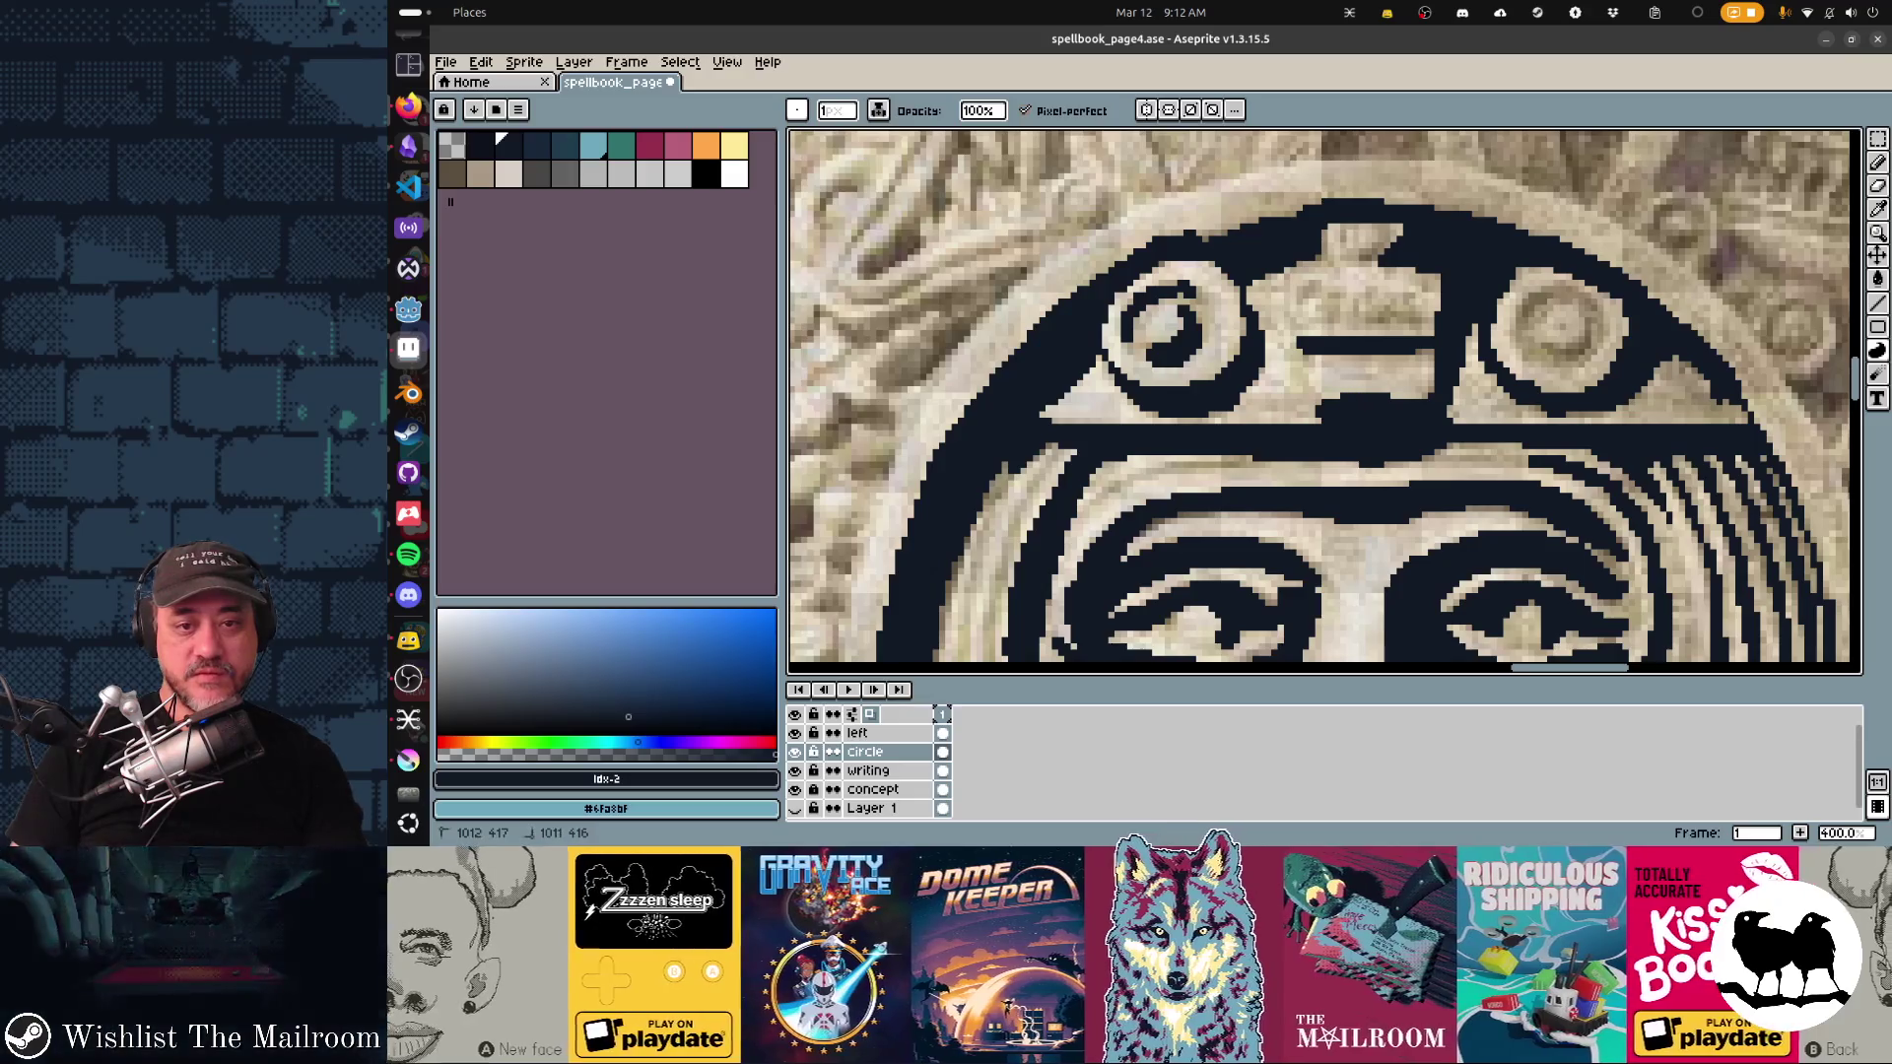
Step: Outline the lower left of the right headband circle in dark pixels
{"action": "scroll", "coordinate": [1321, 402], "scroll_direction": "right", "scroll_amount": 3}
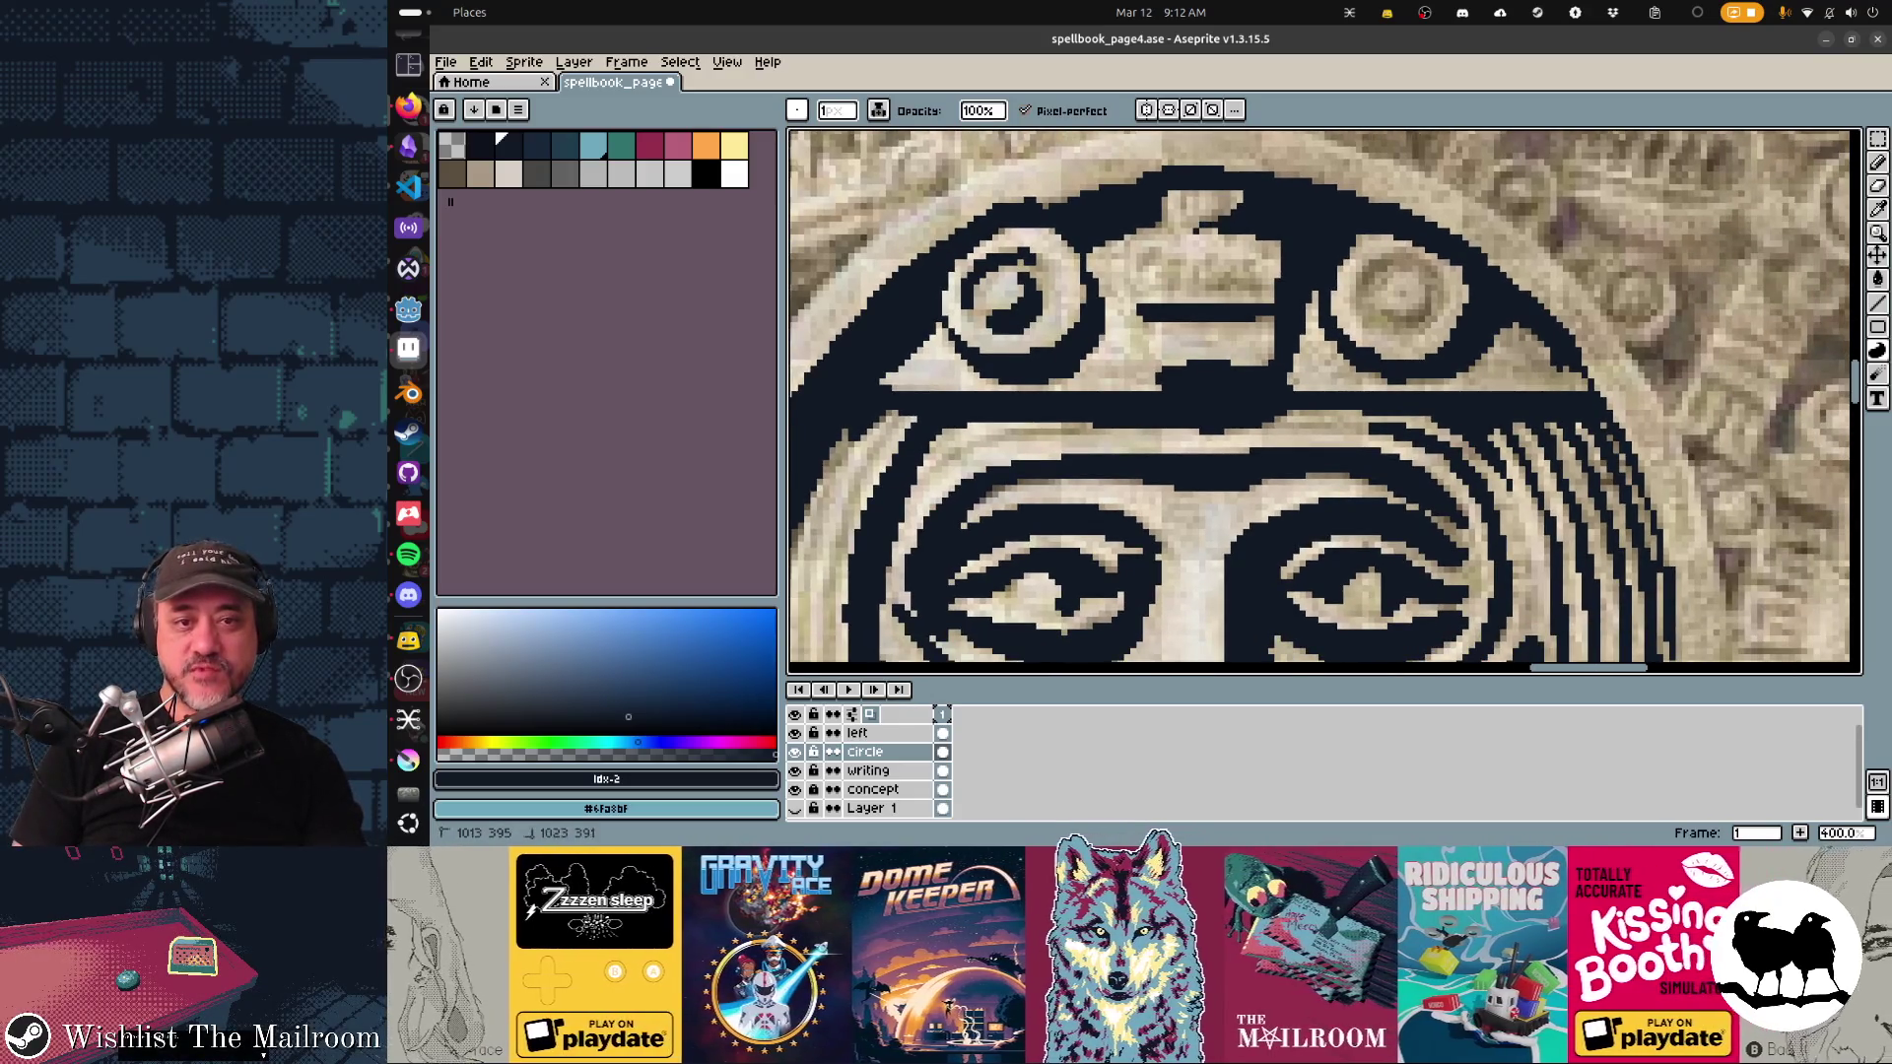
{"action": "scroll", "coordinate": [1320, 402], "scroll_direction": "right", "scroll_amount": 3}
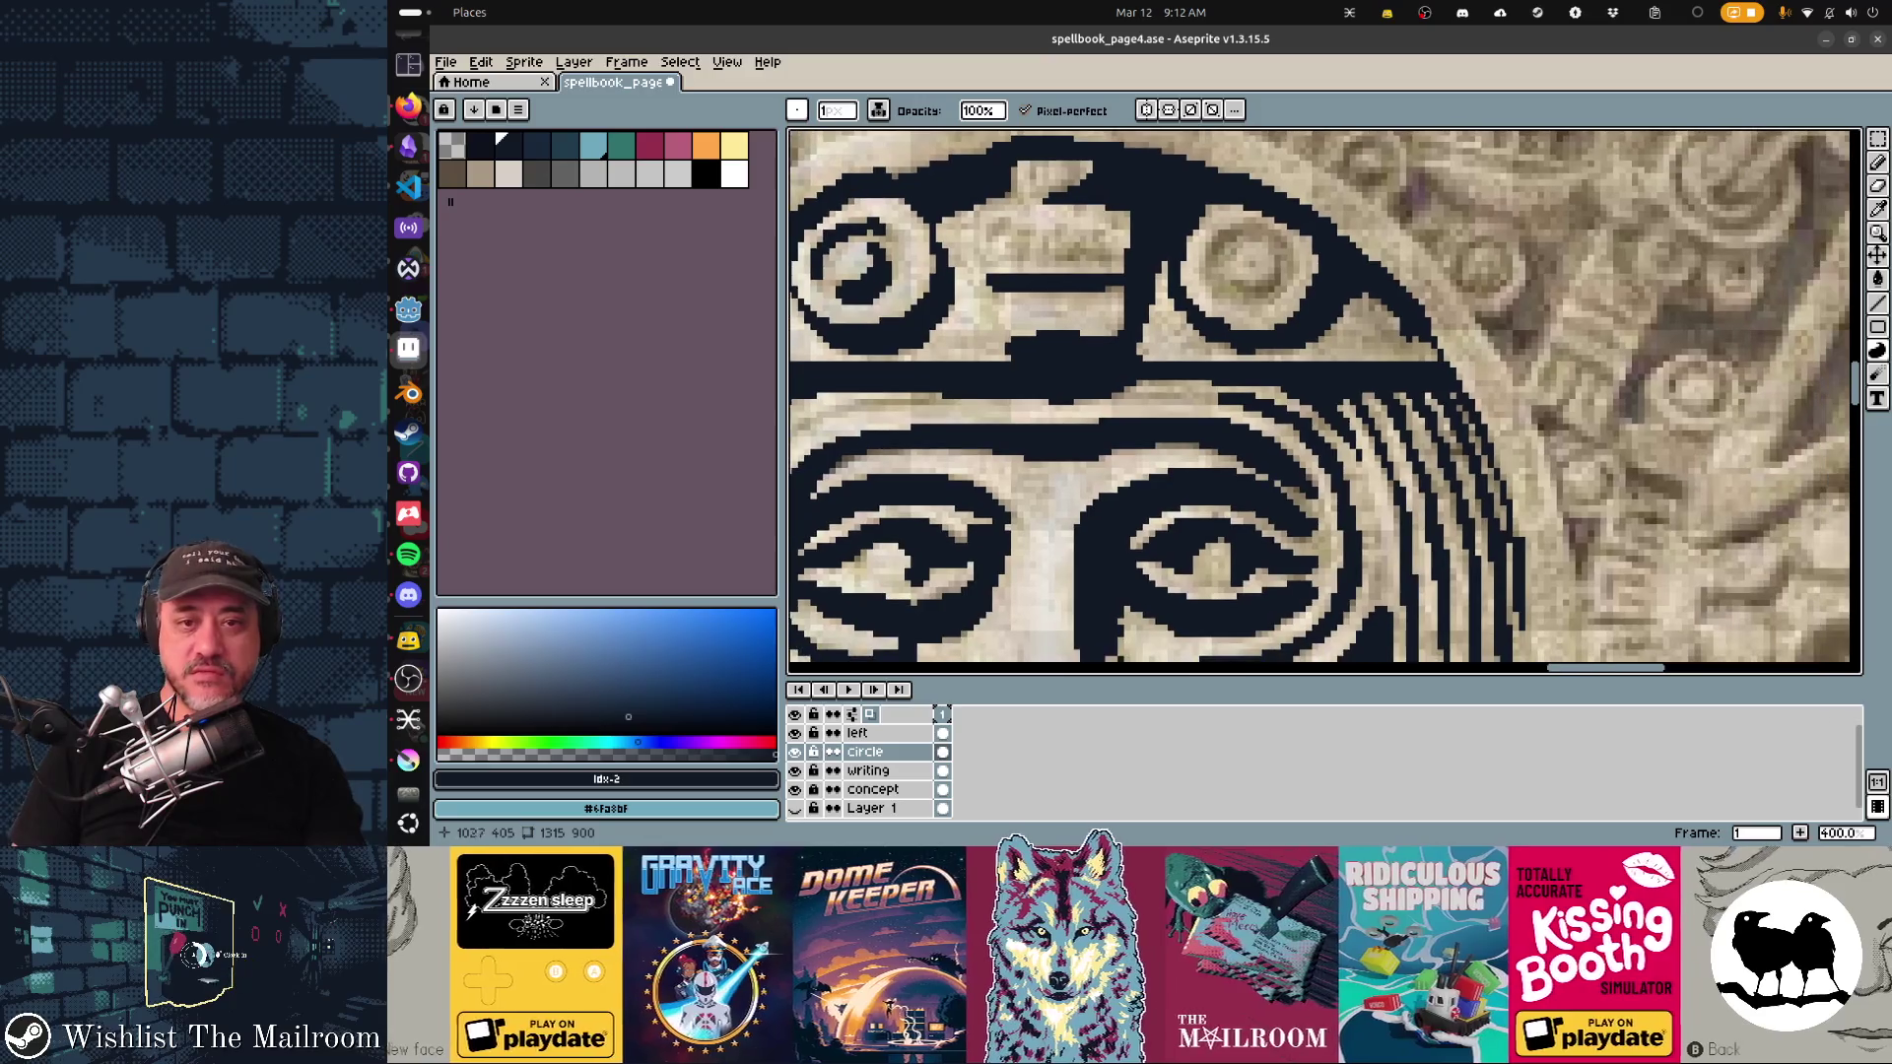
{"action": "mouse_move", "coordinate": [1228, 272]}
{"action": "left_mouse_down"}
{"action": "mouse_move", "coordinate": [1265, 292]}
{"action": "mouse_move", "coordinate": [1206, 258]}
{"action": "mouse_move", "coordinate": [1243, 225]}
{"action": "mouse_move", "coordinate": [1293, 264]}
{"action": "mouse_move", "coordinate": [1213, 187]}
{"action": "left_mouse_up"}
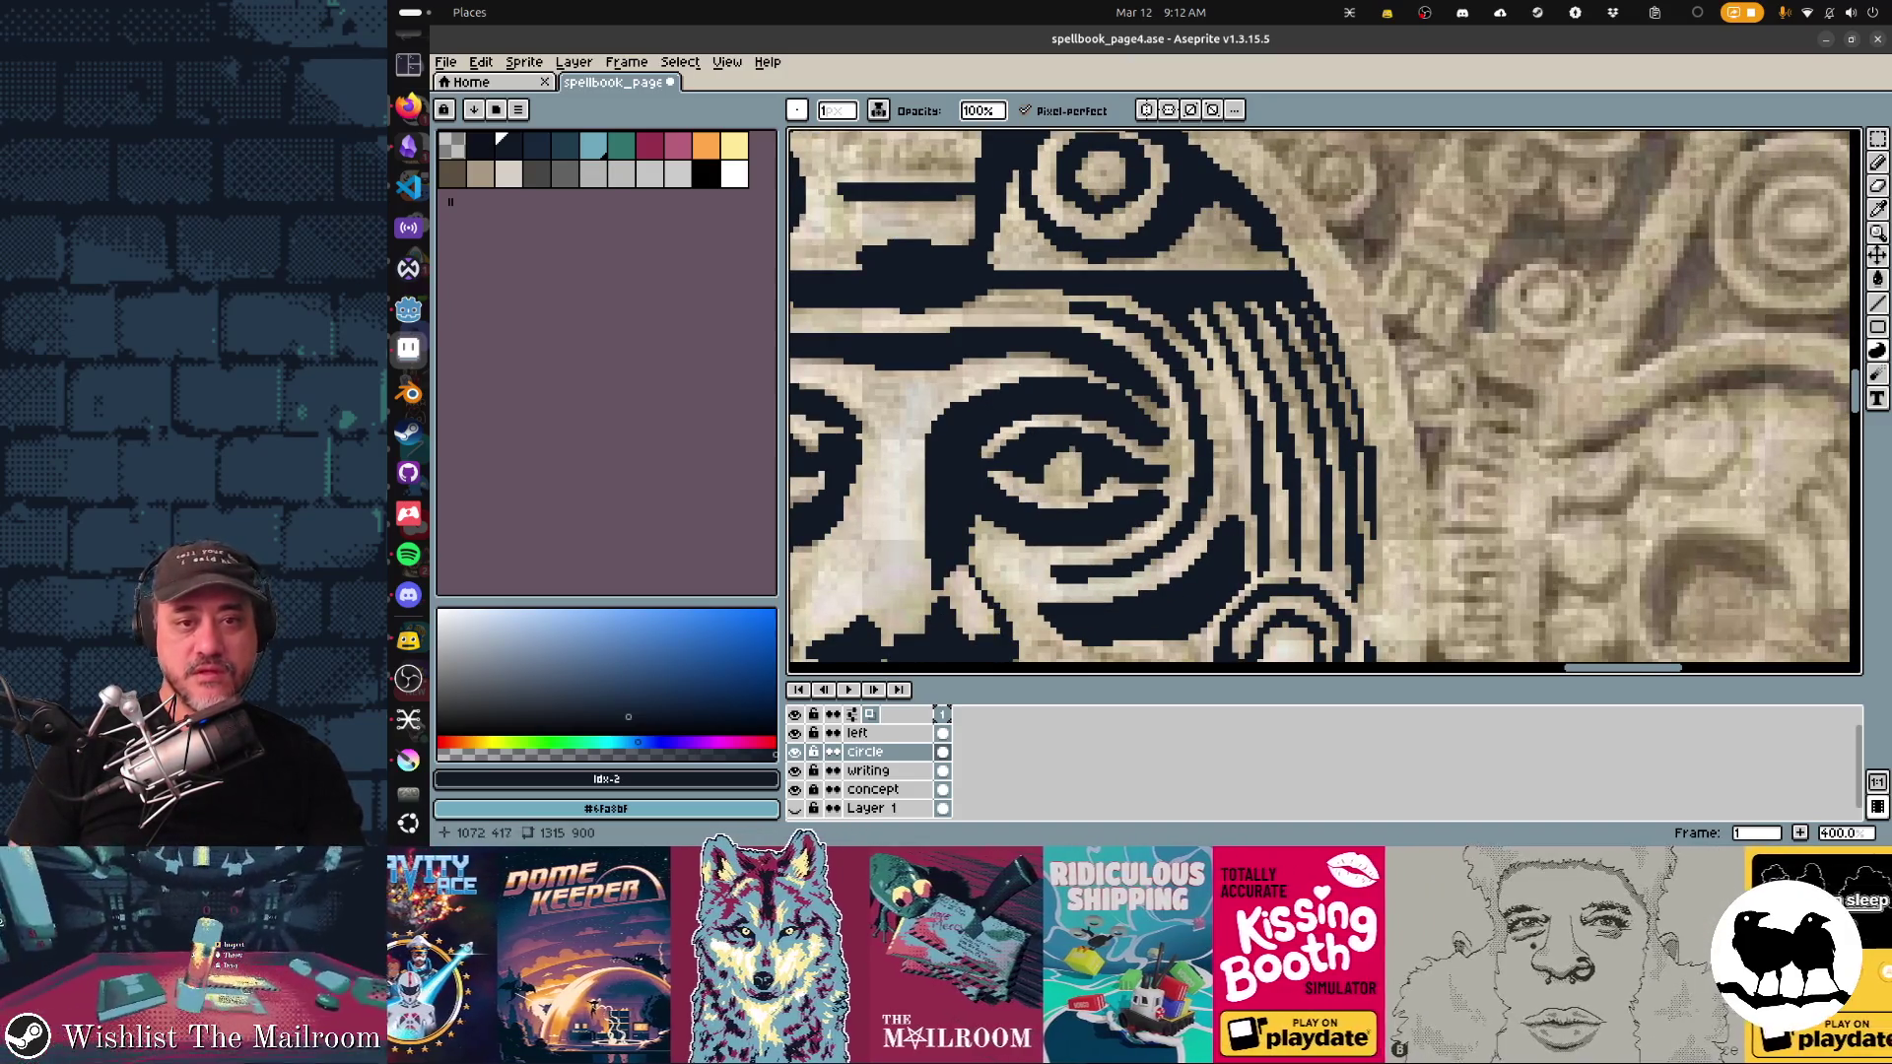
{"action": "mouse_move", "coordinate": [1349, 297]}
{"action": "left_mouse_down"}
{"action": "mouse_move", "coordinate": [1102, 268]}
{"action": "mouse_move", "coordinate": [1192, 392]}
{"action": "mouse_move", "coordinate": [1241, 374]}
{"action": "mouse_move", "coordinate": [1385, 159]}
{"action": "left_mouse_up"}
{"action": "scroll", "coordinate": [1385, 159], "scroll_direction": "up", "scroll_amount": 10}
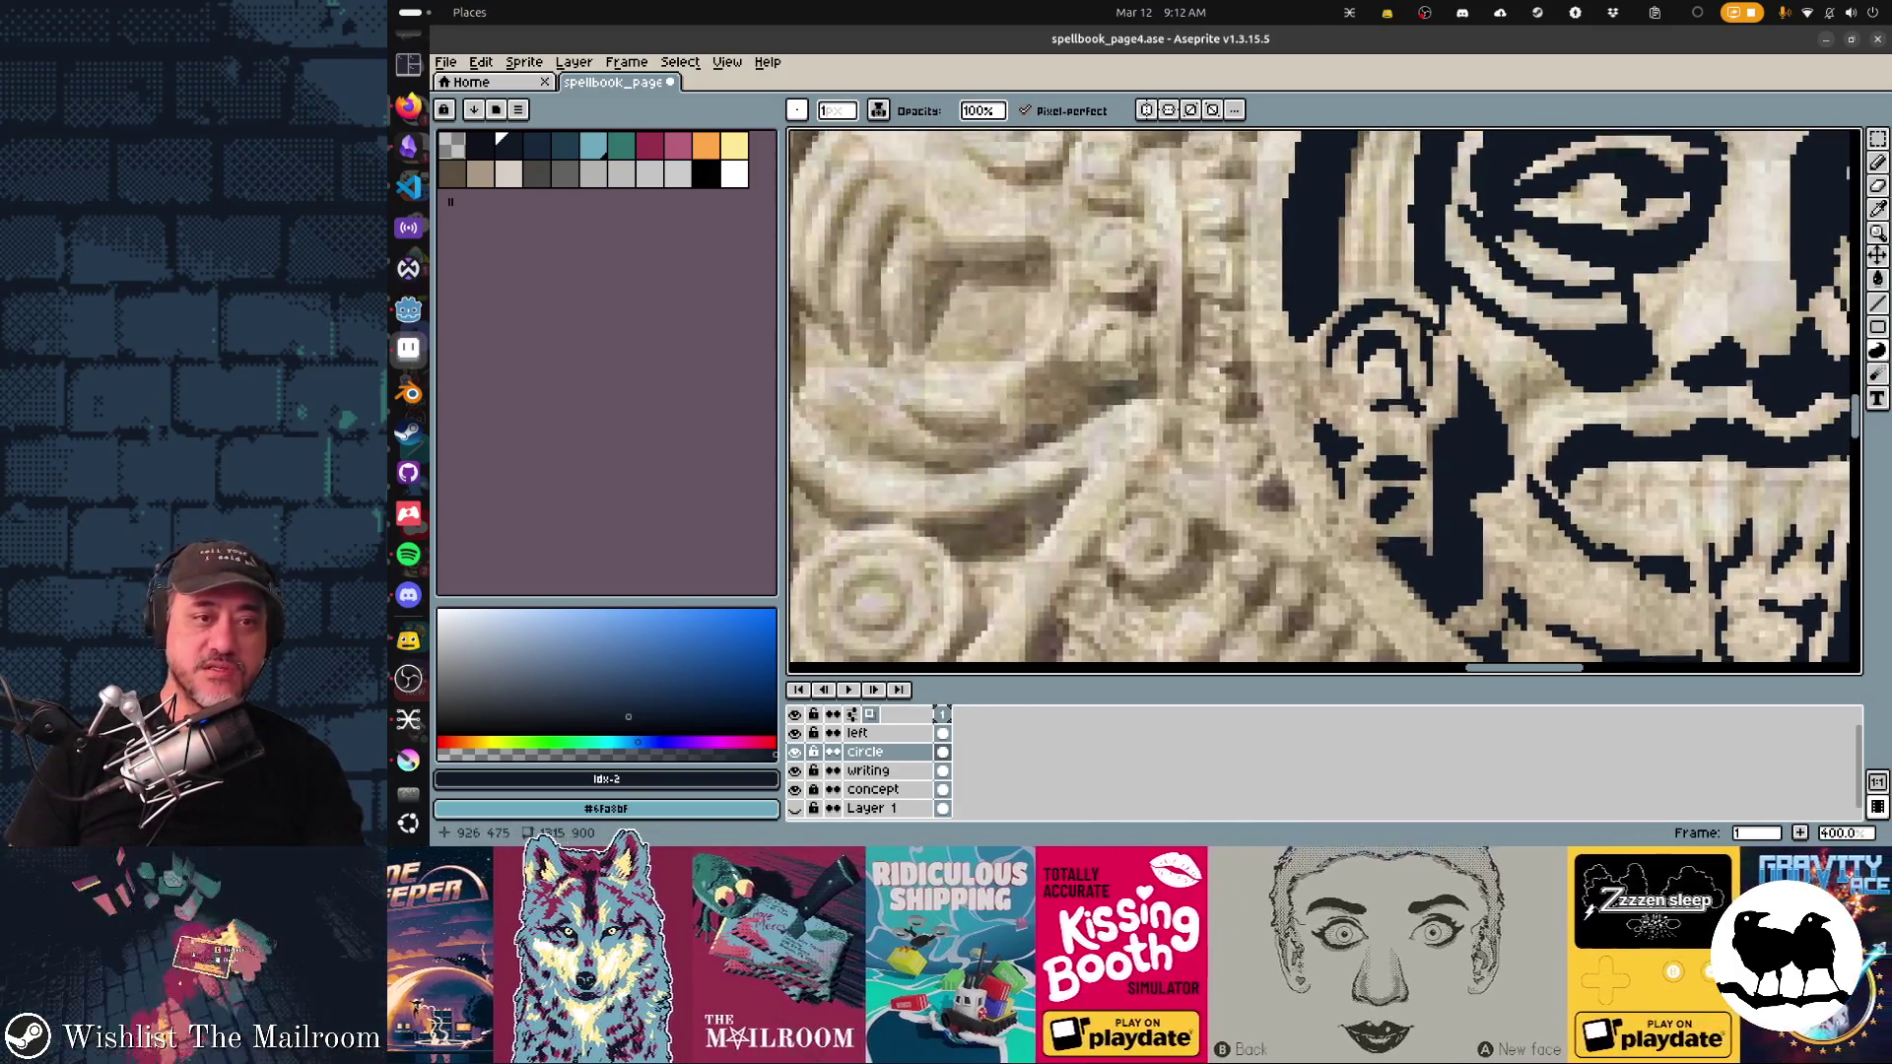
Step: Thicken the circle's top outline and paint a dark wedge with a diagonal edge beyond the striped rim
{"action": "scroll", "coordinate": [1385, 159], "scroll_direction": "up", "scroll_amount": 3}
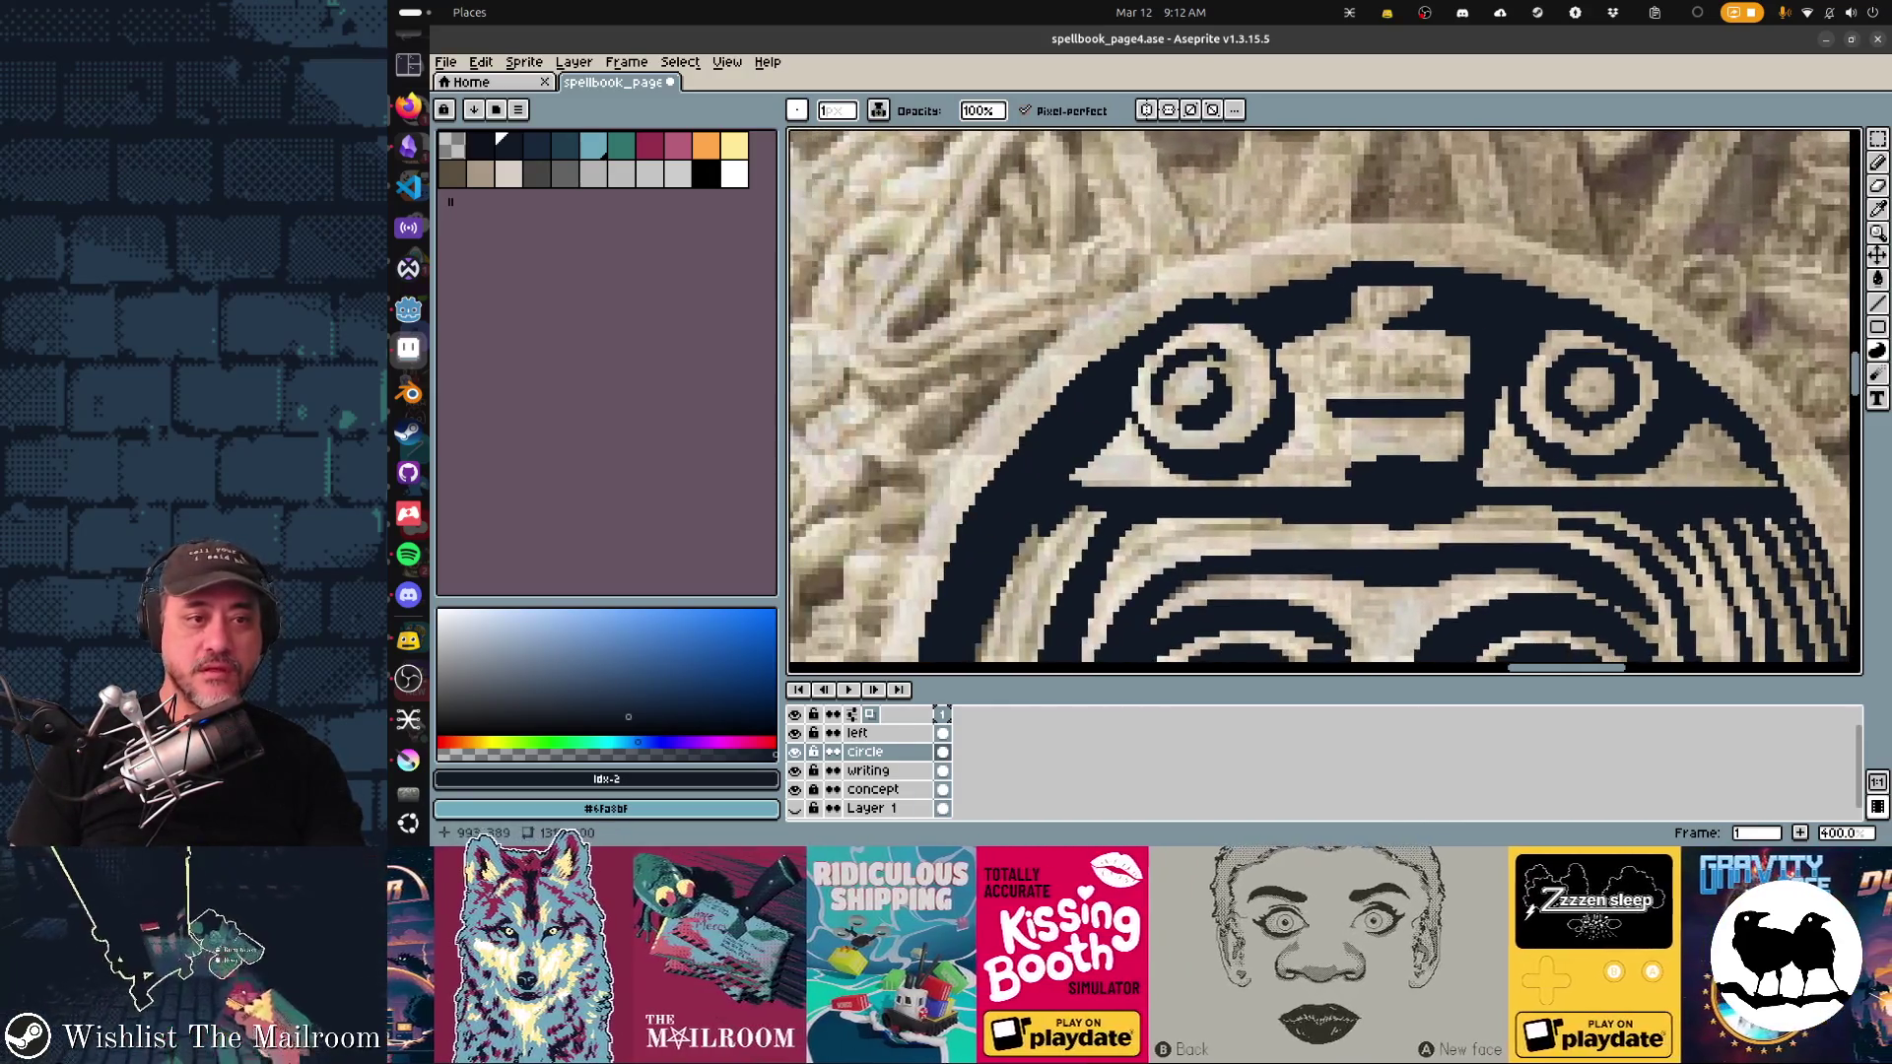
{"action": "mouse_move", "coordinate": [1276, 279]}
{"action": "left_mouse_down"}
{"action": "mouse_move", "coordinate": [1333, 268]}
{"action": "mouse_move", "coordinate": [1236, 298]}
{"action": "left_mouse_up"}
{"action": "scroll", "coordinate": [1324, 400], "scroll_direction": "right", "scroll_amount": 5}
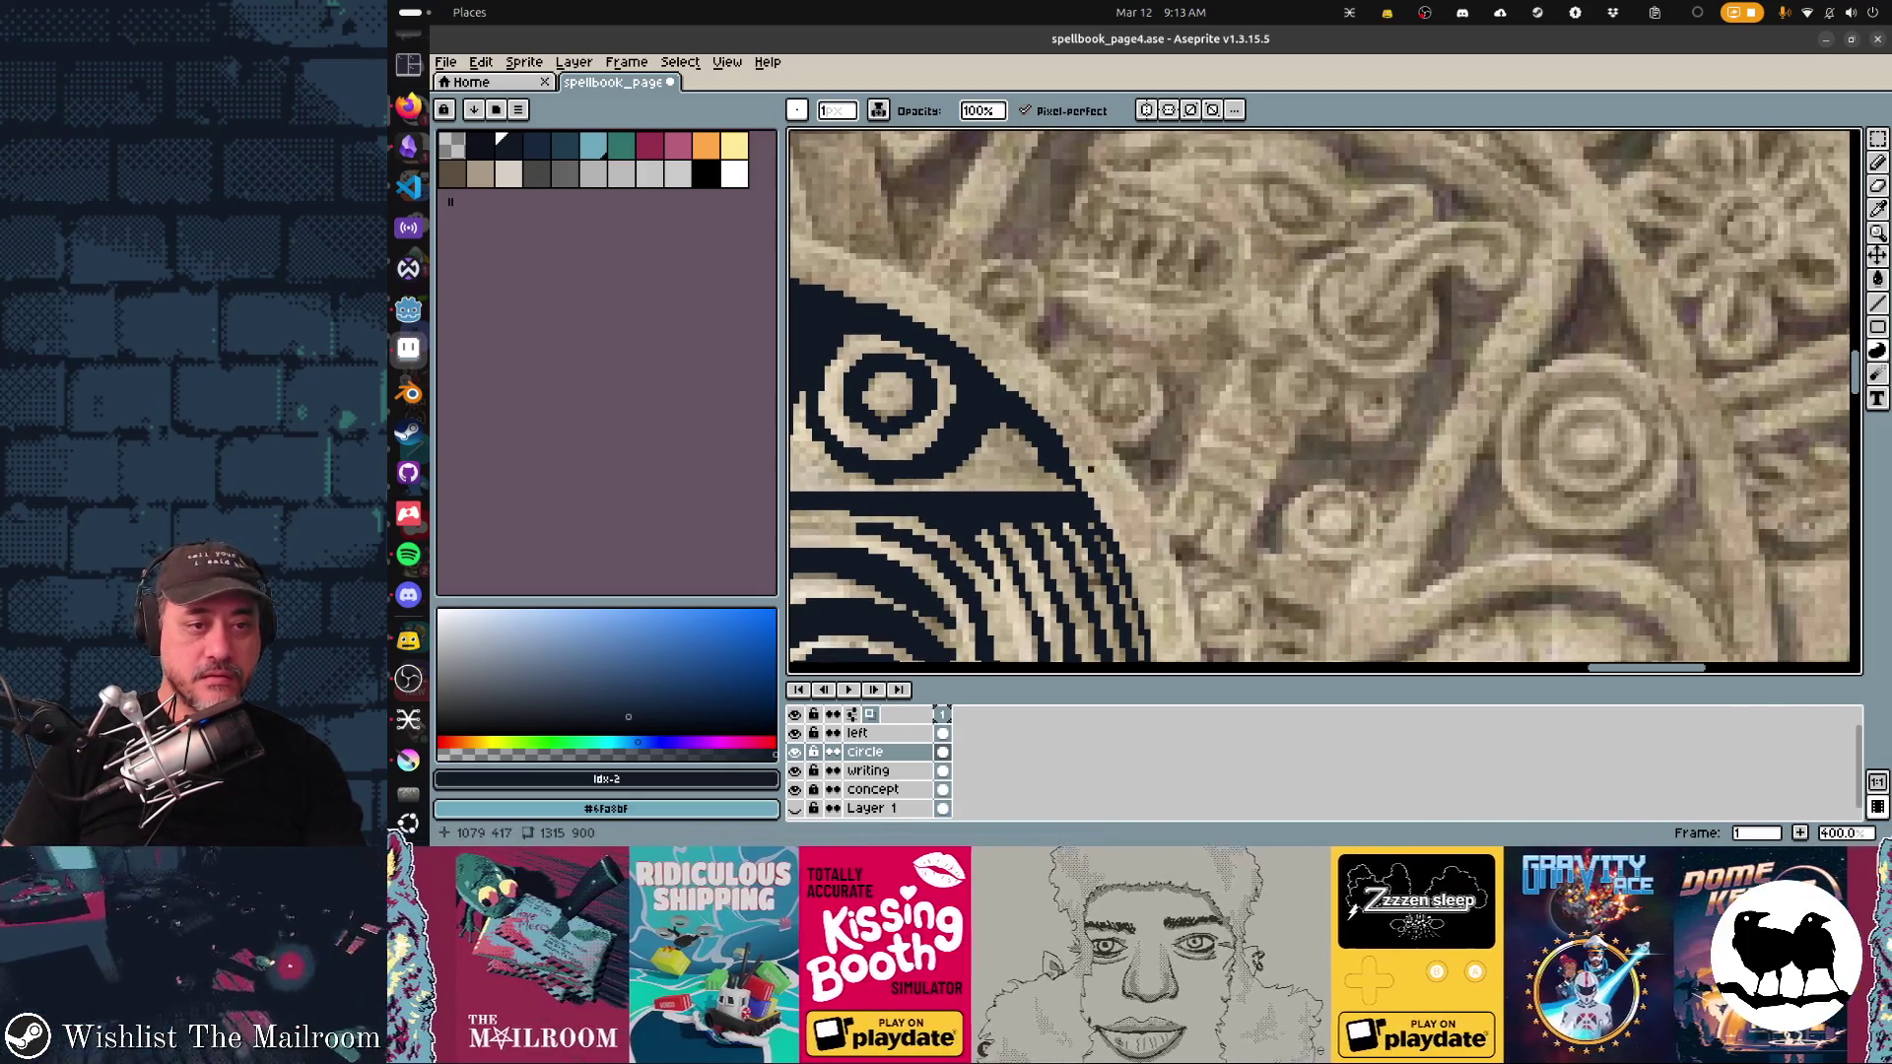
{"action": "scroll", "coordinate": [1165, 601], "scroll_direction": "down", "scroll_amount": 2}
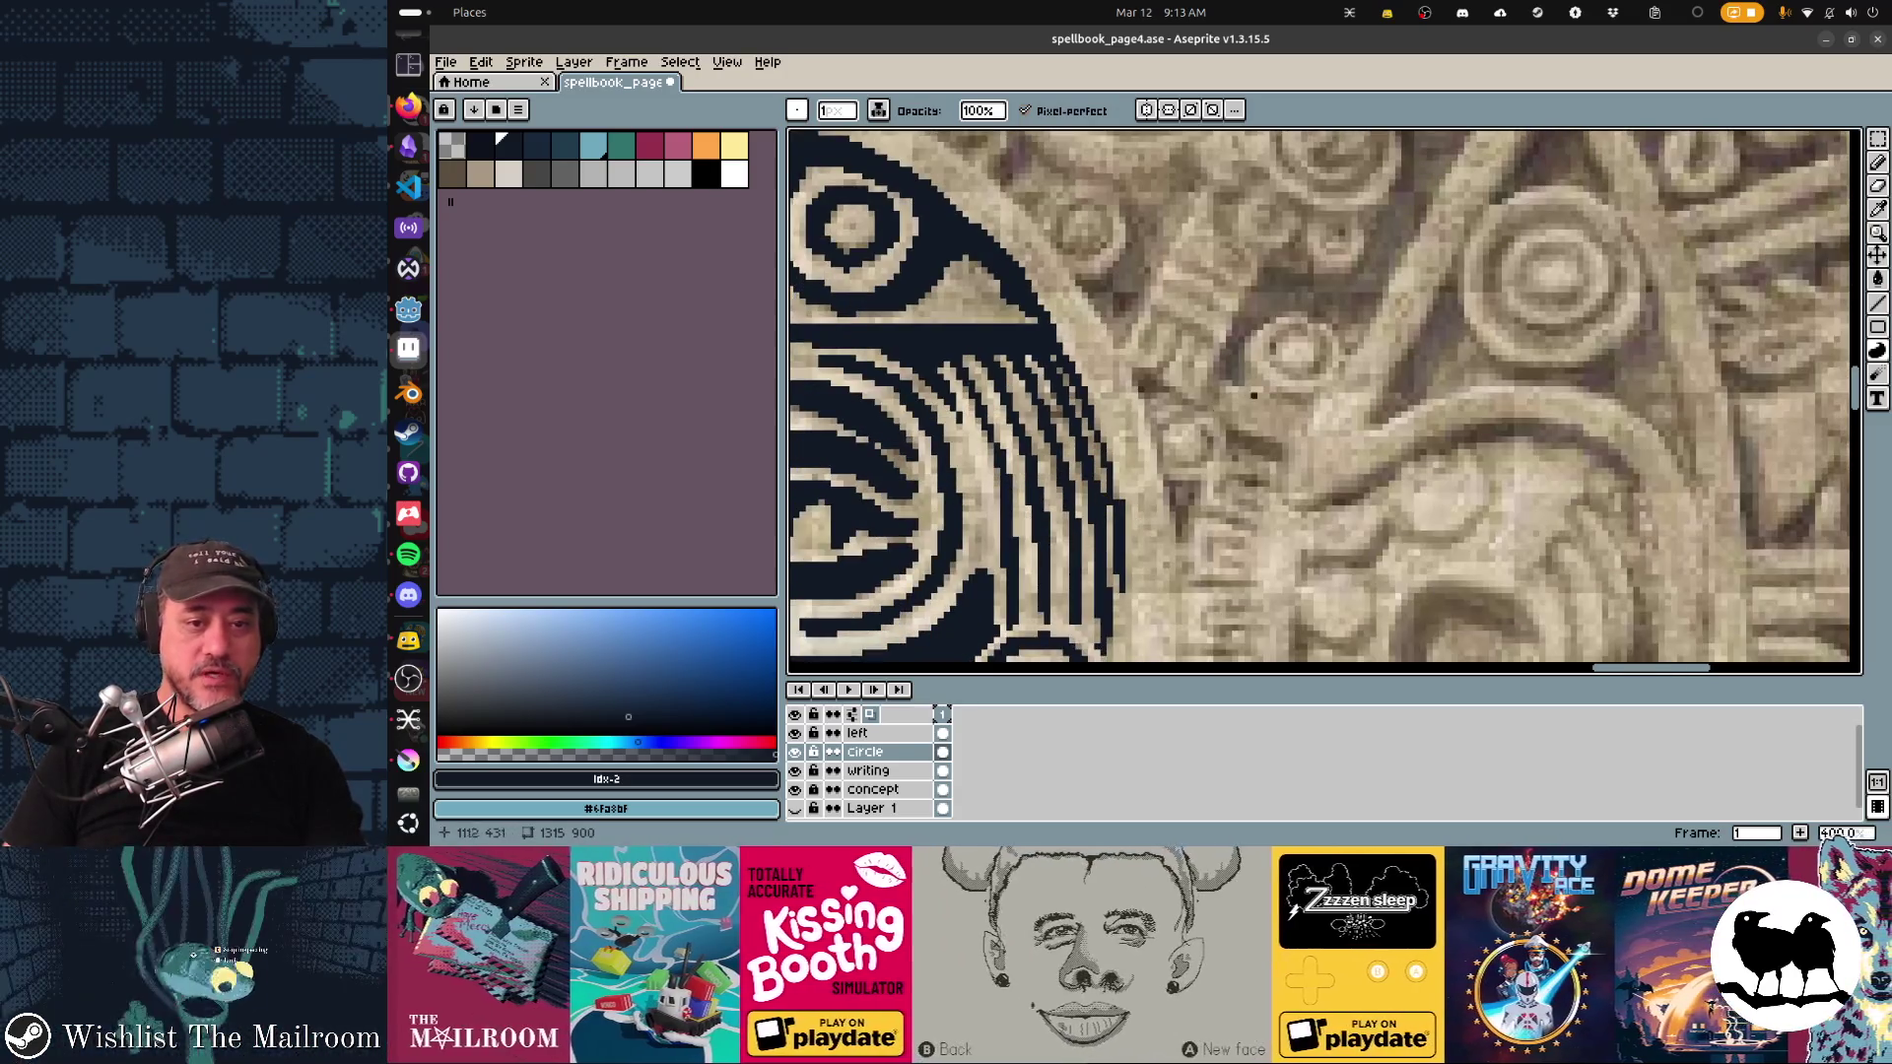
{"action": "scroll", "coordinate": [1153, 488], "scroll_direction": "down", "scroll_amount": 2}
{"action": "mouse_move", "coordinate": [1271, 315]}
{"action": "left_mouse_down"}
{"action": "mouse_move", "coordinate": [1281, 347]}
{"action": "mouse_move", "coordinate": [1291, 335]}
{"action": "left_mouse_up"}
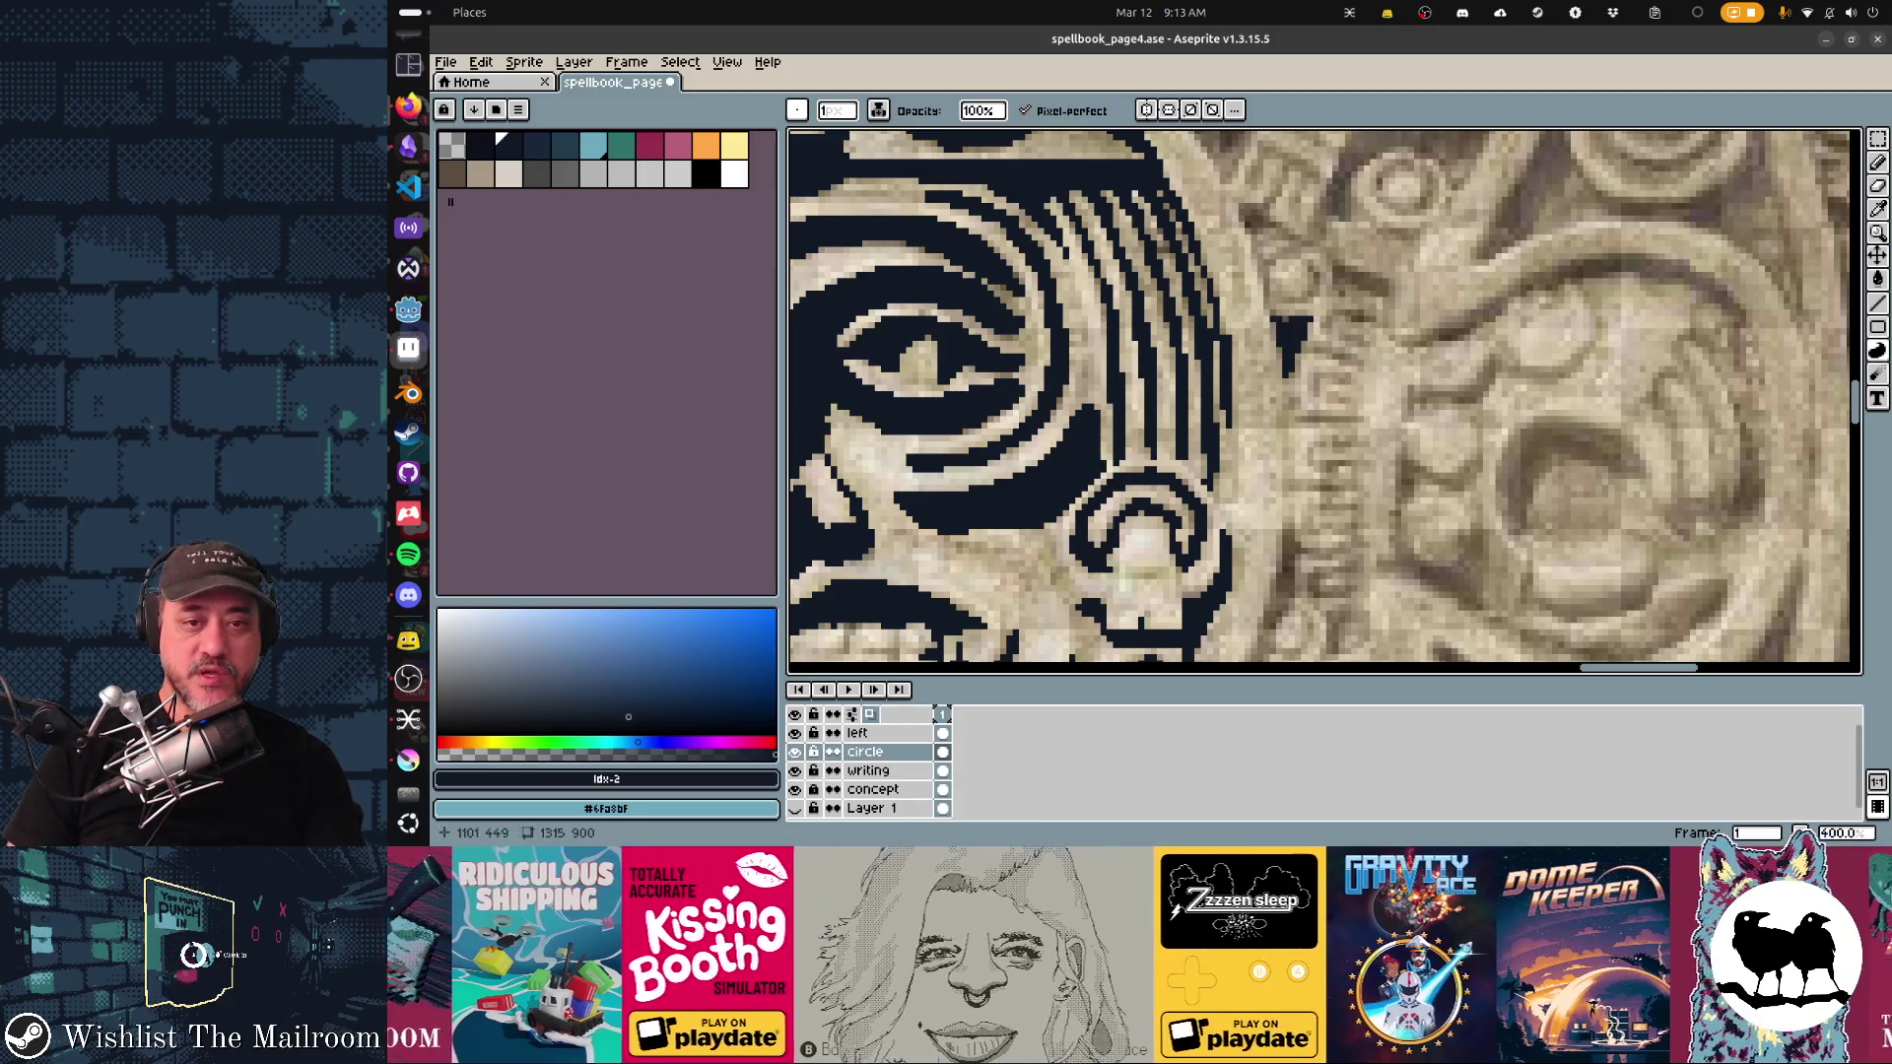
{"action": "scroll", "coordinate": [1133, 581], "scroll_direction": "up", "scroll_amount": 1}
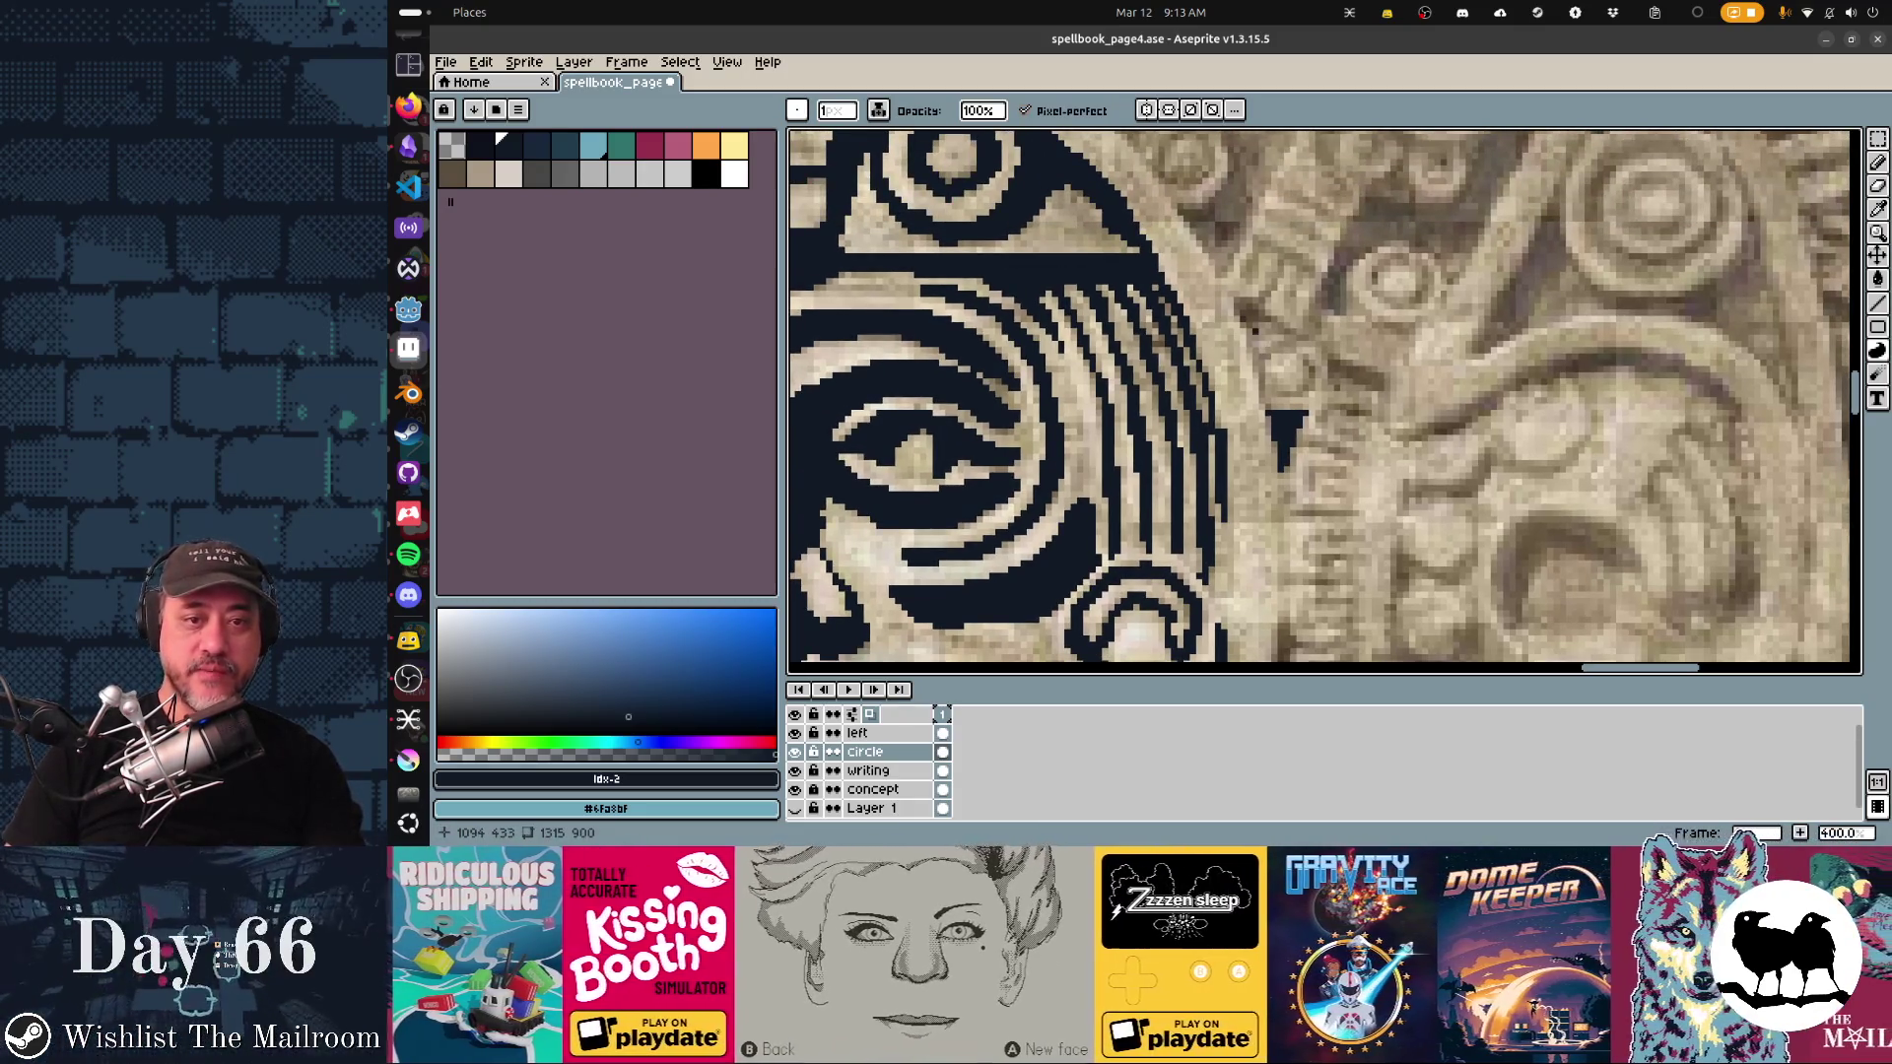
{"action": "left_click_drag", "start_coordinate": [1249, 320], "coordinate": [1280, 461]}
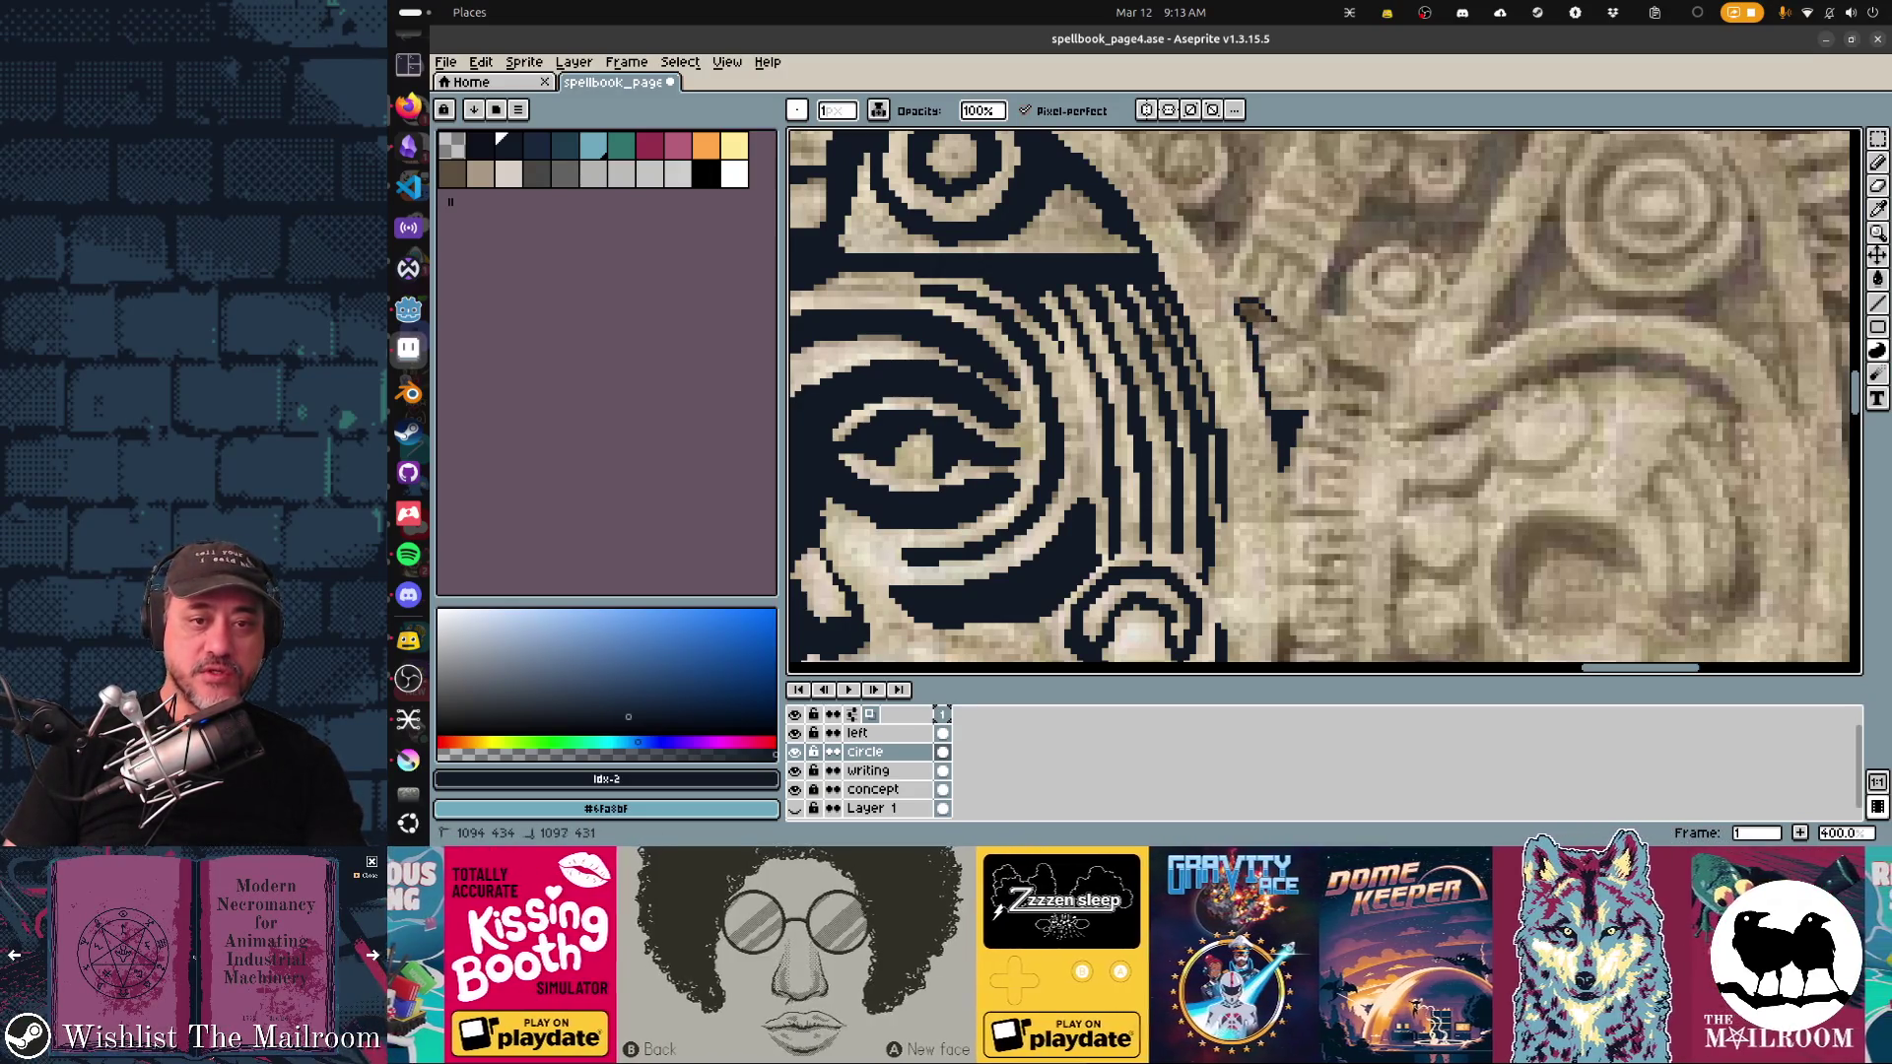
Step: Fill the wedge's top, then outline the curved carved shape beside it and fill it solid dark
{"action": "left_click_drag", "start_coordinate": [1252, 314], "coordinate": [1276, 321]}
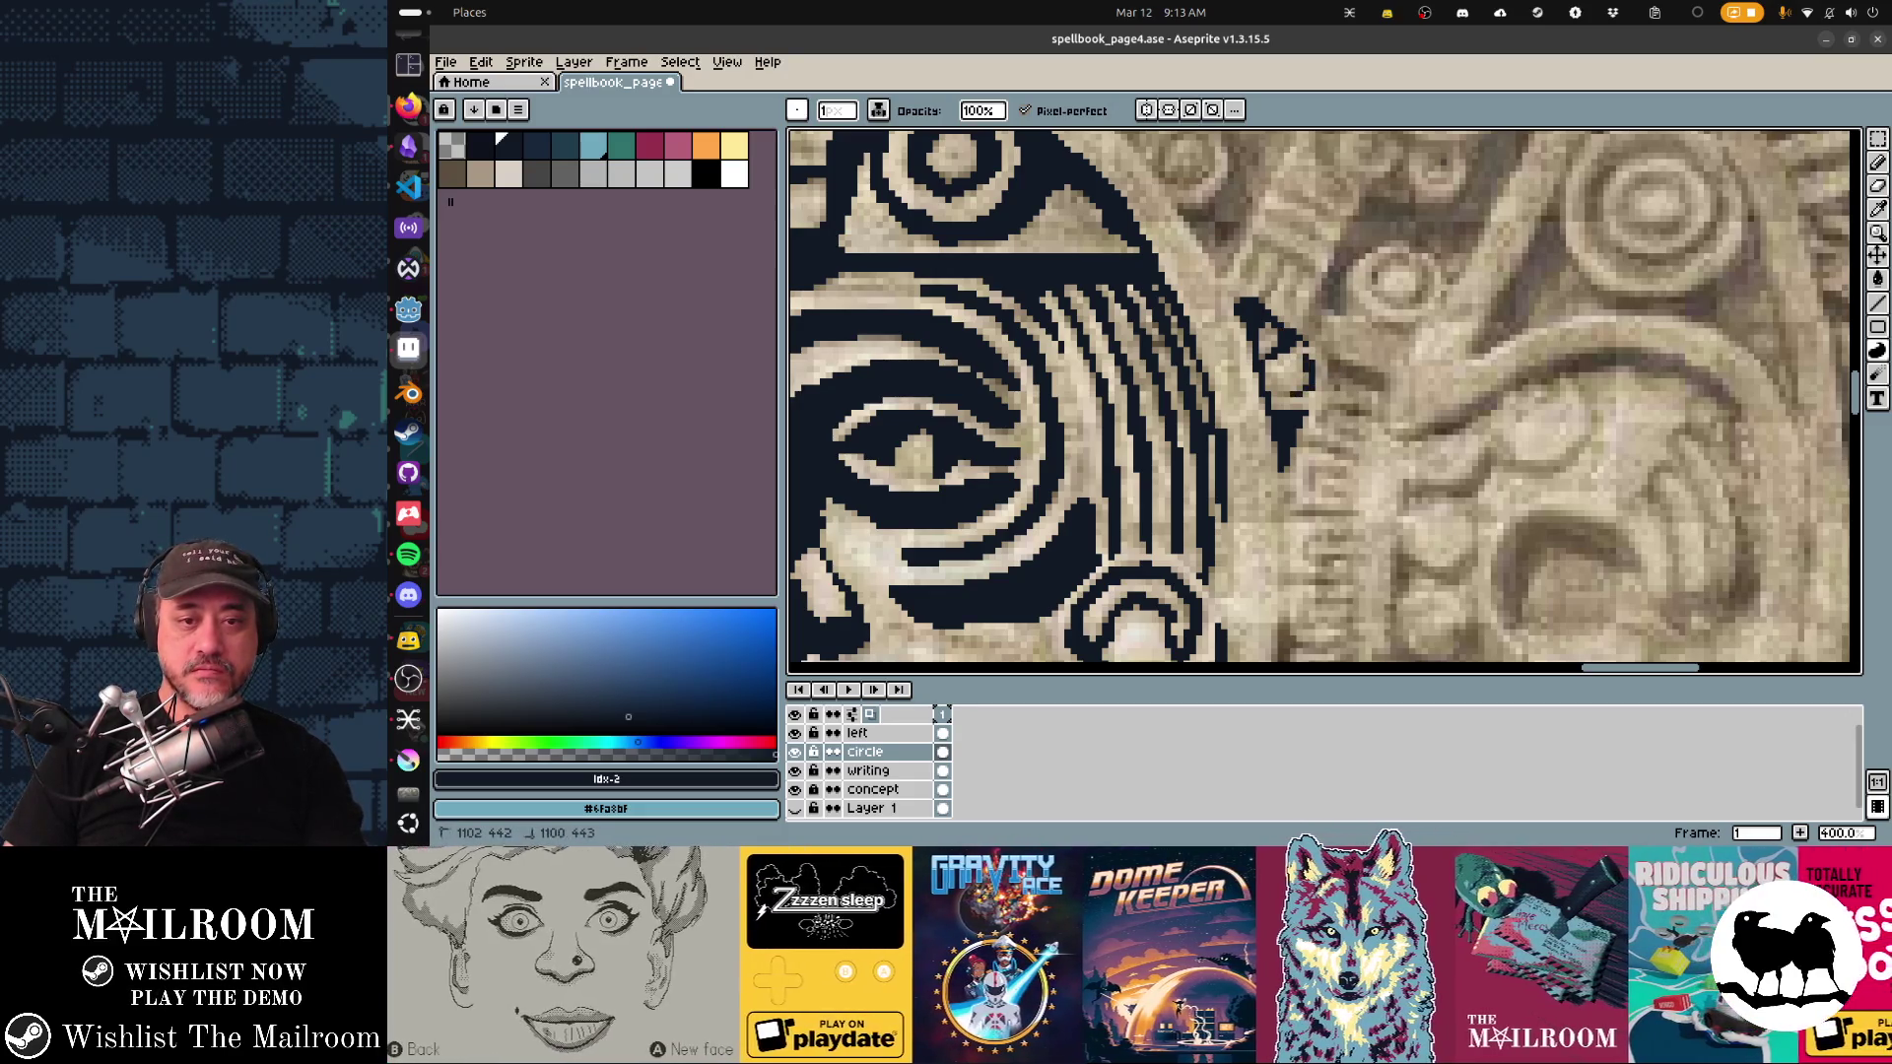
{"action": "mouse_move", "coordinate": [1332, 360]}
{"action": "left_mouse_down"}
{"action": "mouse_move", "coordinate": [1379, 386]}
{"action": "mouse_move", "coordinate": [1326, 410]}
{"action": "mouse_move", "coordinate": [1346, 409]}
{"action": "left_mouse_up"}
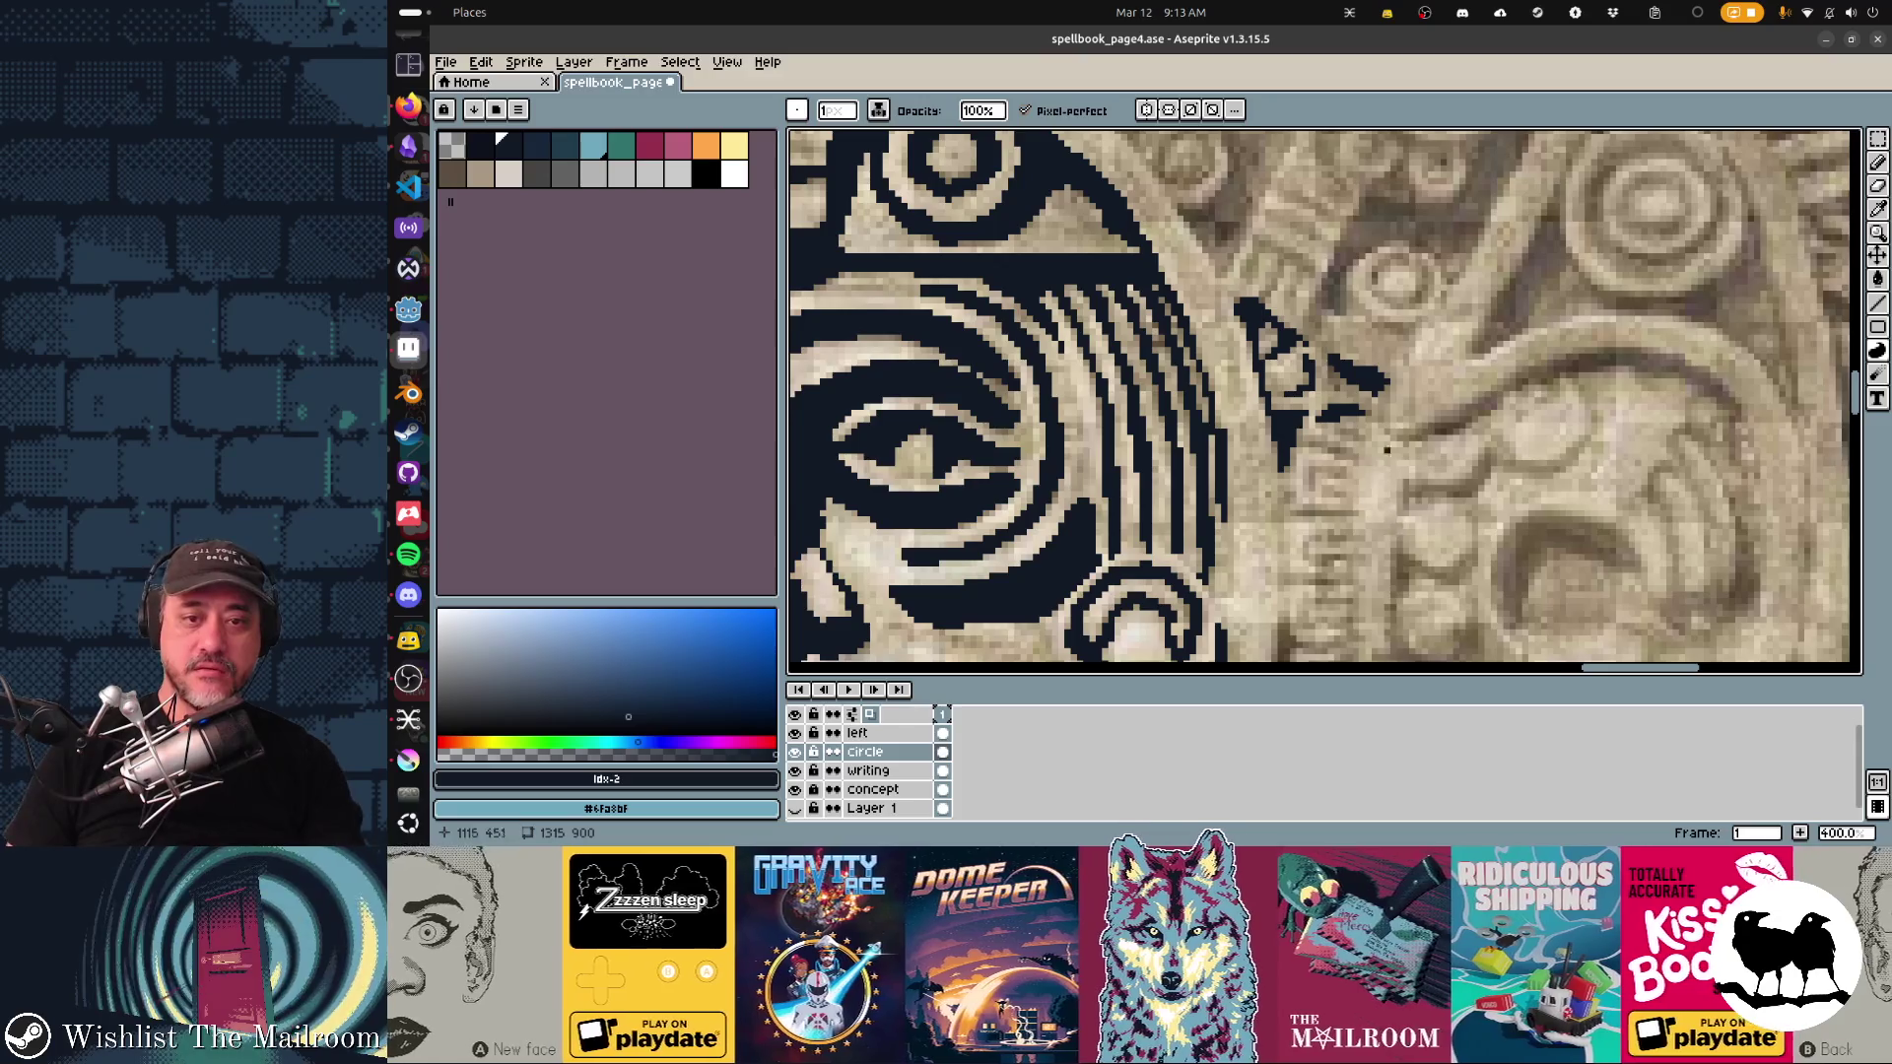
{"action": "left_click_drag", "start_coordinate": [1399, 520], "coordinate": [1340, 603]}
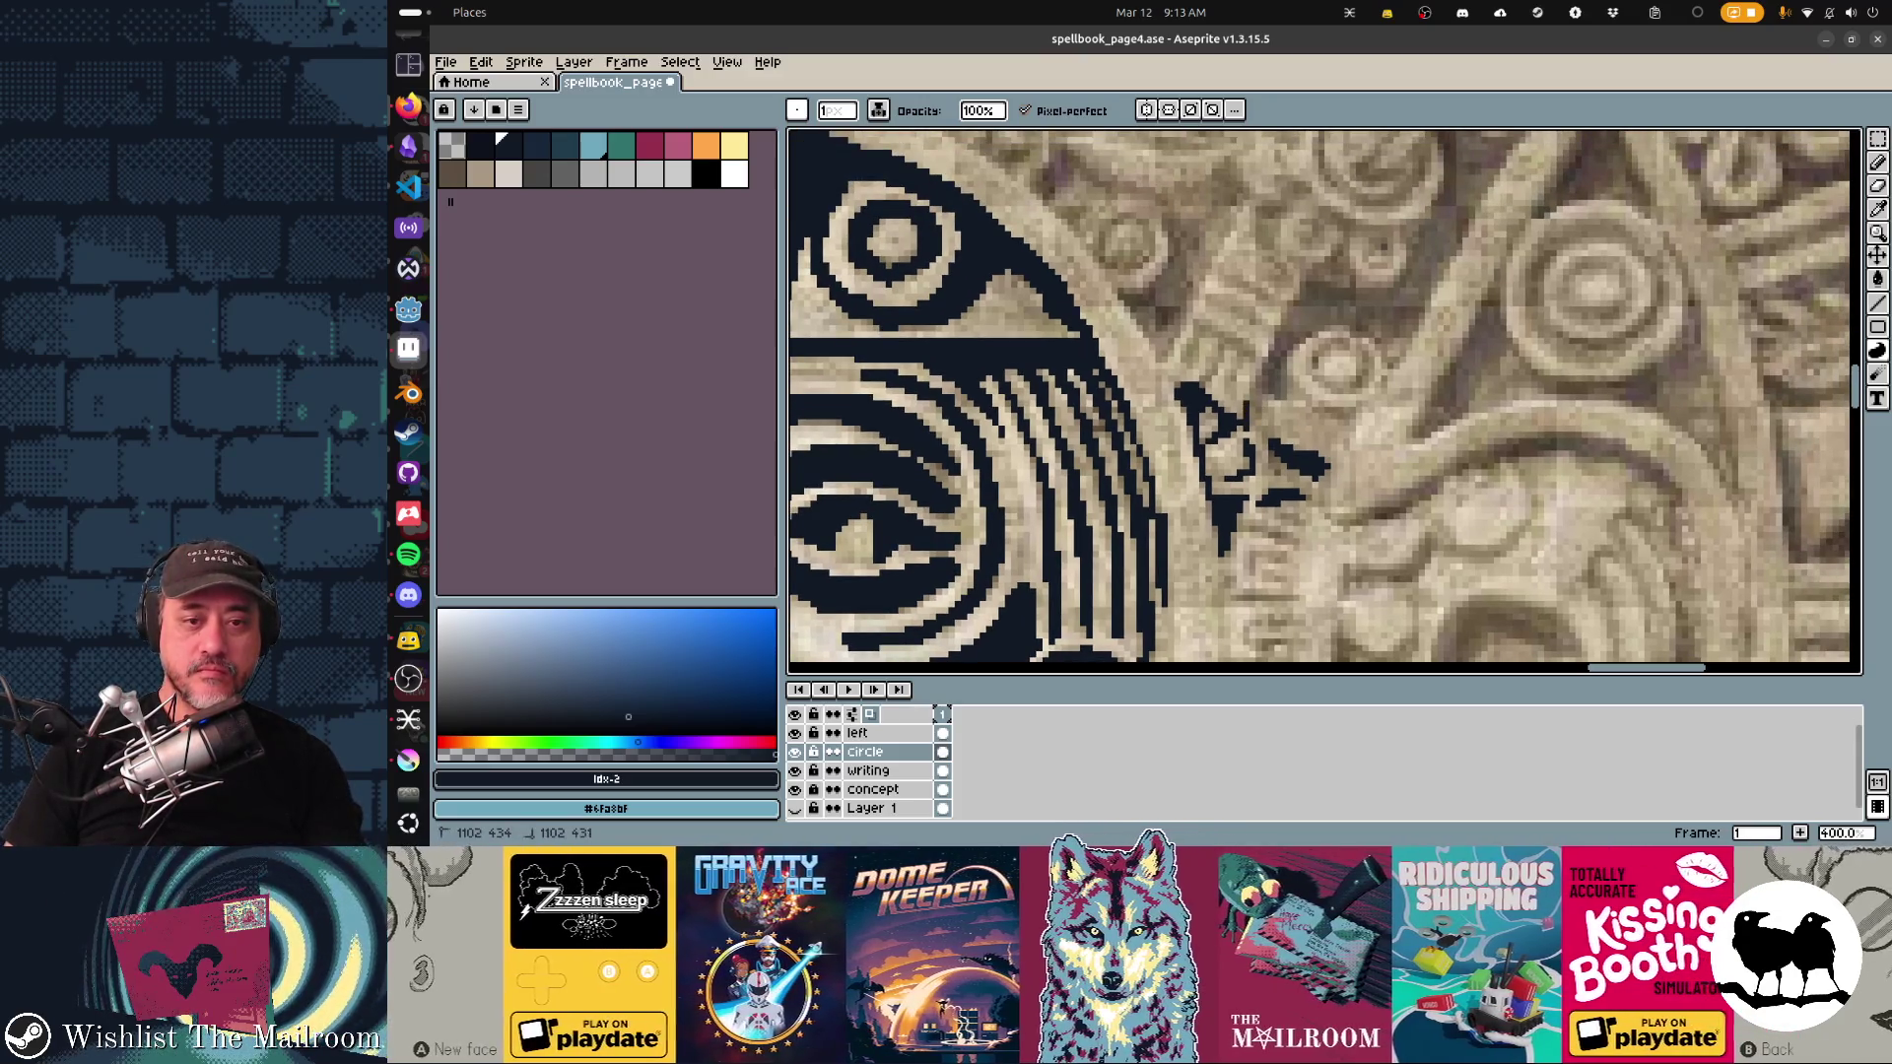
{"action": "mouse_move", "coordinate": [1239, 412]}
{"action": "left_mouse_down"}
{"action": "mouse_move", "coordinate": [1322, 285]}
{"action": "mouse_move", "coordinate": [1301, 360]}
{"action": "mouse_move", "coordinate": [1333, 342]}
{"action": "mouse_move", "coordinate": [1304, 350]}
{"action": "mouse_move", "coordinate": [1334, 378]}
{"action": "mouse_move", "coordinate": [1415, 232]}
{"action": "left_mouse_up"}
{"action": "left_click", "coordinate": [1330, 311]}
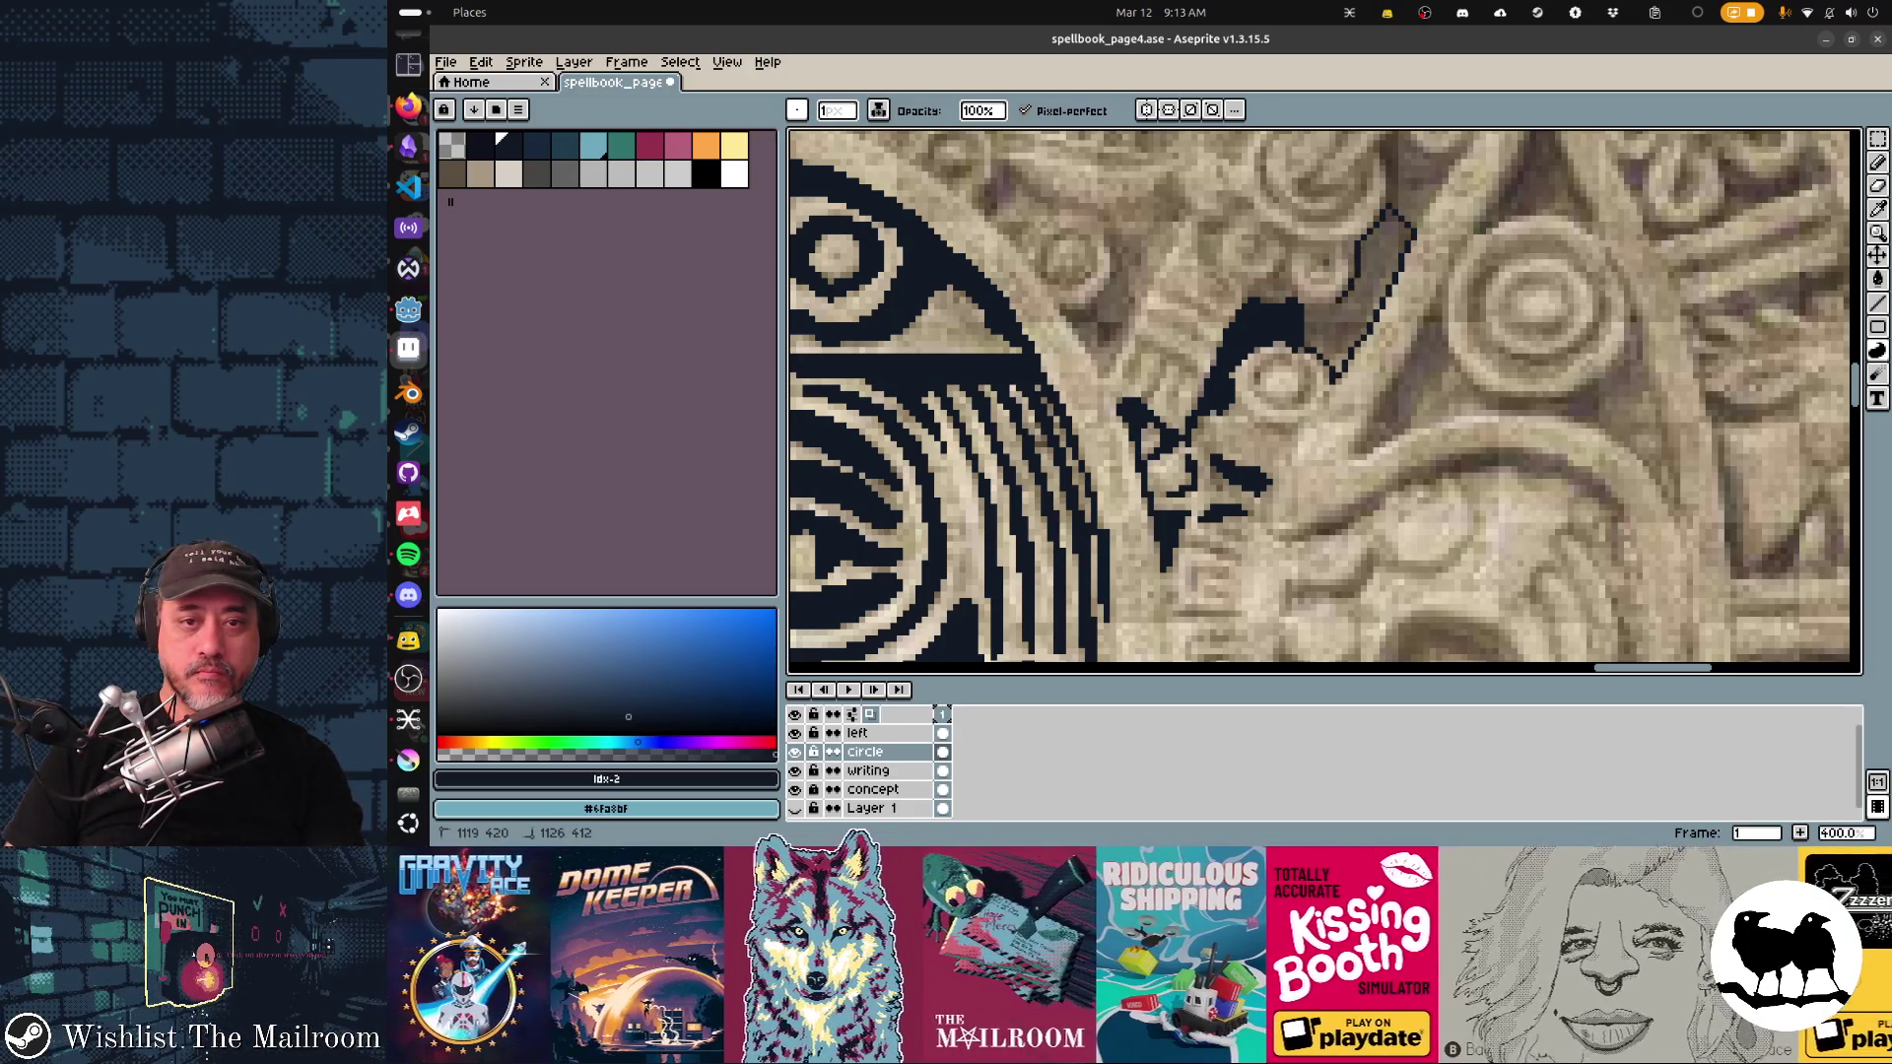
{"action": "left_click", "coordinate": [1328, 302]}
{"action": "mouse_move", "coordinate": [1260, 299]}
{"action": "left_mouse_down"}
{"action": "mouse_move", "coordinate": [1175, 407]}
{"action": "mouse_move", "coordinate": [1202, 365]}
{"action": "left_mouse_up"}
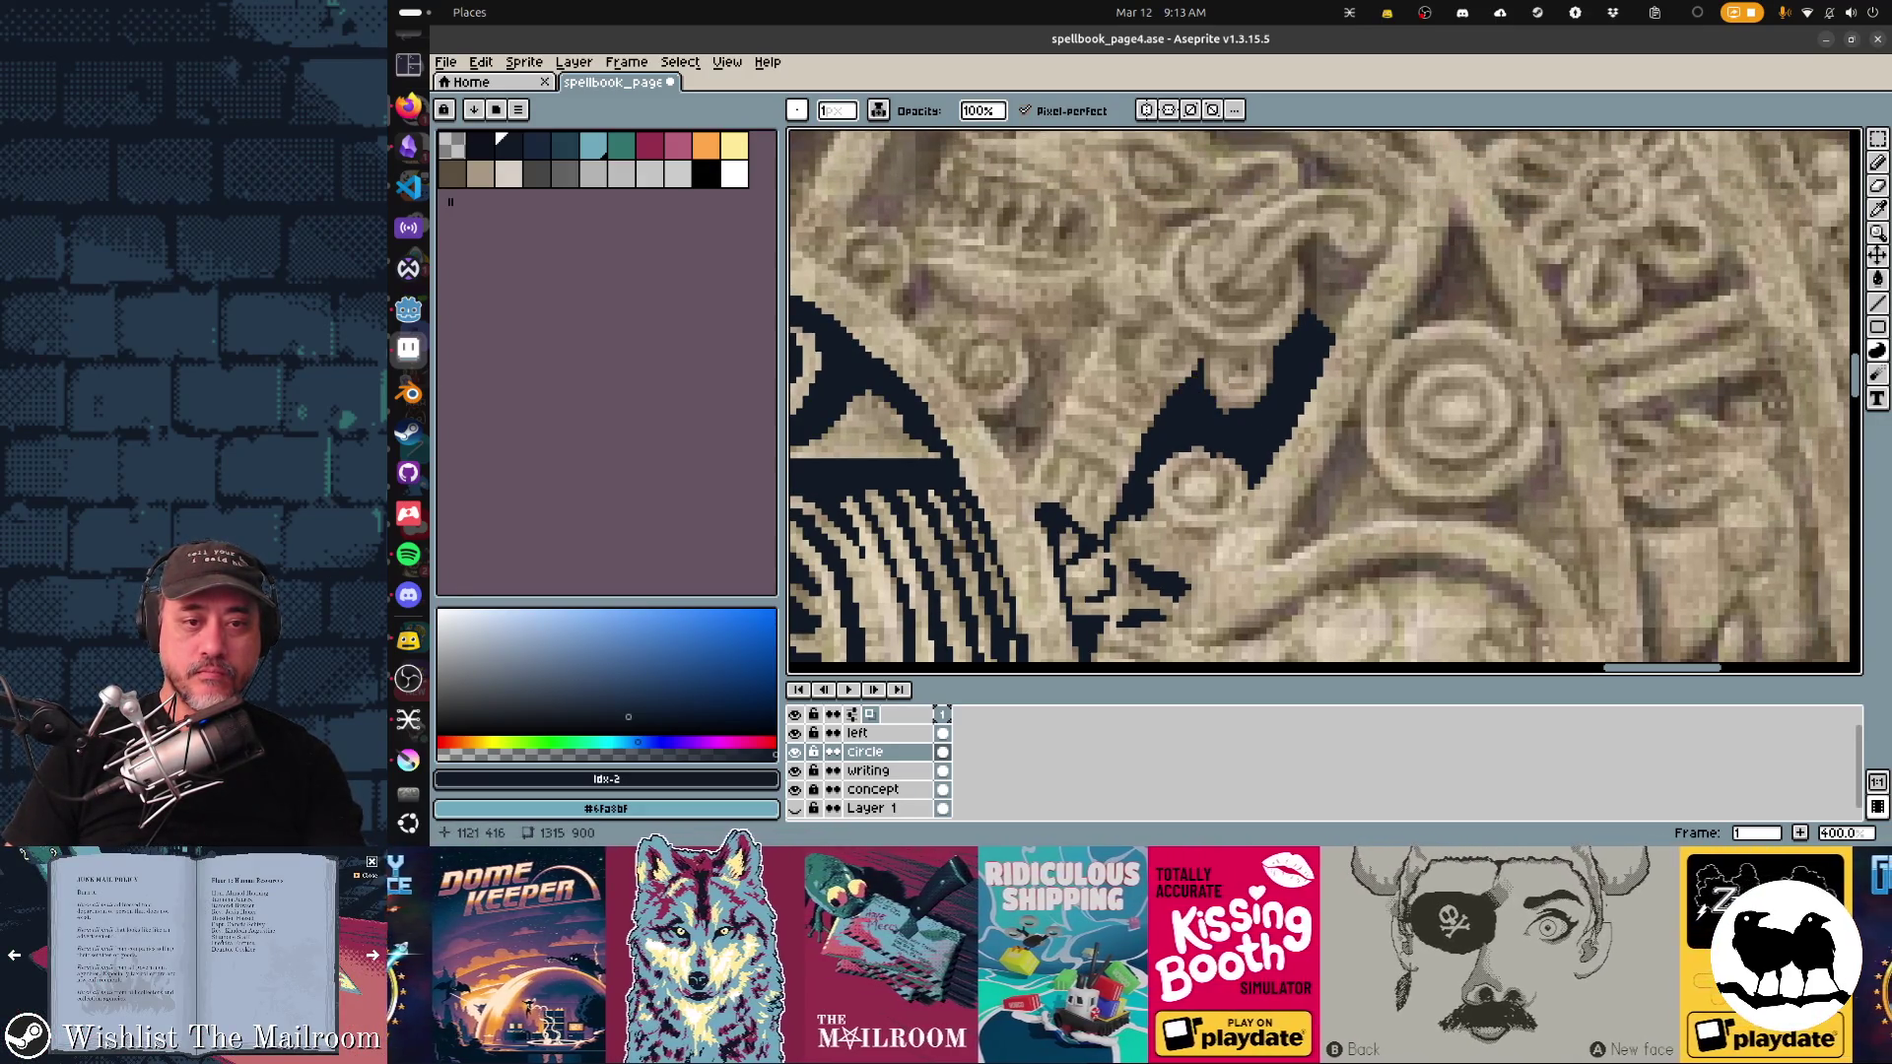
Step: Fill and outline more dark background areas around the serpent head
{"action": "mouse_move", "coordinate": [1334, 285]}
{"action": "left_mouse_down"}
{"action": "mouse_move", "coordinate": [1256, 379]}
{"action": "mouse_move", "coordinate": [1289, 392]}
{"action": "mouse_move", "coordinate": [1332, 321]}
{"action": "mouse_move", "coordinate": [1238, 326]}
{"action": "mouse_move", "coordinate": [1342, 287]}
{"action": "left_mouse_up"}
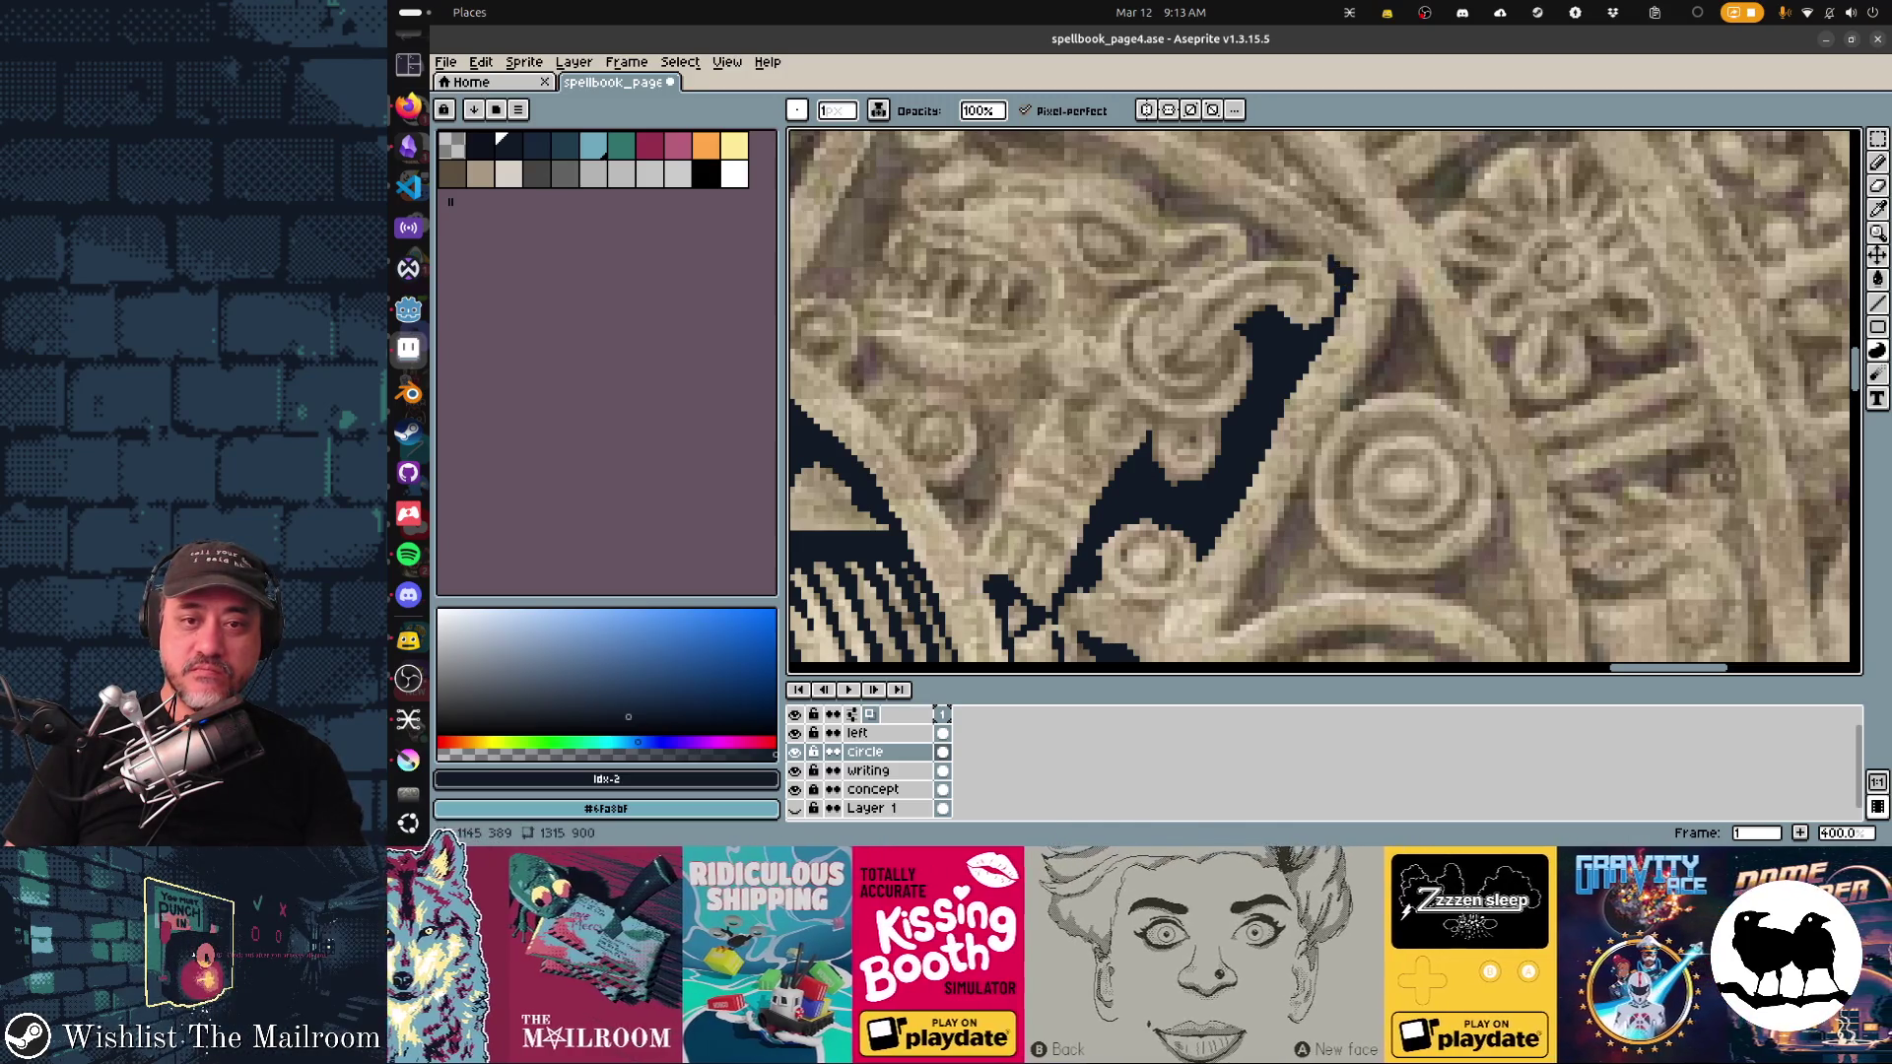
{"action": "left_click_drag", "start_coordinate": [1222, 252], "coordinate": [1258, 350]}
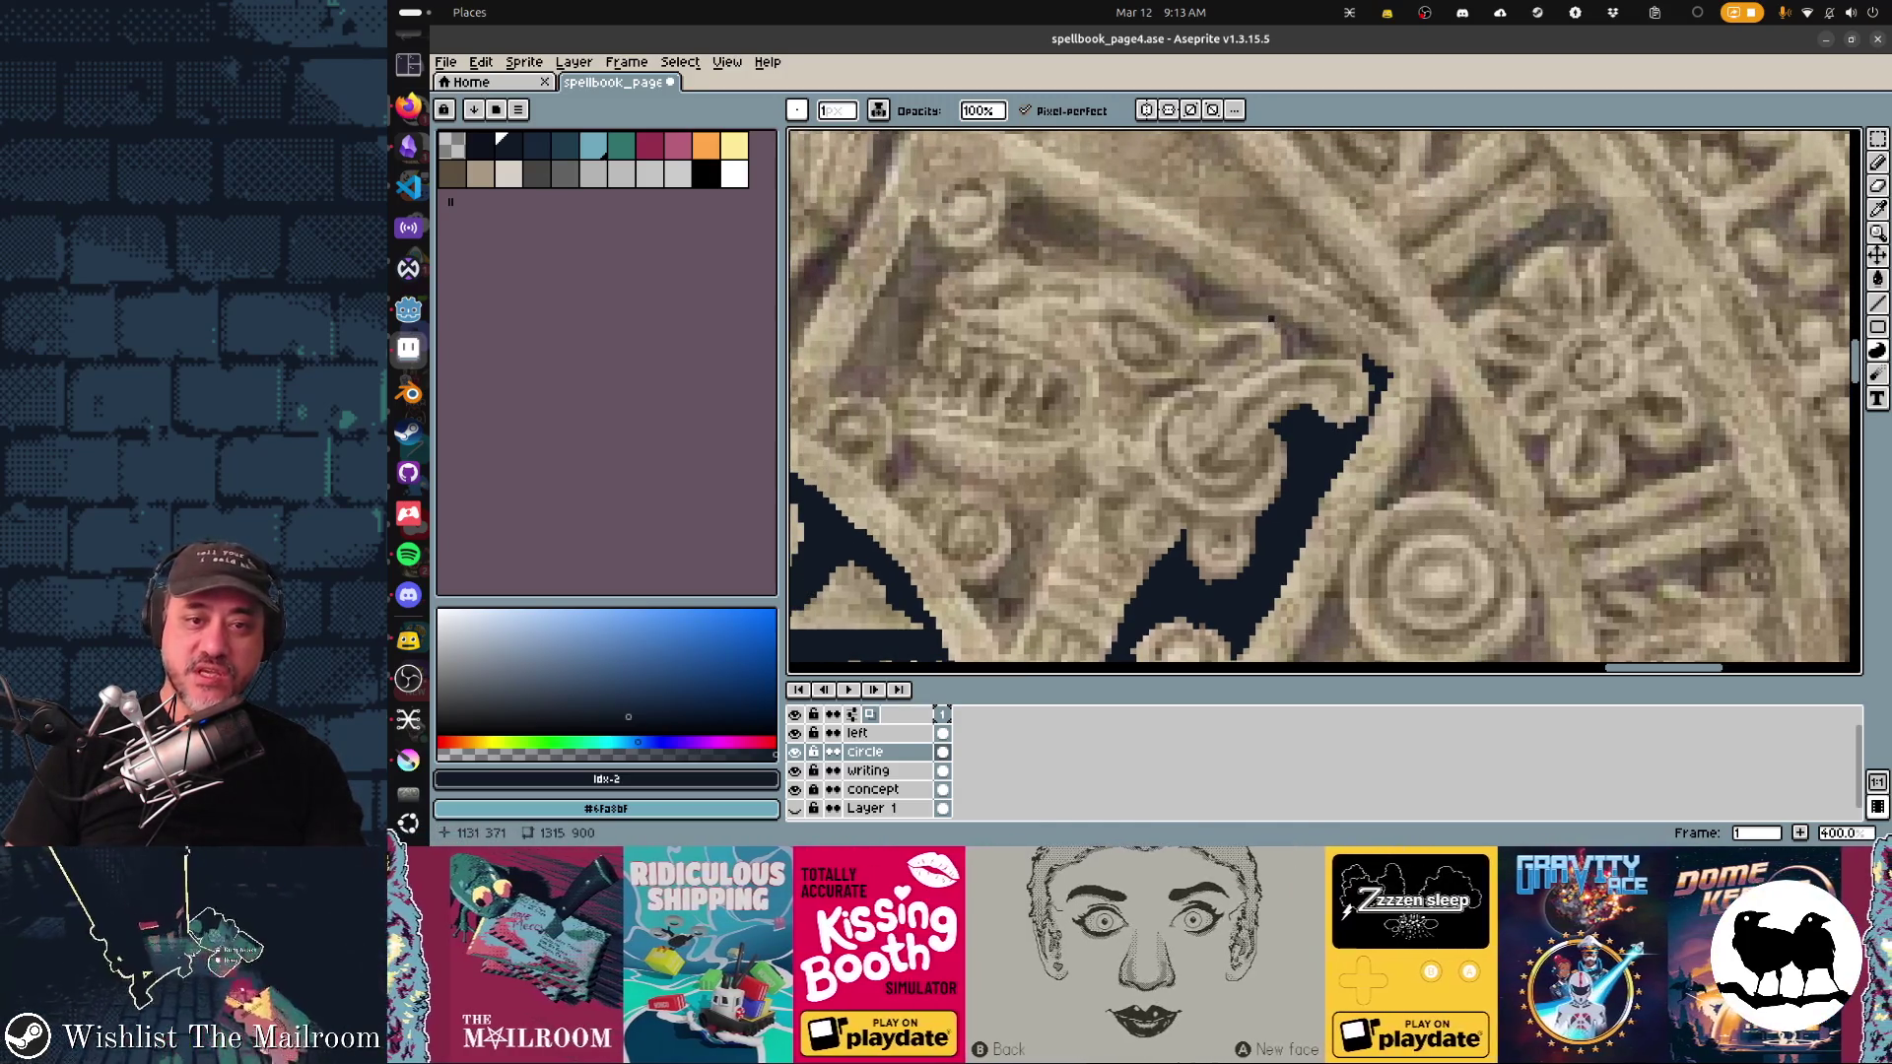
{"action": "left_click_drag", "start_coordinate": [1267, 317], "coordinate": [1287, 329]}
{"action": "mouse_move", "coordinate": [1165, 276]}
{"action": "left_mouse_down"}
{"action": "mouse_move", "coordinate": [1207, 317]}
{"action": "mouse_move", "coordinate": [1260, 319]}
{"action": "mouse_move", "coordinate": [1181, 259]}
{"action": "mouse_move", "coordinate": [1213, 313]}
{"action": "mouse_move", "coordinate": [1382, 385]}
{"action": "left_mouse_up"}
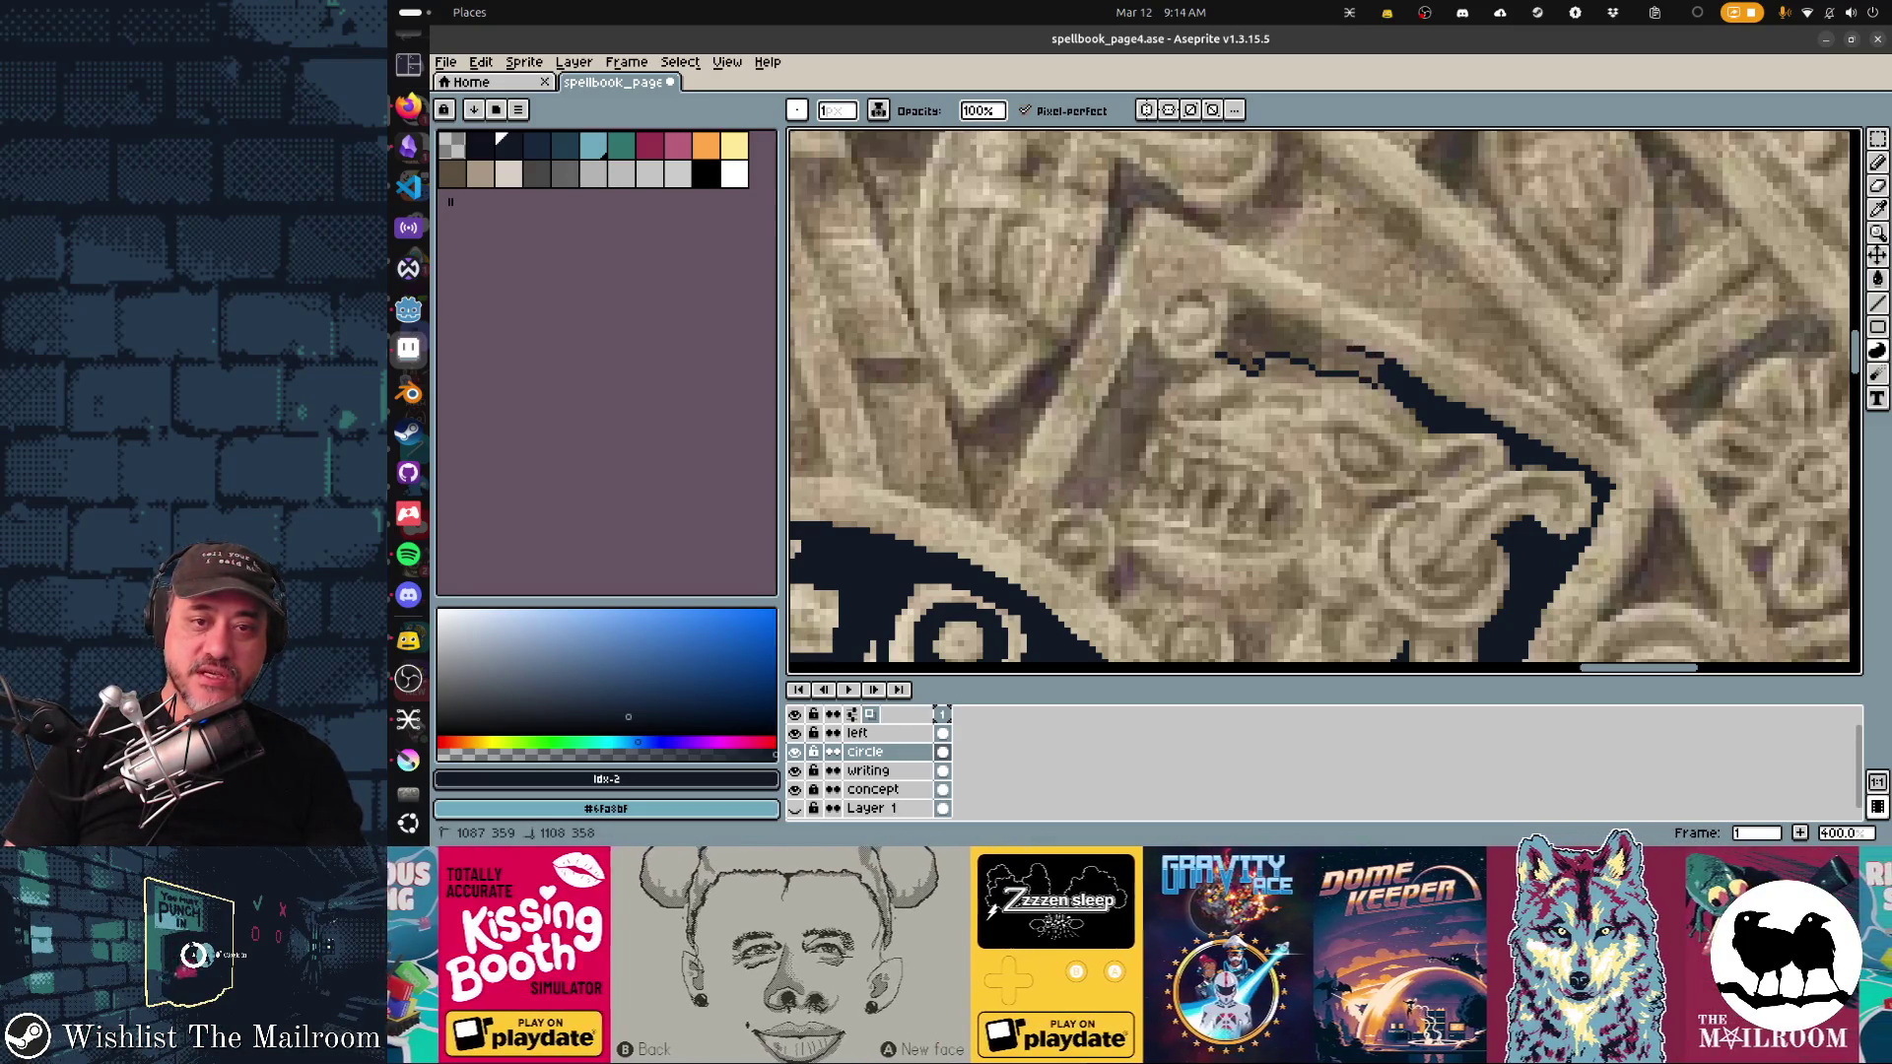
Step: Outline the serpent's mouth, zigzag teeth and snout, and fill its eye solid dark
{"action": "mouse_move", "coordinate": [1311, 324]}
{"action": "left_mouse_down"}
{"action": "mouse_move", "coordinate": [1233, 289]}
{"action": "mouse_move", "coordinate": [1226, 347]}
{"action": "mouse_move", "coordinate": [1504, 249]}
{"action": "left_mouse_up"}
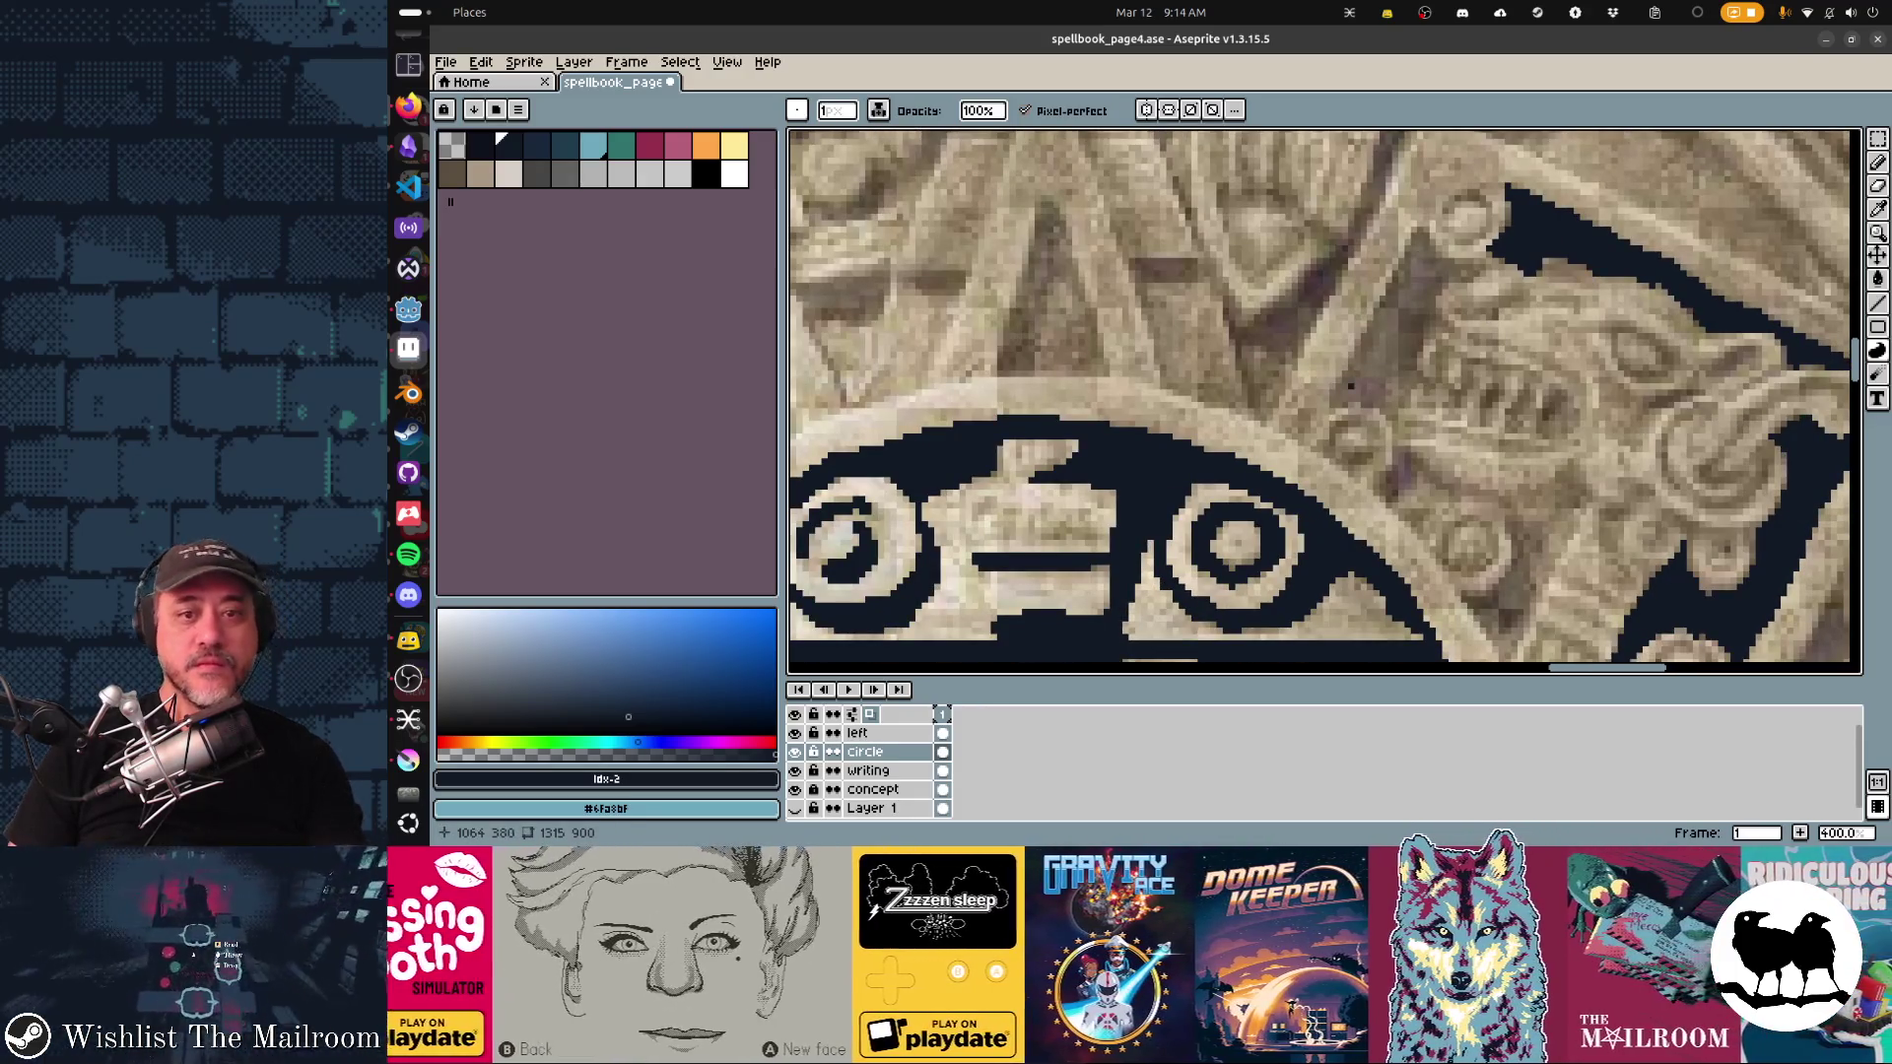
{"action": "mouse_move", "coordinate": [1330, 393]}
{"action": "left_mouse_down"}
{"action": "mouse_move", "coordinate": [1397, 406]}
{"action": "mouse_move", "coordinate": [1426, 334]}
{"action": "left_mouse_up"}
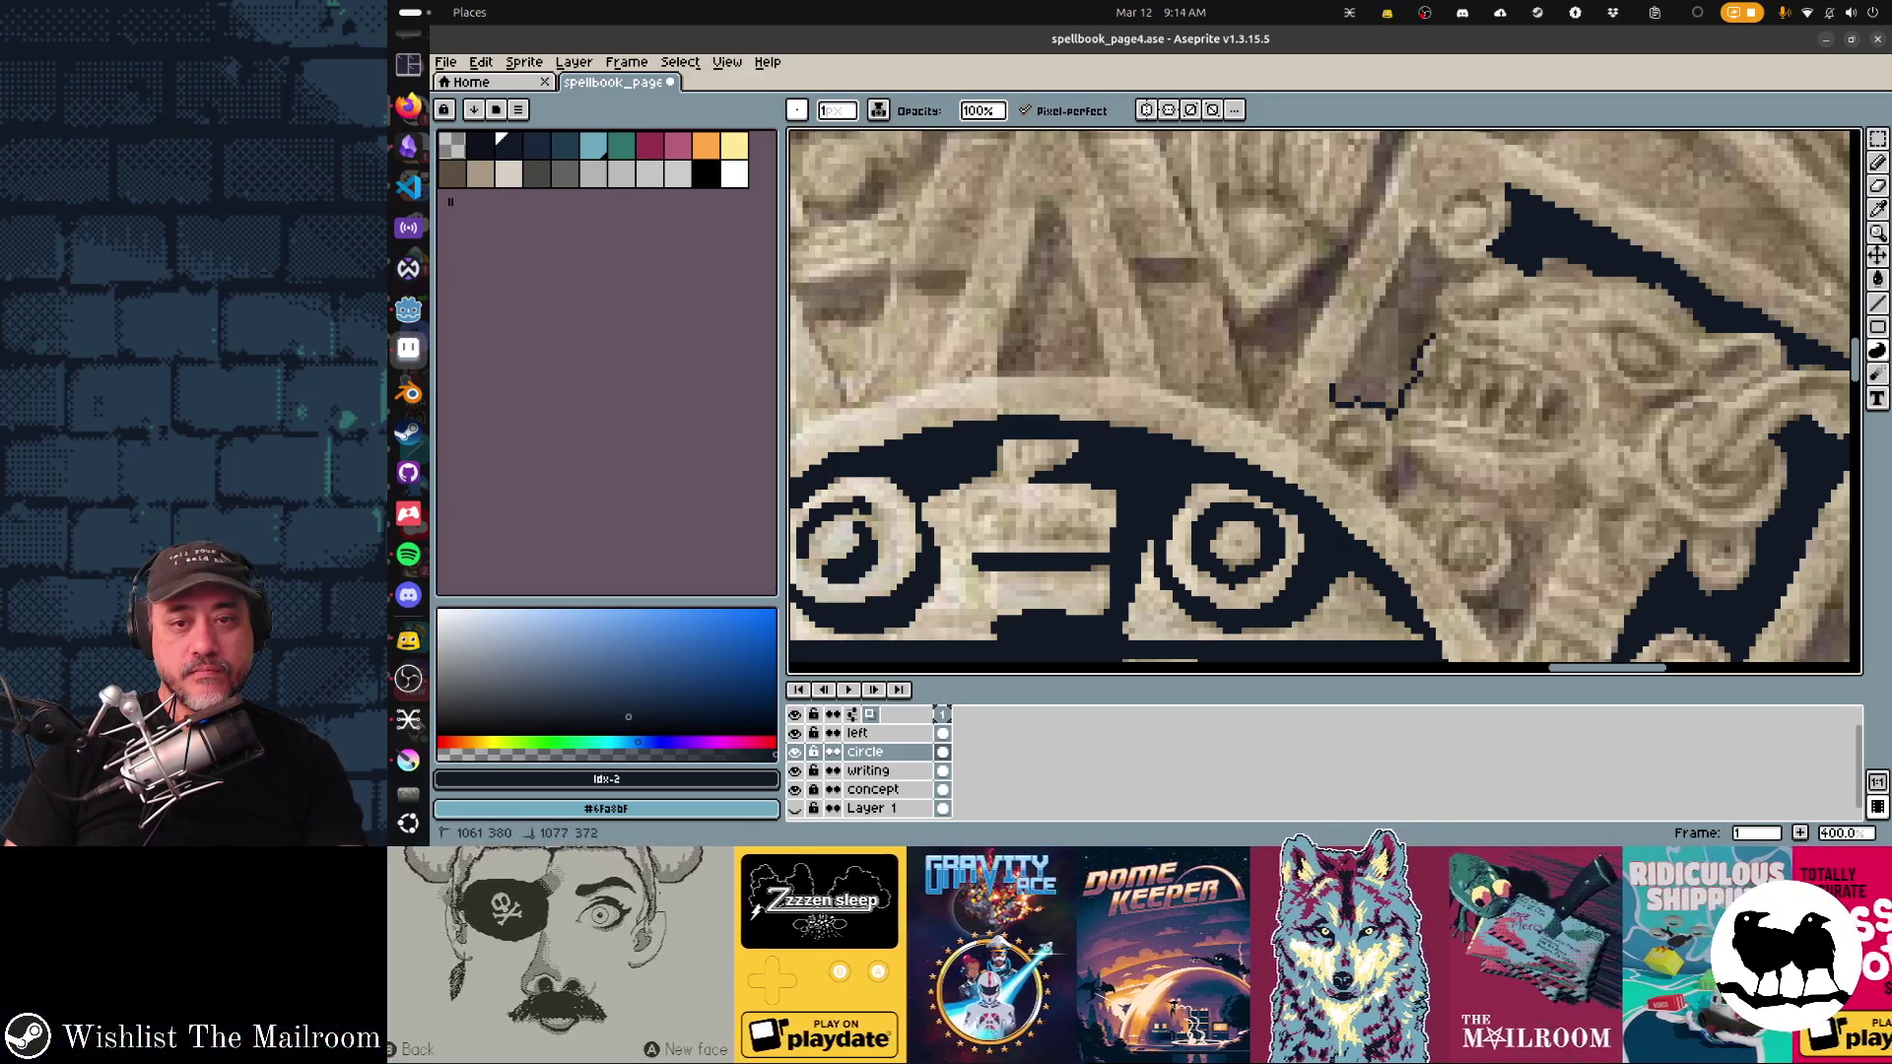
{"action": "left_click_drag", "start_coordinate": [1478, 274], "coordinate": [1246, 112]}
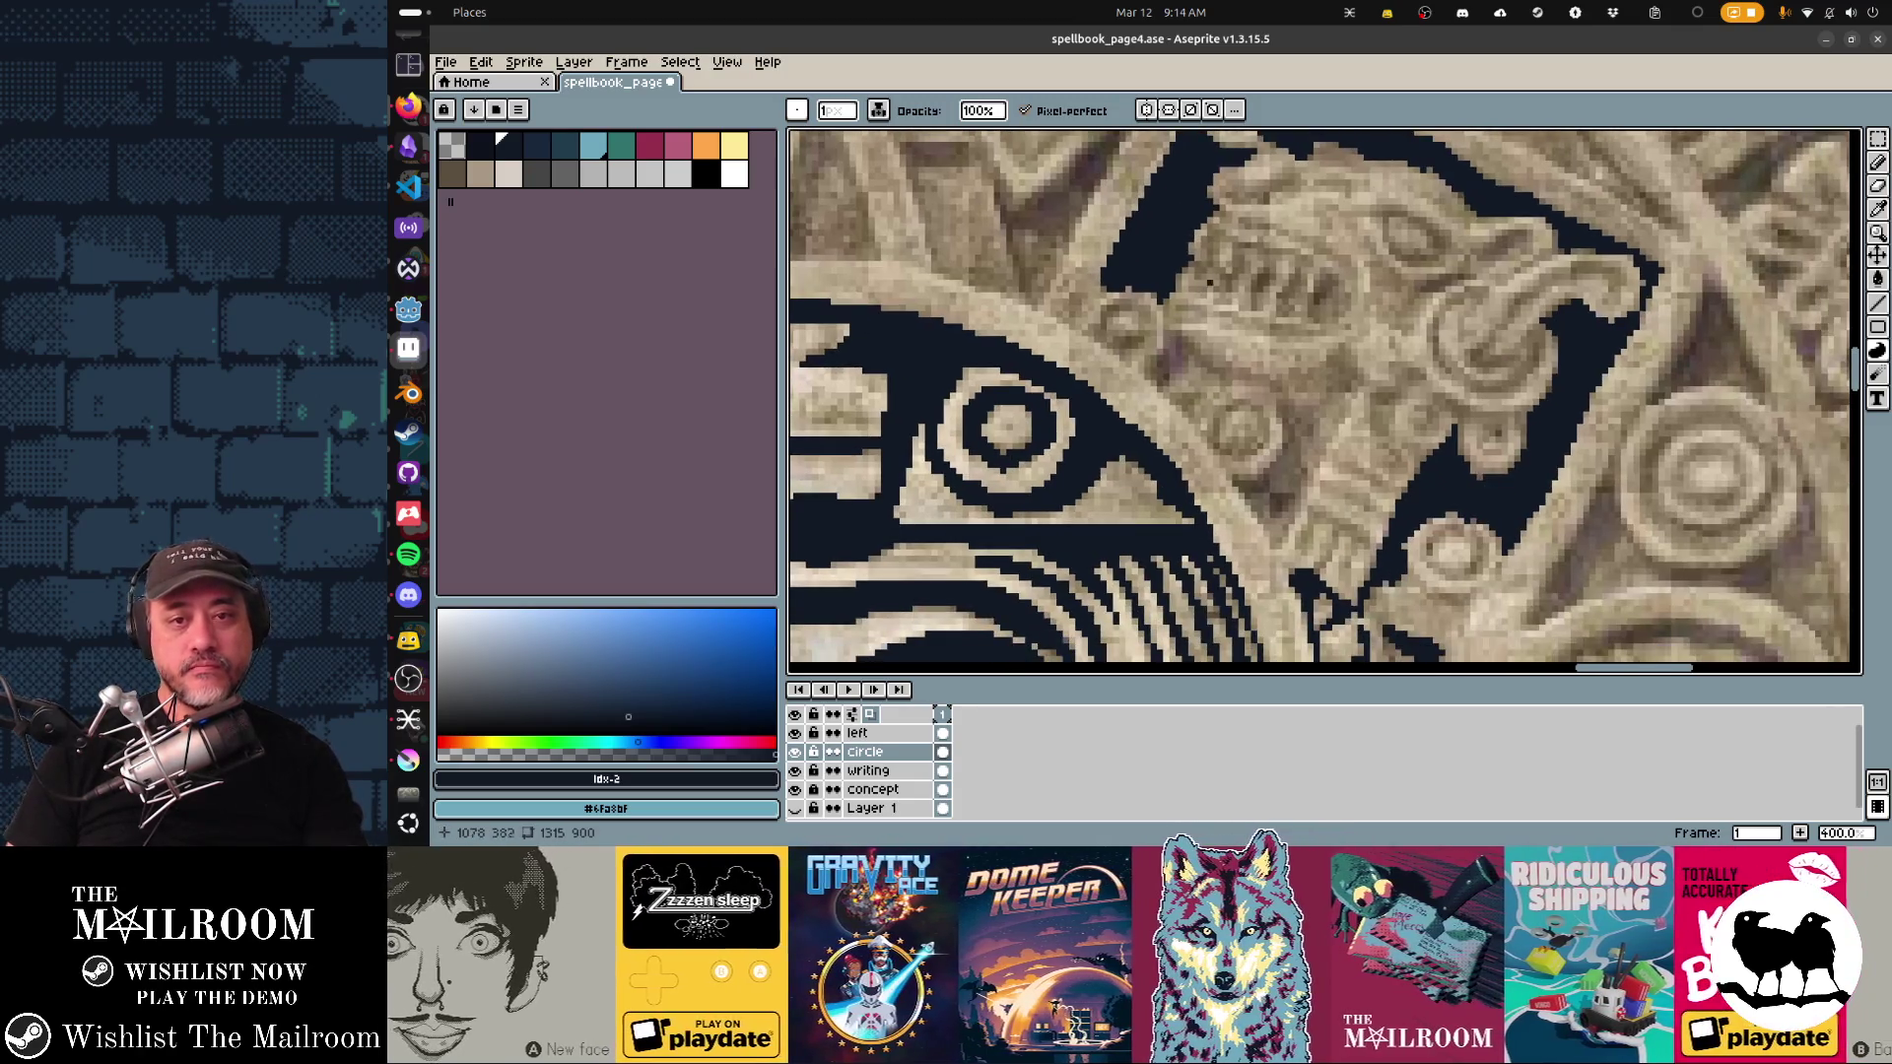
{"action": "left_click_drag", "start_coordinate": [1196, 268], "coordinate": [1216, 233]}
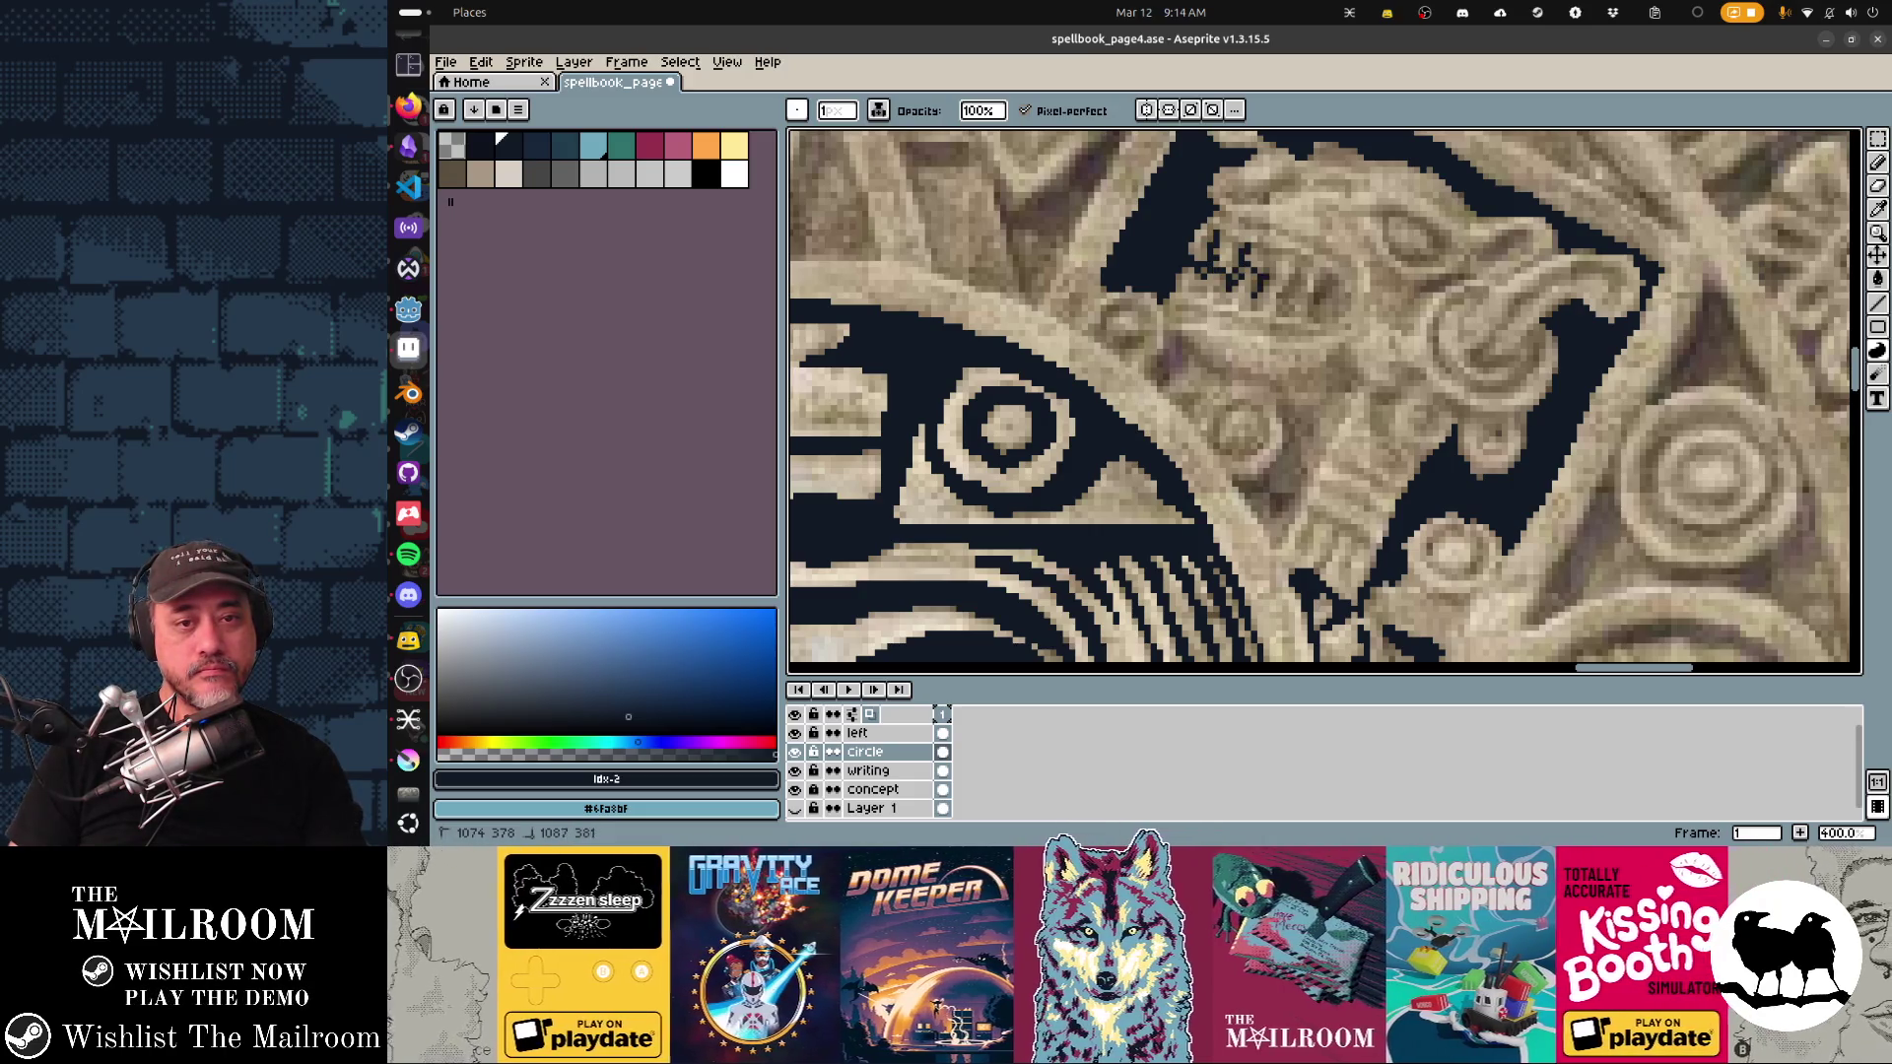
{"action": "mouse_move", "coordinate": [1321, 284]}
{"action": "left_mouse_down"}
{"action": "mouse_move", "coordinate": [1325, 312]}
{"action": "mouse_move", "coordinate": [1344, 280]}
{"action": "left_mouse_up"}
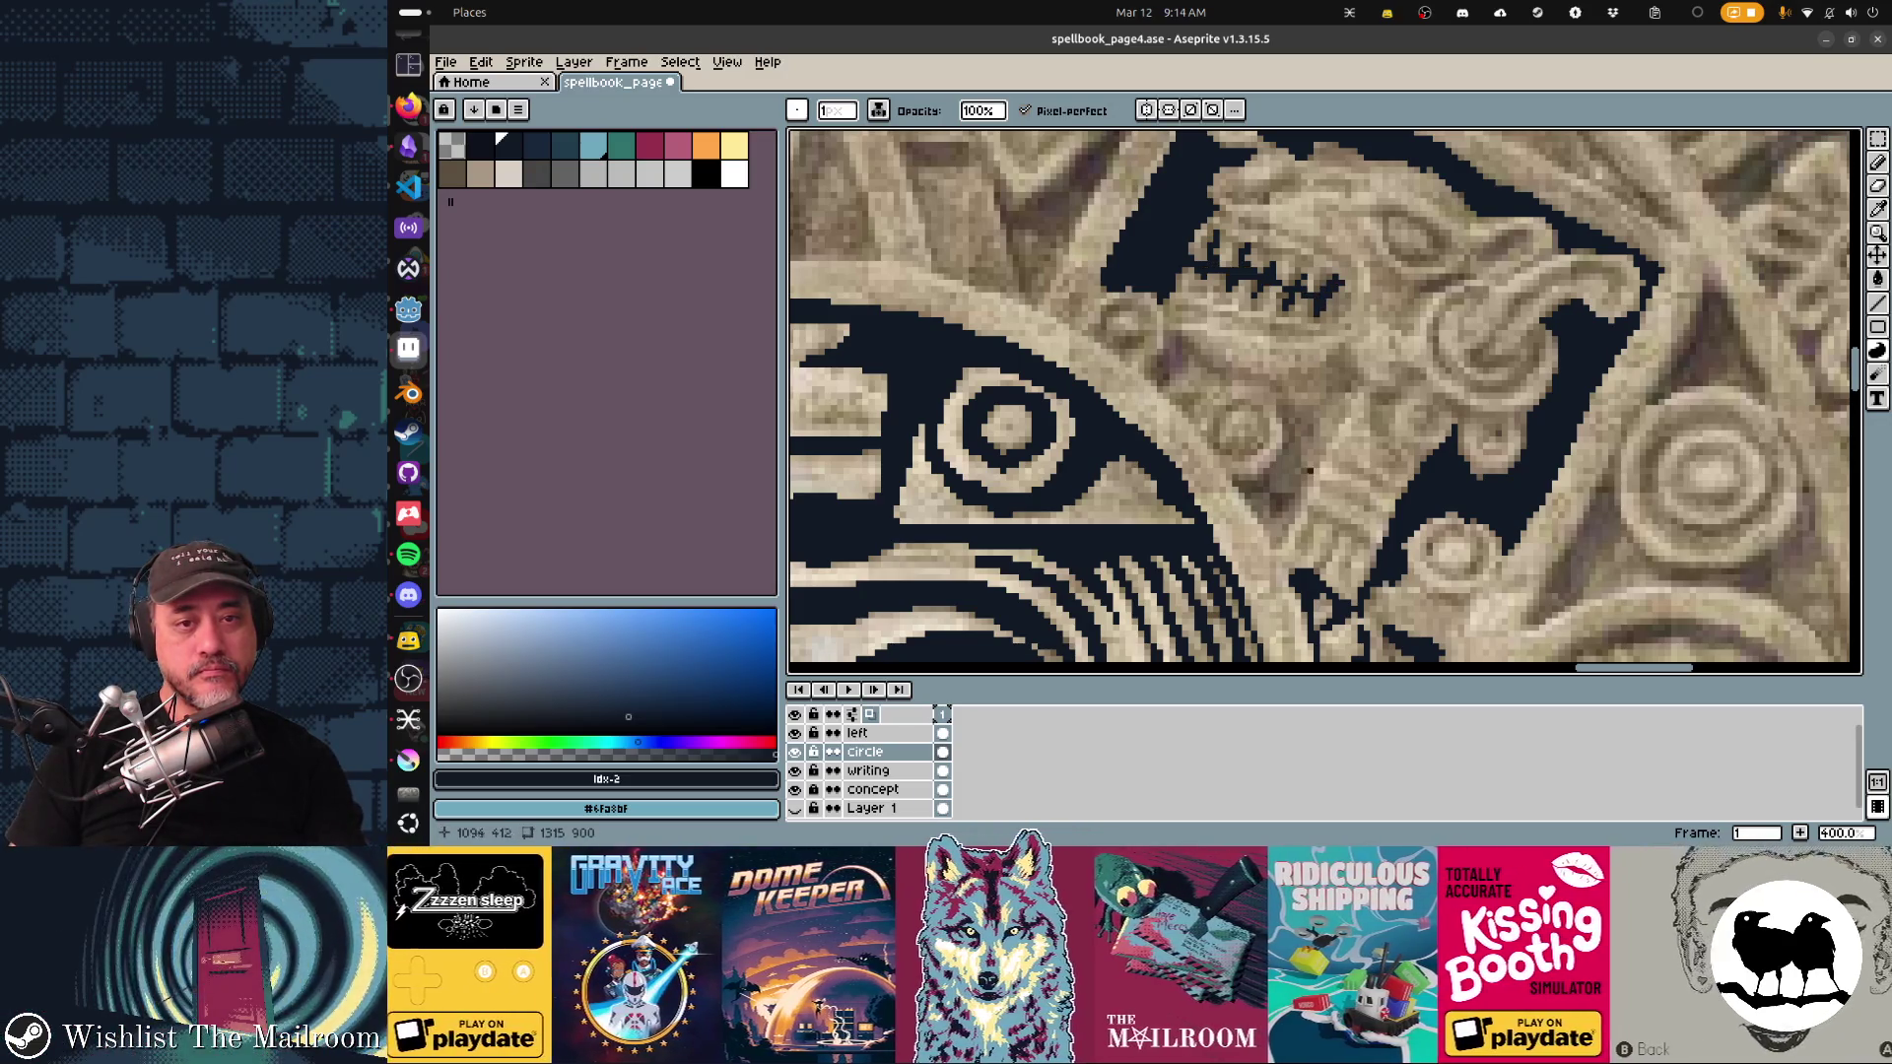
{"action": "mouse_move", "coordinate": [1416, 289]}
{"action": "left_mouse_down"}
{"action": "mouse_move", "coordinate": [1522, 227]}
{"action": "mouse_move", "coordinate": [1510, 244]}
{"action": "left_mouse_up"}
{"action": "left_click_drag", "start_coordinate": [1386, 215], "coordinate": [1434, 225]}
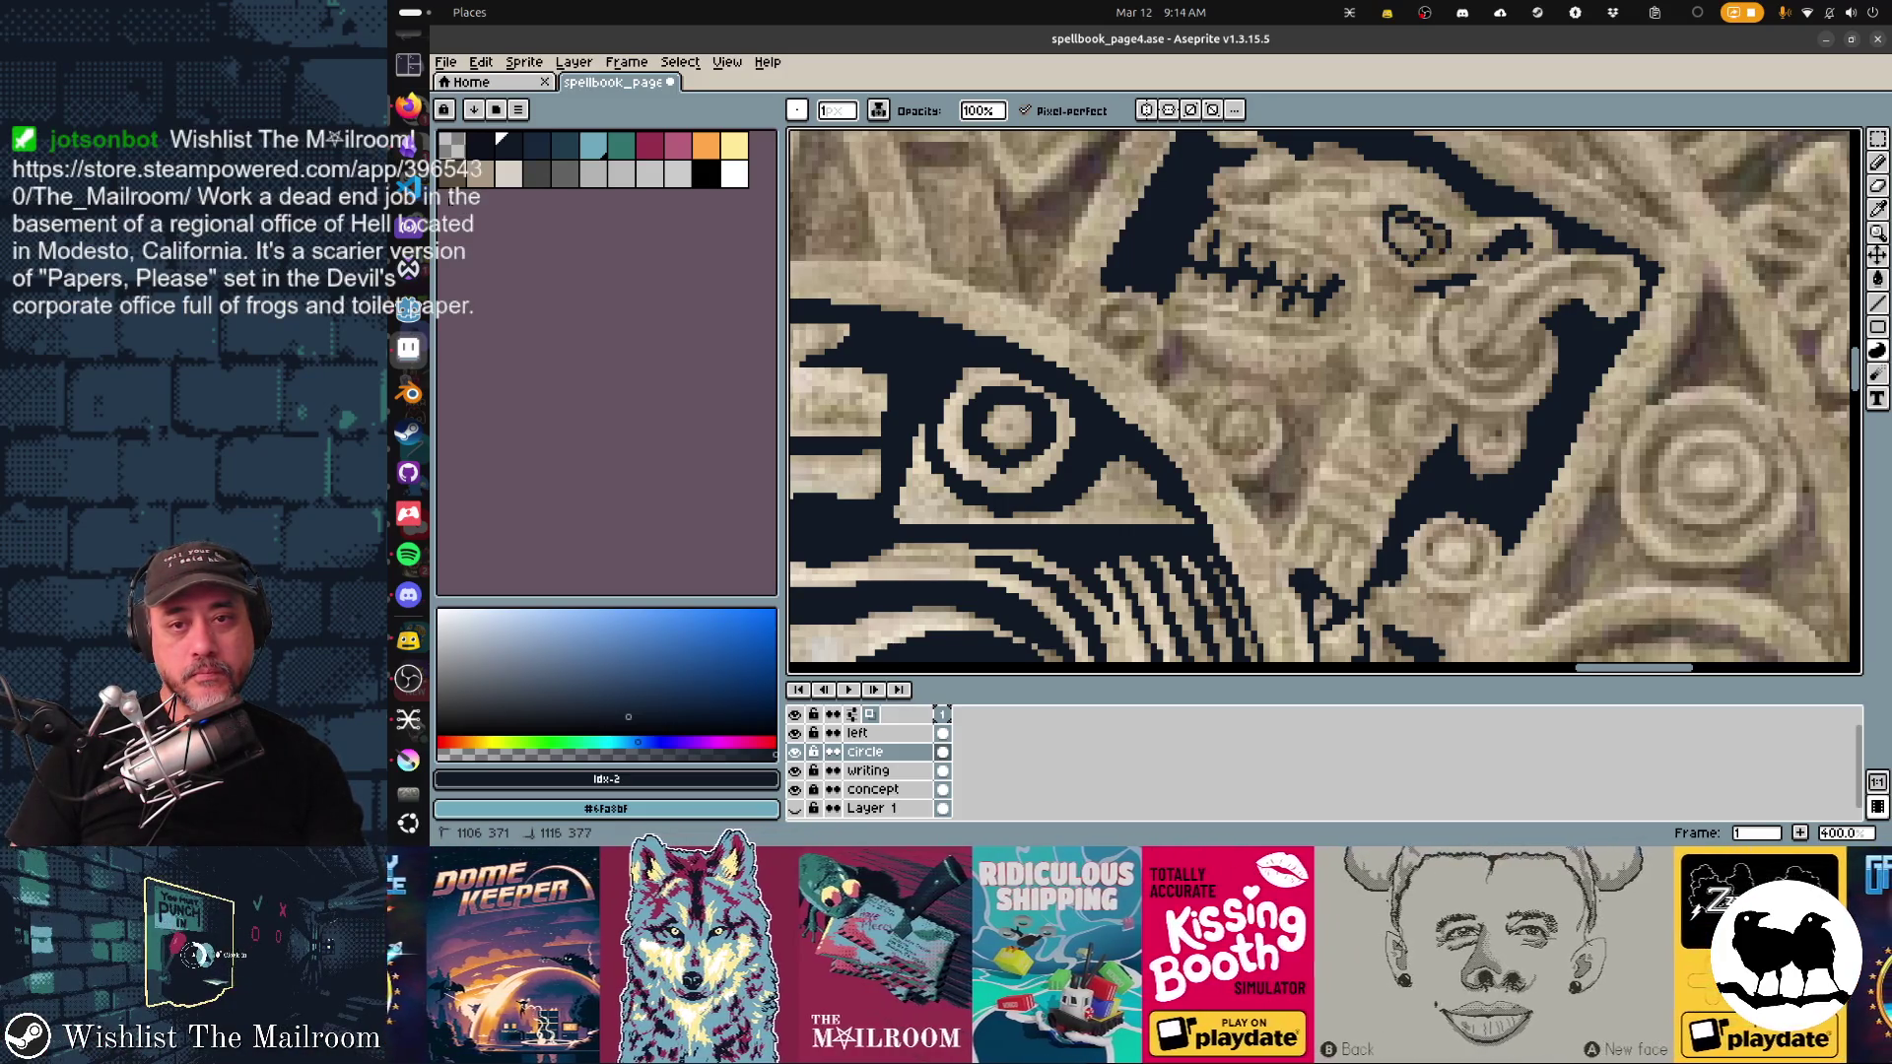
{"action": "left_click", "coordinate": [1419, 236]}
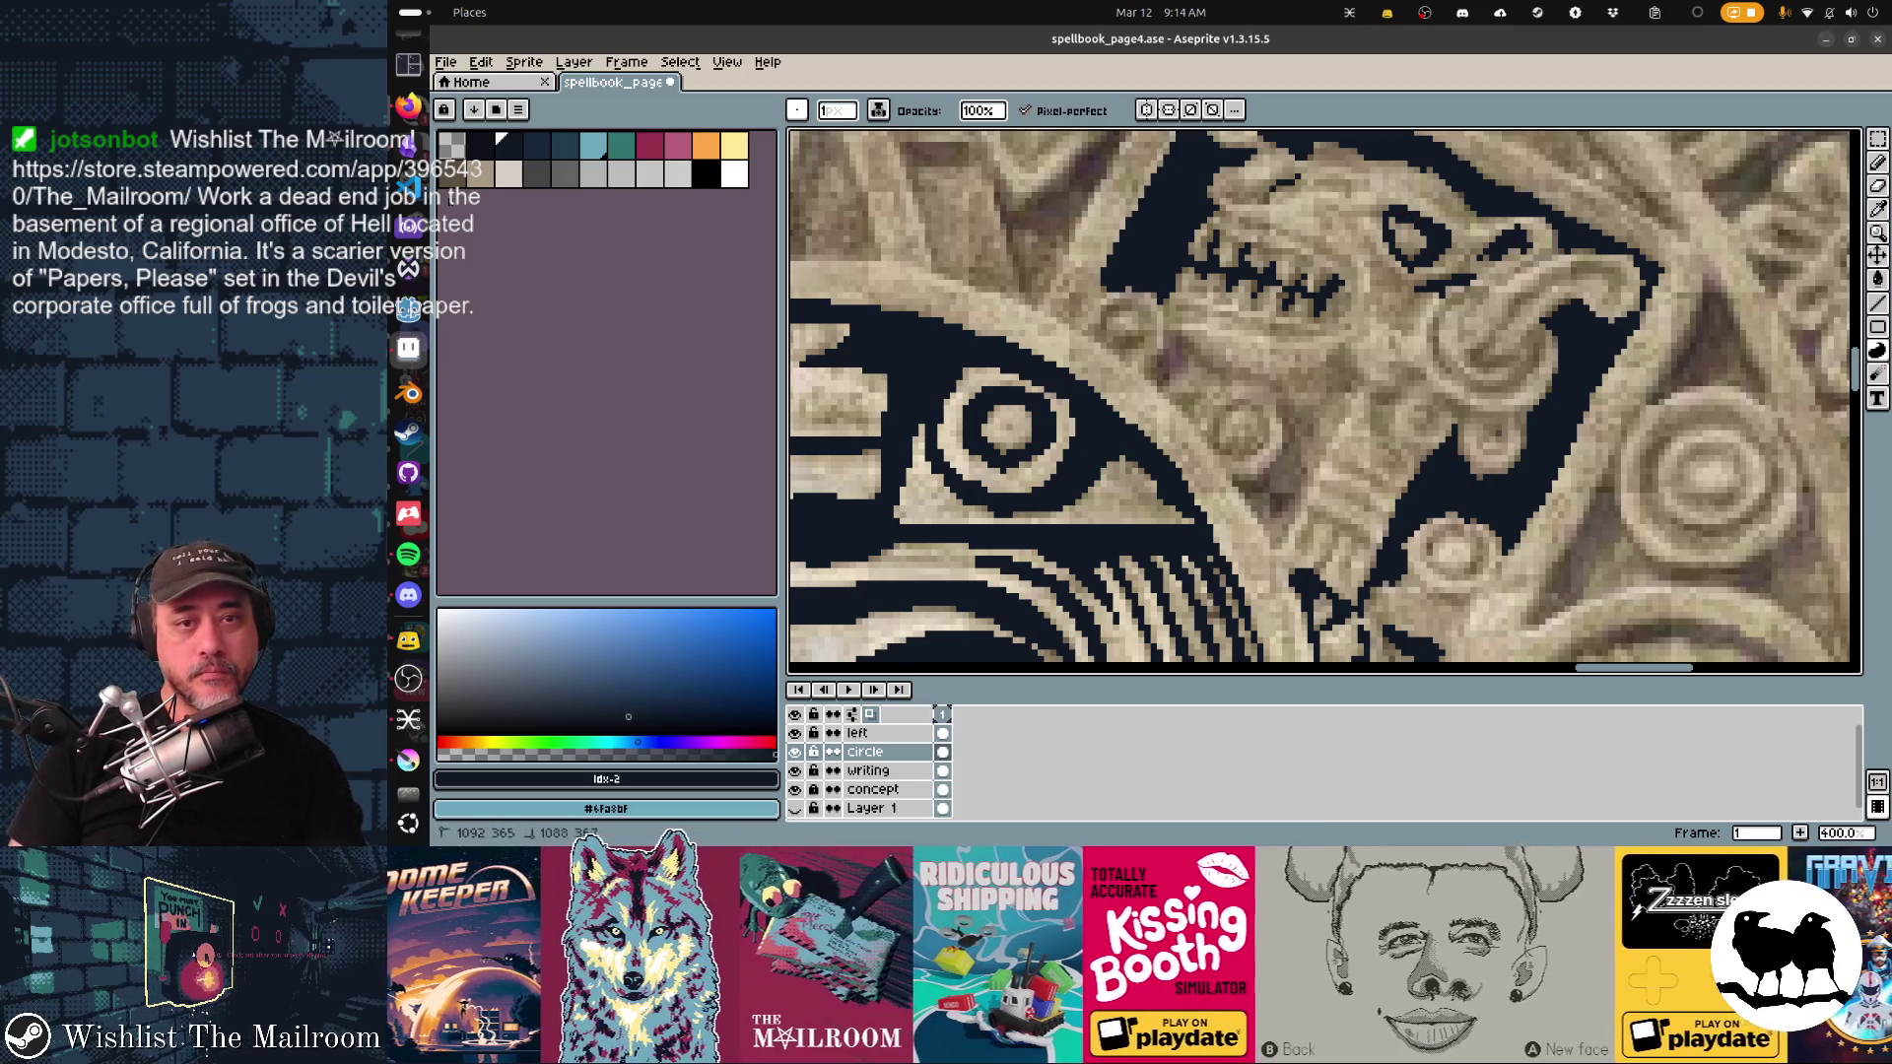
Step: Join the brow into one line, trace the jaw curve and neck, and darken under the snout
{"action": "left_click_drag", "start_coordinate": [1226, 200], "coordinate": [1320, 178]}
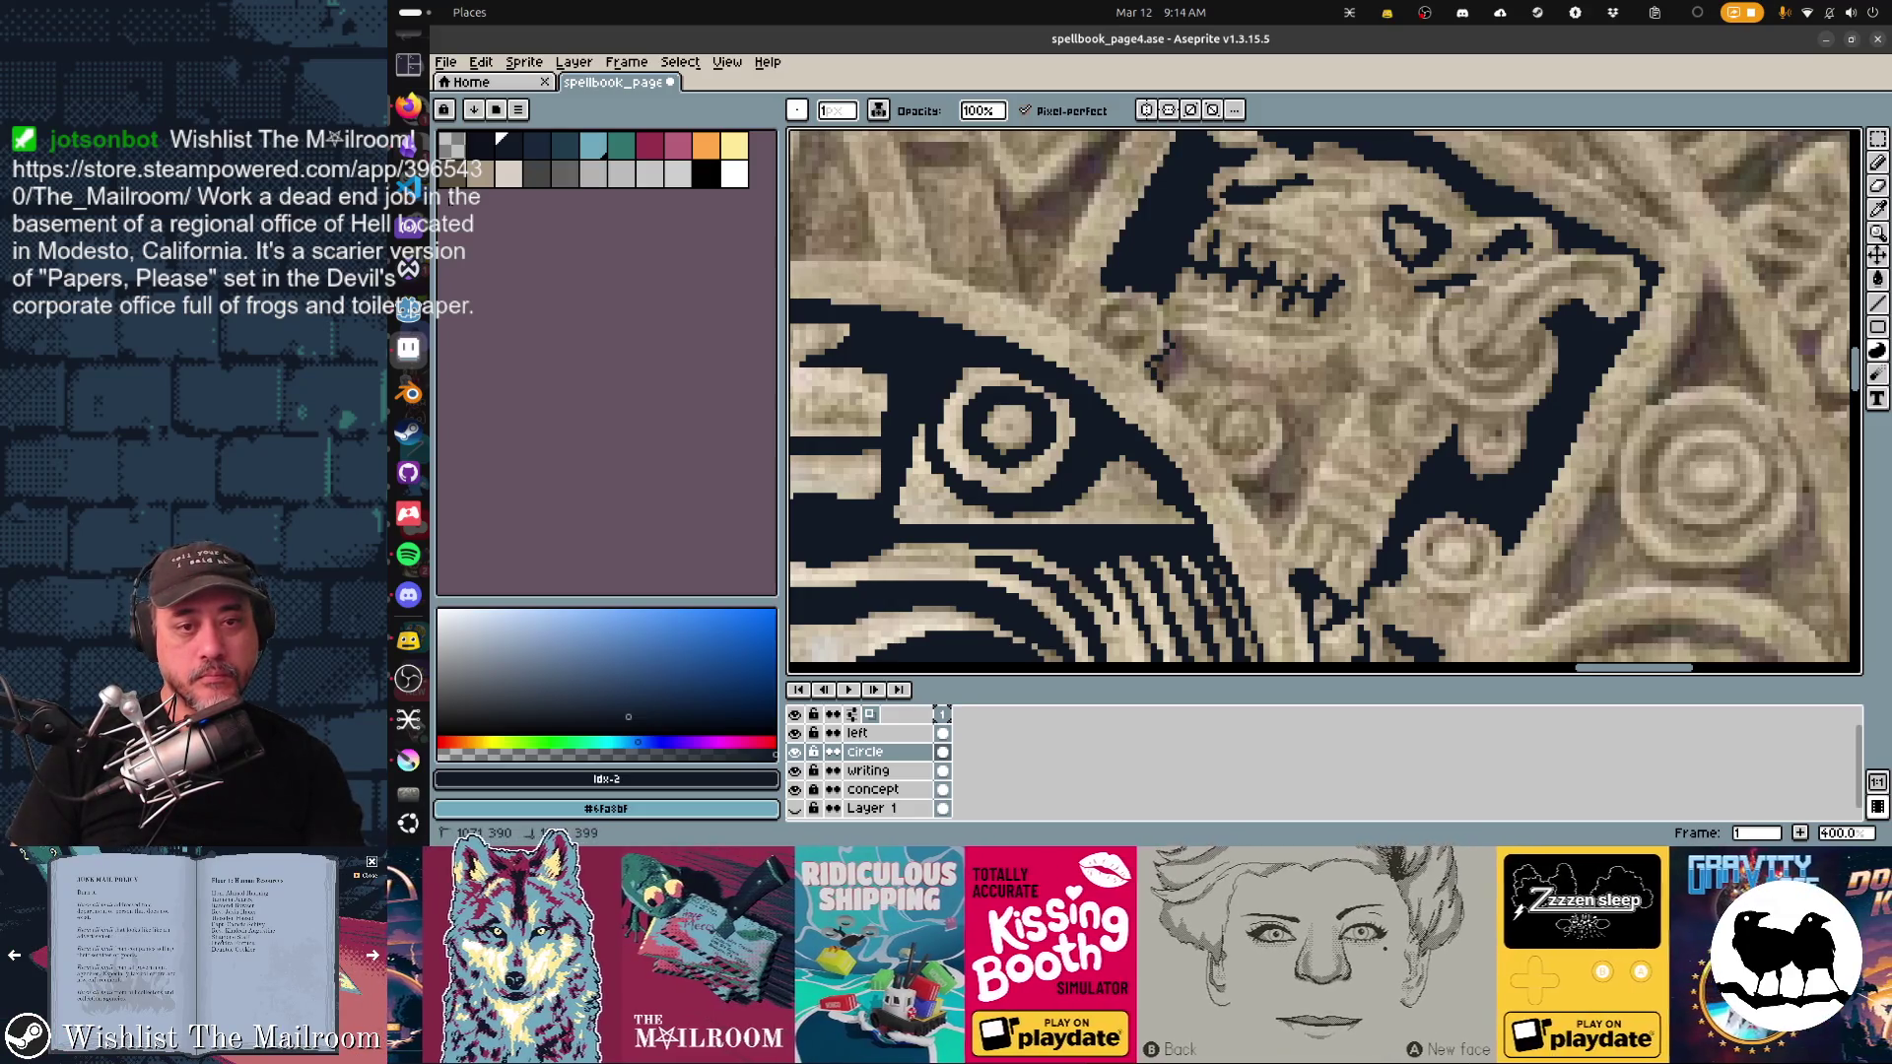
{"action": "mouse_move", "coordinate": [1158, 340]}
{"action": "left_mouse_down"}
{"action": "mouse_move", "coordinate": [1221, 372]}
{"action": "mouse_move", "coordinate": [1280, 458]}
{"action": "mouse_move", "coordinate": [1230, 480]}
{"action": "mouse_move", "coordinate": [1267, 479]}
{"action": "mouse_move", "coordinate": [1286, 504]}
{"action": "left_mouse_up"}
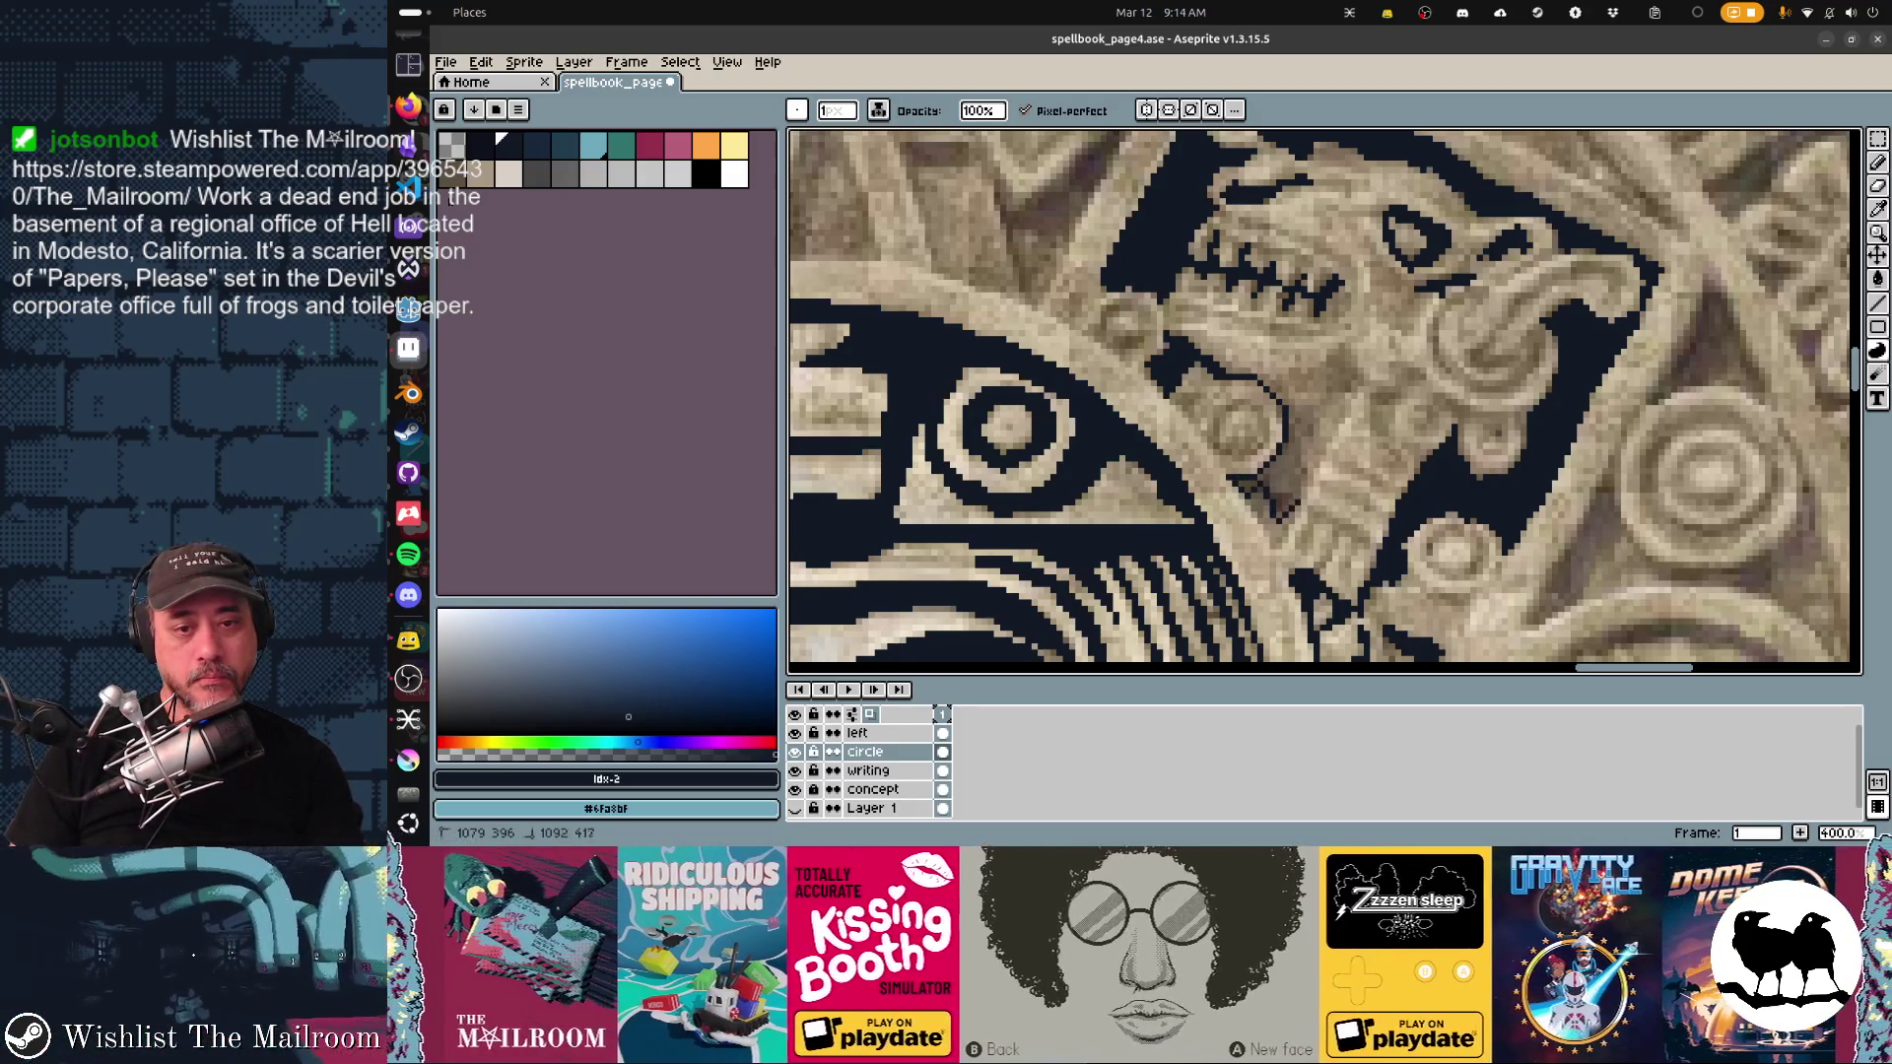
{"action": "left_click_drag", "start_coordinate": [1296, 430], "coordinate": [1233, 371]}
{"action": "left_click_drag", "start_coordinate": [1351, 358], "coordinate": [1350, 418]}
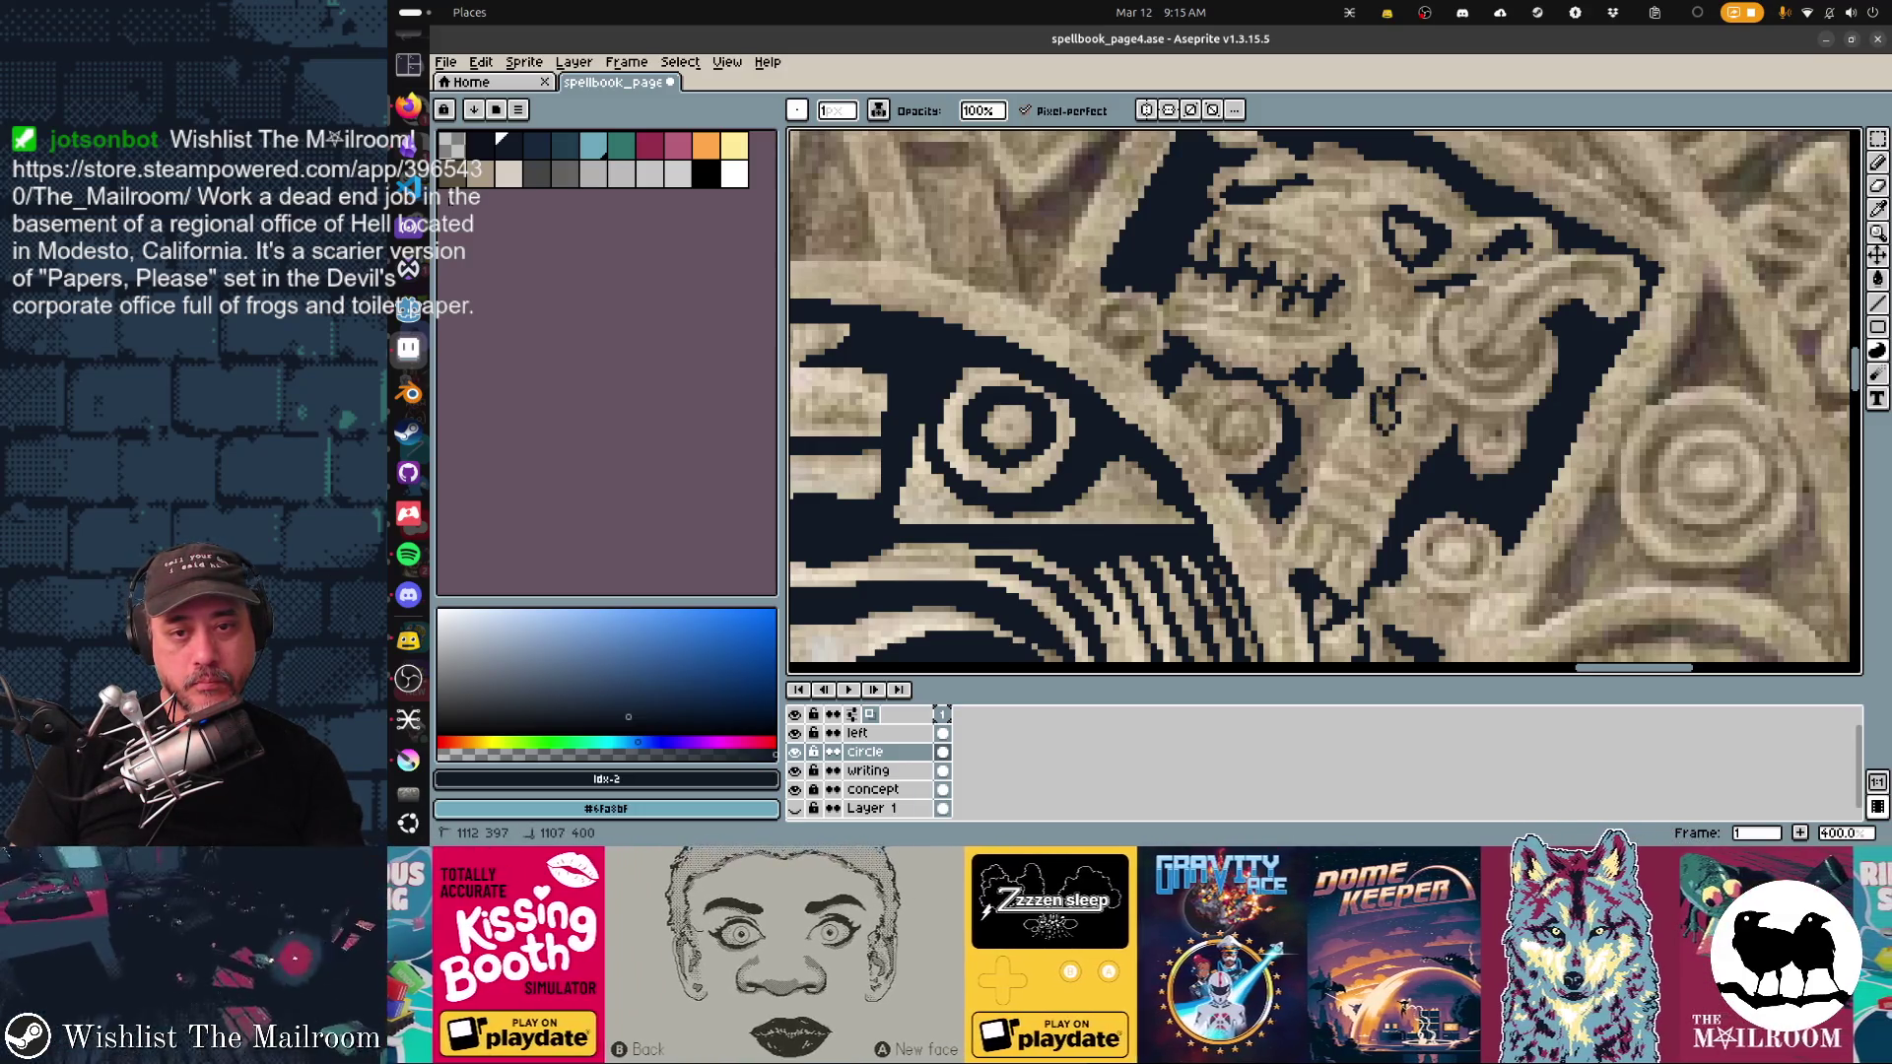
{"action": "left_click_drag", "start_coordinate": [1391, 394], "coordinate": [1409, 424]}
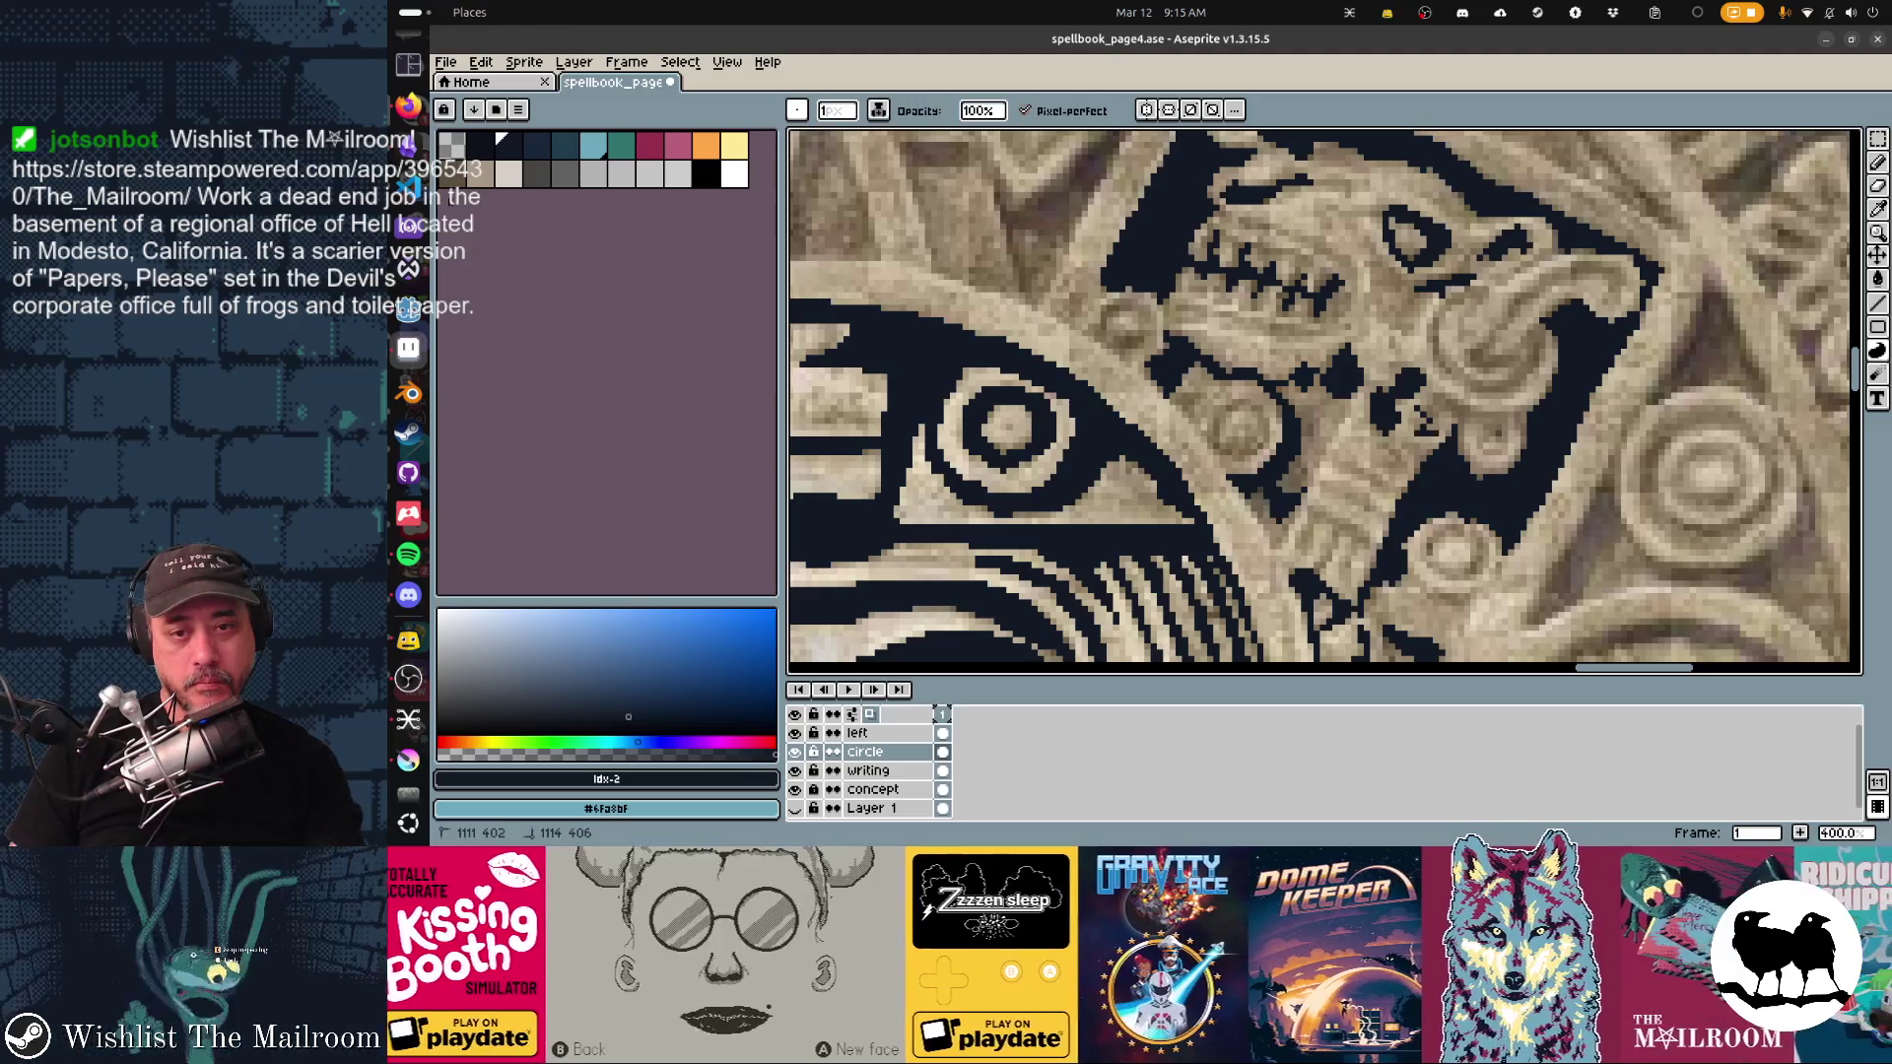
{"action": "mouse_move", "coordinate": [1429, 396]}
{"action": "left_mouse_down"}
{"action": "mouse_move", "coordinate": [1515, 426]}
{"action": "mouse_move", "coordinate": [1453, 414]}
{"action": "left_mouse_up"}
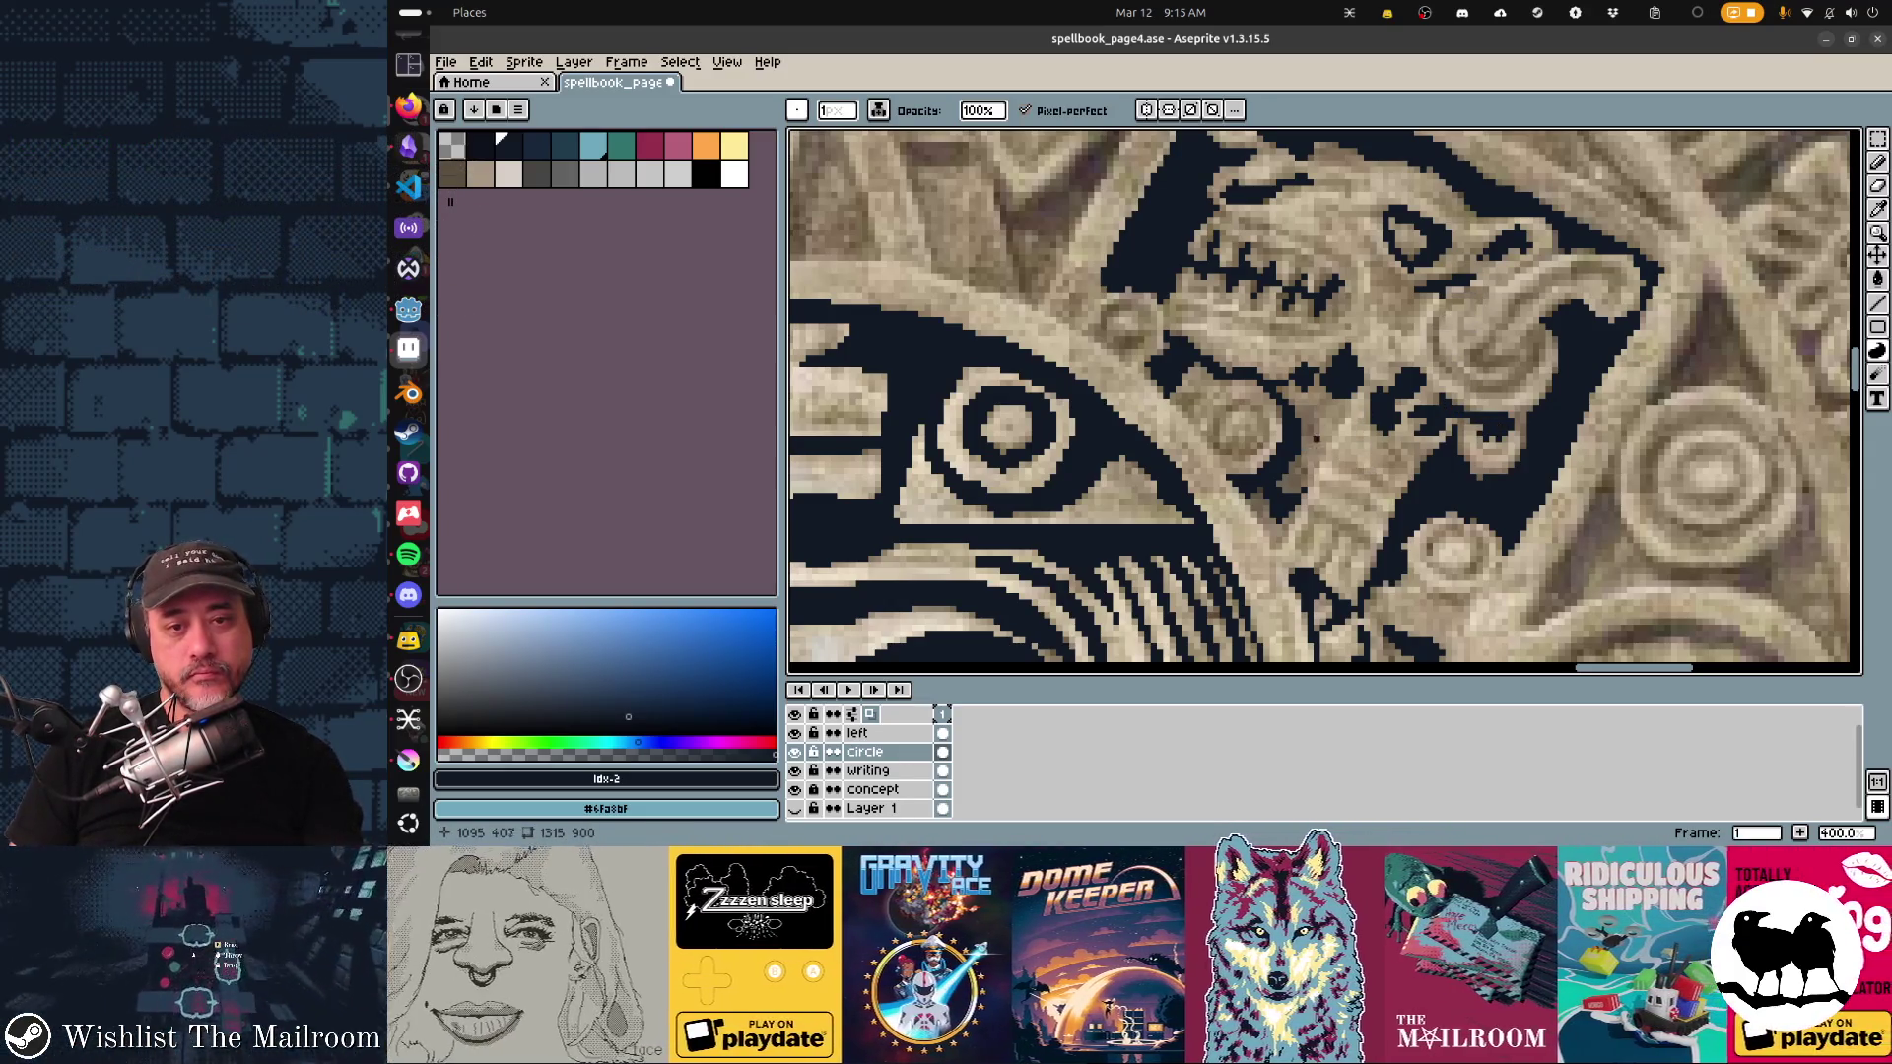
Step: Add diagonal and short dark strokes beside the ring motif, then switch to the Pencil and undo the last one
{"action": "scroll", "coordinate": [1340, 463], "scroll_direction": "down", "scroll_amount": 3}
{"action": "scroll", "coordinate": [1311, 394], "scroll_direction": "right", "scroll_amount": 3}
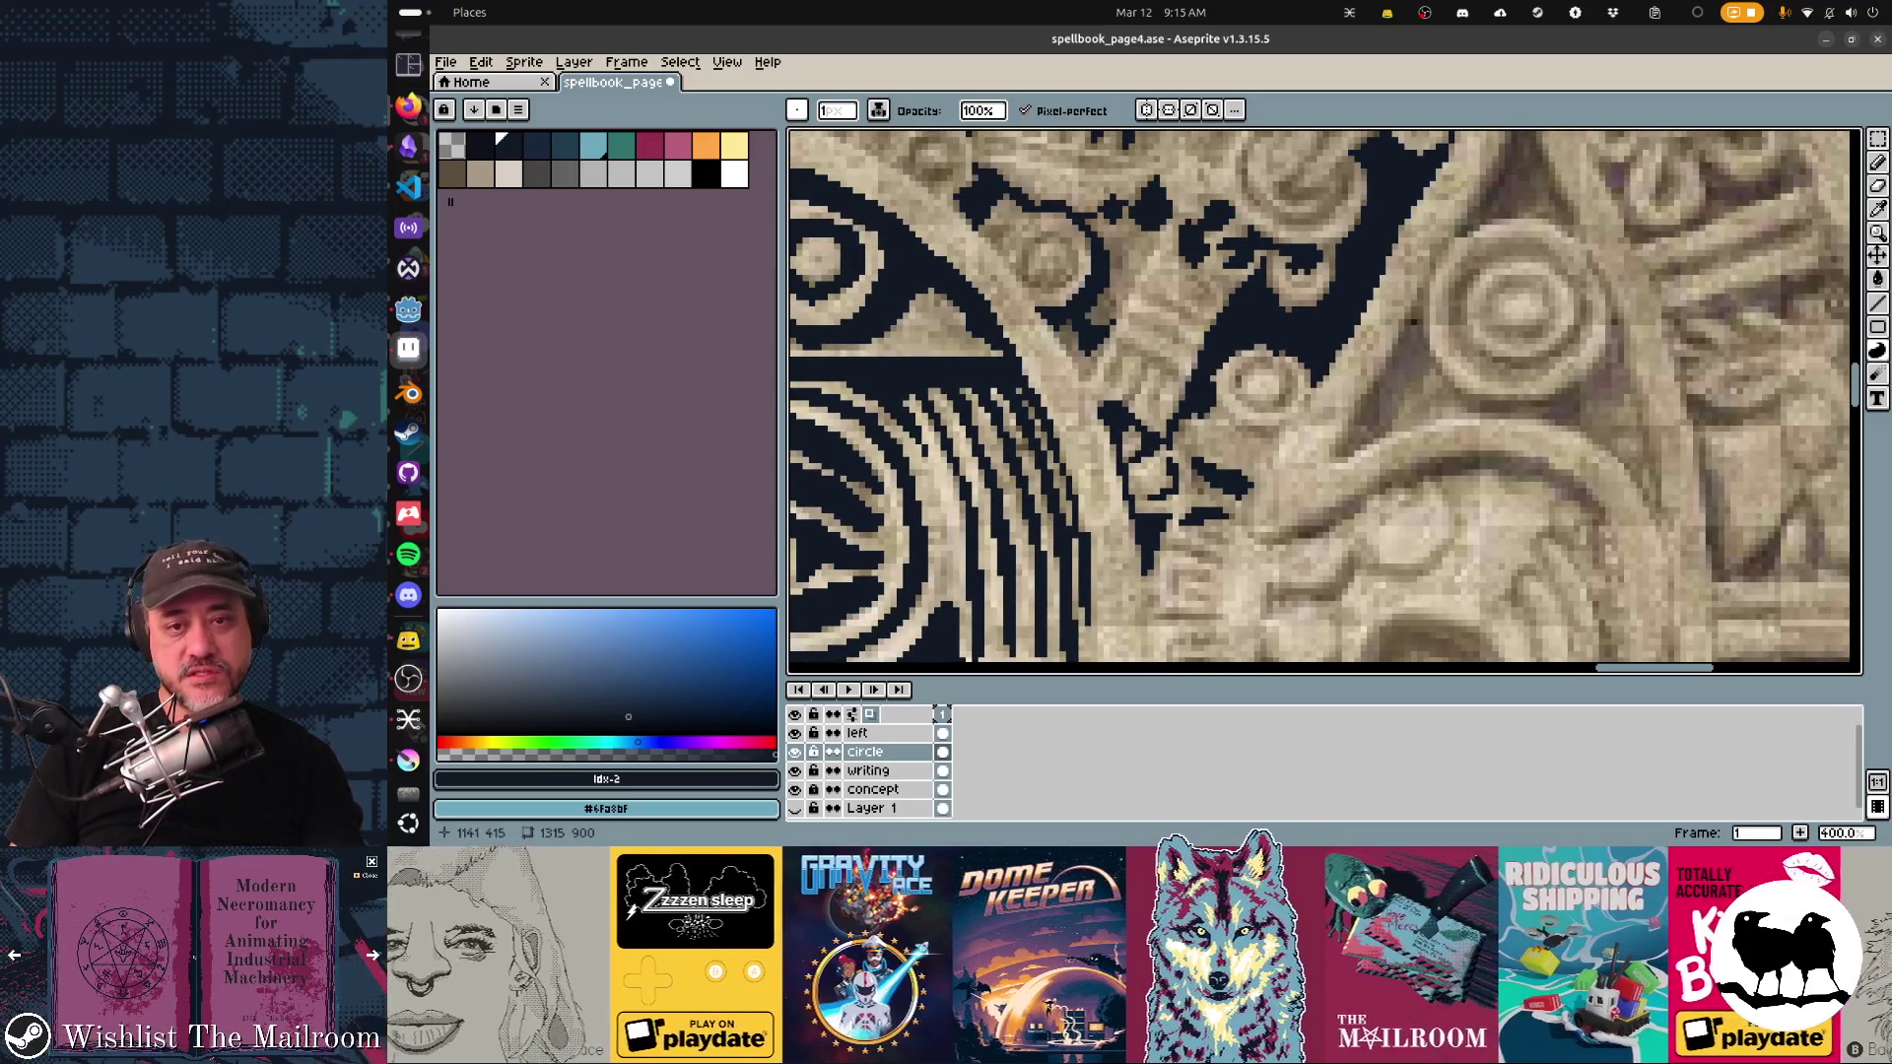
{"action": "left_click_drag", "start_coordinate": [1423, 300], "coordinate": [1374, 367]}
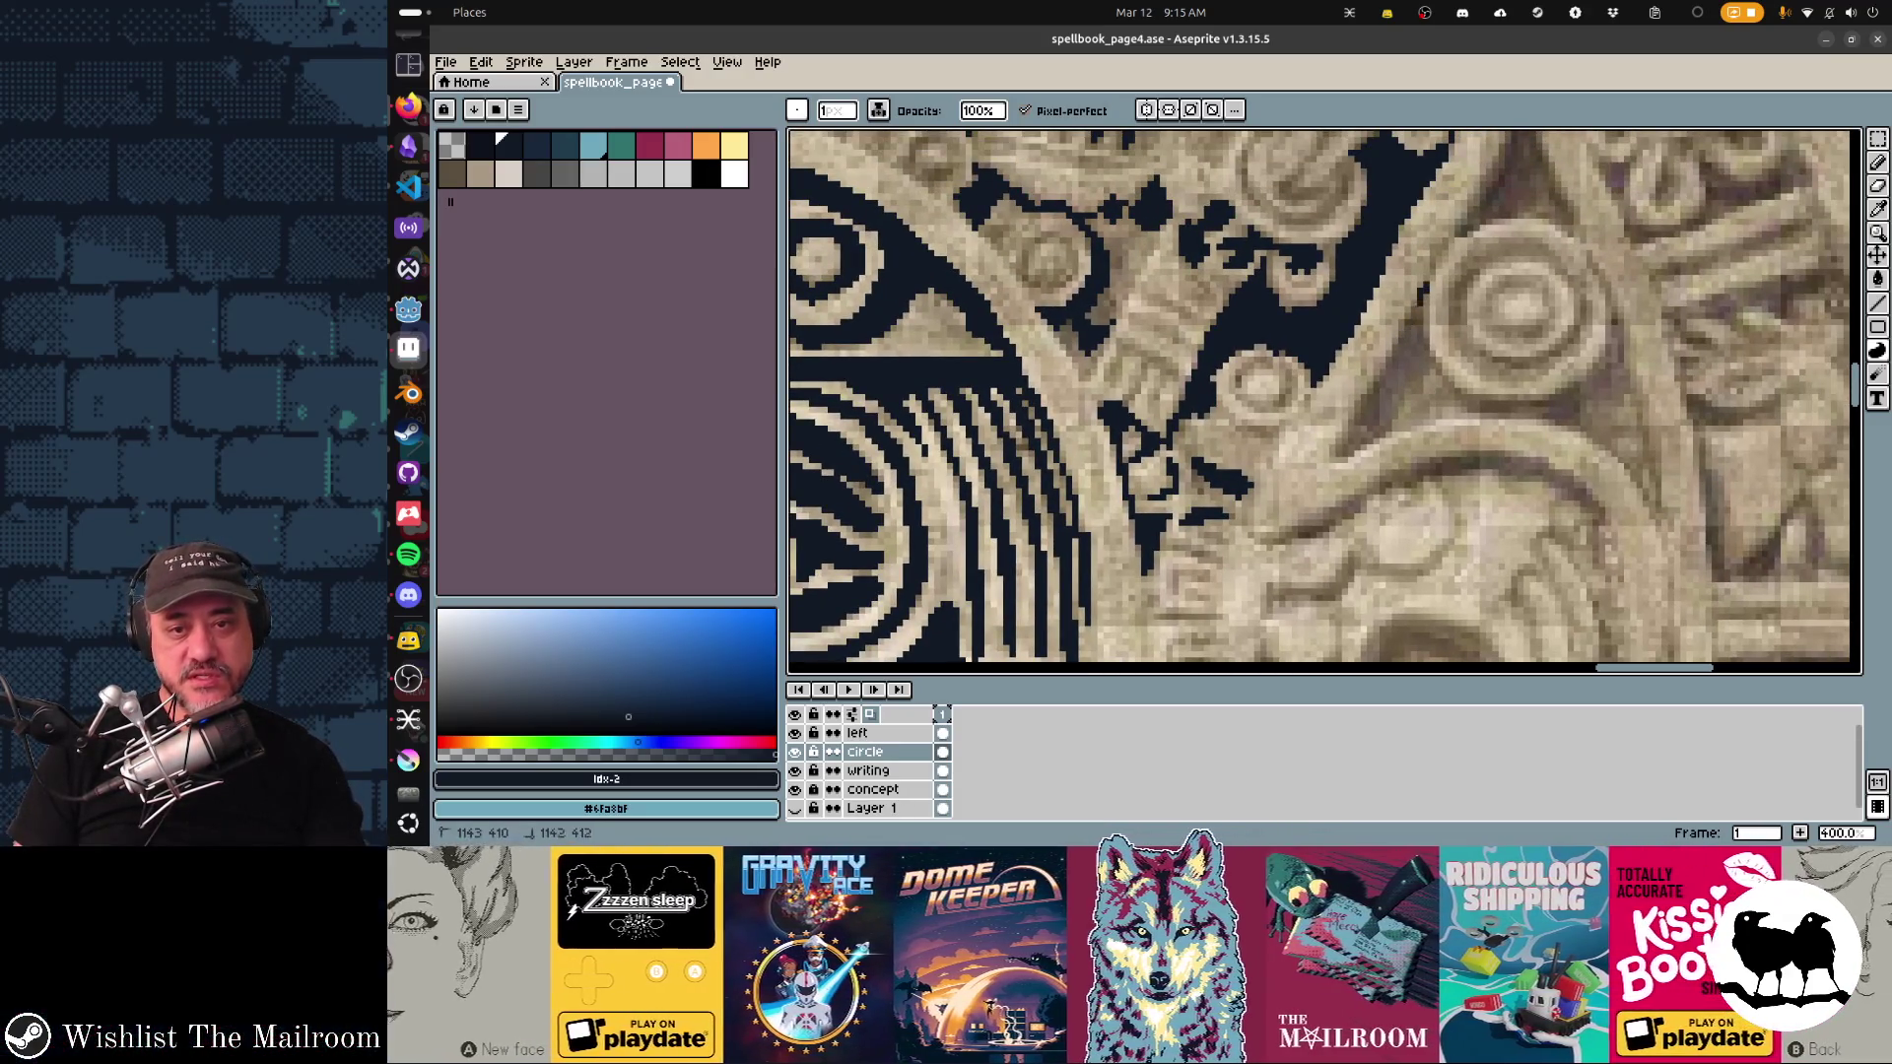
{"action": "mouse_move", "coordinate": [1343, 429]}
{"action": "left_mouse_down"}
{"action": "mouse_move", "coordinate": [1374, 459]}
{"action": "mouse_move", "coordinate": [1429, 360]}
{"action": "mouse_move", "coordinate": [1434, 292]}
{"action": "mouse_move", "coordinate": [1329, 399]}
{"action": "mouse_move", "coordinate": [1404, 254]}
{"action": "mouse_move", "coordinate": [1434, 286]}
{"action": "mouse_move", "coordinate": [1418, 325]}
{"action": "left_mouse_up"}
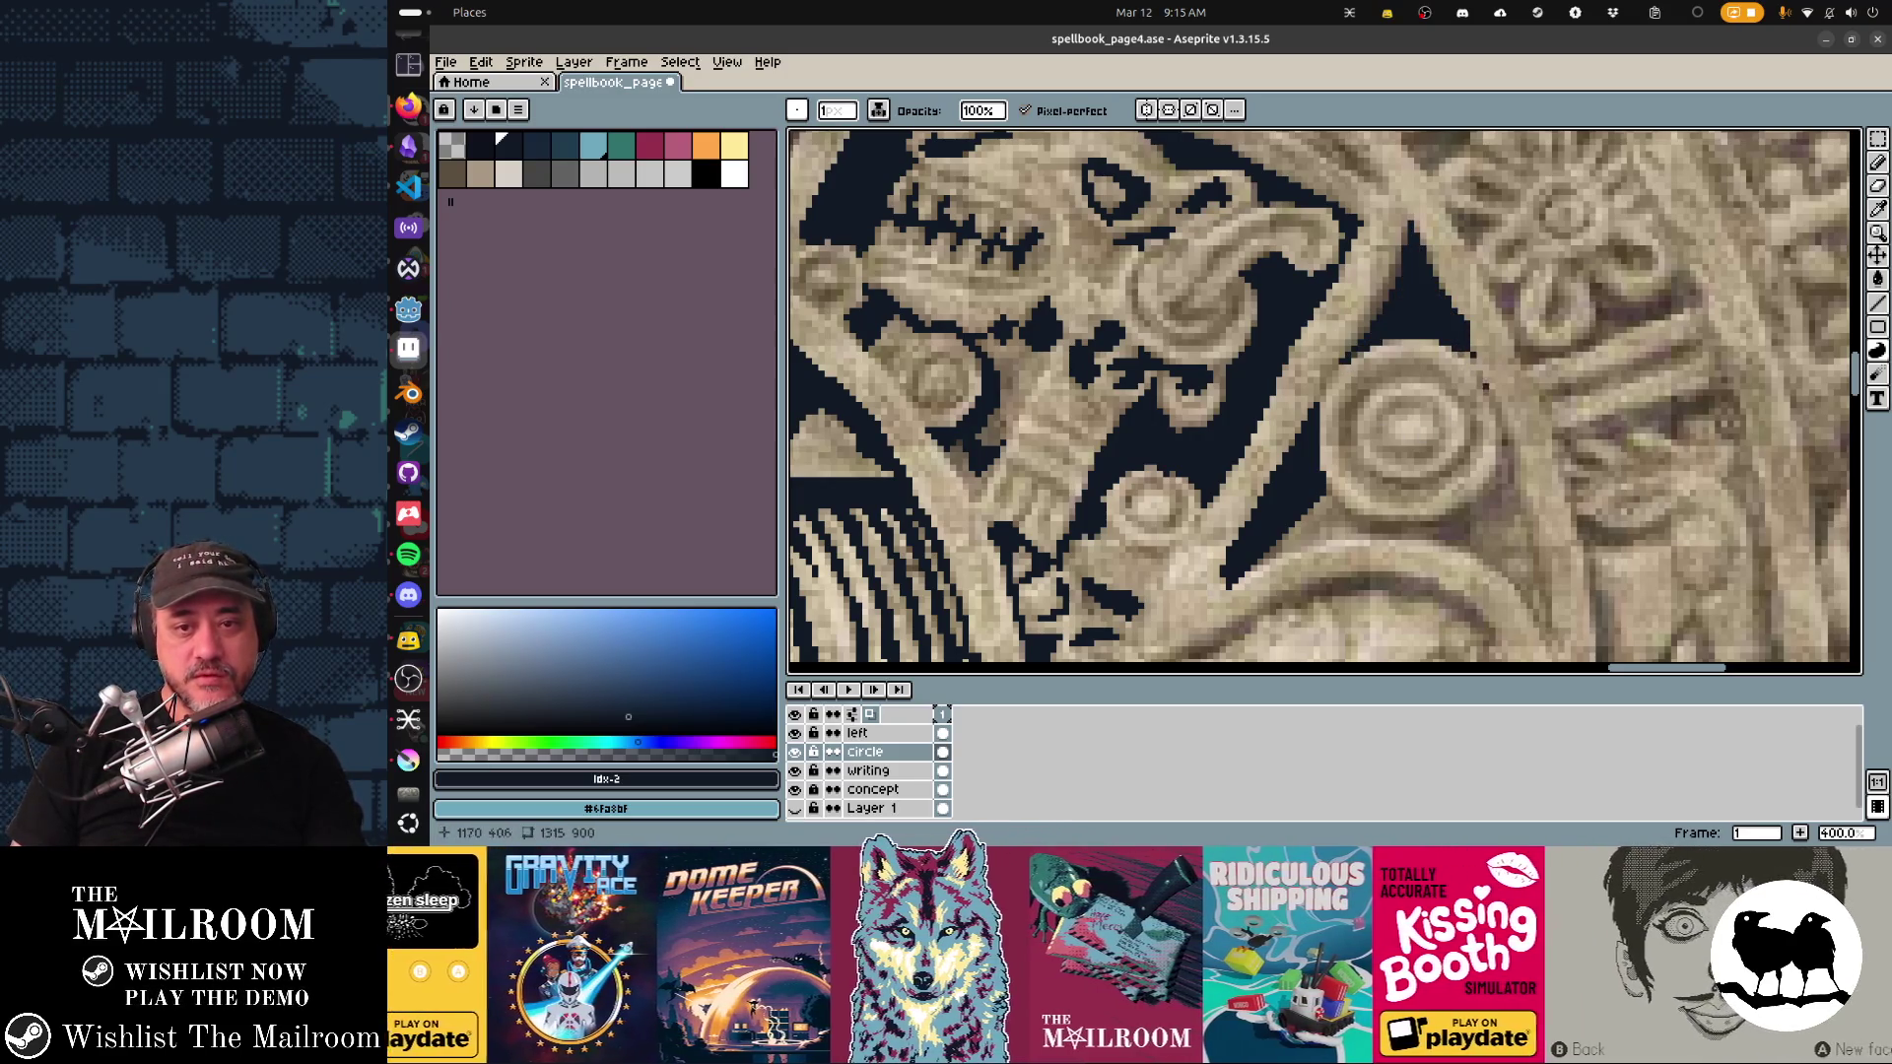
{"action": "scroll", "coordinate": [1485, 386], "scroll_direction": "down", "scroll_amount": 3}
{"action": "left_click_drag", "start_coordinate": [1422, 424], "coordinate": [1398, 416]}
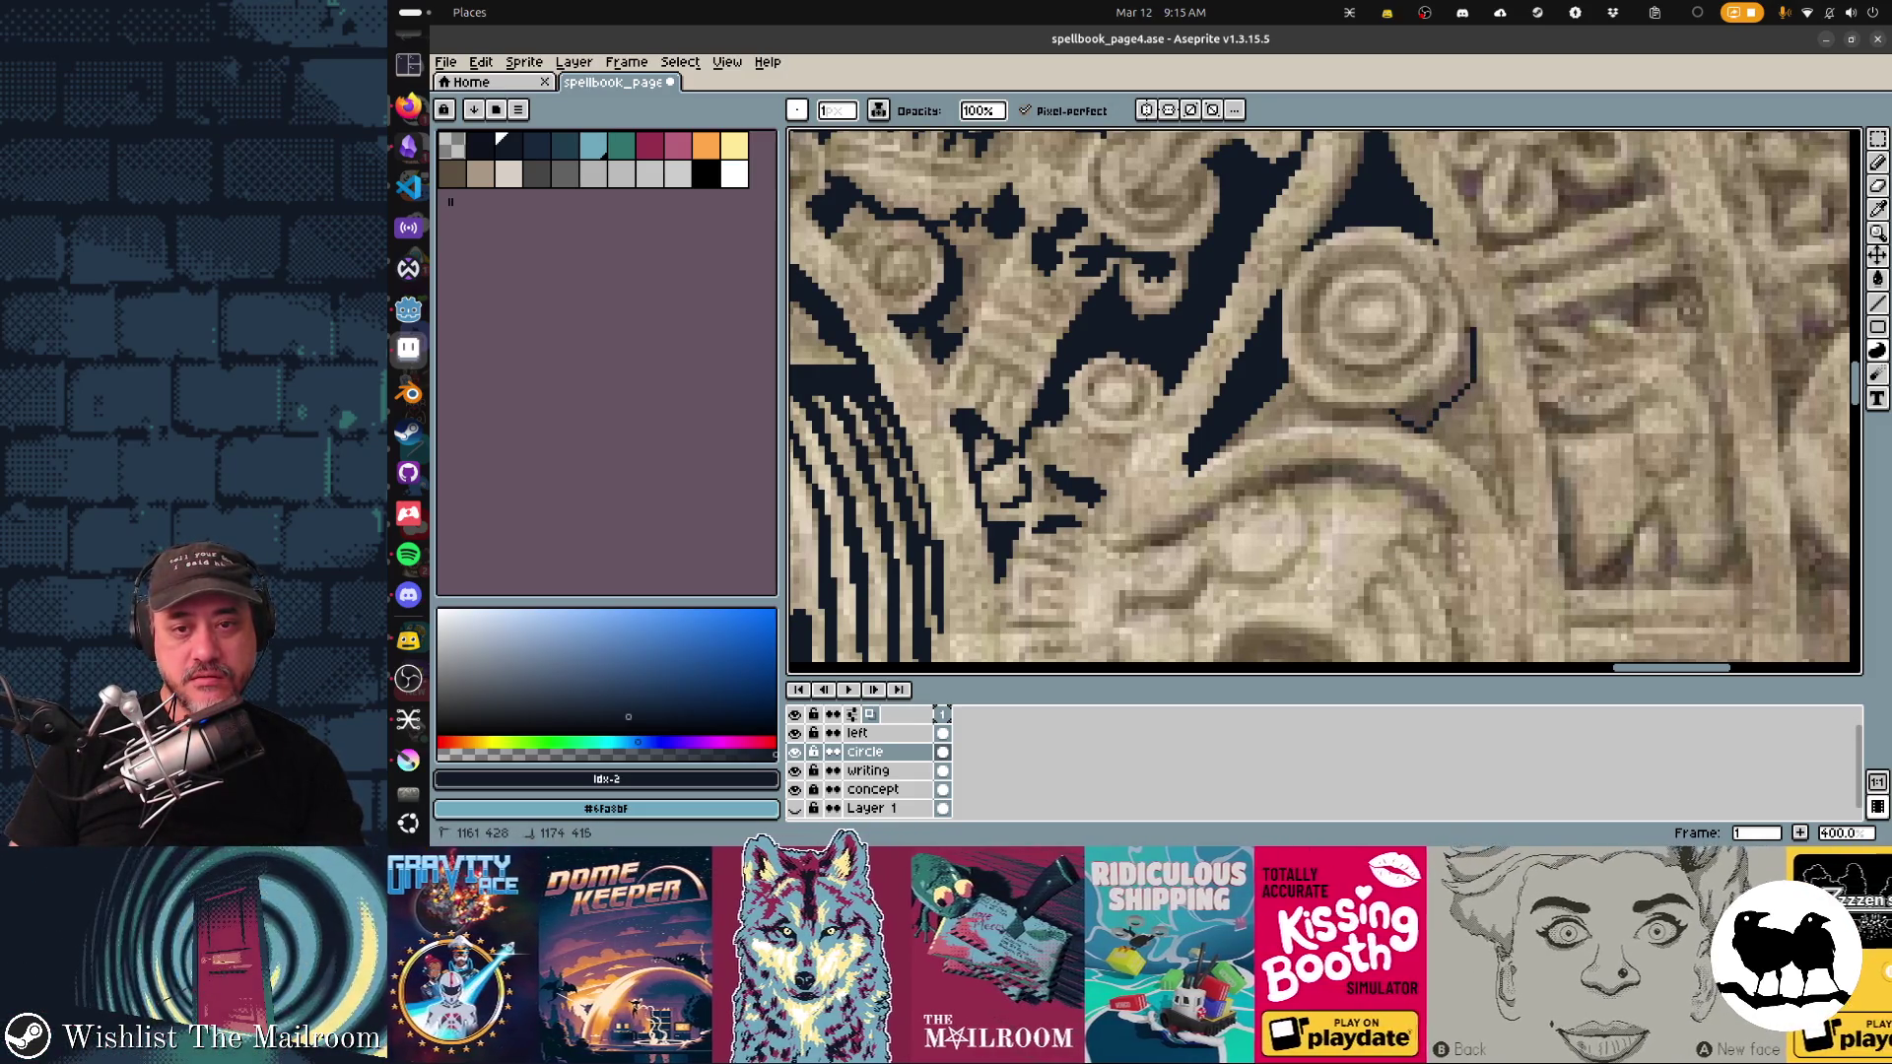
{"action": "left_click_drag", "start_coordinate": [1448, 355], "coordinate": [1454, 434]}
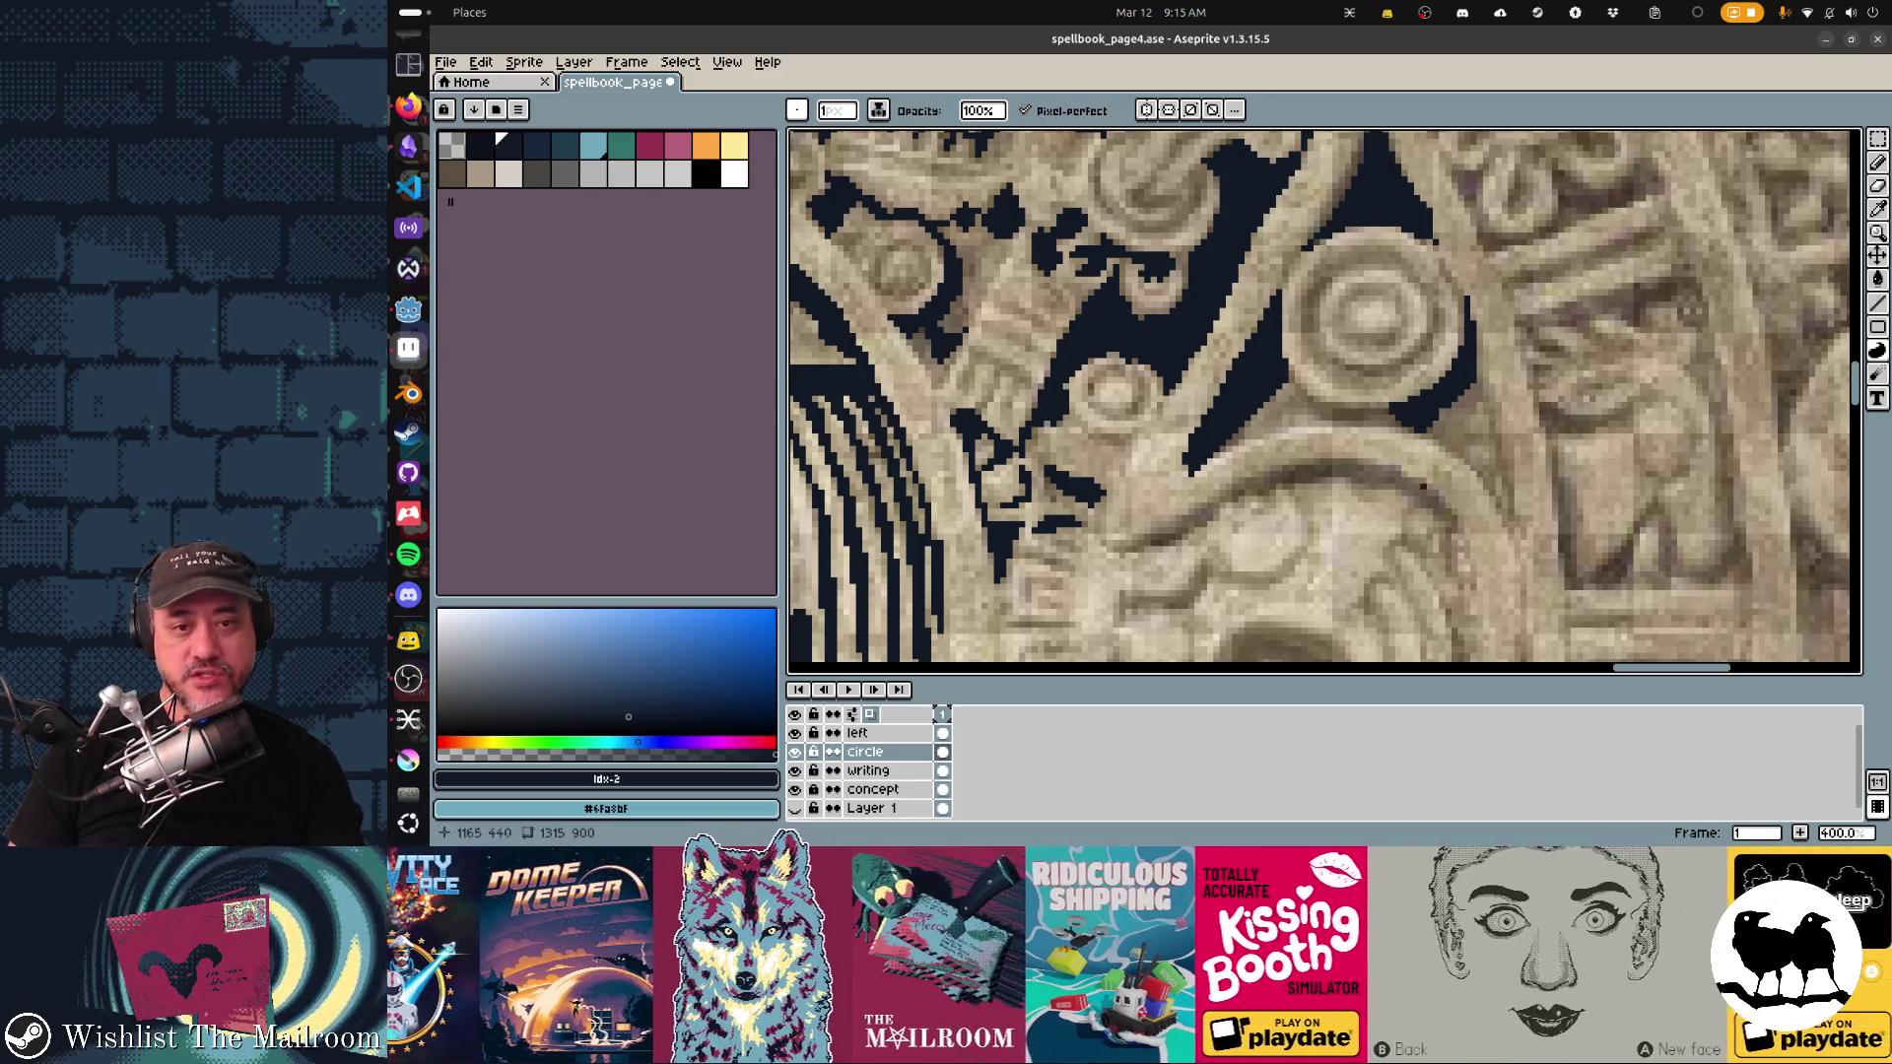
{"action": "key", "text": "b"}
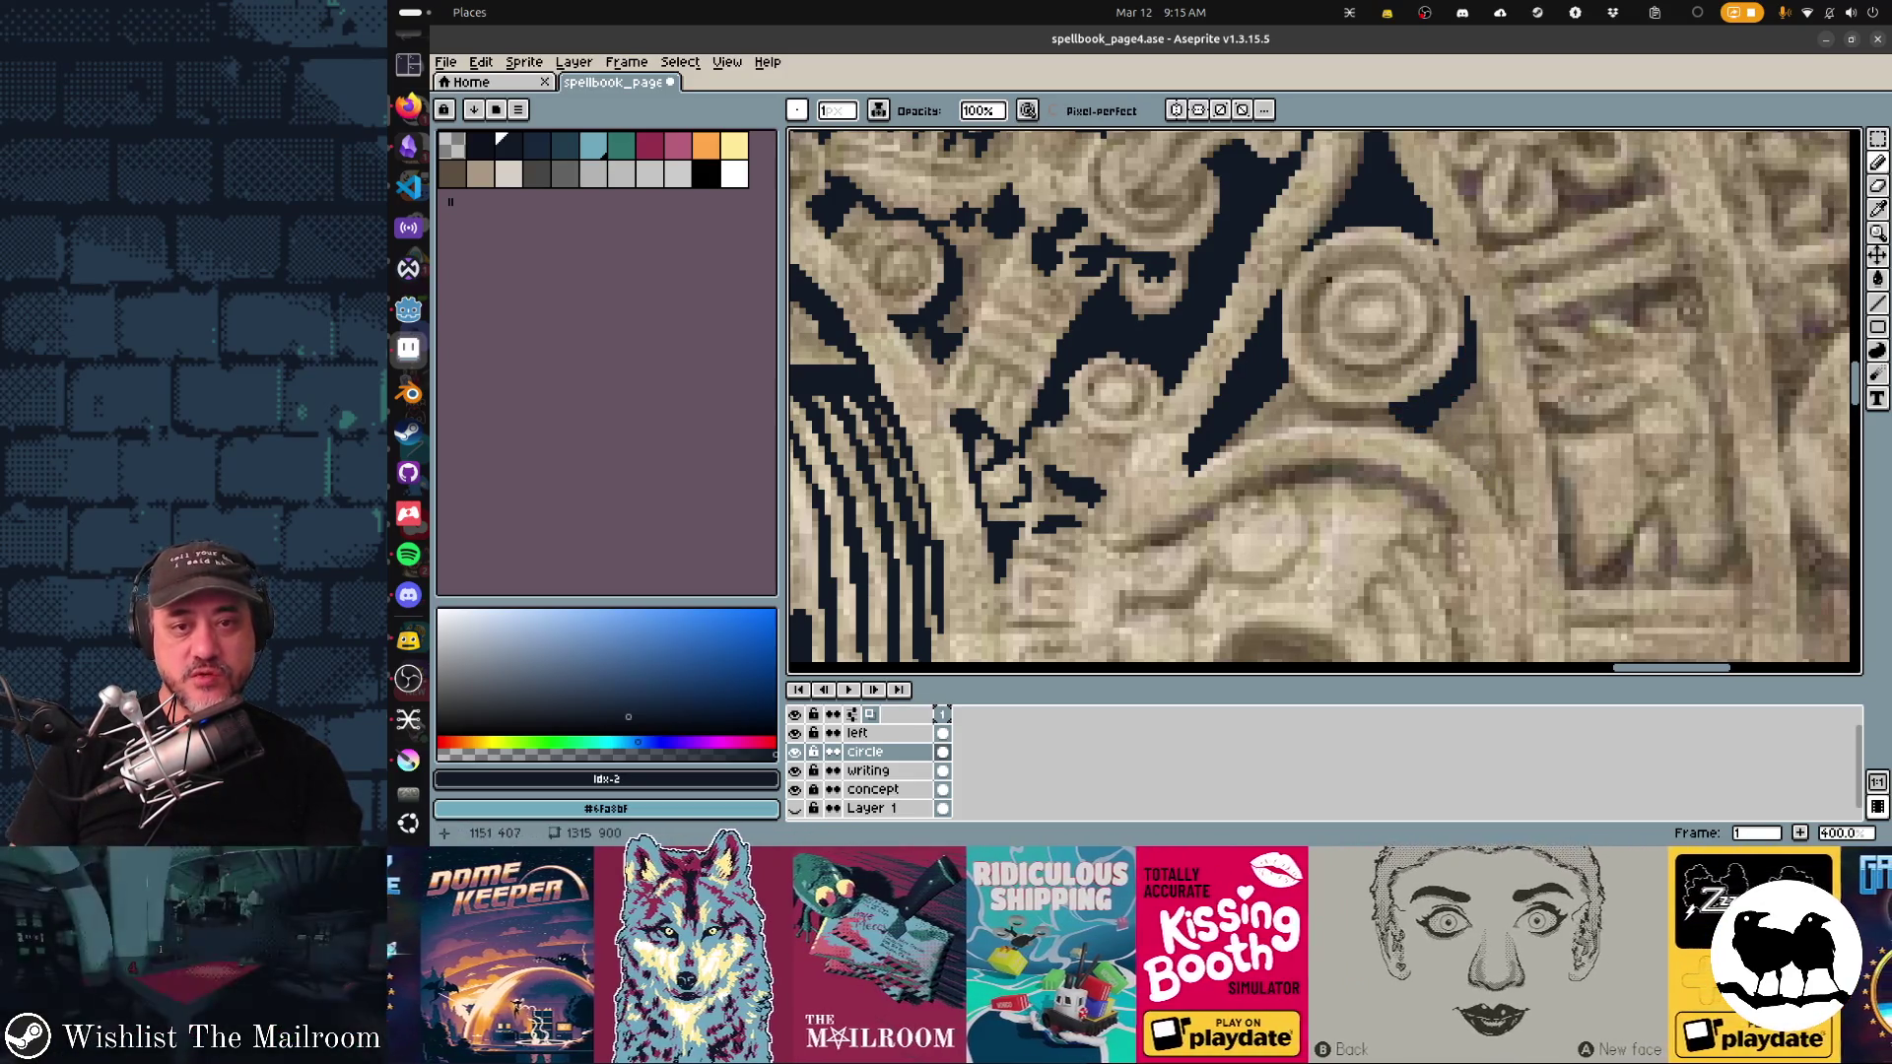
{"action": "key", "text": "ctrl+z"}
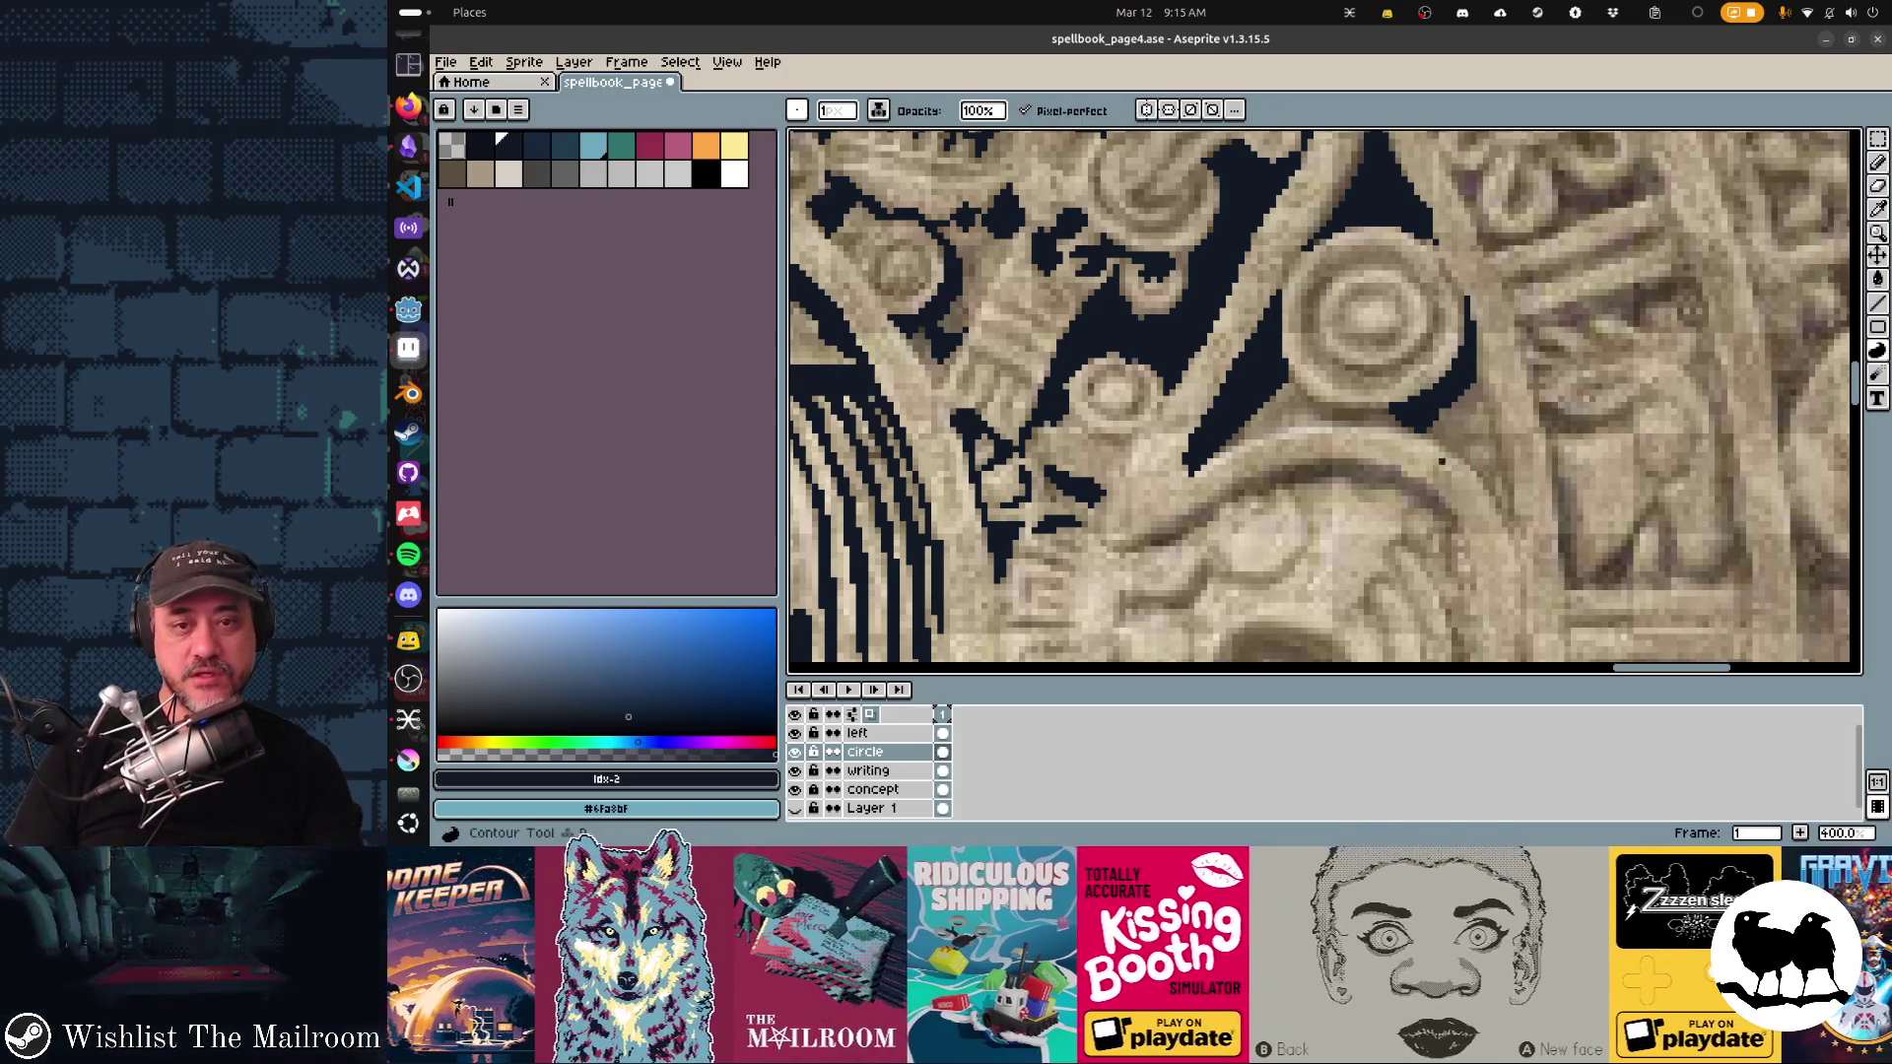
{"action": "scroll", "coordinate": [1232, 303], "scroll_direction": "down", "scroll_amount": 3}
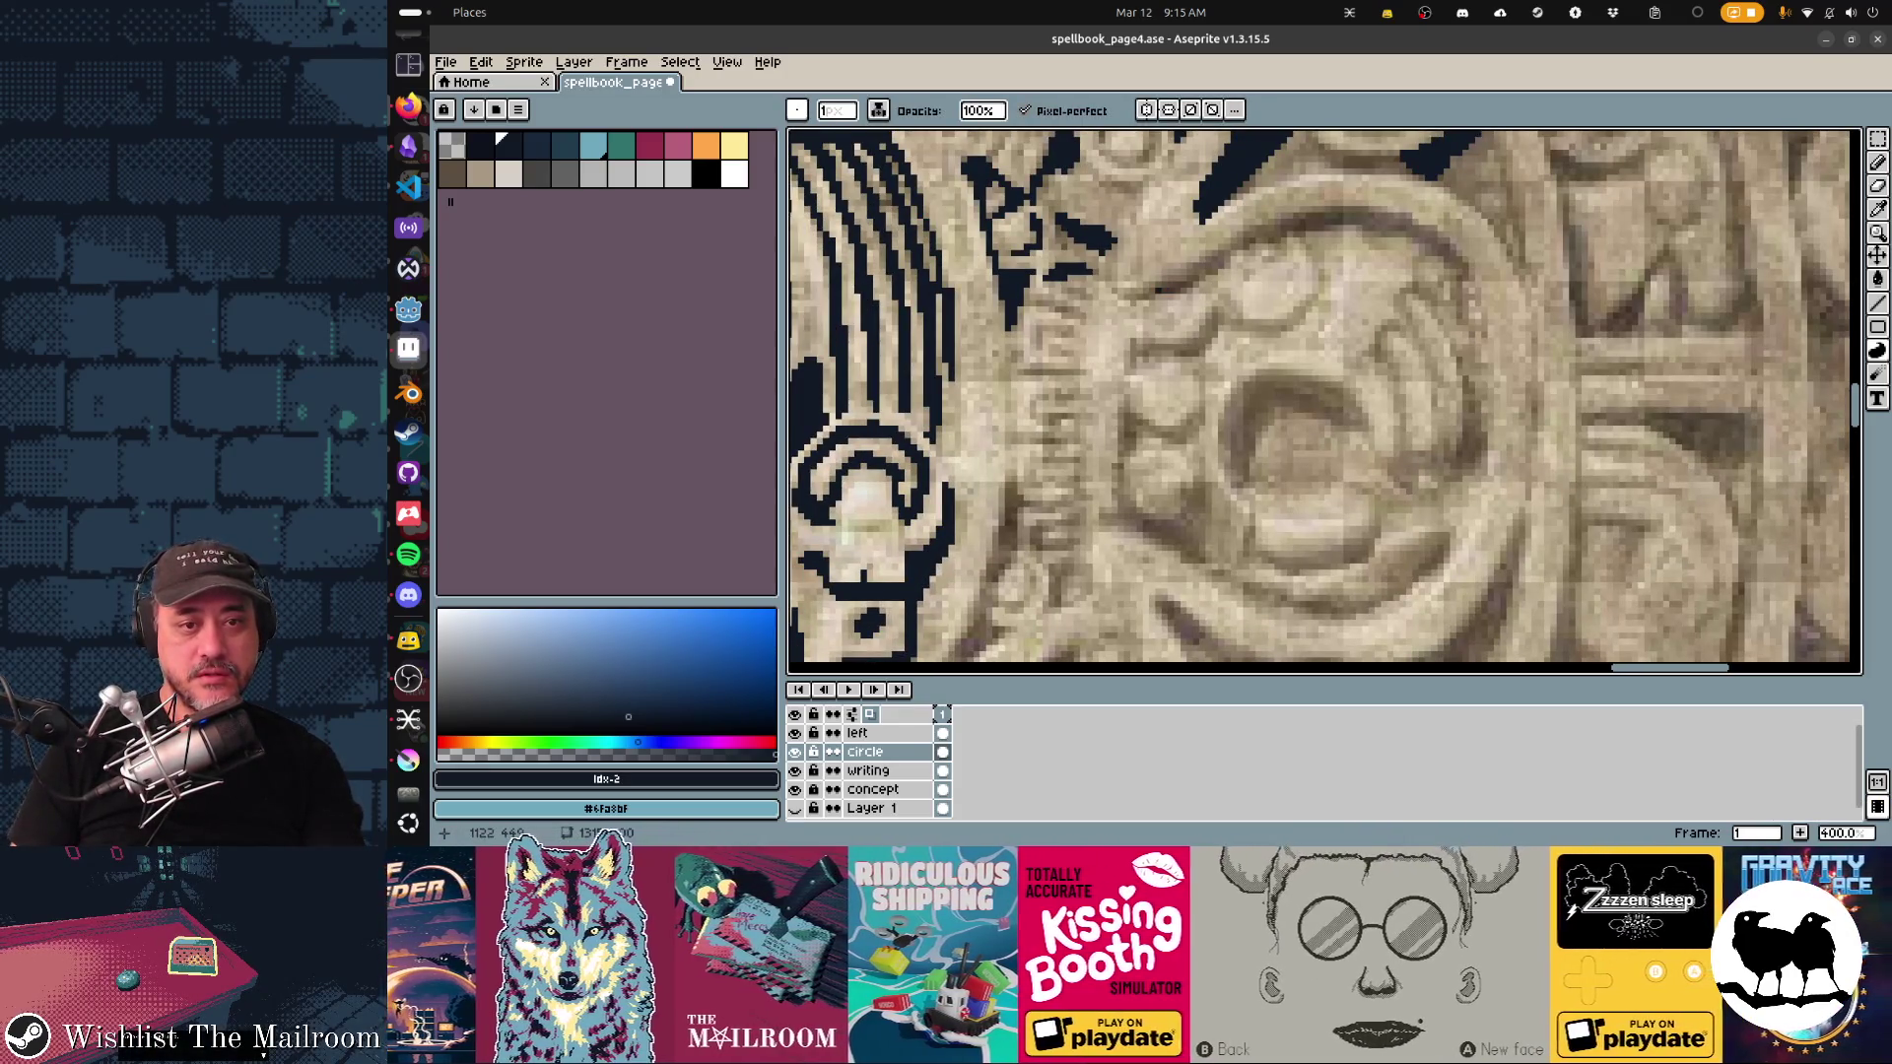
Step: Outline and fill the crescent above the small circle solid dark, with a line down its right side
{"action": "mouse_move", "coordinate": [1226, 264]}
{"action": "left_mouse_down"}
{"action": "mouse_move", "coordinate": [1281, 238]}
{"action": "mouse_move", "coordinate": [1412, 234]}
{"action": "mouse_move", "coordinate": [1324, 214]}
{"action": "mouse_move", "coordinate": [1204, 254]}
{"action": "mouse_move", "coordinate": [1463, 256]}
{"action": "left_mouse_up"}
{"action": "mouse_move", "coordinate": [1244, 482]}
{"action": "left_mouse_down"}
{"action": "mouse_move", "coordinate": [1300, 412]}
{"action": "mouse_move", "coordinate": [1369, 434]}
{"action": "mouse_move", "coordinate": [1305, 379]}
{"action": "mouse_move", "coordinate": [1227, 399]}
{"action": "mouse_move", "coordinate": [1247, 485]}
{"action": "left_mouse_up"}
{"action": "mouse_move", "coordinate": [1128, 463]}
{"action": "left_mouse_down"}
{"action": "mouse_move", "coordinate": [1127, 406]}
{"action": "mouse_move", "coordinate": [1202, 414]}
{"action": "mouse_move", "coordinate": [1187, 448]}
{"action": "mouse_move", "coordinate": [1133, 444]}
{"action": "mouse_move", "coordinate": [1168, 516]}
{"action": "left_mouse_up"}
{"action": "mouse_move", "coordinate": [1182, 452]}
{"action": "left_mouse_down"}
{"action": "mouse_move", "coordinate": [1202, 475]}
{"action": "mouse_move", "coordinate": [1203, 555]}
{"action": "left_mouse_up"}
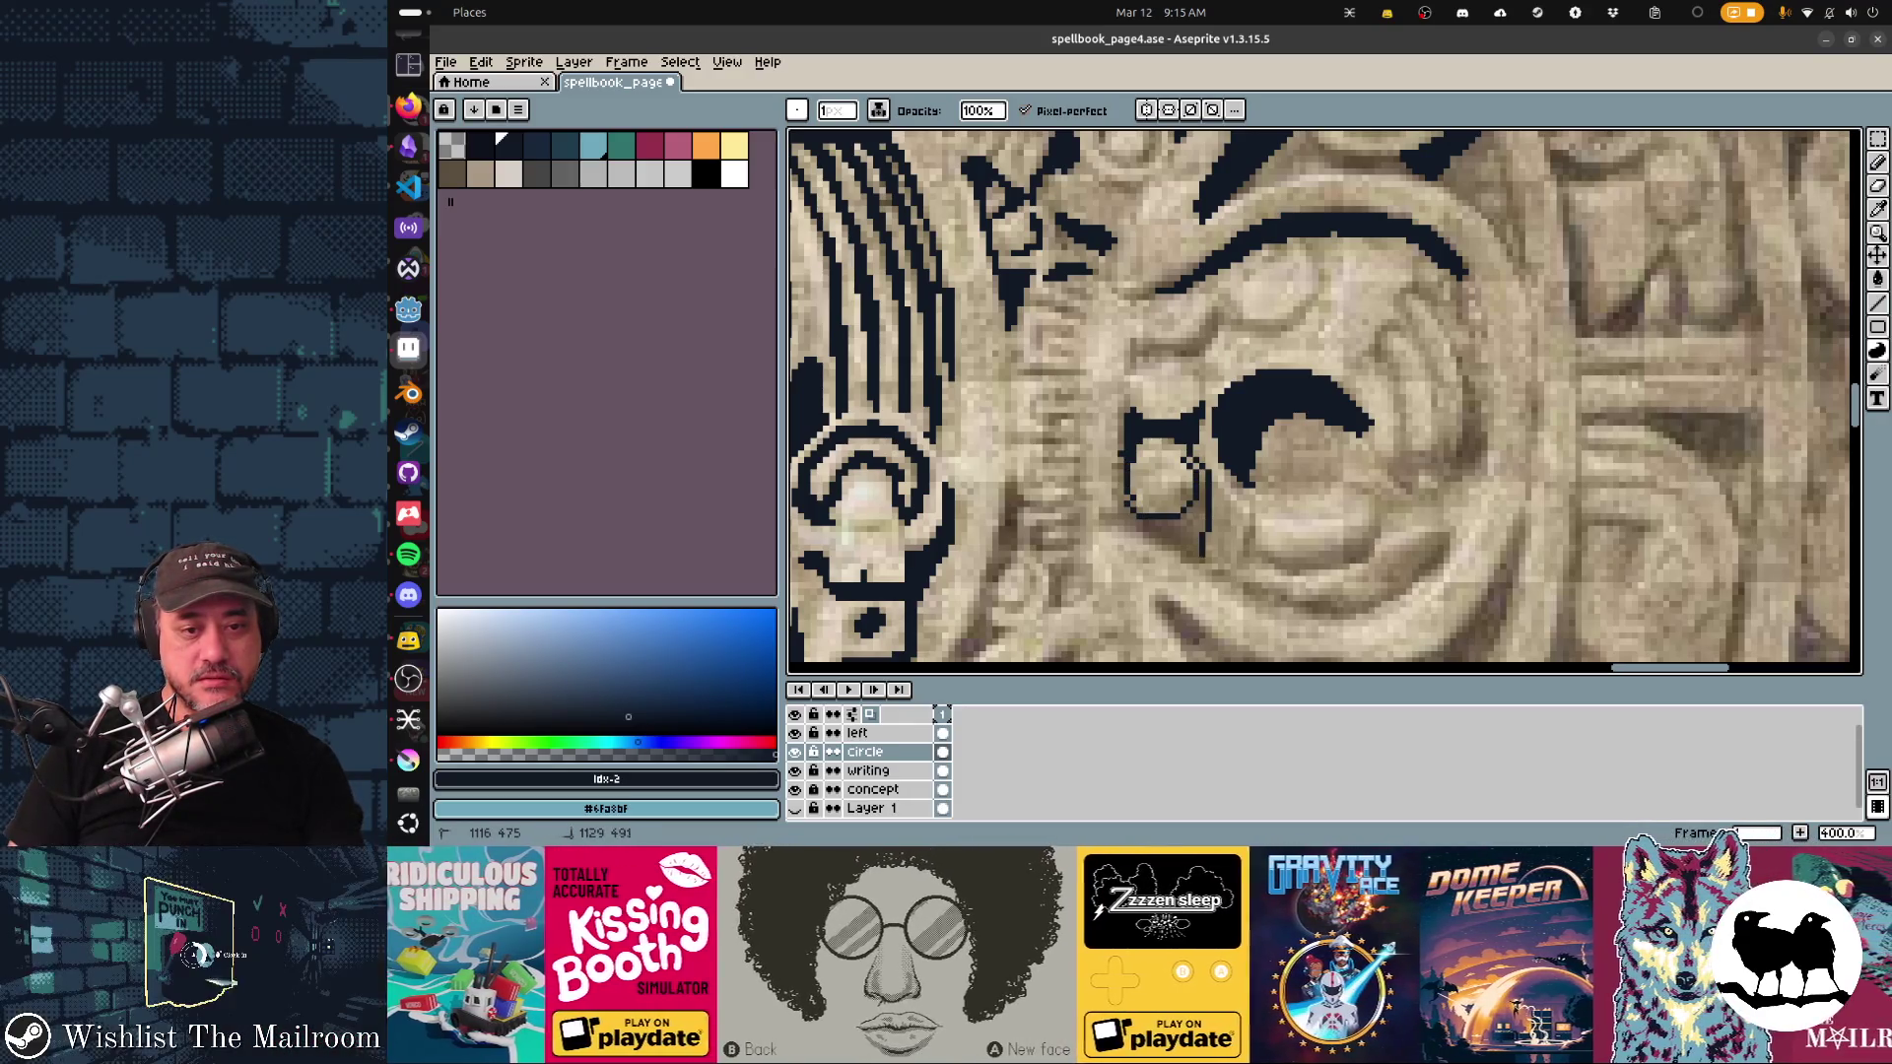
{"action": "left_click_drag", "start_coordinate": [1123, 502], "coordinate": [1197, 551]}
Step: Thicken the diagonal stroke and draw curved lines below the crescent toward the lower carving
{"action": "scroll", "coordinate": [1084, 443], "scroll_direction": "down", "scroll_amount": 5}
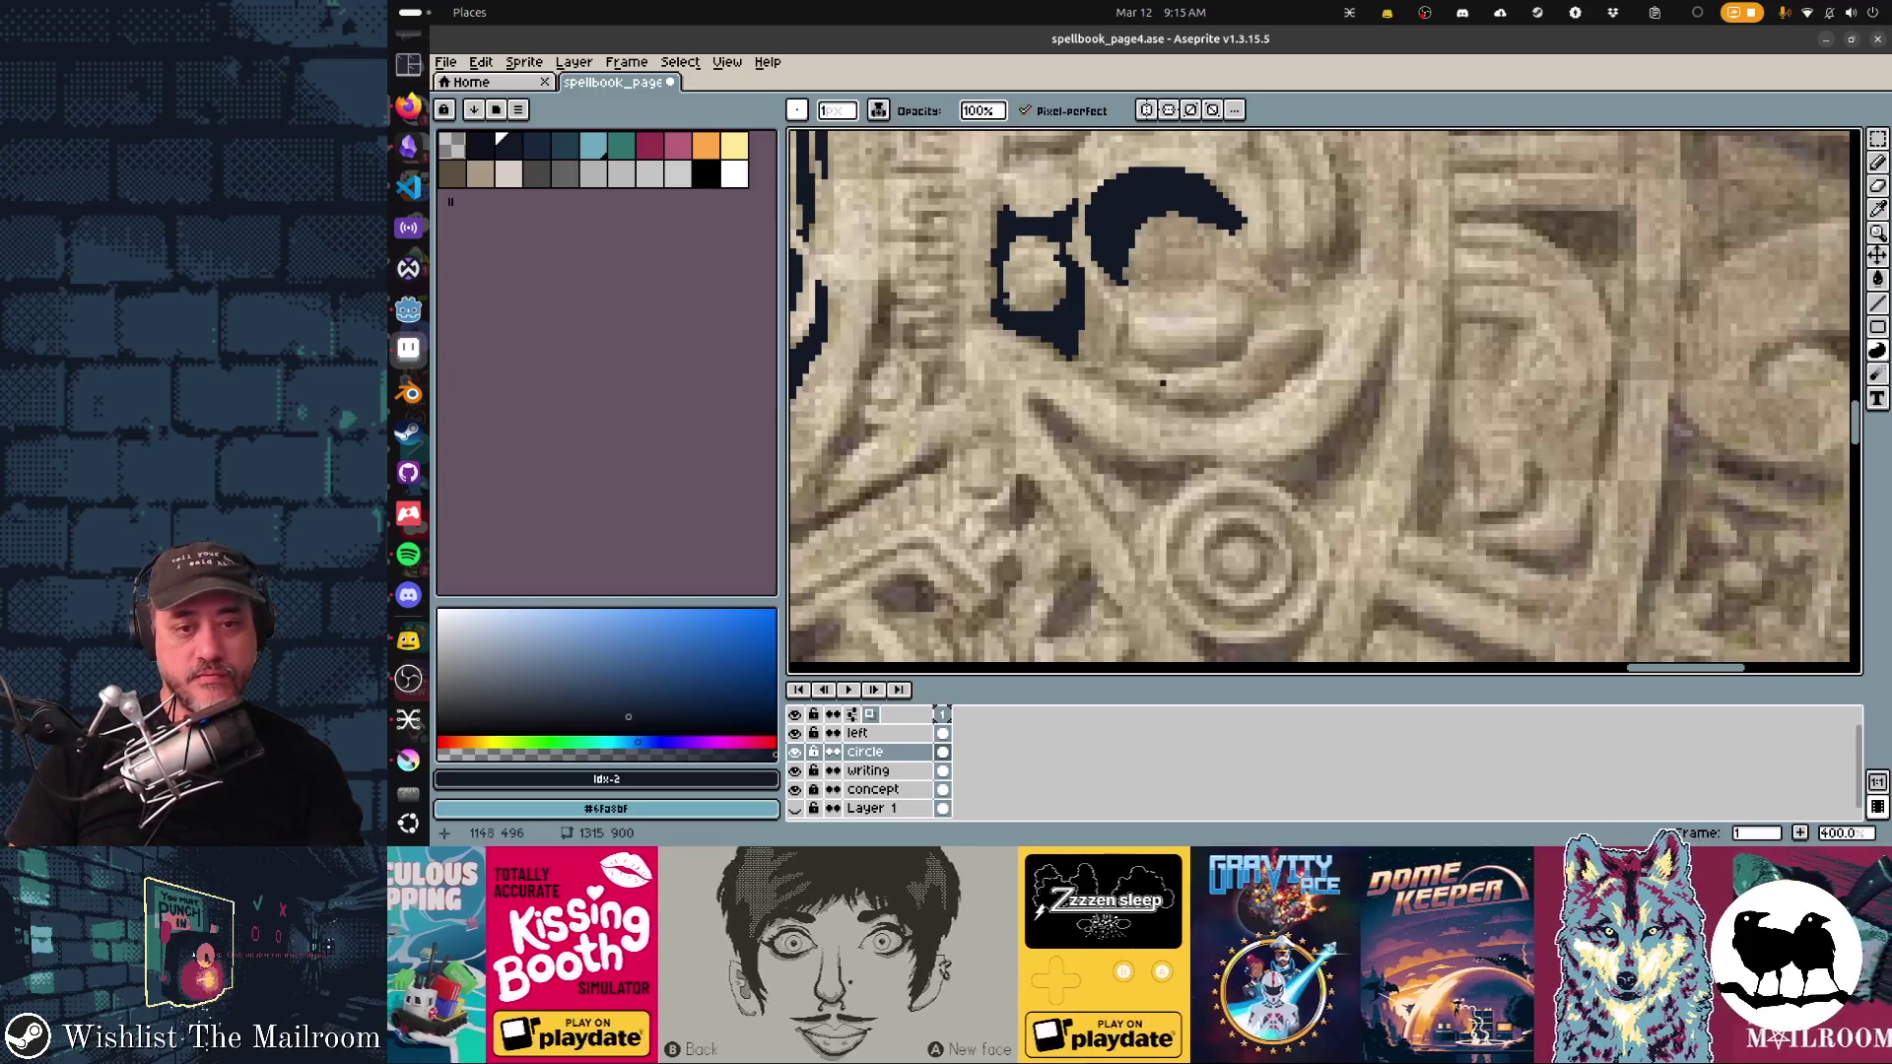
{"action": "mouse_move", "coordinate": [1047, 412]}
{"action": "left_mouse_down"}
{"action": "mouse_move", "coordinate": [1066, 452]}
{"action": "mouse_move", "coordinate": [1147, 497]}
{"action": "mouse_move", "coordinate": [1210, 475]}
{"action": "mouse_move", "coordinate": [1087, 443]}
{"action": "left_mouse_up"}
{"action": "mouse_move", "coordinate": [1263, 471]}
{"action": "left_mouse_down"}
{"action": "mouse_move", "coordinate": [1362, 461]}
{"action": "mouse_move", "coordinate": [1399, 309]}
{"action": "mouse_move", "coordinate": [1325, 438]}
{"action": "mouse_move", "coordinate": [1263, 463]}
{"action": "left_mouse_up"}
{"action": "scroll", "coordinate": [1240, 449], "scroll_direction": "right", "scroll_amount": 3}
{"action": "mouse_move", "coordinate": [1241, 258]}
{"action": "left_mouse_down"}
{"action": "mouse_move", "coordinate": [1198, 492]}
{"action": "mouse_move", "coordinate": [1249, 433]}
{"action": "mouse_move", "coordinate": [1266, 458]}
{"action": "mouse_move", "coordinate": [1239, 364]}
{"action": "mouse_move", "coordinate": [1221, 472]}
{"action": "left_mouse_up"}
Step: Add a bar to the small V mark, draw a curved hook, and thicken the vertical stroke
{"action": "left_click_drag", "start_coordinate": [1315, 302], "coordinate": [1250, 300]}
{"action": "scroll", "coordinate": [1325, 402], "scroll_direction": "down", "scroll_amount": 2}
{"action": "scroll", "coordinate": [1324, 402], "scroll_direction": "right", "scroll_amount": 2}
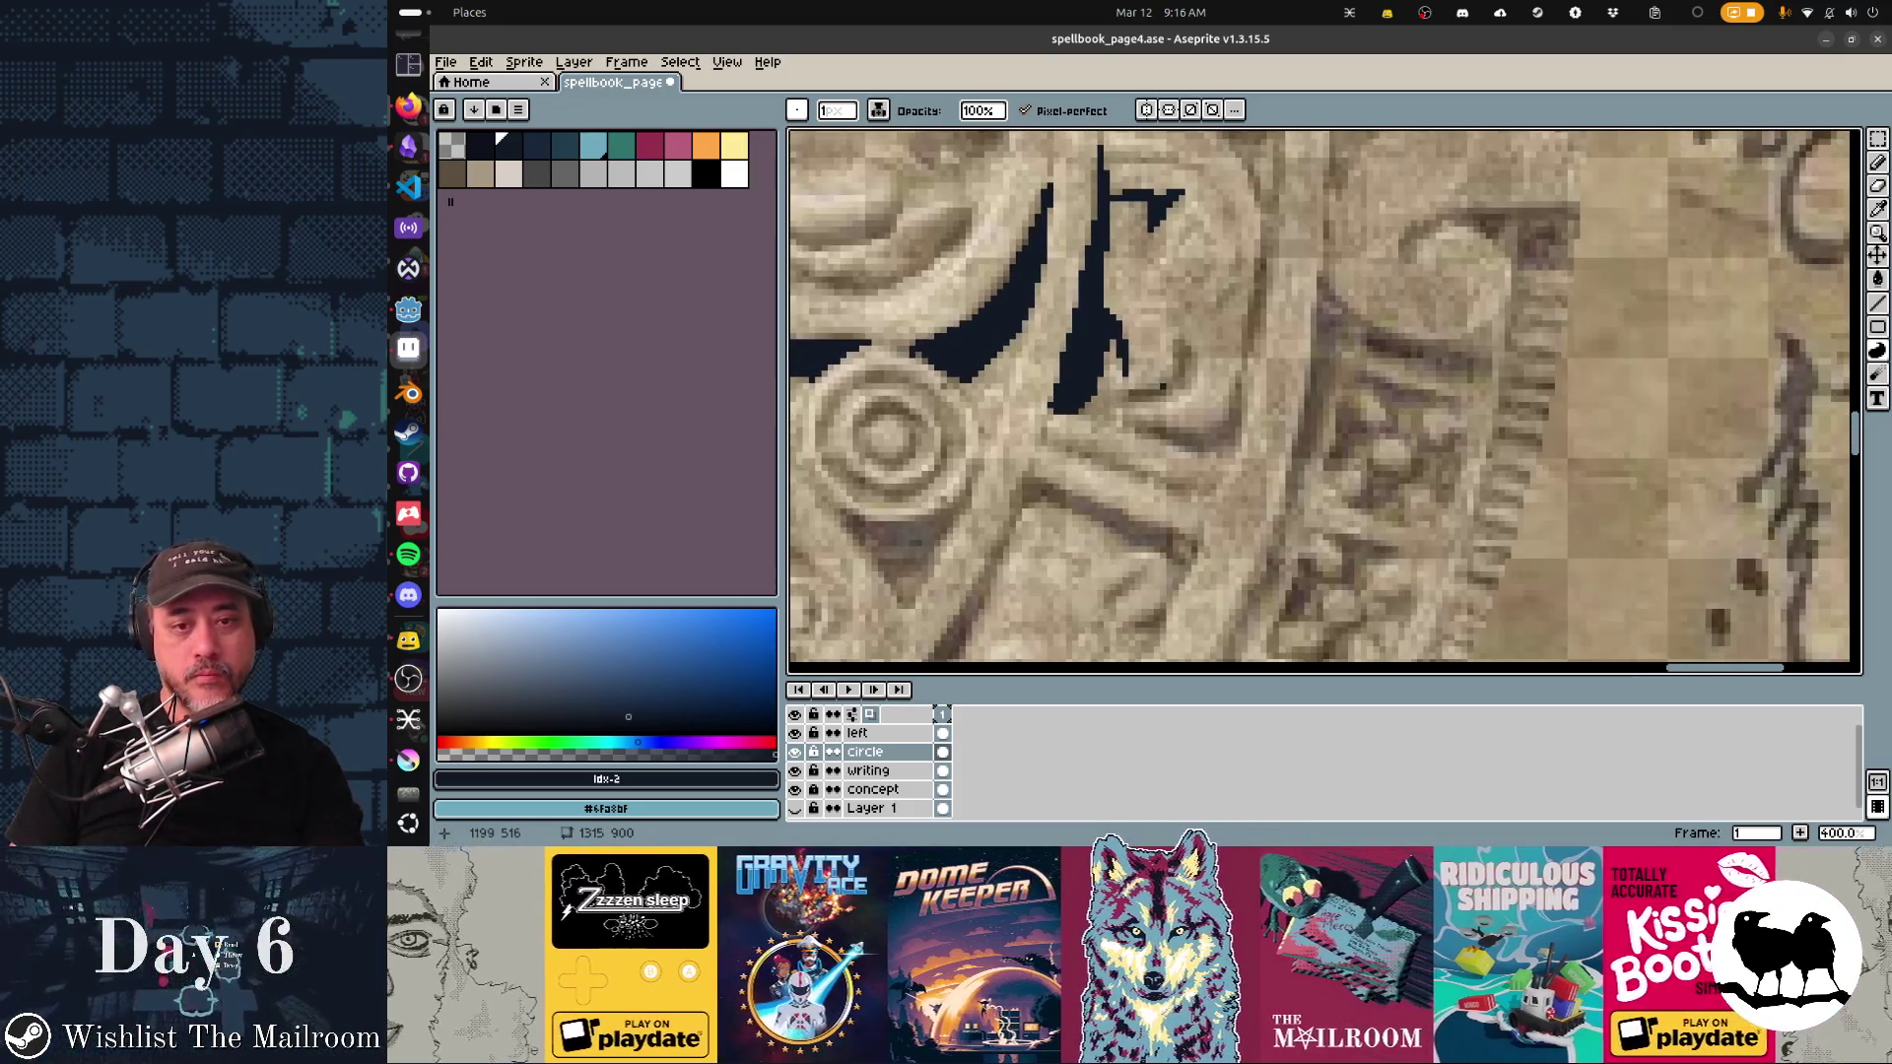
{"action": "mouse_move", "coordinate": [1128, 380]}
{"action": "left_mouse_down"}
{"action": "mouse_move", "coordinate": [1167, 399]}
{"action": "mouse_move", "coordinate": [1182, 337]}
{"action": "left_mouse_up"}
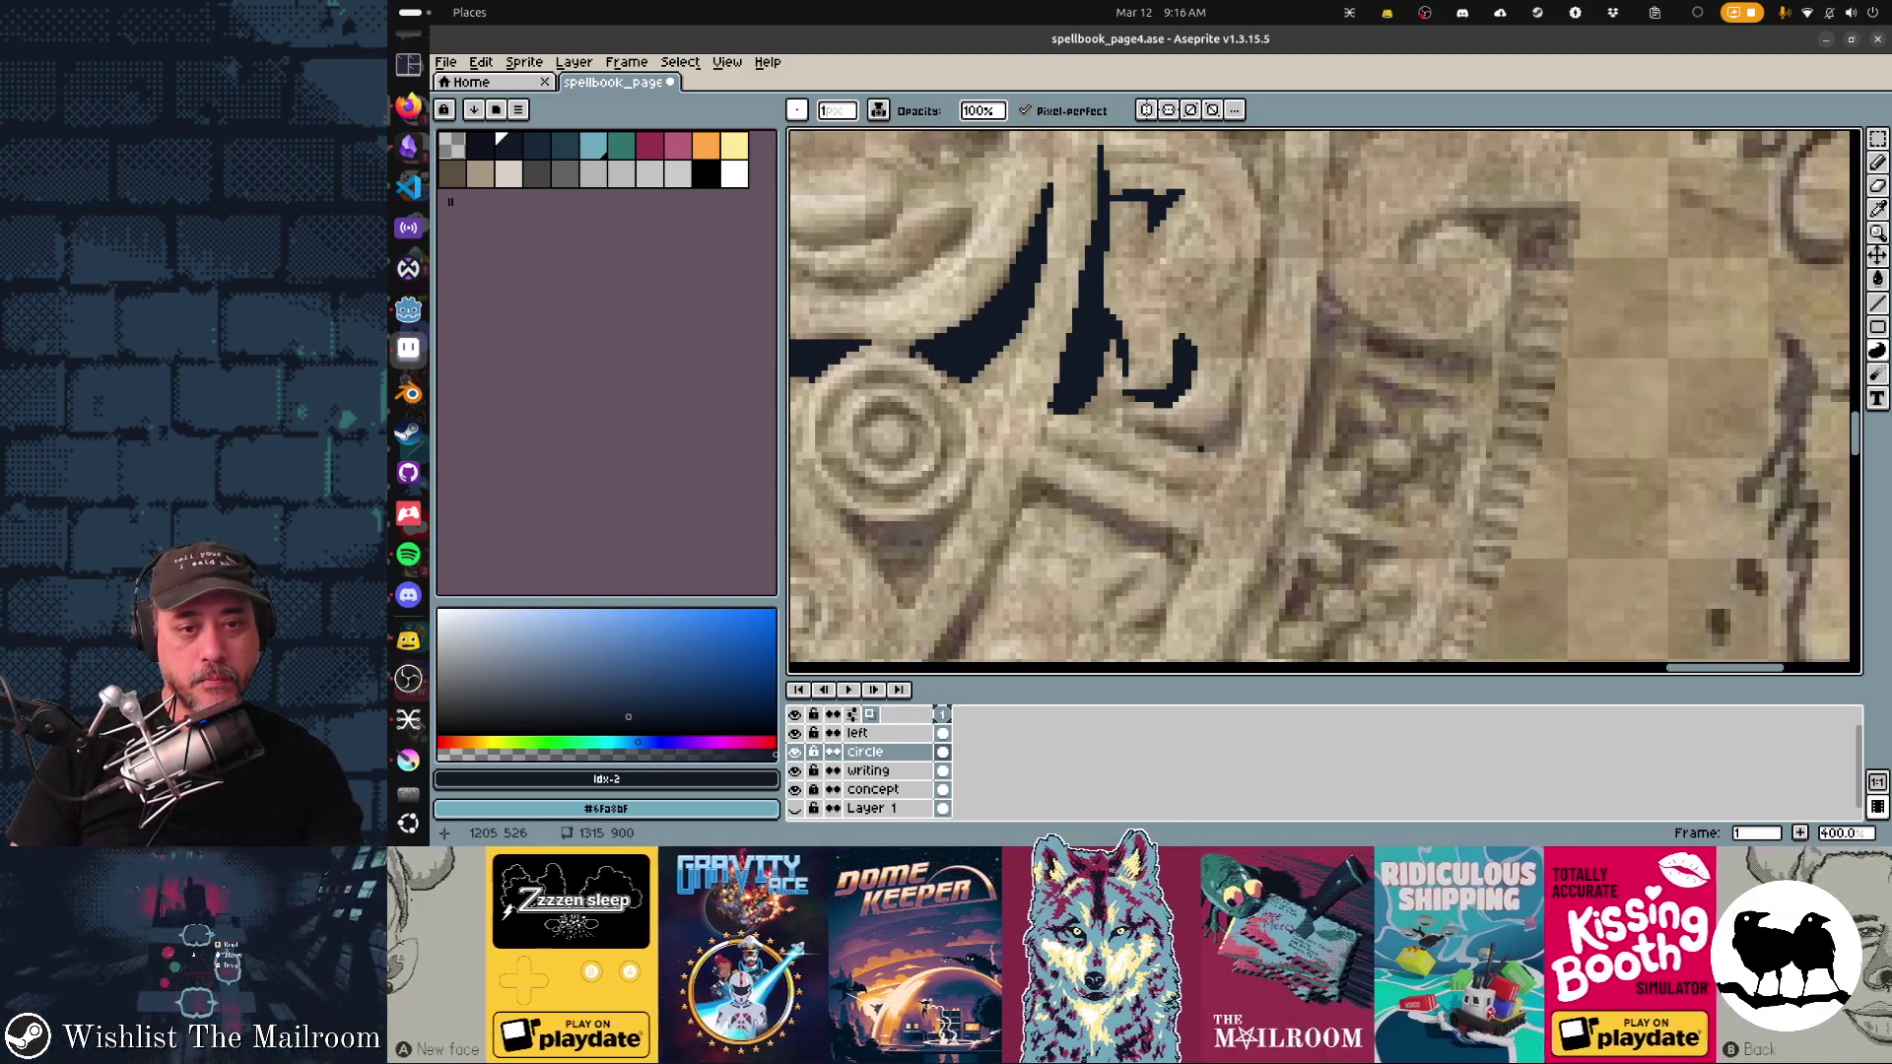
{"action": "mouse_move", "coordinate": [1155, 433]}
{"action": "left_mouse_down"}
{"action": "mouse_move", "coordinate": [1237, 461]}
{"action": "mouse_move", "coordinate": [1243, 366]}
{"action": "mouse_move", "coordinate": [1180, 432]}
{"action": "left_mouse_up"}
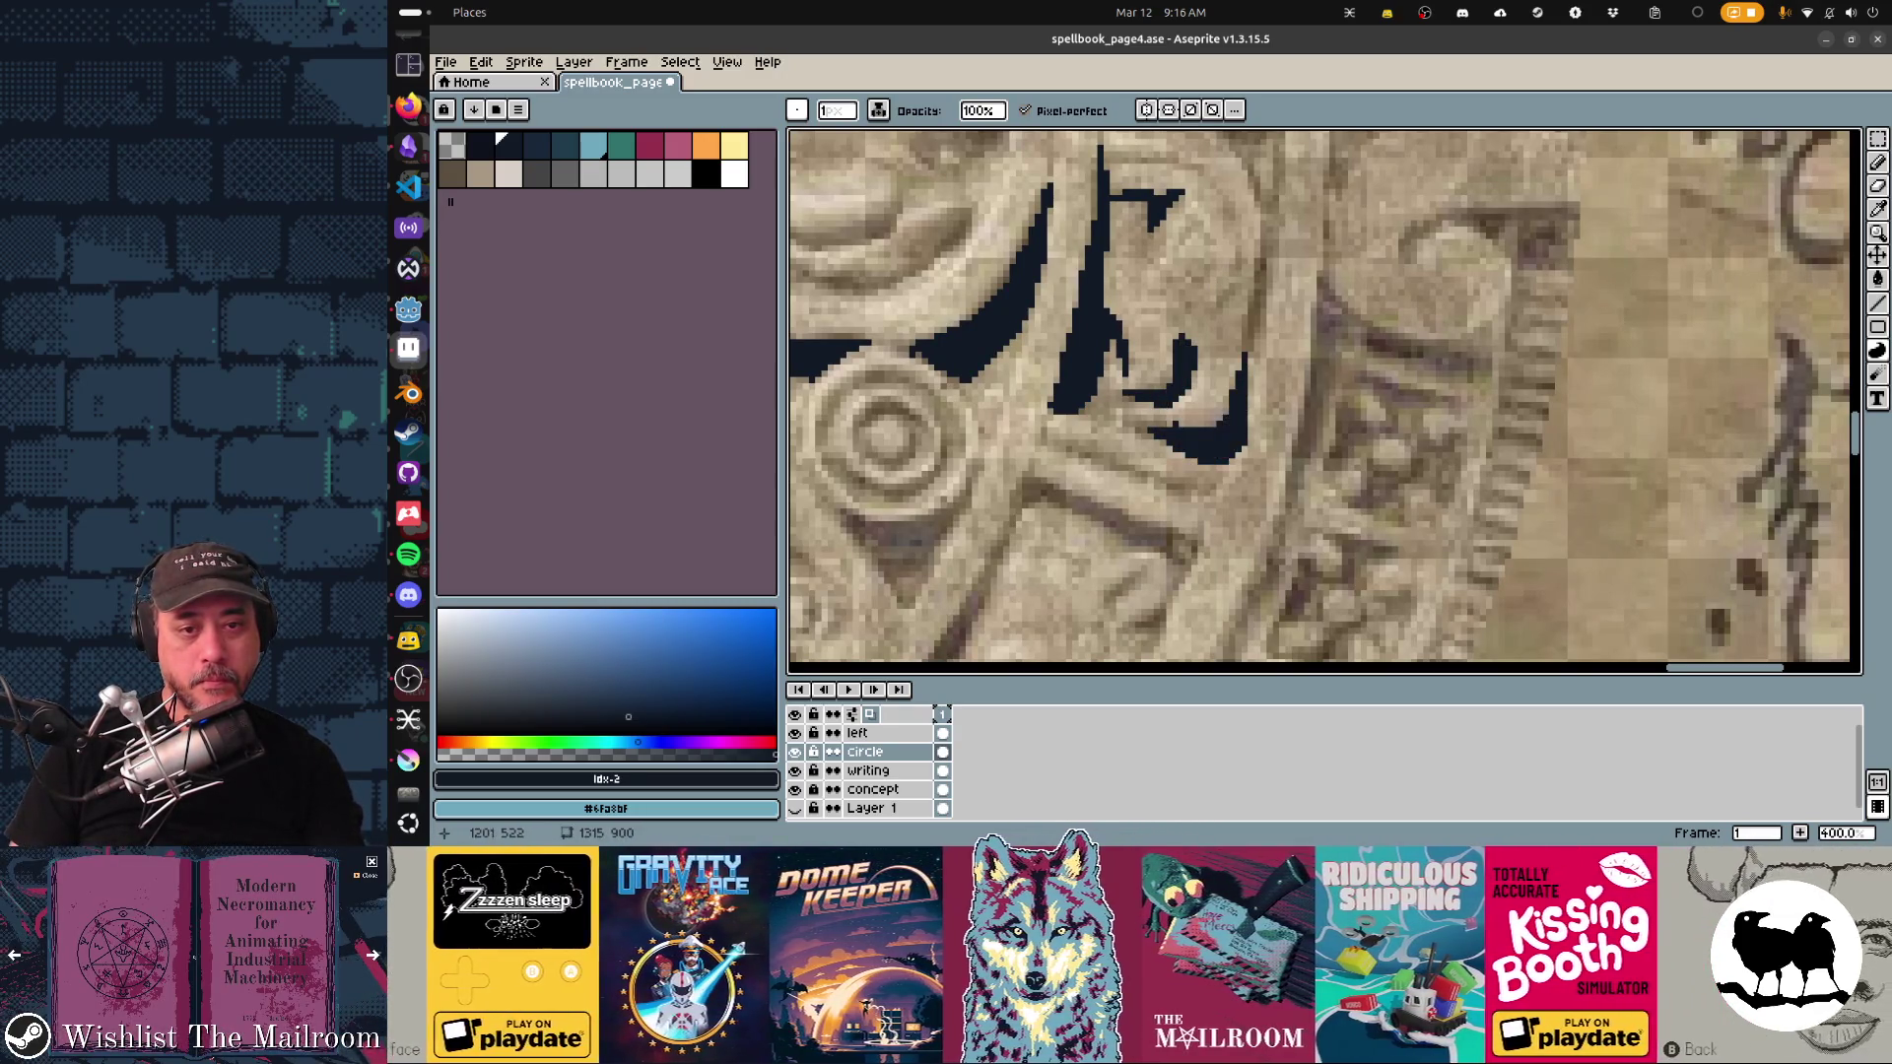
{"action": "mouse_move", "coordinate": [1254, 332]}
{"action": "left_mouse_down"}
{"action": "mouse_move", "coordinate": [1247, 264]}
{"action": "mouse_move", "coordinate": [1257, 378]}
{"action": "left_mouse_up"}
Step: Outline a wedge shape, add a vertical mark, and thicken the glyph's top line with thin strokes
{"action": "scroll", "coordinate": [1231, 355], "scroll_direction": "up", "scroll_amount": 3}
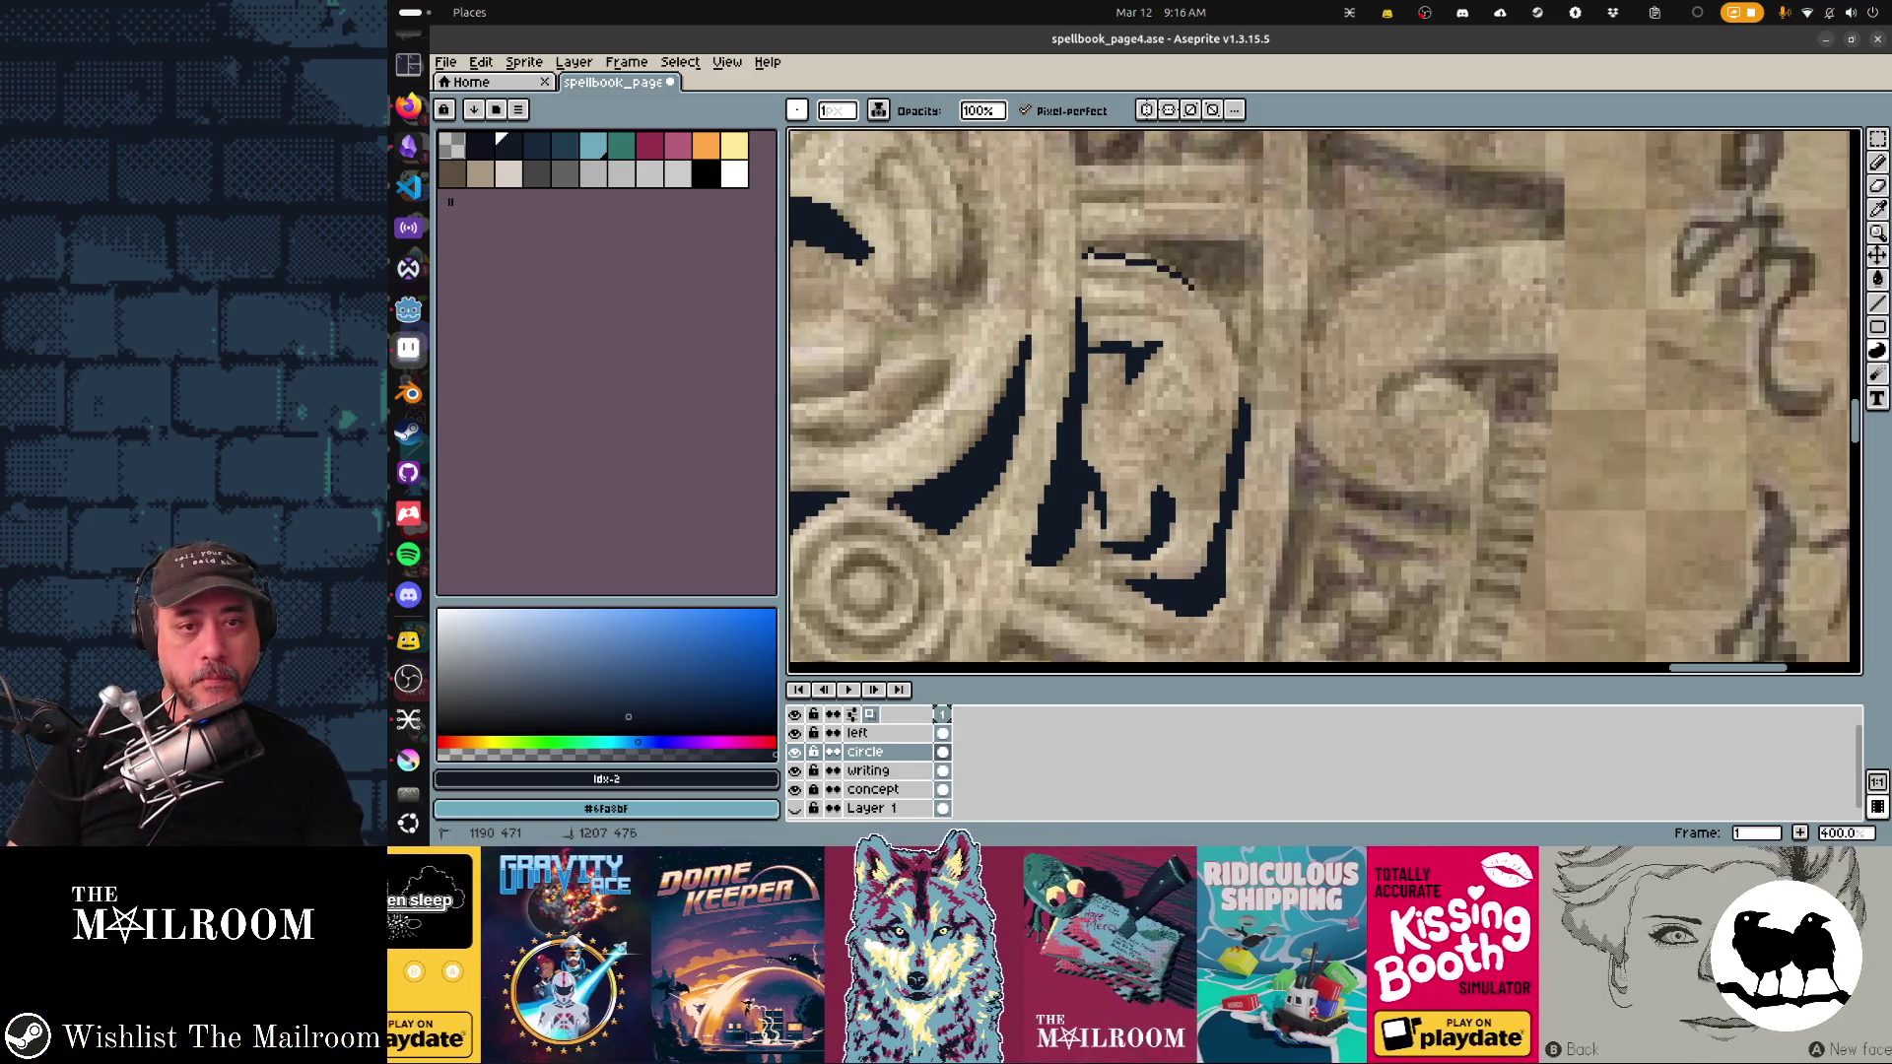
{"action": "mouse_move", "coordinate": [1248, 399]}
{"action": "left_mouse_down"}
{"action": "mouse_move", "coordinate": [1254, 240]}
{"action": "mouse_move", "coordinate": [1168, 241]}
{"action": "mouse_move", "coordinate": [1212, 295]}
{"action": "left_mouse_up"}
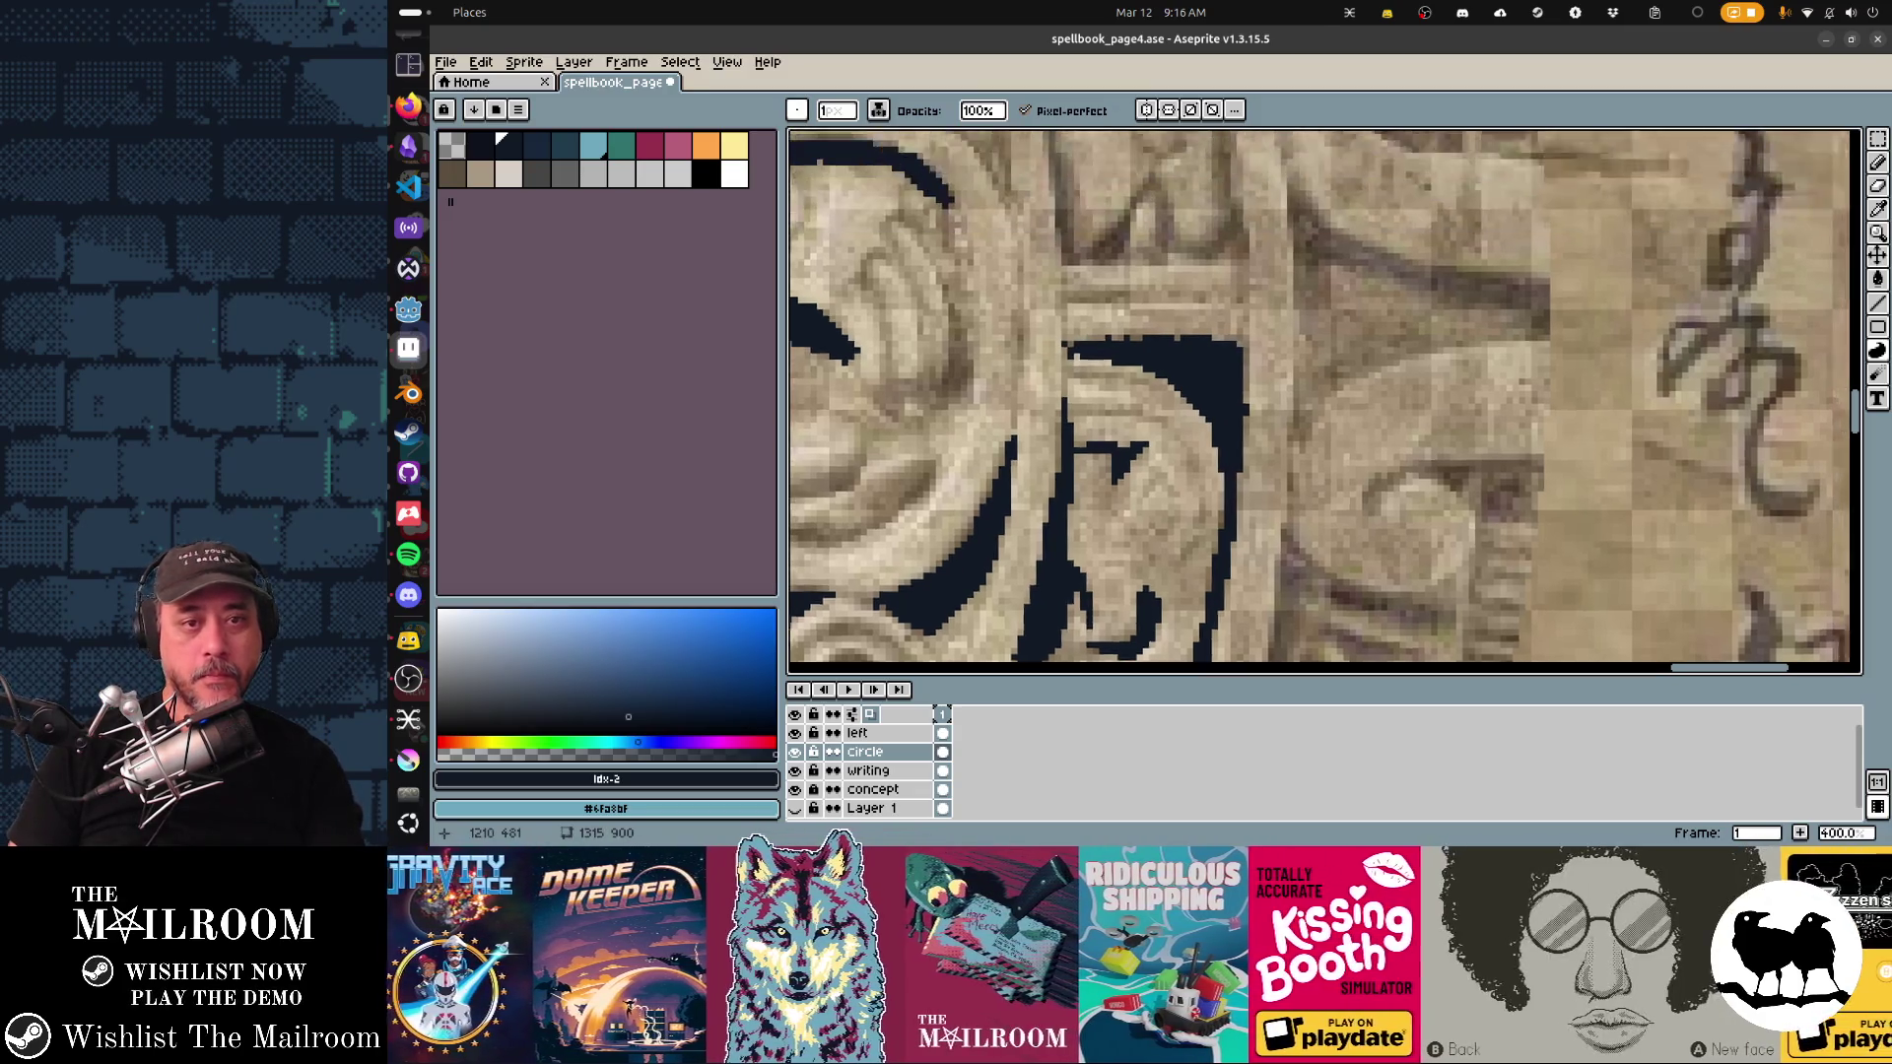
{"action": "scroll", "coordinate": [1182, 395], "scroll_direction": "up", "scroll_amount": 3}
{"action": "mouse_move", "coordinate": [1037, 159]}
{"action": "left_mouse_down"}
{"action": "mouse_move", "coordinate": [1050, 276]}
{"action": "mouse_move", "coordinate": [1050, 165]}
{"action": "mouse_move", "coordinate": [1181, 166]}
{"action": "mouse_move", "coordinate": [1054, 183]}
{"action": "left_mouse_up"}
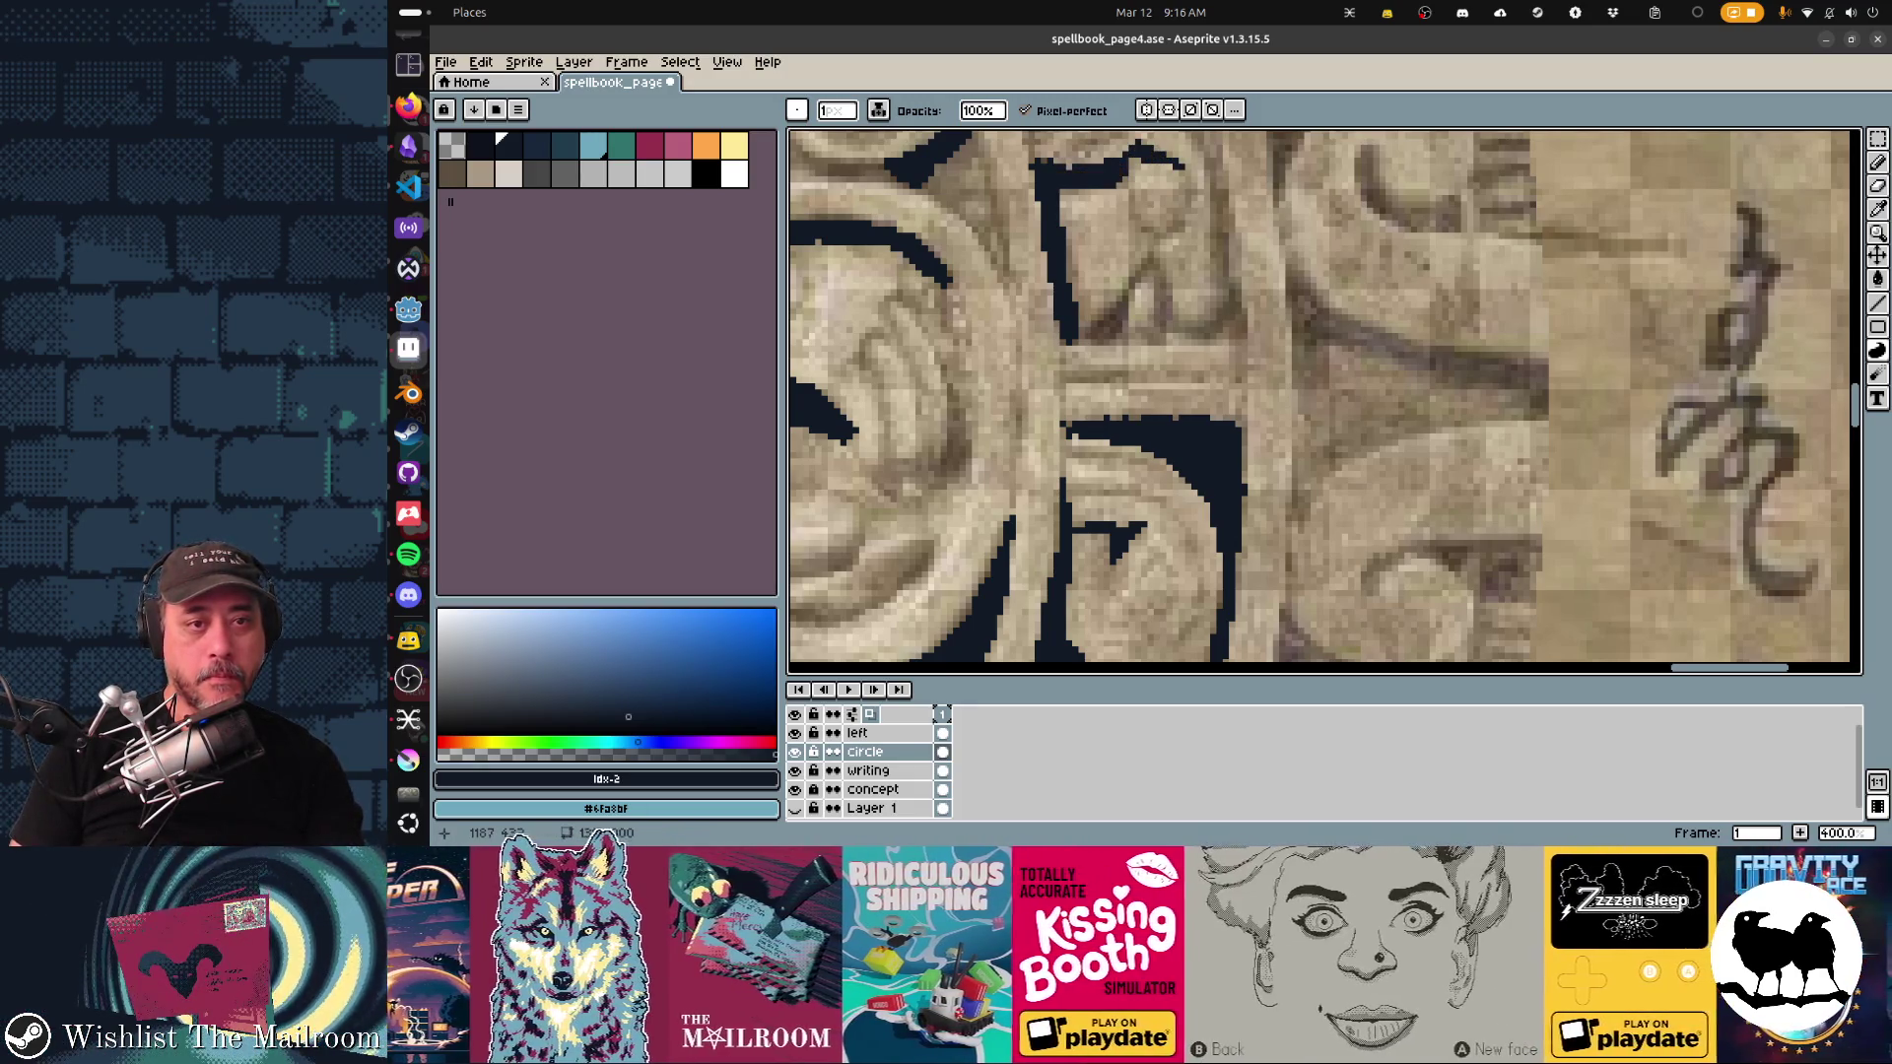
{"action": "mouse_move", "coordinate": [1104, 315]}
{"action": "left_mouse_down"}
{"action": "mouse_move", "coordinate": [1086, 327]}
{"action": "mouse_move", "coordinate": [1155, 248]}
{"action": "mouse_move", "coordinate": [1079, 340]}
{"action": "left_mouse_up"}
{"action": "mouse_move", "coordinate": [1154, 258]}
{"action": "left_mouse_down"}
{"action": "mouse_move", "coordinate": [1160, 323]}
{"action": "mouse_move", "coordinate": [1224, 197]}
{"action": "mouse_move", "coordinate": [1212, 148]}
{"action": "mouse_move", "coordinate": [1221, 313]}
{"action": "left_mouse_up"}
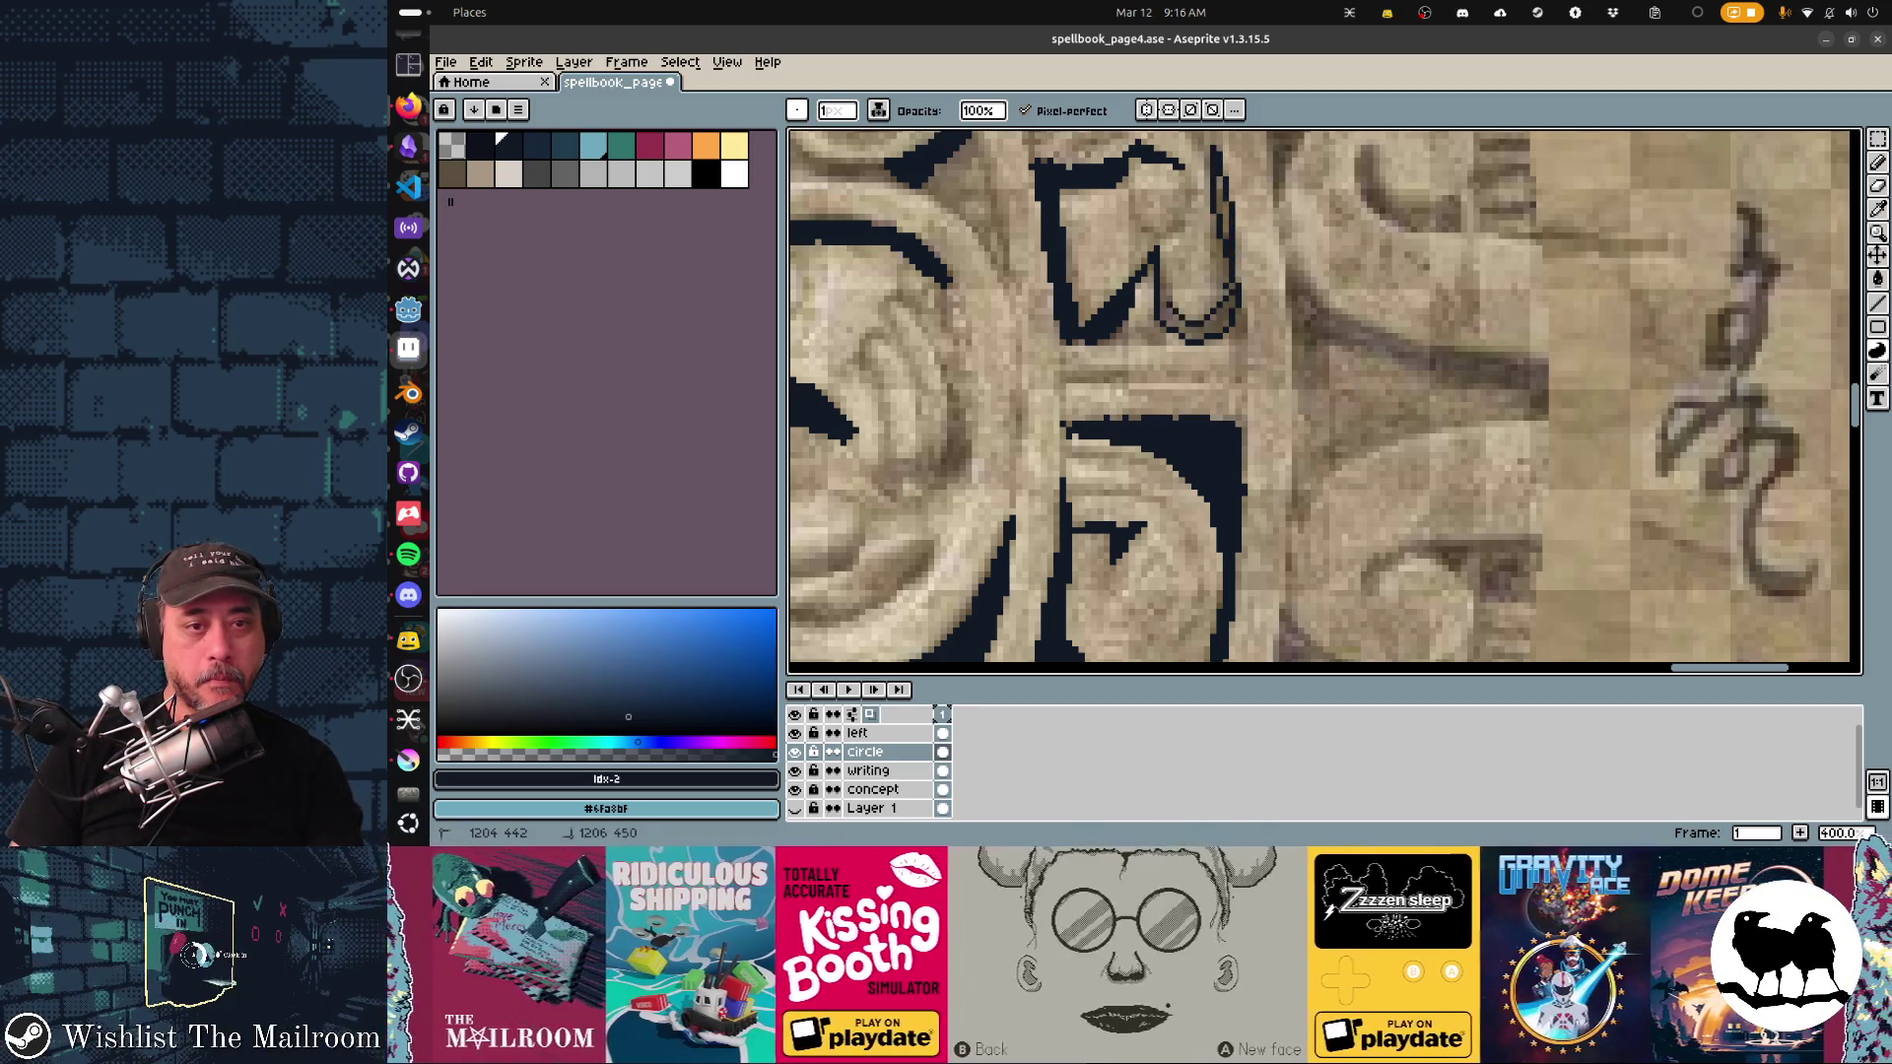
{"action": "scroll", "coordinate": [1187, 295], "scroll_direction": "up", "scroll_amount": 5}
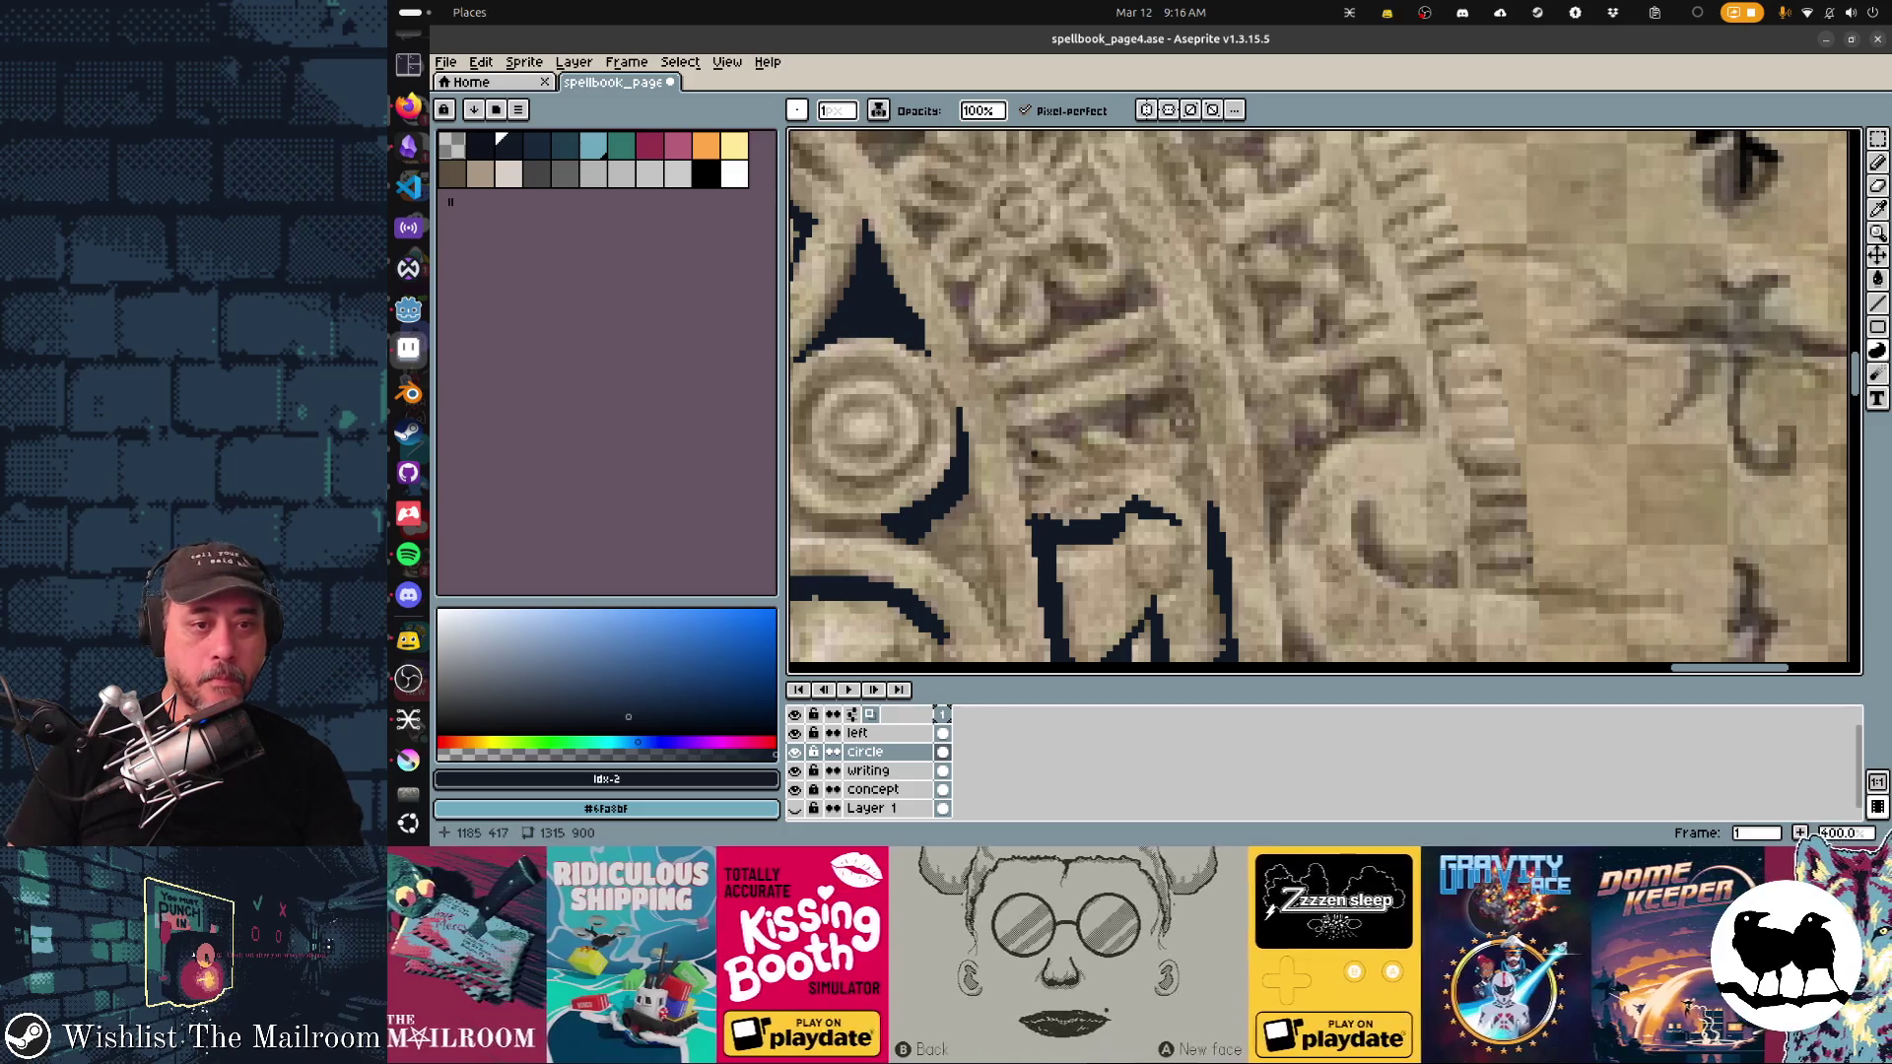
Step: Trace zigzag and diagonal carving edges beside the lower rosette and fill the enclosed shape dark blue
{"action": "mouse_move", "coordinate": [1059, 459]}
{"action": "left_mouse_down"}
{"action": "mouse_move", "coordinate": [1038, 451]}
{"action": "mouse_move", "coordinate": [1133, 420]}
{"action": "mouse_move", "coordinate": [1107, 394]}
{"action": "mouse_move", "coordinate": [1025, 423]}
{"action": "mouse_move", "coordinate": [1045, 467]}
{"action": "left_mouse_up"}
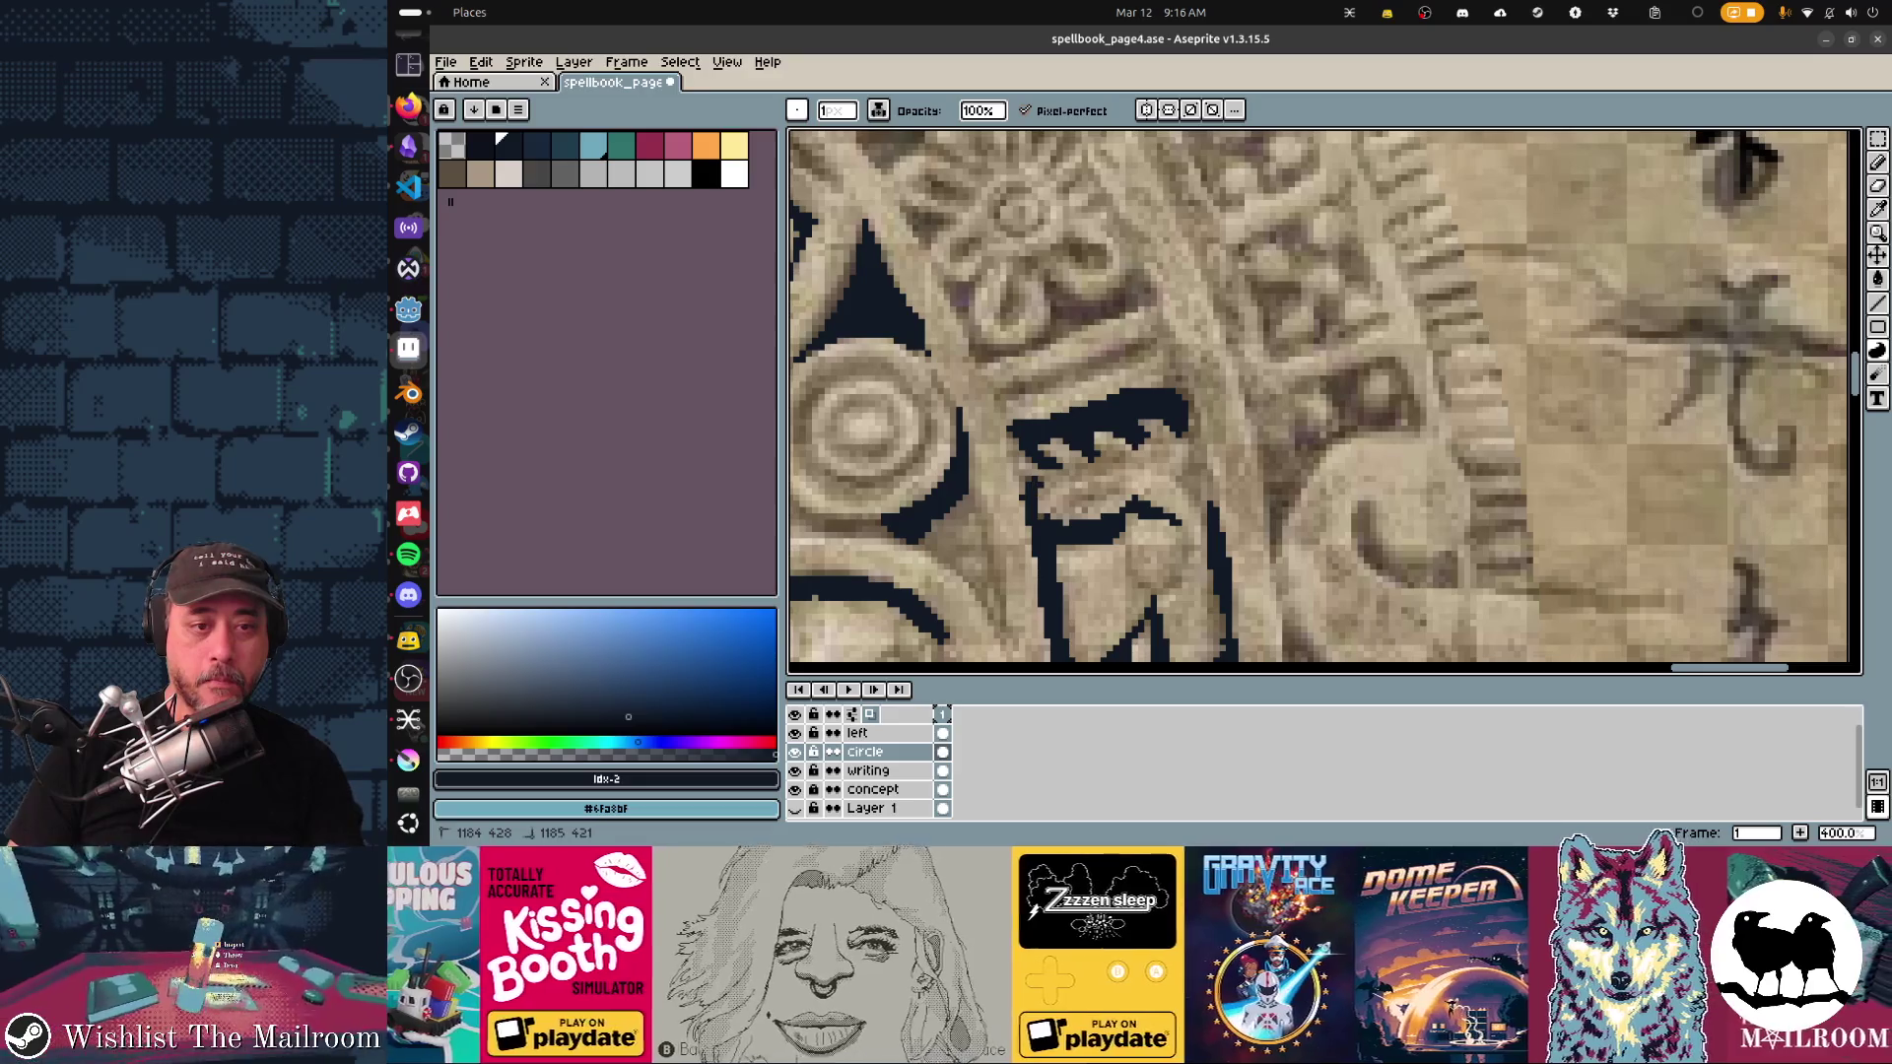
{"action": "scroll", "coordinate": [1324, 402], "scroll_direction": "left", "scroll_amount": 5}
{"action": "mouse_move", "coordinate": [1320, 407]}
{"action": "left_mouse_down"}
{"action": "mouse_move", "coordinate": [1382, 362]}
{"action": "mouse_move", "coordinate": [1468, 345]}
{"action": "mouse_move", "coordinate": [1324, 406]}
{"action": "left_mouse_up"}
{"action": "mouse_move", "coordinate": [1261, 287]}
{"action": "left_mouse_down"}
{"action": "mouse_move", "coordinate": [1302, 359]}
{"action": "mouse_move", "coordinate": [1342, 355]}
{"action": "left_mouse_up"}
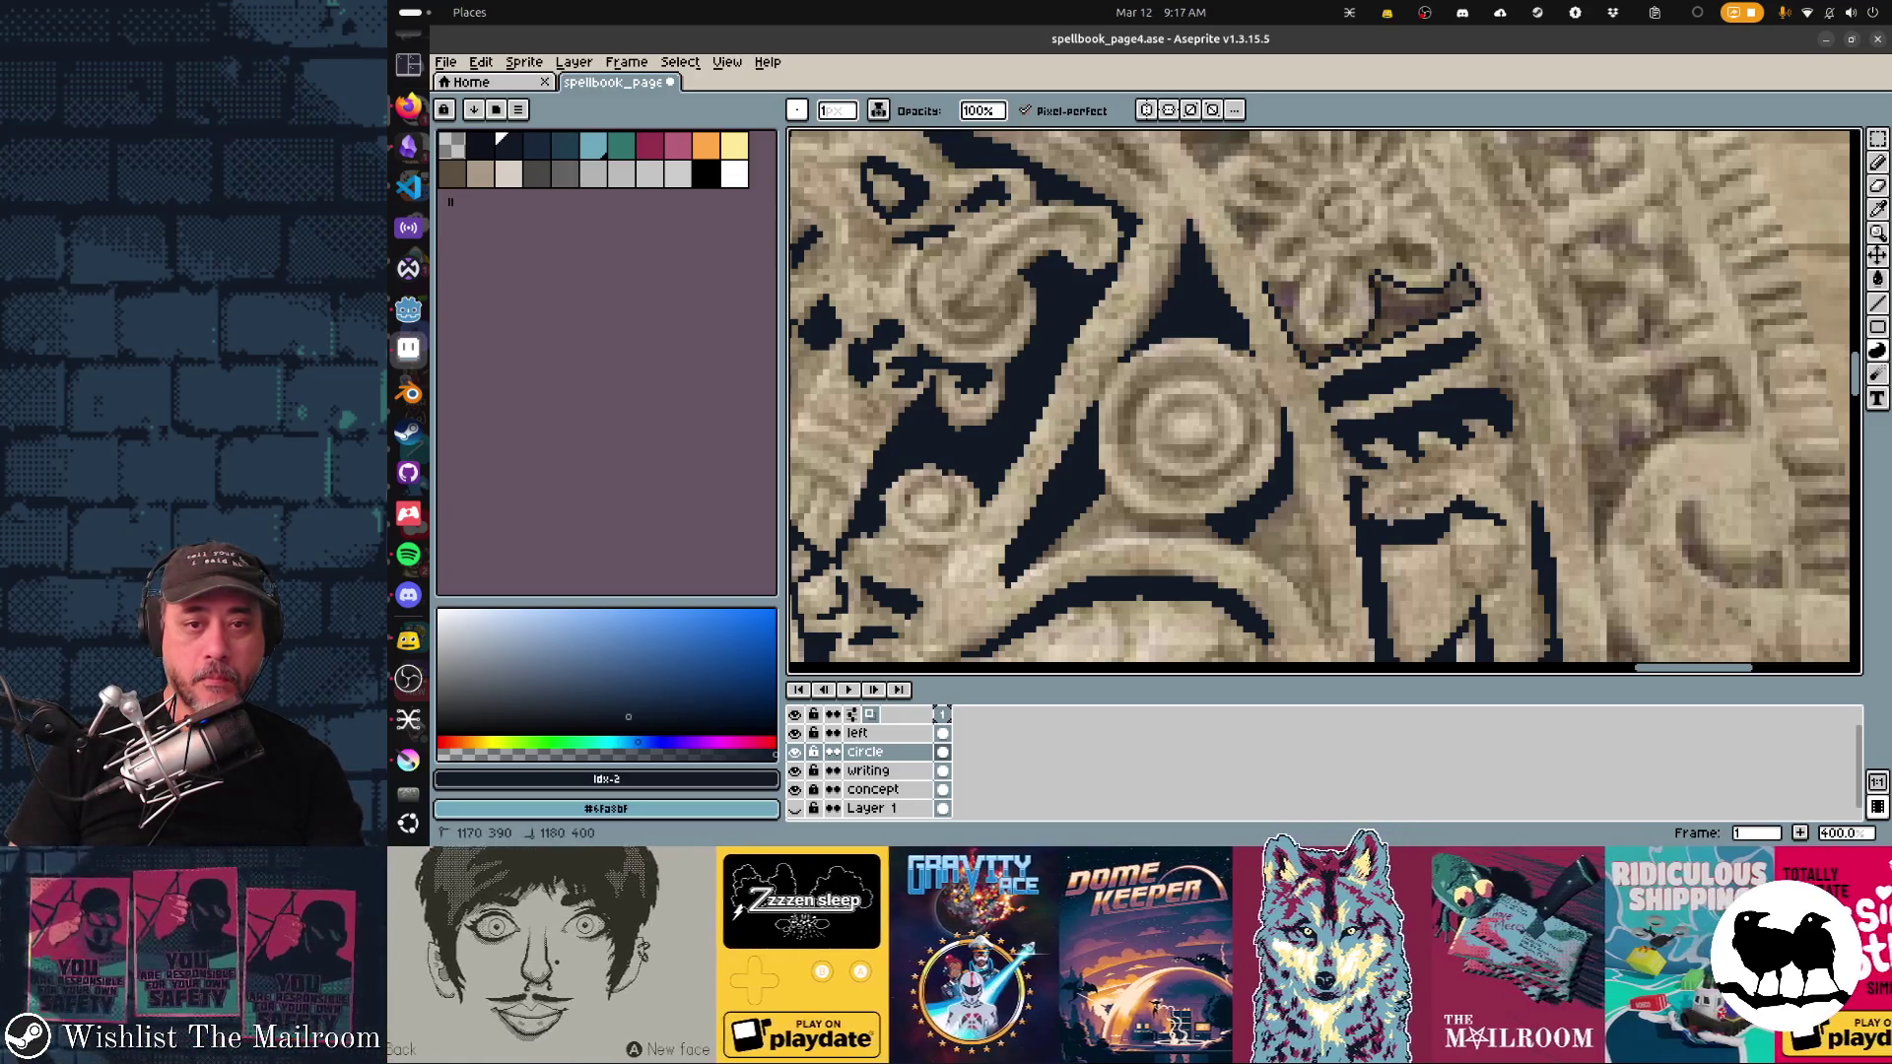
{"action": "mouse_move", "coordinate": [1281, 287]}
{"action": "left_mouse_down"}
{"action": "mouse_move", "coordinate": [1242, 232]}
{"action": "mouse_move", "coordinate": [1212, 464]}
{"action": "mouse_move", "coordinate": [1190, 392]}
{"action": "mouse_move", "coordinate": [1231, 377]}
{"action": "left_mouse_up"}
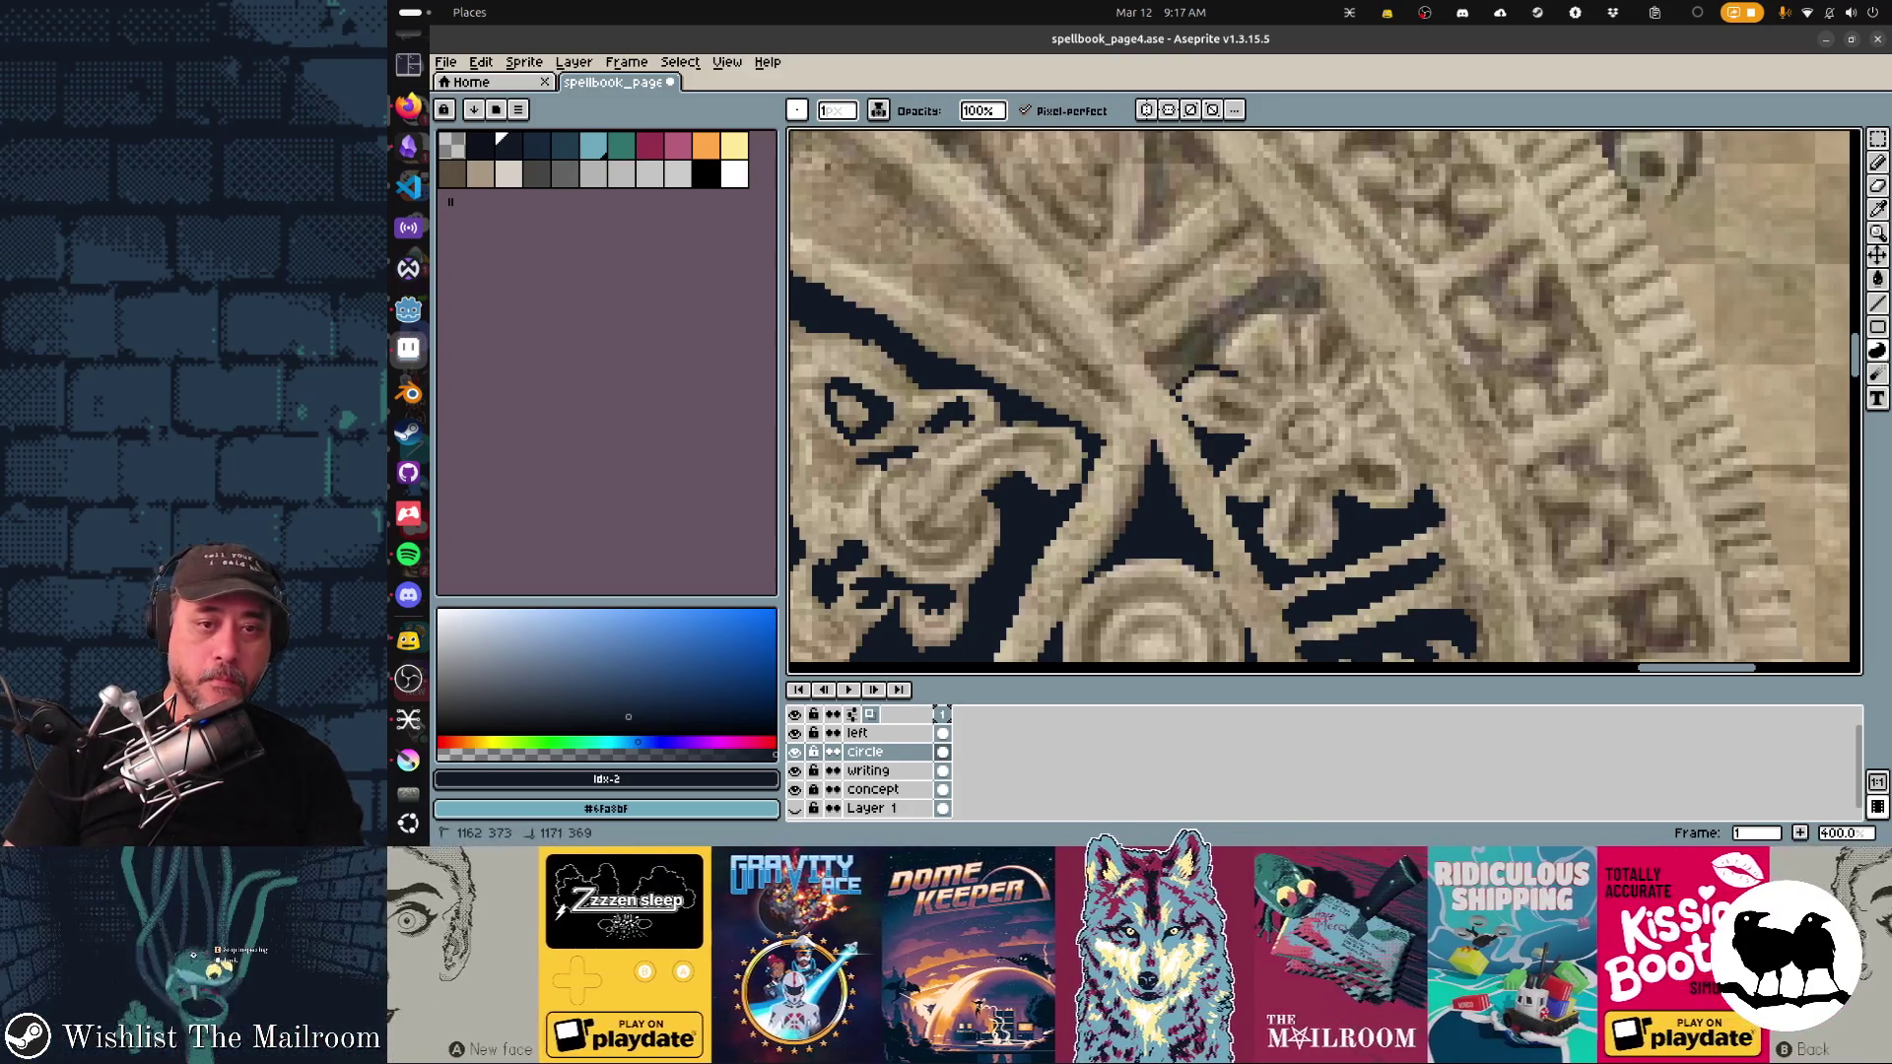
{"action": "mouse_move", "coordinate": [1325, 318]}
{"action": "left_mouse_down"}
{"action": "mouse_move", "coordinate": [1299, 272]}
{"action": "mouse_move", "coordinate": [1163, 354]}
{"action": "mouse_move", "coordinate": [1173, 380]}
{"action": "left_mouse_up"}
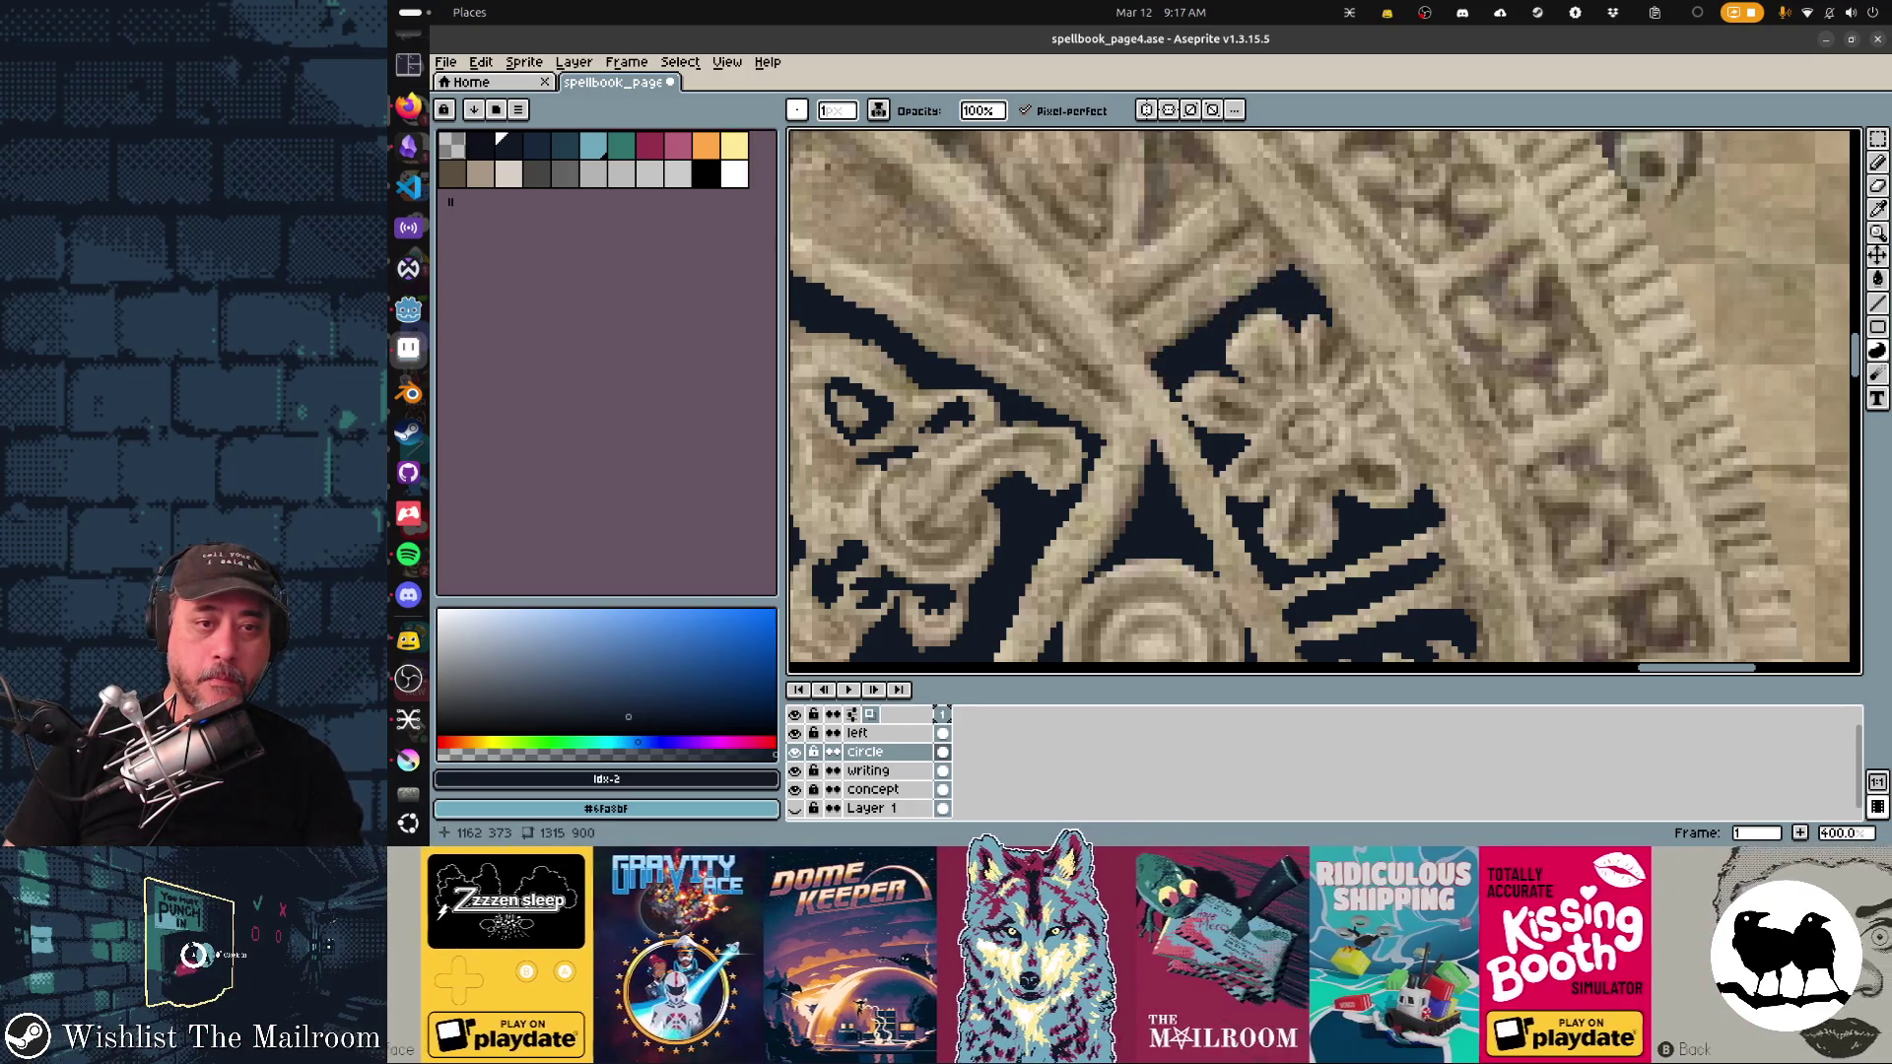
Step: Ink a thick diagonal contour along the carving, plus a curved edge and a short inner line
{"action": "scroll", "coordinate": [1266, 441], "scroll_direction": "up", "scroll_amount": 2}
{"action": "scroll", "coordinate": [1281, 394], "scroll_direction": "left", "scroll_amount": 4}
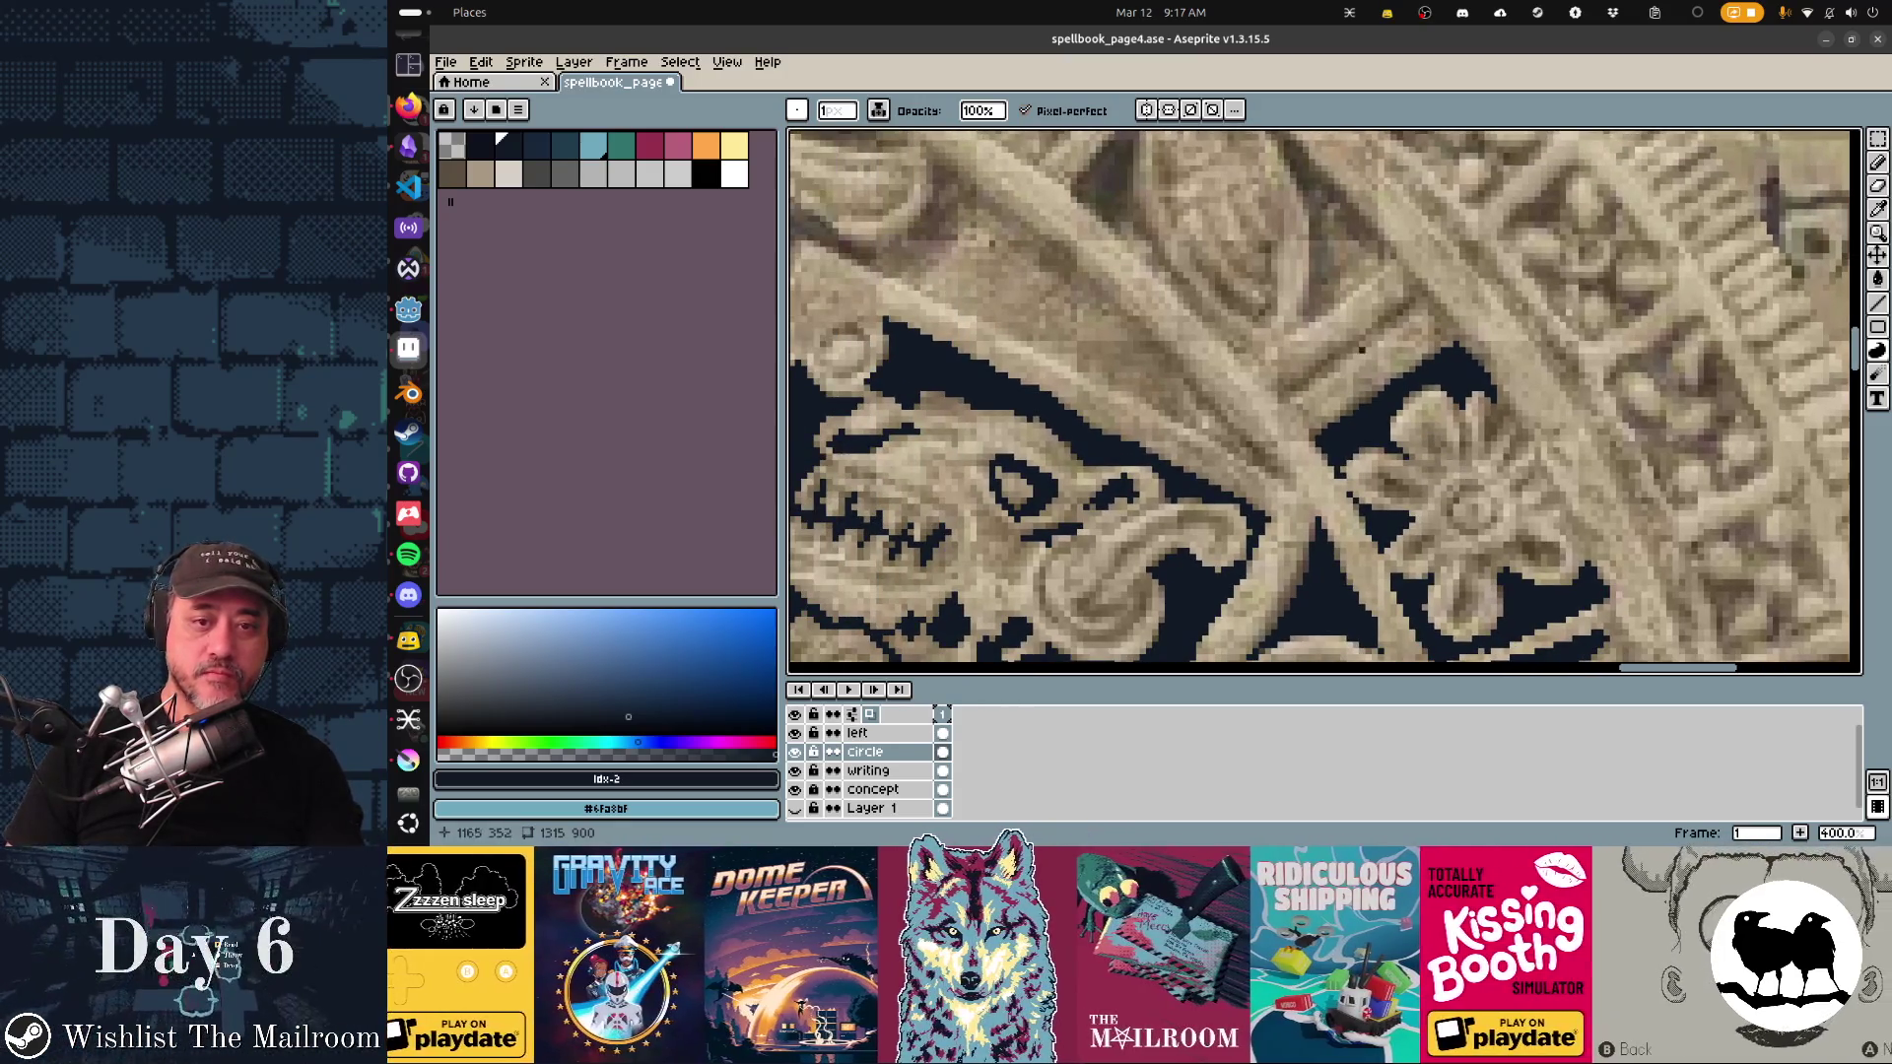
{"action": "left_click_drag", "start_coordinate": [1283, 396], "coordinate": [1417, 288]}
{"action": "left_click_drag", "start_coordinate": [1289, 399], "coordinate": [1285, 396]}
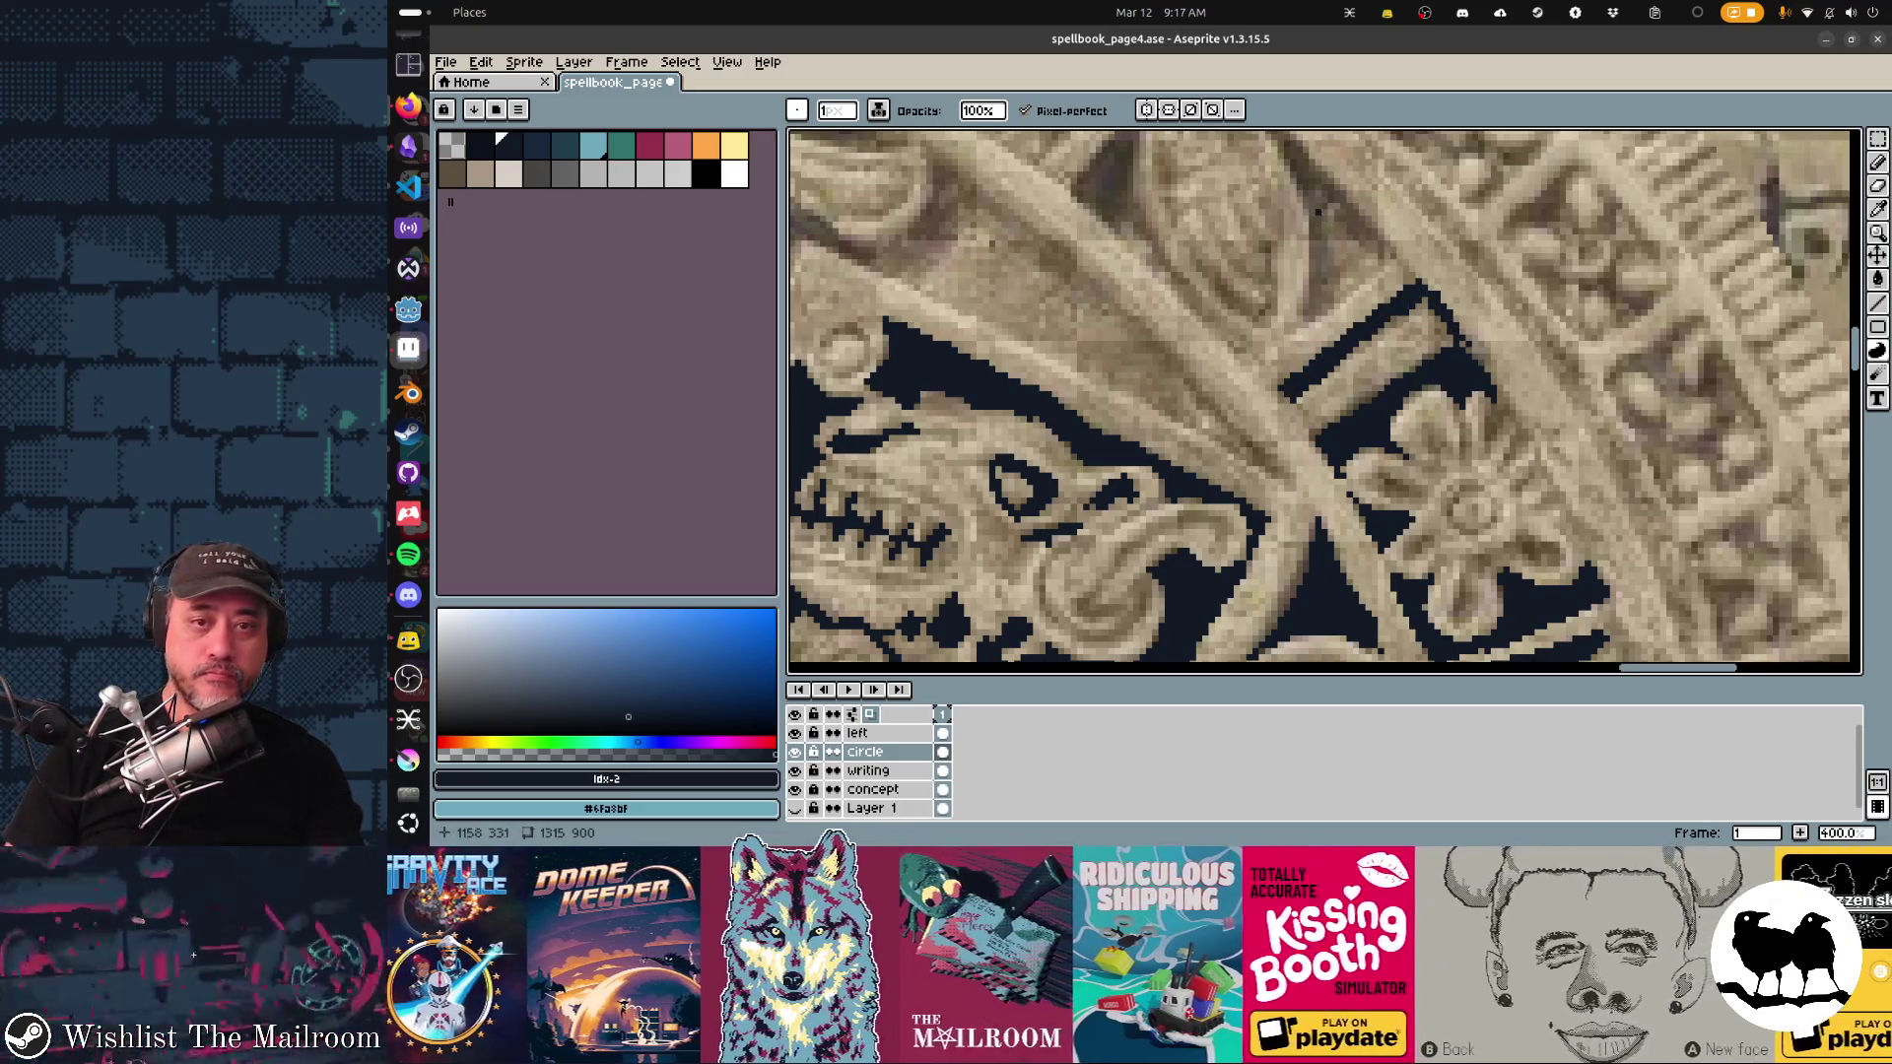
{"action": "mouse_move", "coordinate": [1303, 317]}
{"action": "left_mouse_down"}
{"action": "mouse_move", "coordinate": [1290, 163]}
{"action": "mouse_move", "coordinate": [1318, 166]}
{"action": "mouse_move", "coordinate": [1394, 252]}
{"action": "left_mouse_up"}
{"action": "left_click_drag", "start_coordinate": [1325, 192], "coordinate": [1340, 258]}
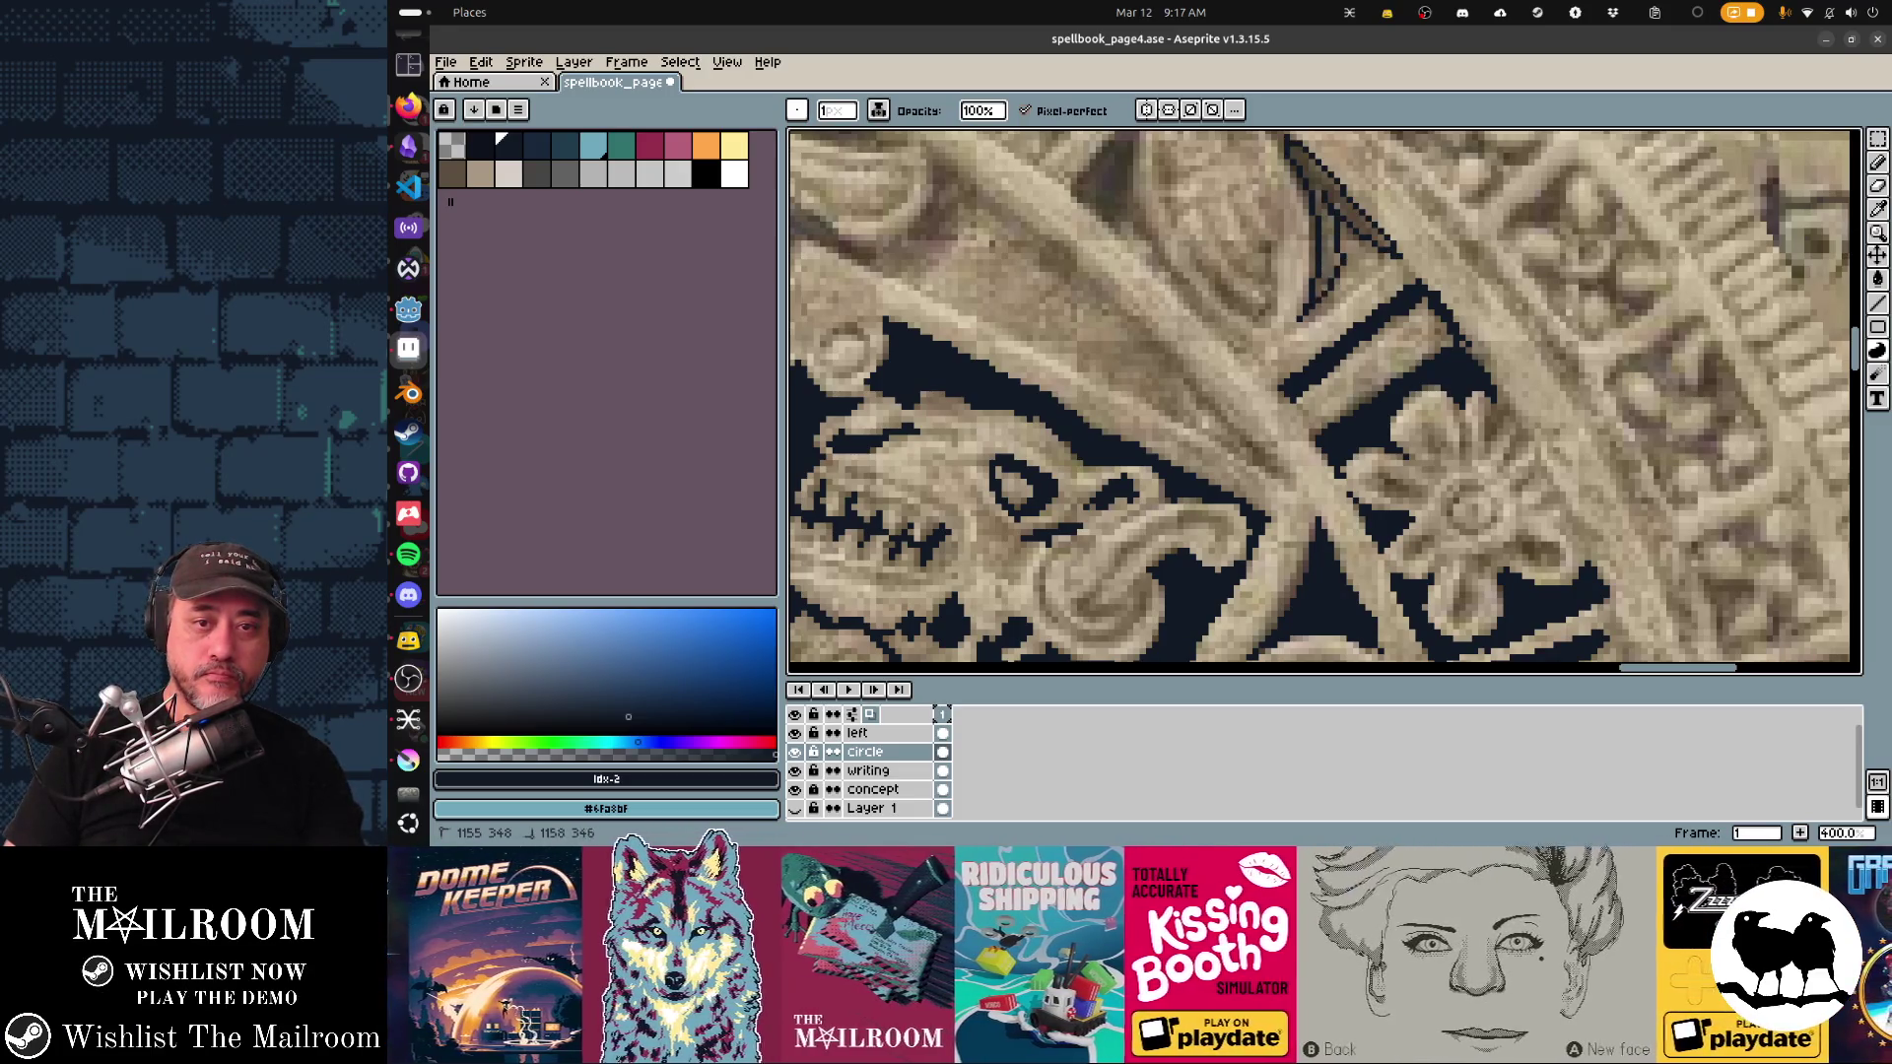
Step: Fill the left part of the diamond outline dark and add small marks along the oval carving
{"action": "left_click_drag", "start_coordinate": [1237, 438], "coordinate": [1380, 601]}
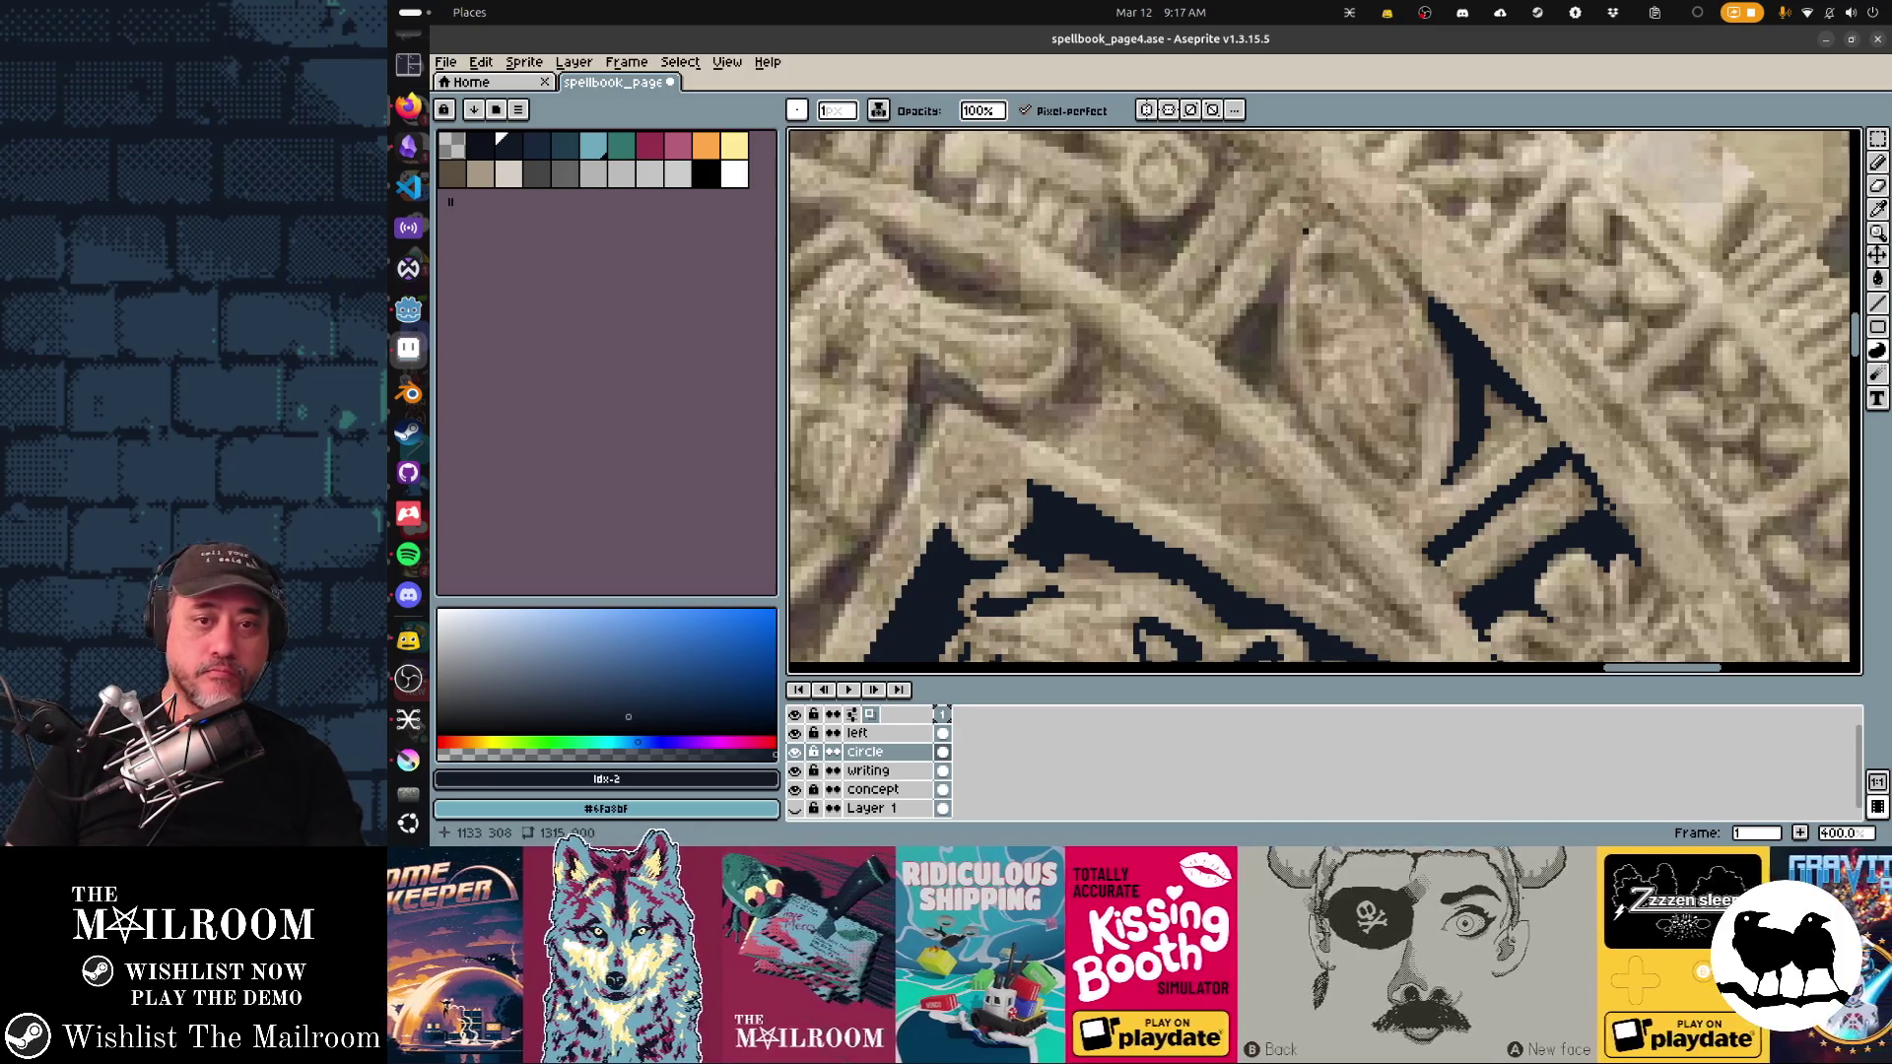
{"action": "left_click_drag", "start_coordinate": [1310, 228], "coordinate": [1246, 314]}
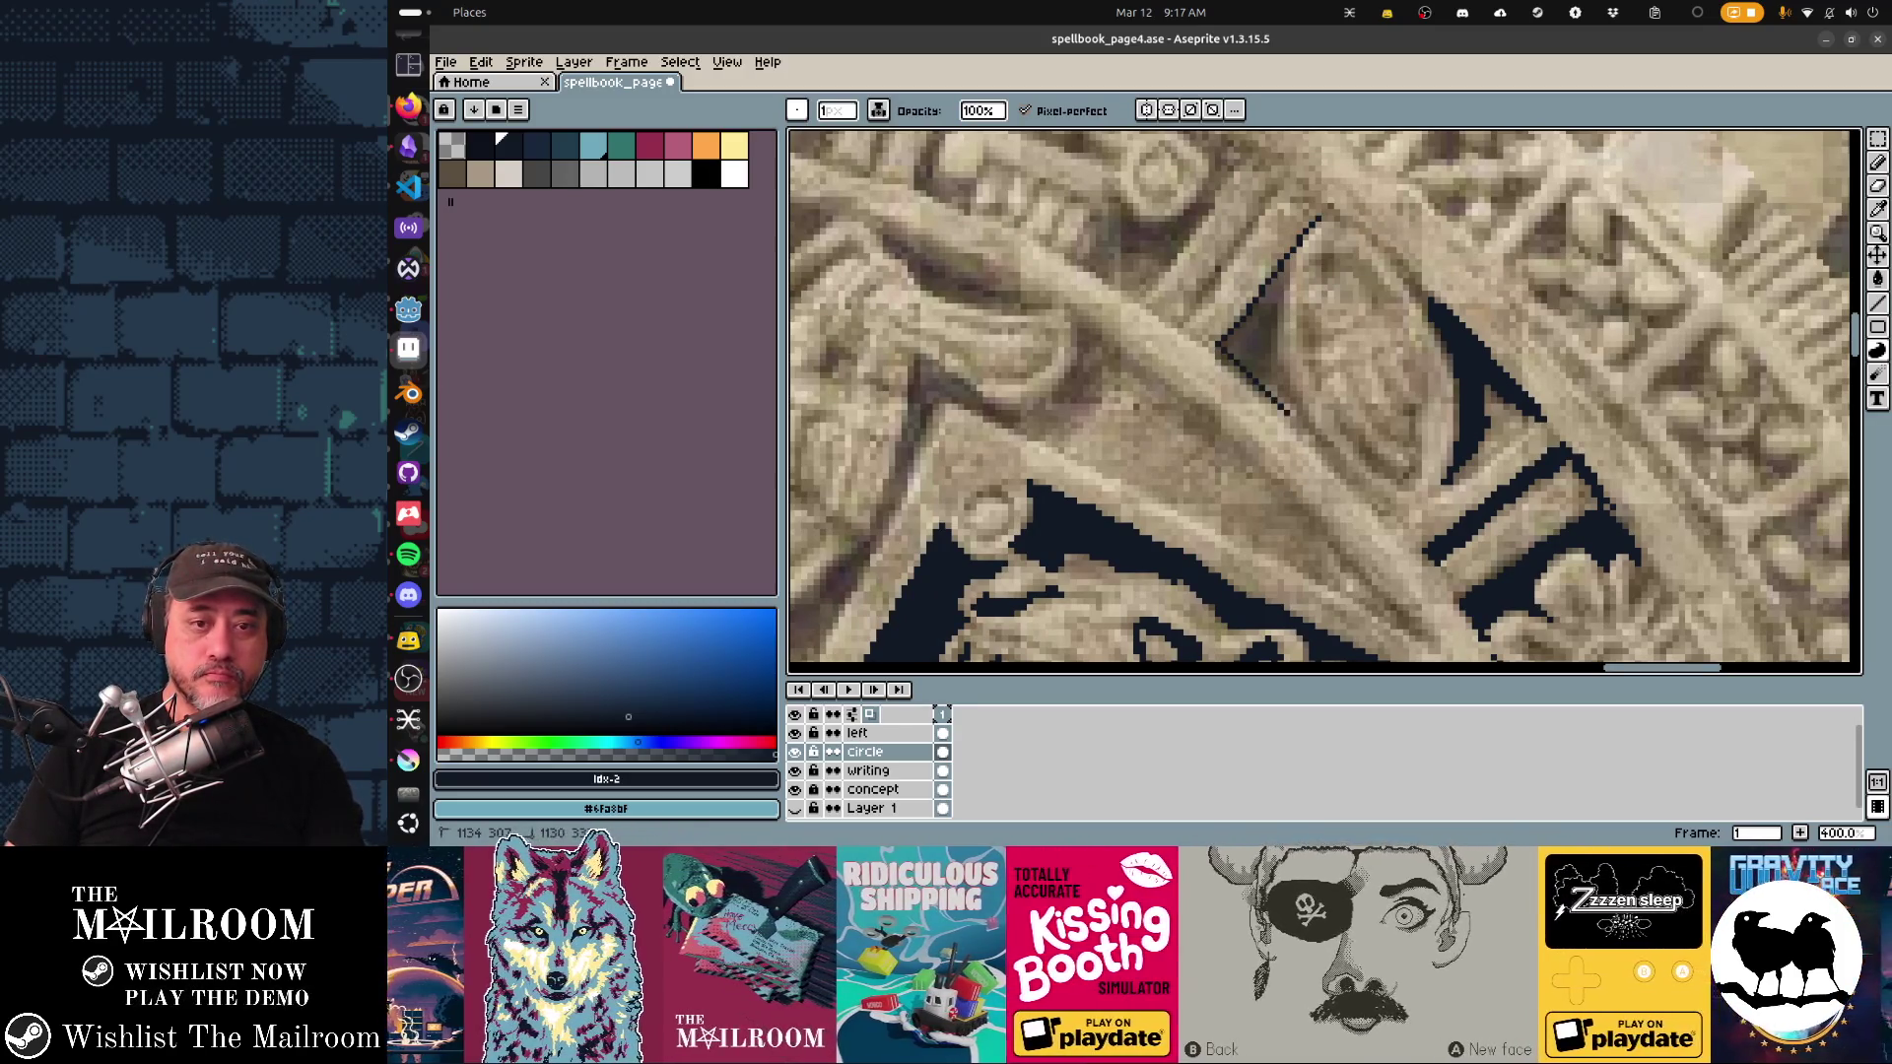
{"action": "left_click", "coordinate": [1251, 315]}
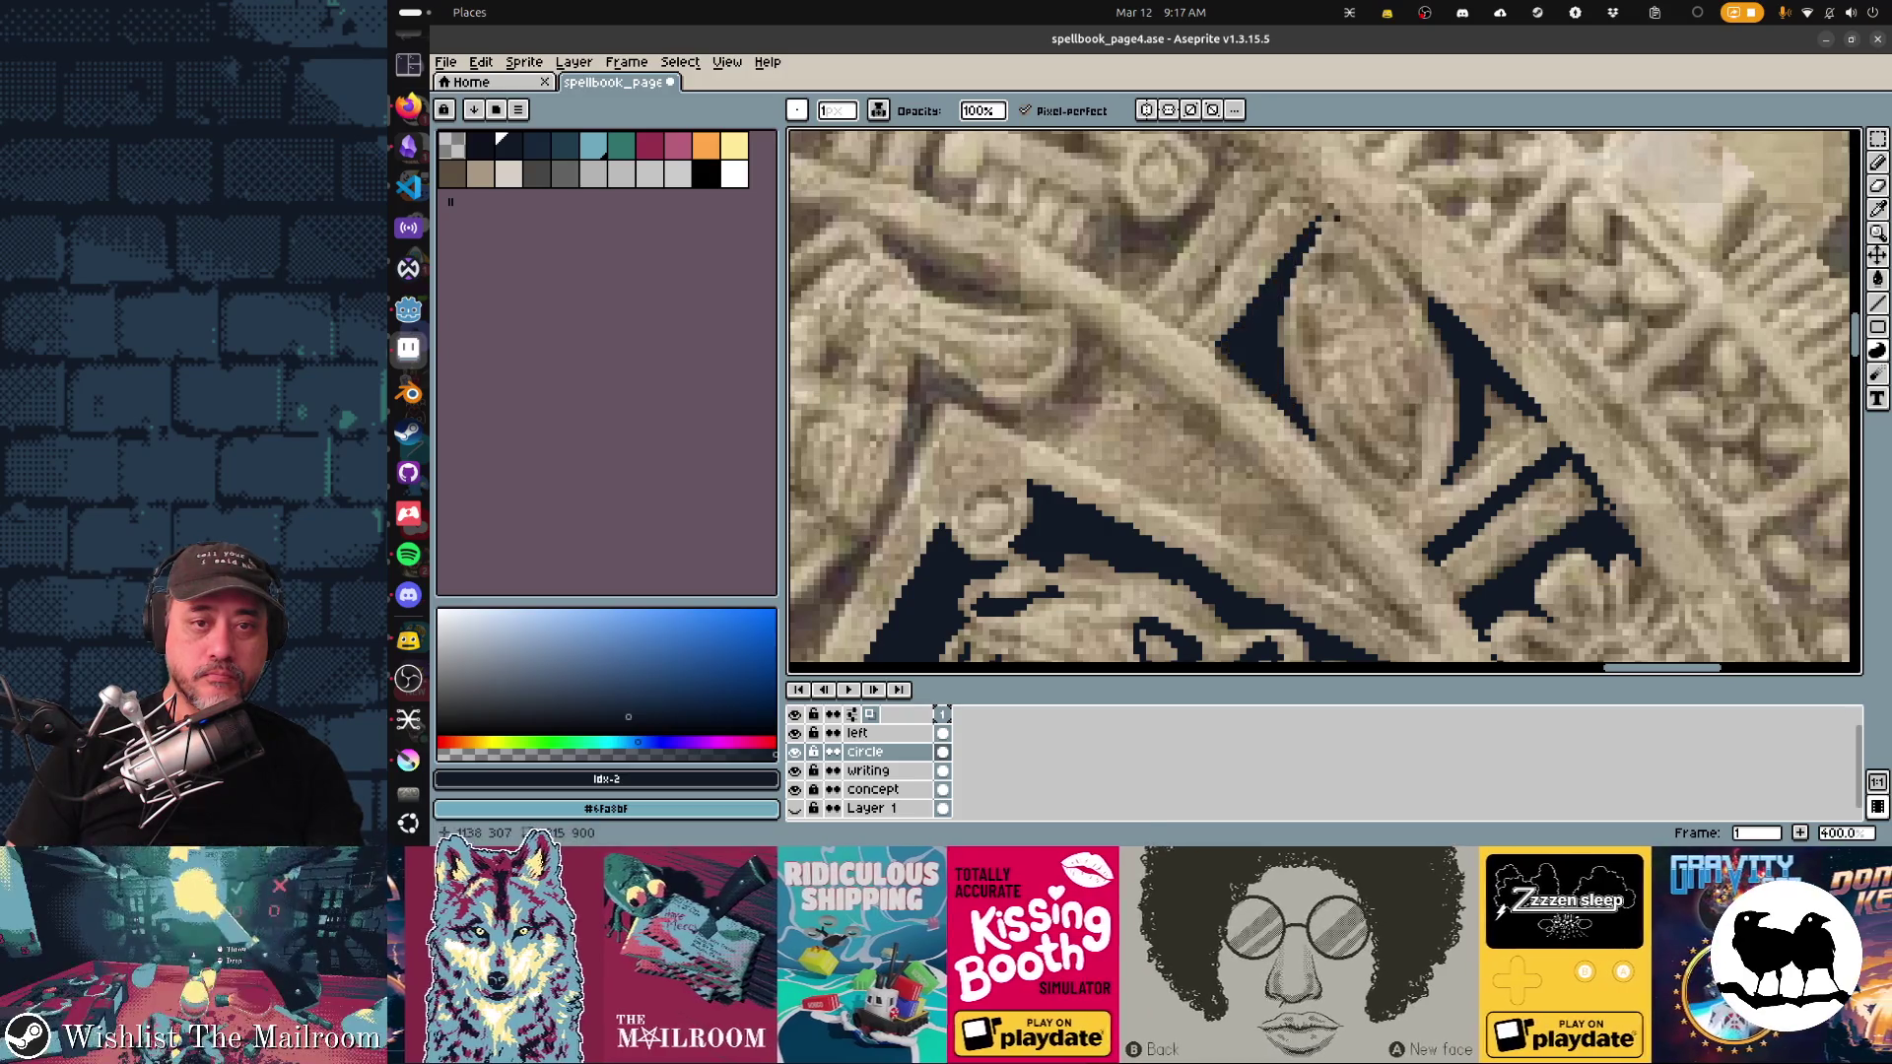
{"action": "left_click_drag", "start_coordinate": [1251, 315], "coordinate": [1183, 188]}
{"action": "mouse_move", "coordinate": [1274, 301]}
{"action": "left_mouse_down"}
{"action": "mouse_move", "coordinate": [1330, 326]}
{"action": "mouse_move", "coordinate": [1345, 280]}
{"action": "mouse_move", "coordinate": [1352, 315]}
{"action": "mouse_move", "coordinate": [1312, 384]}
{"action": "left_mouse_up"}
{"action": "scroll", "coordinate": [1259, 436], "scroll_direction": "down", "scroll_amount": 1}
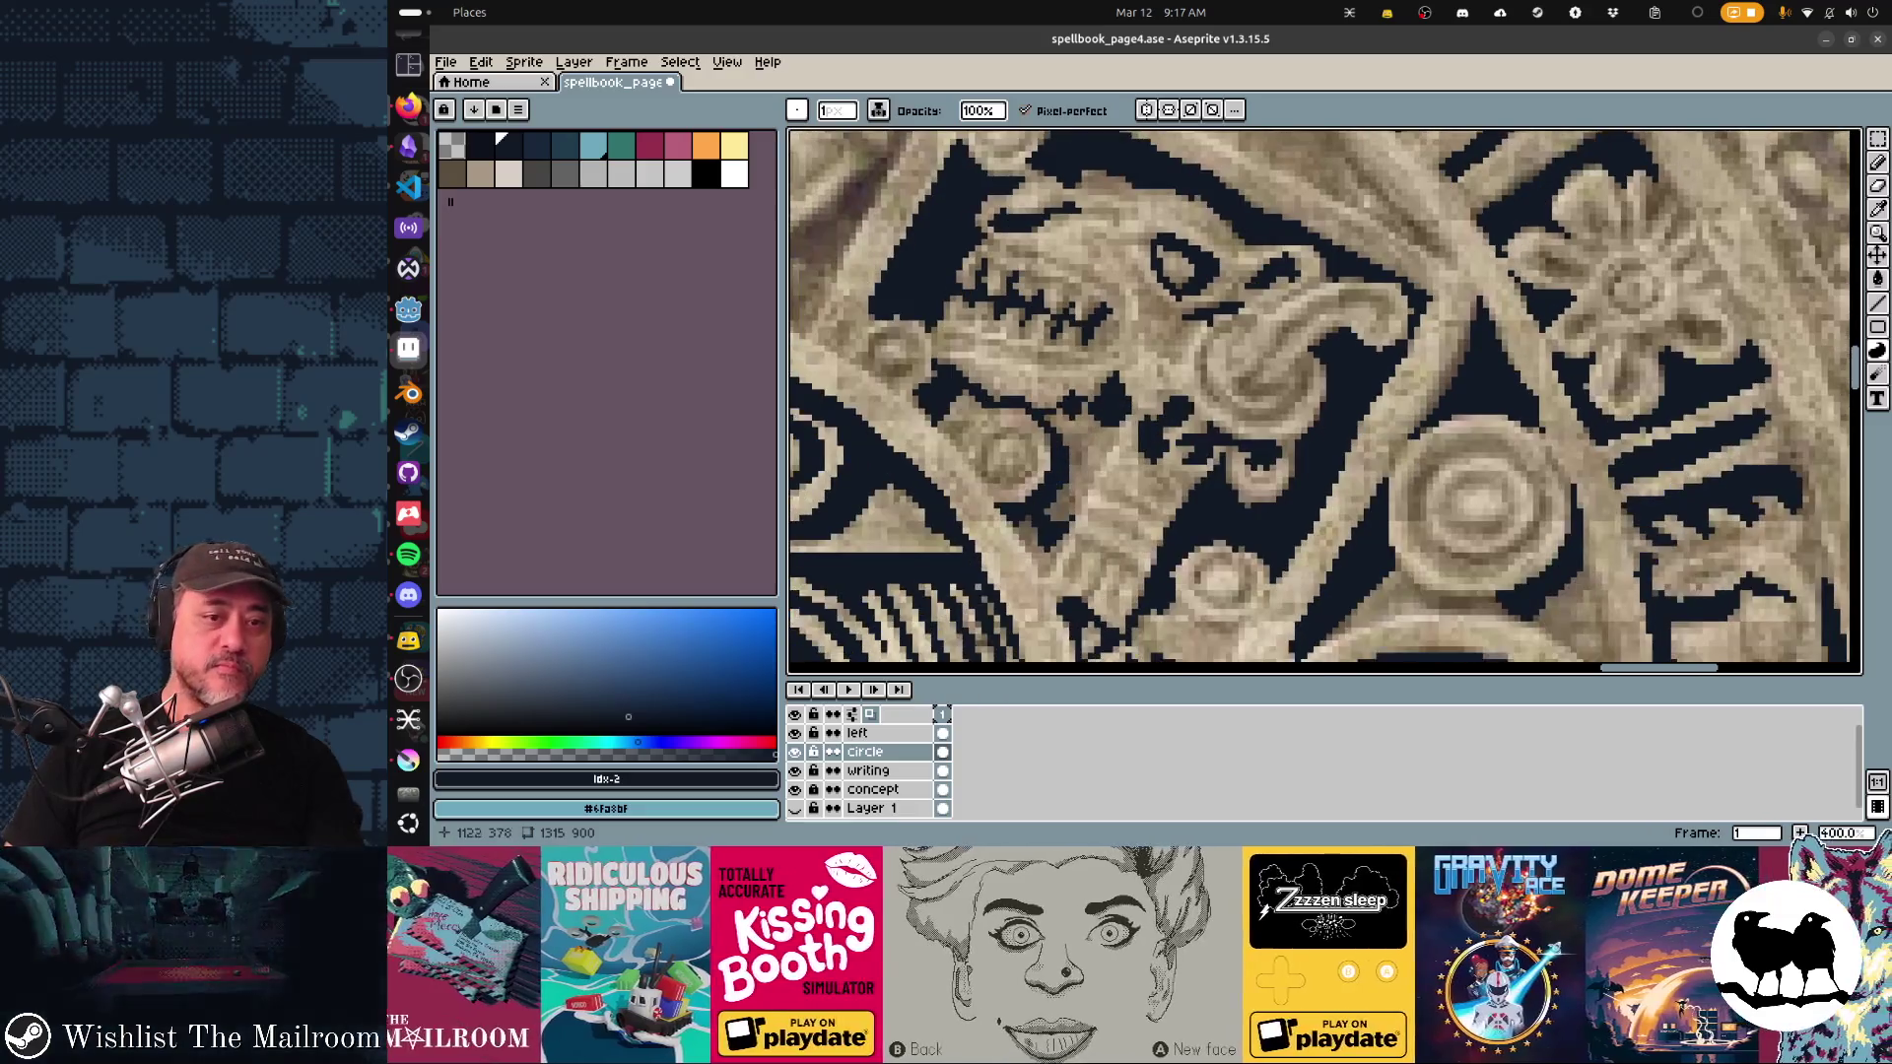
Step: Hide the calendar stone concept layer so only the line art shows, and save the page
{"action": "scroll", "coordinate": [1259, 436], "scroll_direction": "down", "scroll_amount": 2}
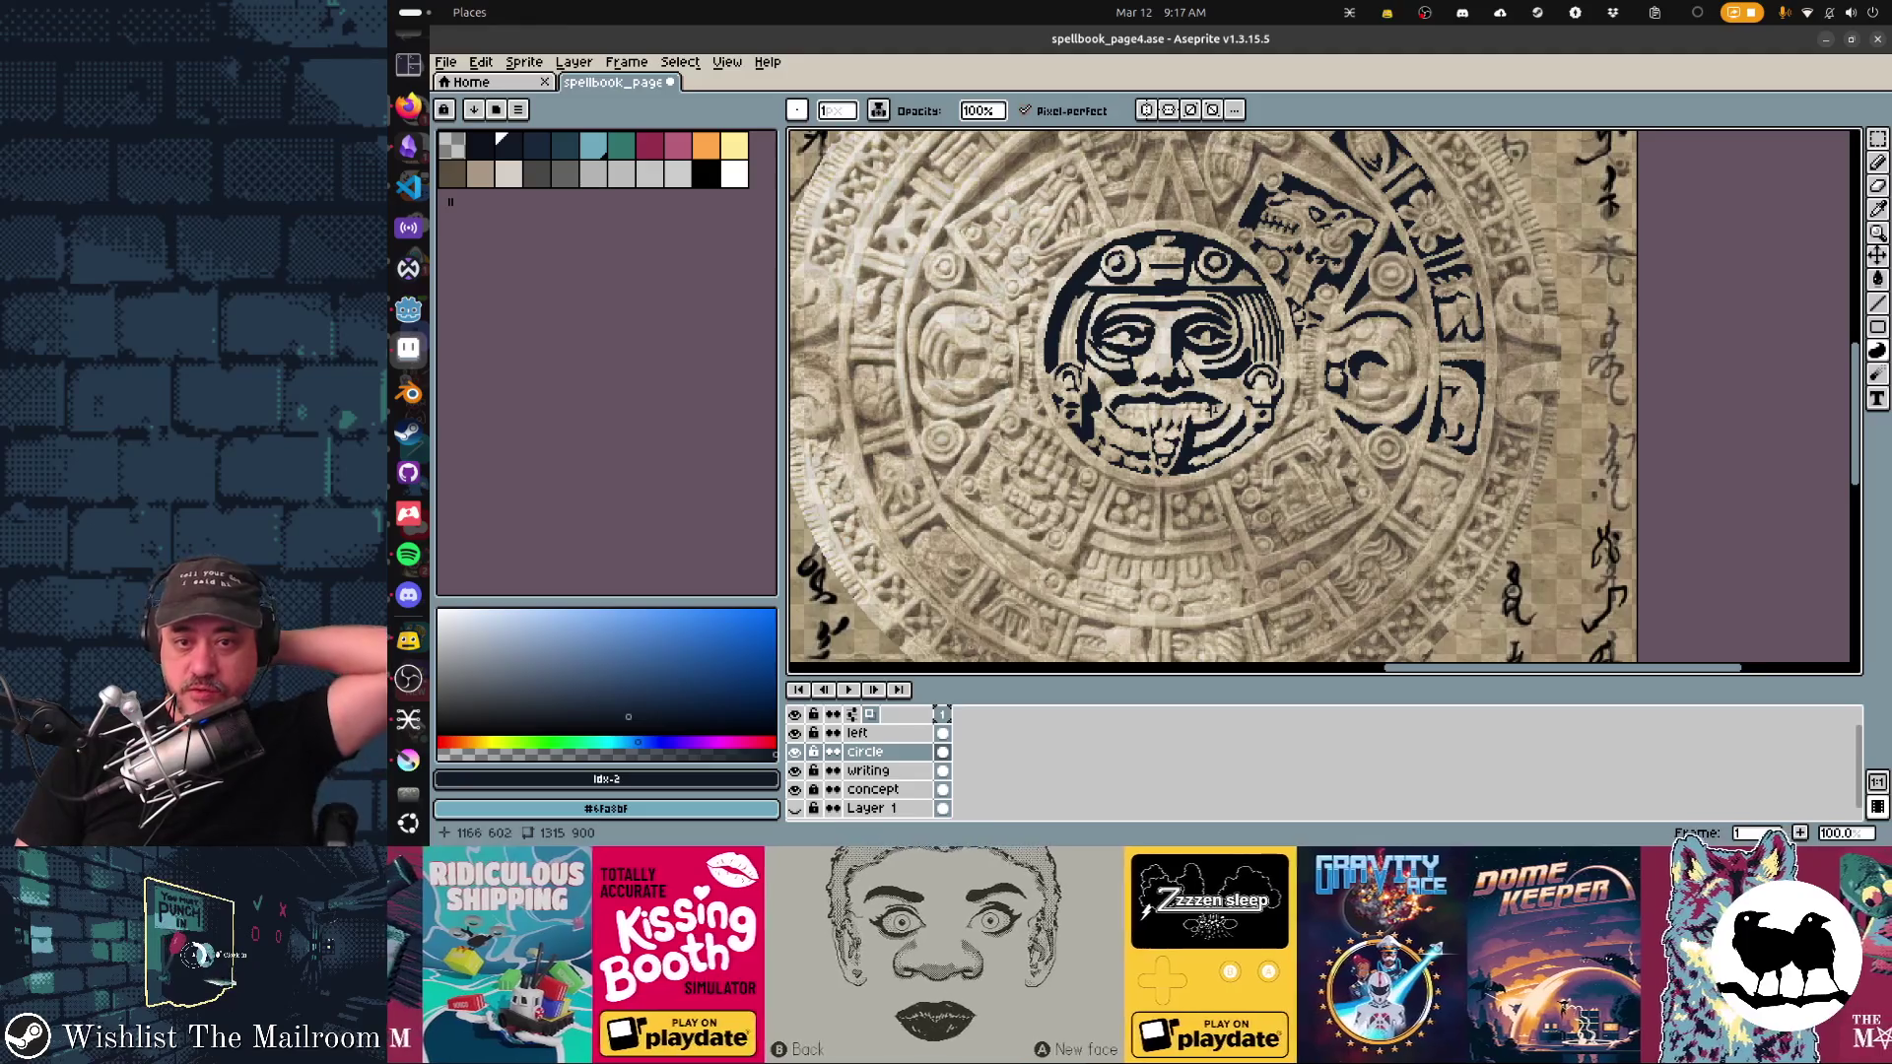
{"action": "scroll", "coordinate": [1207, 541], "scroll_direction": "up", "scroll_amount": 3}
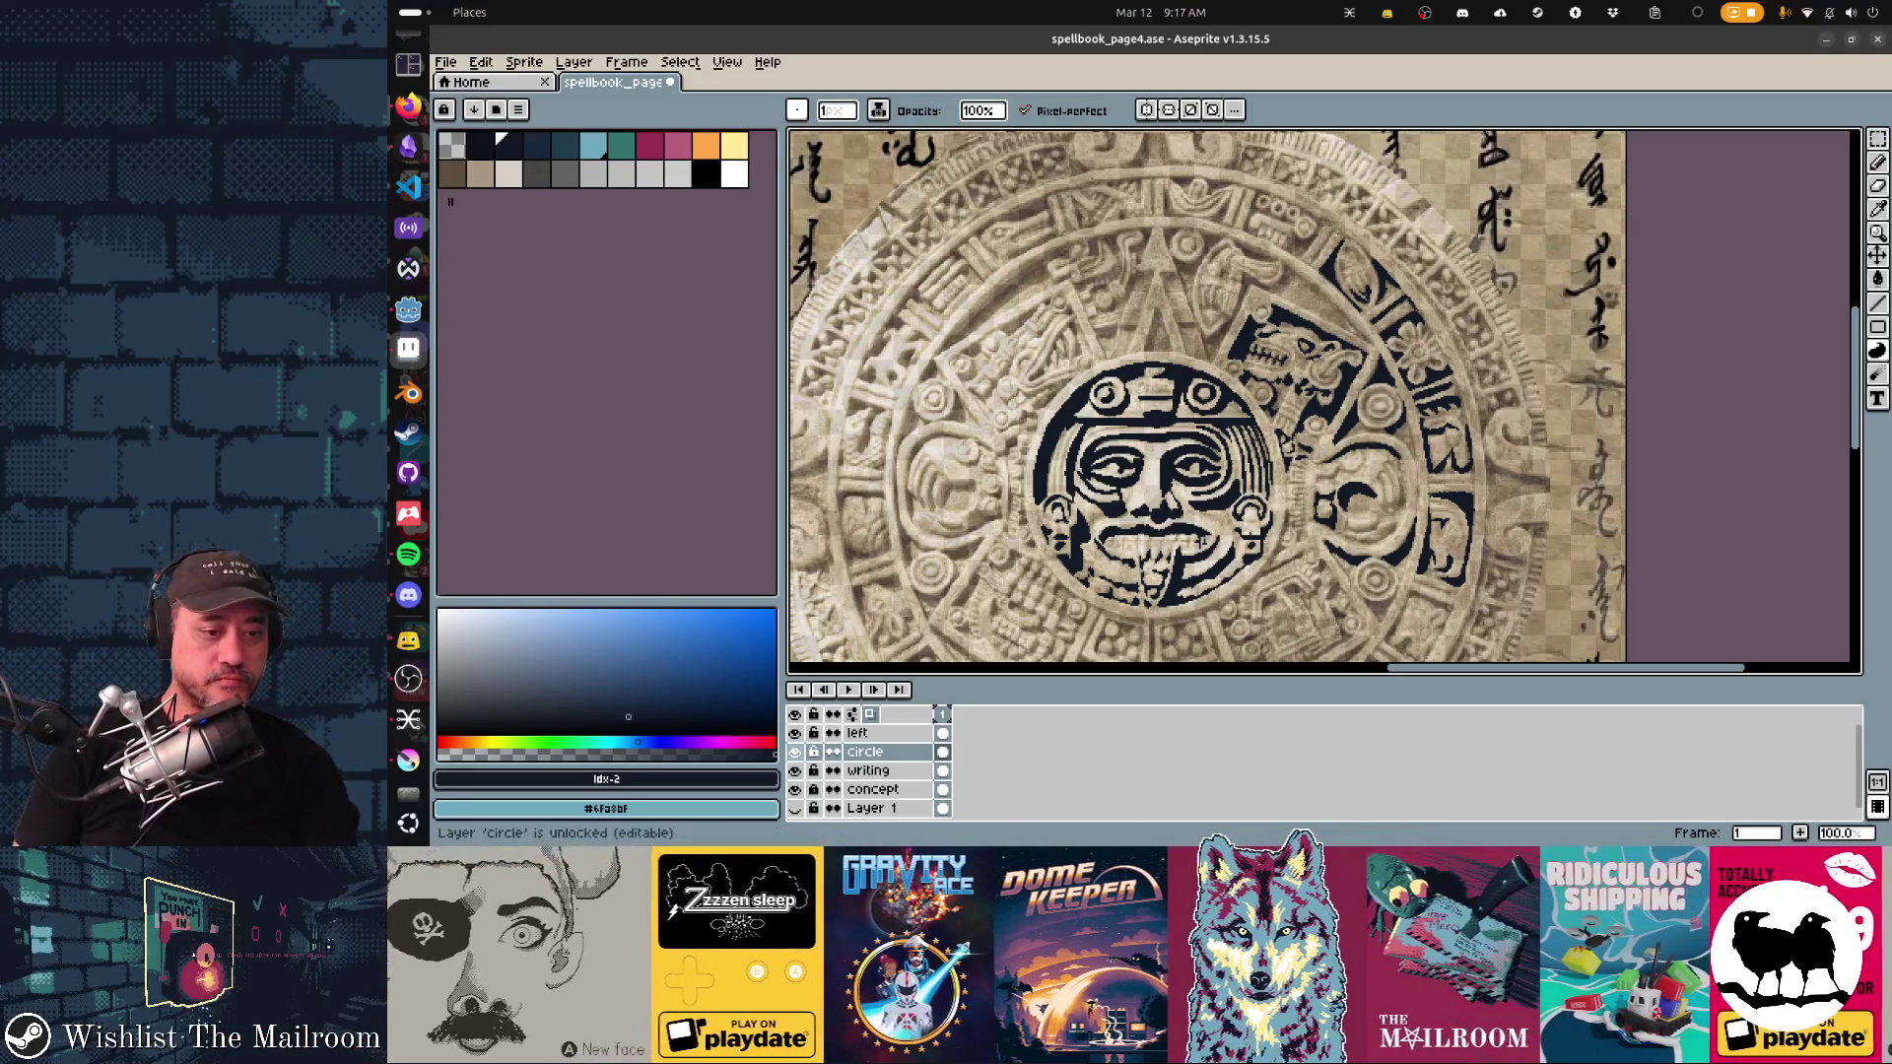
{"action": "left_click", "coordinate": [794, 789]}
{"action": "key", "text": "ctrl+s"}
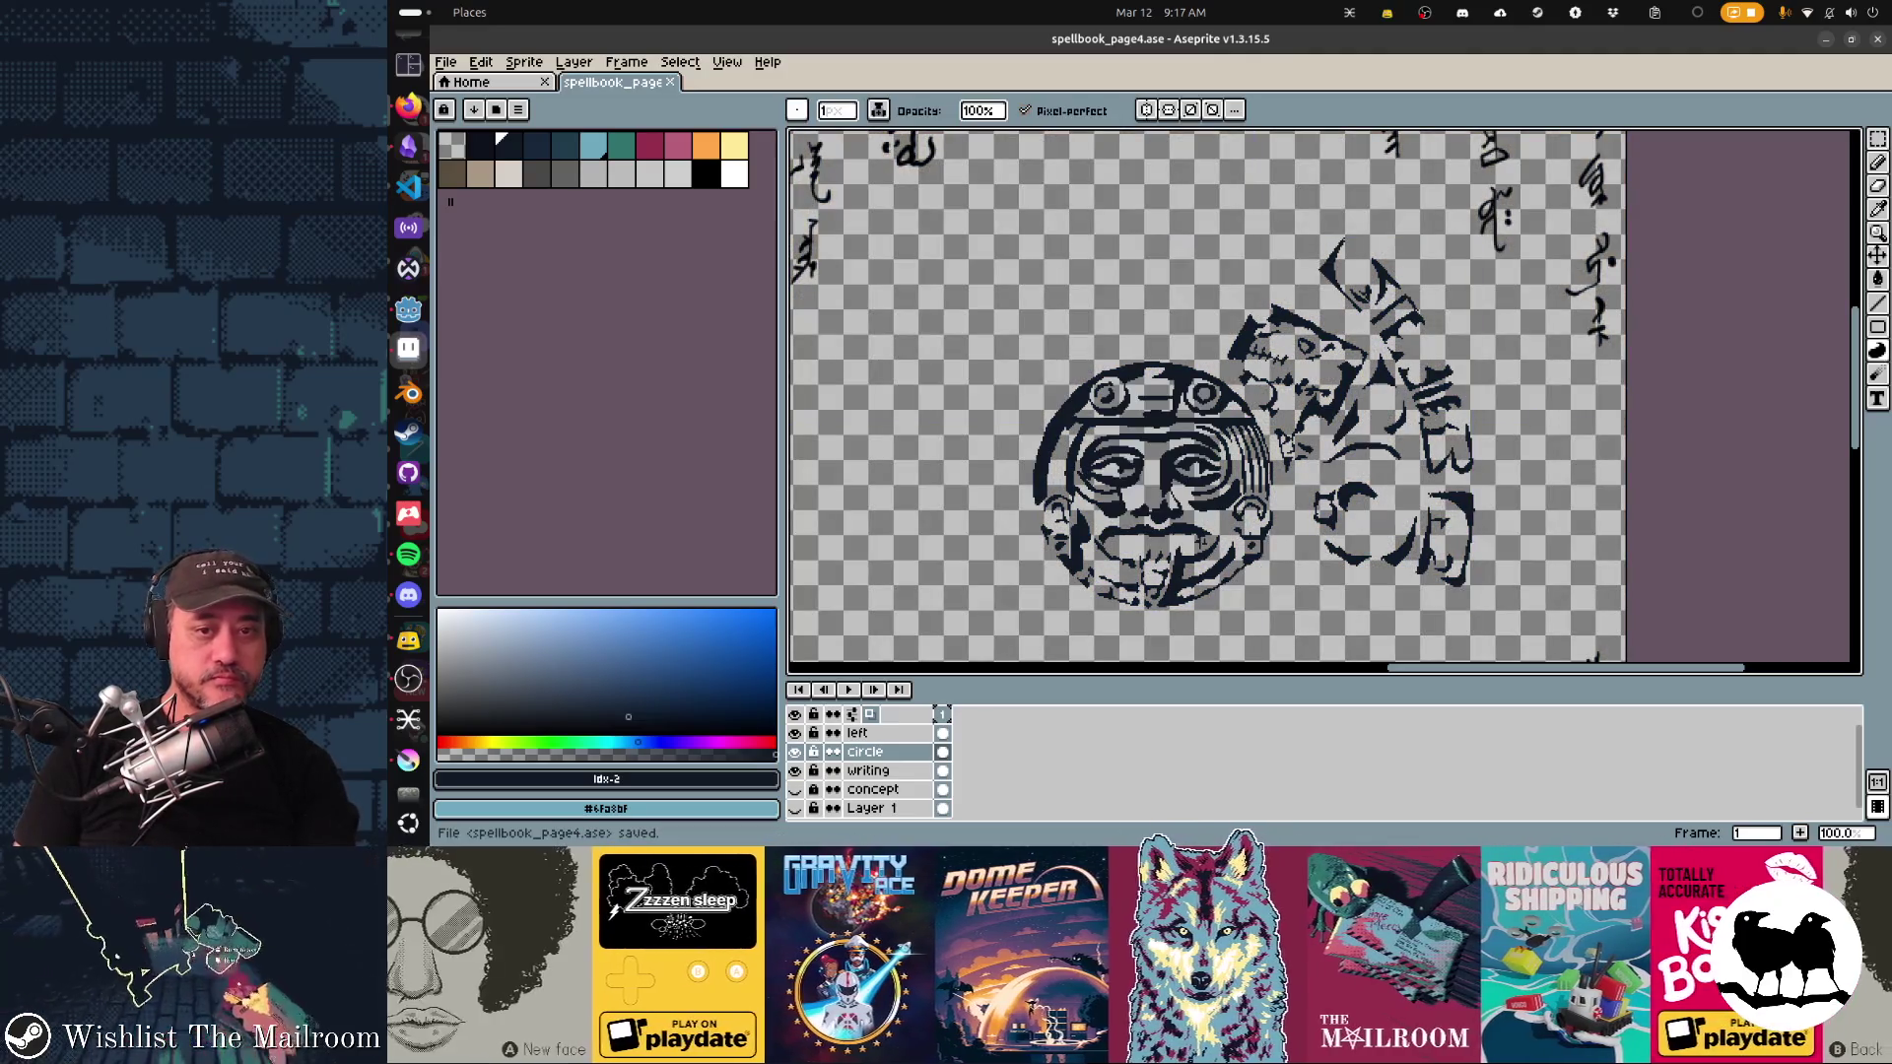
Step: Check the updated book page in Godot, then return to Aseprite
{"action": "key", "text": "alt+Tab"}
{"action": "key", "text": "alt+shift+Tab"}
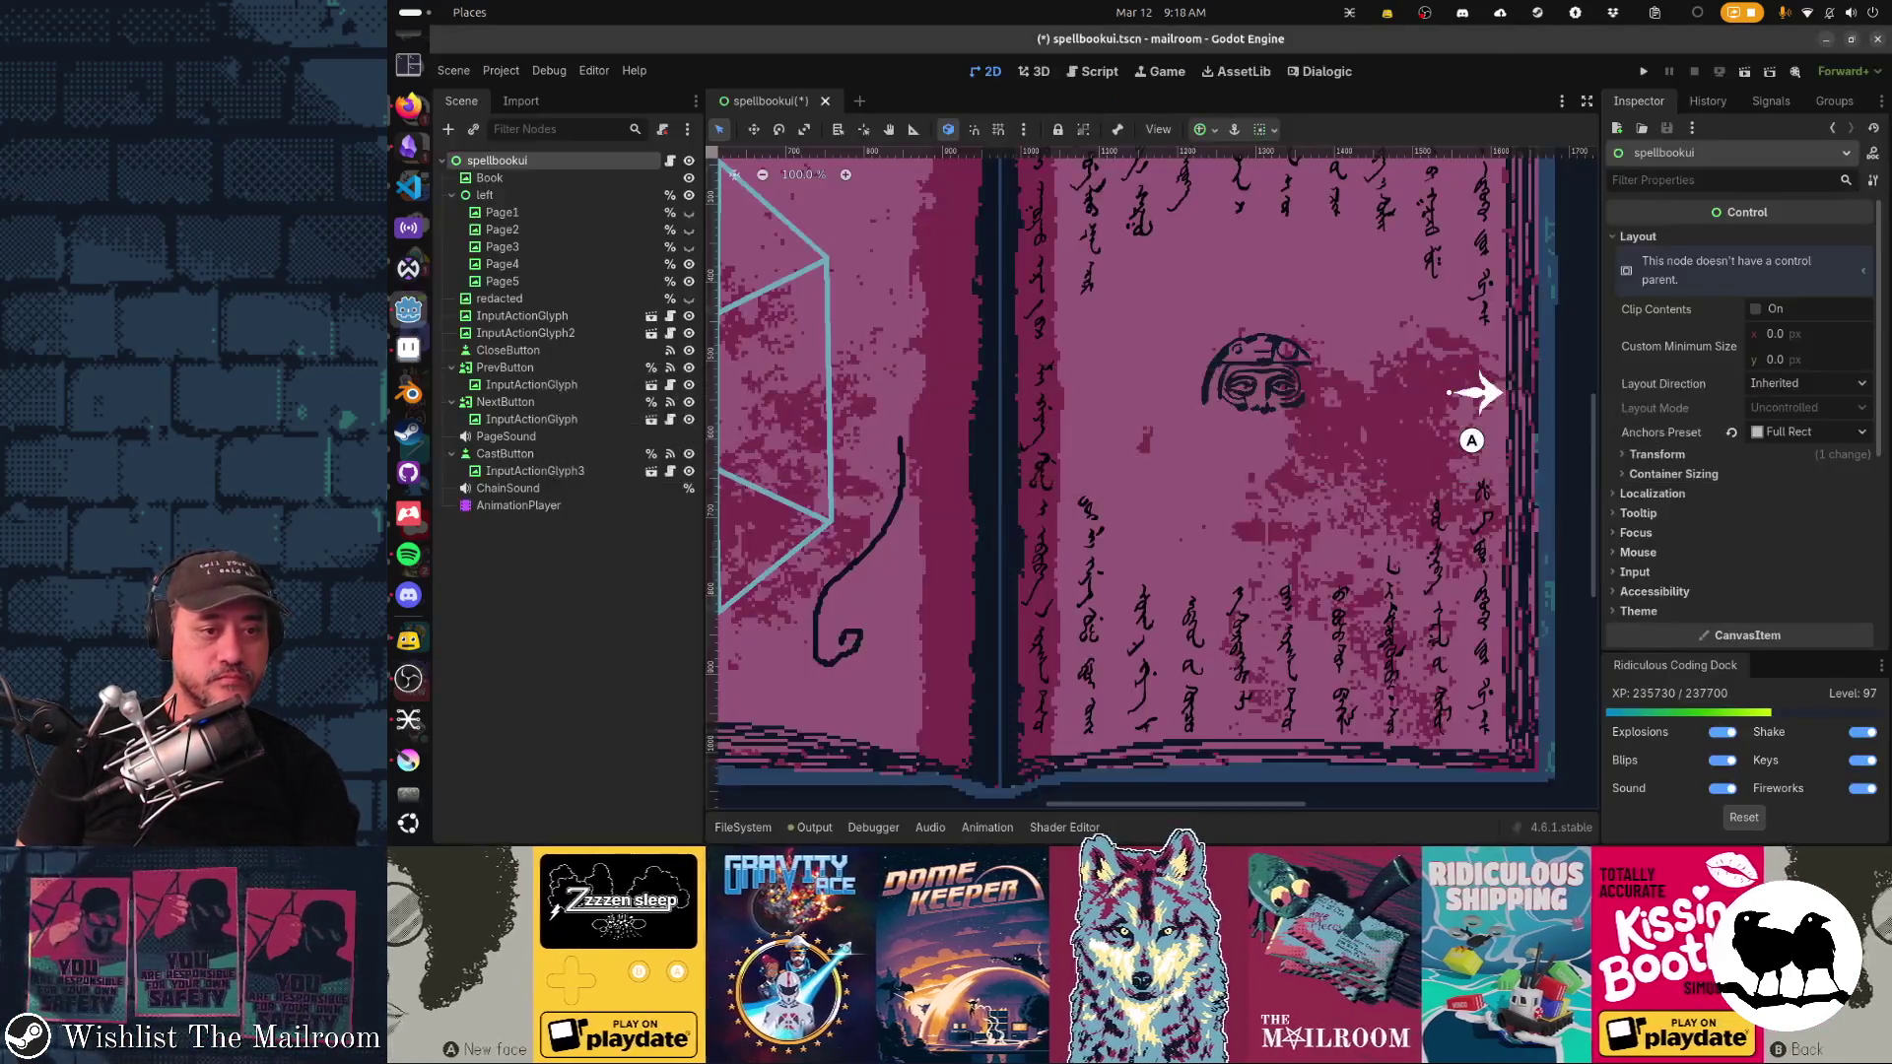
{"action": "key", "text": "alt+Tab"}
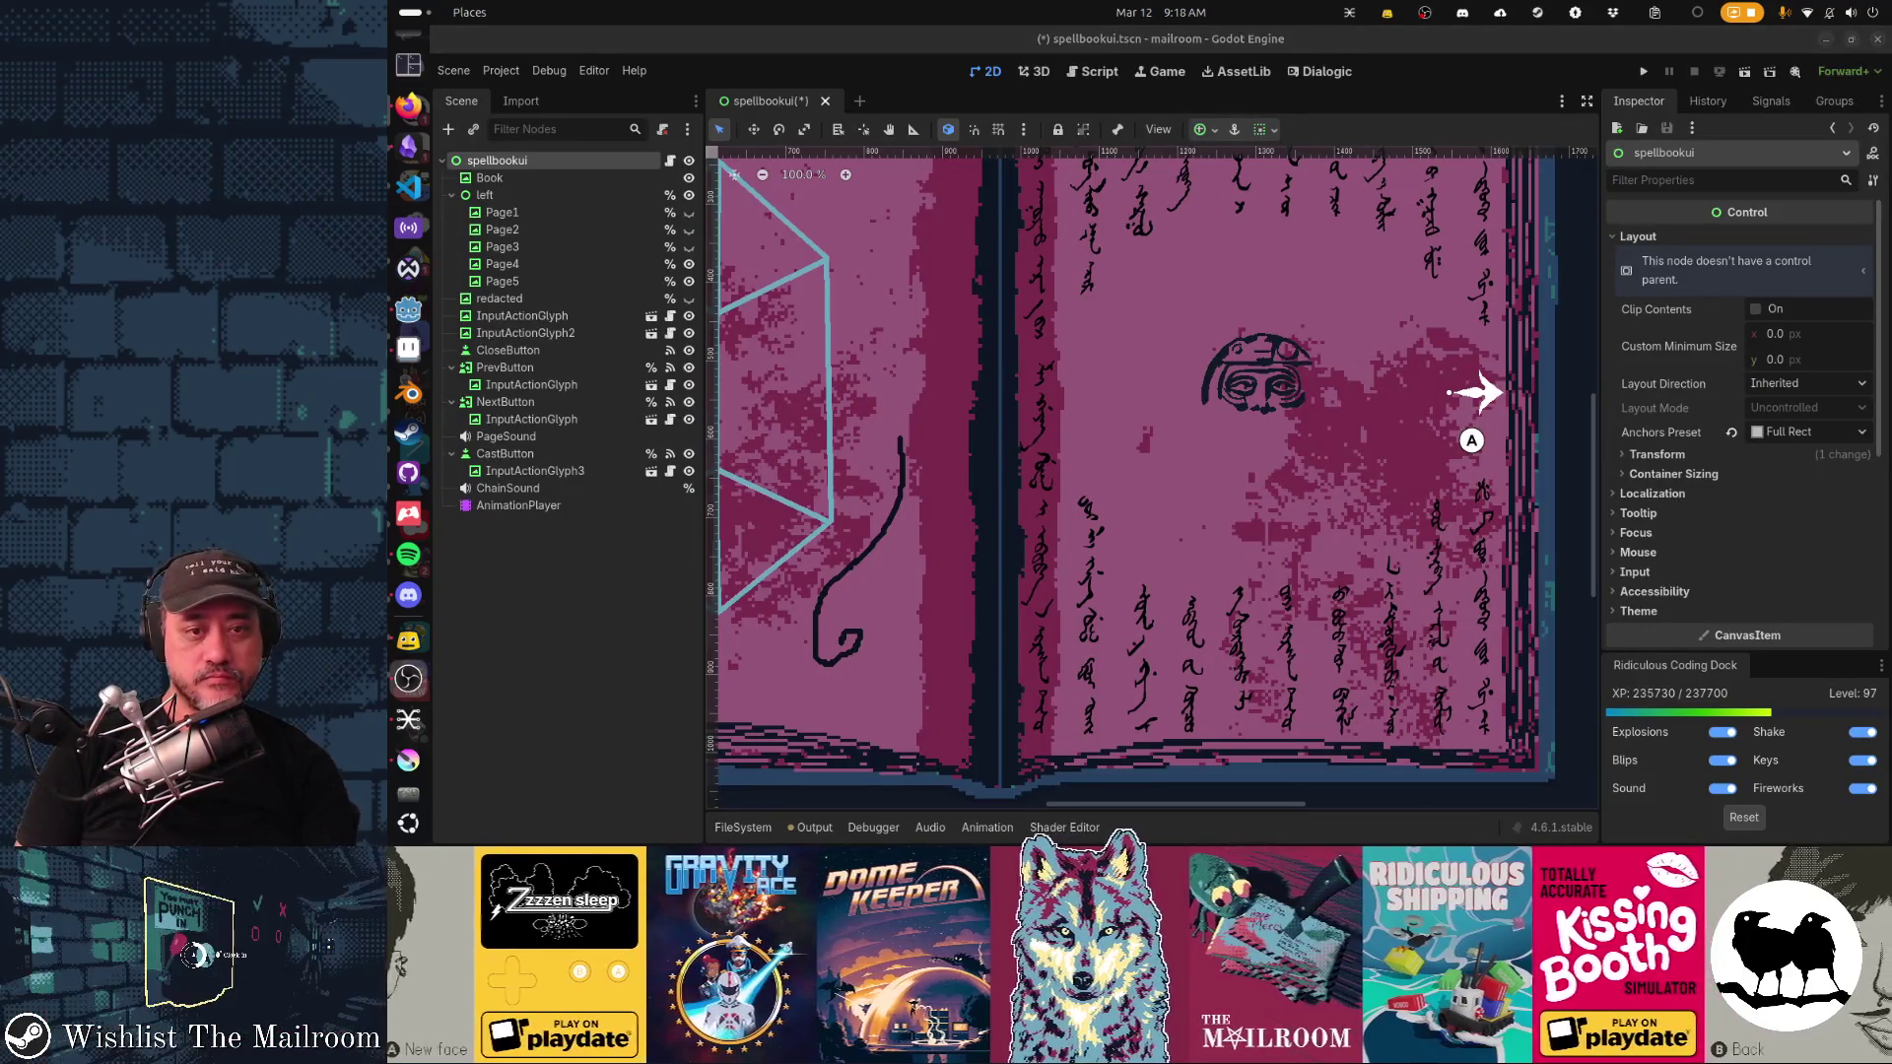
{"action": "key", "text": "alt+Tab"}
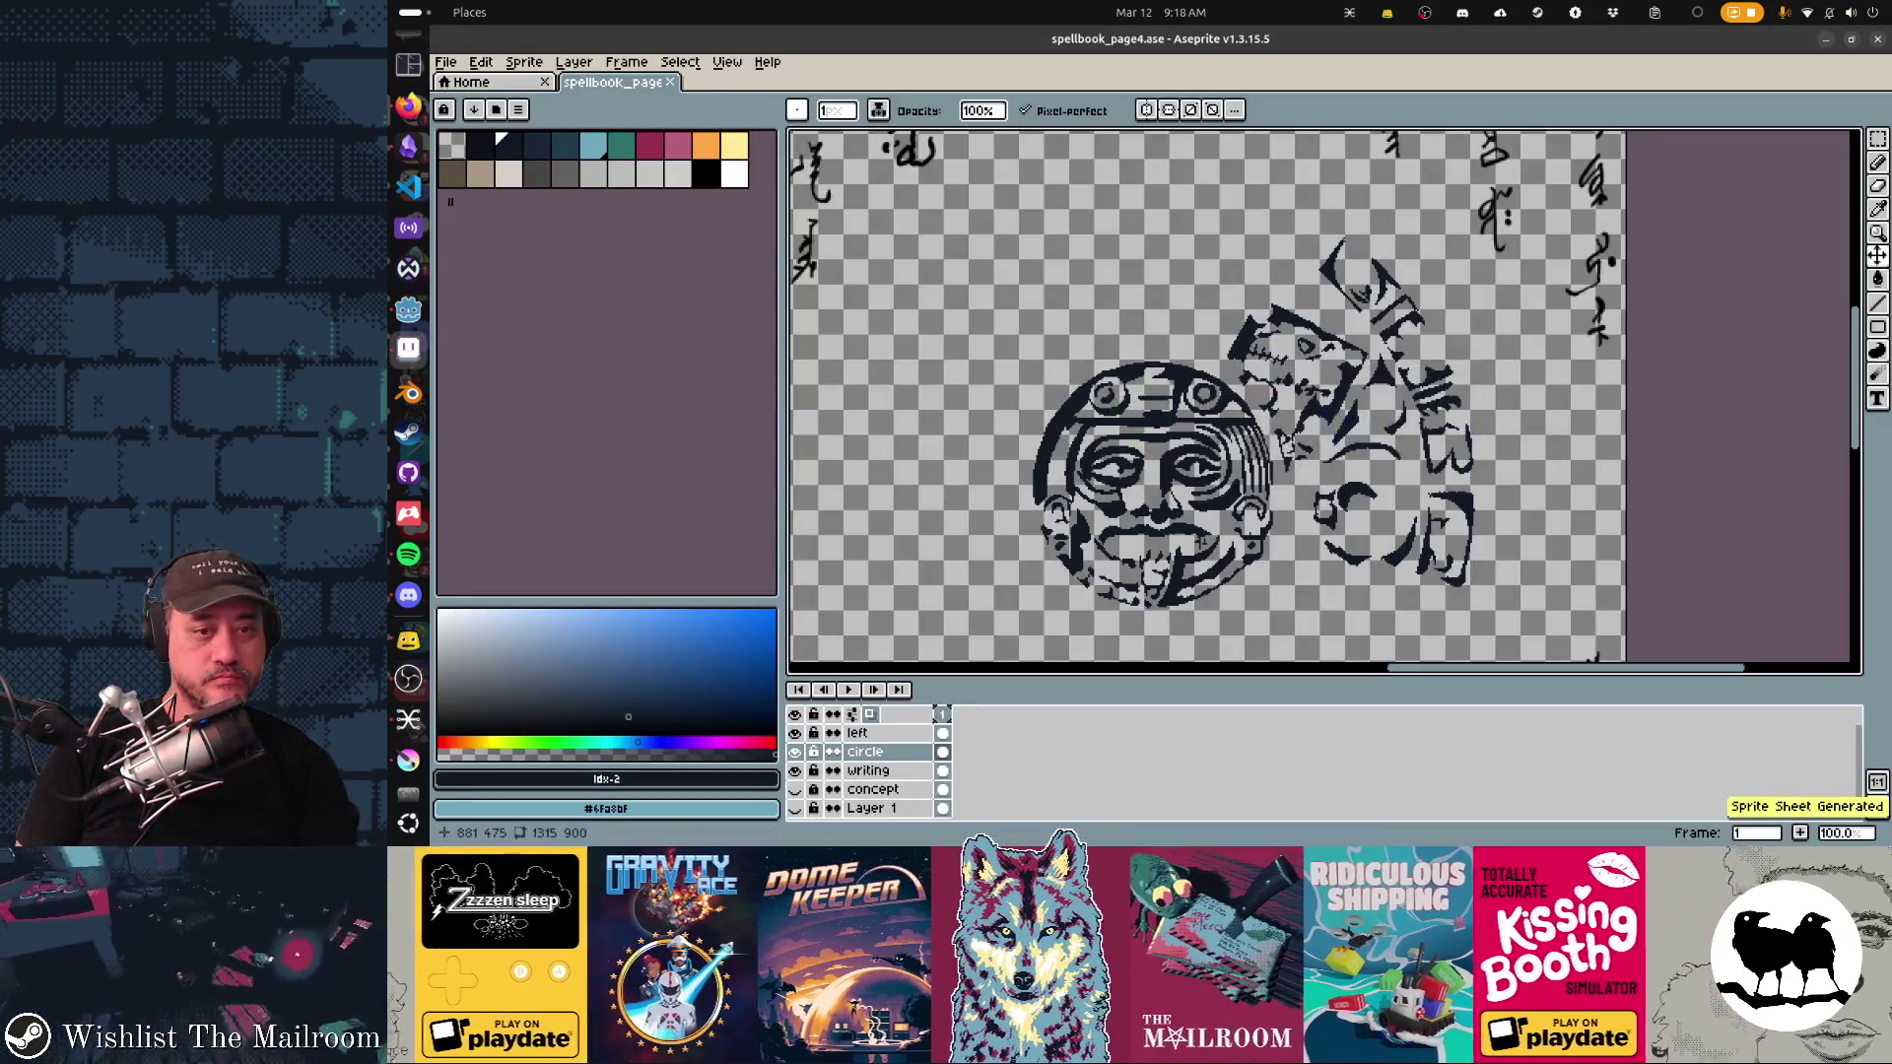
Step: After reviewing Godot, turn the calendar stone concept layer back on in spellbook_page4.ase
{"action": "key", "text": "alt+Tab"}
{"action": "key", "text": "alt+Tab"}
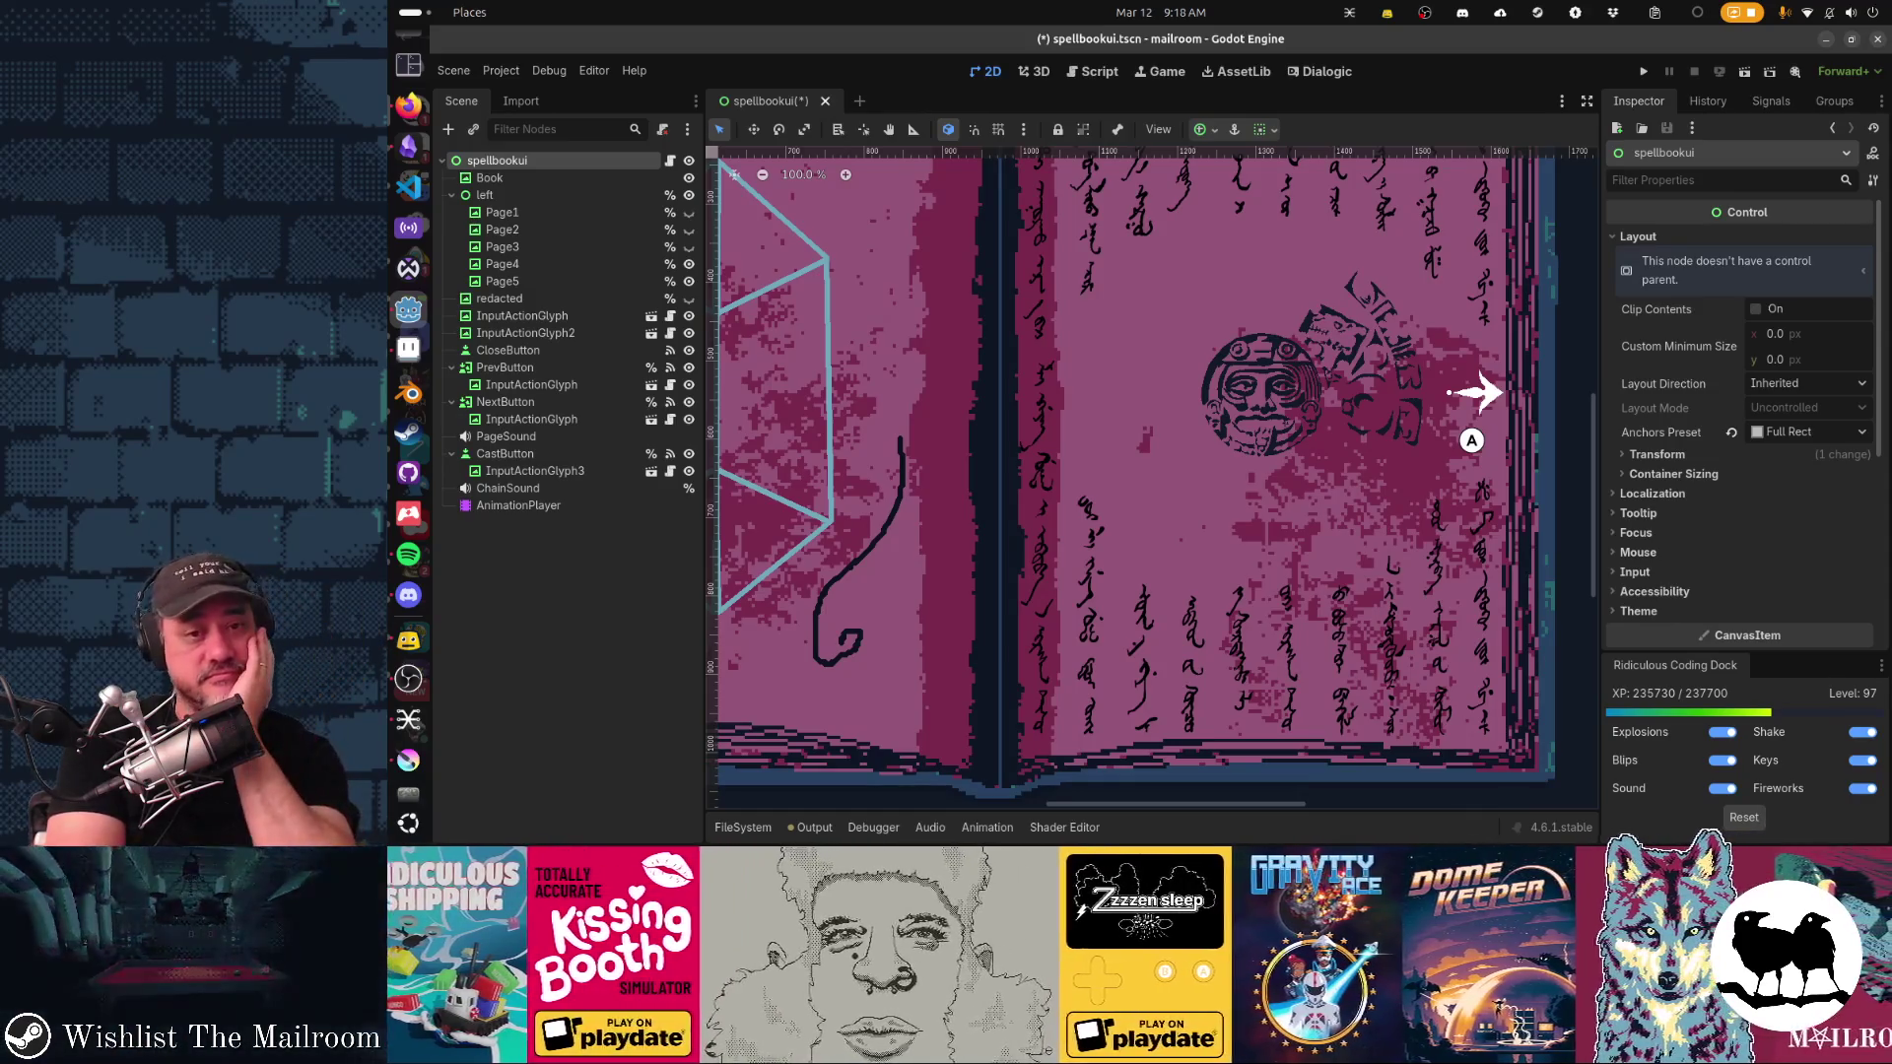
{"action": "key", "text": "alt+Tab"}
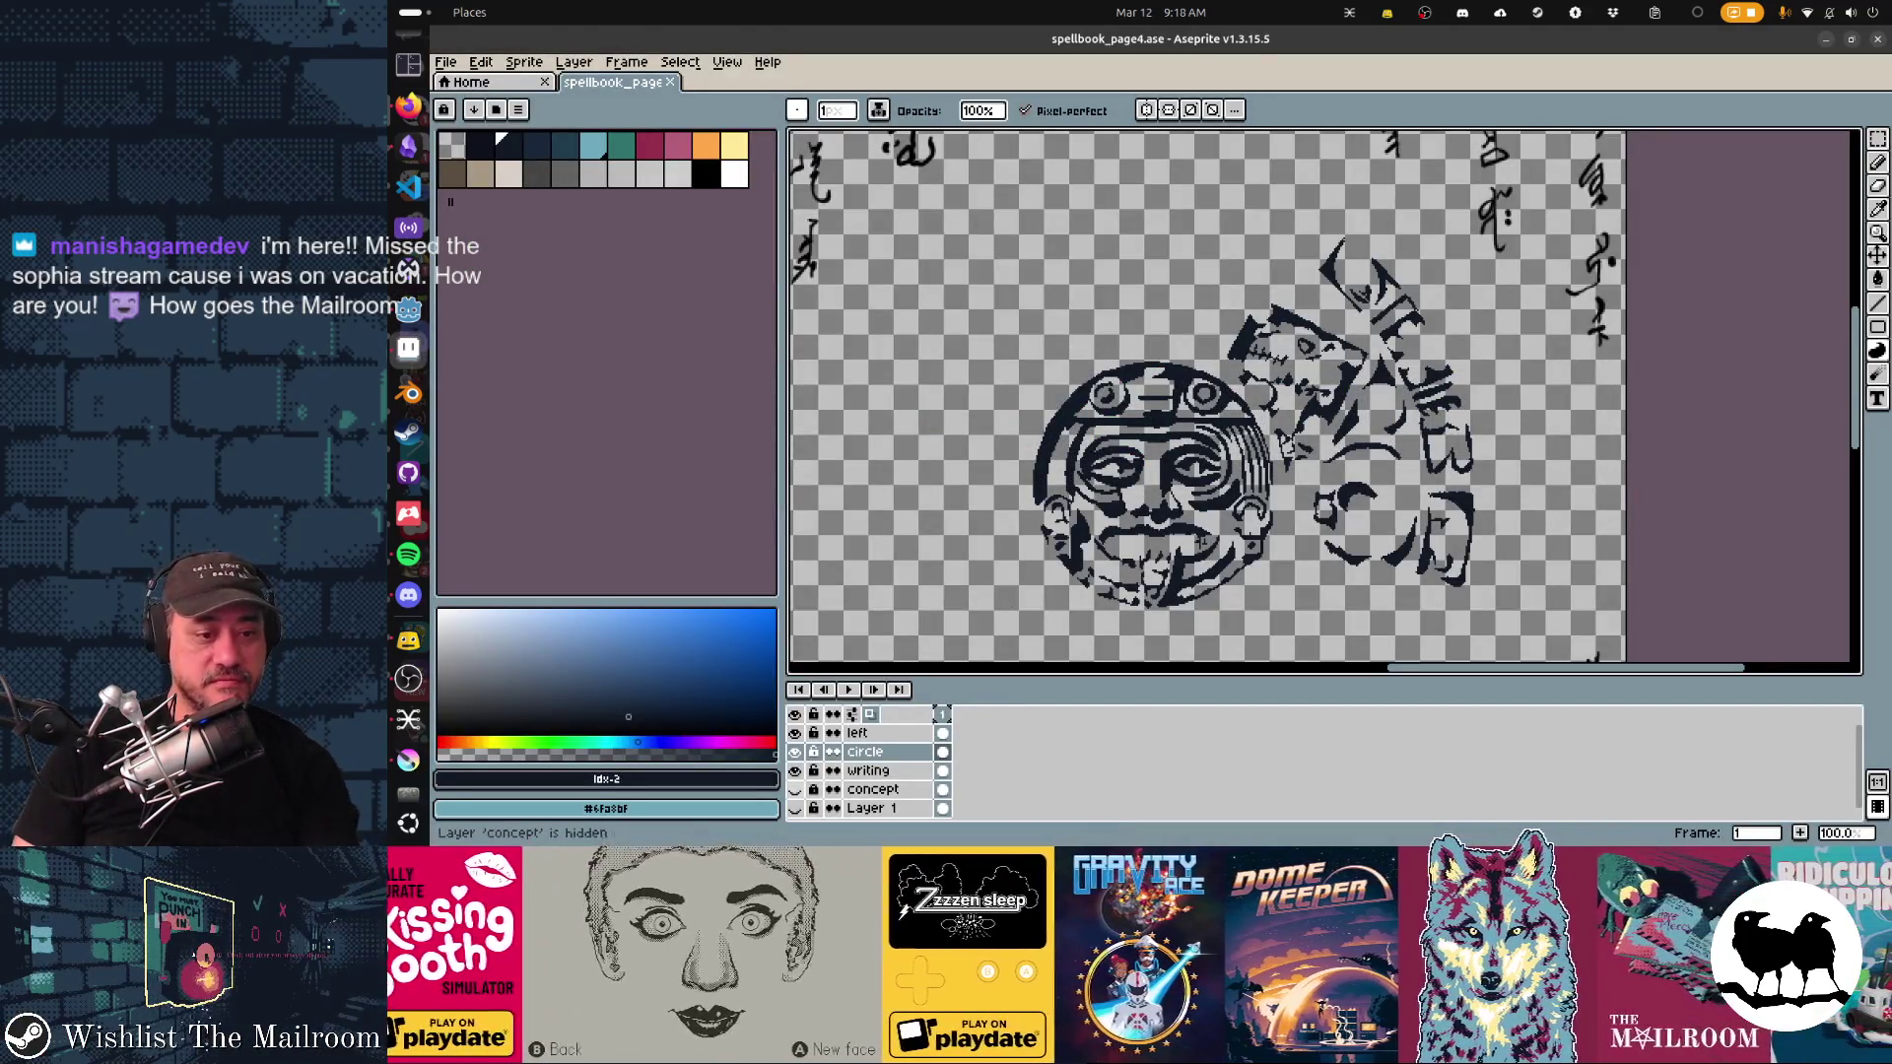
{"action": "left_click", "coordinate": [794, 789]}
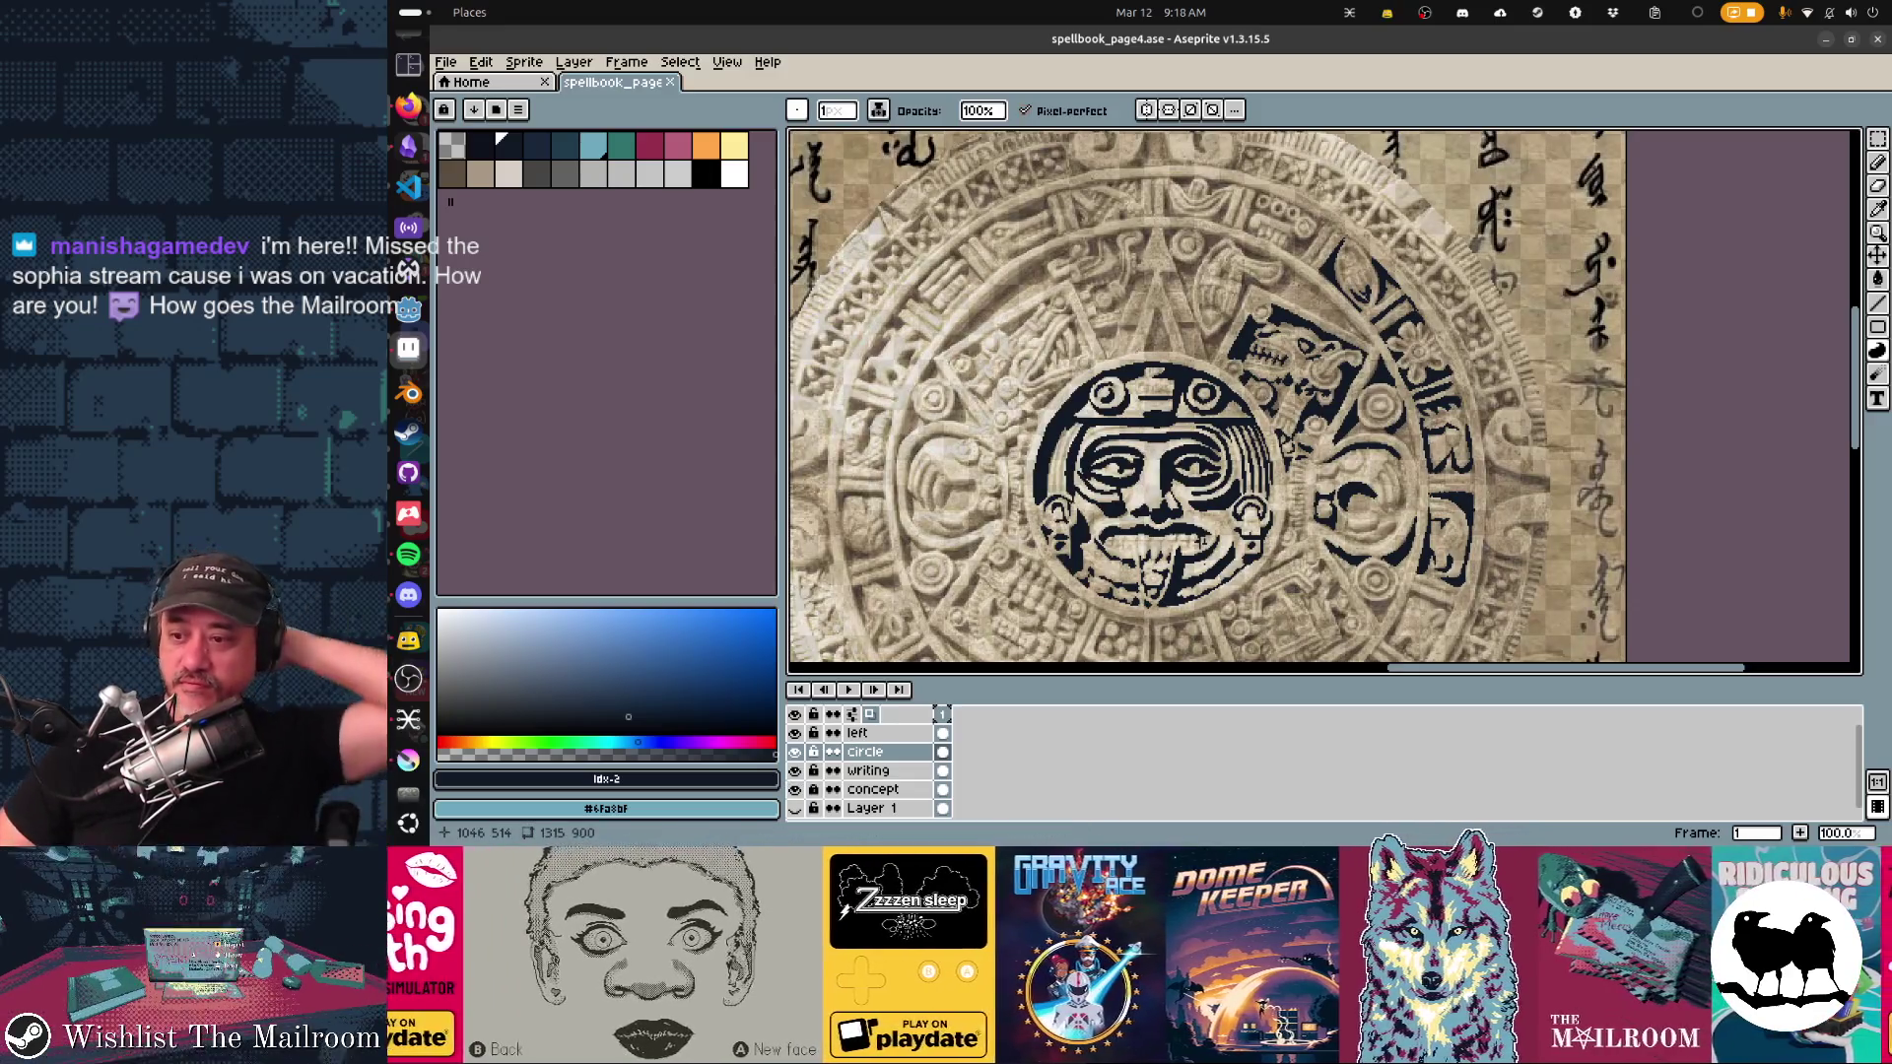
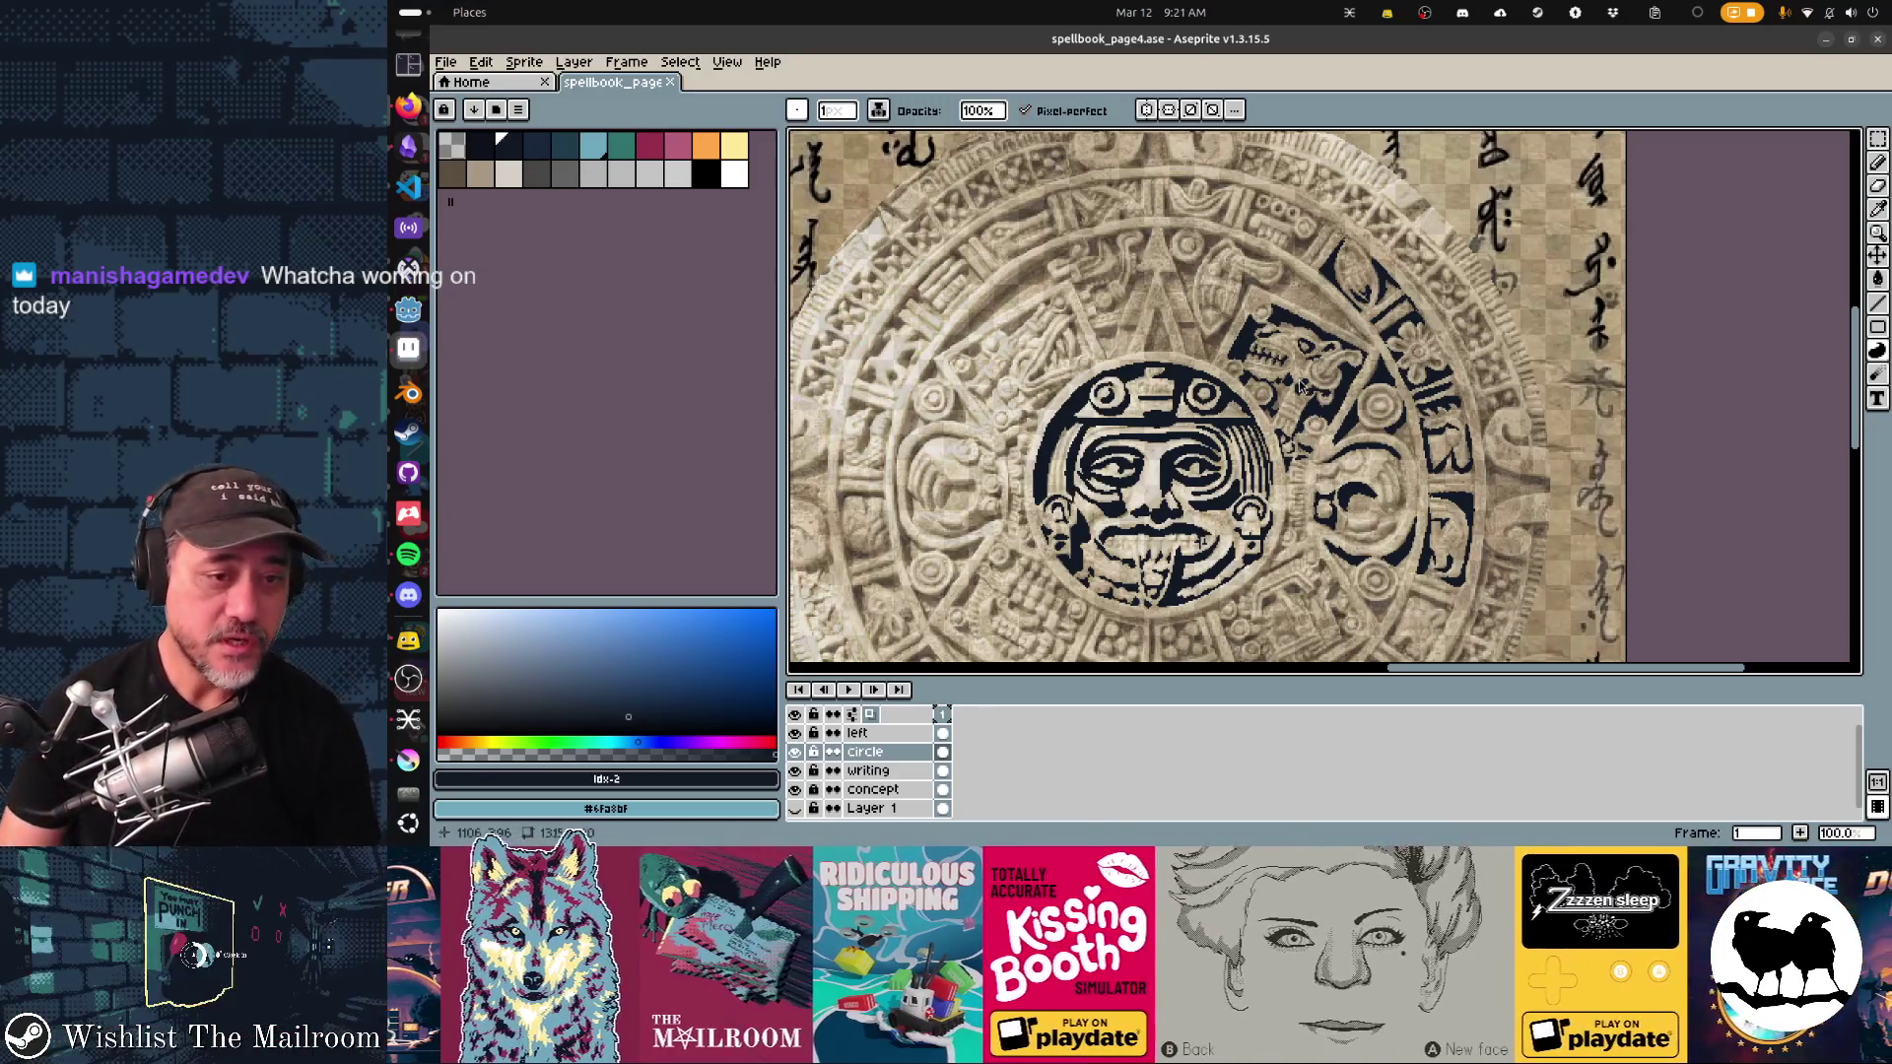
Step: Alt+Tab away from the spellbook page artwork to Godot Engine
{"action": "key", "text": "alt+Tab"}
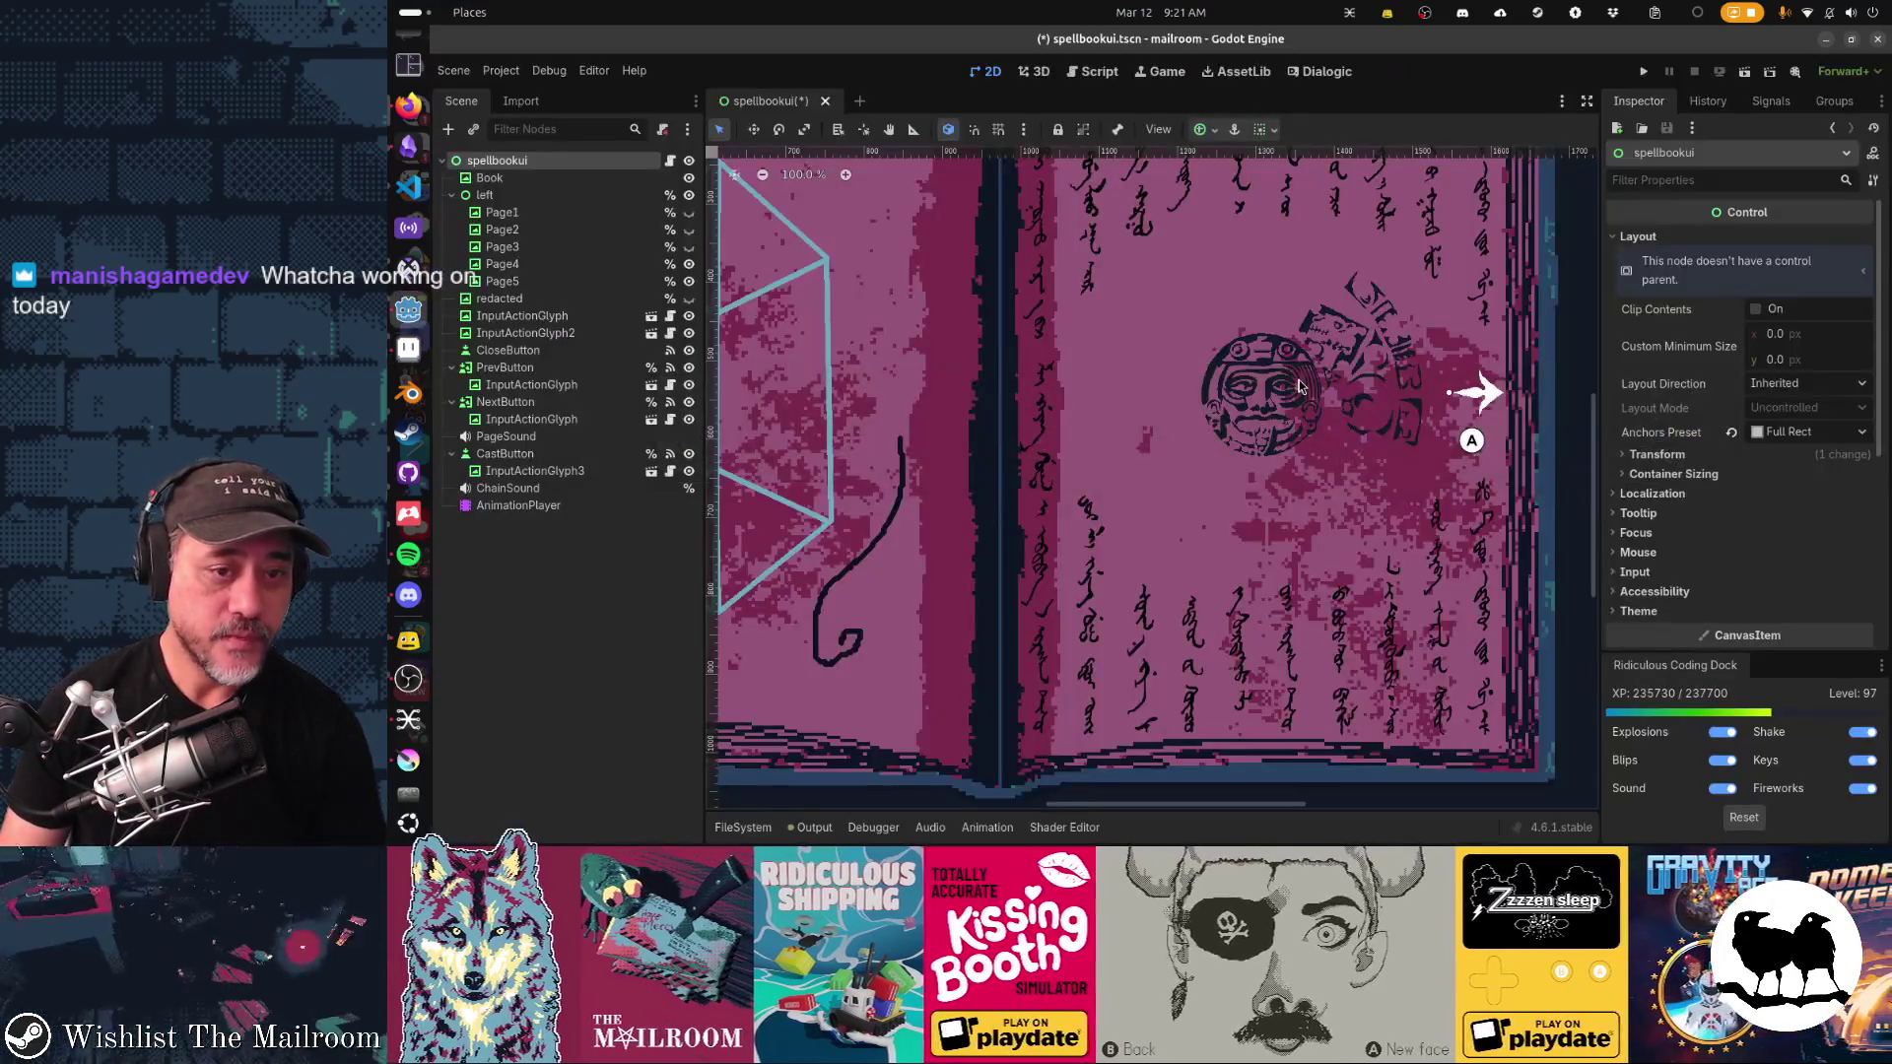
Step: Inspect the book on the canvas, save the spellbook UI scene, and run the game
{"action": "scroll", "coordinate": [1241, 473], "scroll_direction": "down", "scroll_amount": 1}
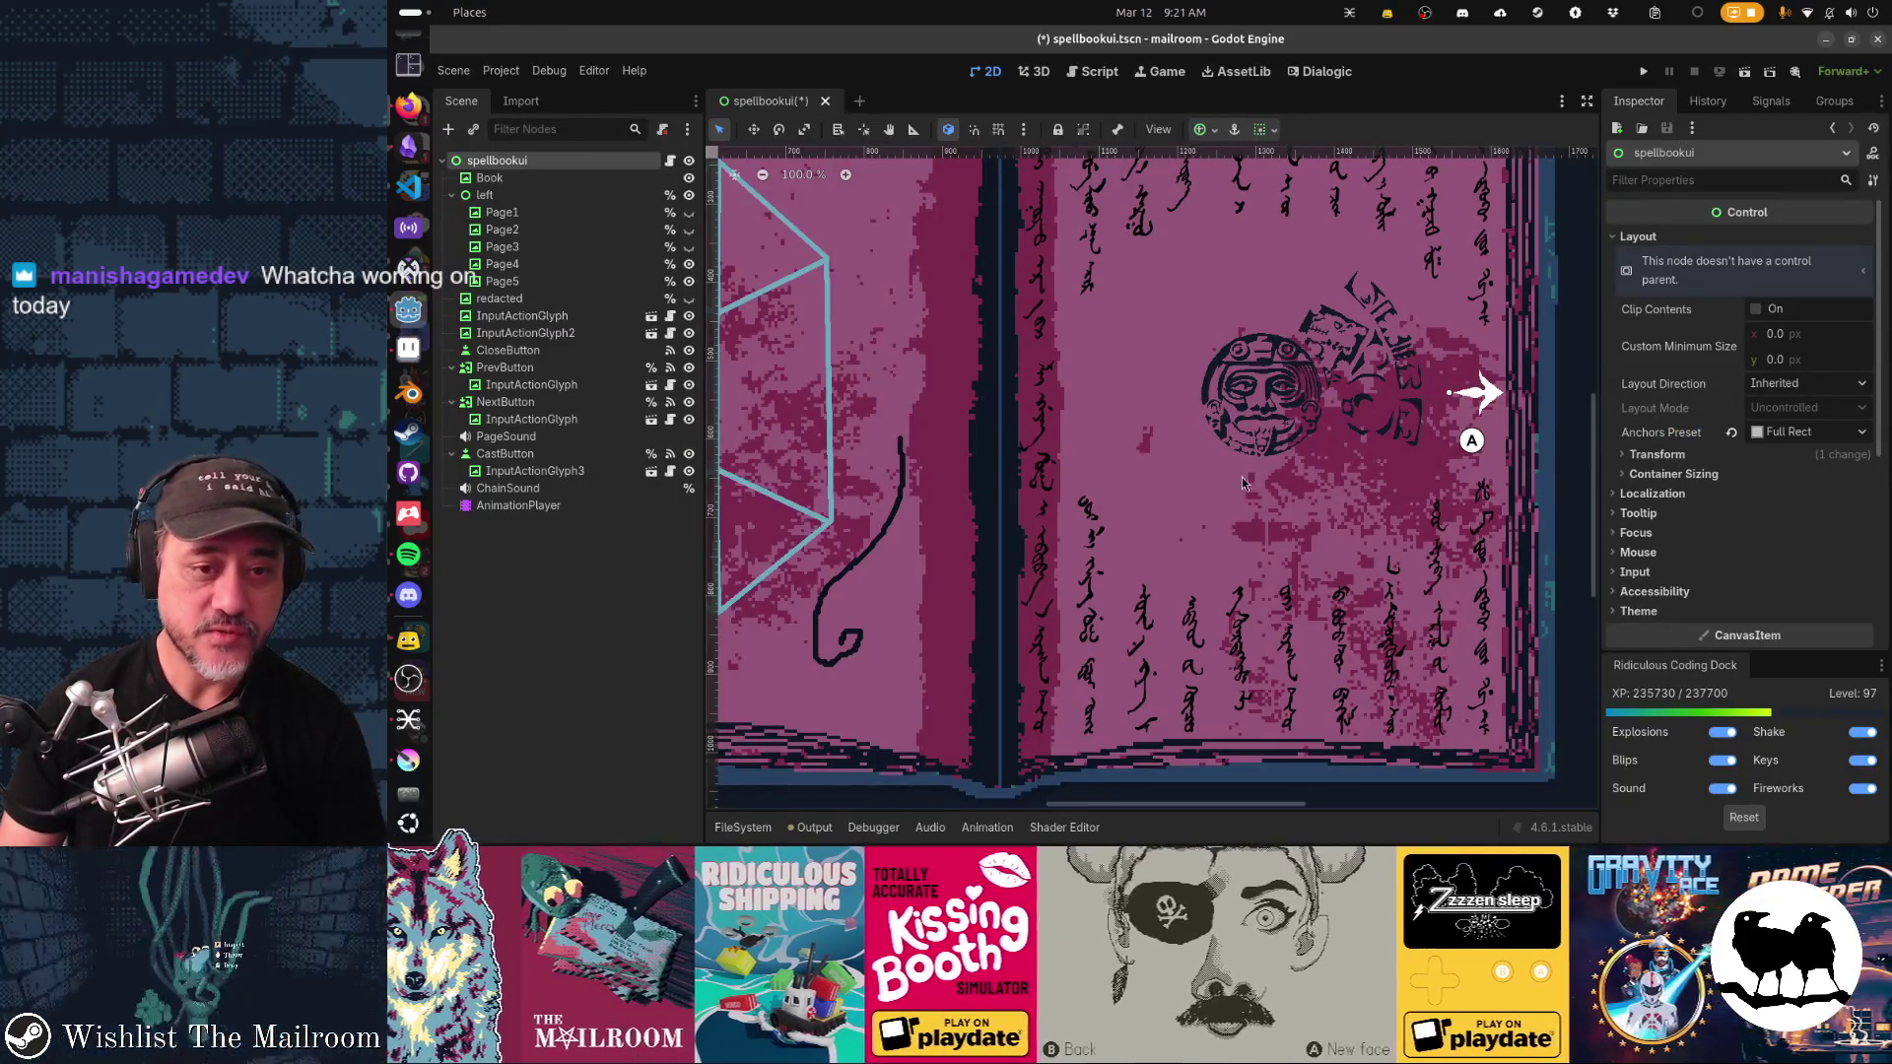
{"action": "scroll", "coordinate": [1239, 483], "scroll_direction": "up", "scroll_amount": 1}
{"action": "scroll", "coordinate": [1240, 483], "scroll_direction": "down", "scroll_amount": 2}
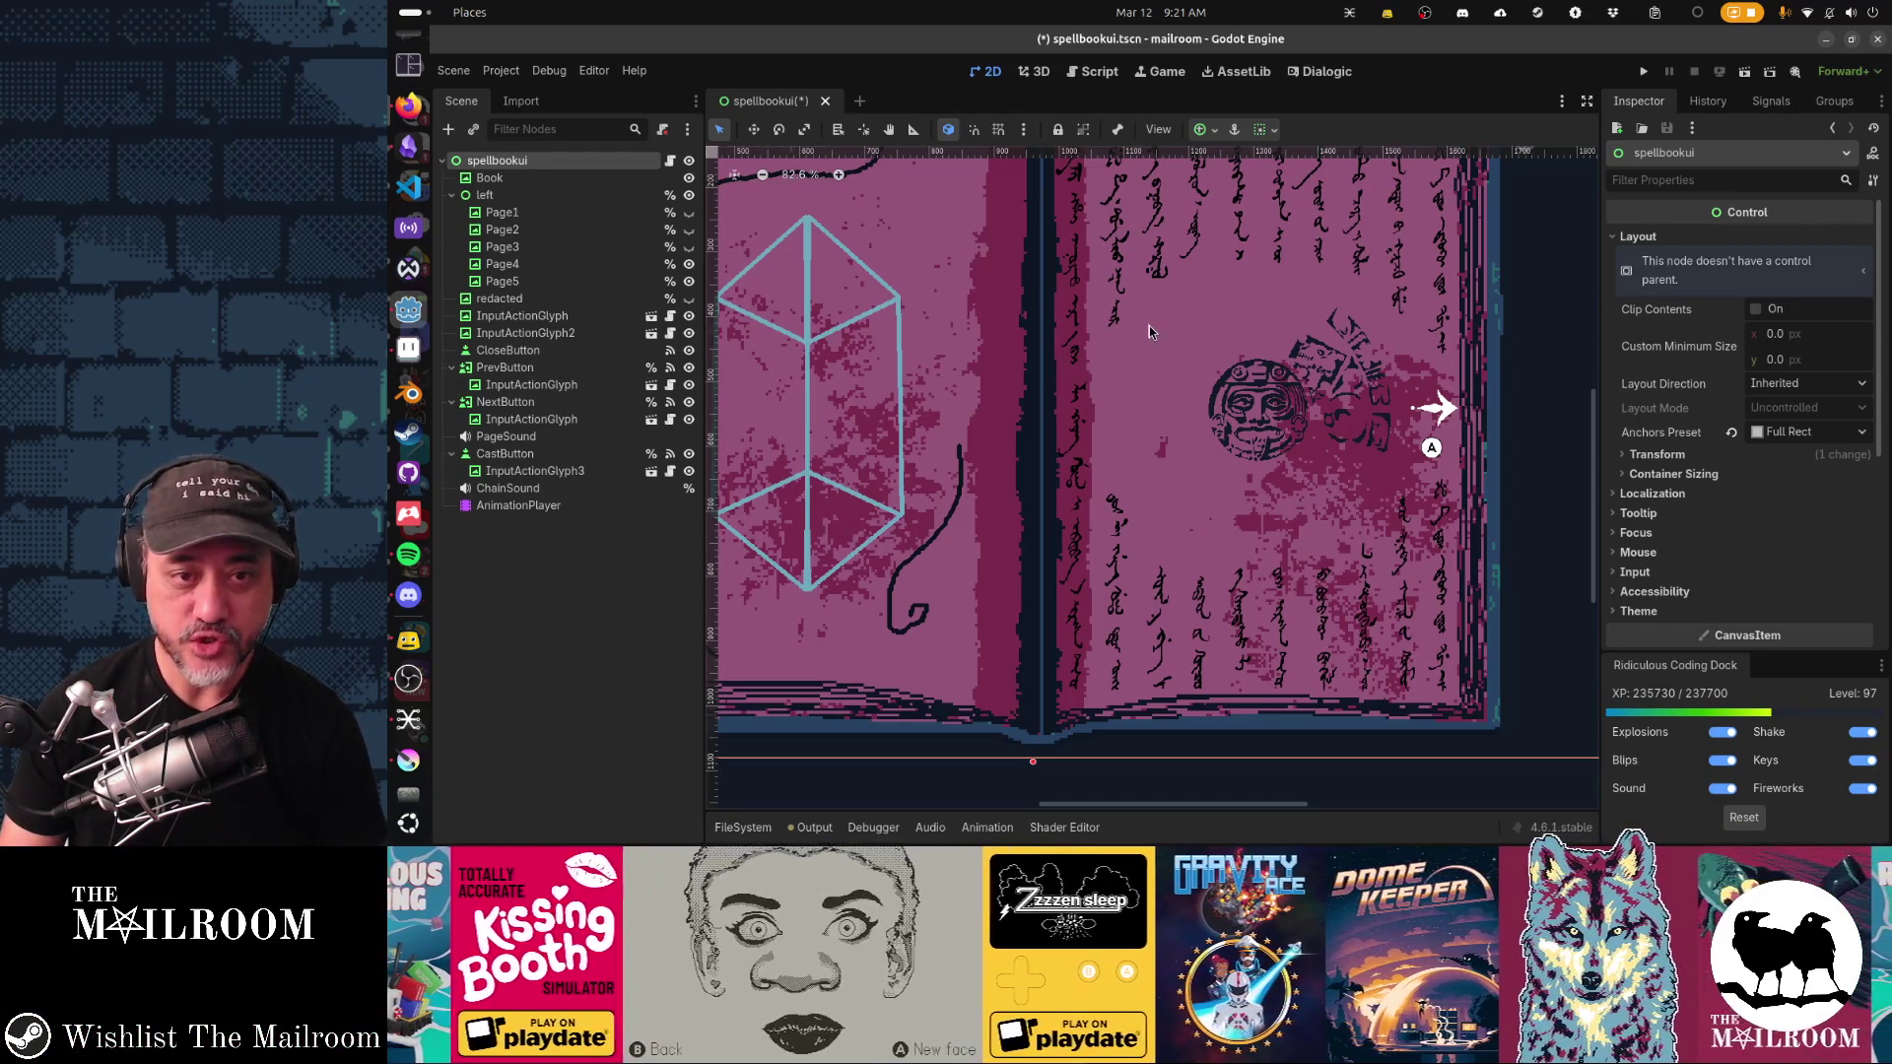
{"action": "scroll", "coordinate": [1249, 473], "scroll_direction": "up", "scroll_amount": 5}
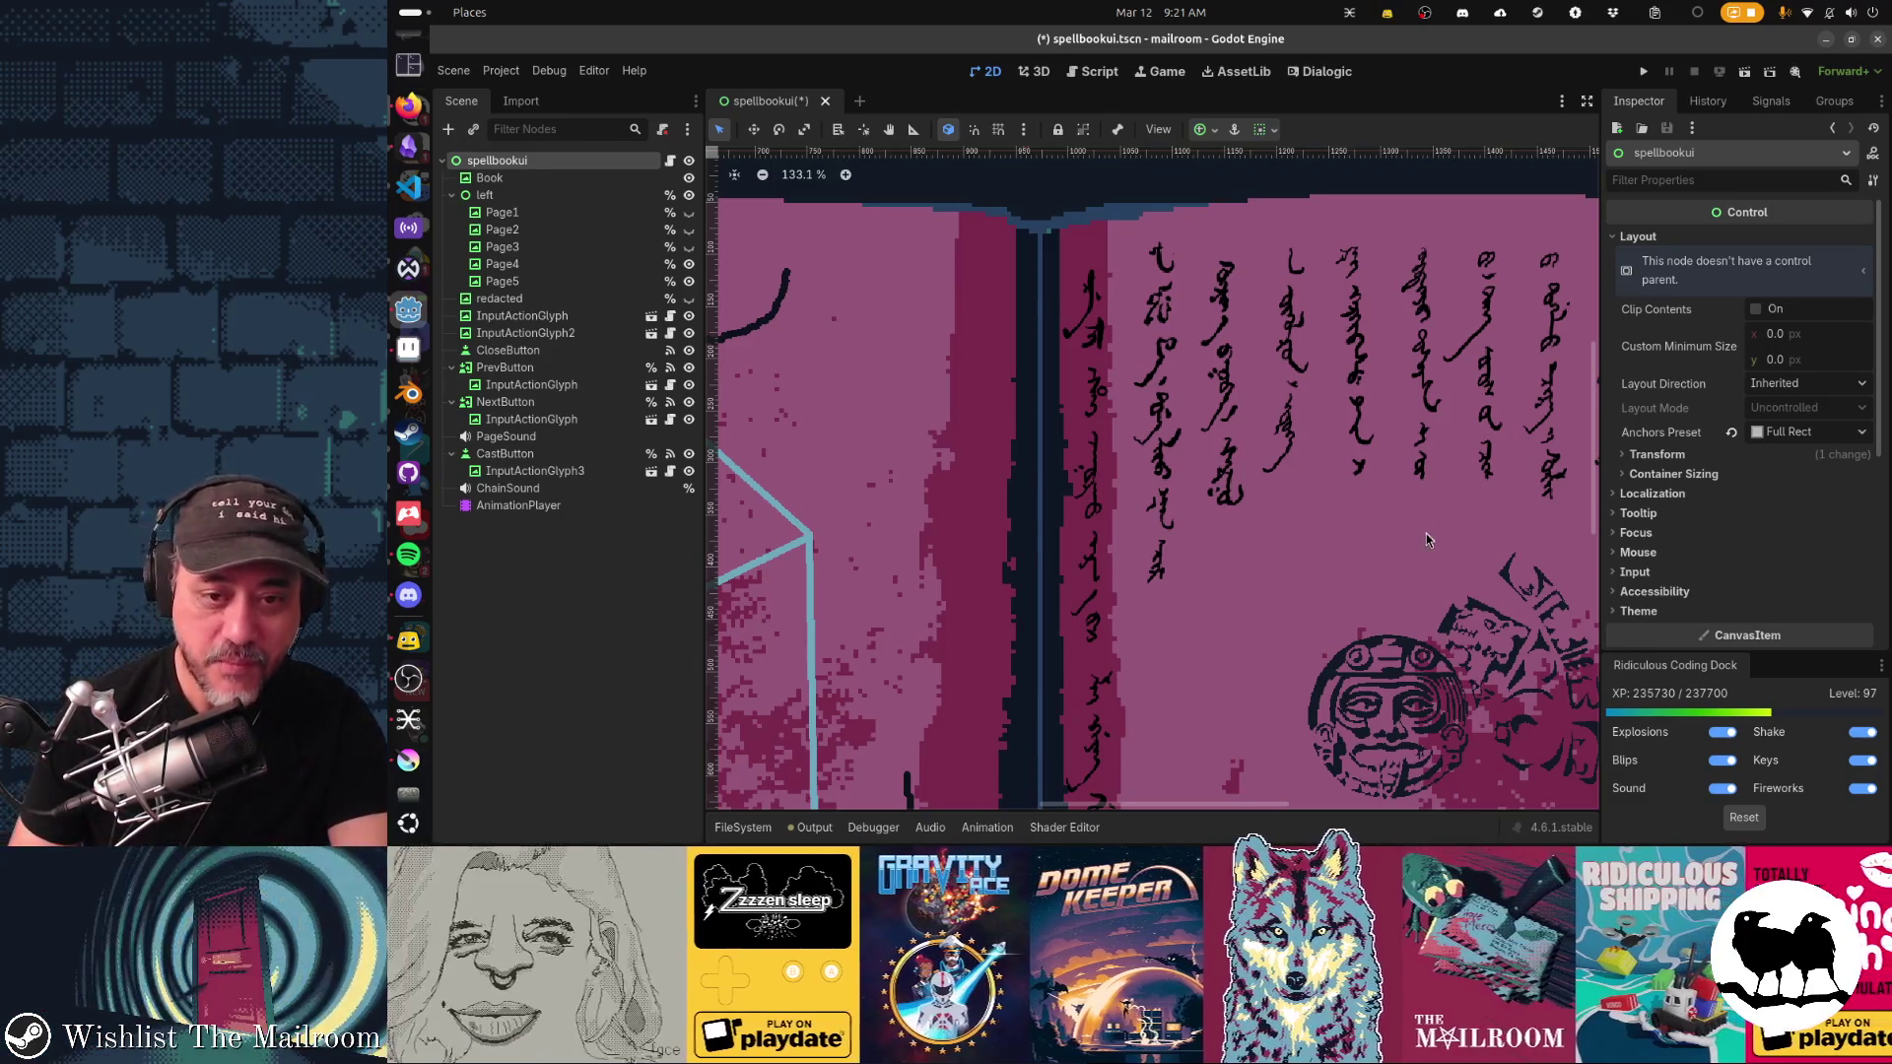
{"action": "scroll", "coordinate": [1427, 534], "scroll_direction": "down", "scroll_amount": 5}
{"action": "scroll", "coordinate": [1323, 359], "scroll_direction": "left", "scroll_amount": 6}
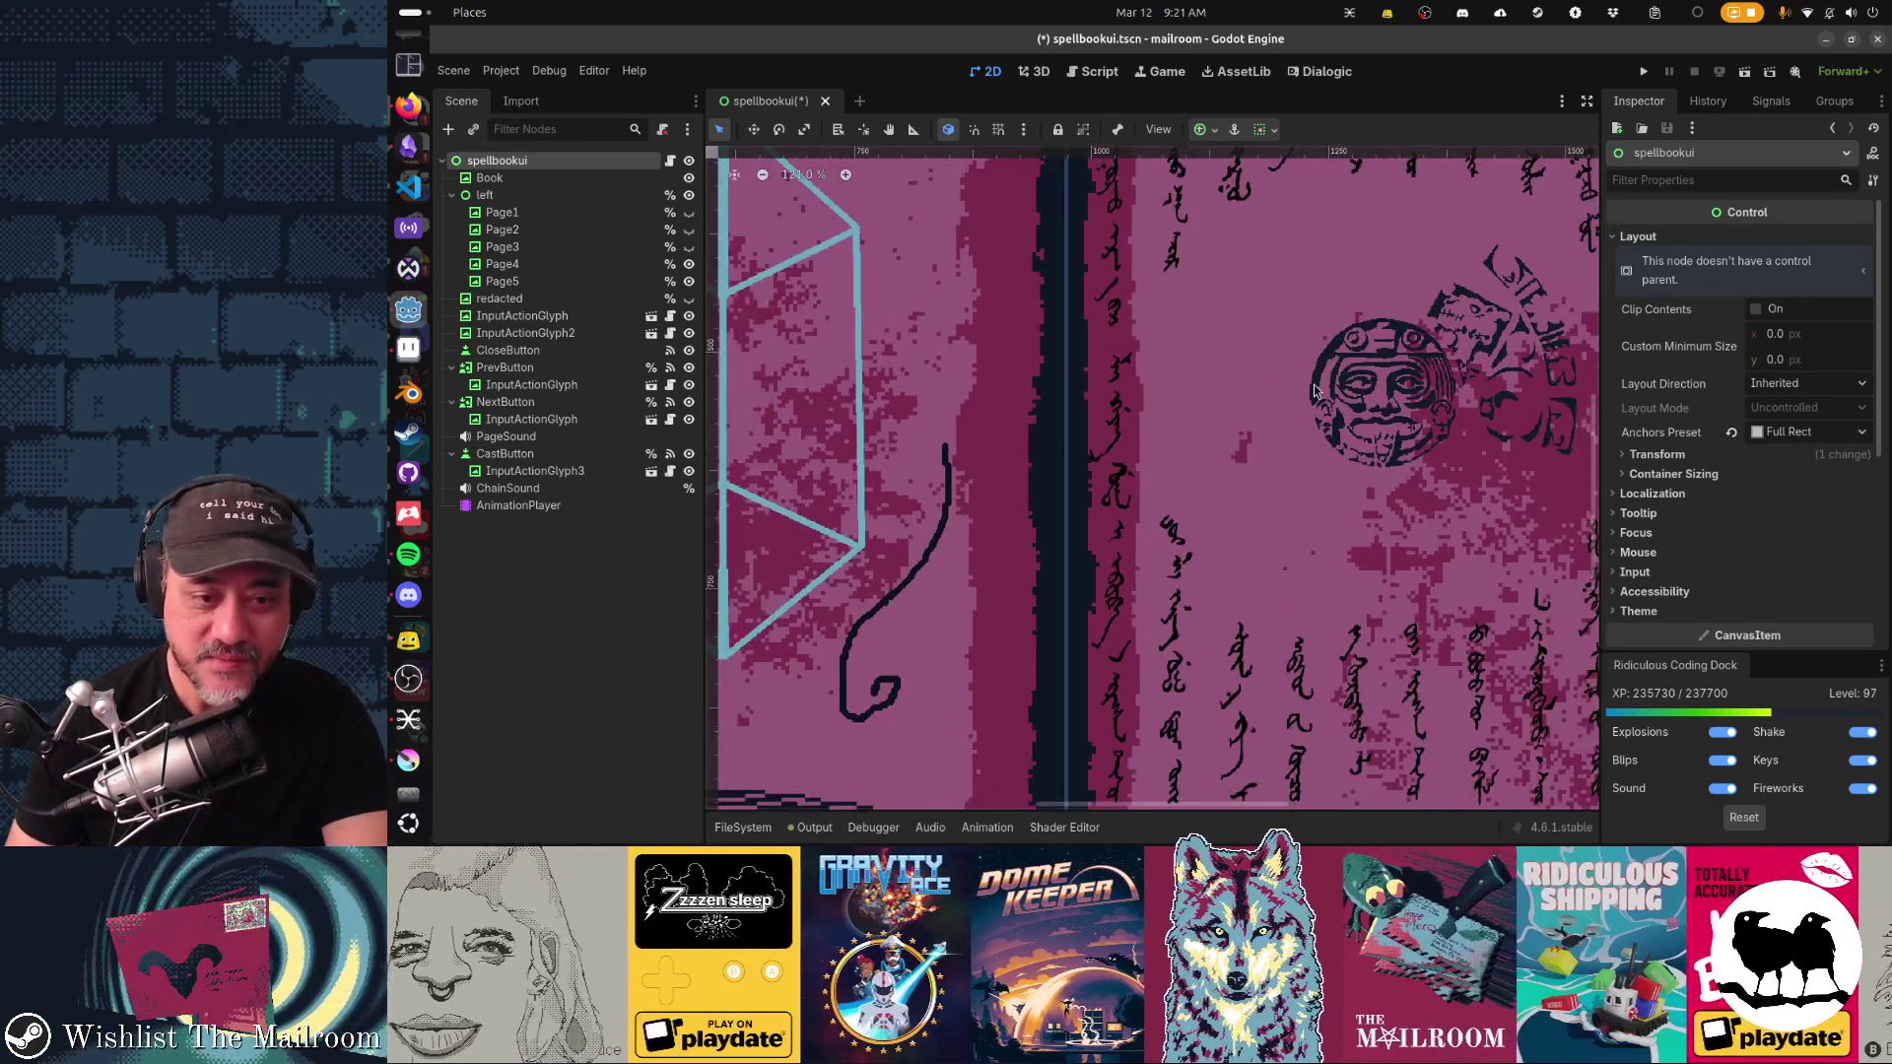
{"action": "scroll", "coordinate": [1321, 465], "scroll_direction": "down", "scroll_amount": 2}
{"action": "scroll", "coordinate": [1321, 465], "scroll_direction": "down", "scroll_amount": 1}
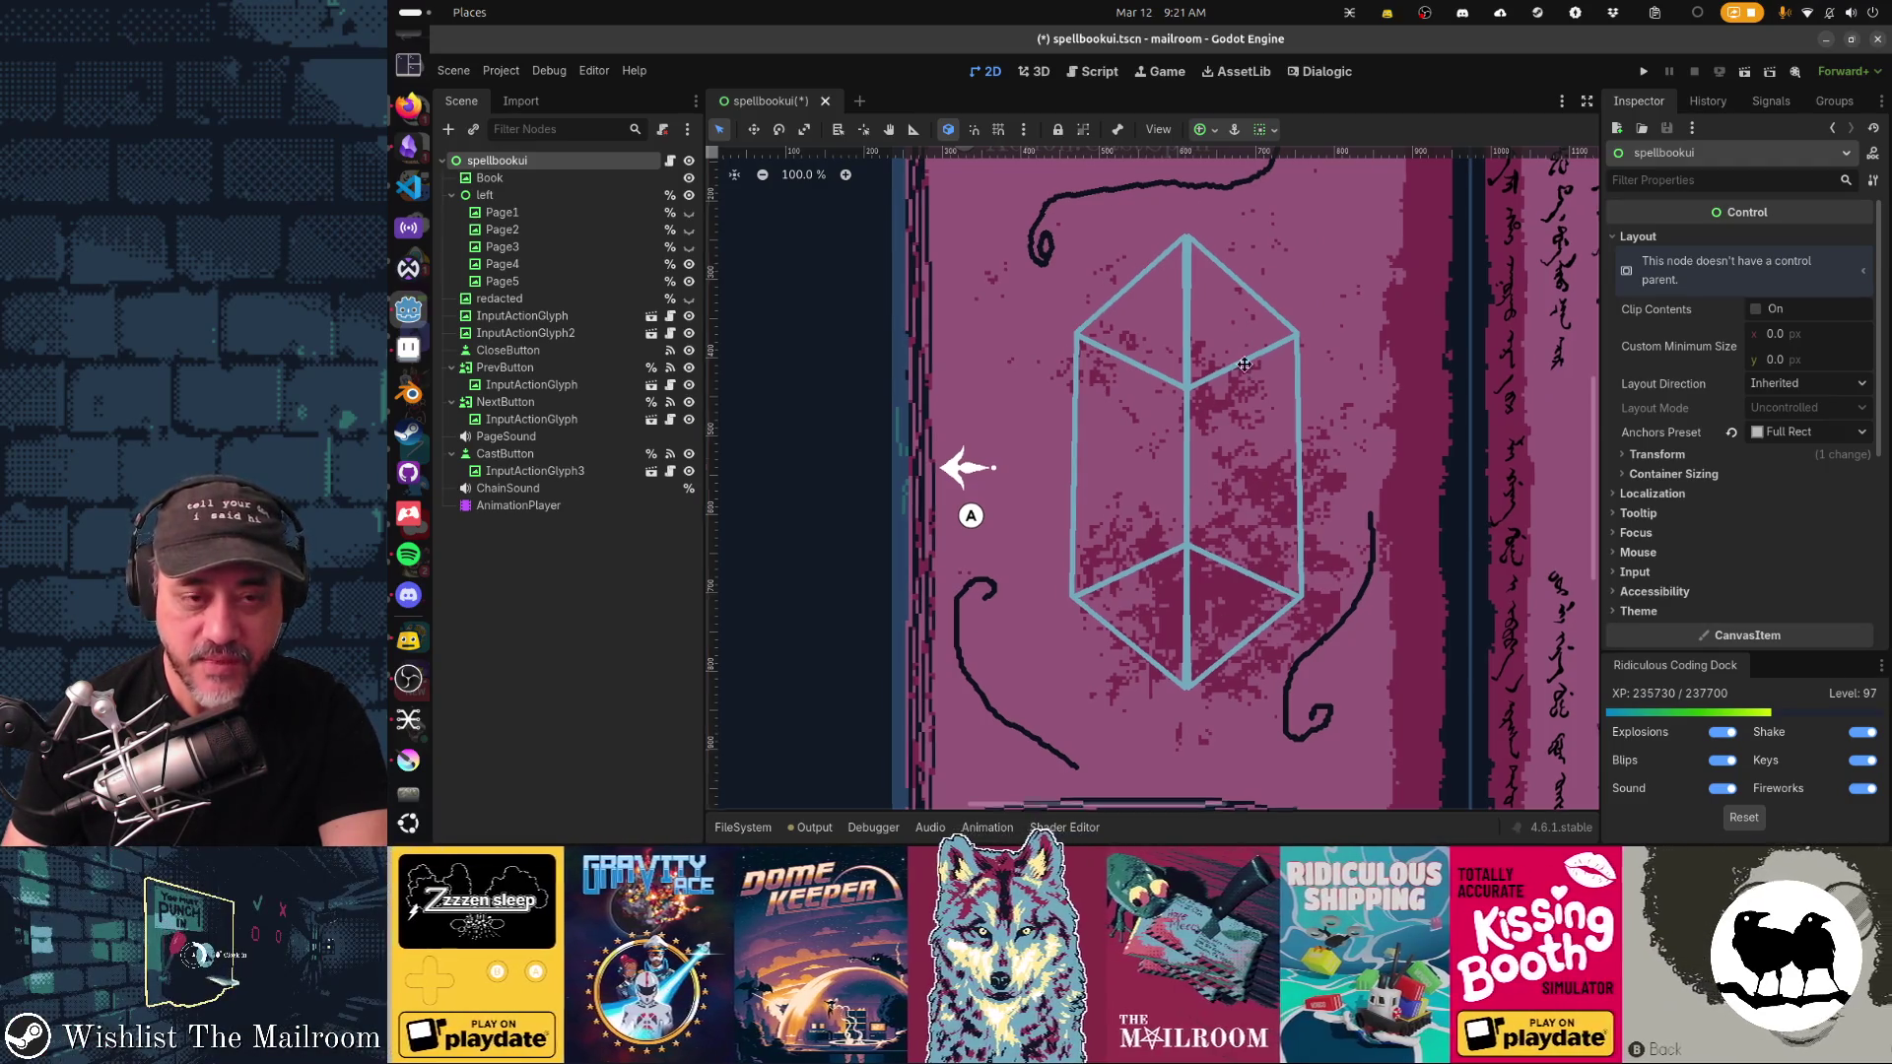
{"action": "scroll", "coordinate": [966, 398], "scroll_direction": "up", "scroll_amount": 5}
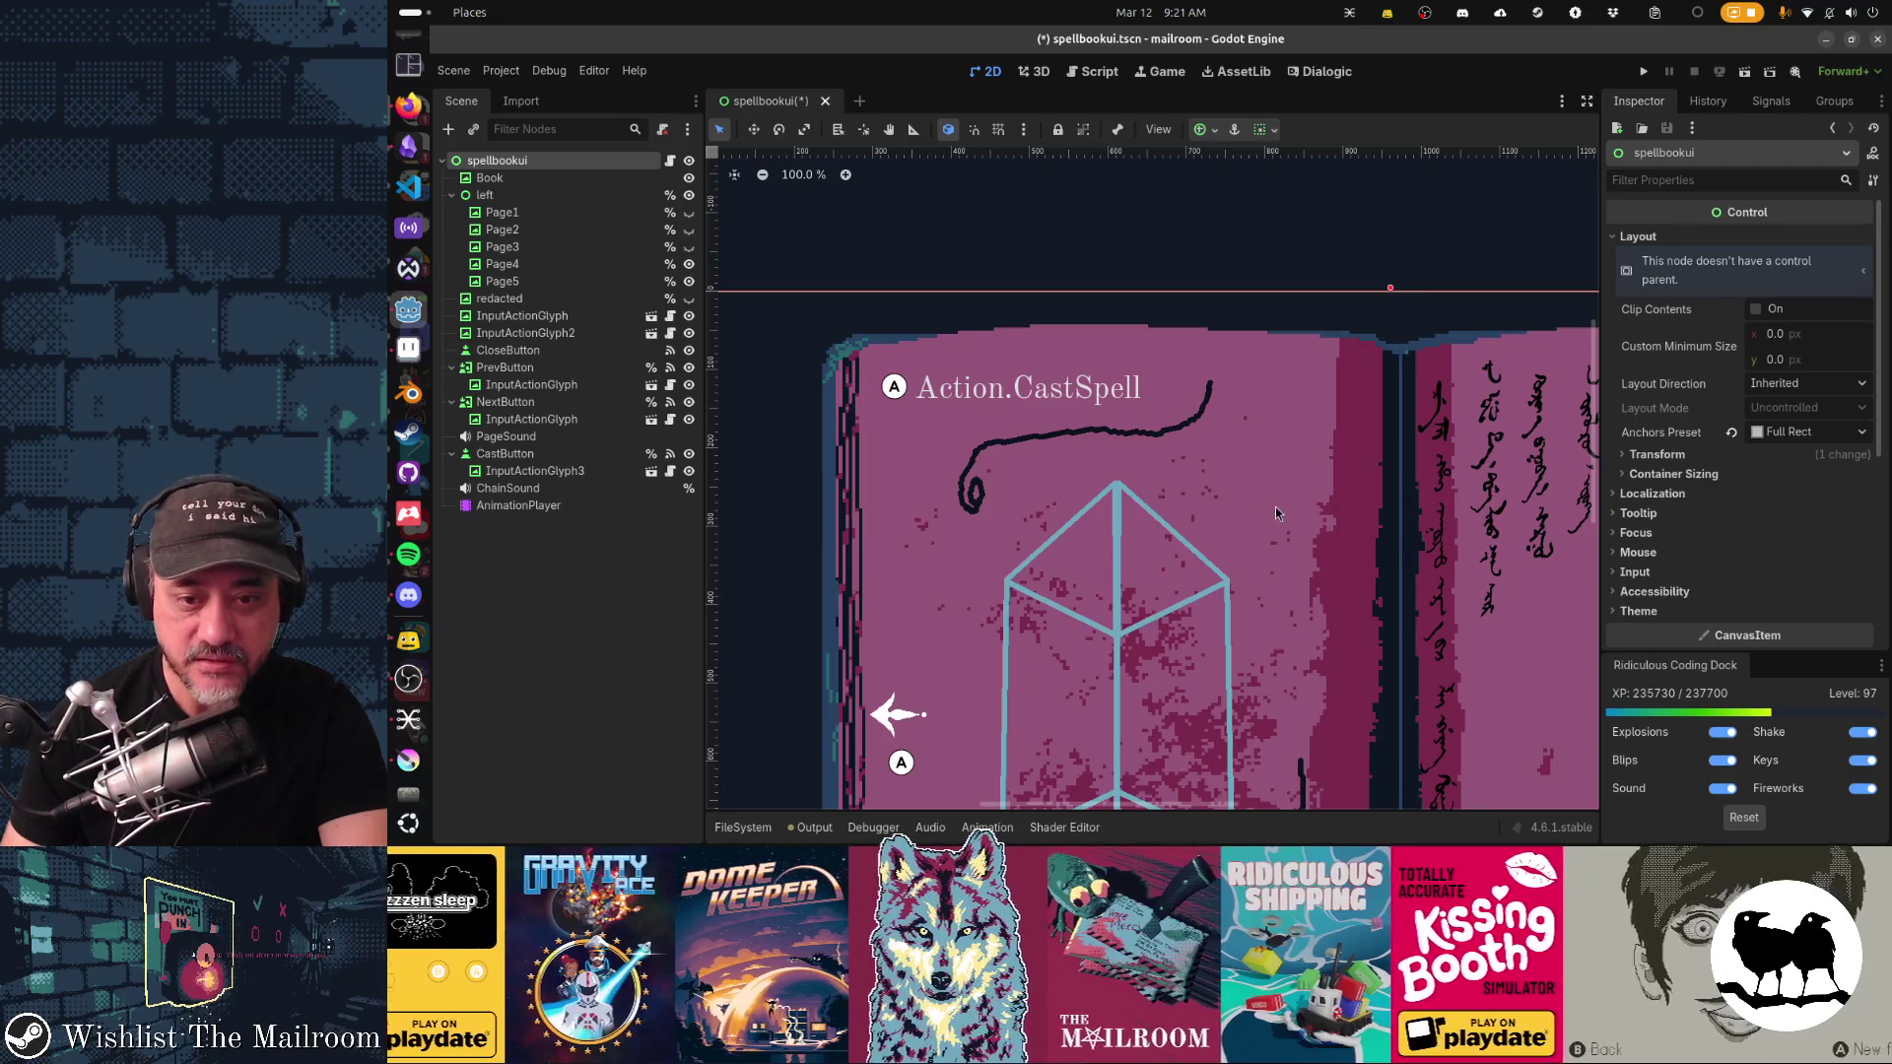
{"action": "scroll", "coordinate": [1276, 514], "scroll_direction": "down", "scroll_amount": 2}
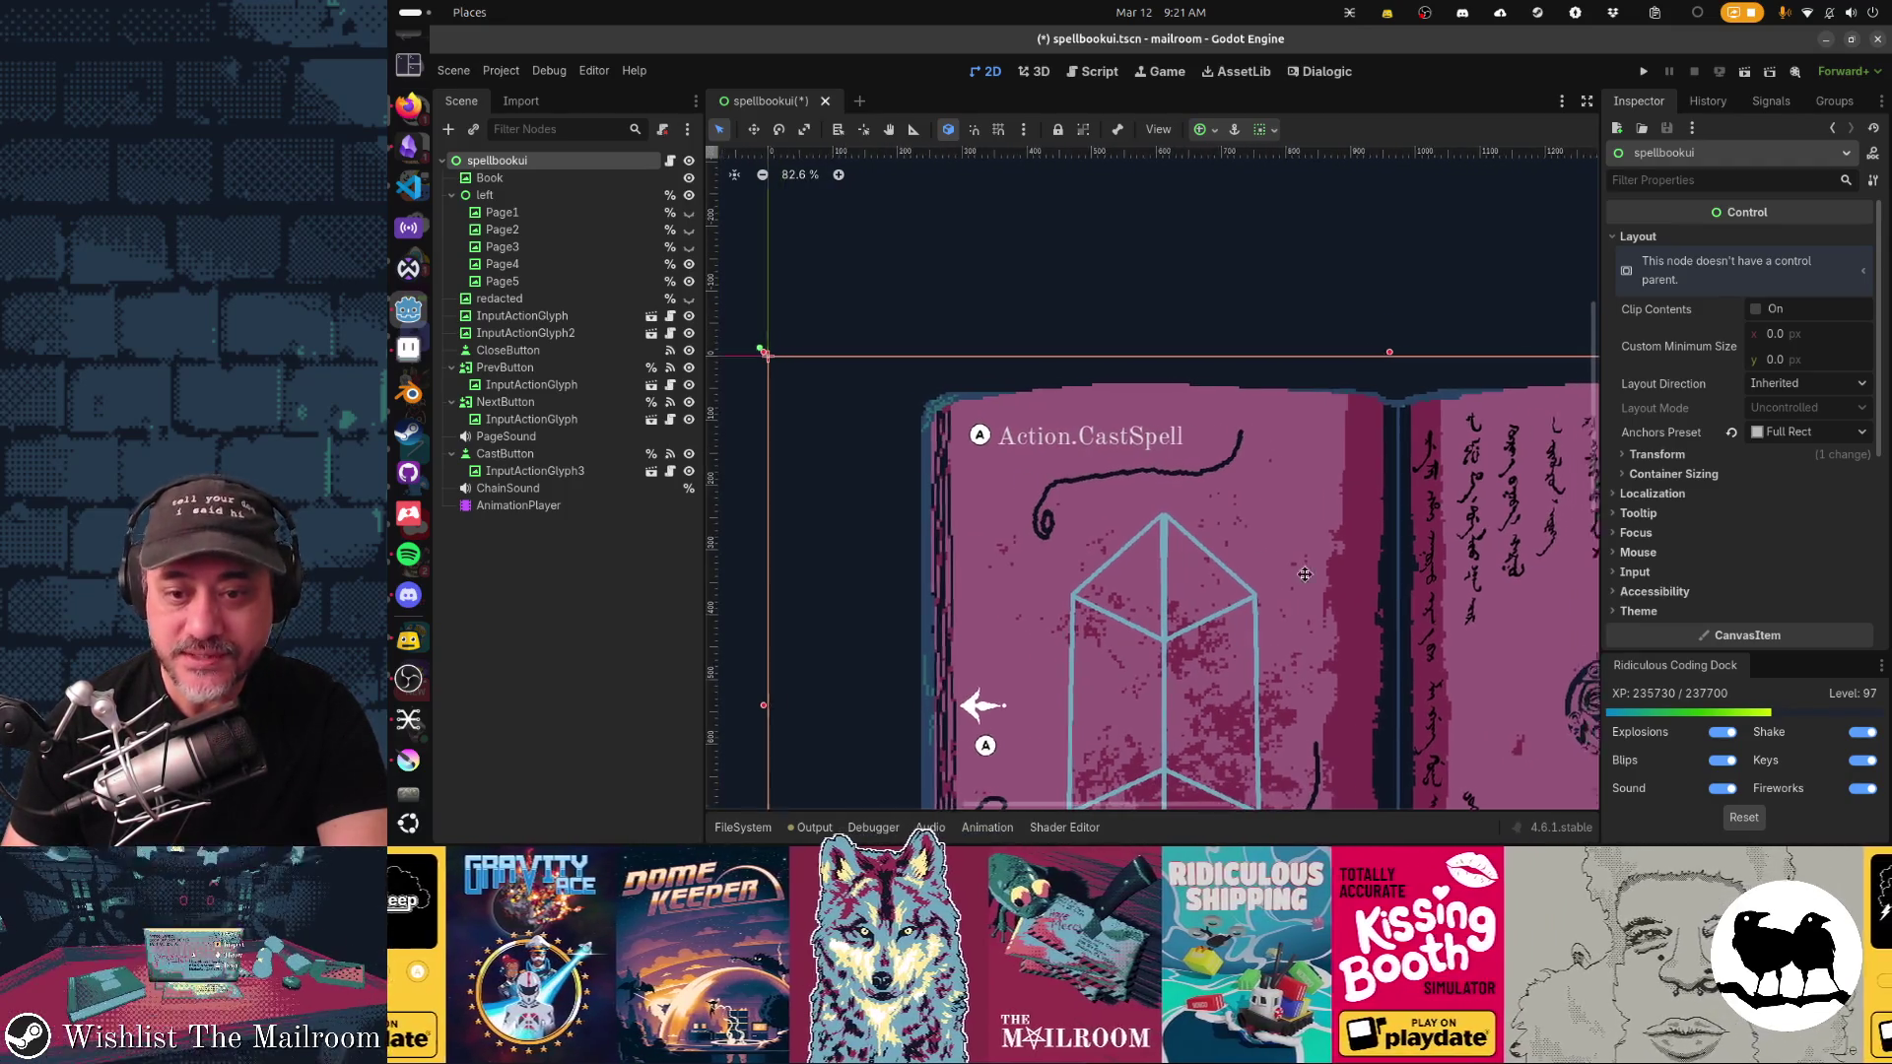
{"action": "scroll", "coordinate": [1224, 412], "scroll_direction": "down", "scroll_amount": 1}
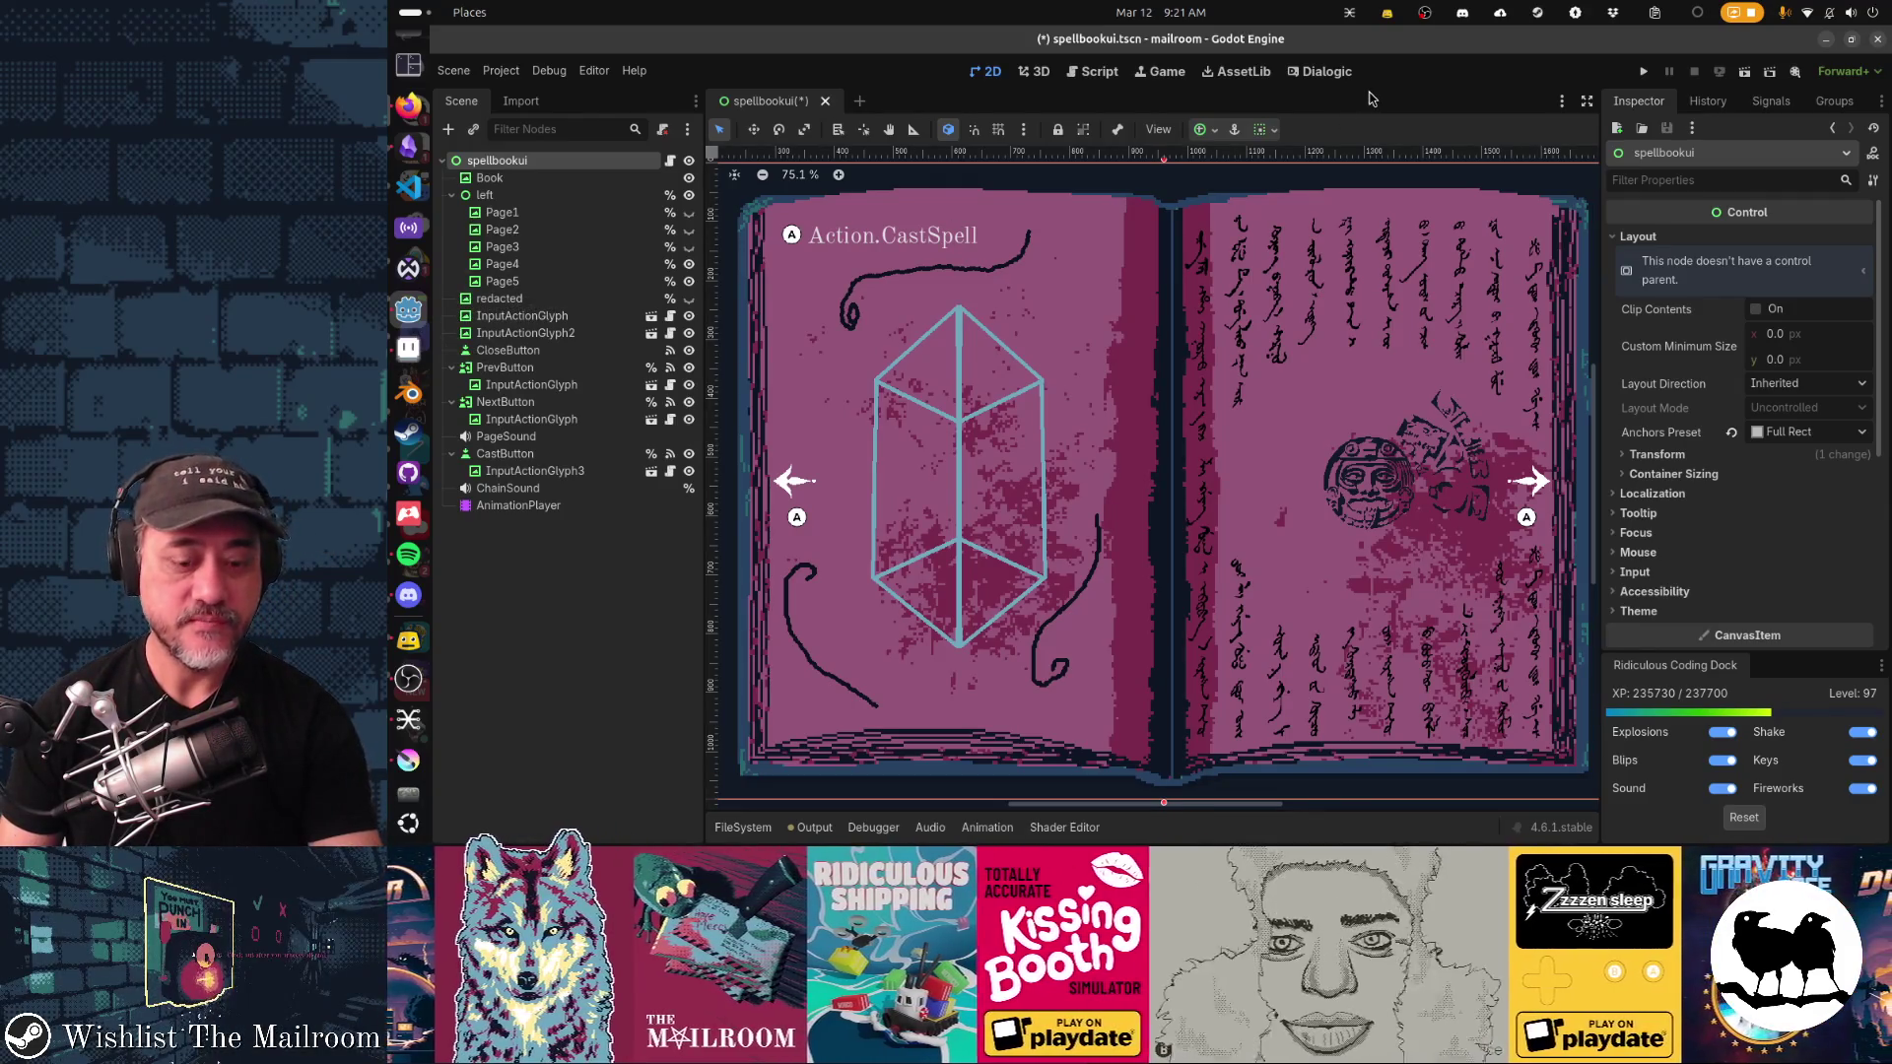
{"action": "key", "text": "ctrl+s"}
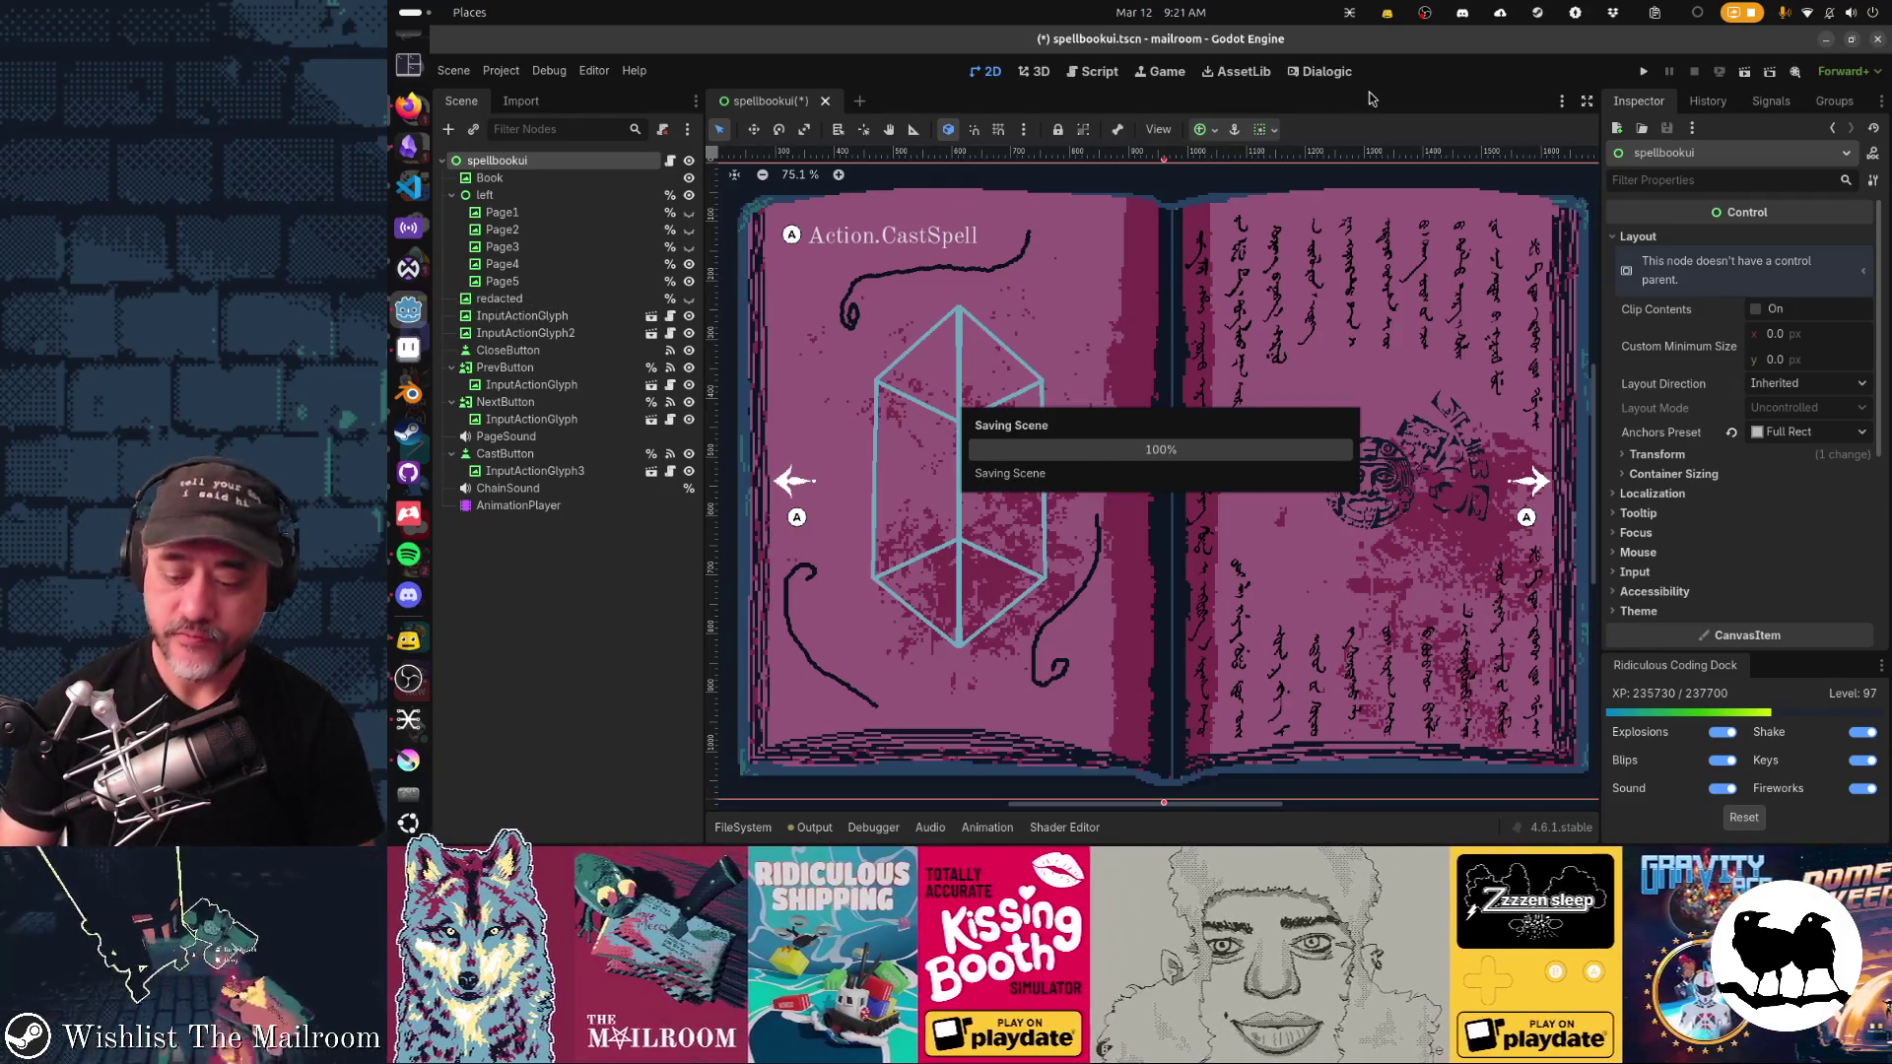
{"action": "key", "text": "F5"}
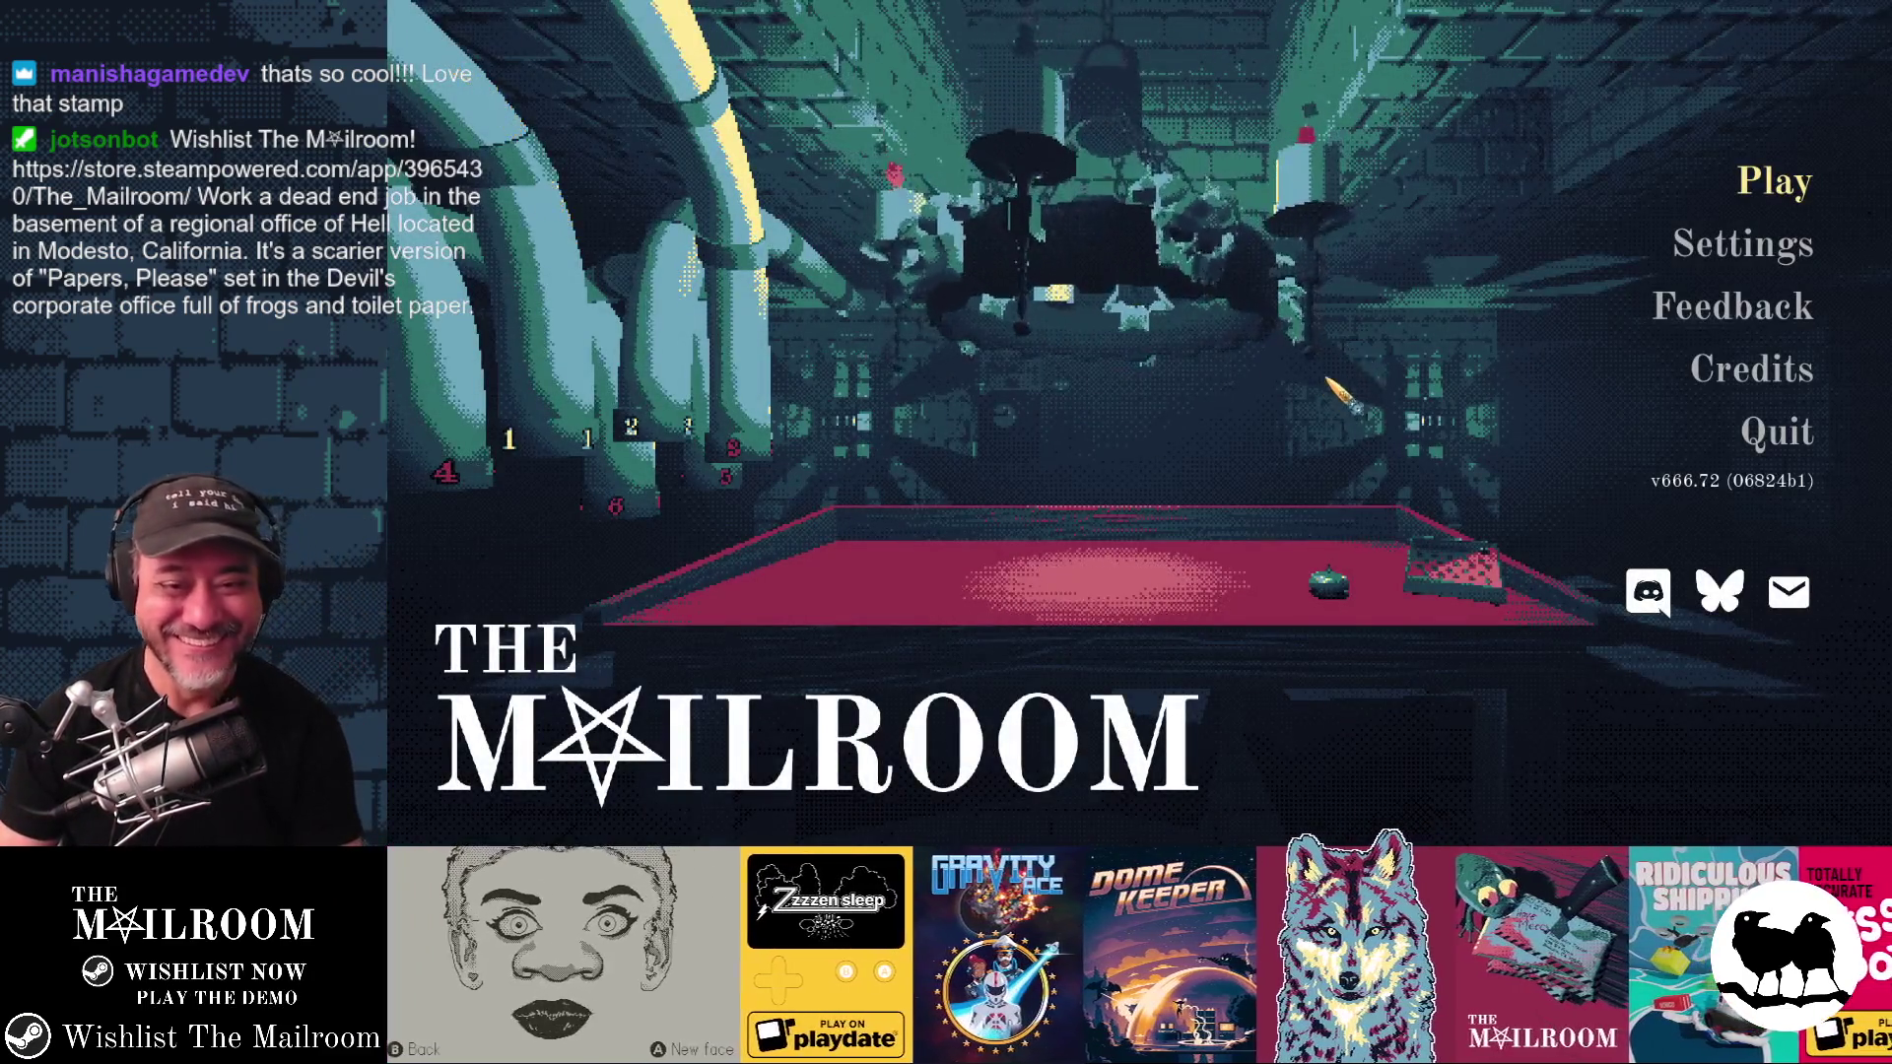
Step: Check the Sound volume settings, go back to the title menu, and start a new game
{"action": "left_click", "coordinate": [1740, 264]}
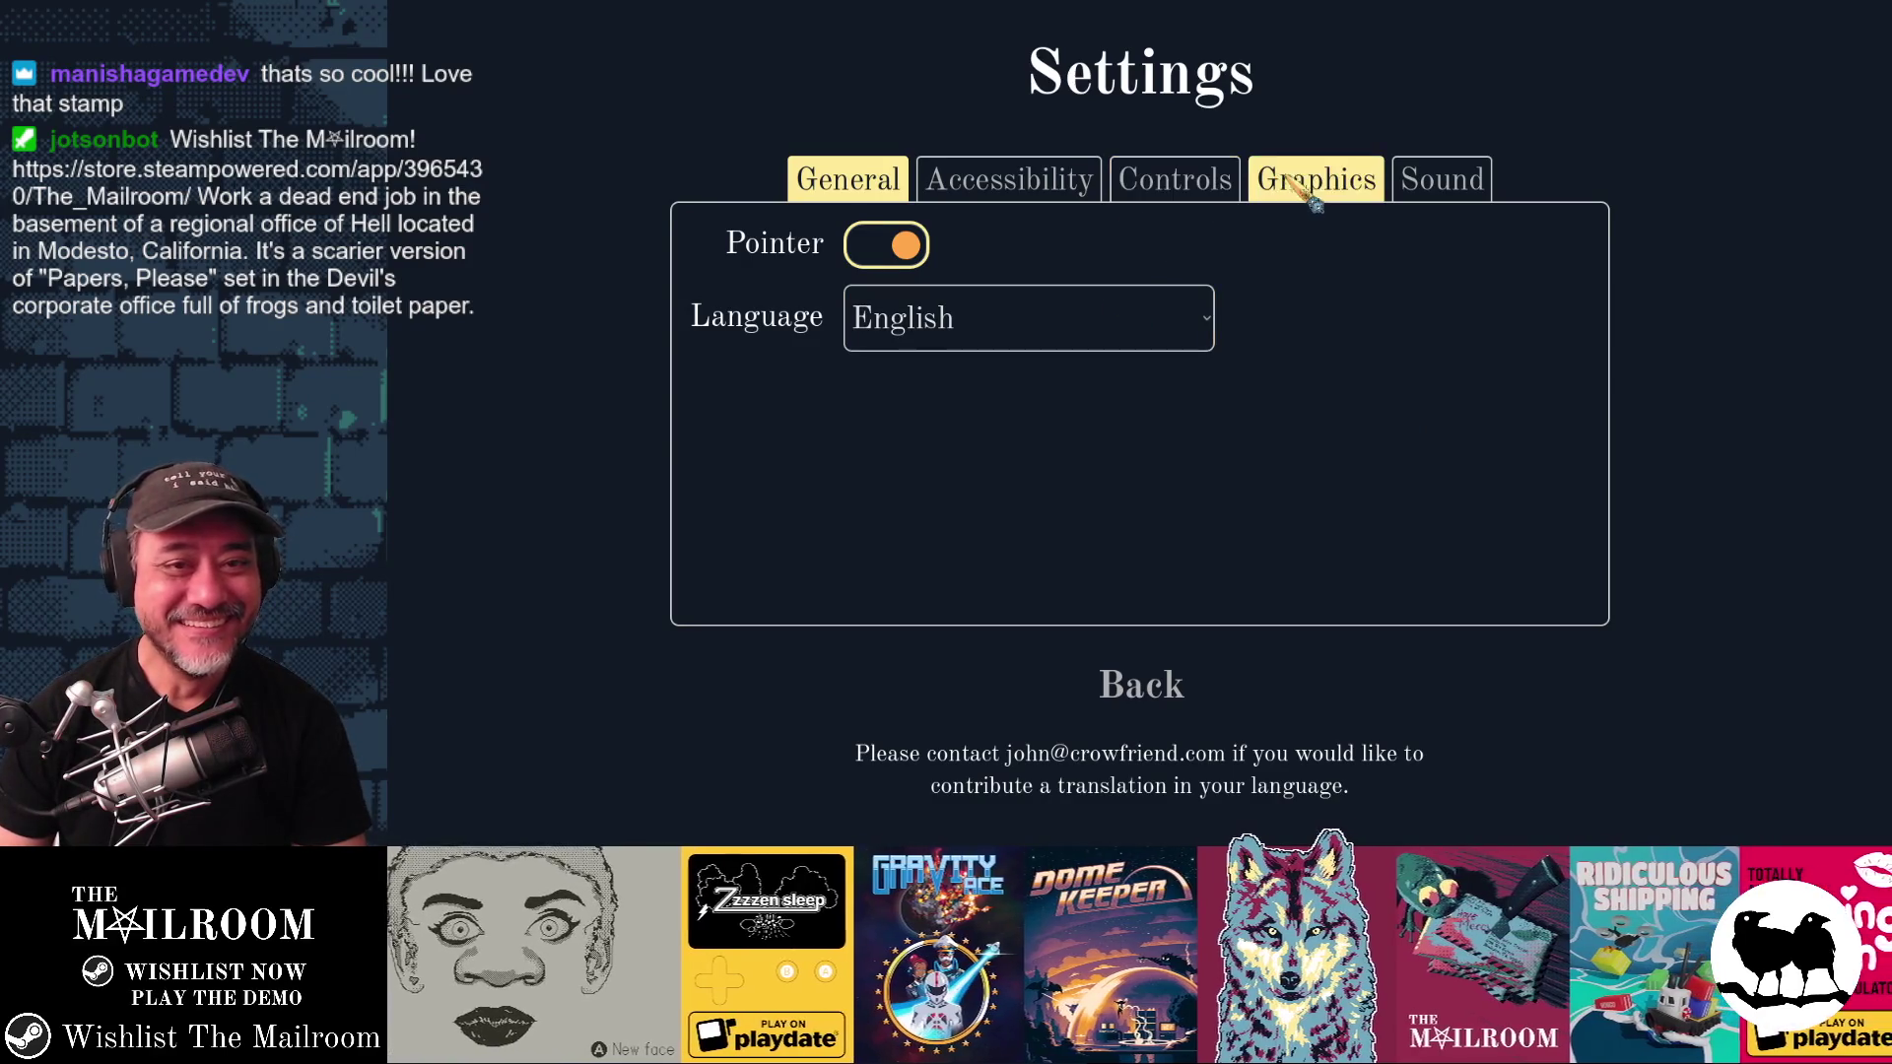
{"action": "left_click", "coordinate": [1425, 197]}
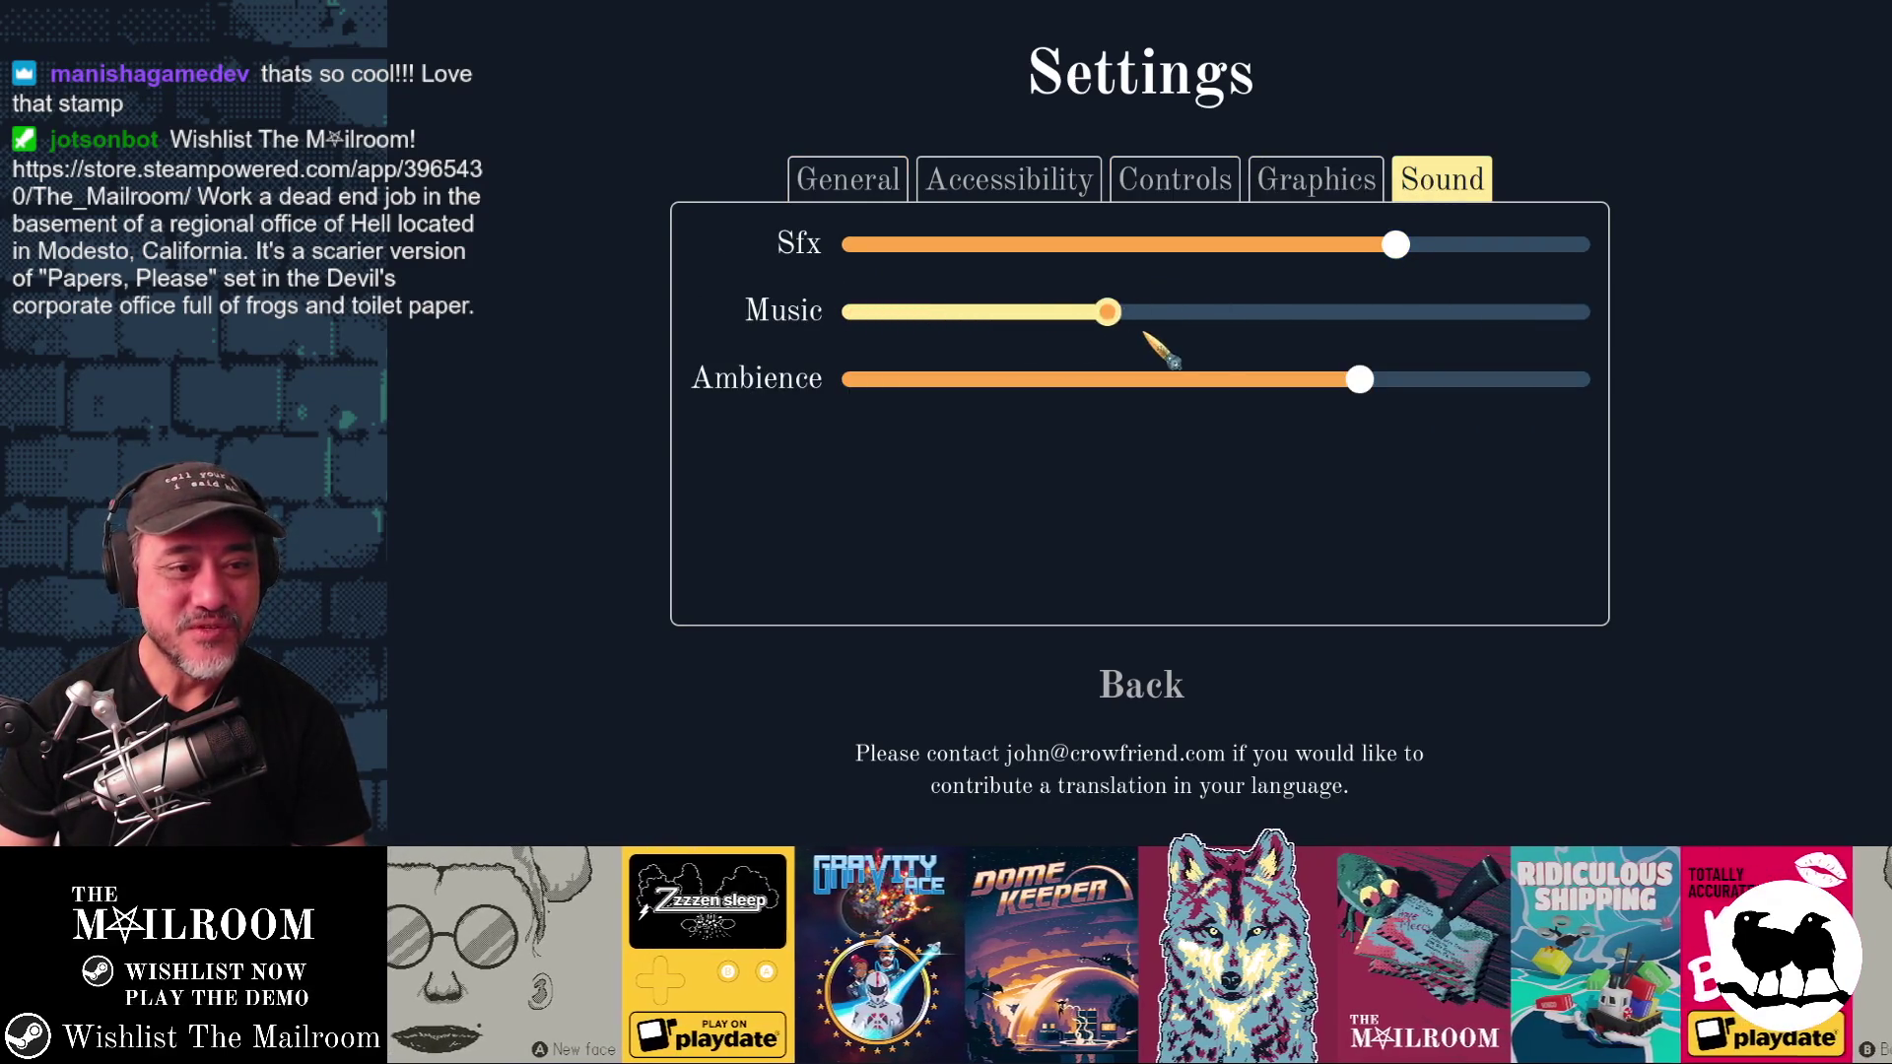
{"action": "left_click", "coordinate": [1148, 682]}
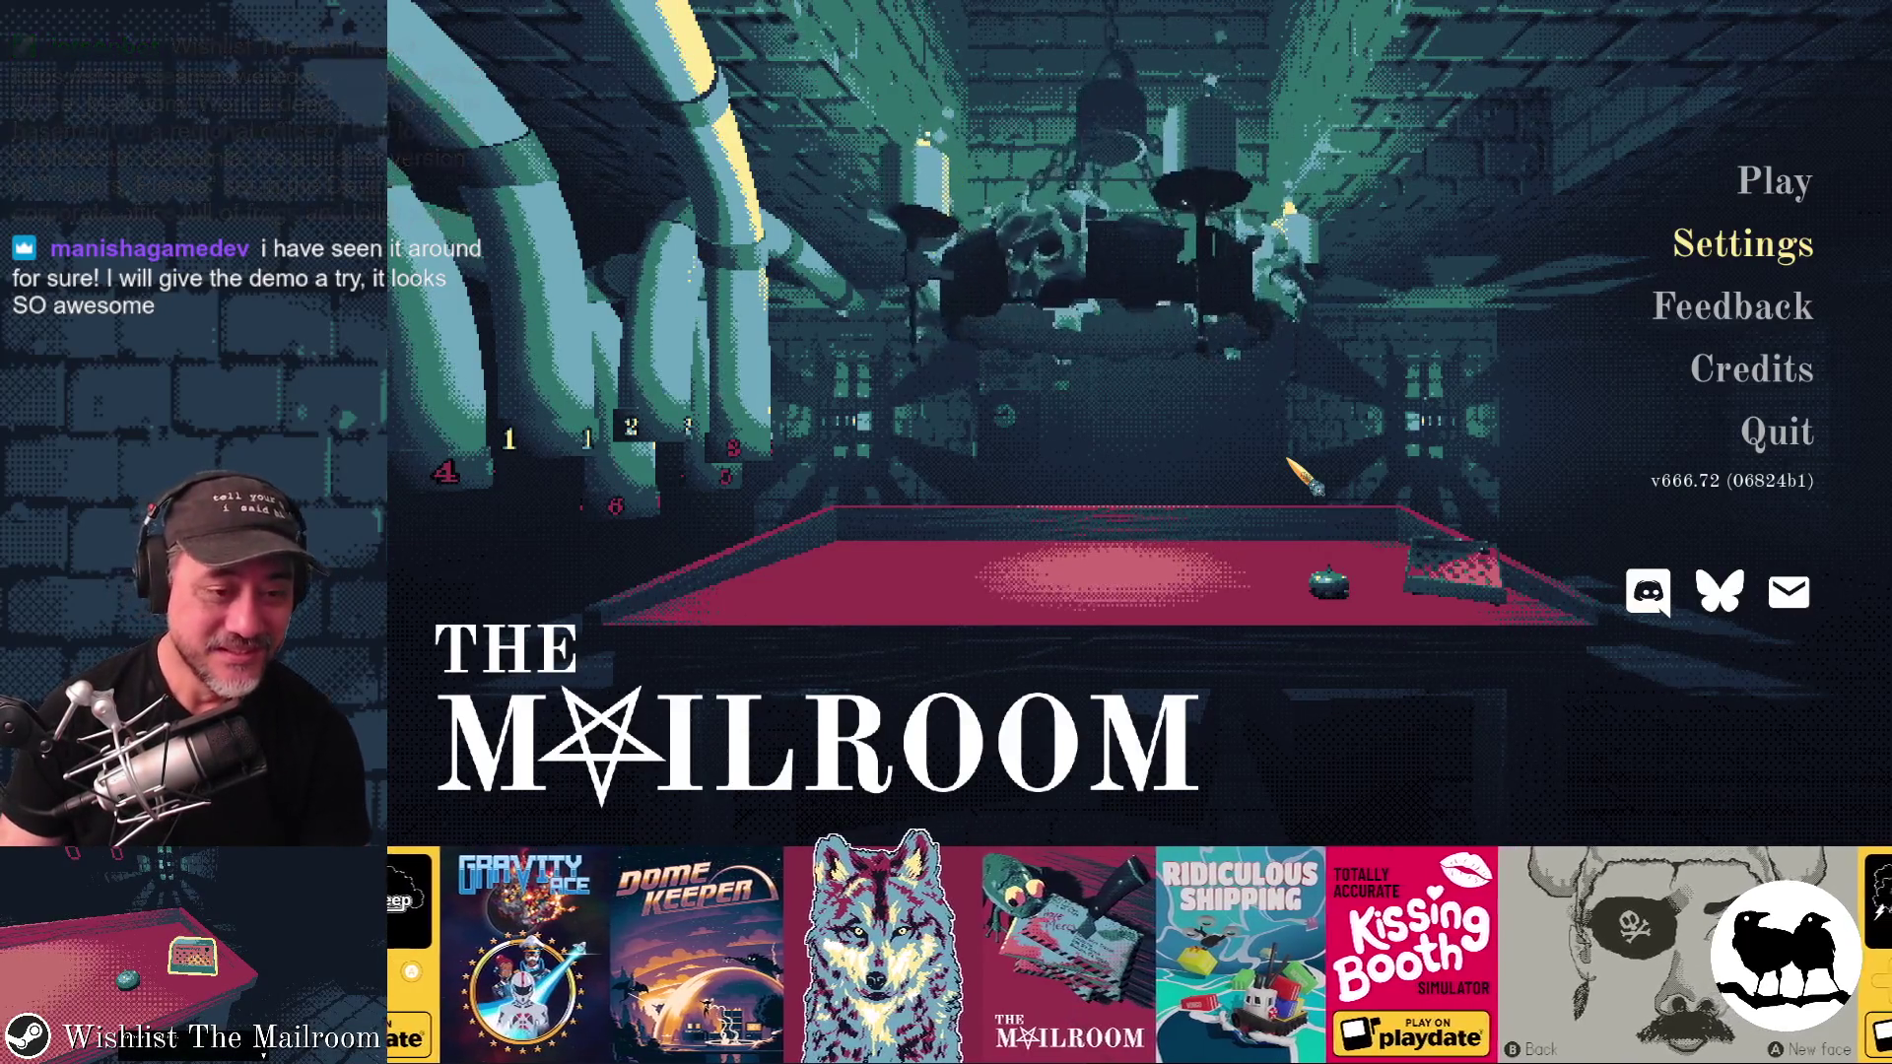
{"action": "key", "text": "Return"}
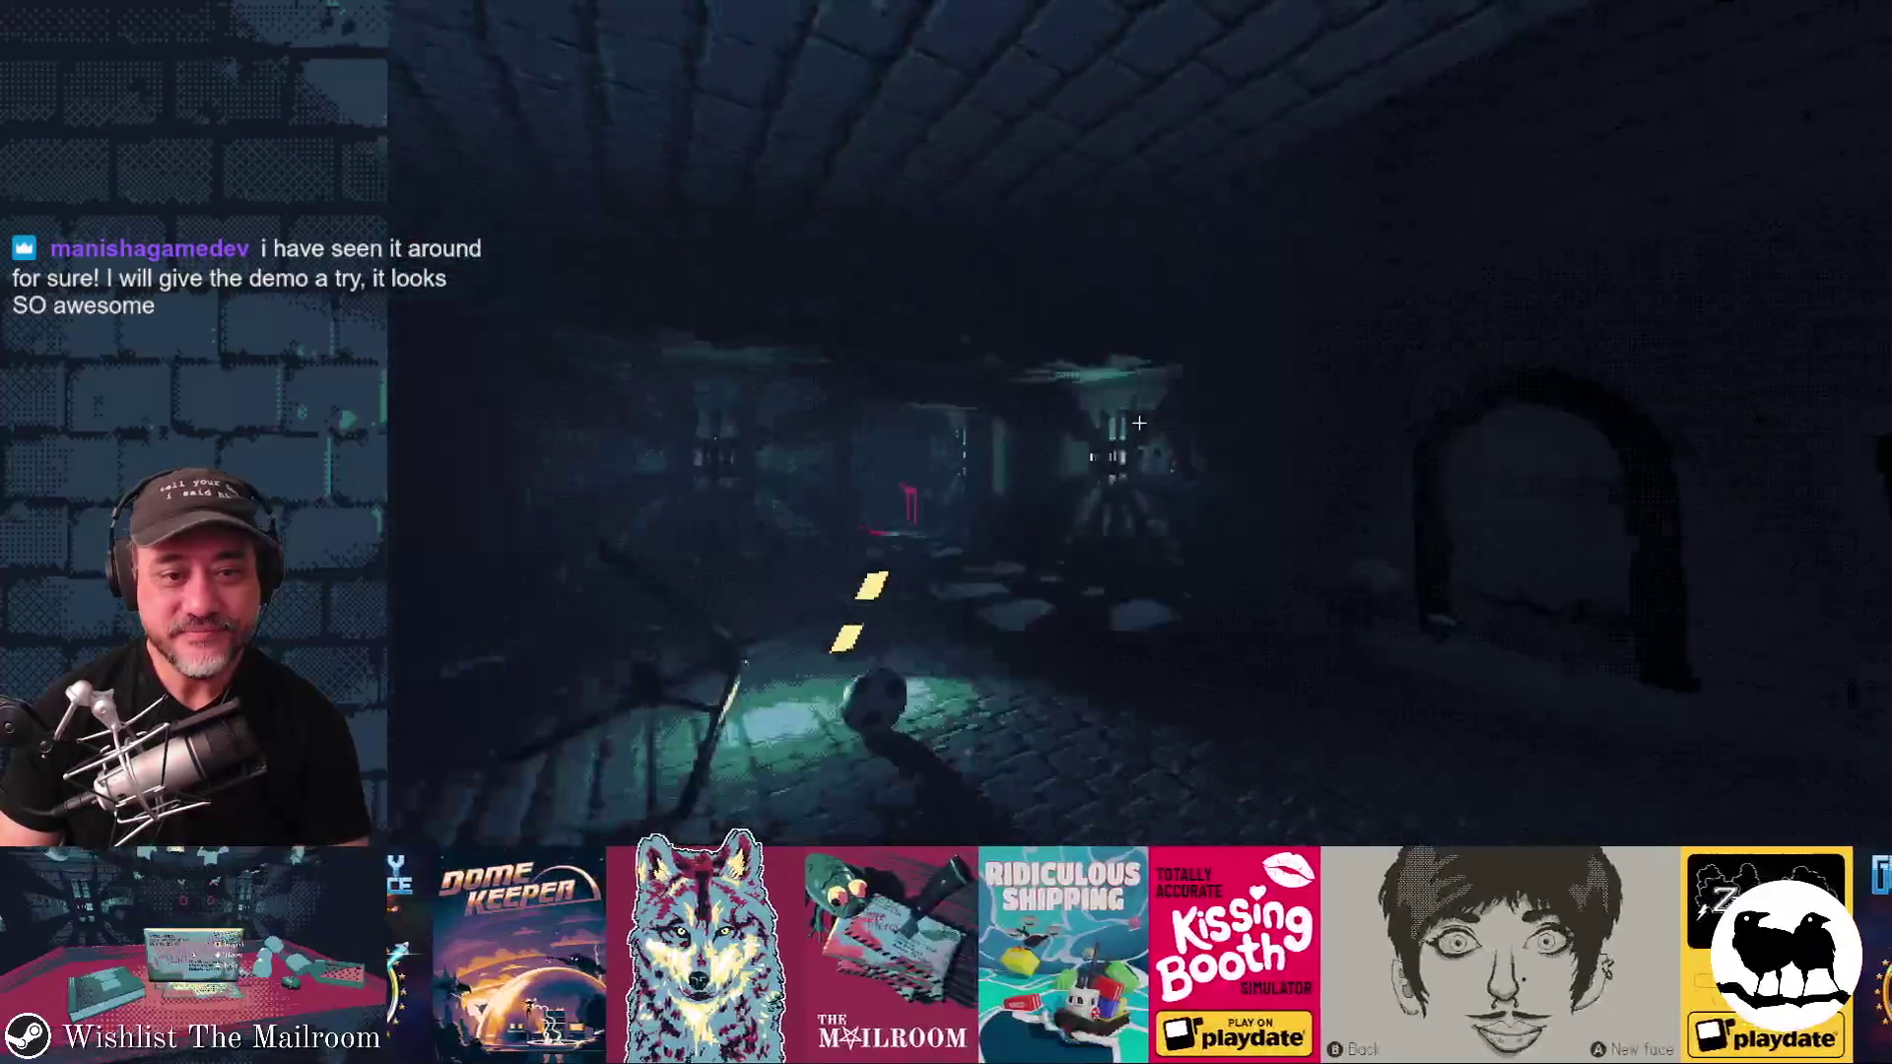
Step: Walk to the red table and open the Modern Necromancy spellbook
{"action": "key", "text": "w"}
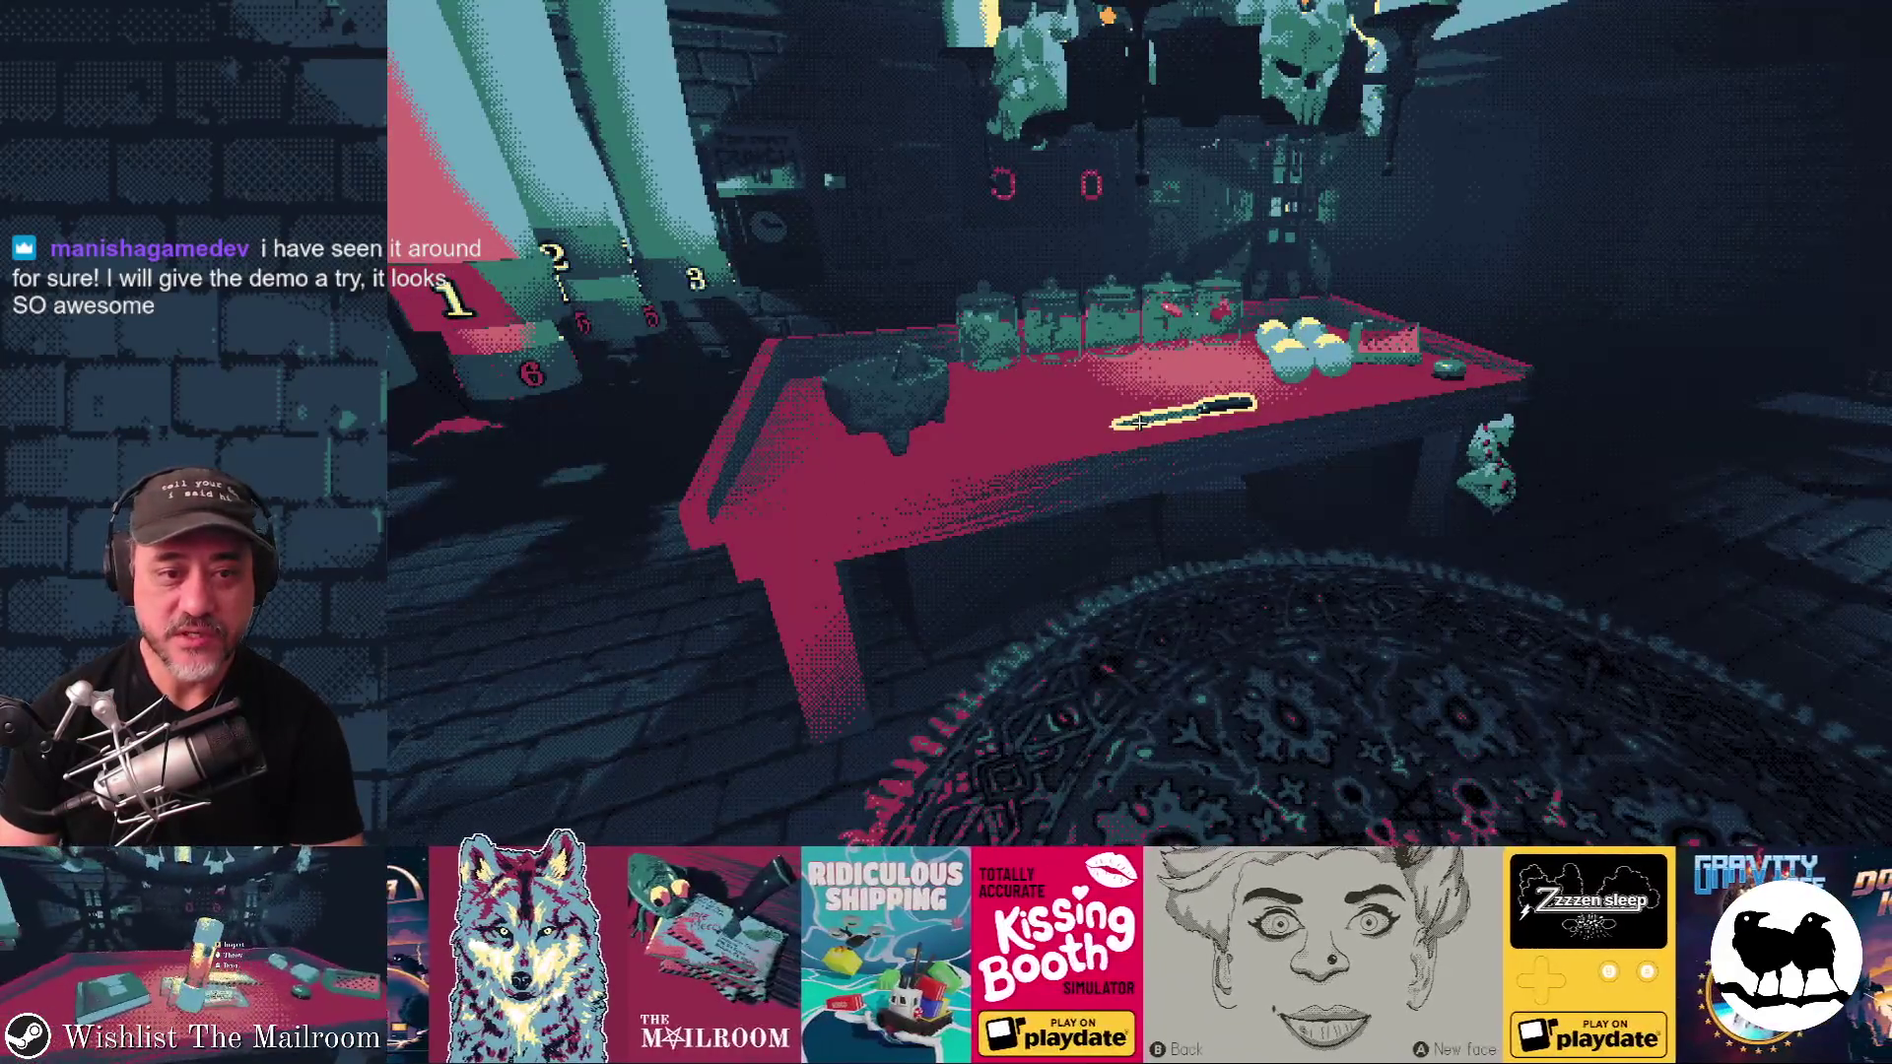
{"action": "left_click", "coordinate": [1140, 421]}
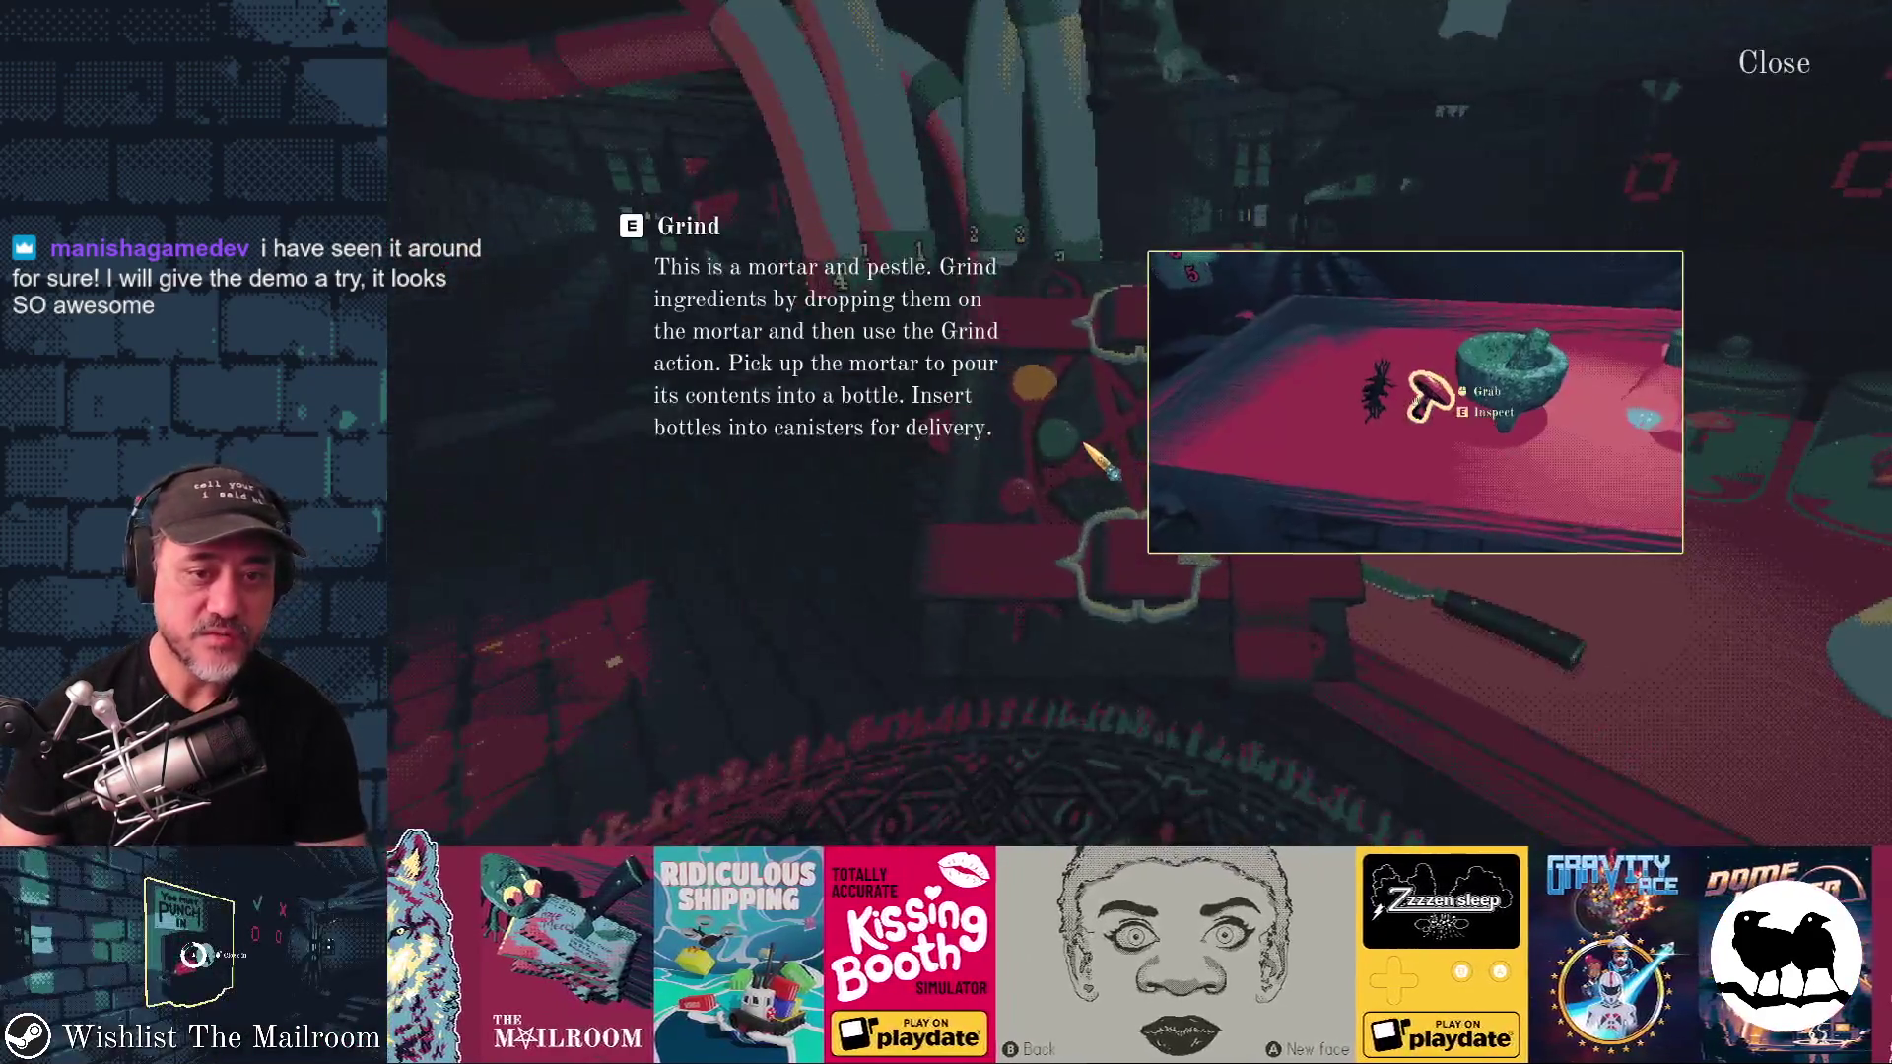
{"action": "left_click", "coordinate": [1101, 463]}
{"action": "left_click", "coordinate": [1148, 448]}
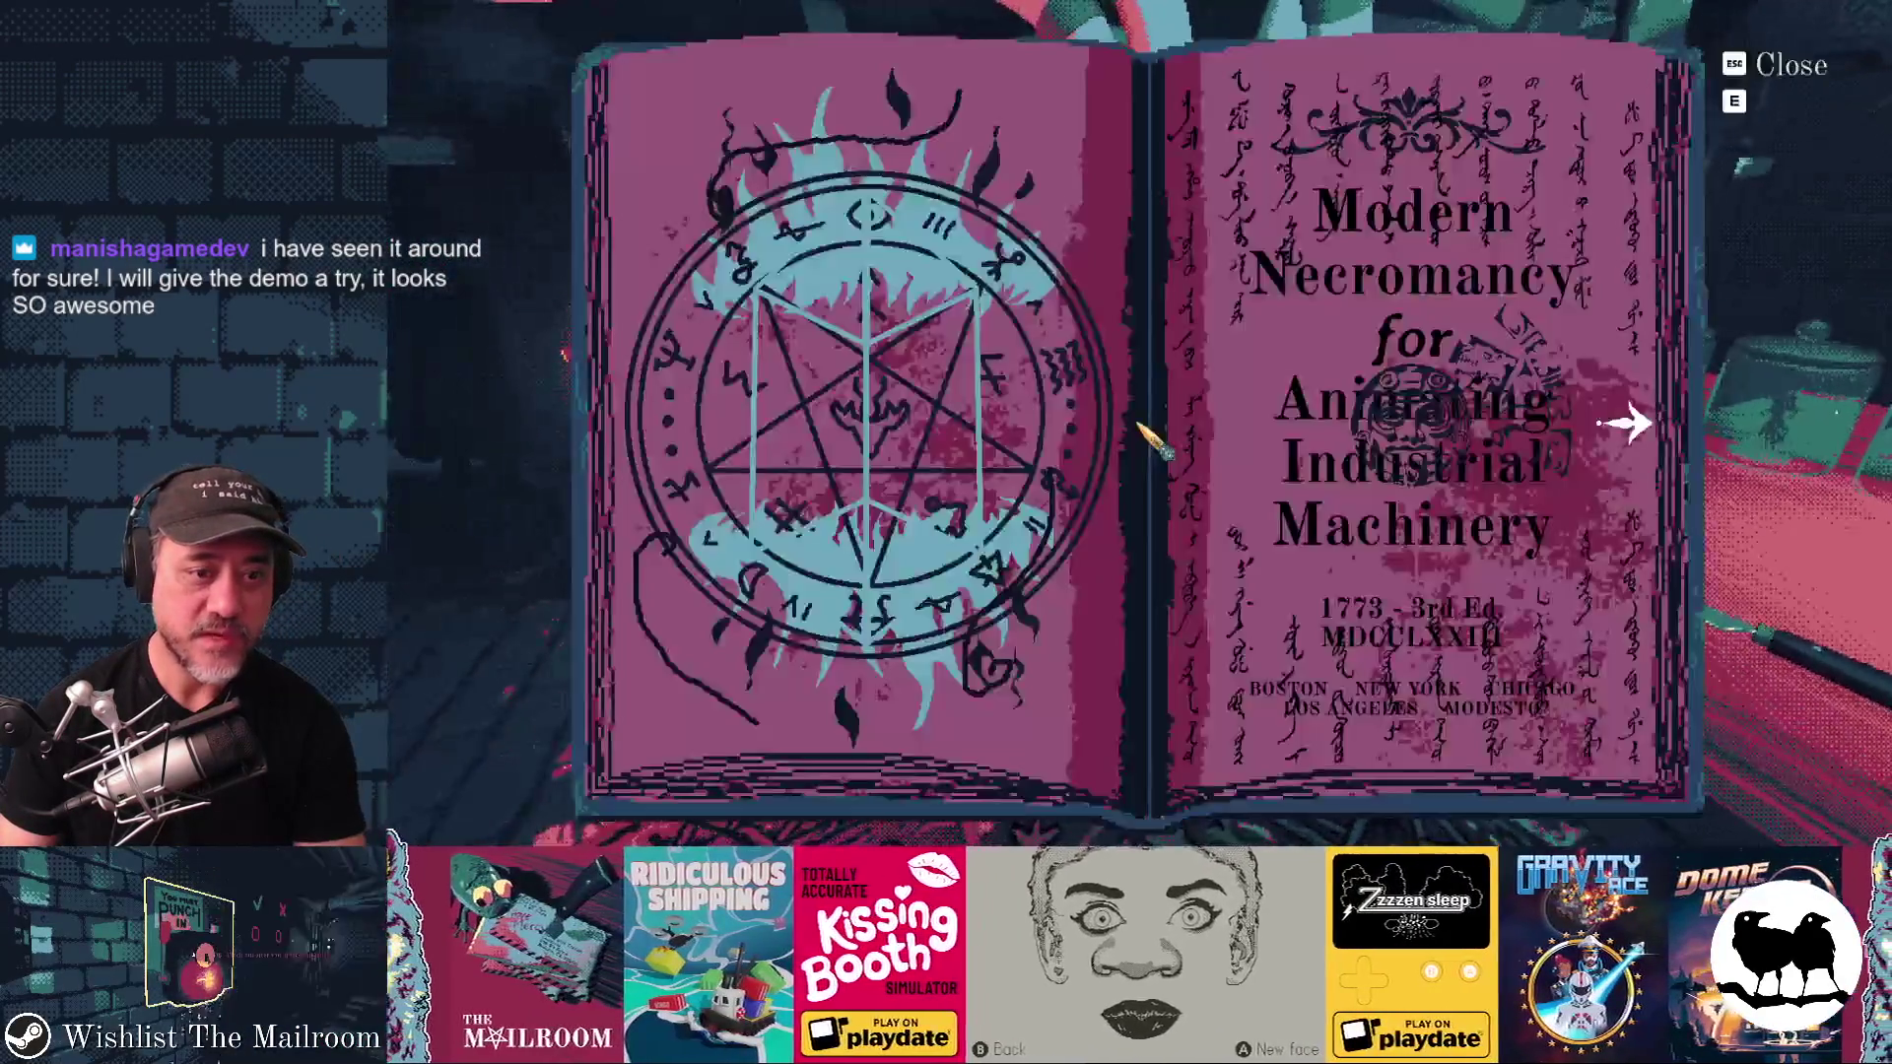
Step: Page between the cover, Cast spell and chained pages, then close the spellbook
{"action": "left_click", "coordinate": [1628, 425]}
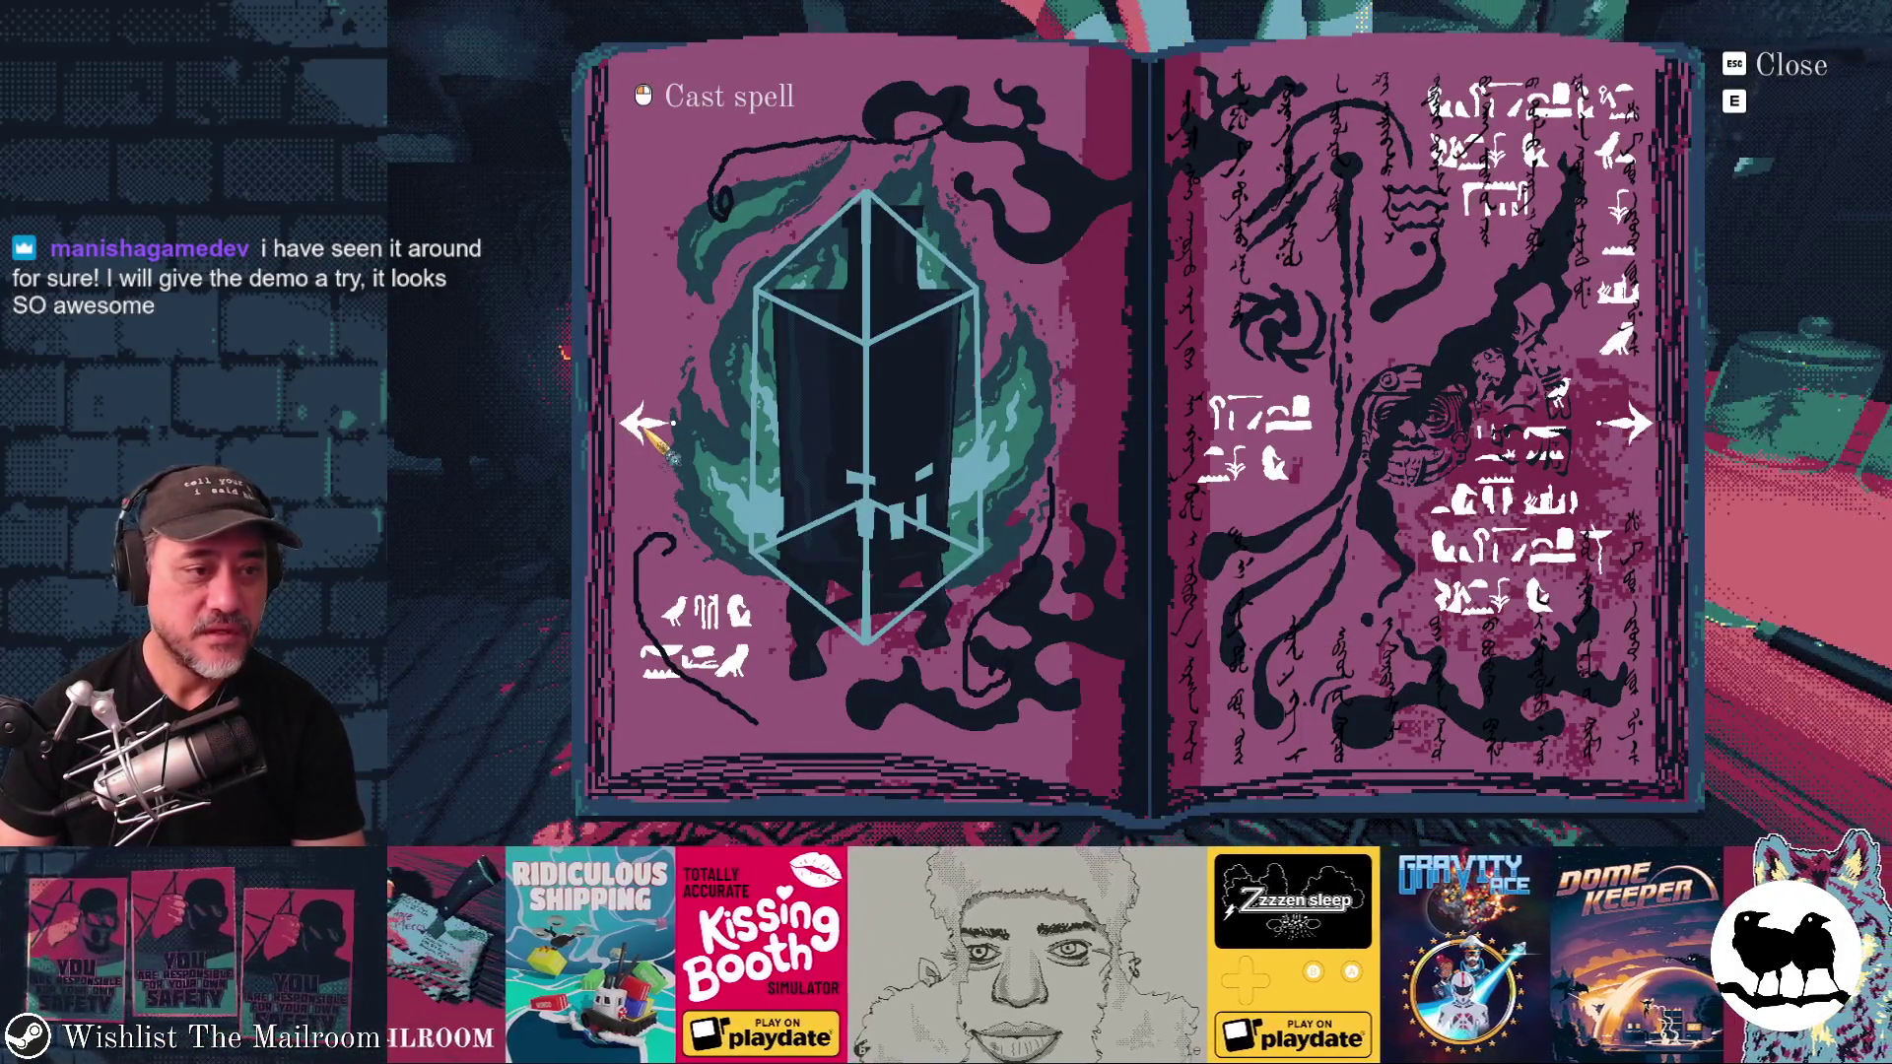
{"action": "left_click", "coordinate": [641, 434]}
{"action": "left_click", "coordinate": [1625, 426]}
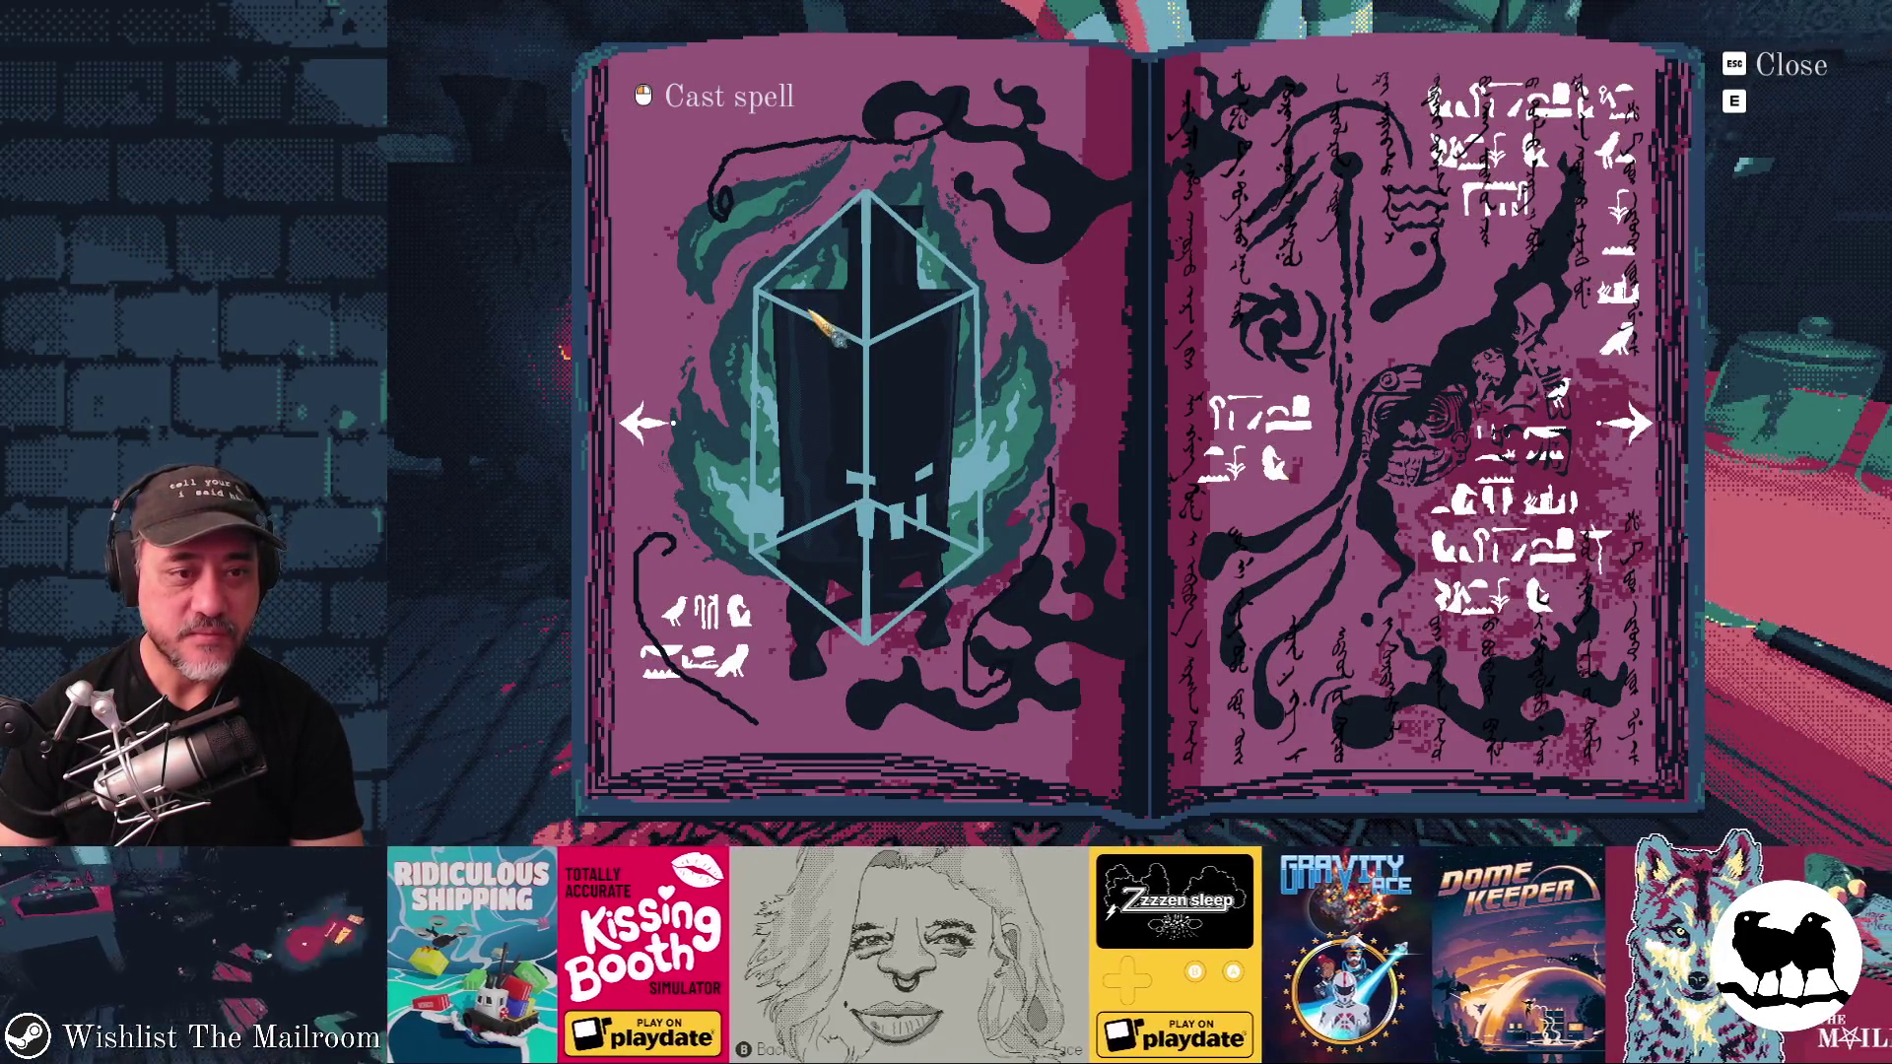
{"action": "key", "text": "alt+Tab"}
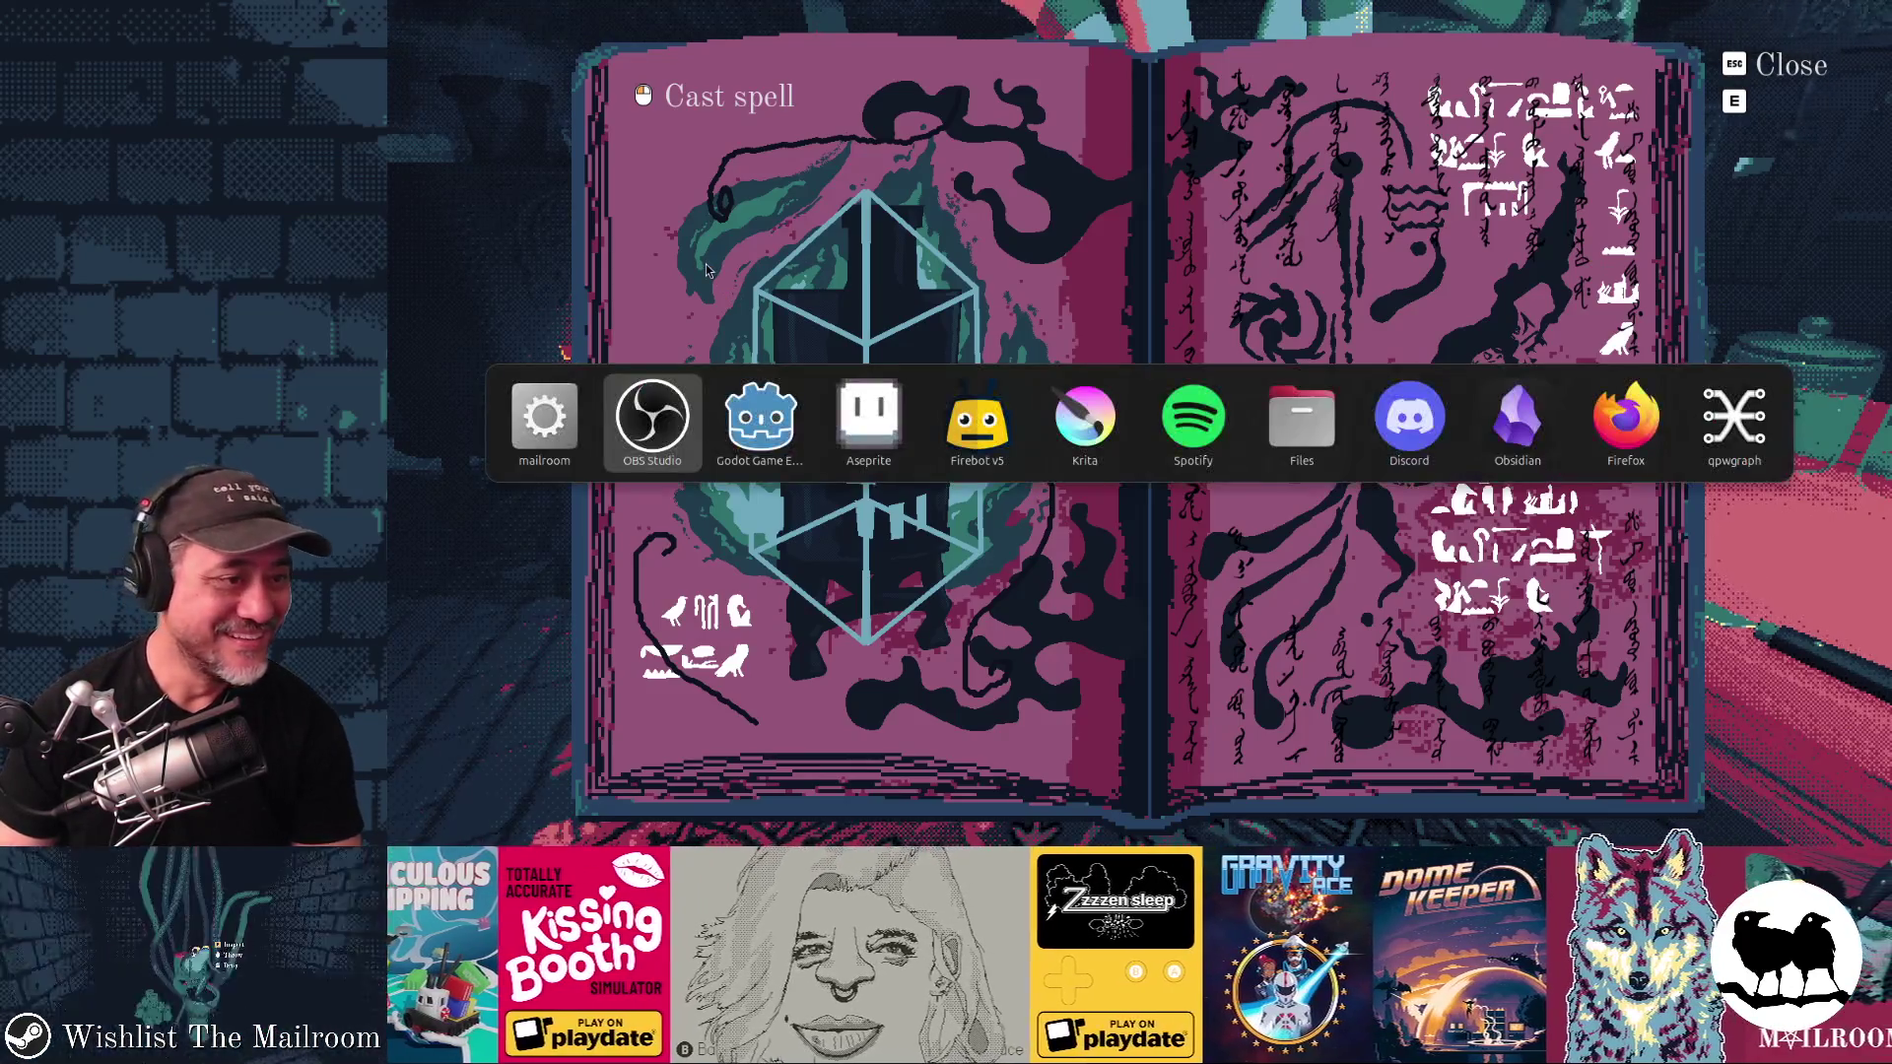
{"action": "left_click", "coordinate": [646, 426]}
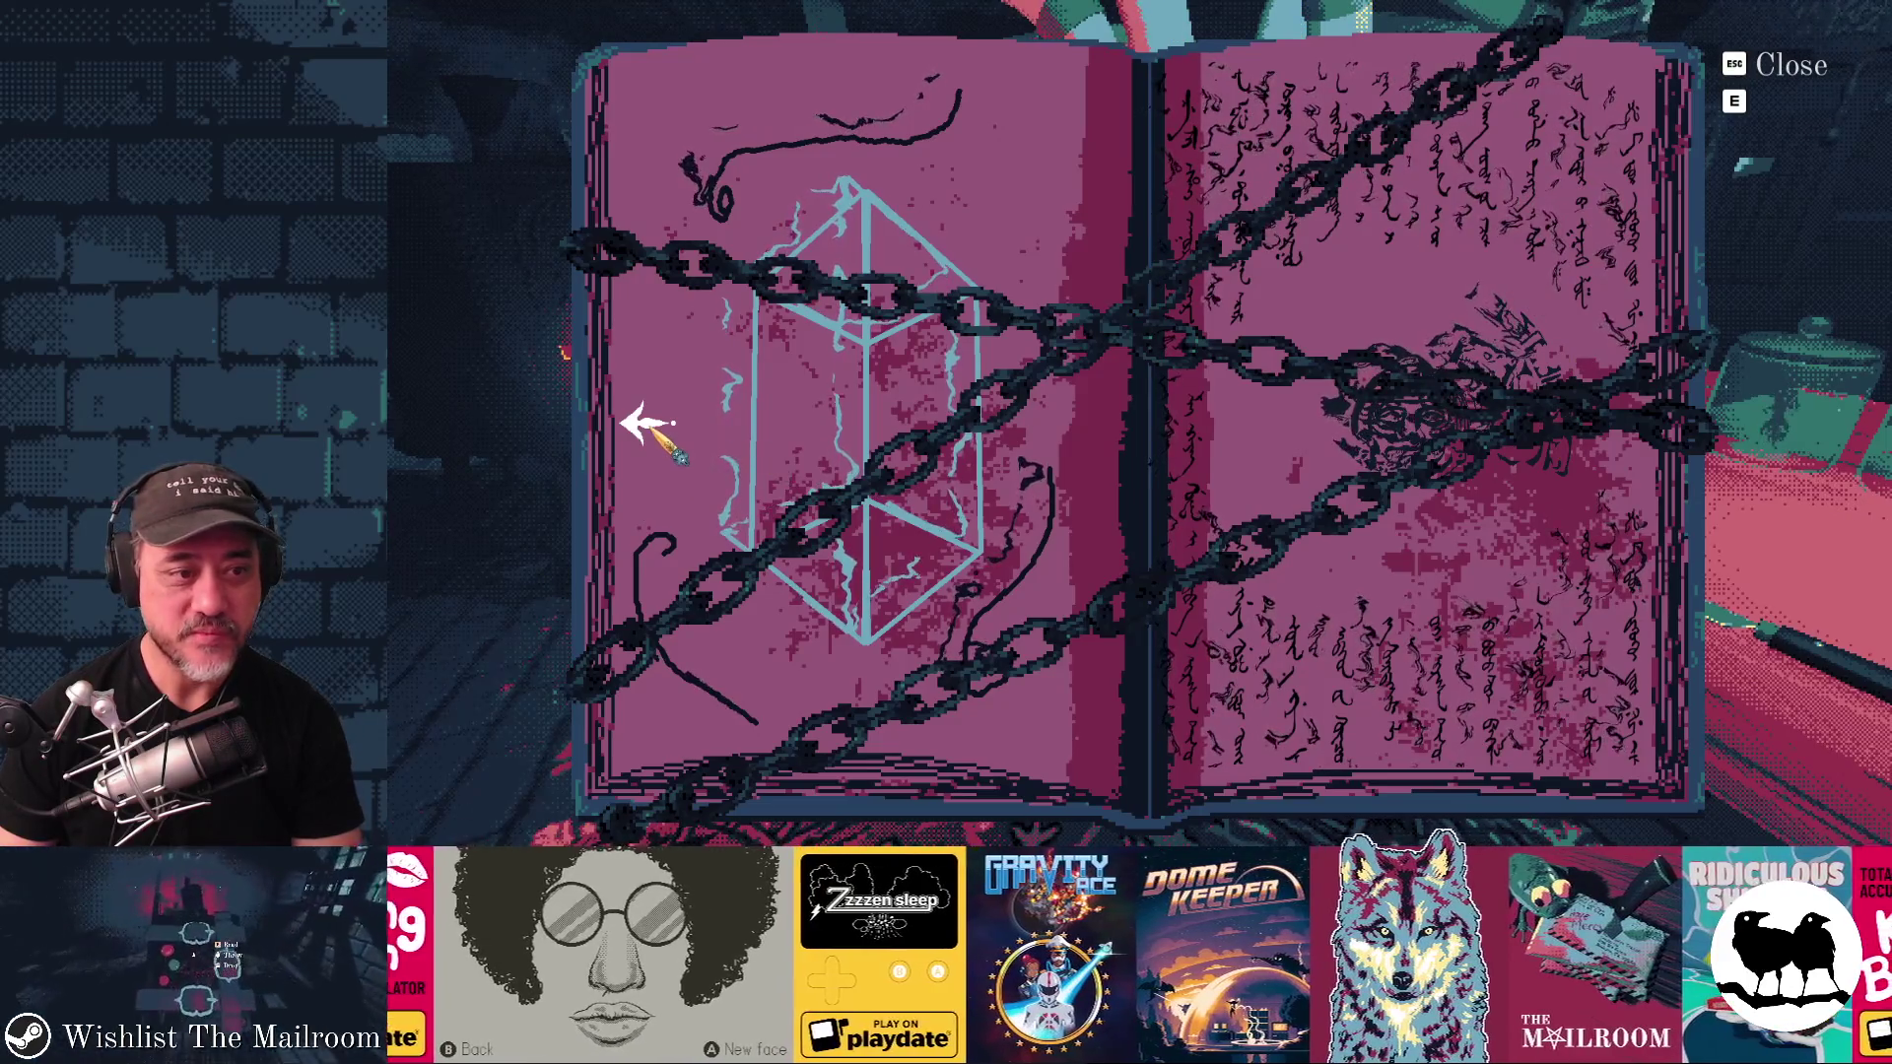
{"action": "key", "text": "Escape"}
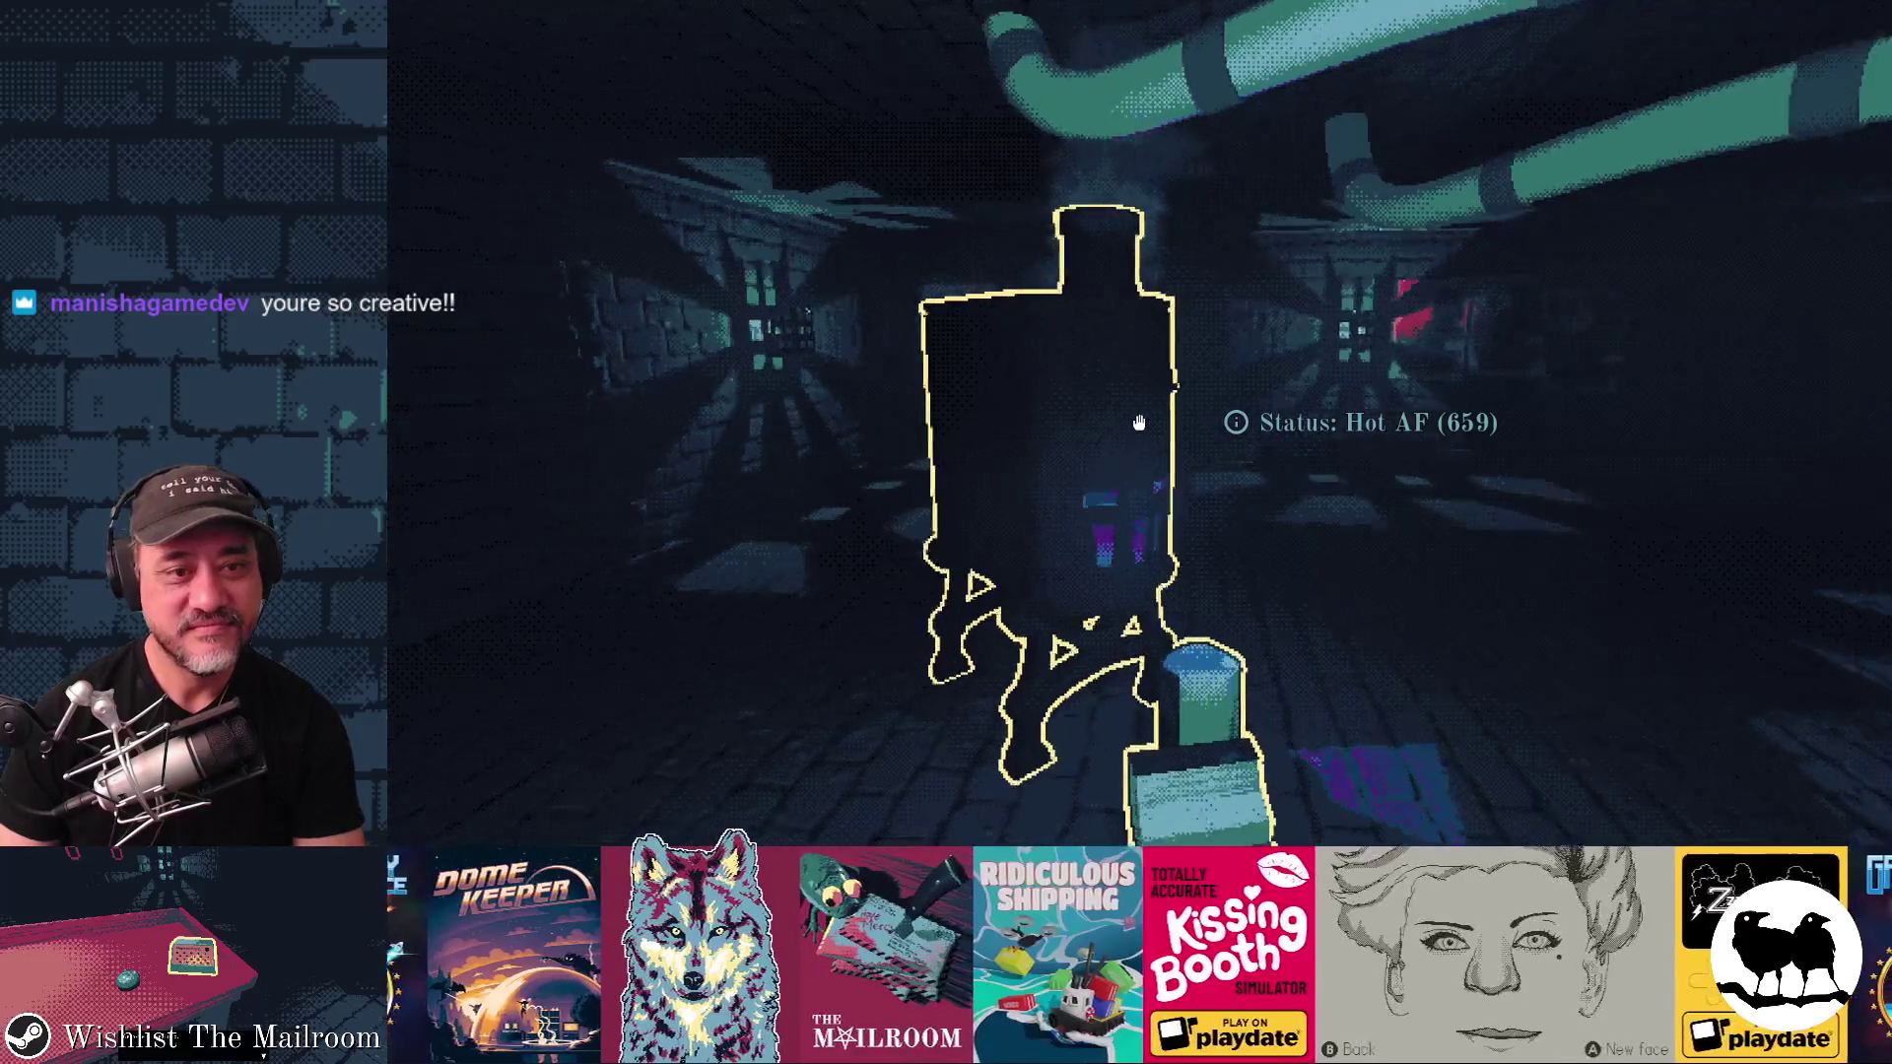
Step: Pick up the spellbook and set it down on the table tray
{"action": "key", "text": "w"}
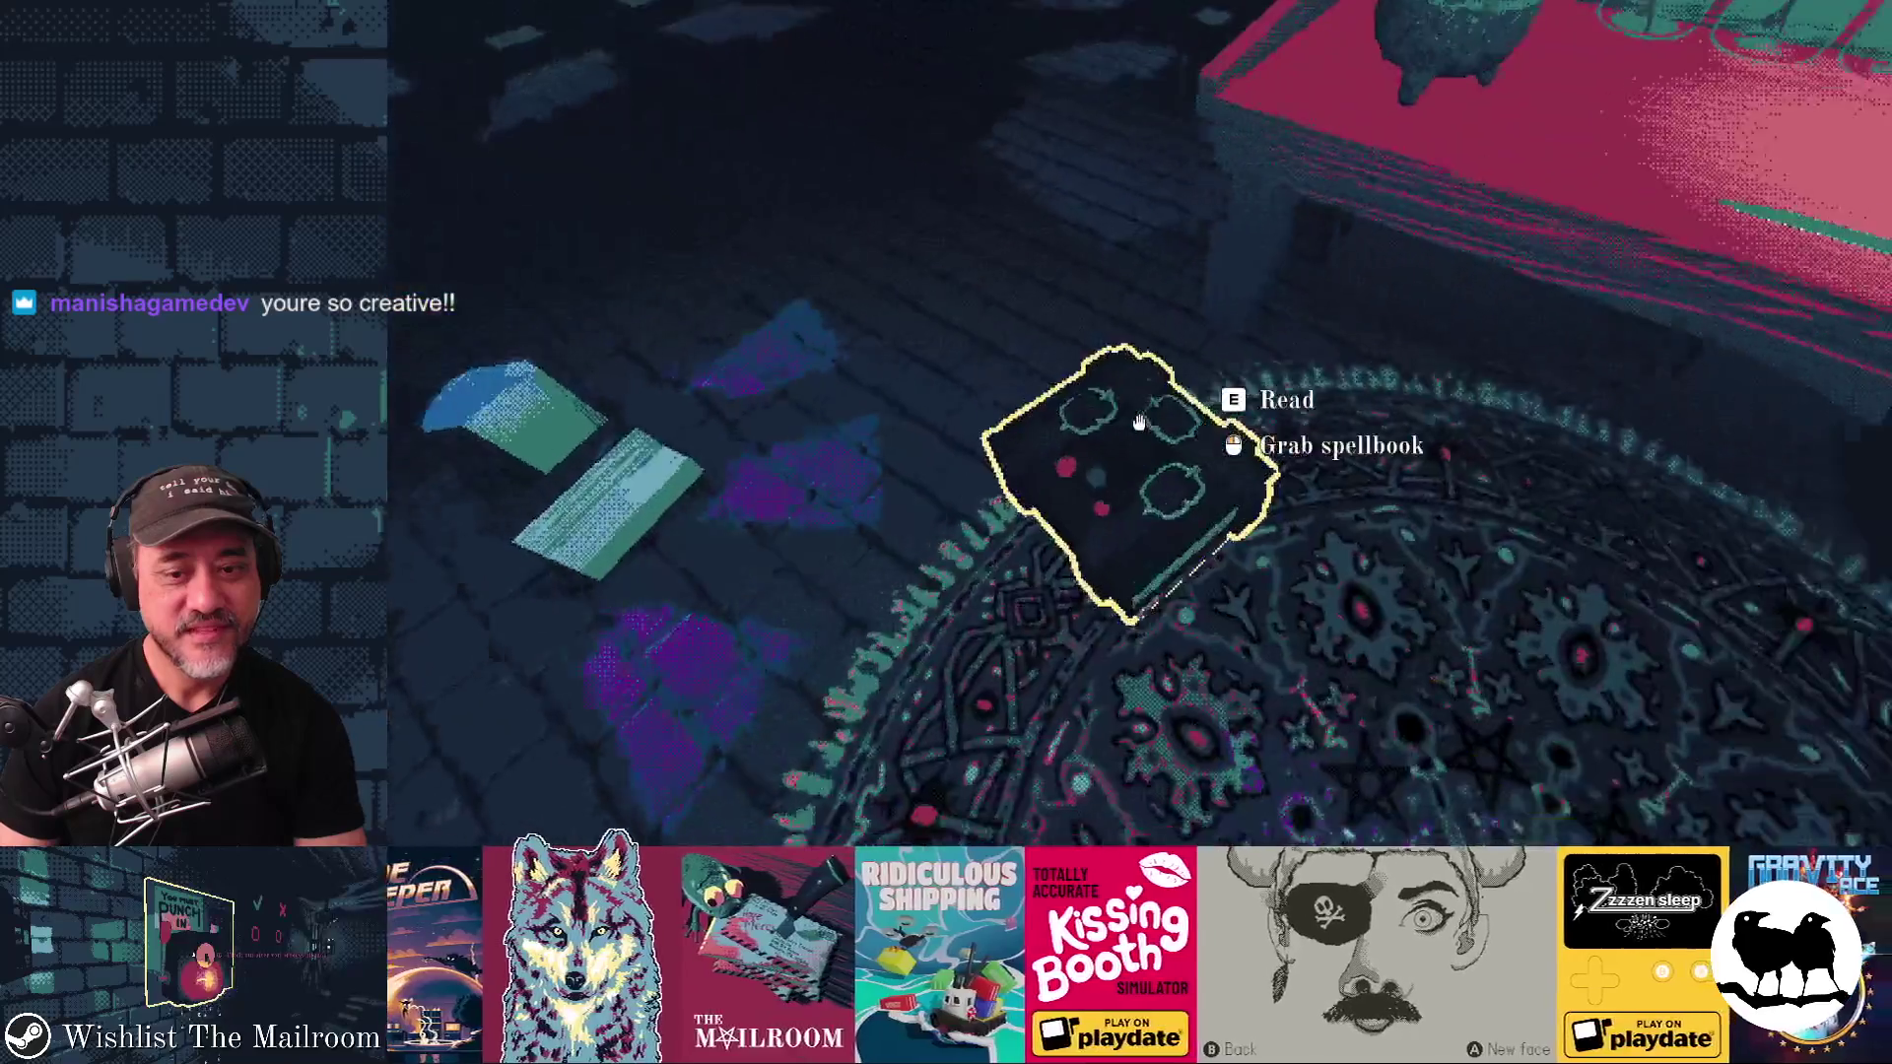
{"action": "left_click", "coordinate": [1139, 422]}
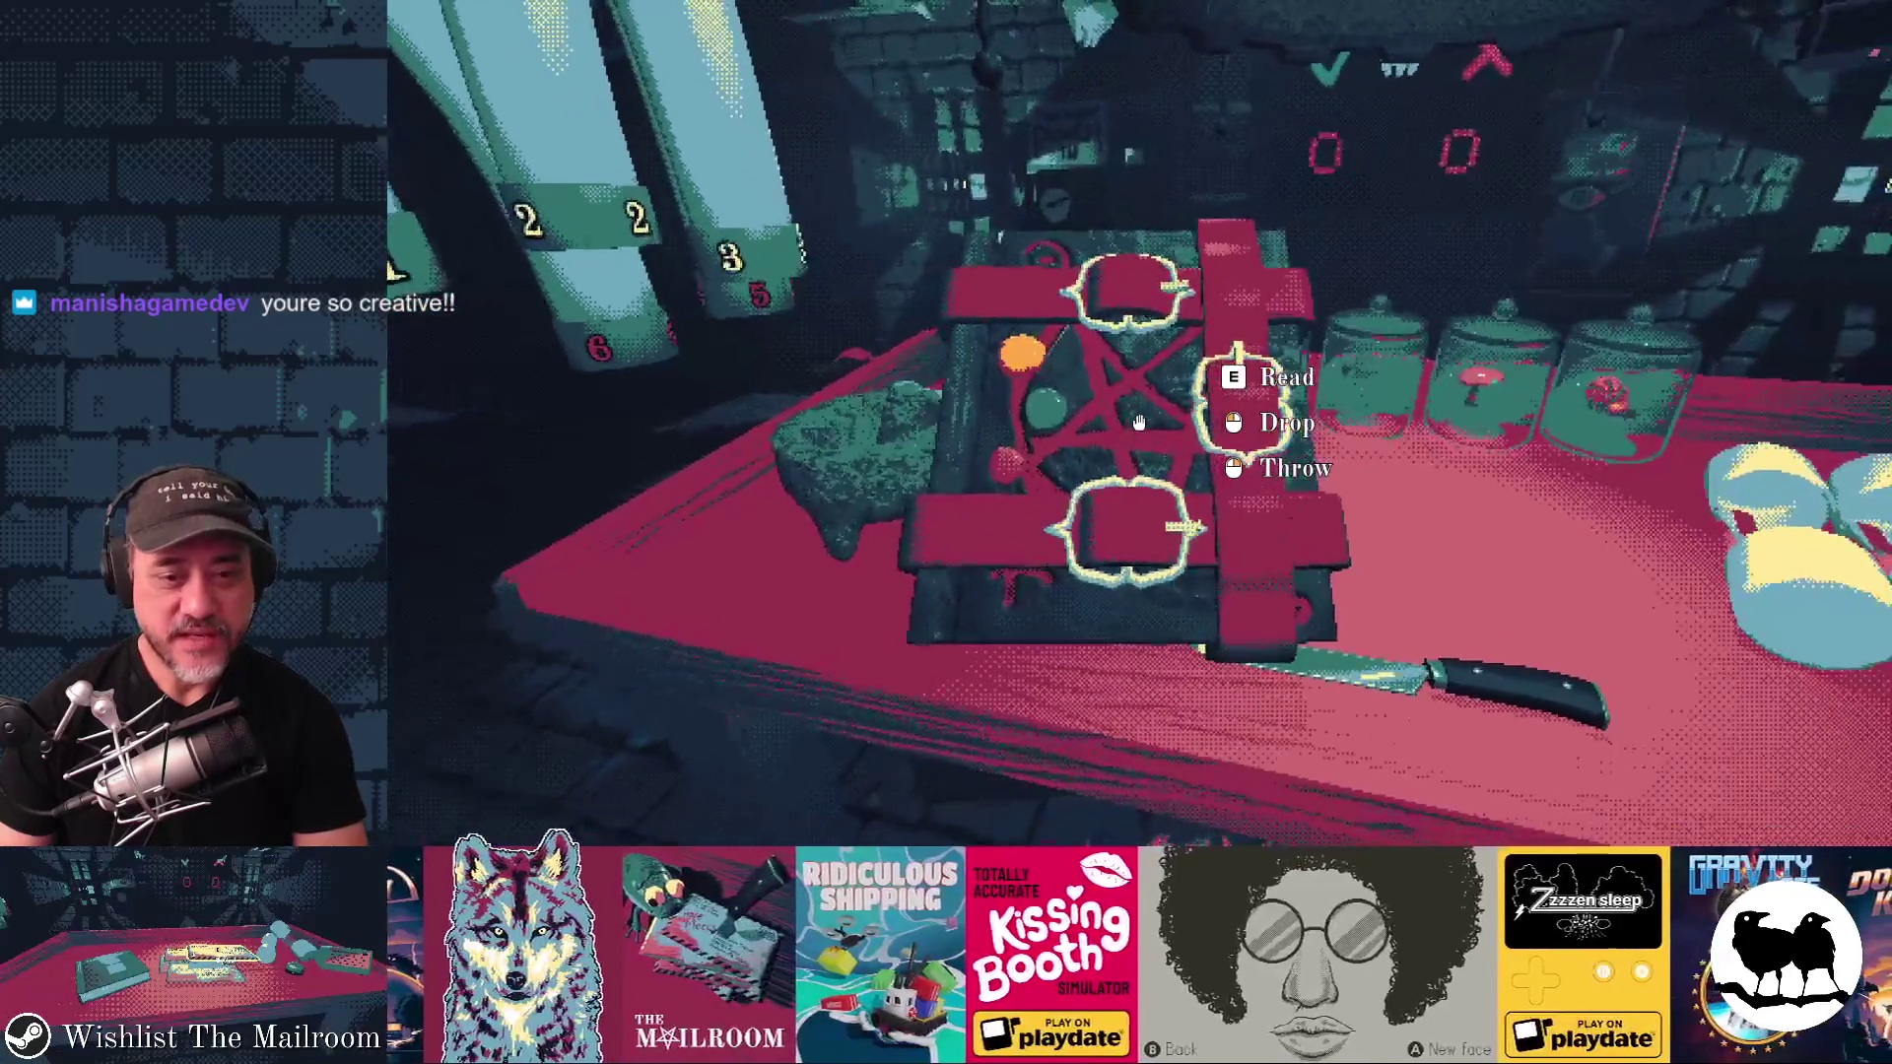
{"action": "left_click", "coordinate": [1138, 423]}
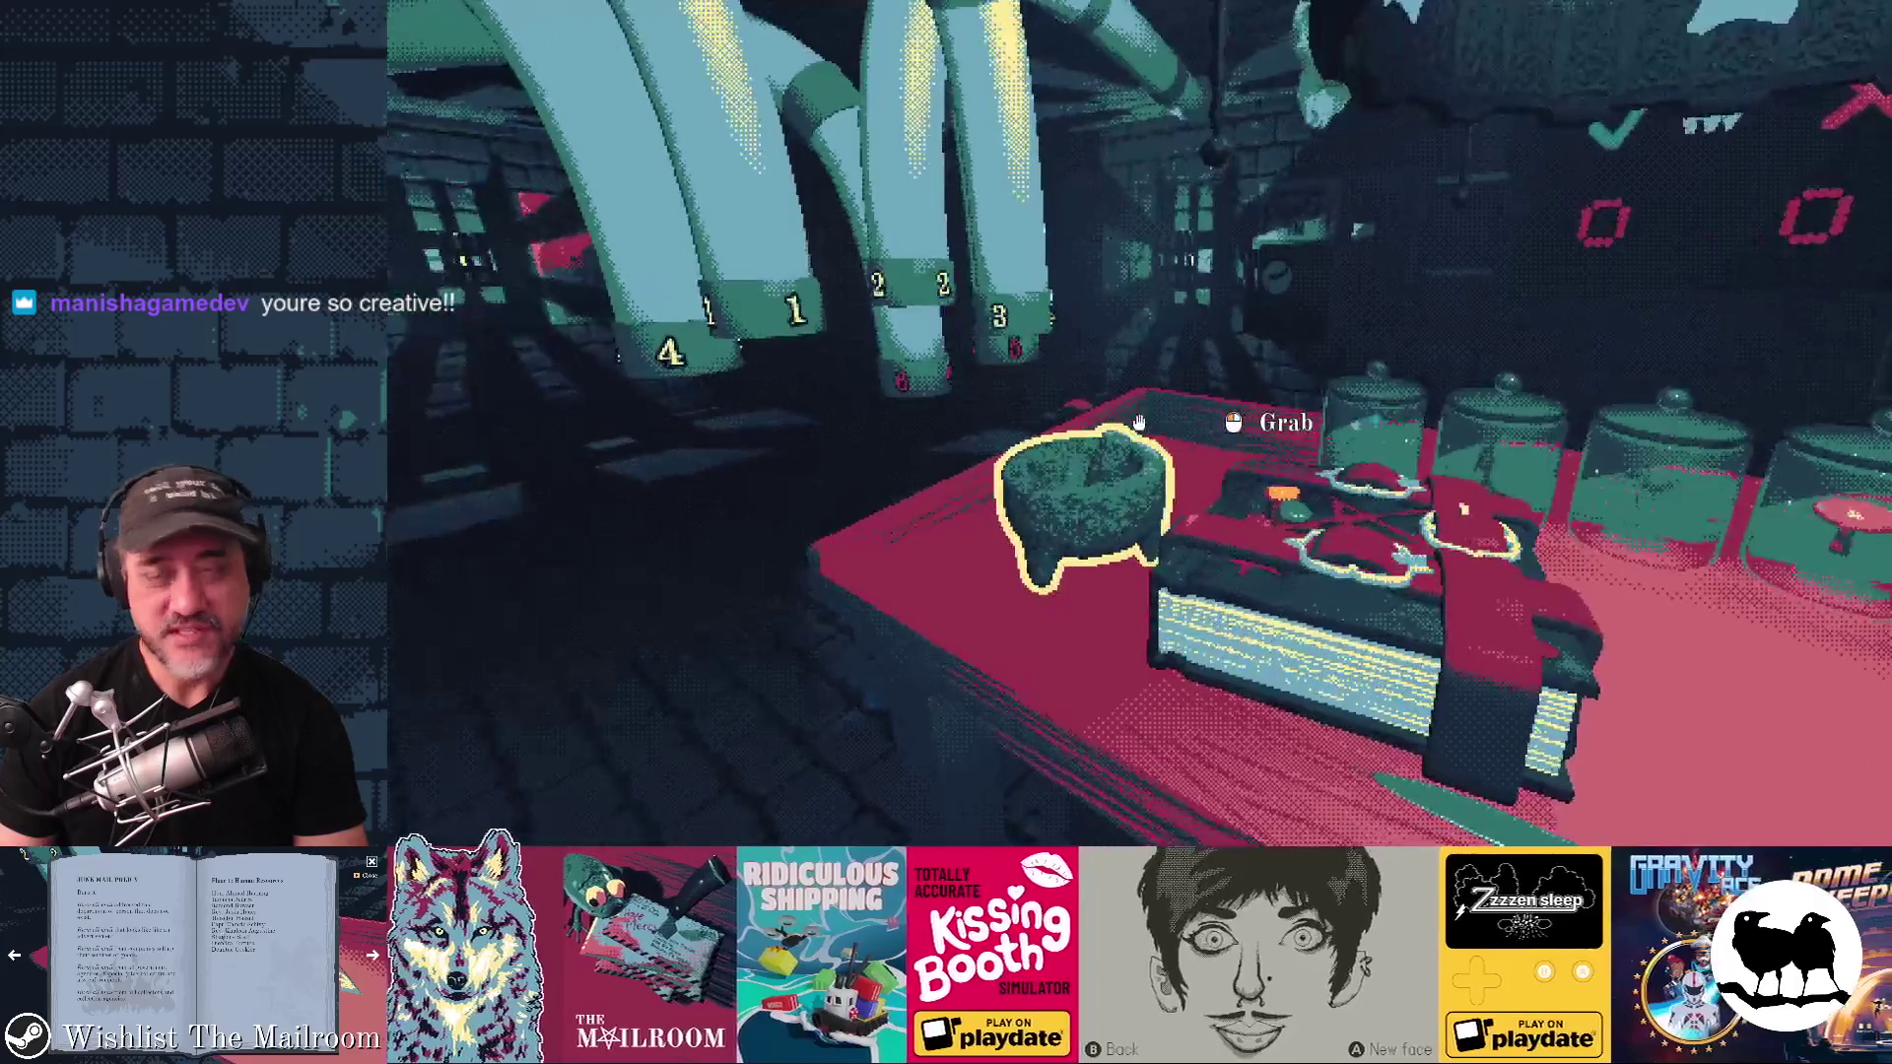
Step: Spawn a frog from the console, inspect it close up, then stop the game with F8
{"action": "key", "text": "w"}
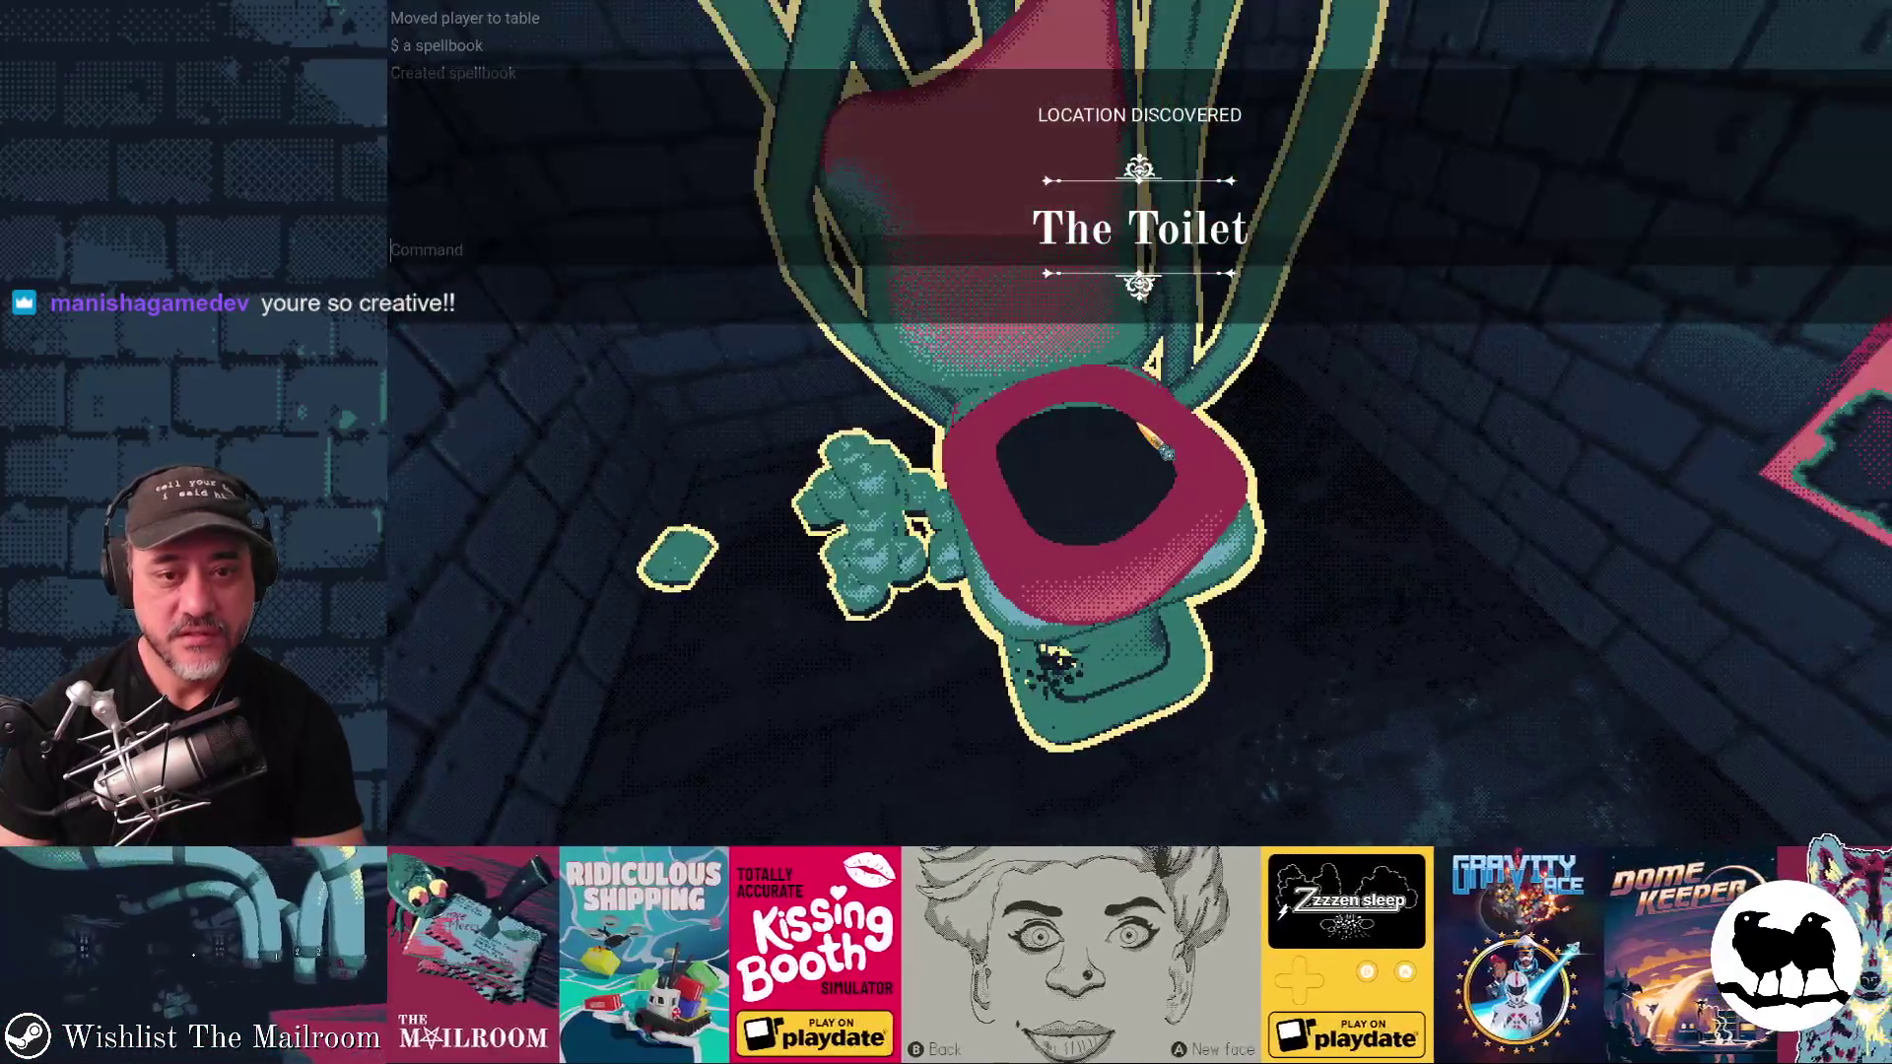
{"action": "type", "text": "a frog"}
{"action": "key", "text": "Return"}
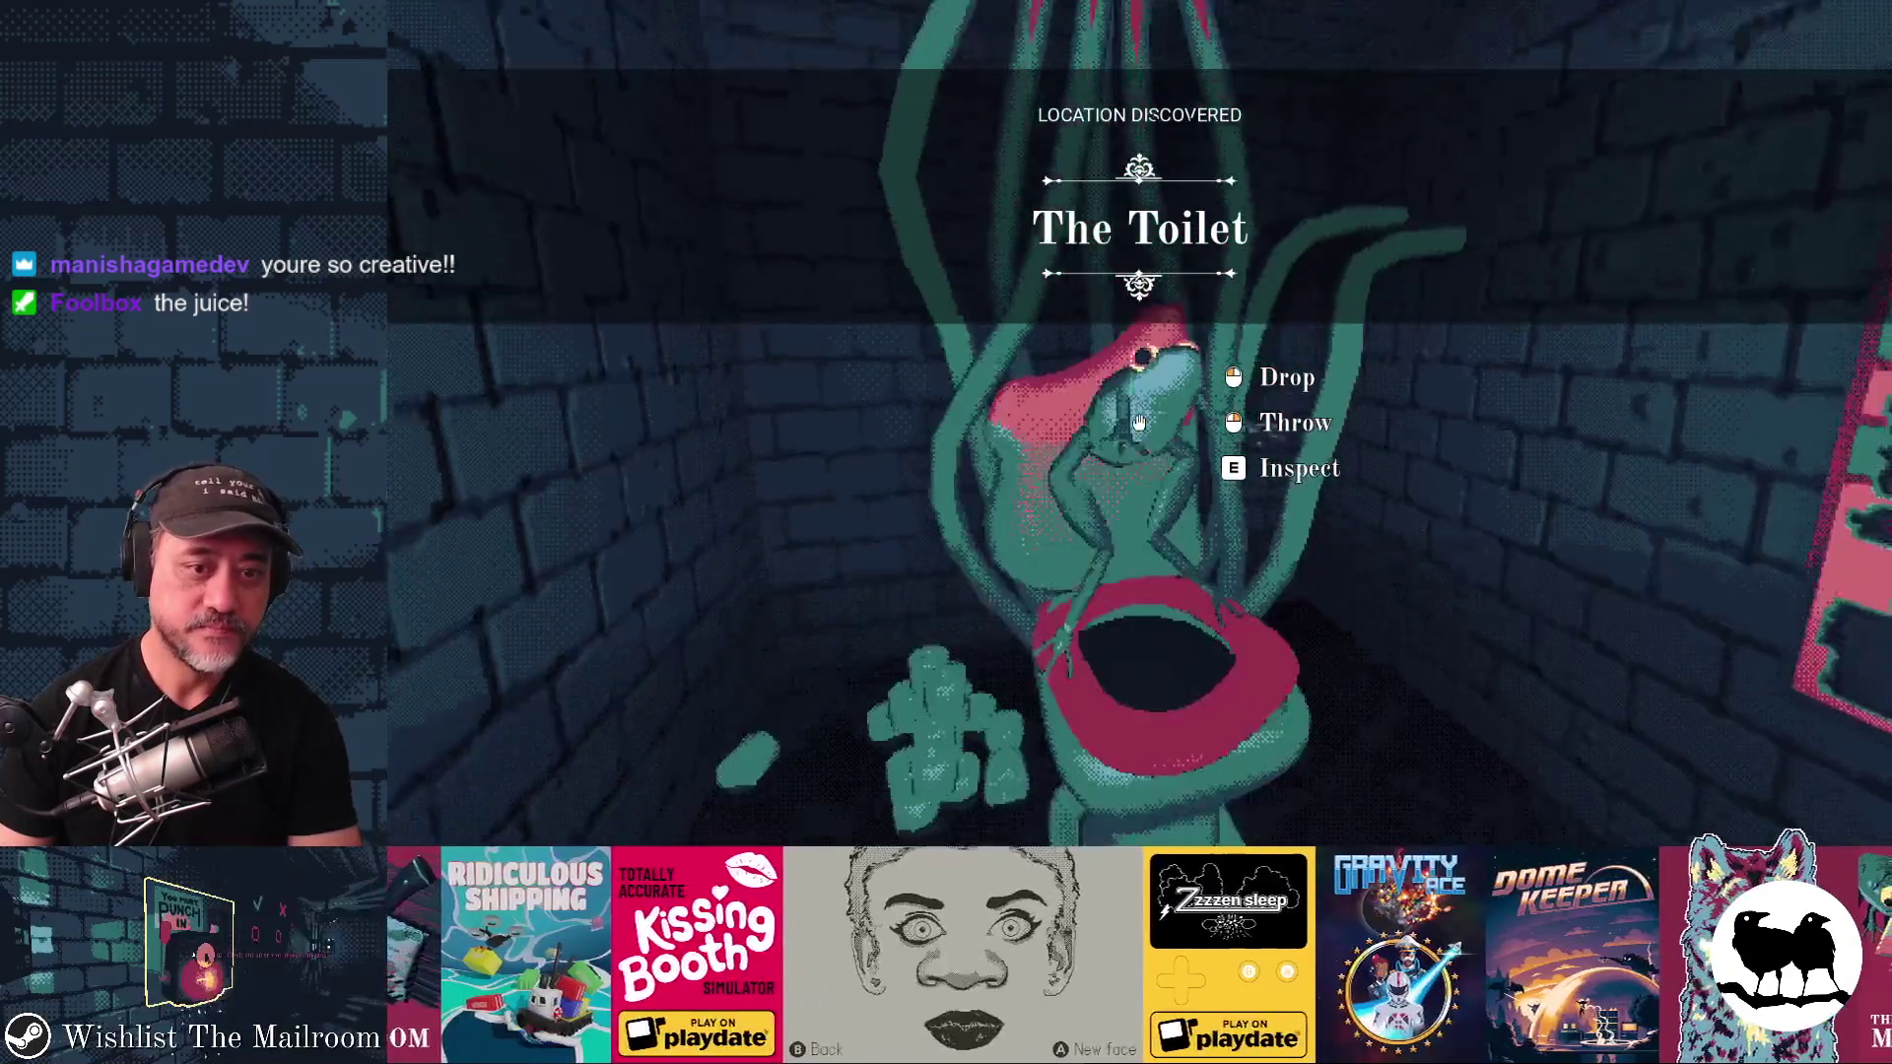
{"action": "key", "text": "e"}
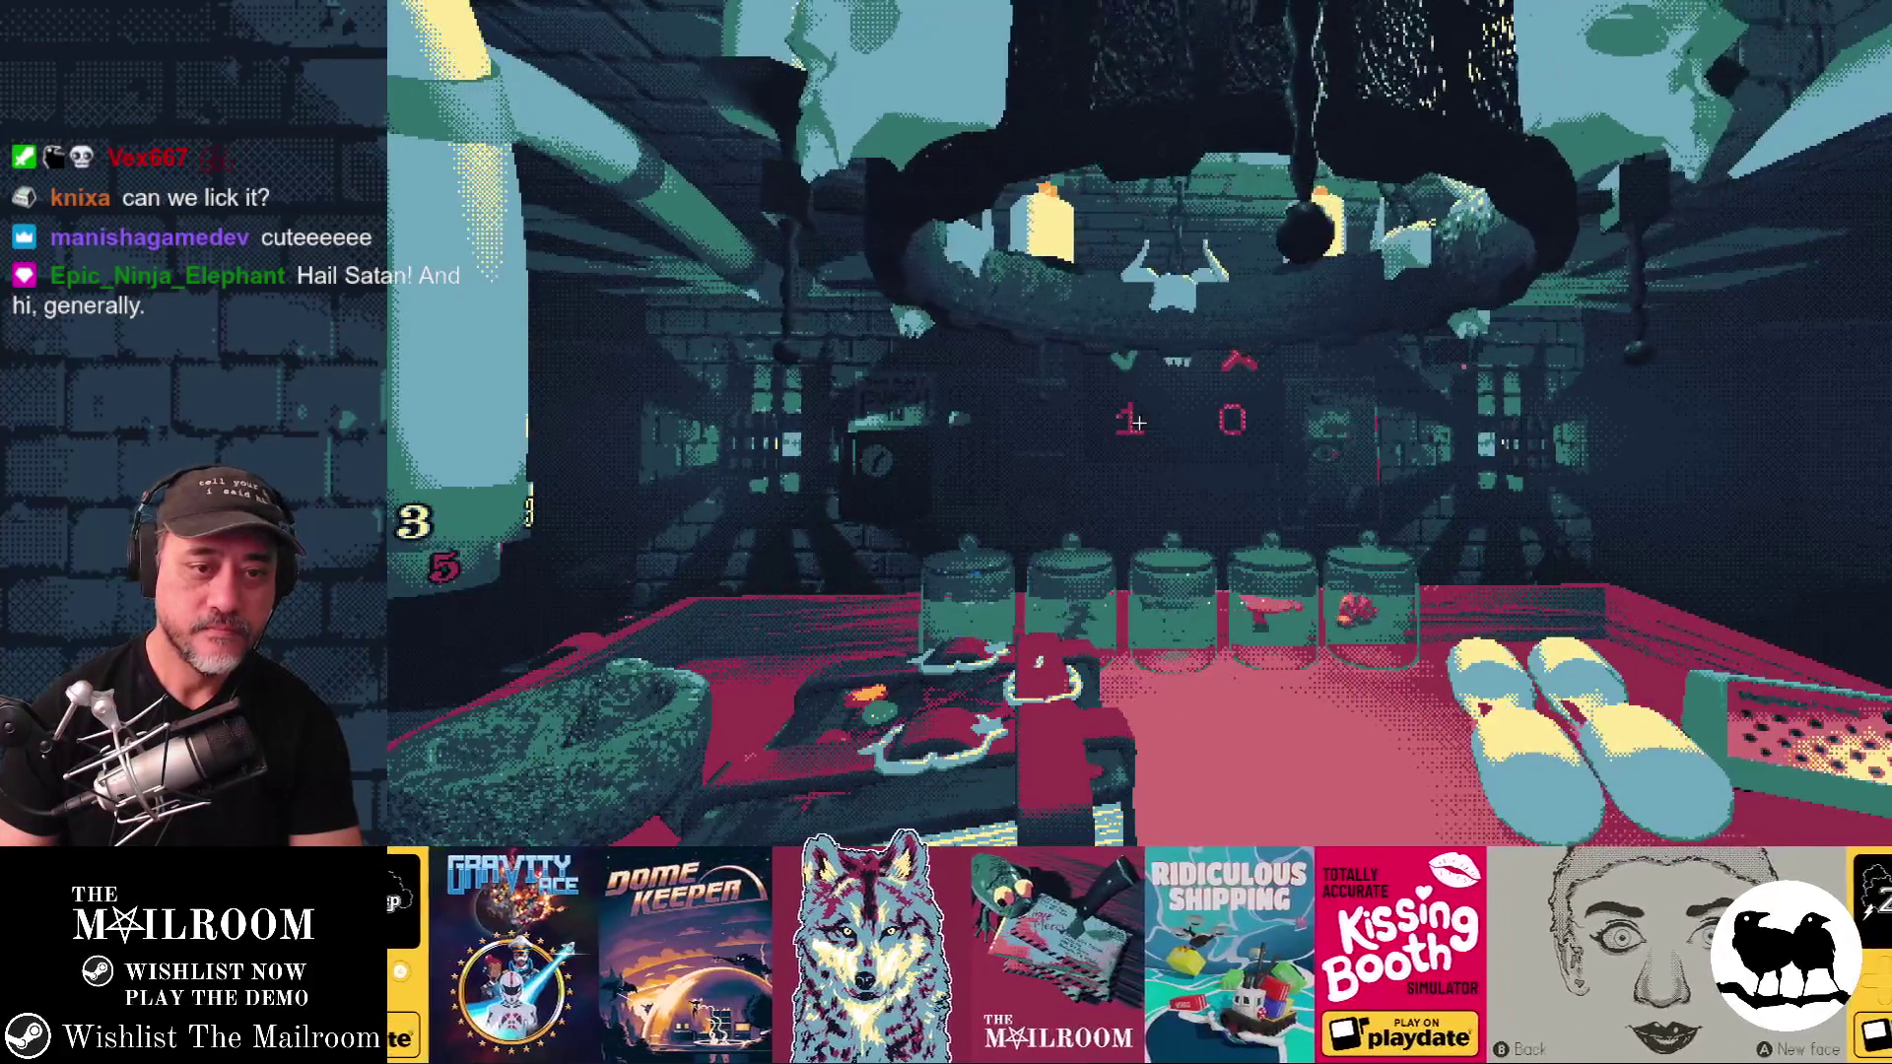
{"action": "key", "text": "F8"}
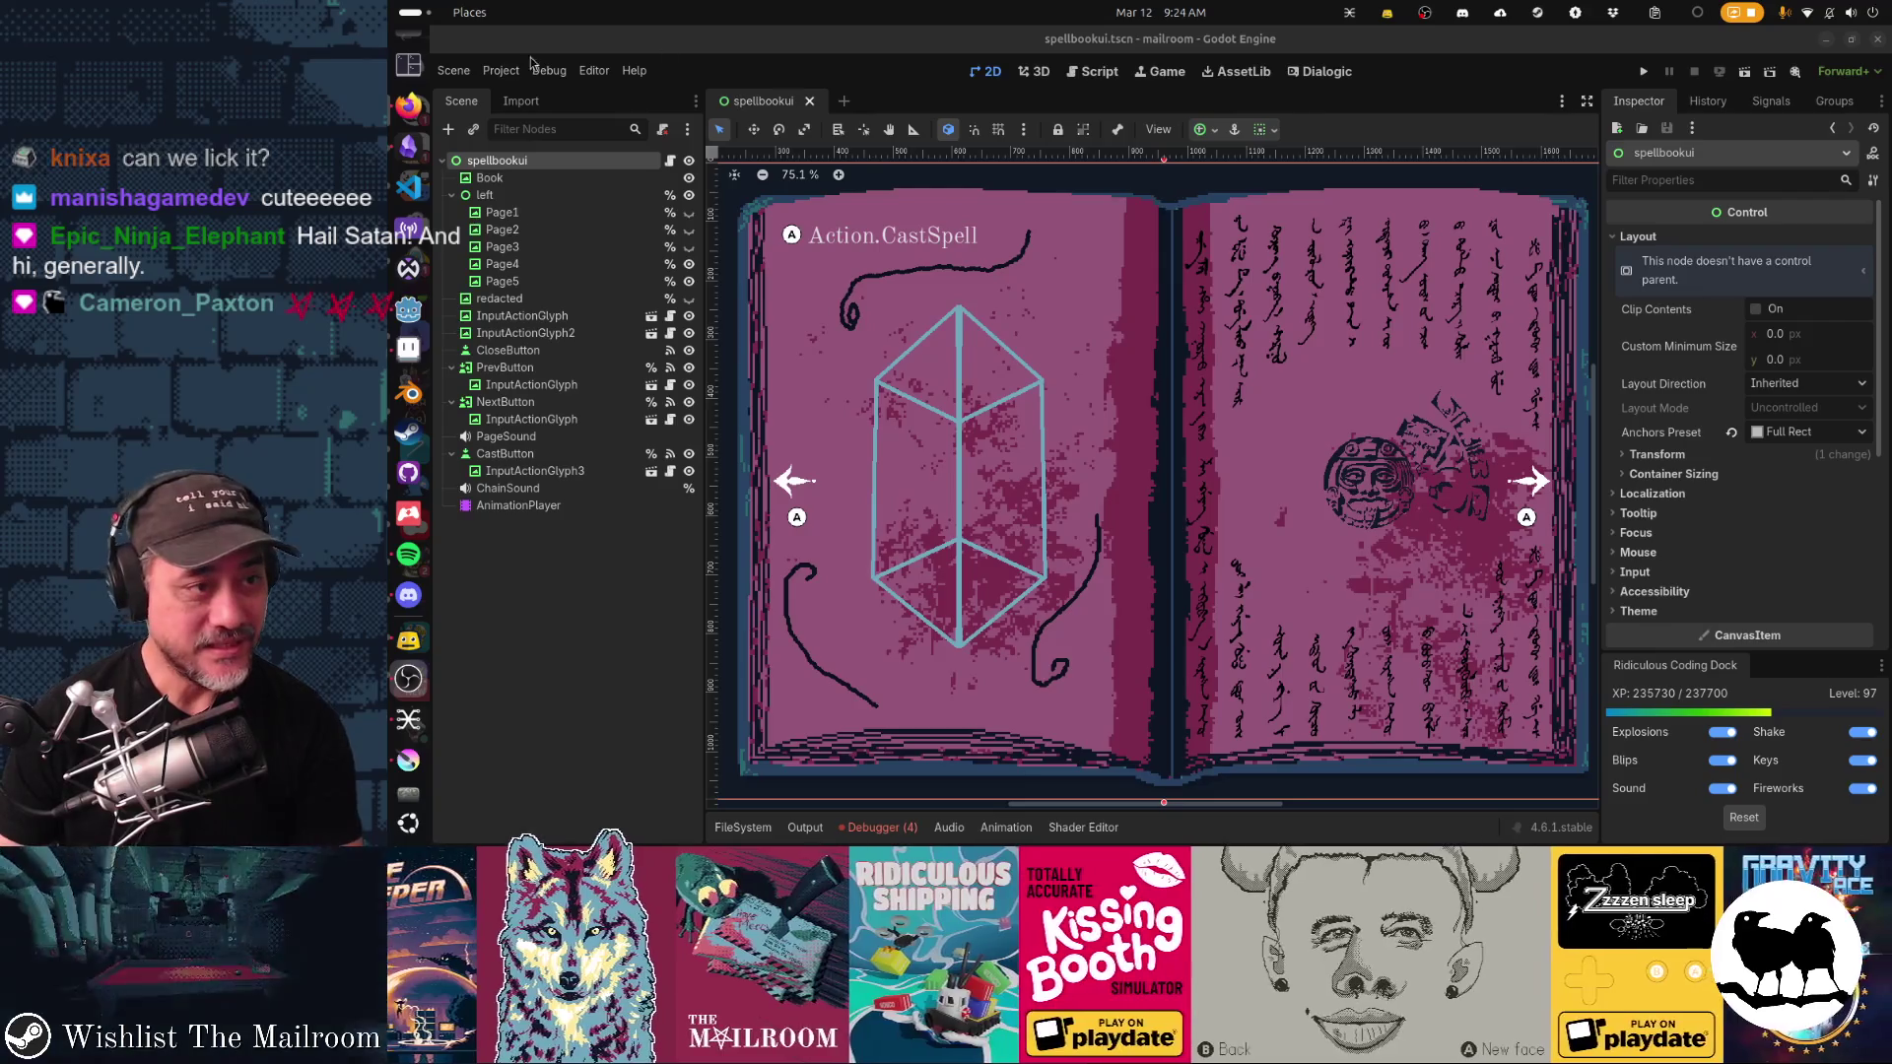
{"action": "left_click", "coordinate": [408, 146]}
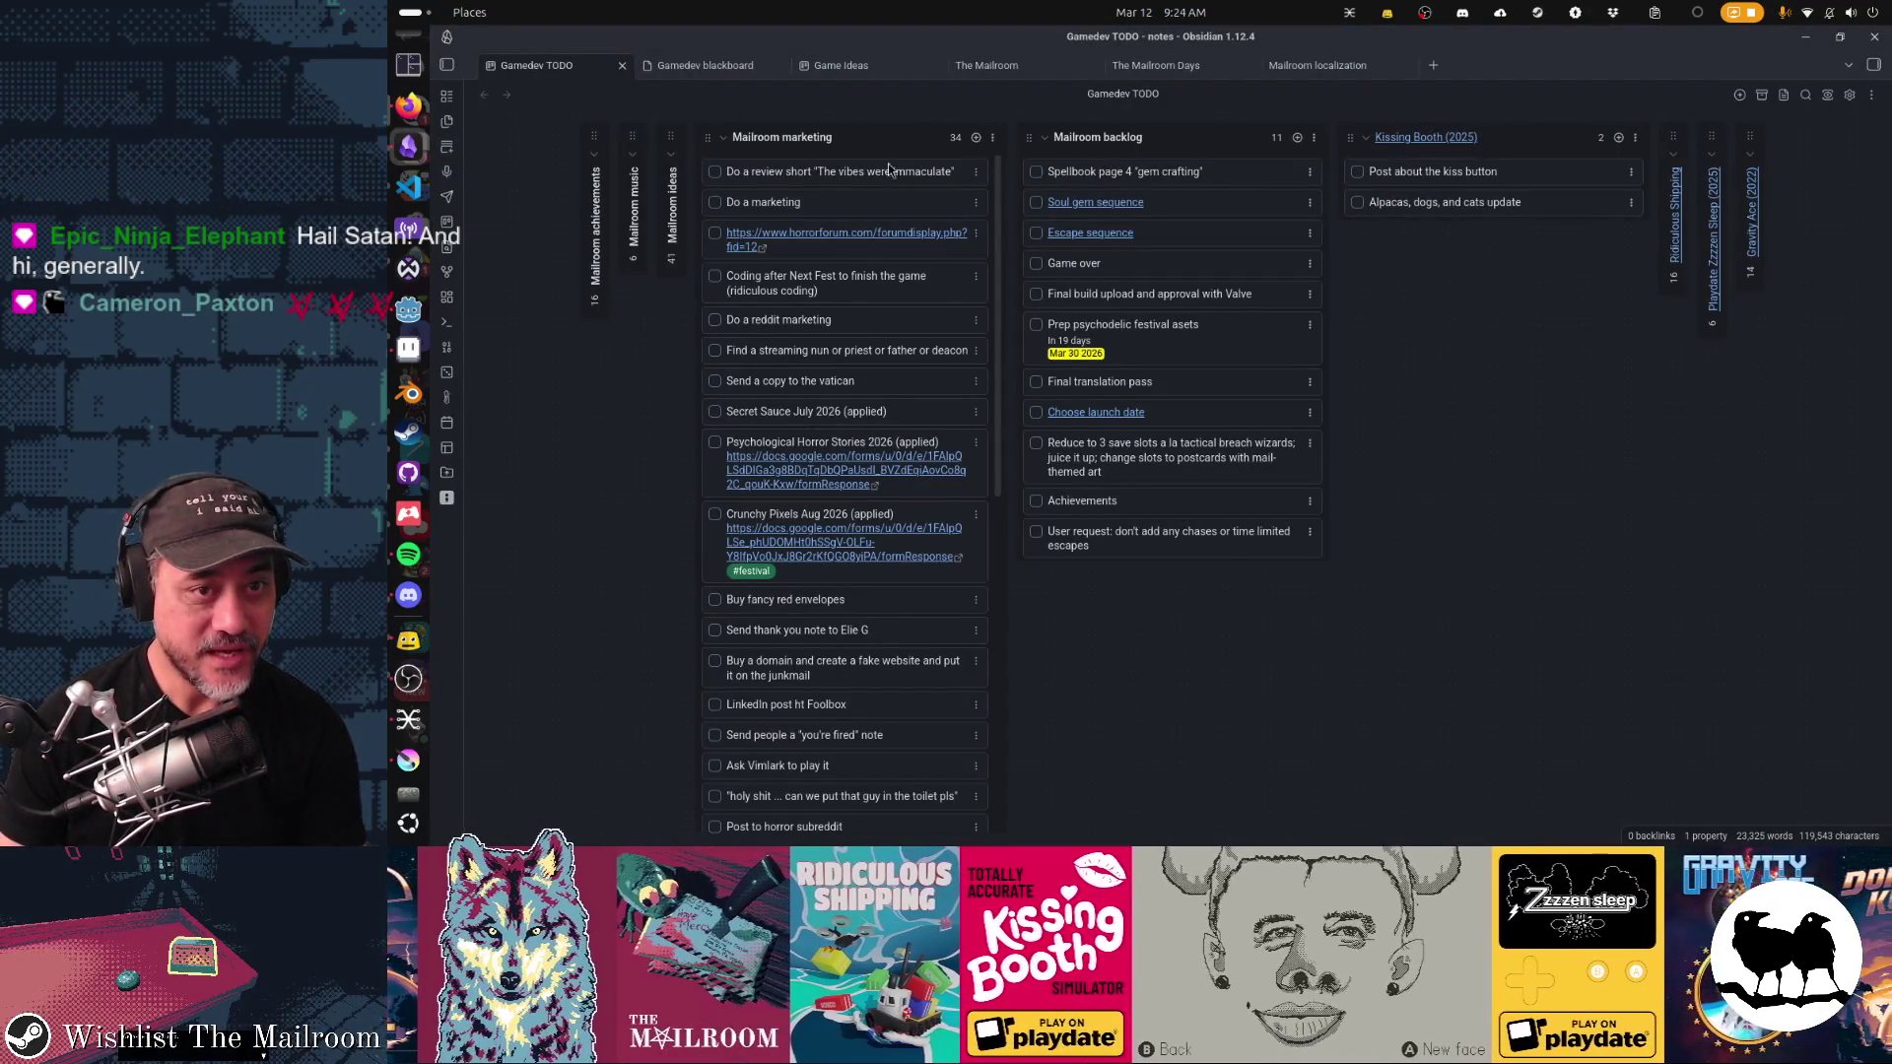
Step: Add a 'Lick the frog' card to the top of the Mailroom marketing list
{"action": "left_click", "coordinate": [974, 139]}
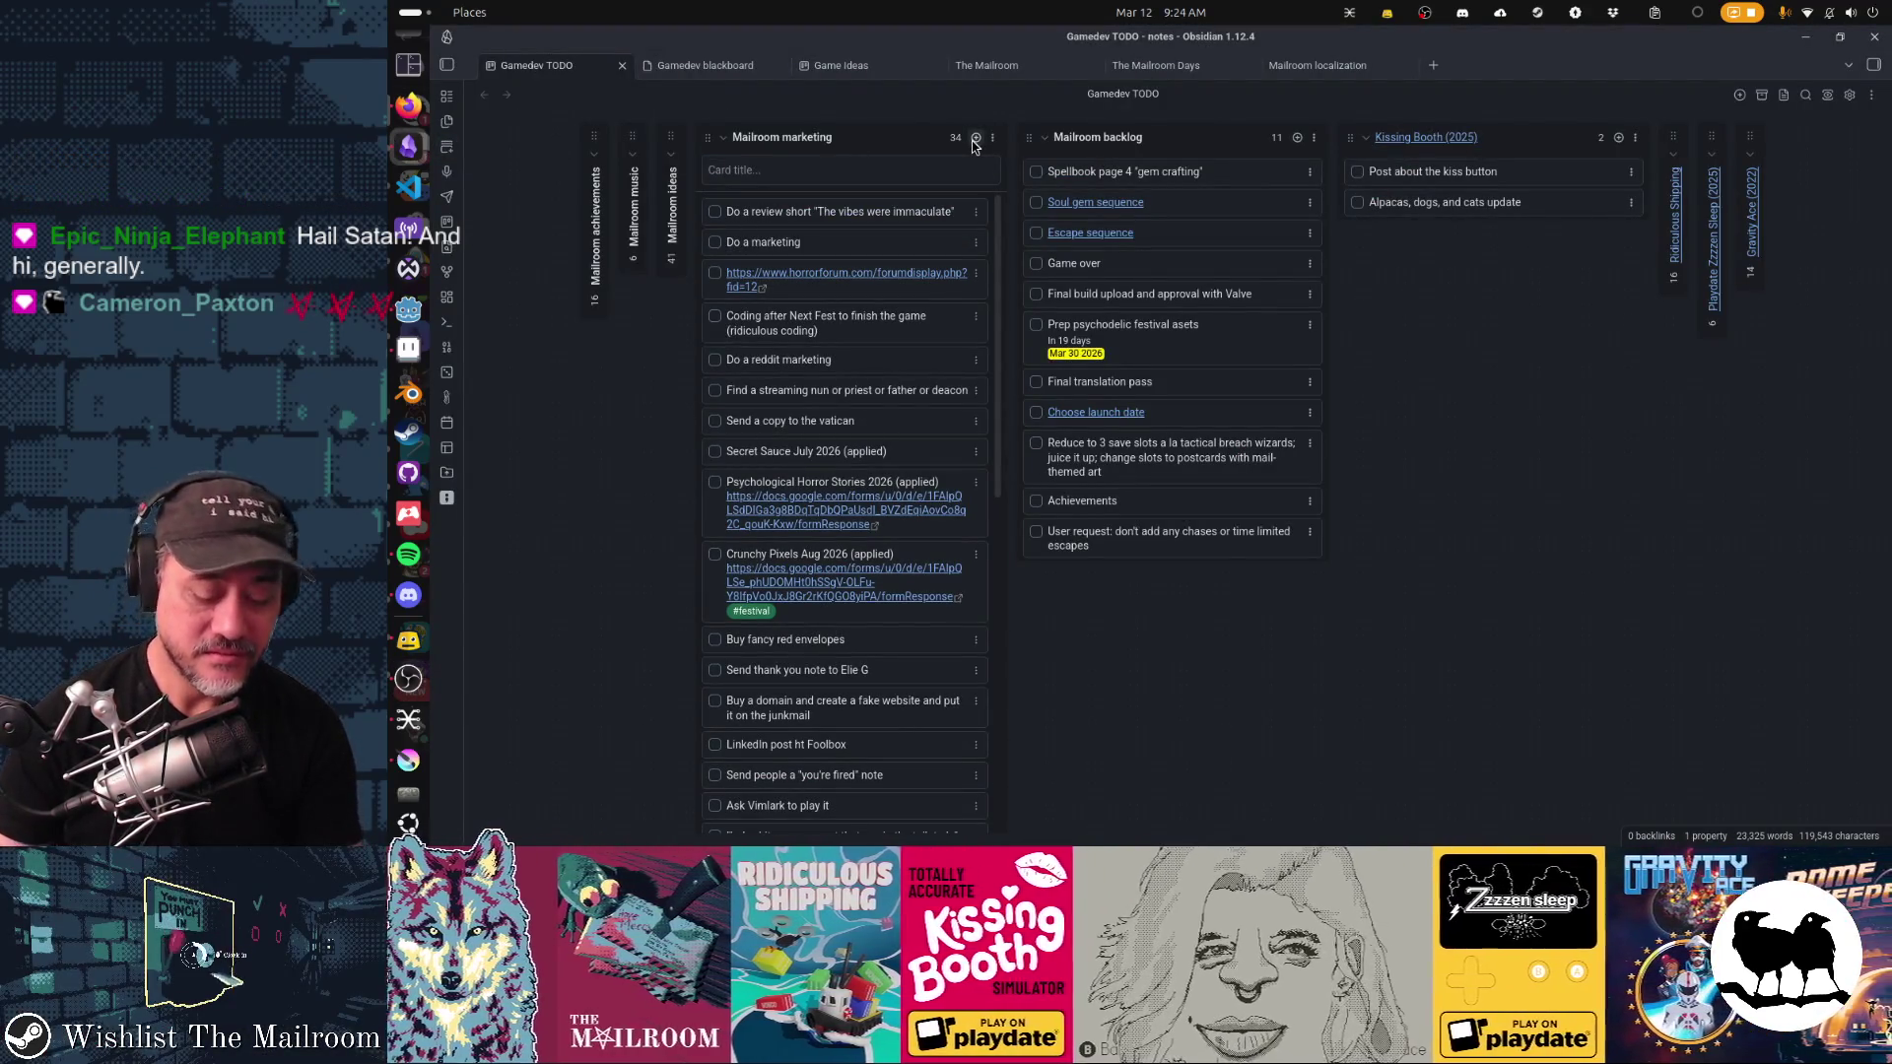
{"action": "type", "text": "Lick thefrog"}
{"action": "key", "text": "Return"}
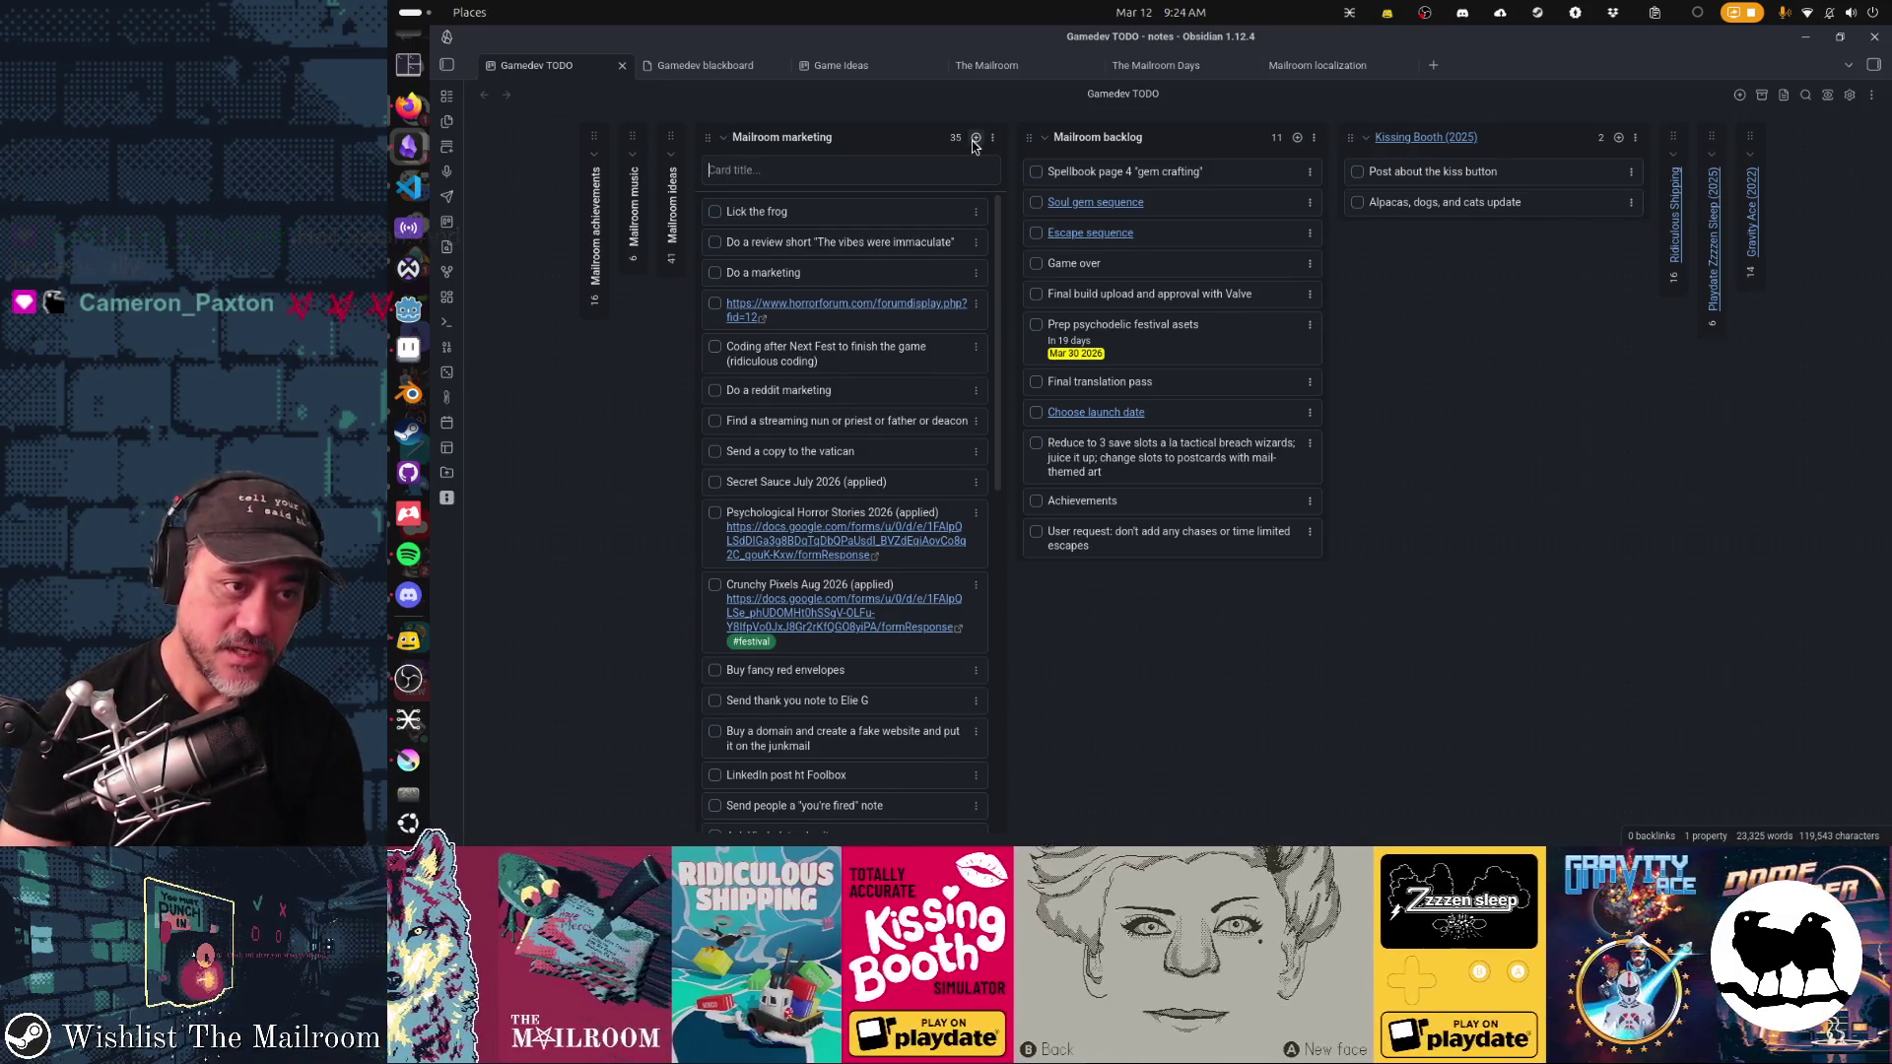
{"action": "key", "text": "Escape"}
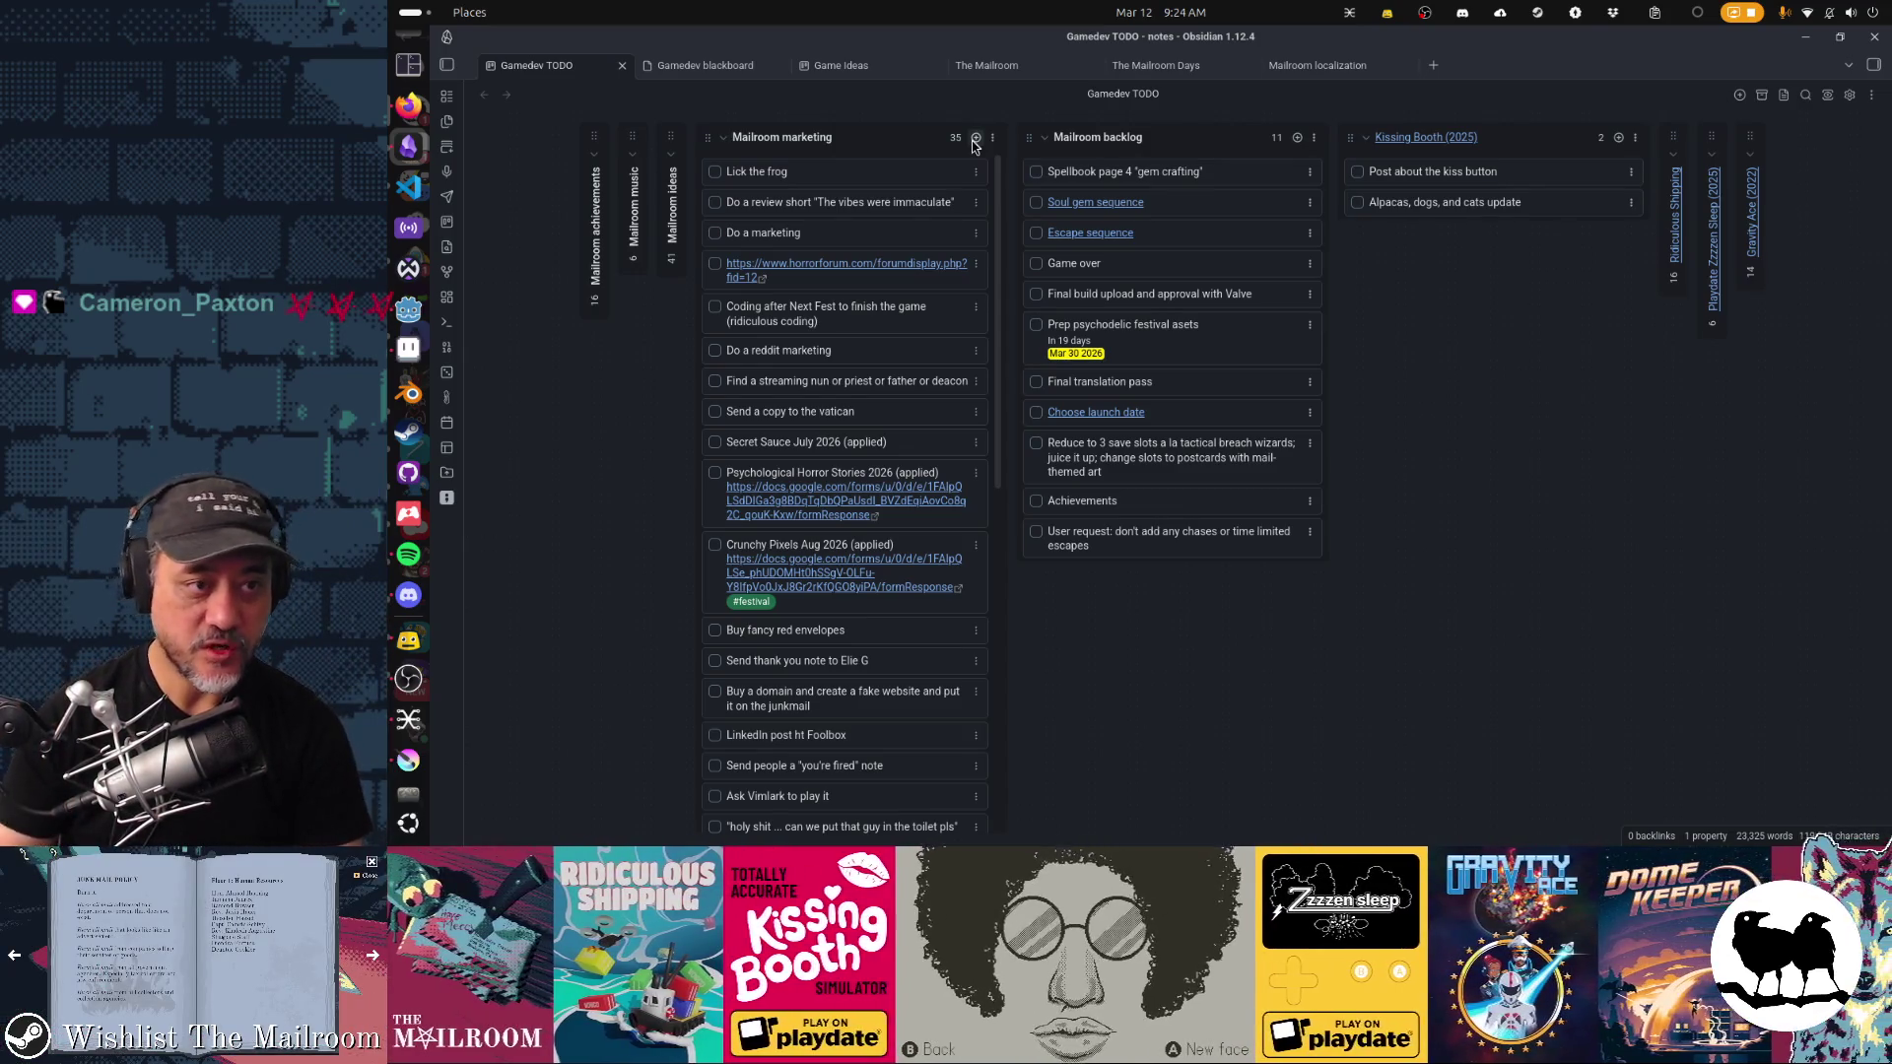
{"action": "key", "text": "alt+Tab"}
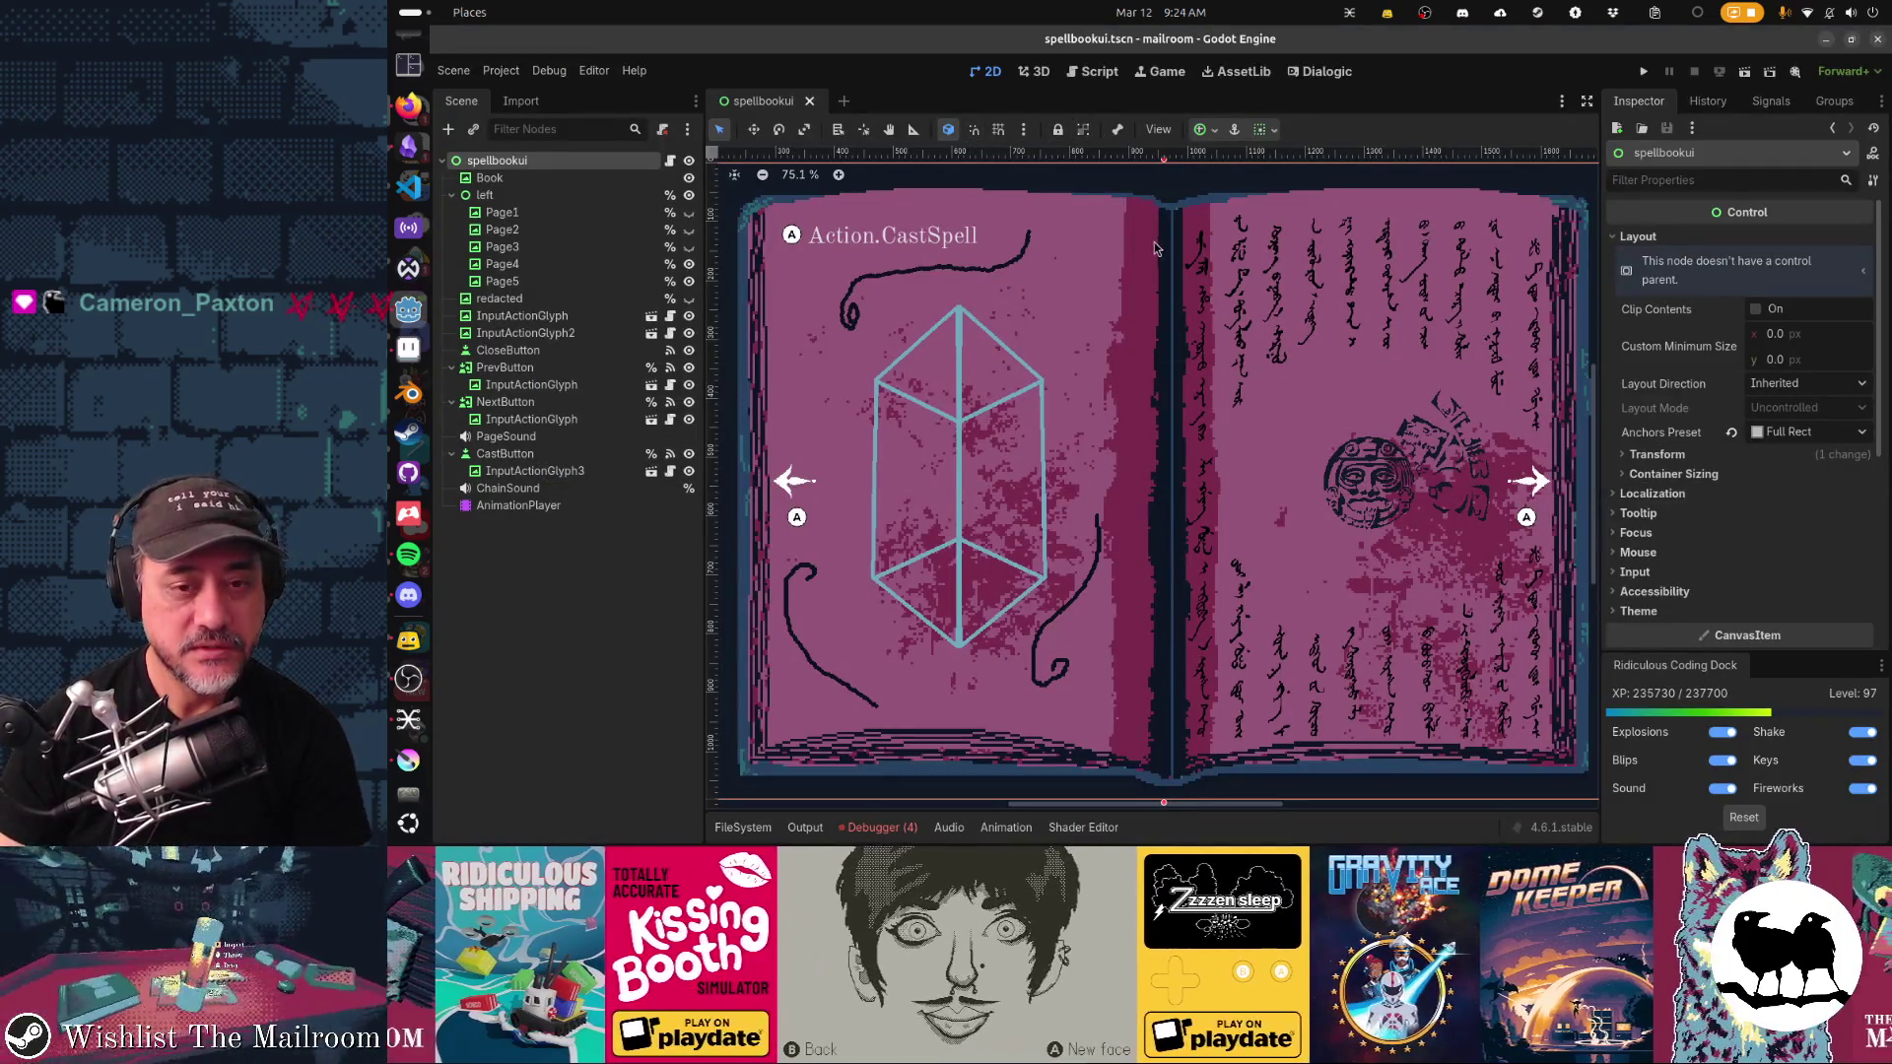
Step: Toggle Page1, Page3, Page4 and Page5 visibility to compare each page's art
{"action": "left_click", "coordinate": [690, 265]}
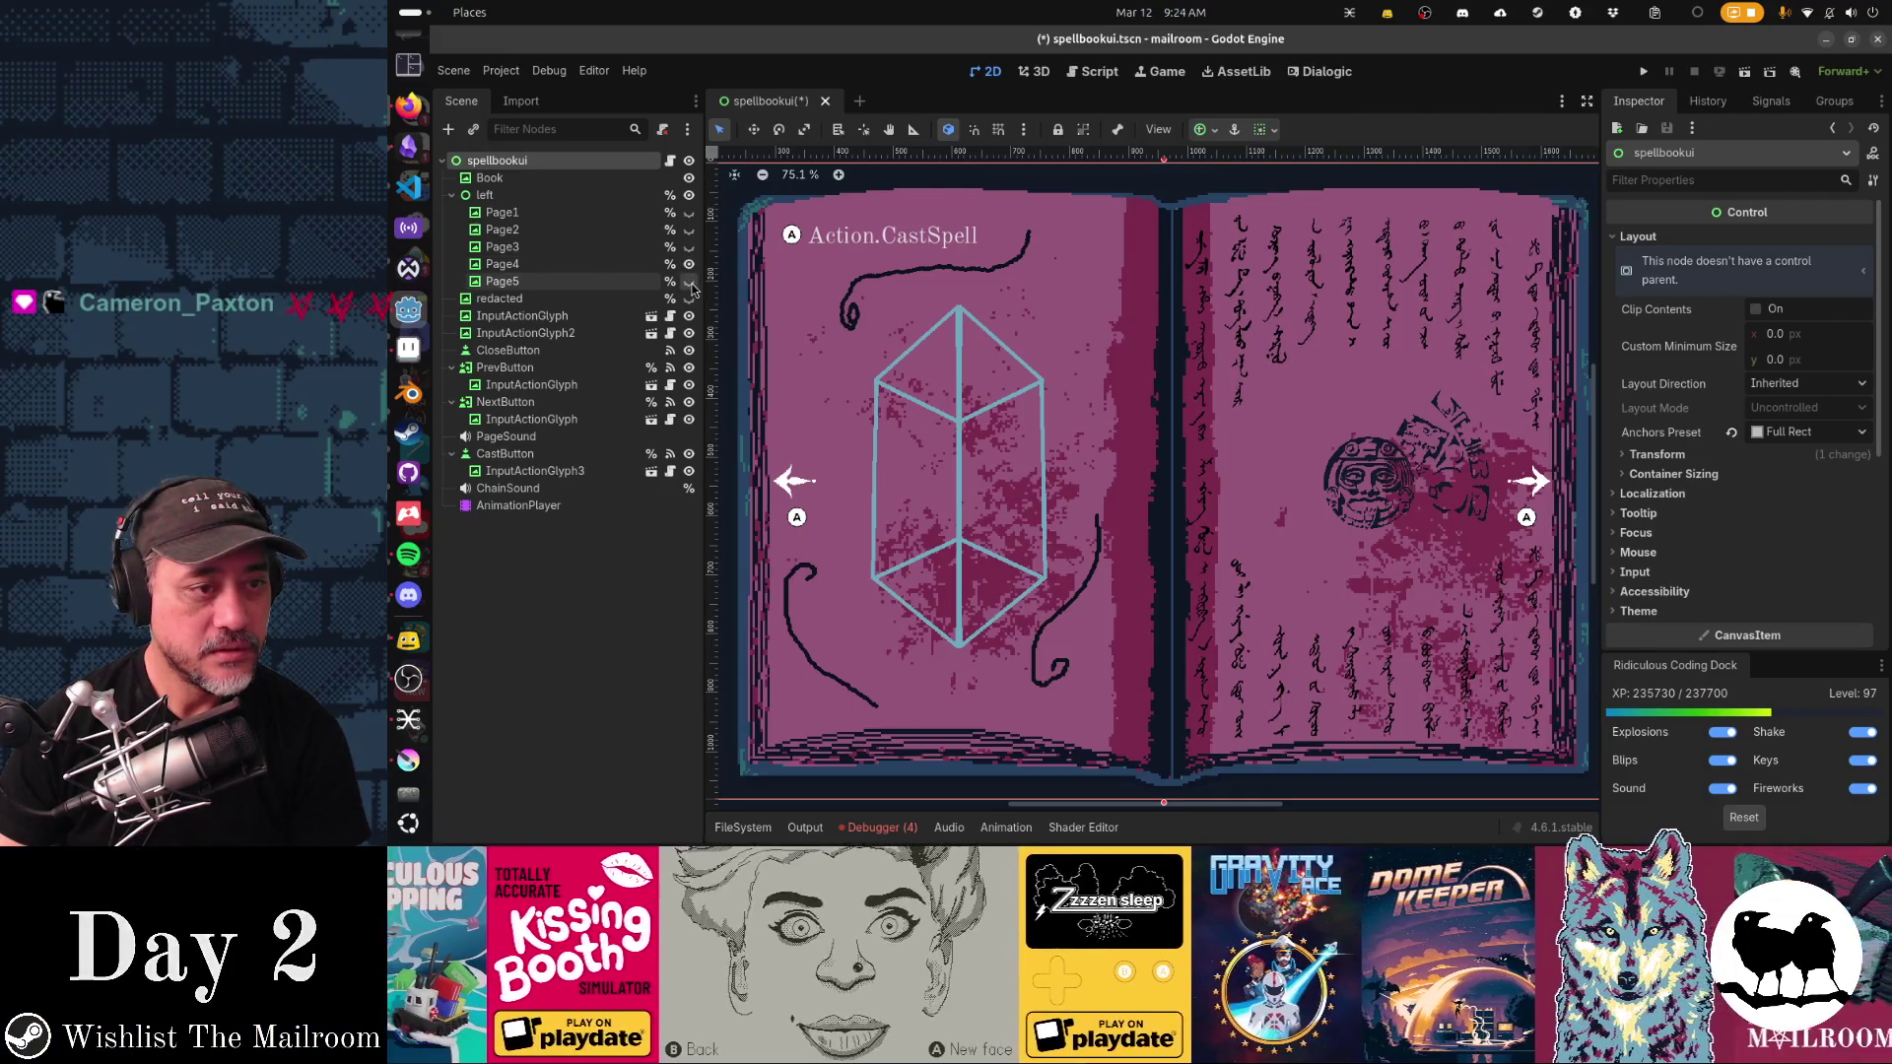
{"action": "left_click", "coordinate": [688, 214]}
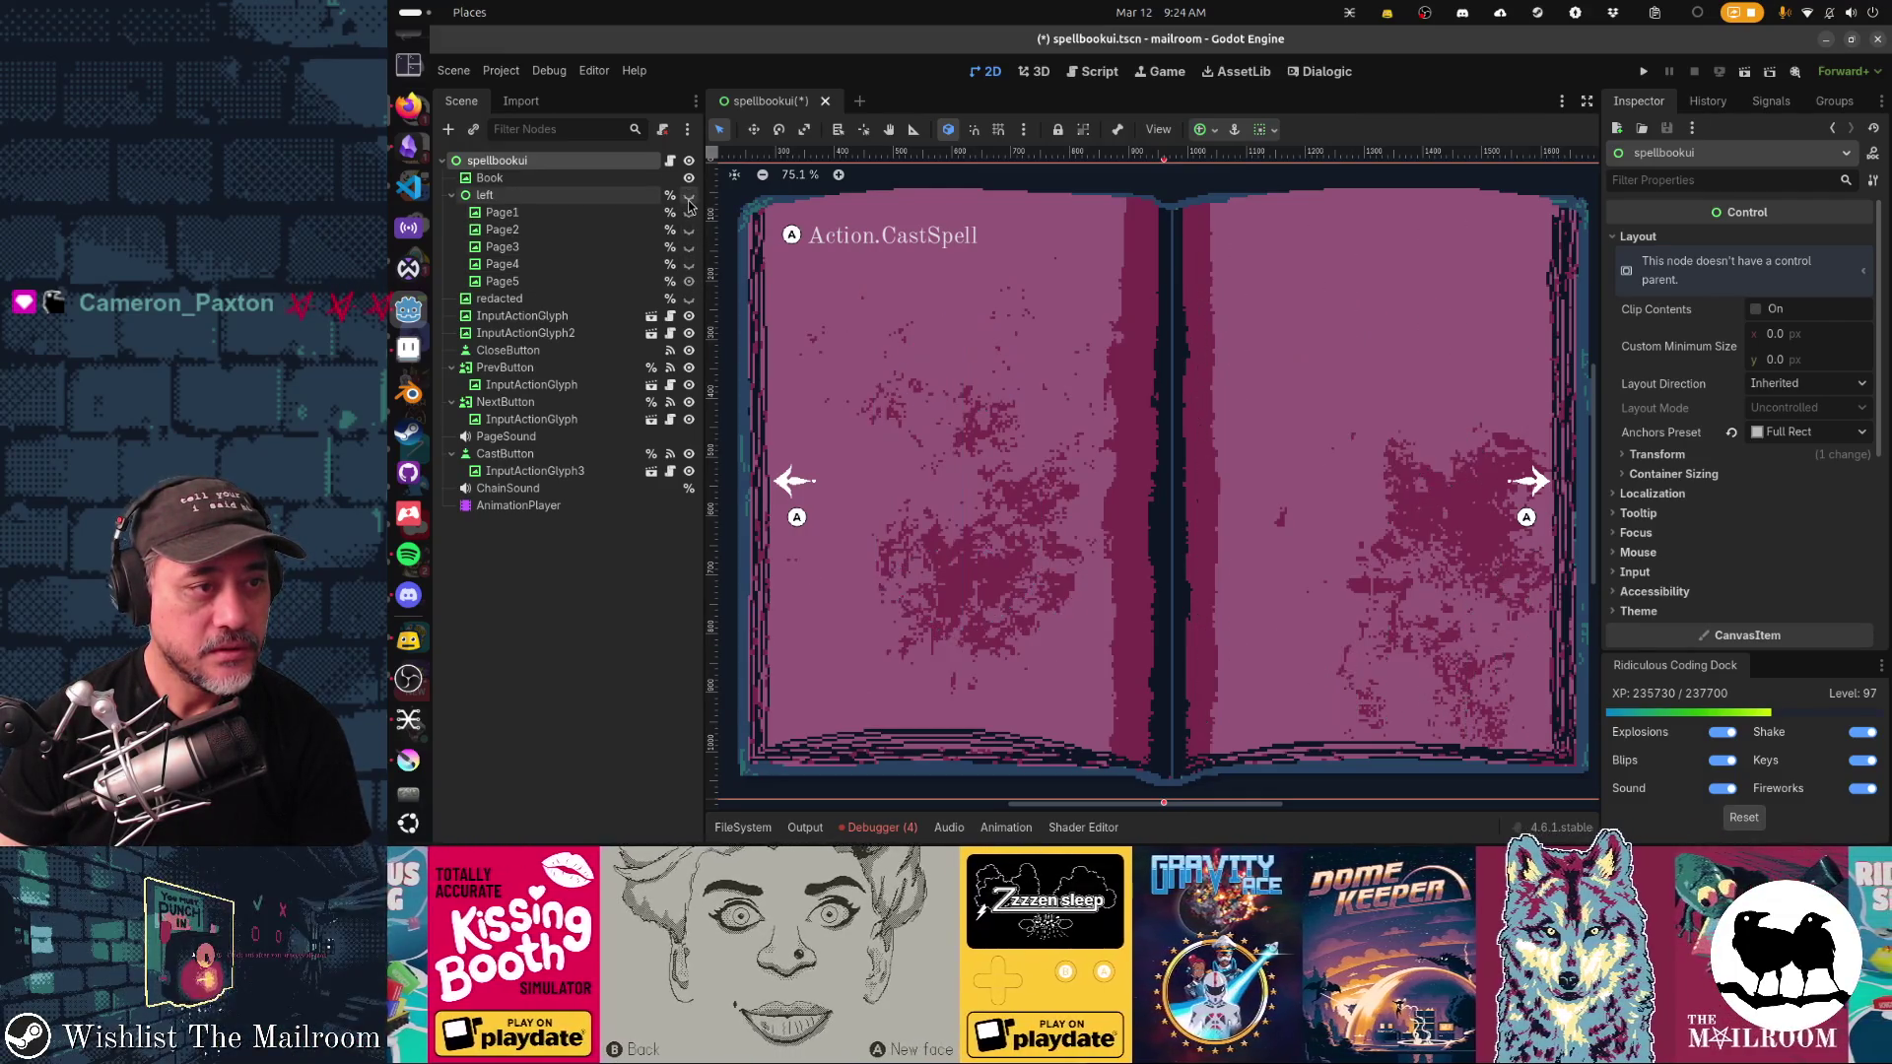
{"action": "left_click", "coordinate": [688, 214]}
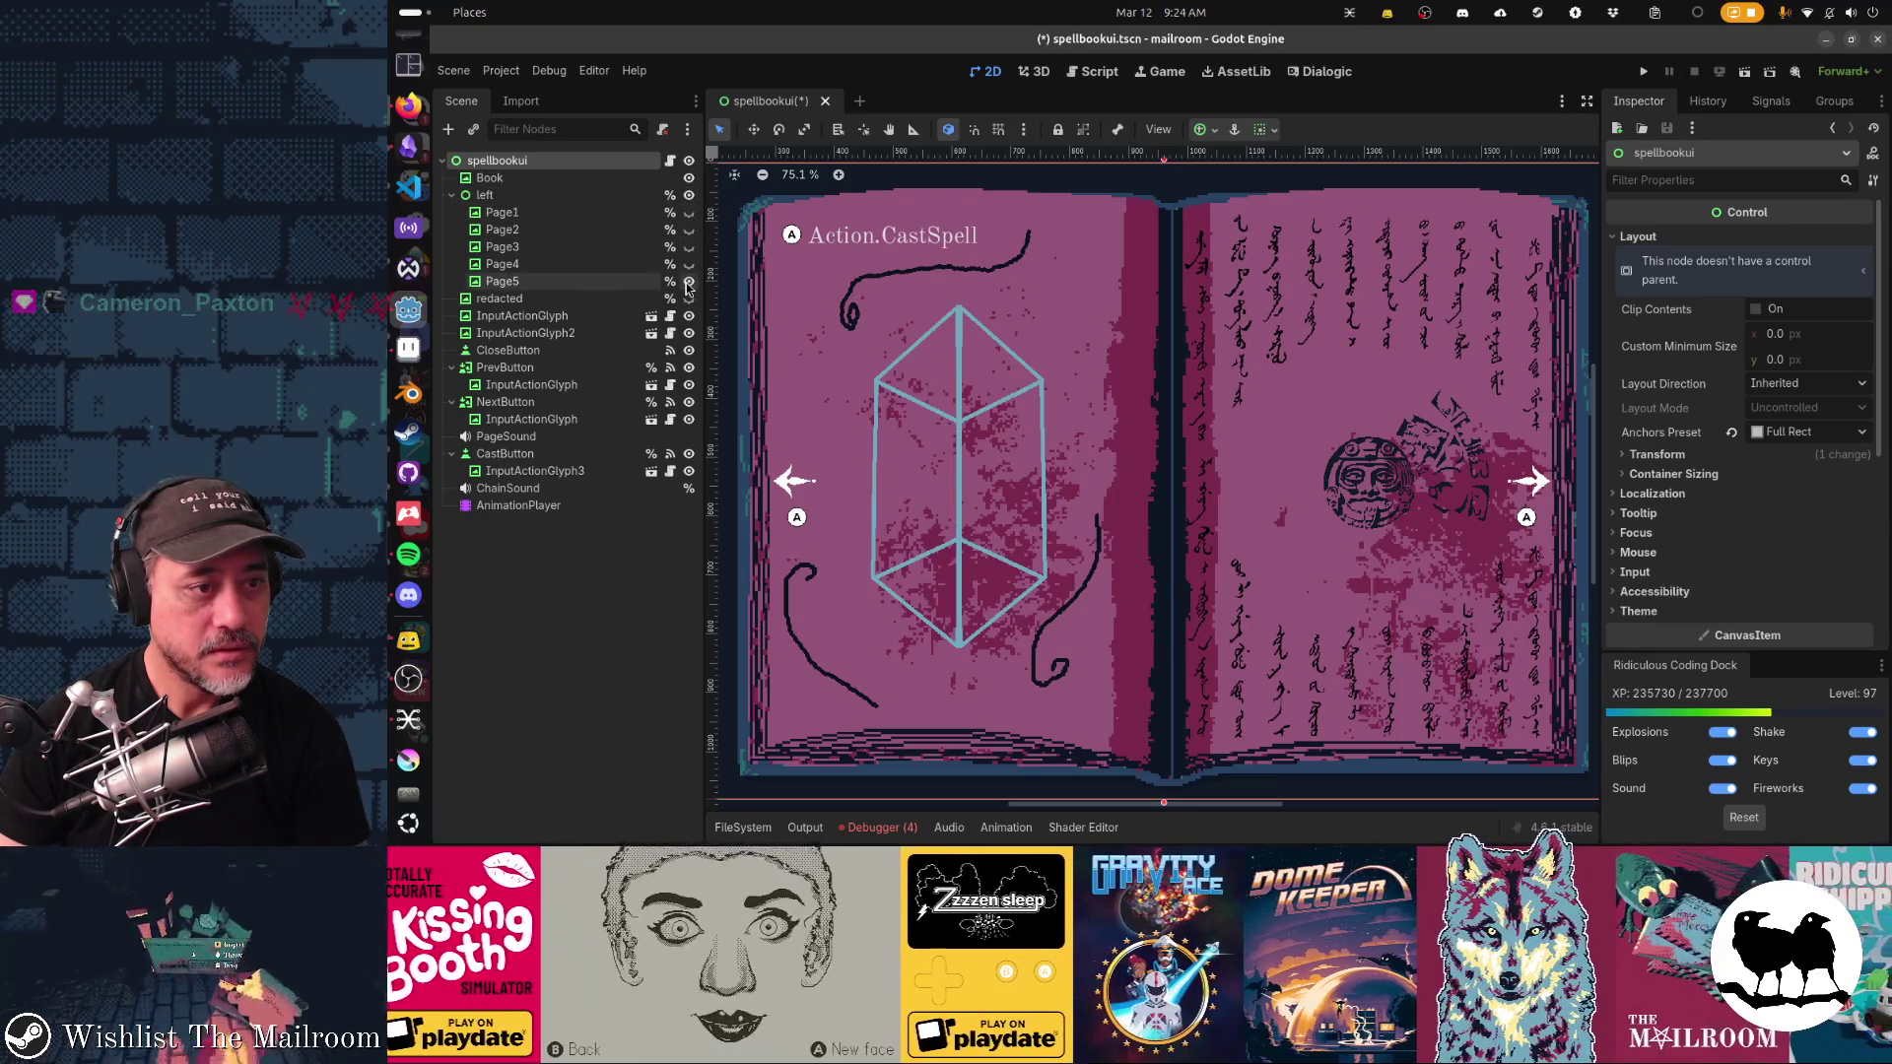
{"action": "left_click", "coordinate": [688, 282]}
{"action": "left_click", "coordinate": [689, 282]}
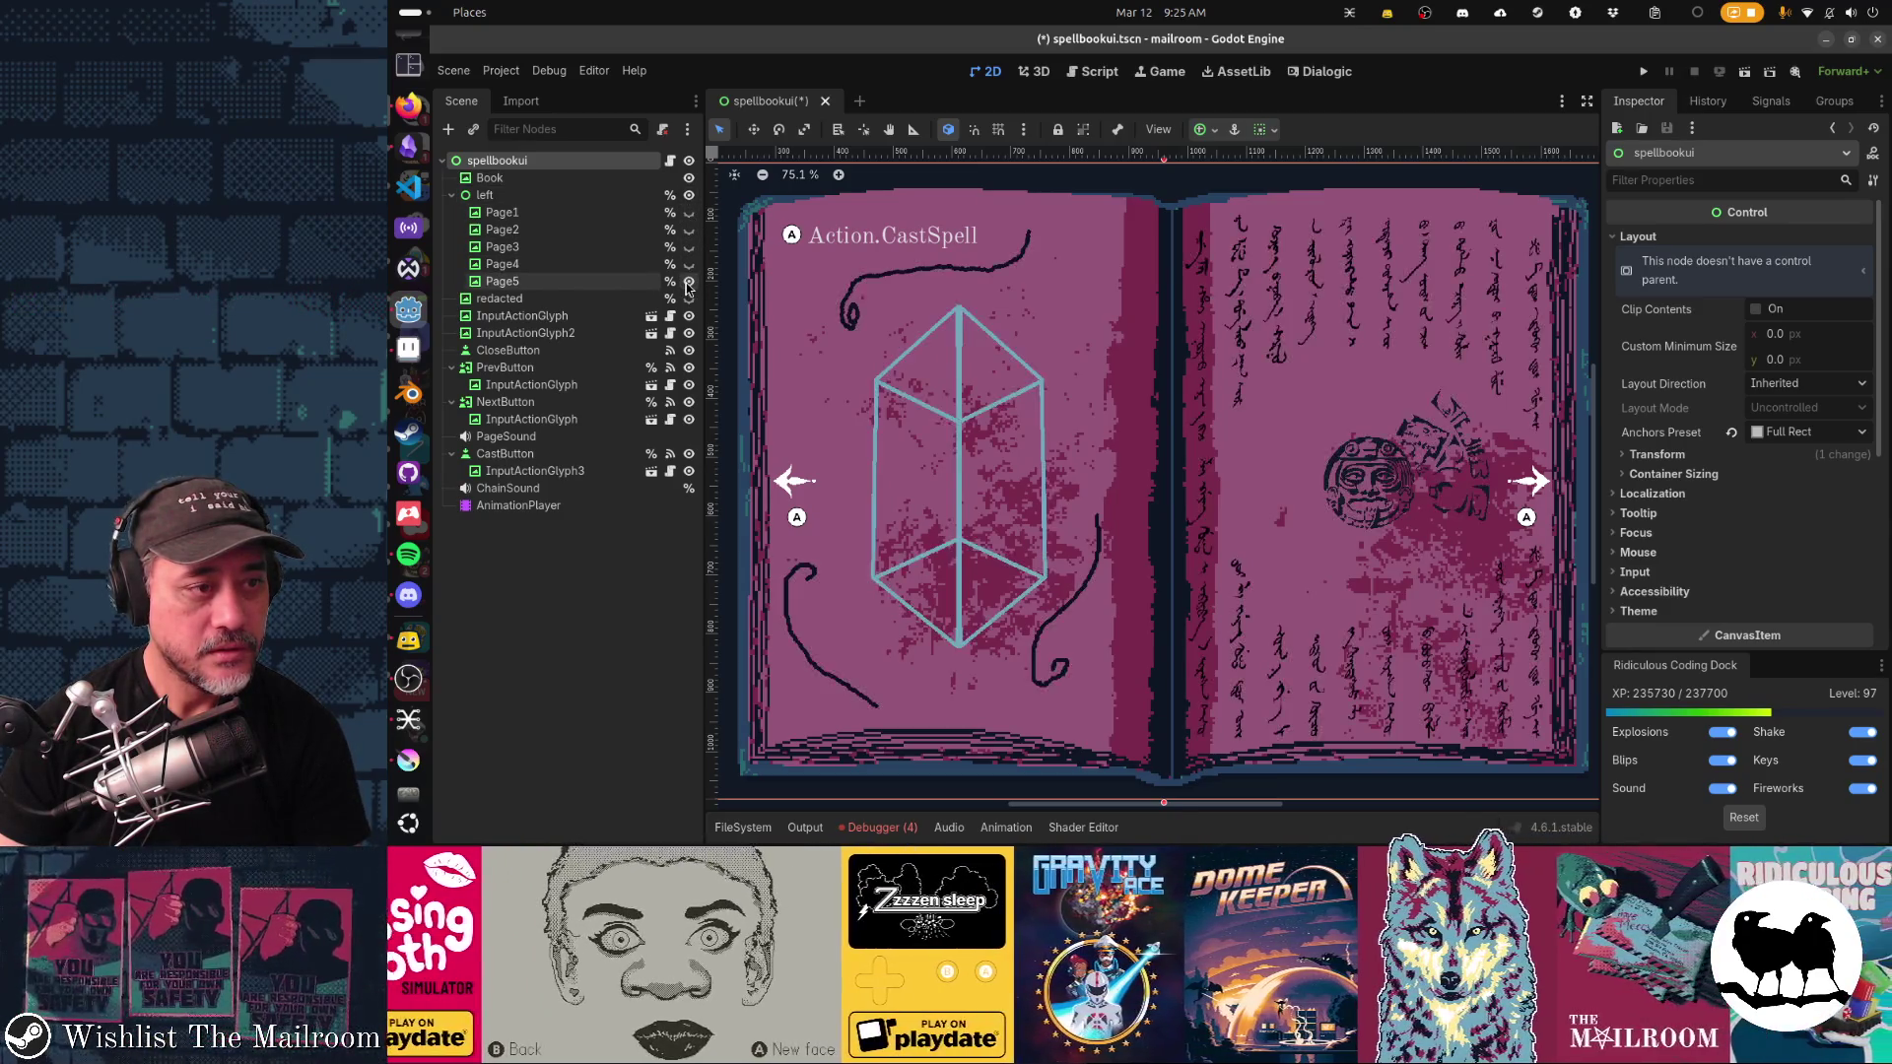
{"action": "left_click", "coordinate": [689, 282]}
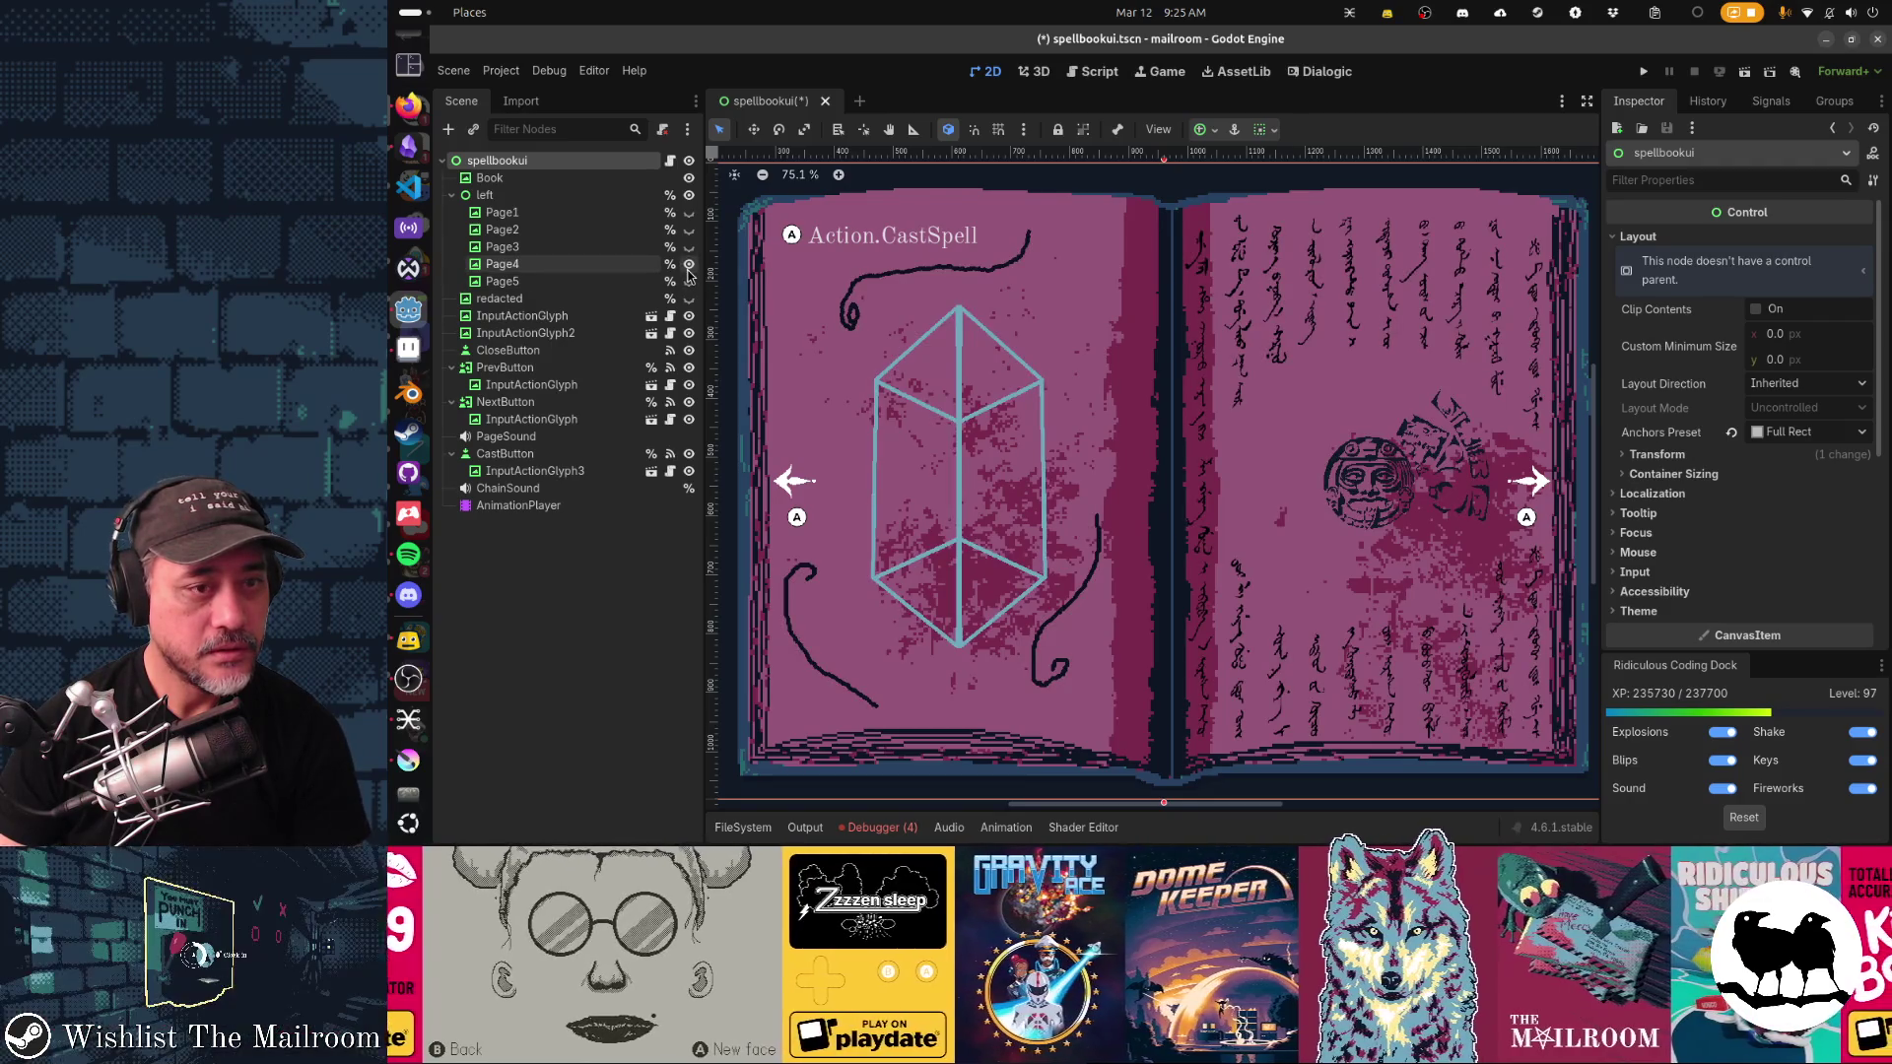
{"action": "left_click", "coordinate": [689, 265]}
{"action": "left_click", "coordinate": [688, 265]}
{"action": "left_click", "coordinate": [688, 265]}
{"action": "left_click", "coordinate": [689, 266]}
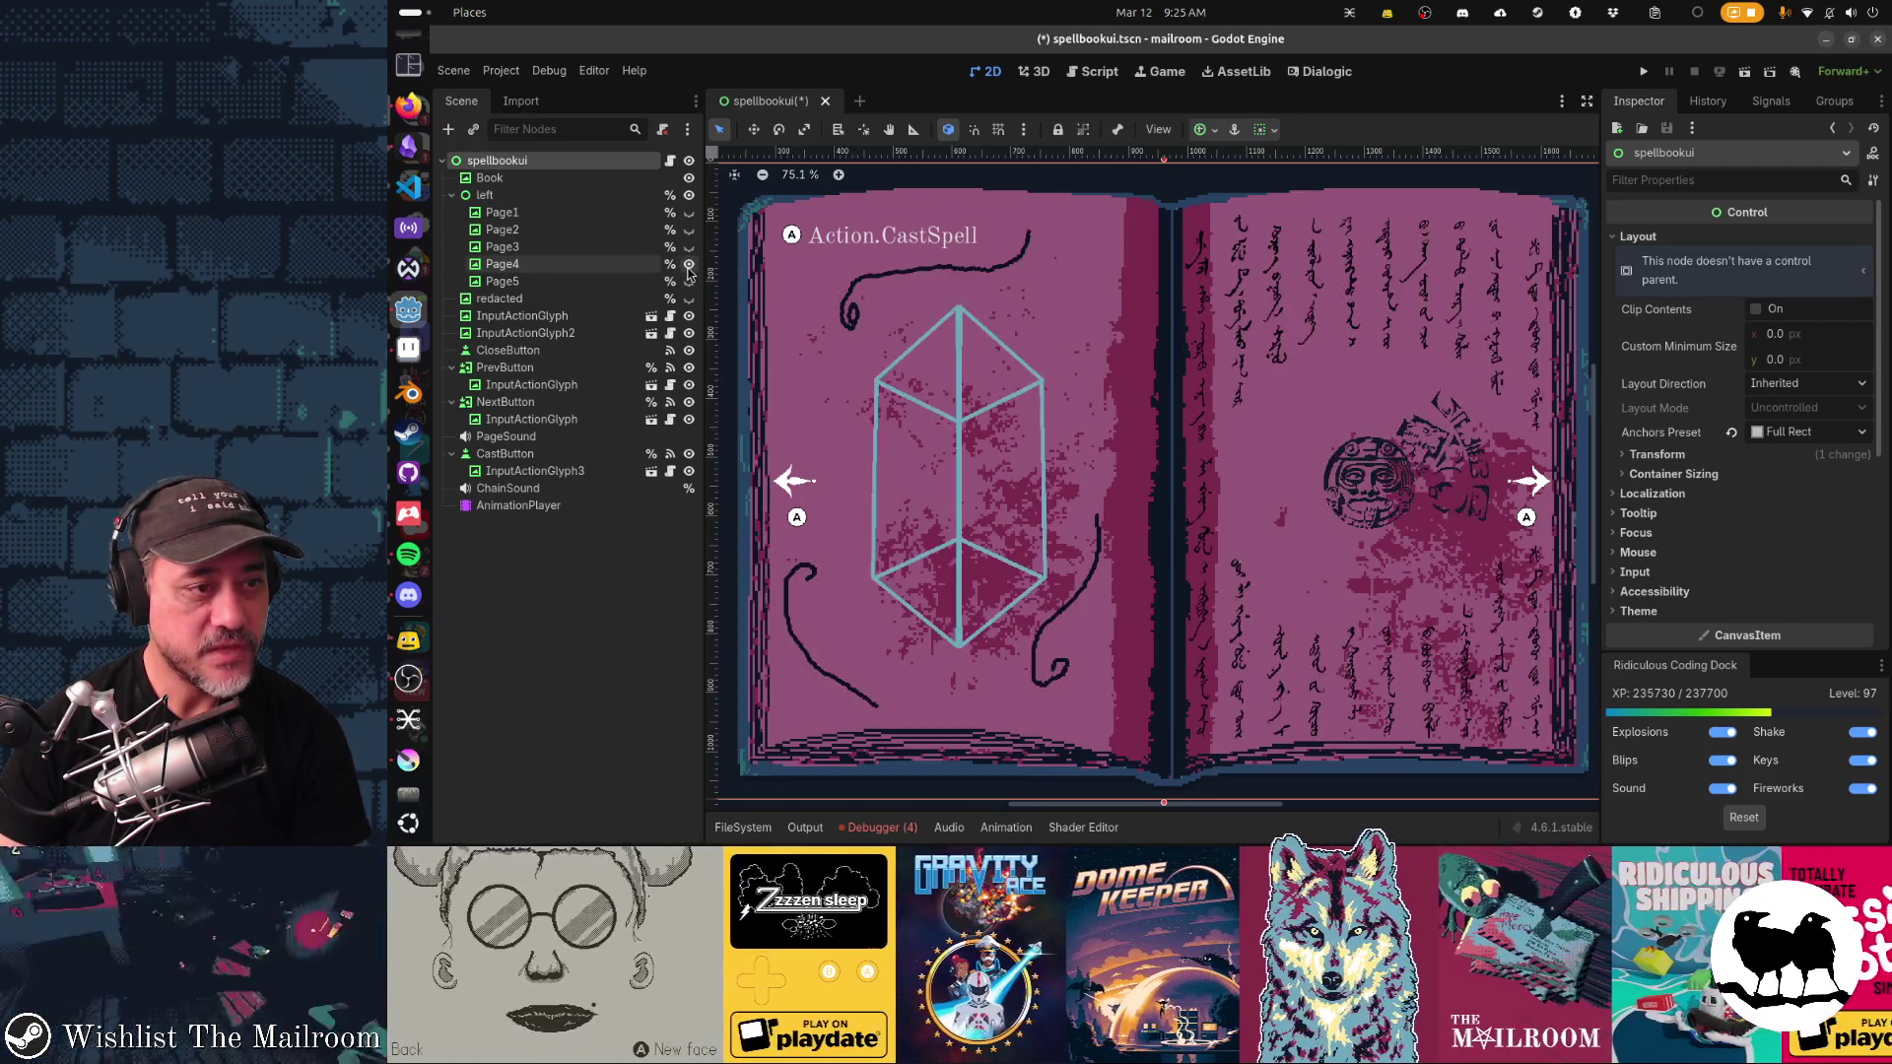
{"action": "left_click", "coordinate": [688, 266]}
{"action": "left_click", "coordinate": [689, 254]}
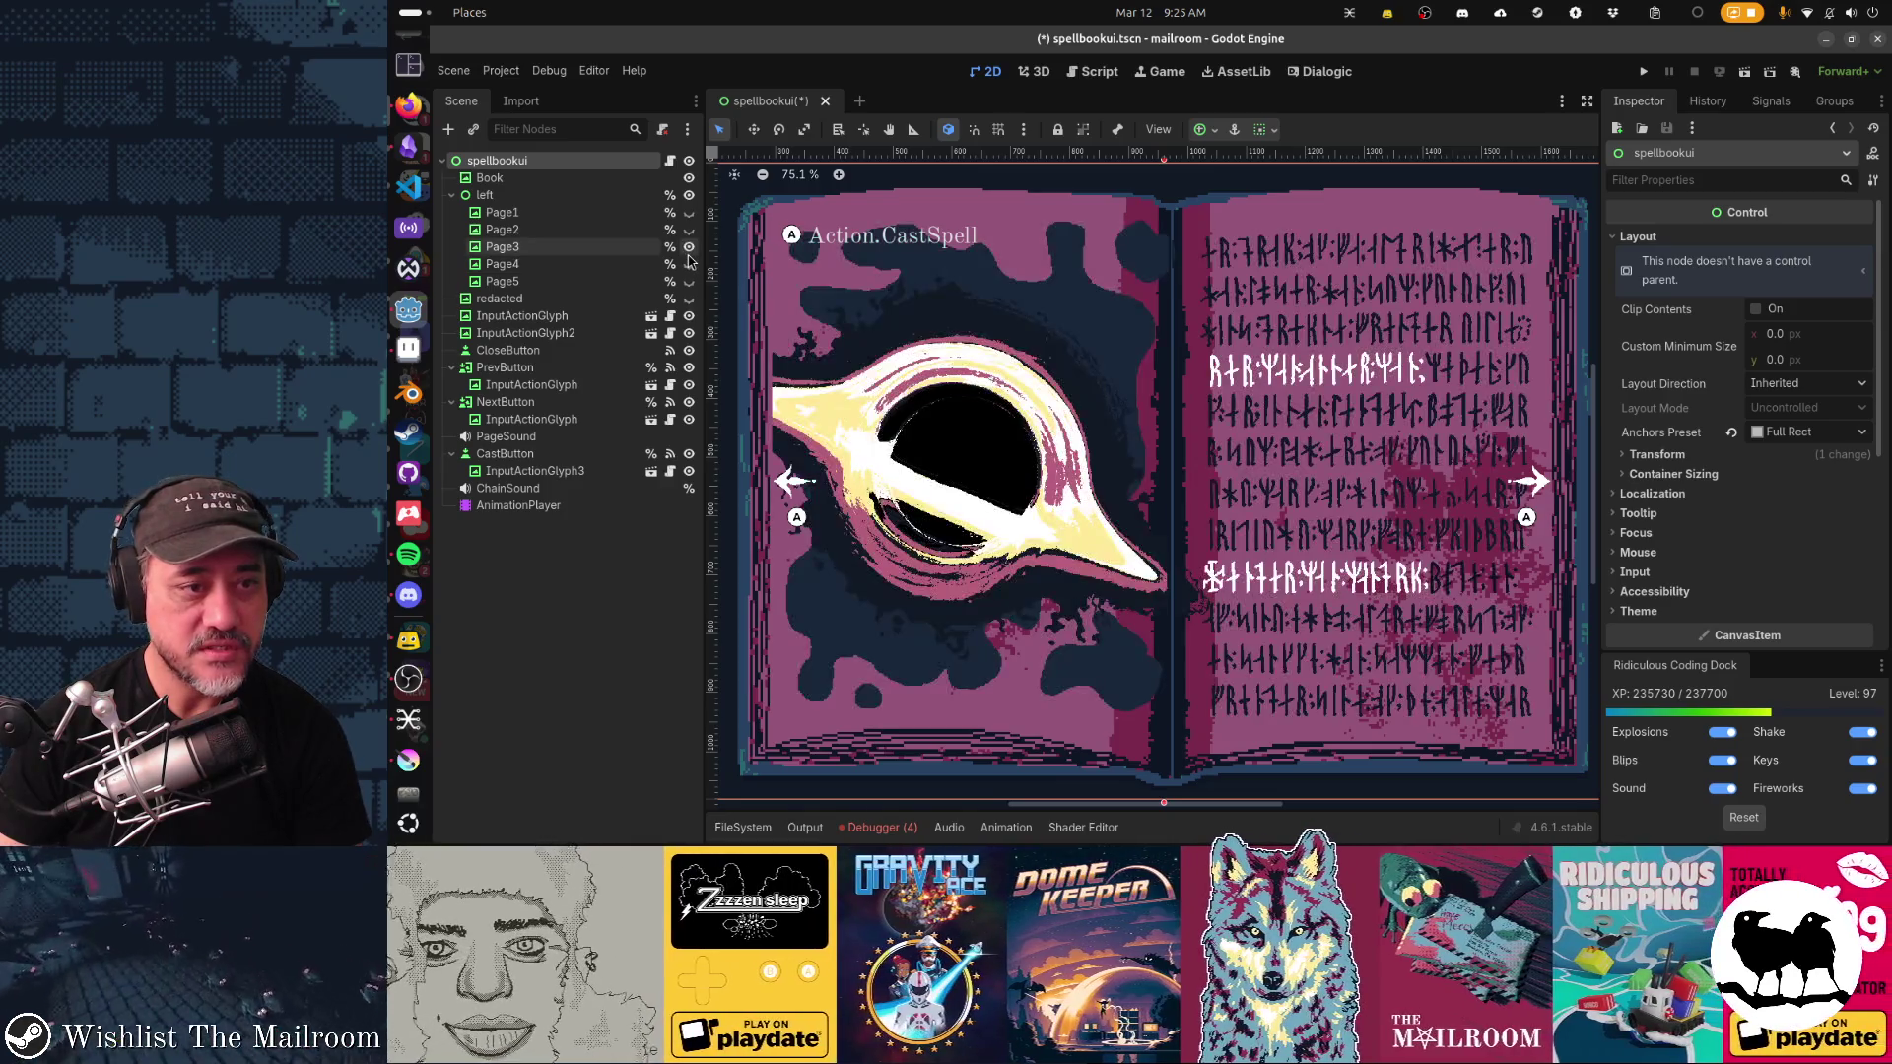
{"action": "left_click", "coordinate": [688, 248]}
Step: Show Page1 through Page4 one at a time, finishing with only Page5's crystal page visible
{"action": "left_click", "coordinate": [690, 229]}
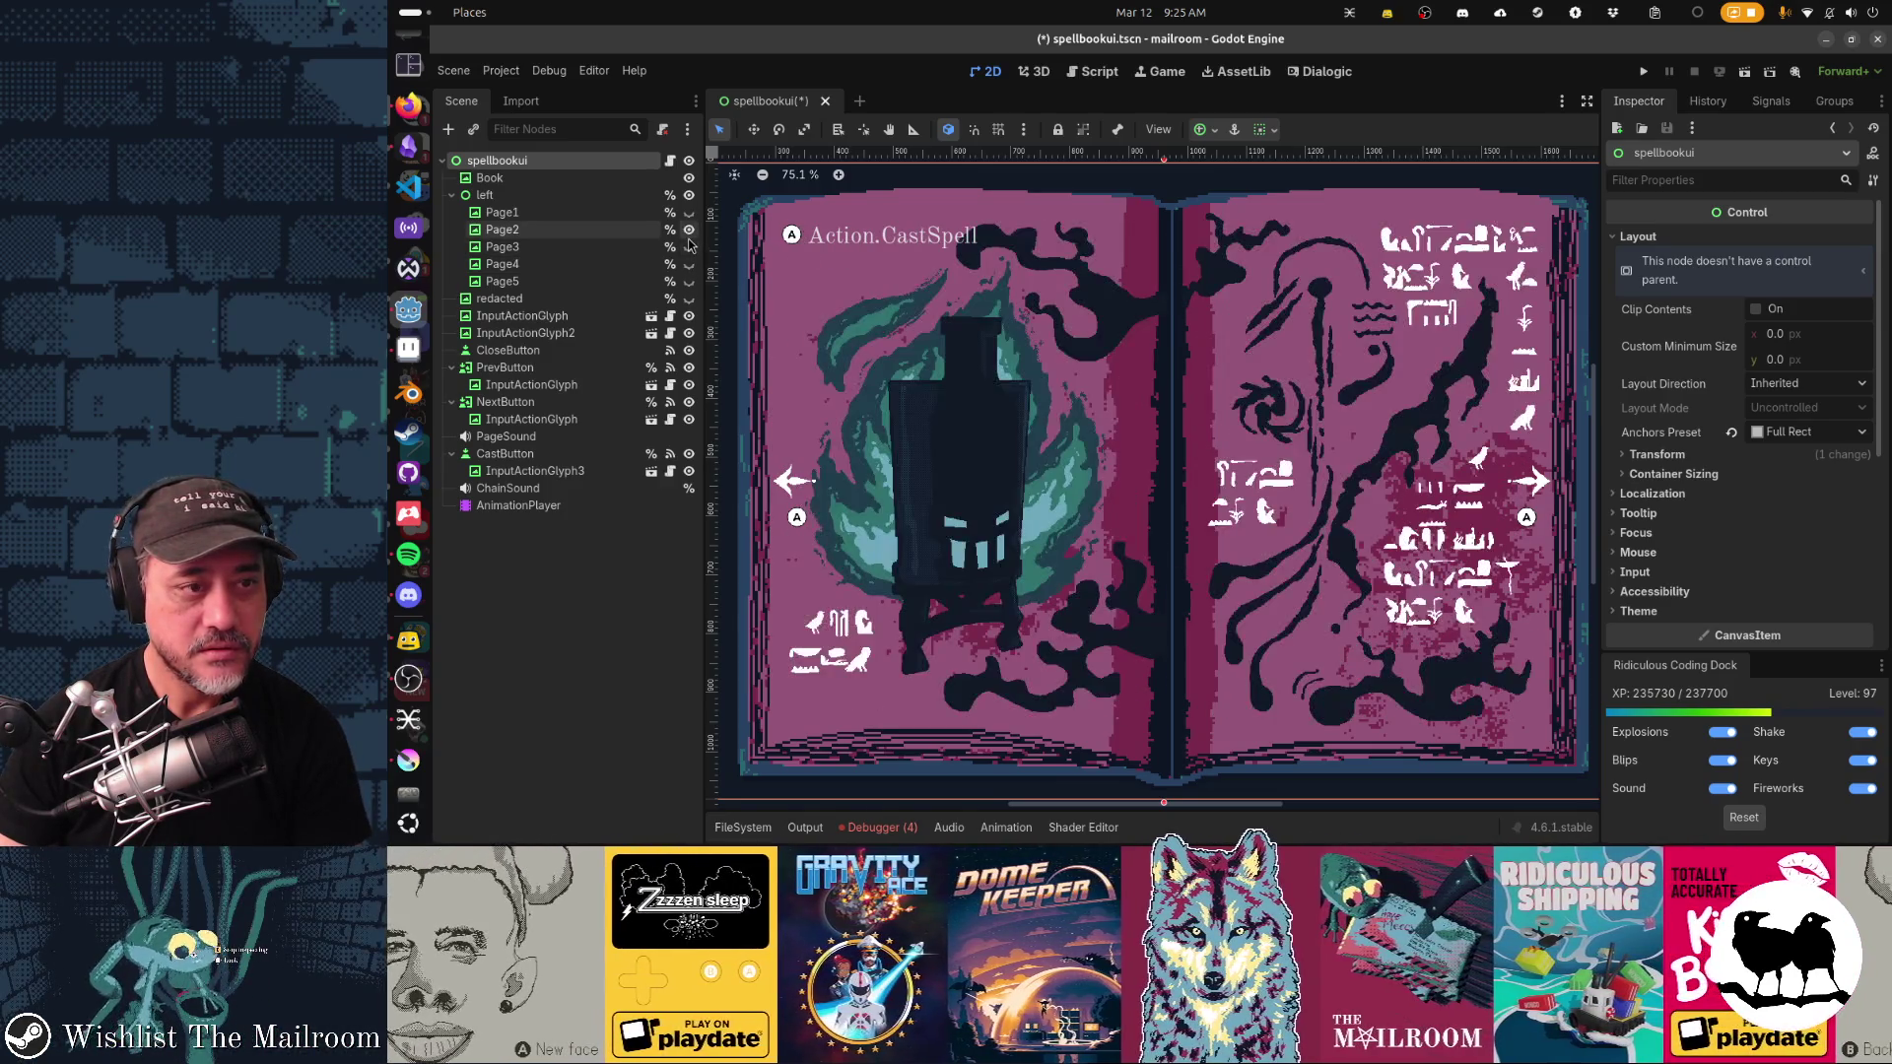
{"action": "left_click", "coordinate": [689, 230]}
{"action": "left_click", "coordinate": [689, 221]}
{"action": "left_click", "coordinate": [690, 220]}
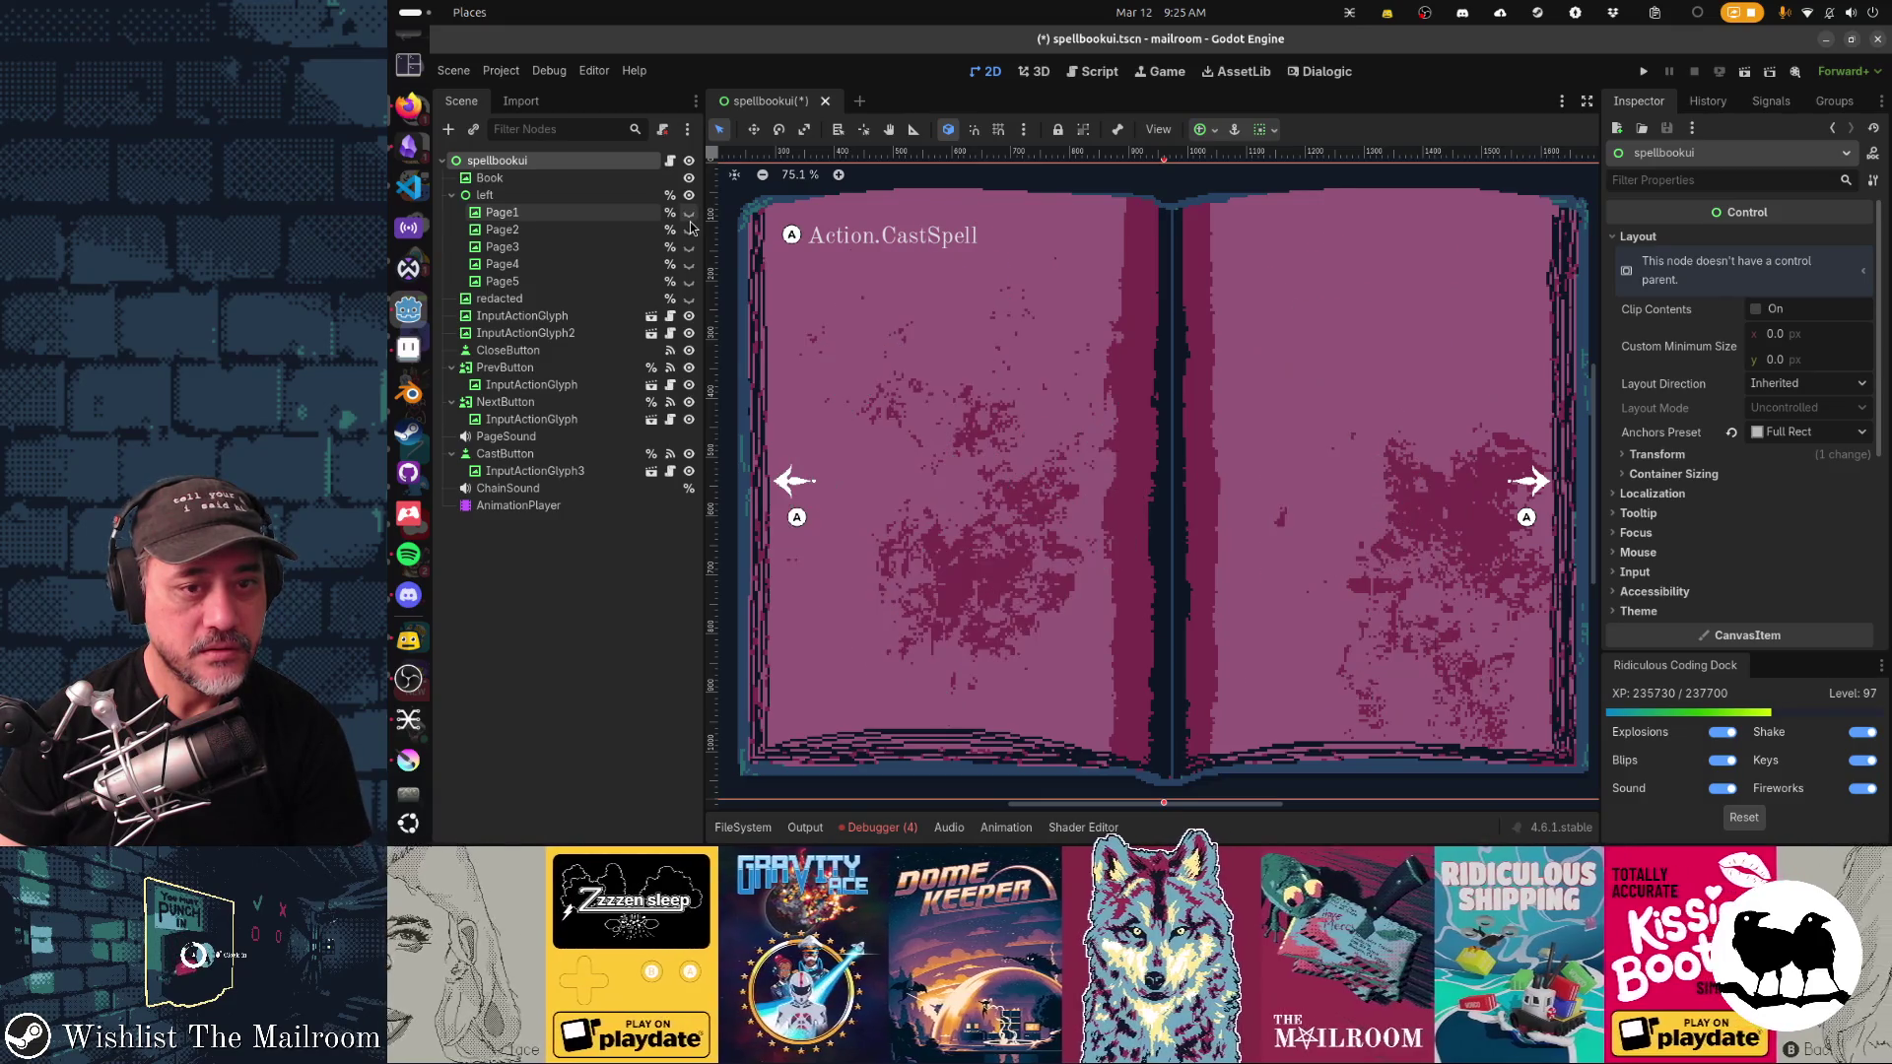
{"action": "left_click", "coordinate": [689, 231]}
{"action": "left_click", "coordinate": [689, 232]}
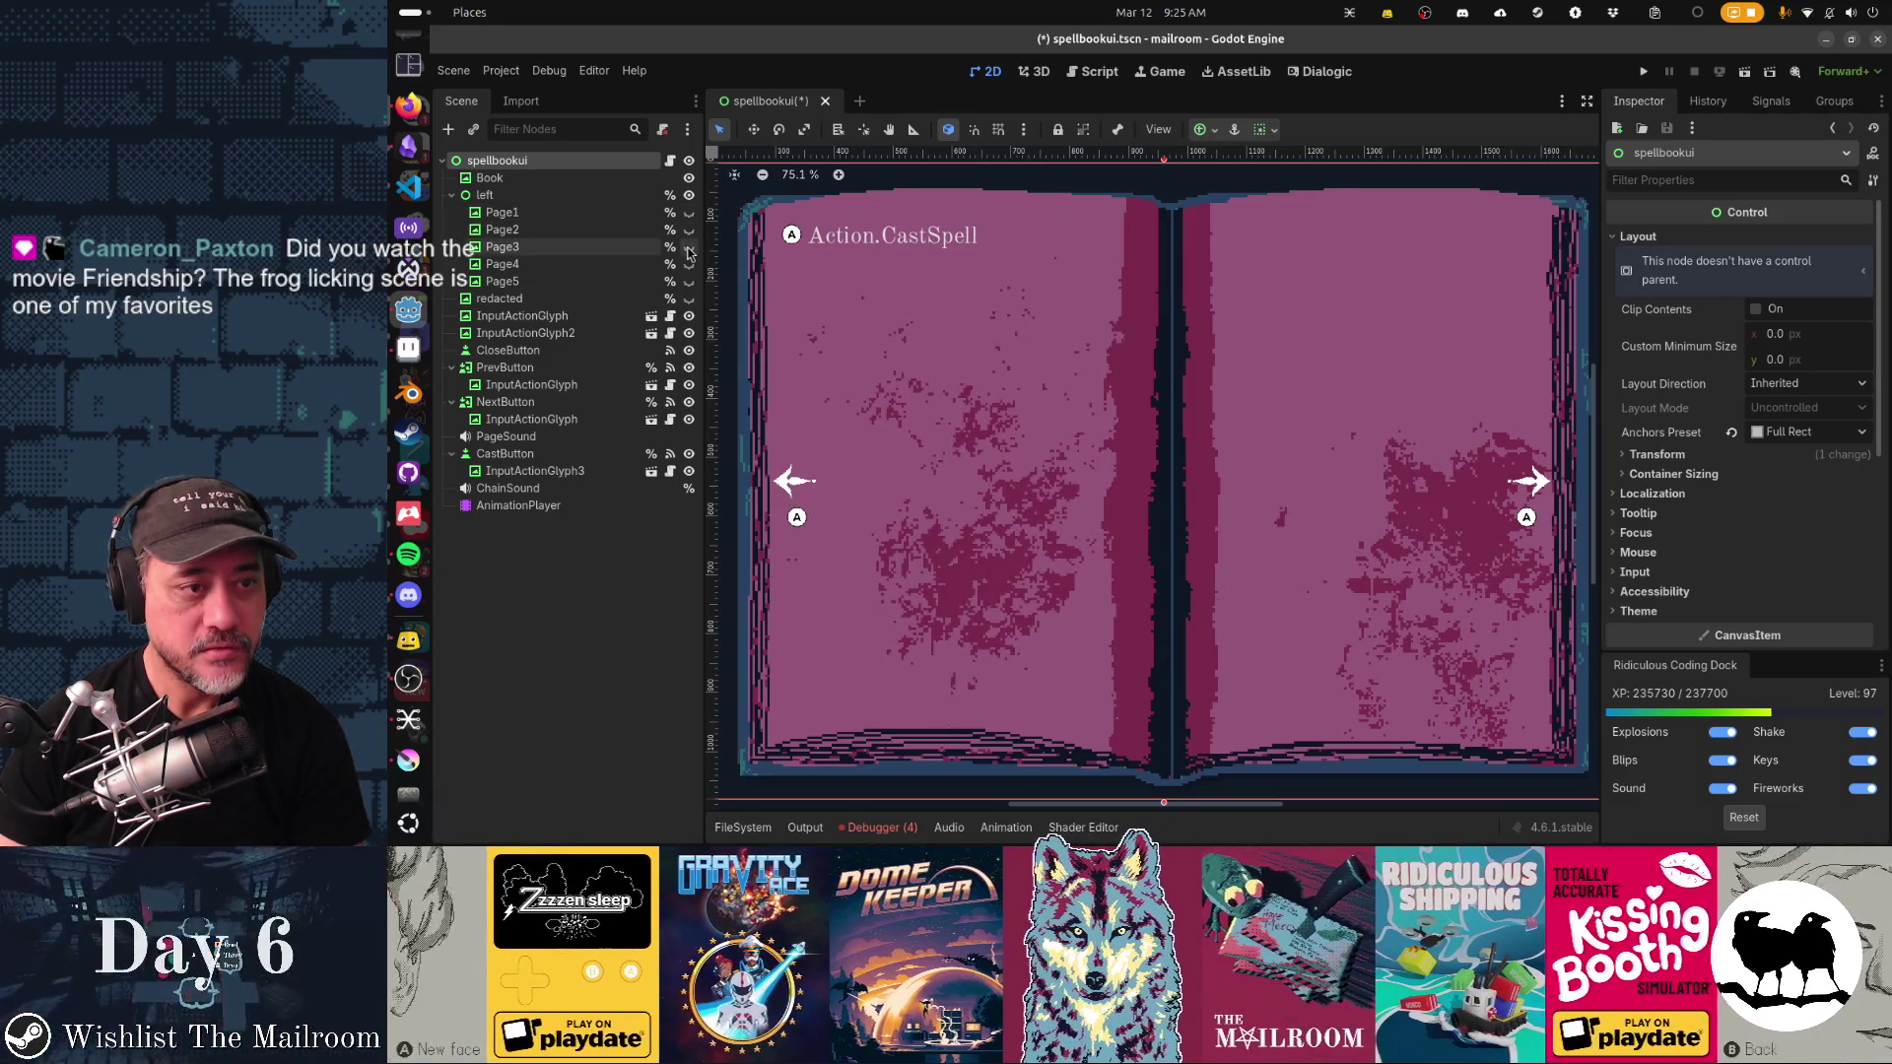
{"action": "left_click", "coordinate": [689, 233]}
{"action": "left_click", "coordinate": [690, 233]}
{"action": "left_click", "coordinate": [689, 248]}
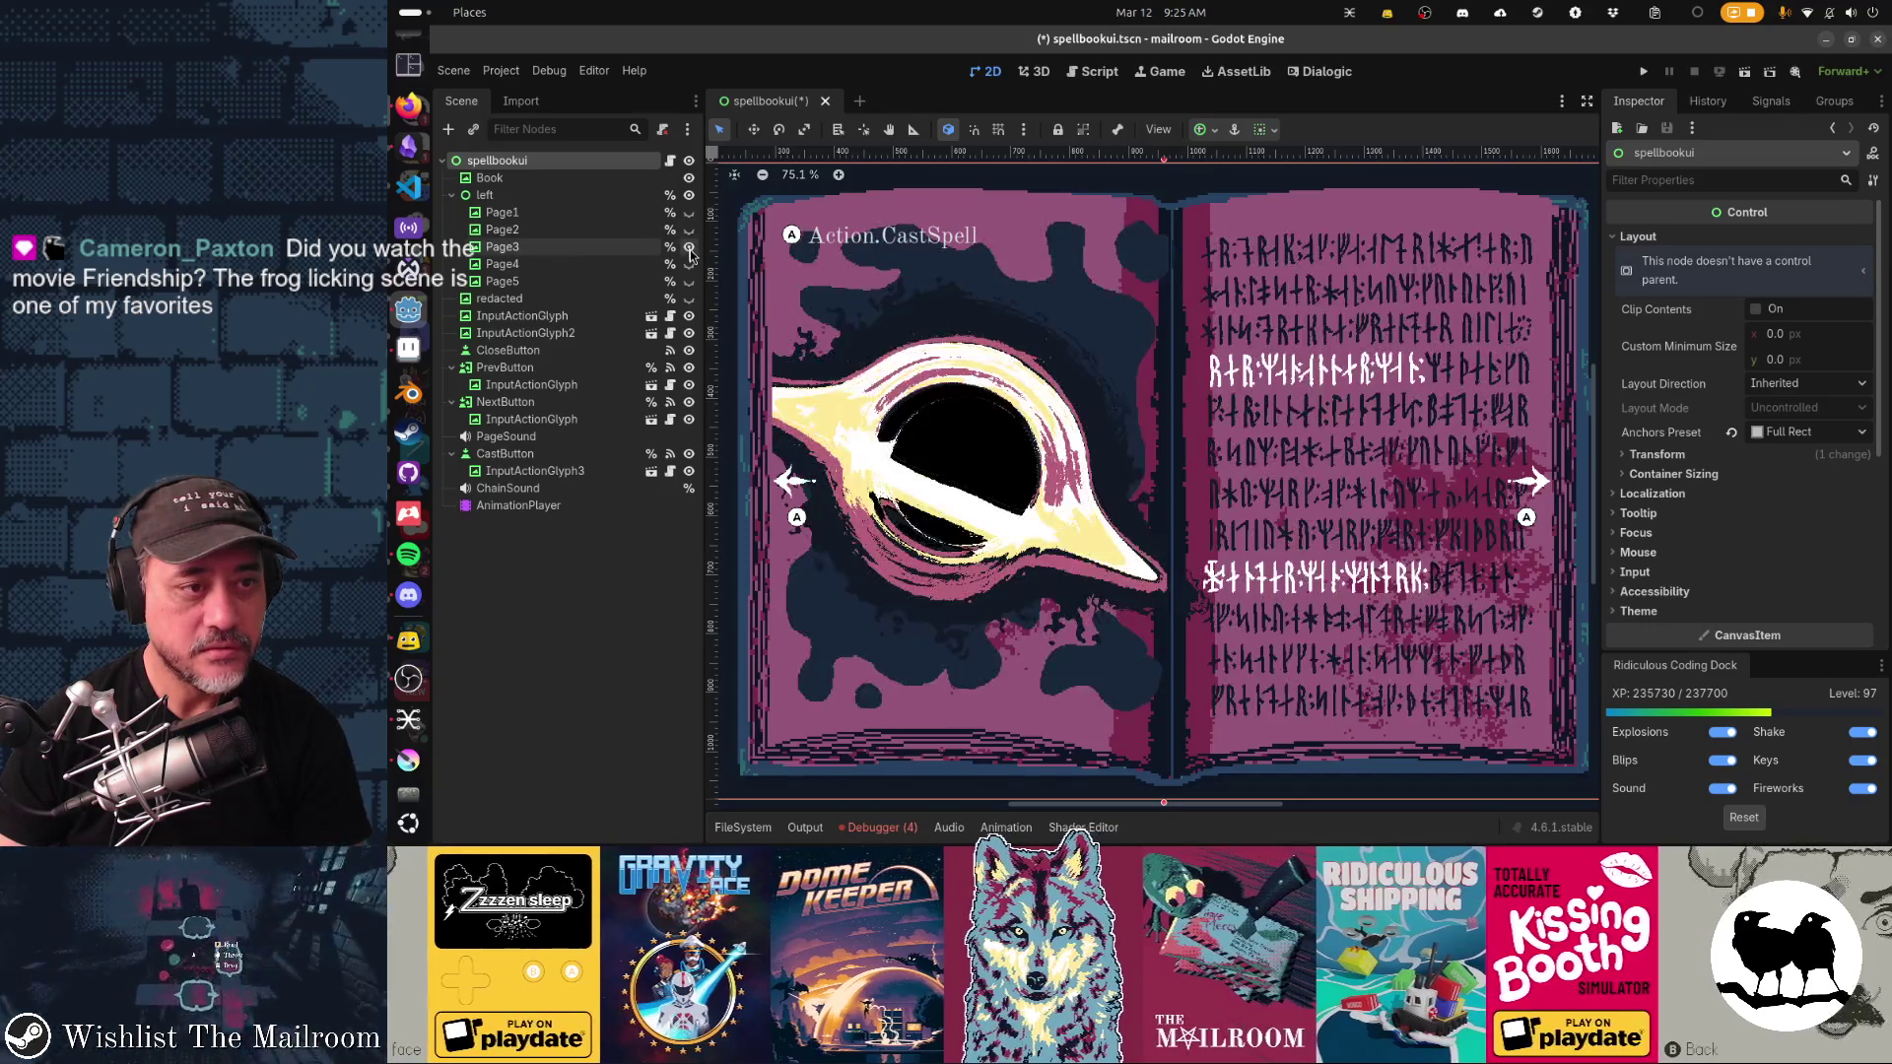
{"action": "left_click", "coordinate": [689, 248]}
{"action": "left_click", "coordinate": [690, 265]}
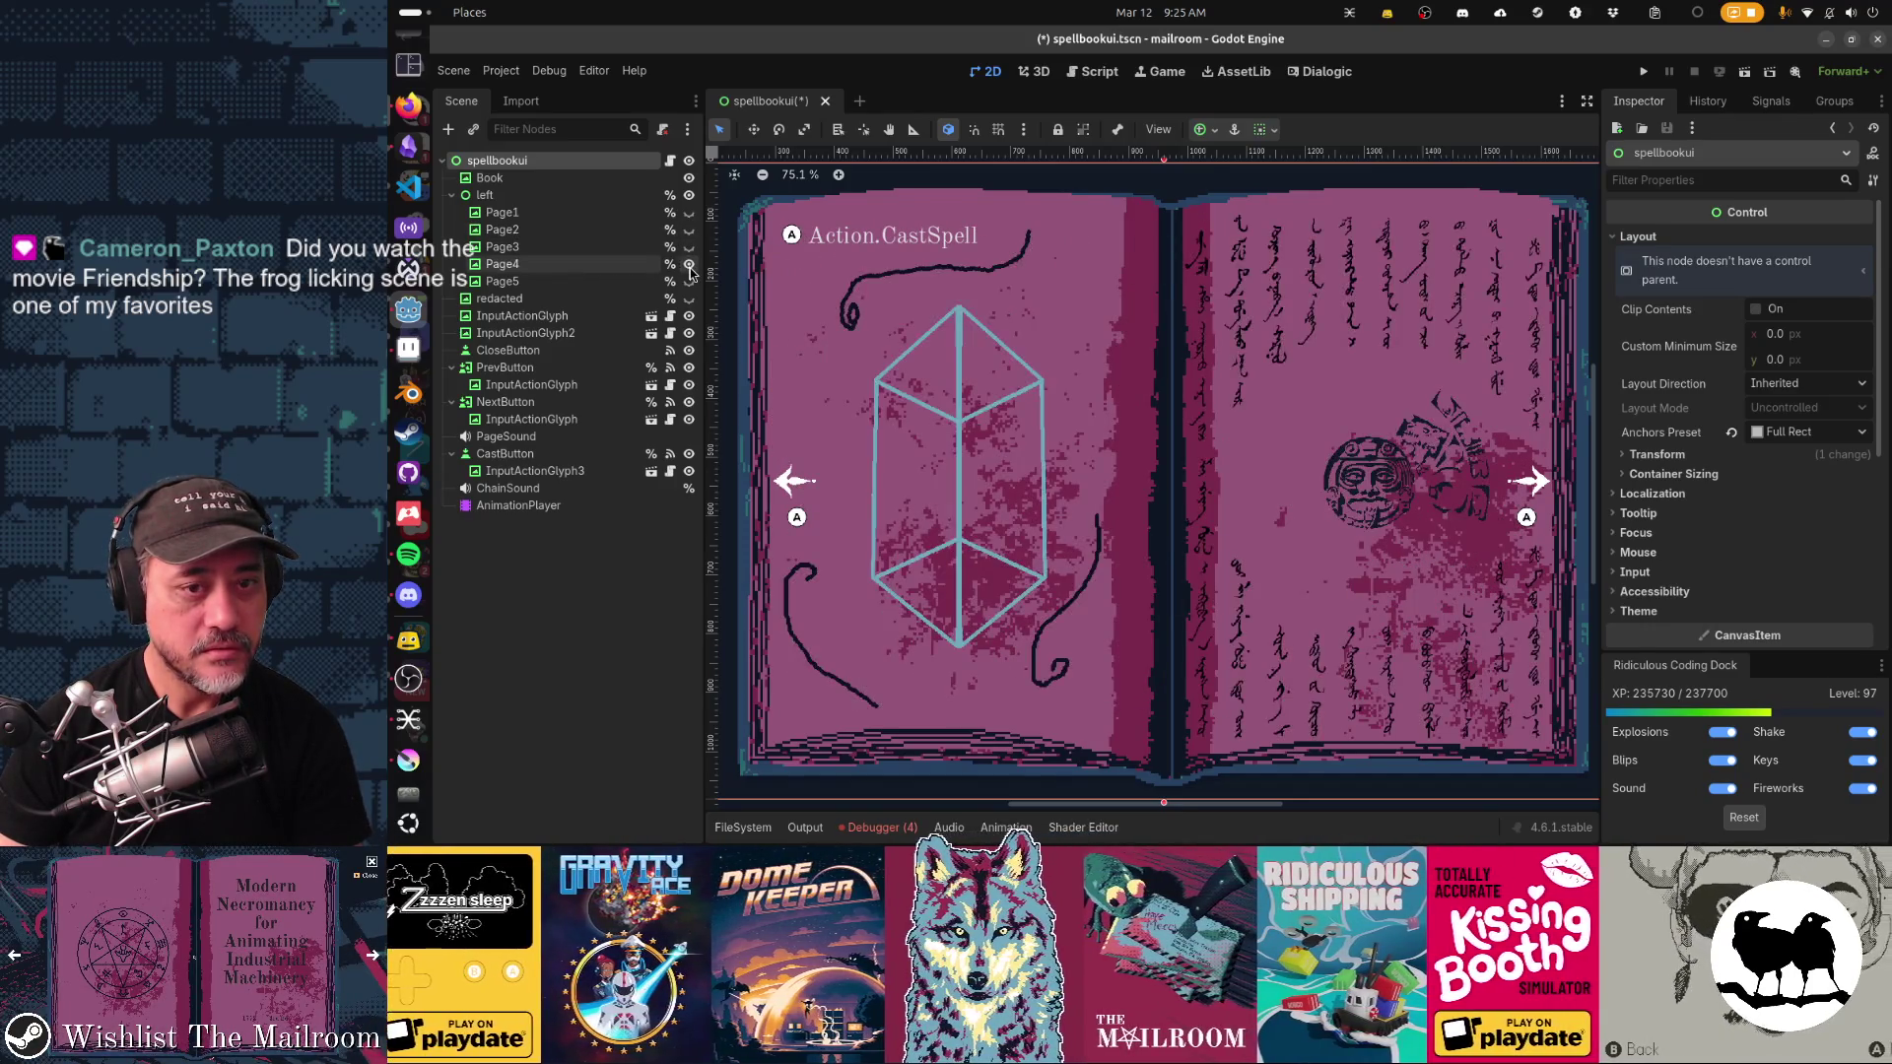
{"action": "left_click", "coordinate": [690, 265]}
{"action": "left_click", "coordinate": [690, 283]}
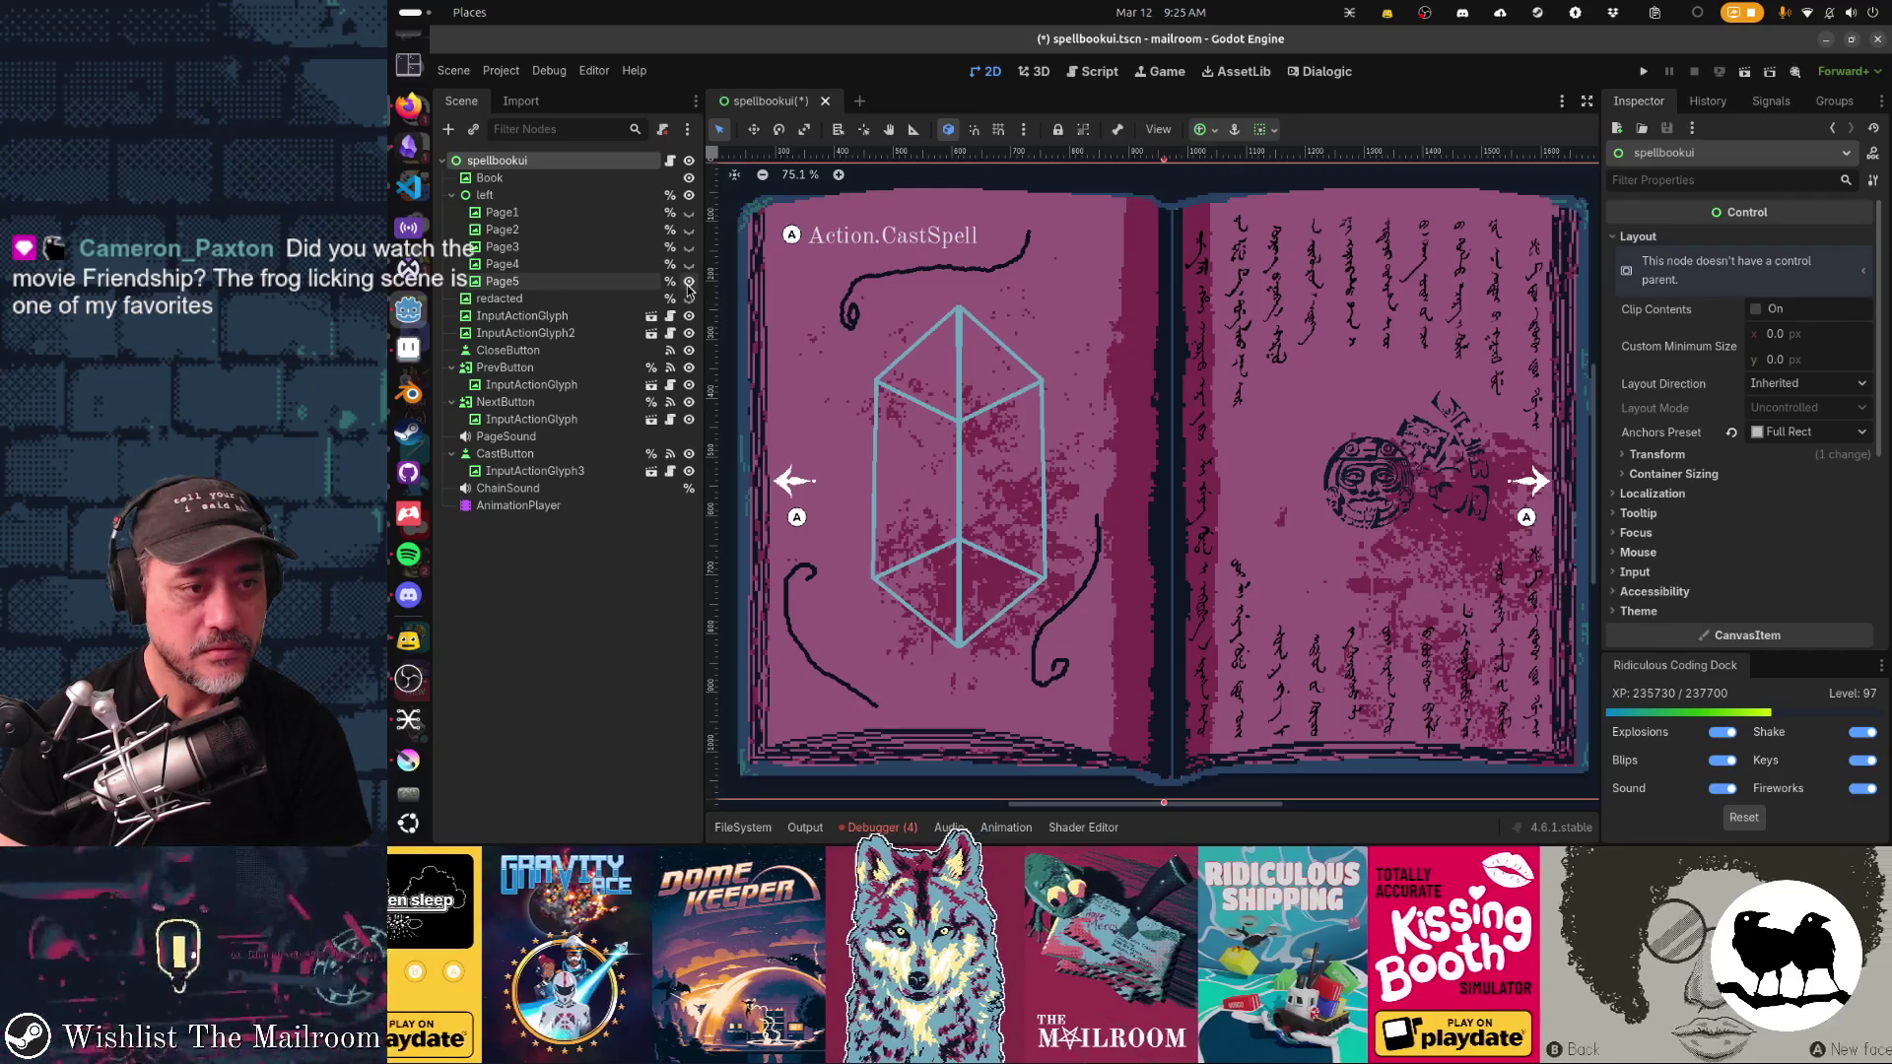
Step: Delete the Page5 node, make Page4's crystal page visible again, and save the scene
{"action": "left_click", "coordinate": [606, 285]}
{"action": "key", "text": "Delete"}
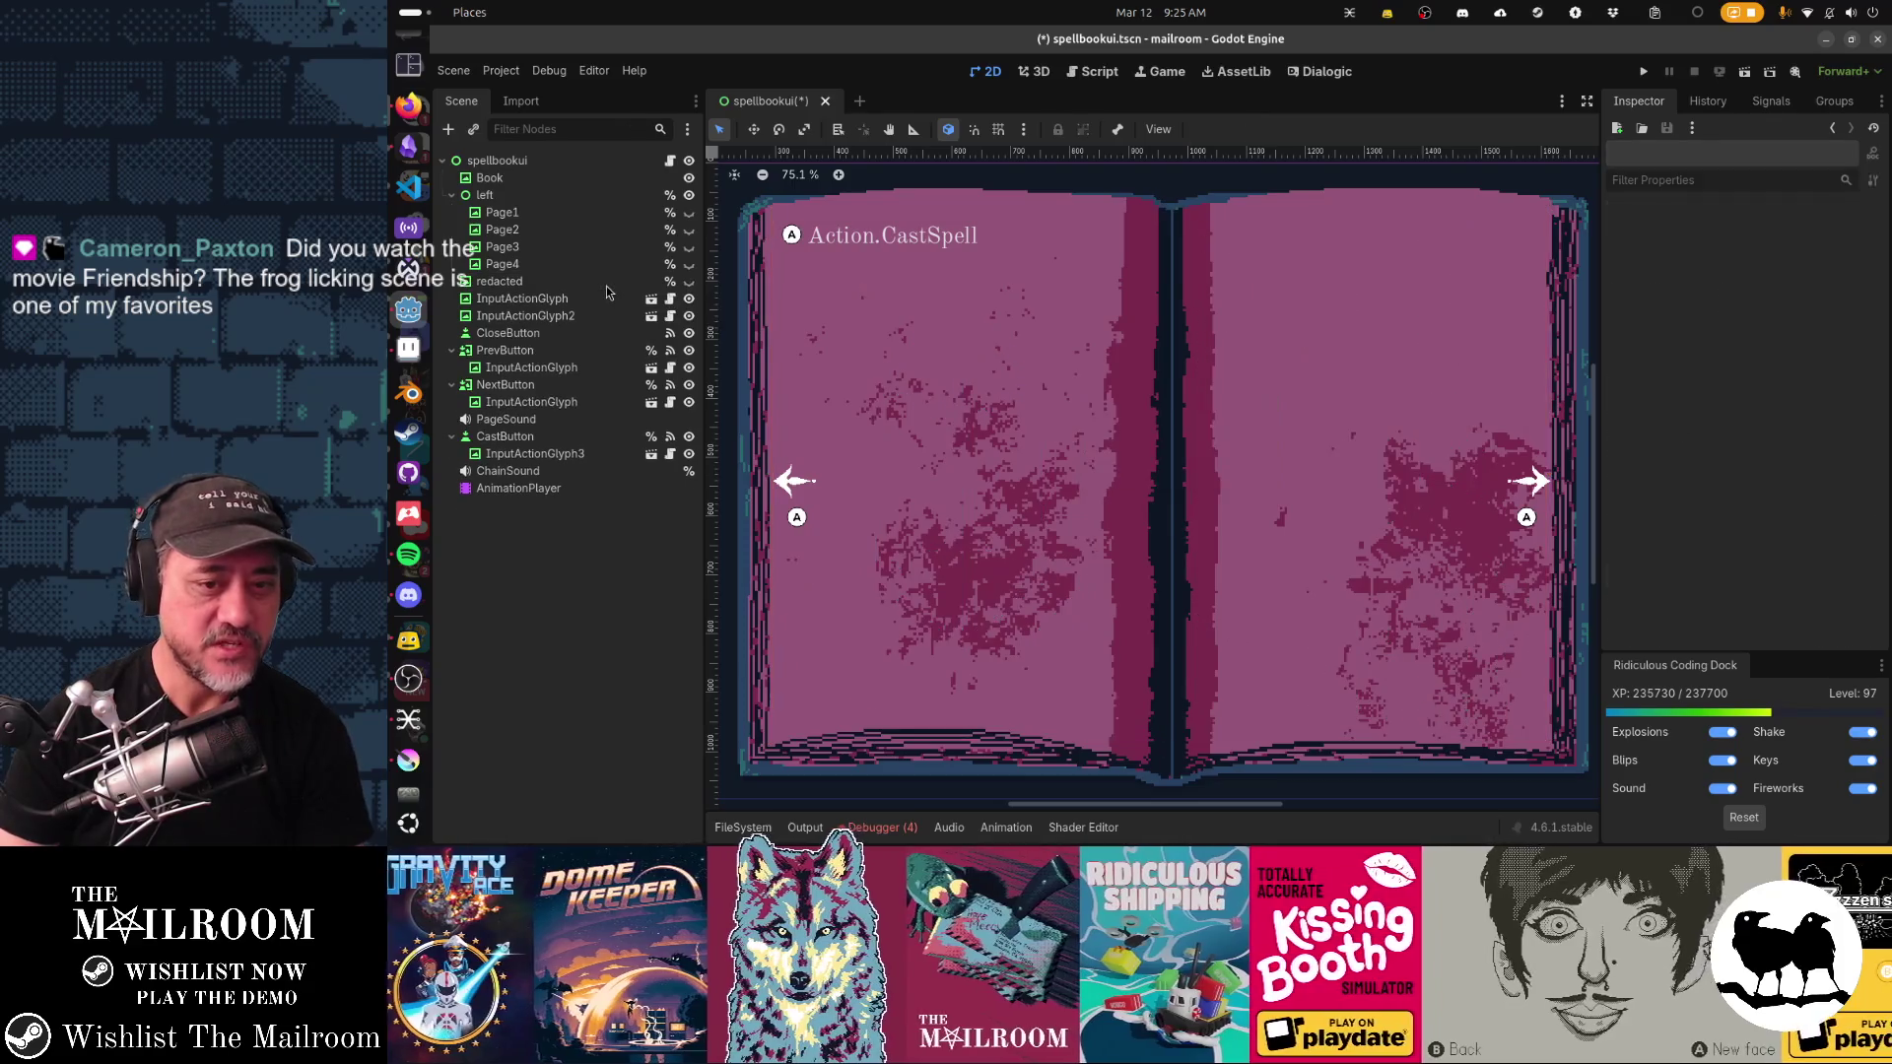
{"action": "left_click", "coordinate": [690, 265]}
{"action": "key", "text": "ctrl+s"}
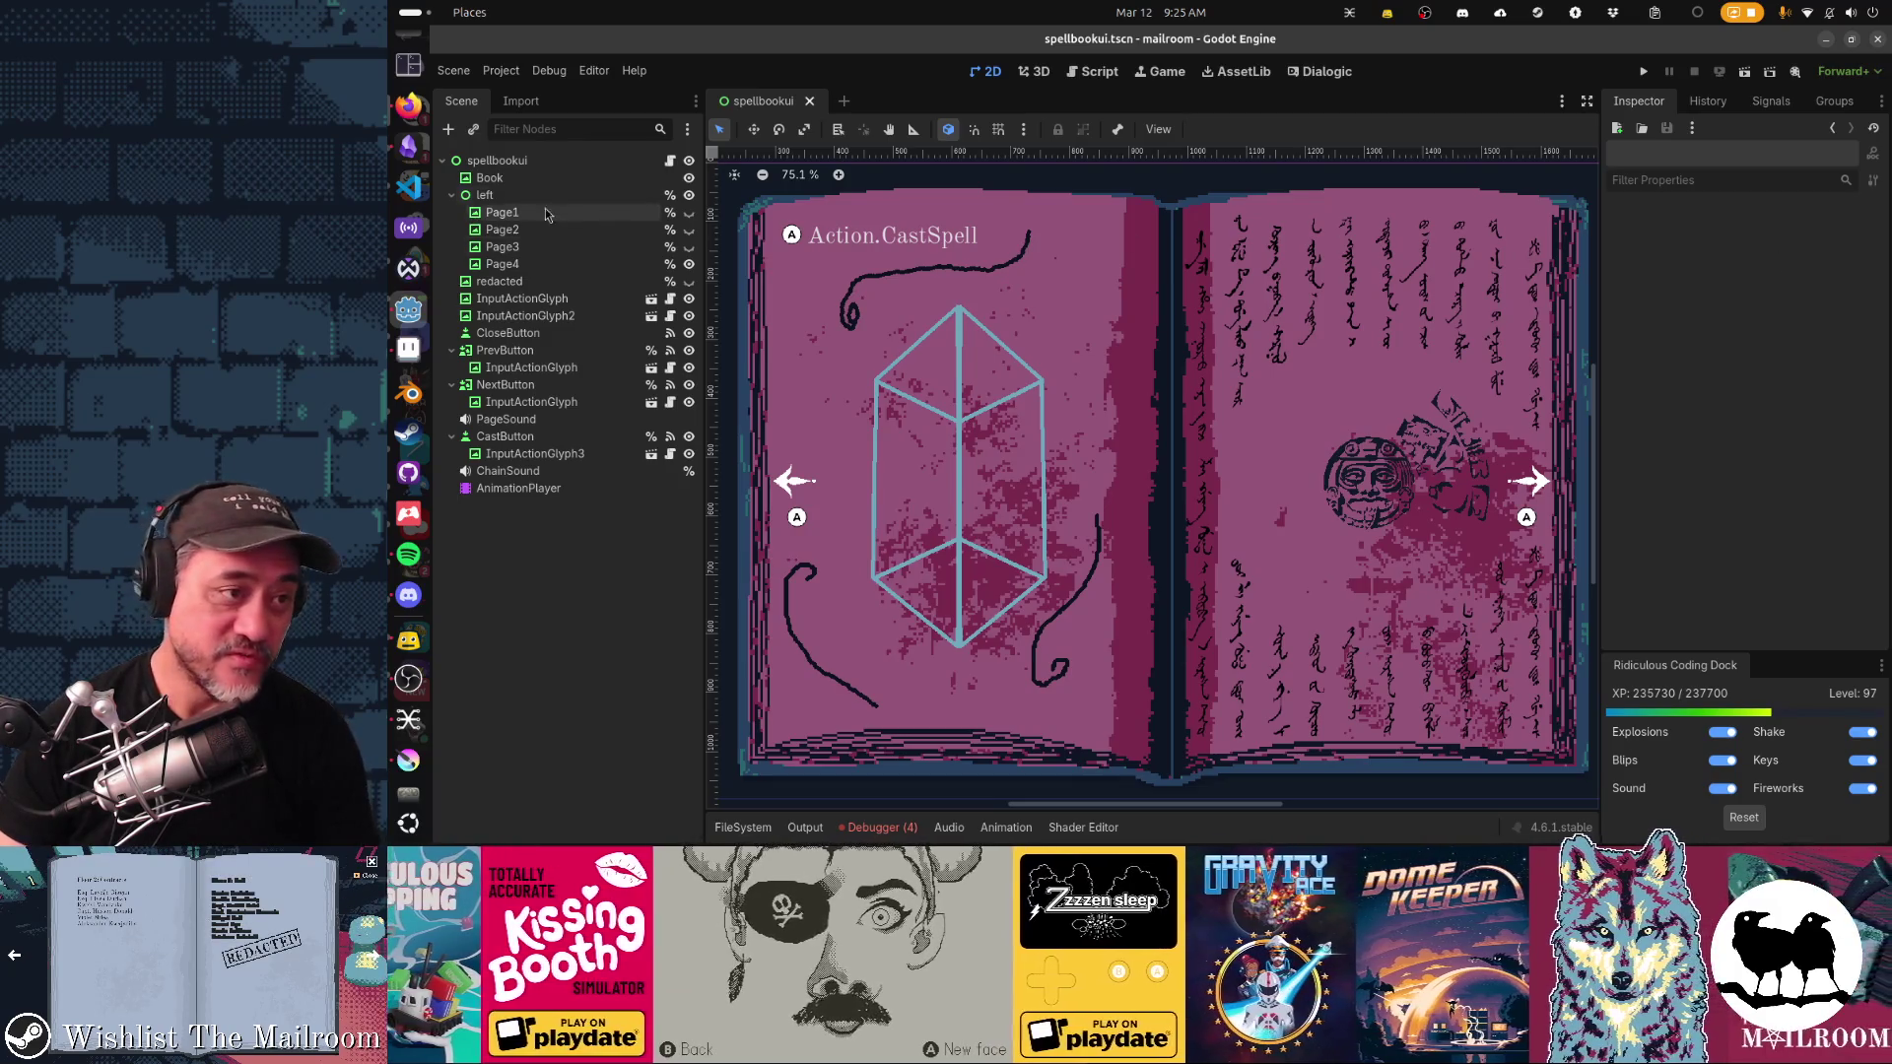
Step: Append ', watch frog licking scene in the movie Friendship' to the Lick the frog card
{"action": "left_click", "coordinate": [418, 162]}
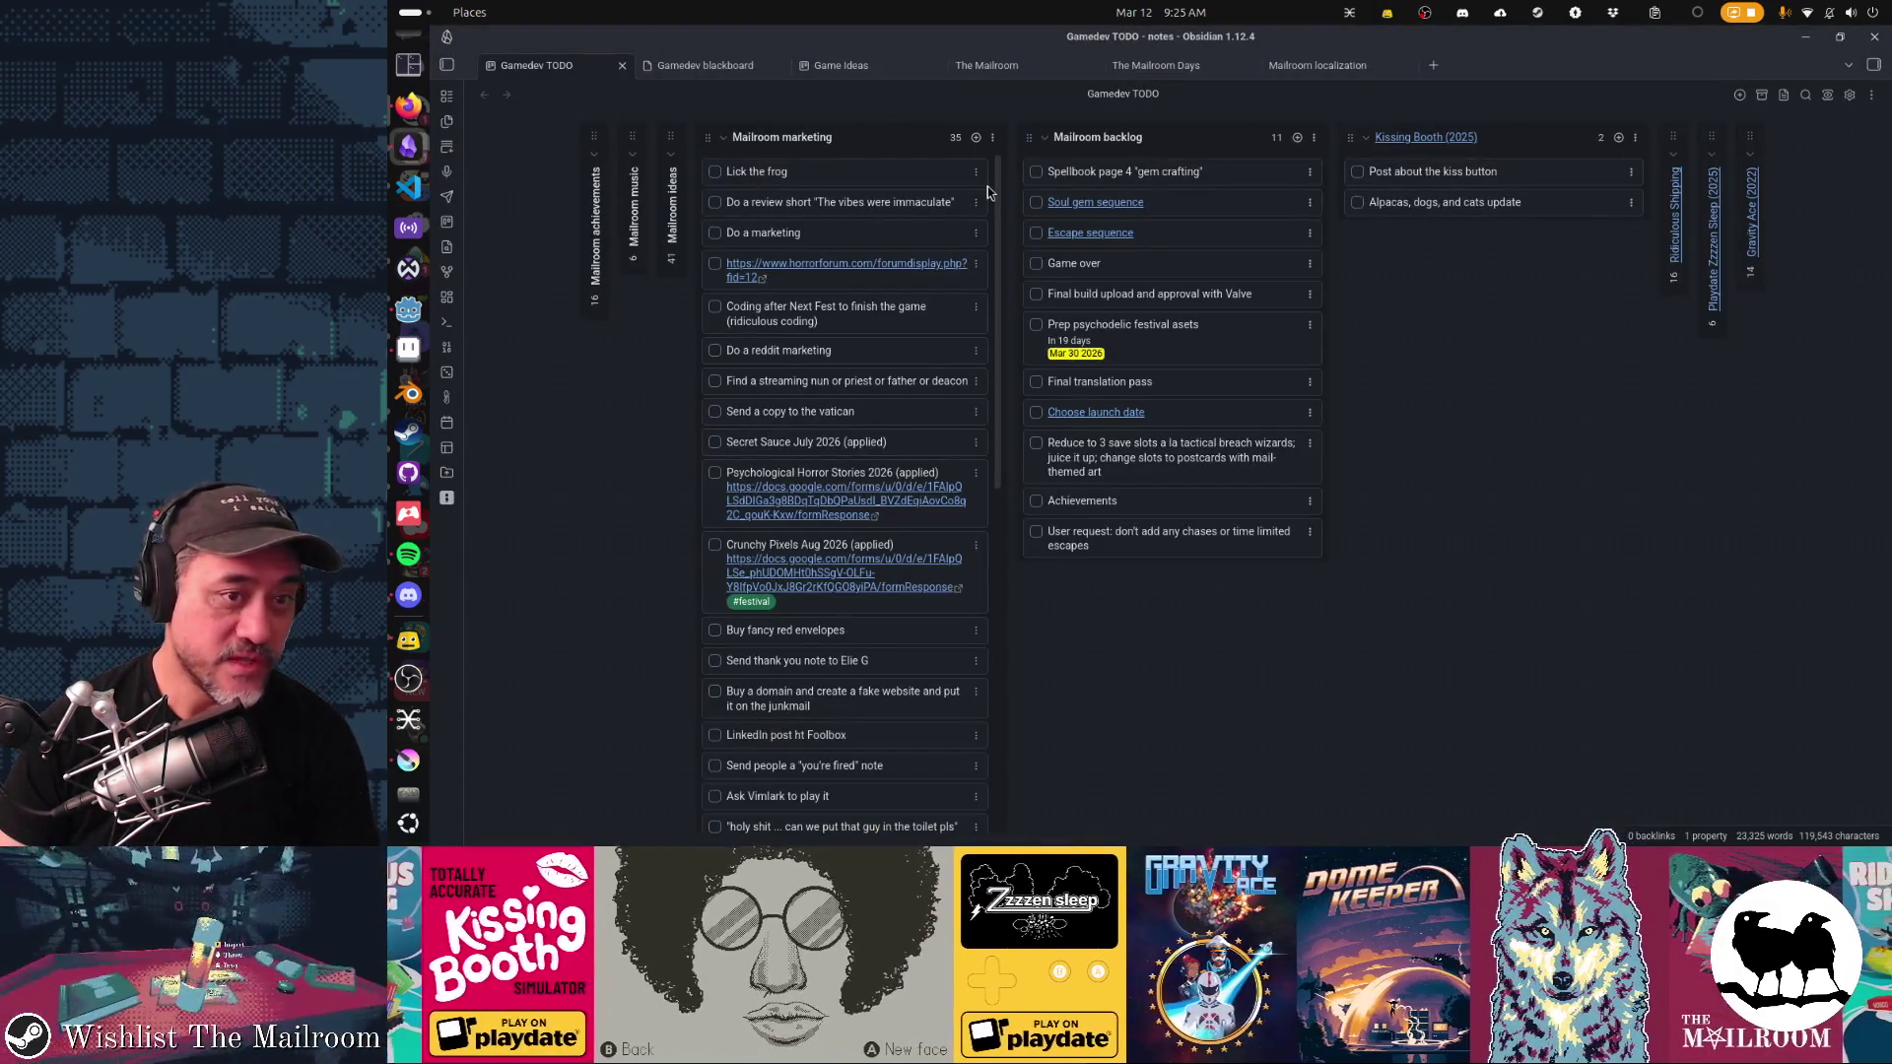
{"action": "double_click", "coordinate": [899, 172]}
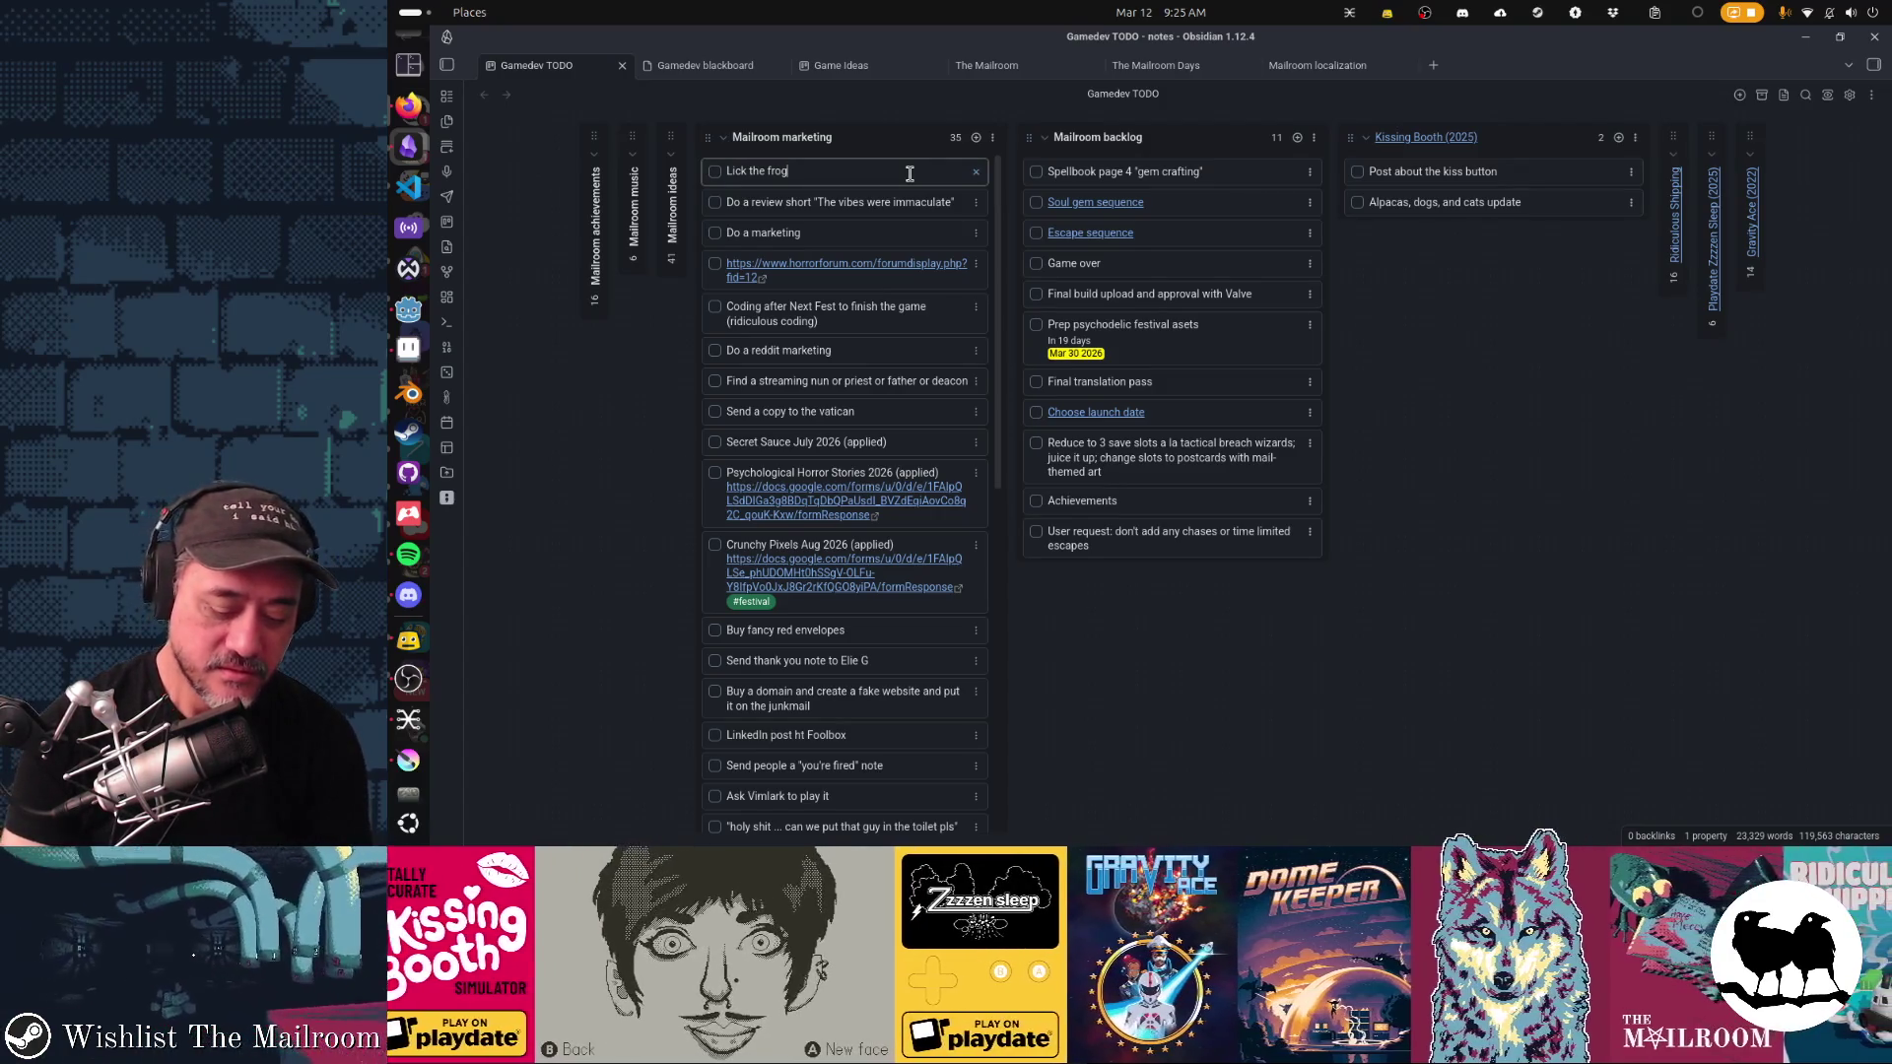
{"action": "type", "text": ", frog licking"}
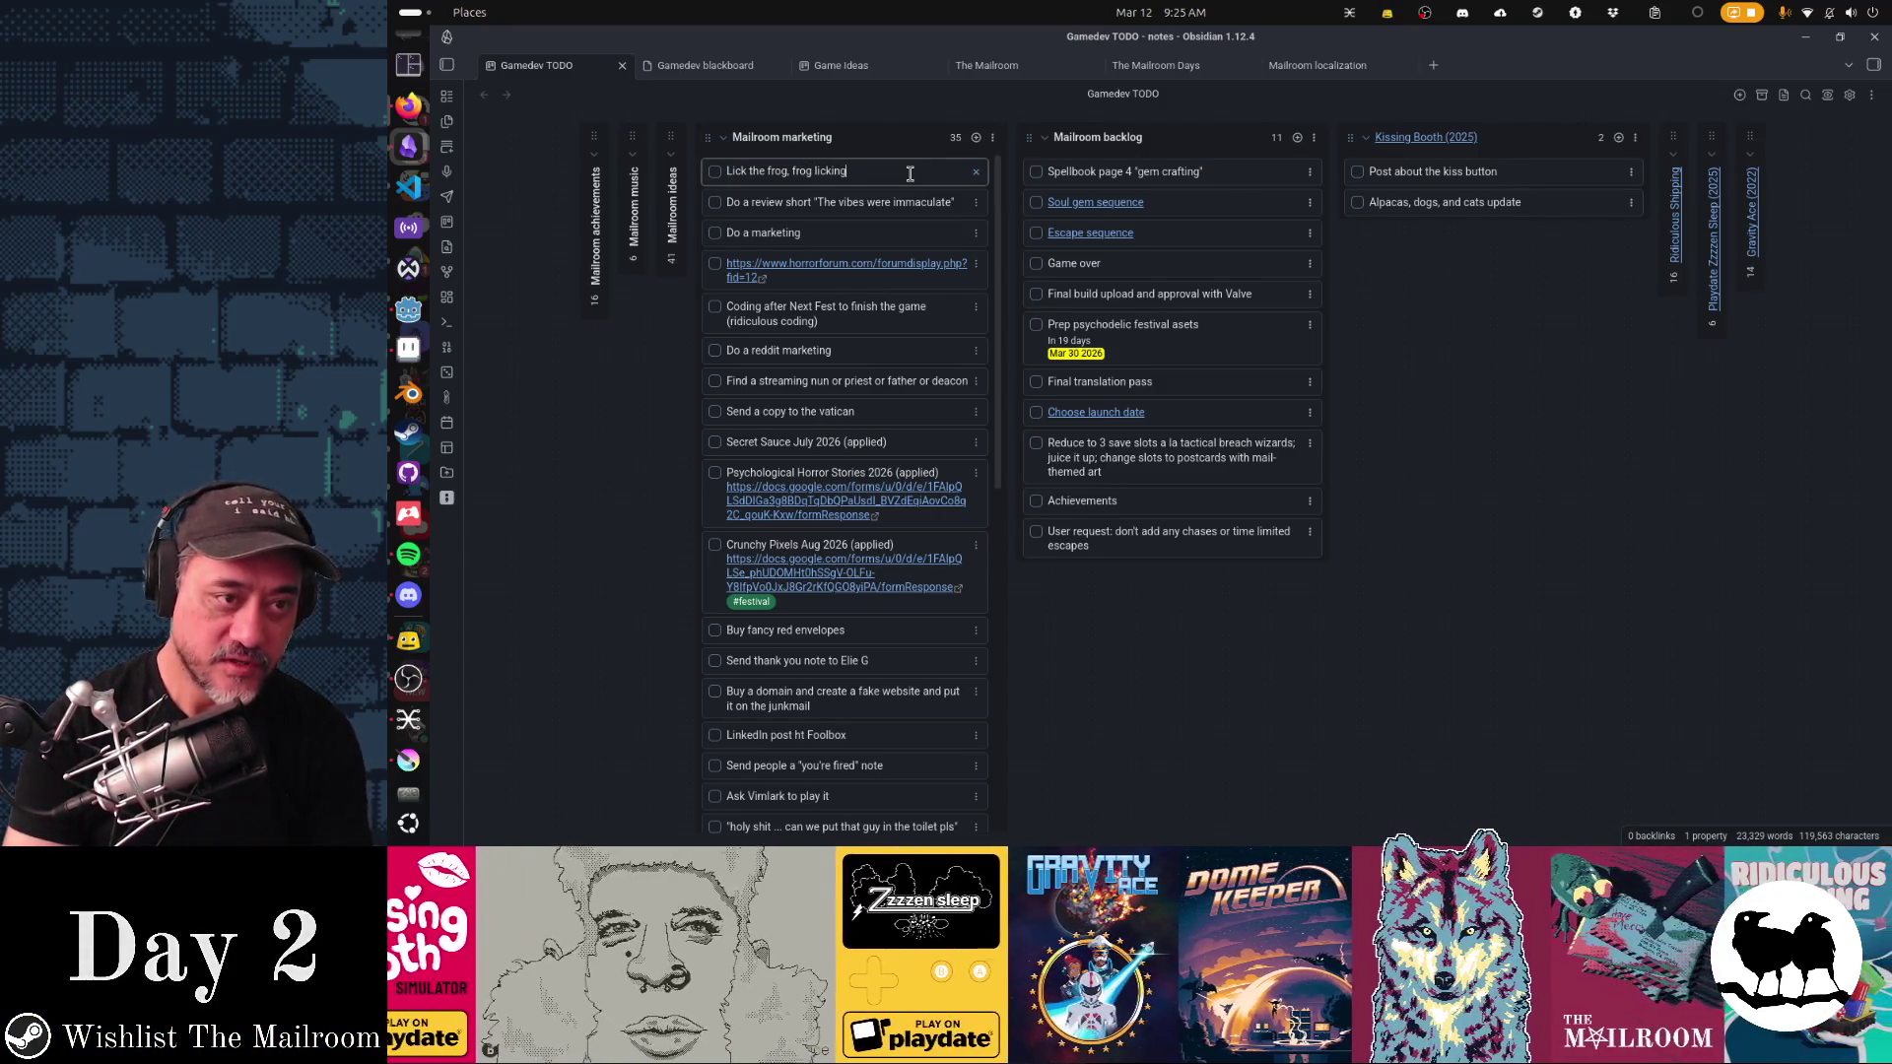
{"action": "key", "text": "ctrl+Left"}
{"action": "key", "text": "ctrl+Left"}
{"action": "type", "text": "watch"}
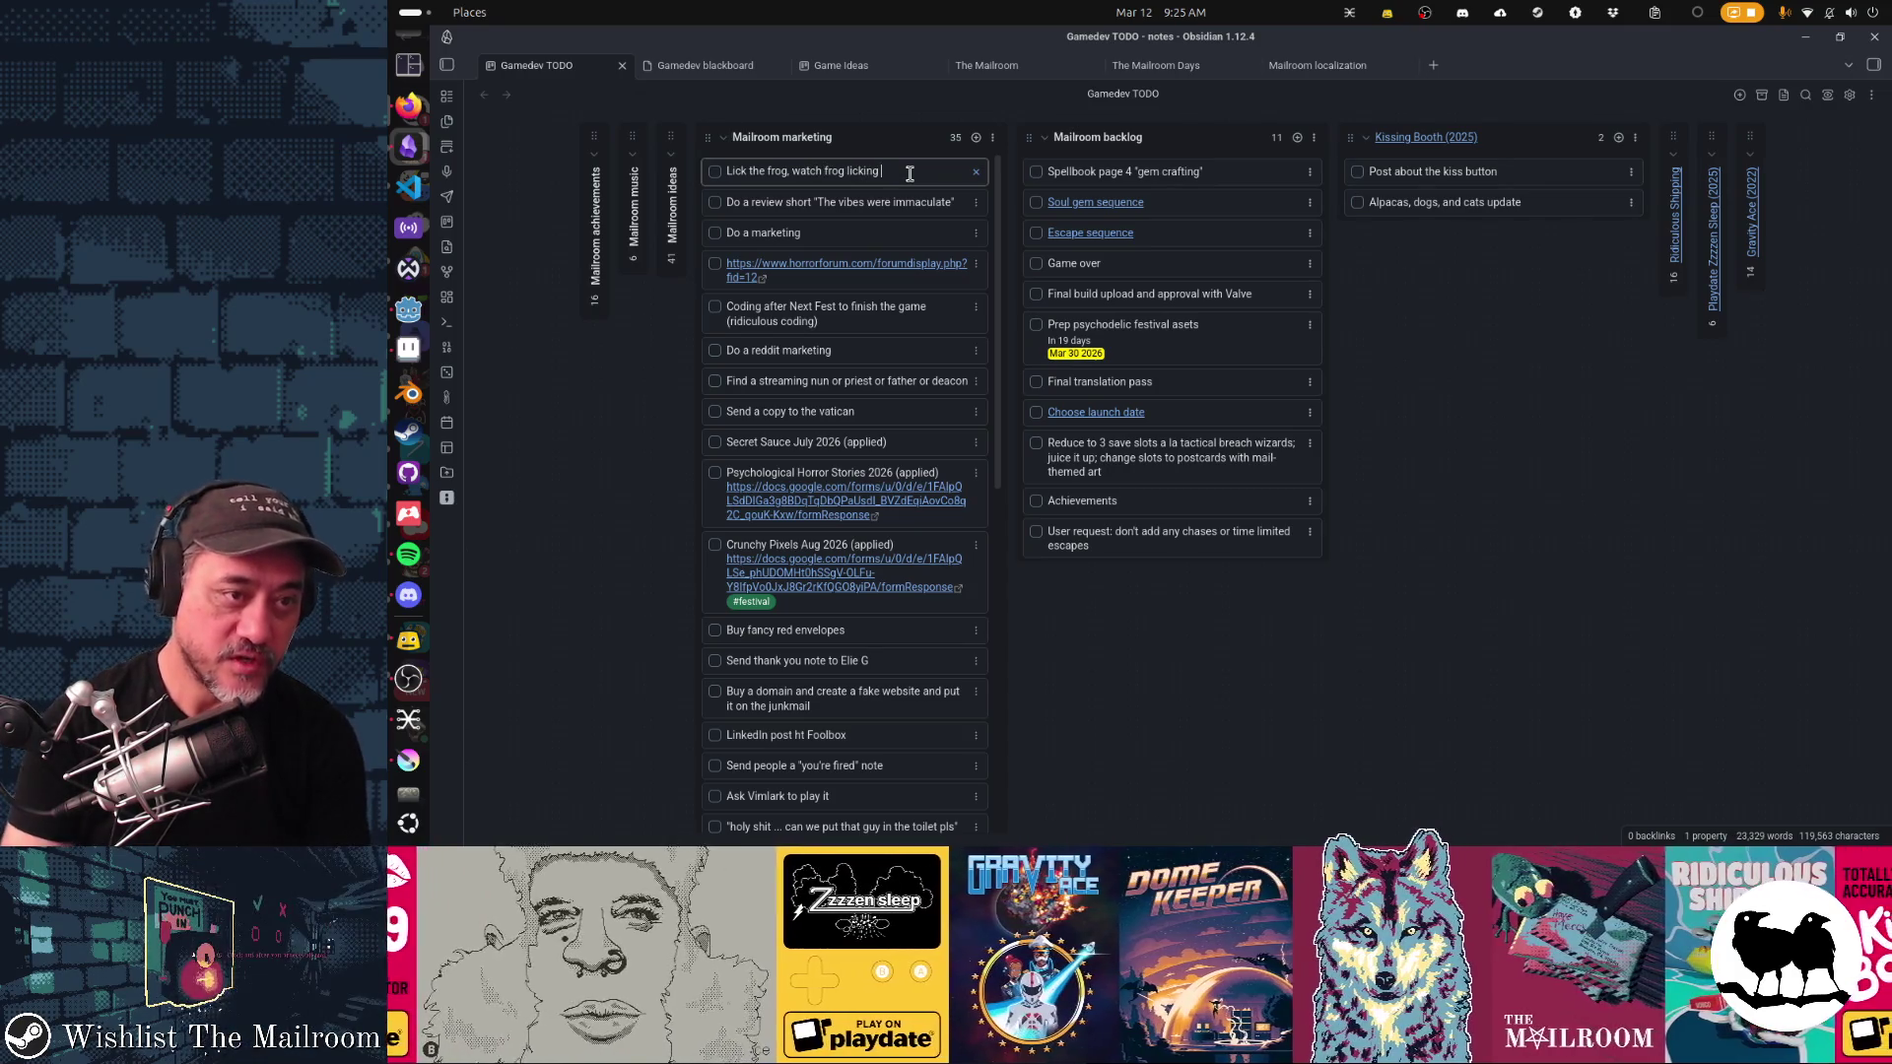
{"action": "key", "text": "End"}
{"action": "type", "text": "scene in the movi"}
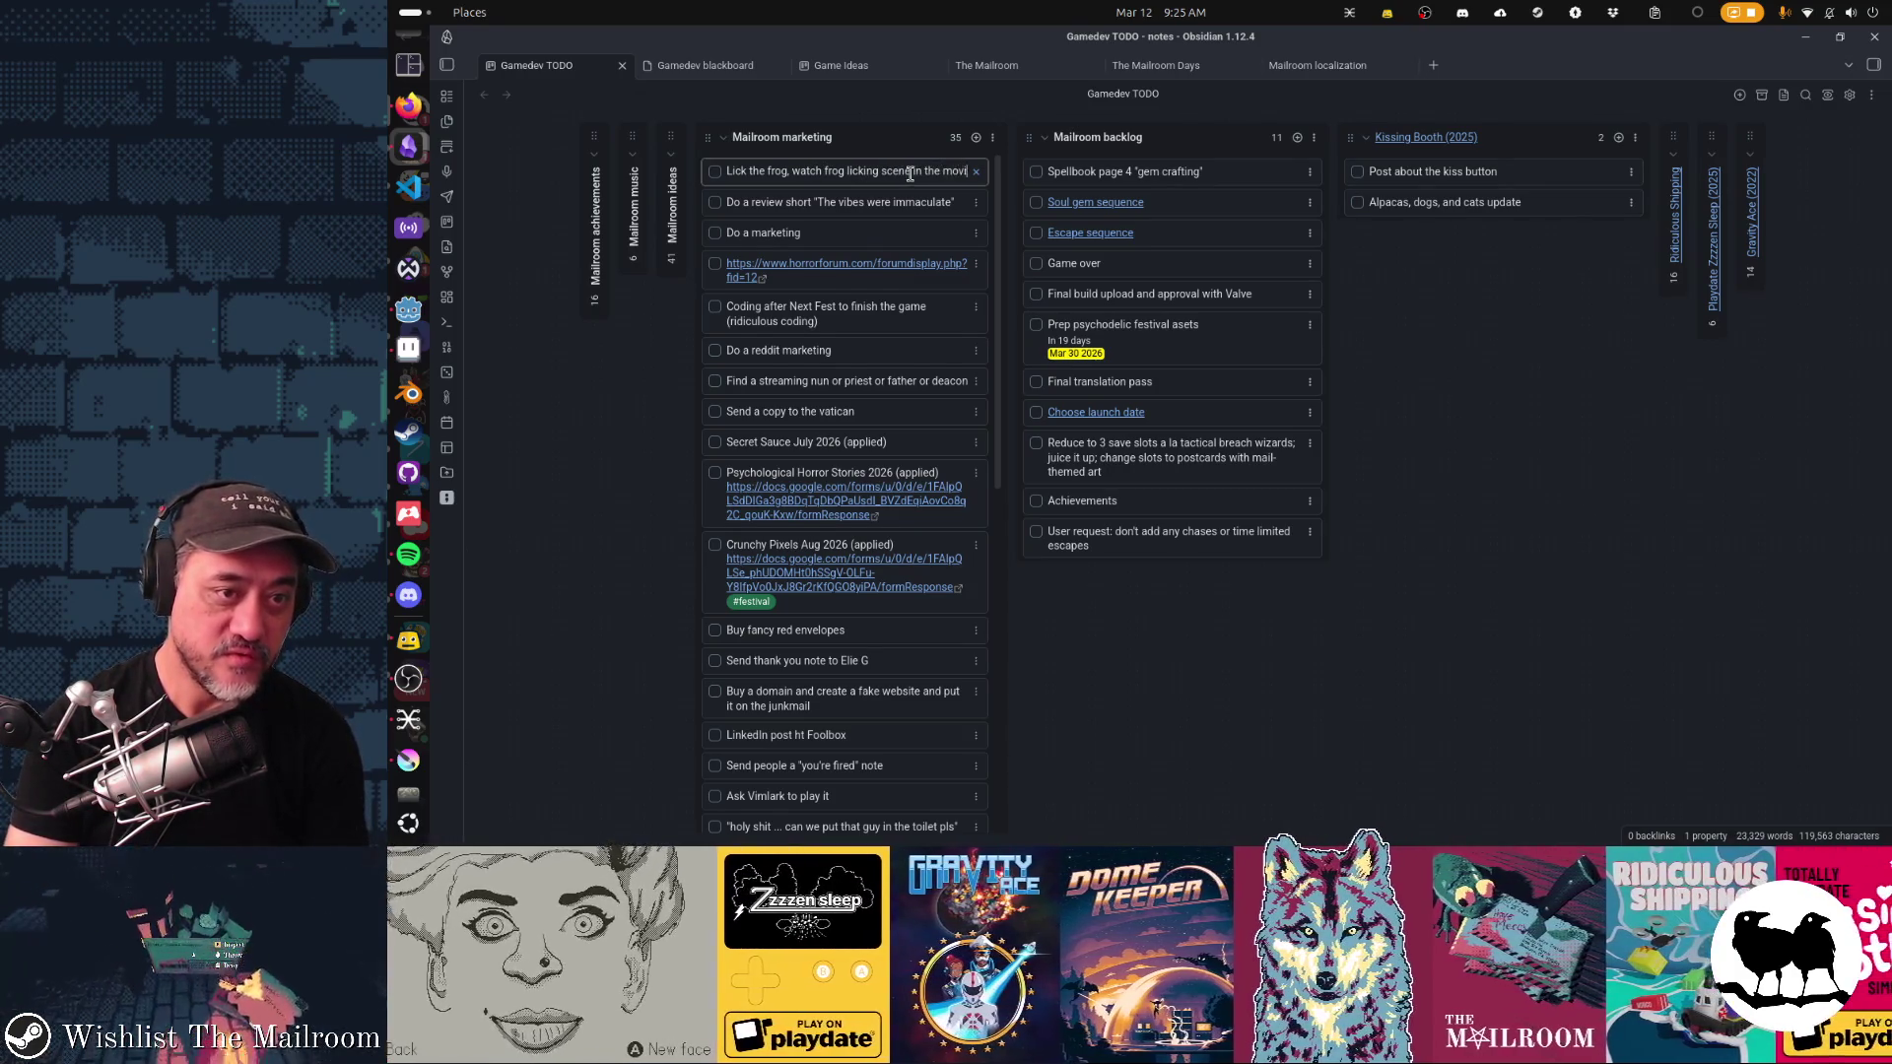
{"action": "type", "text": "e Friendship"}
{"action": "key", "text": "Return"}
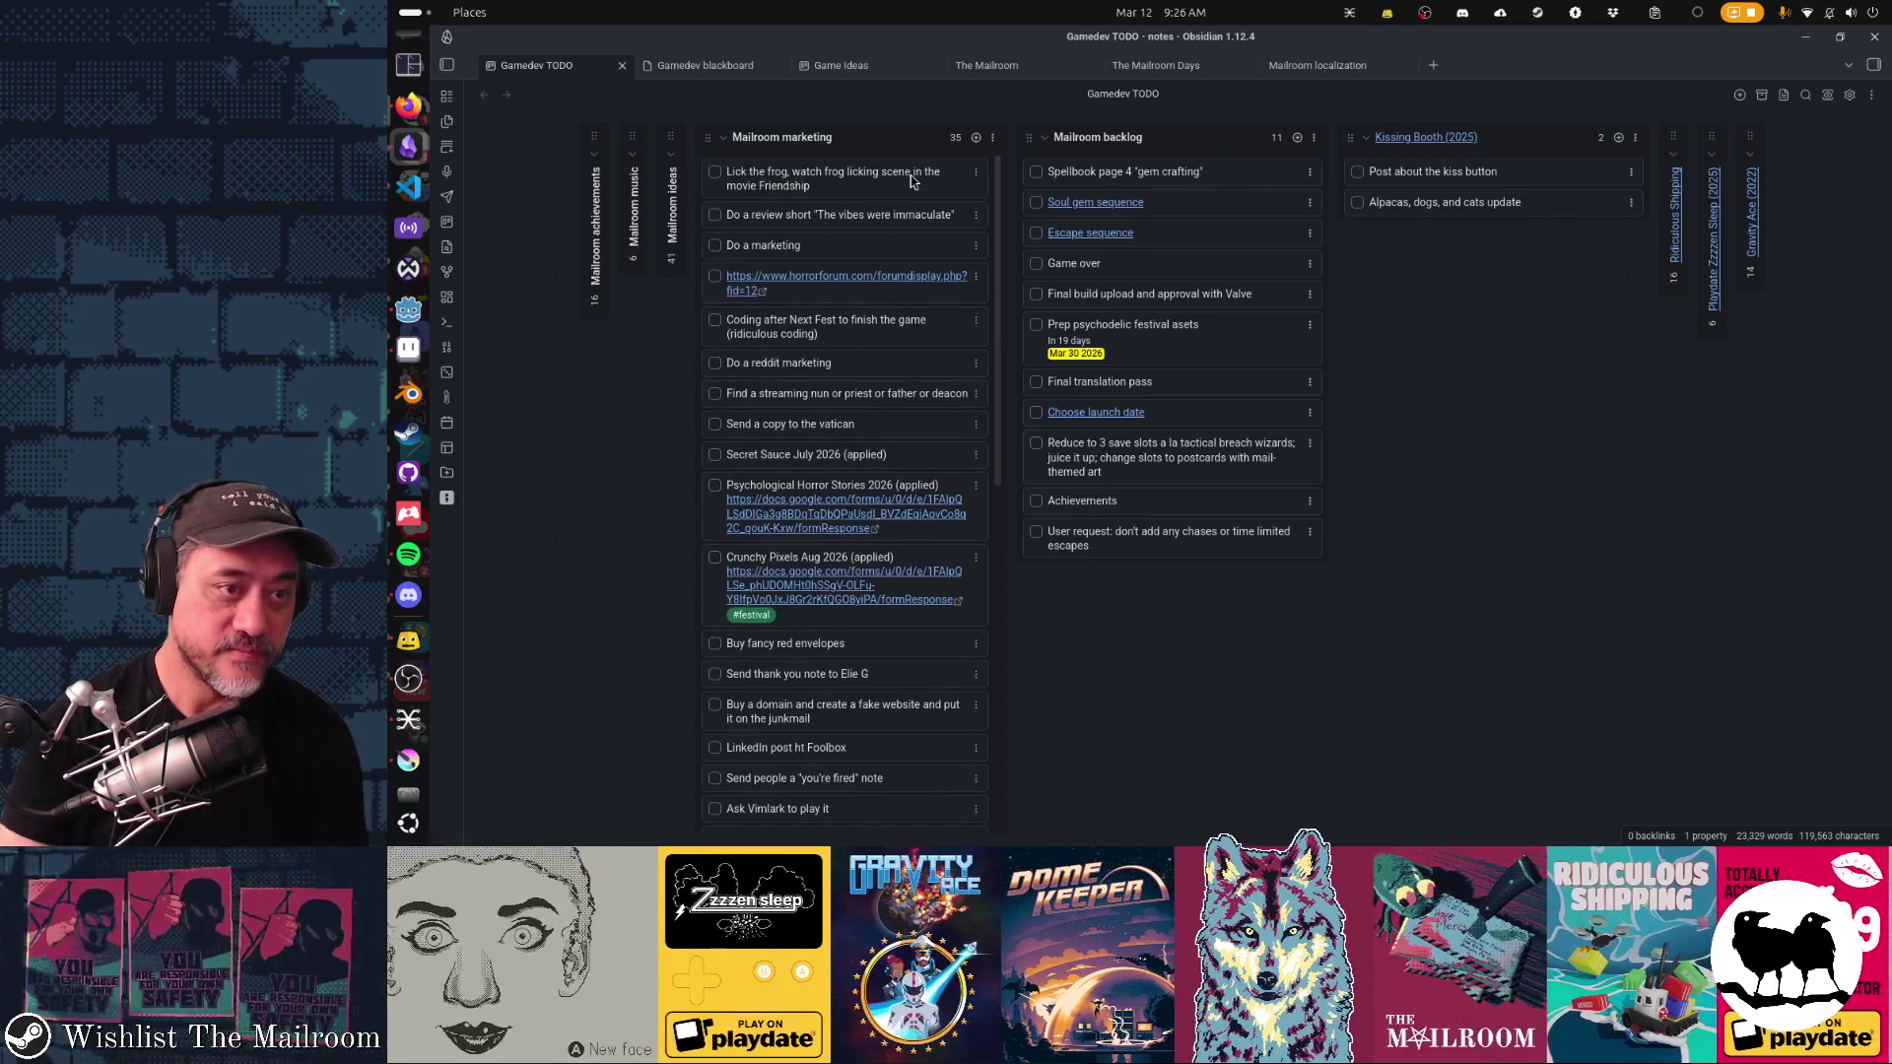
Step: Switch via Godot back to Aseprite with spellbook_page4.ase
{"action": "left_click", "coordinate": [409, 106]}
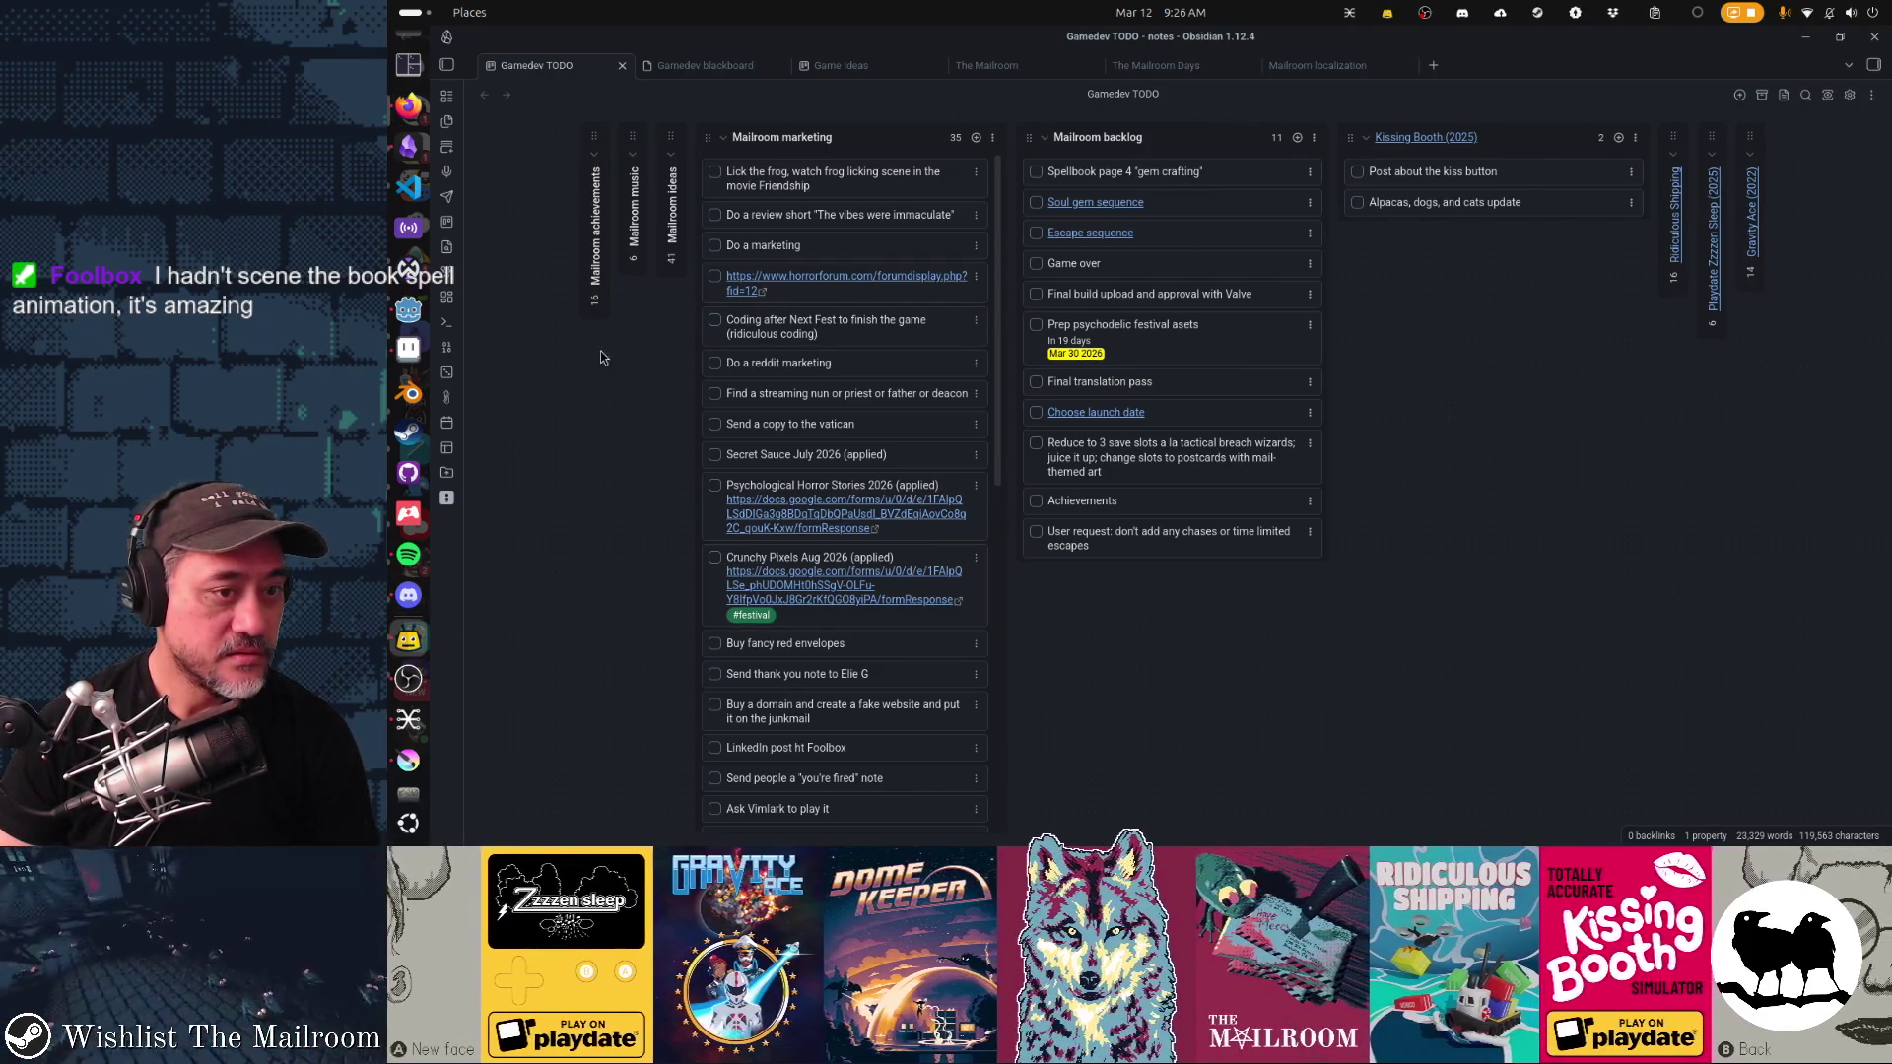
{"action": "left_click", "coordinate": [409, 311]}
{"action": "left_click", "coordinate": [409, 348]}
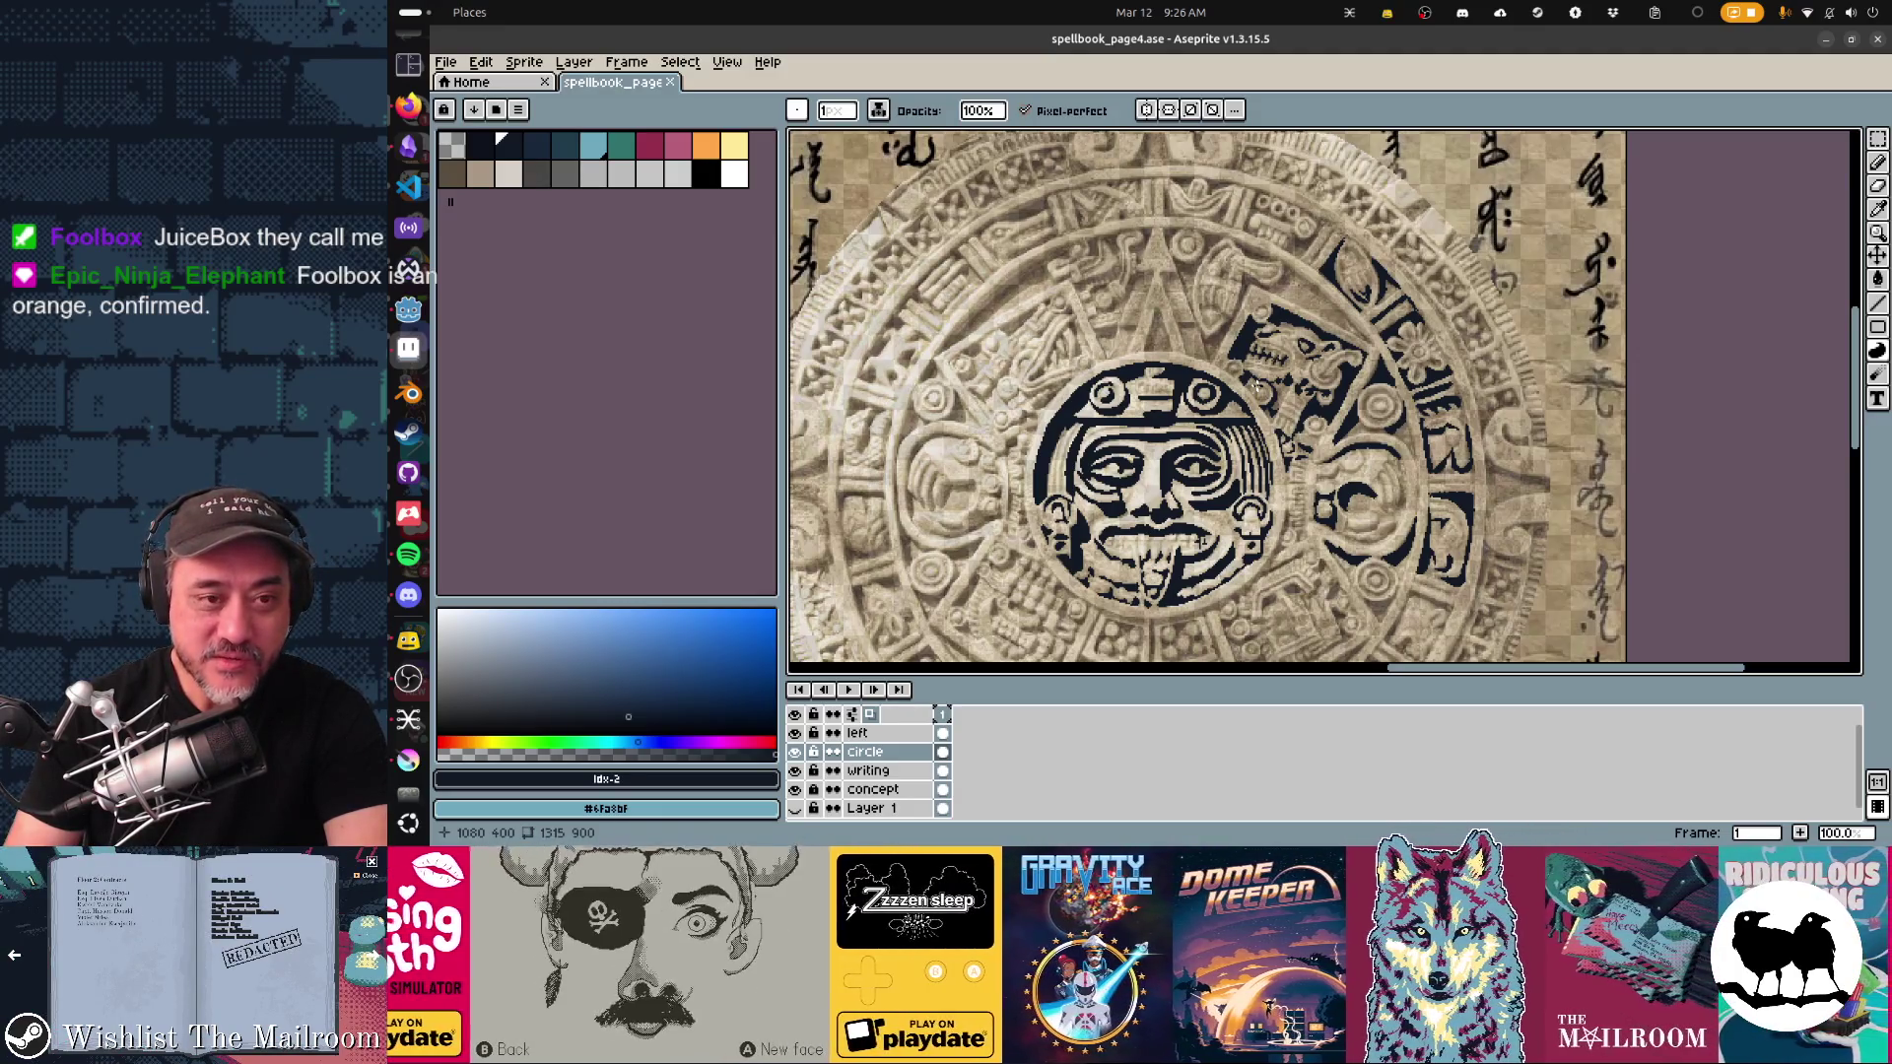
Step: Scroll the canvas up and left over the sun-stone ring artwork
{"action": "scroll", "coordinate": [985, 311], "scroll_direction": "up", "scroll_amount": 2}
{"action": "scroll", "coordinate": [985, 311], "scroll_direction": "left", "scroll_amount": 3}
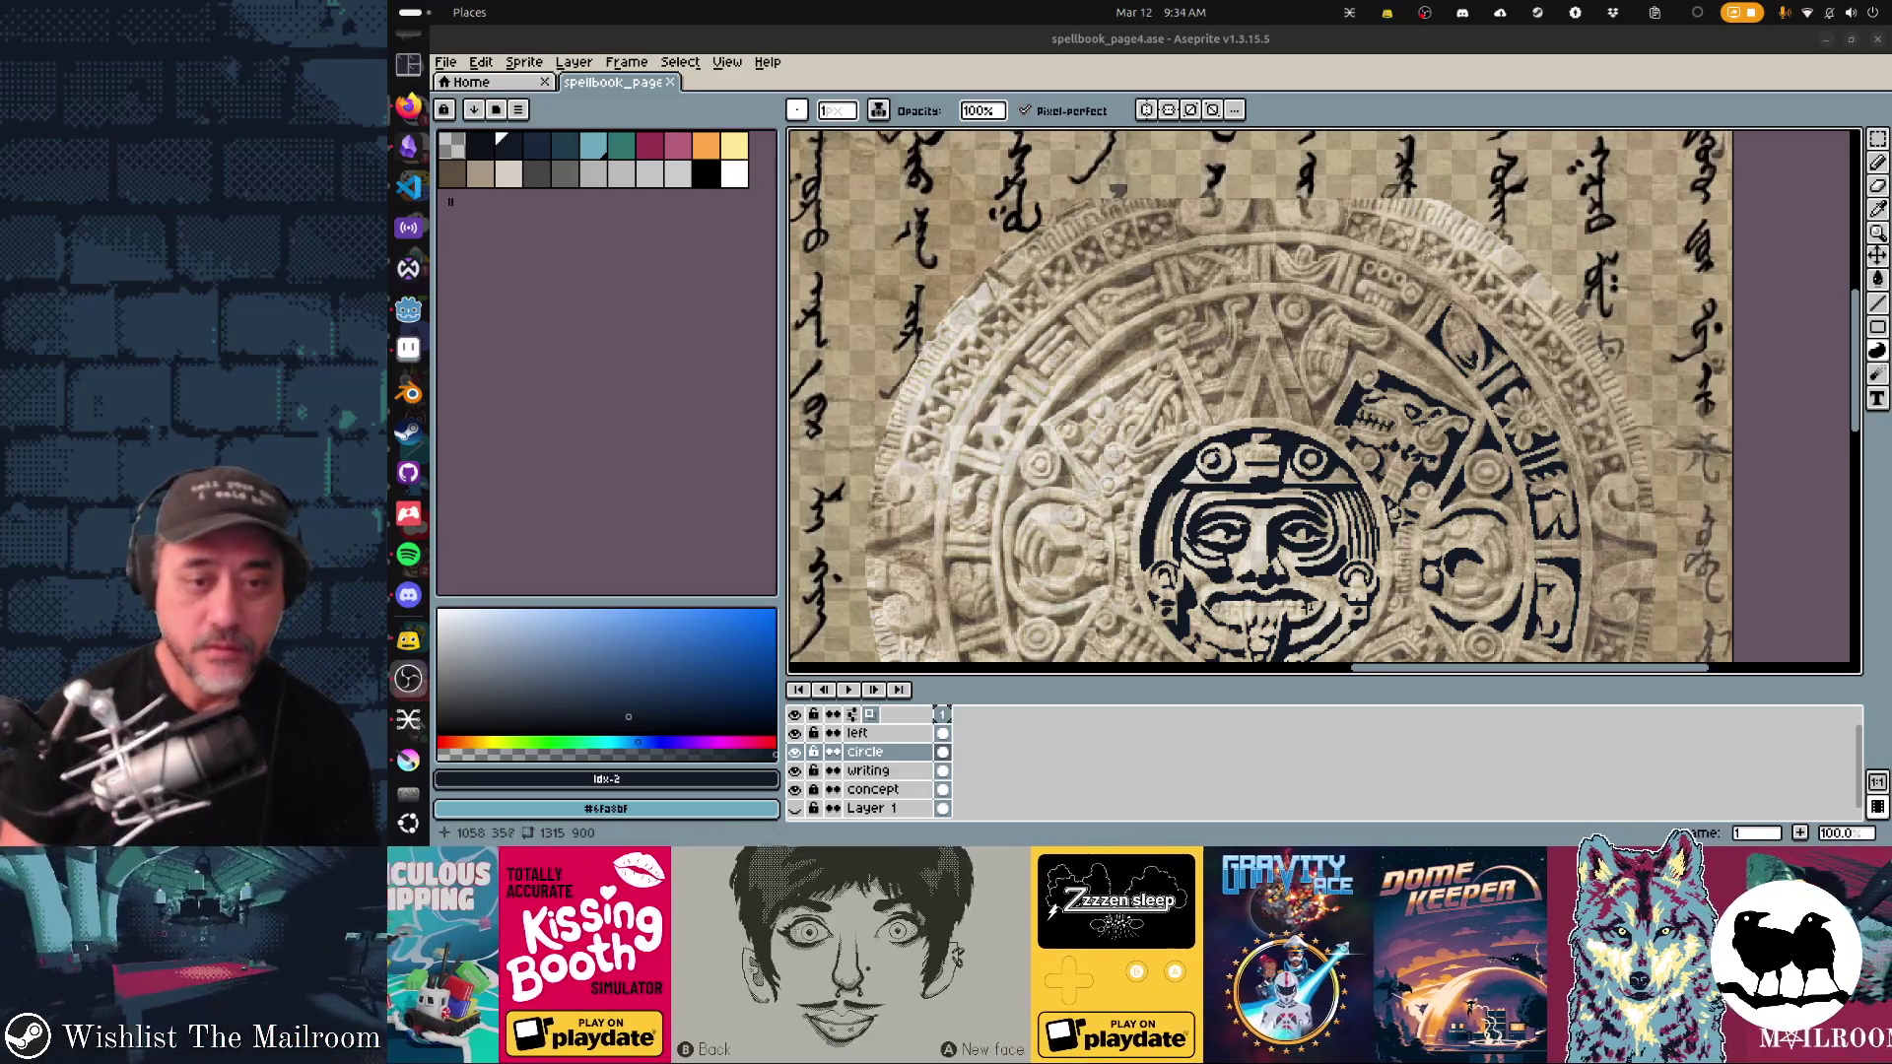
Step: Save spellbook_page4.ase, keeping the navy-inked face and right-hand glyph cells
{"action": "scroll", "coordinate": [1320, 394], "scroll_direction": "right", "scroll_amount": 5}
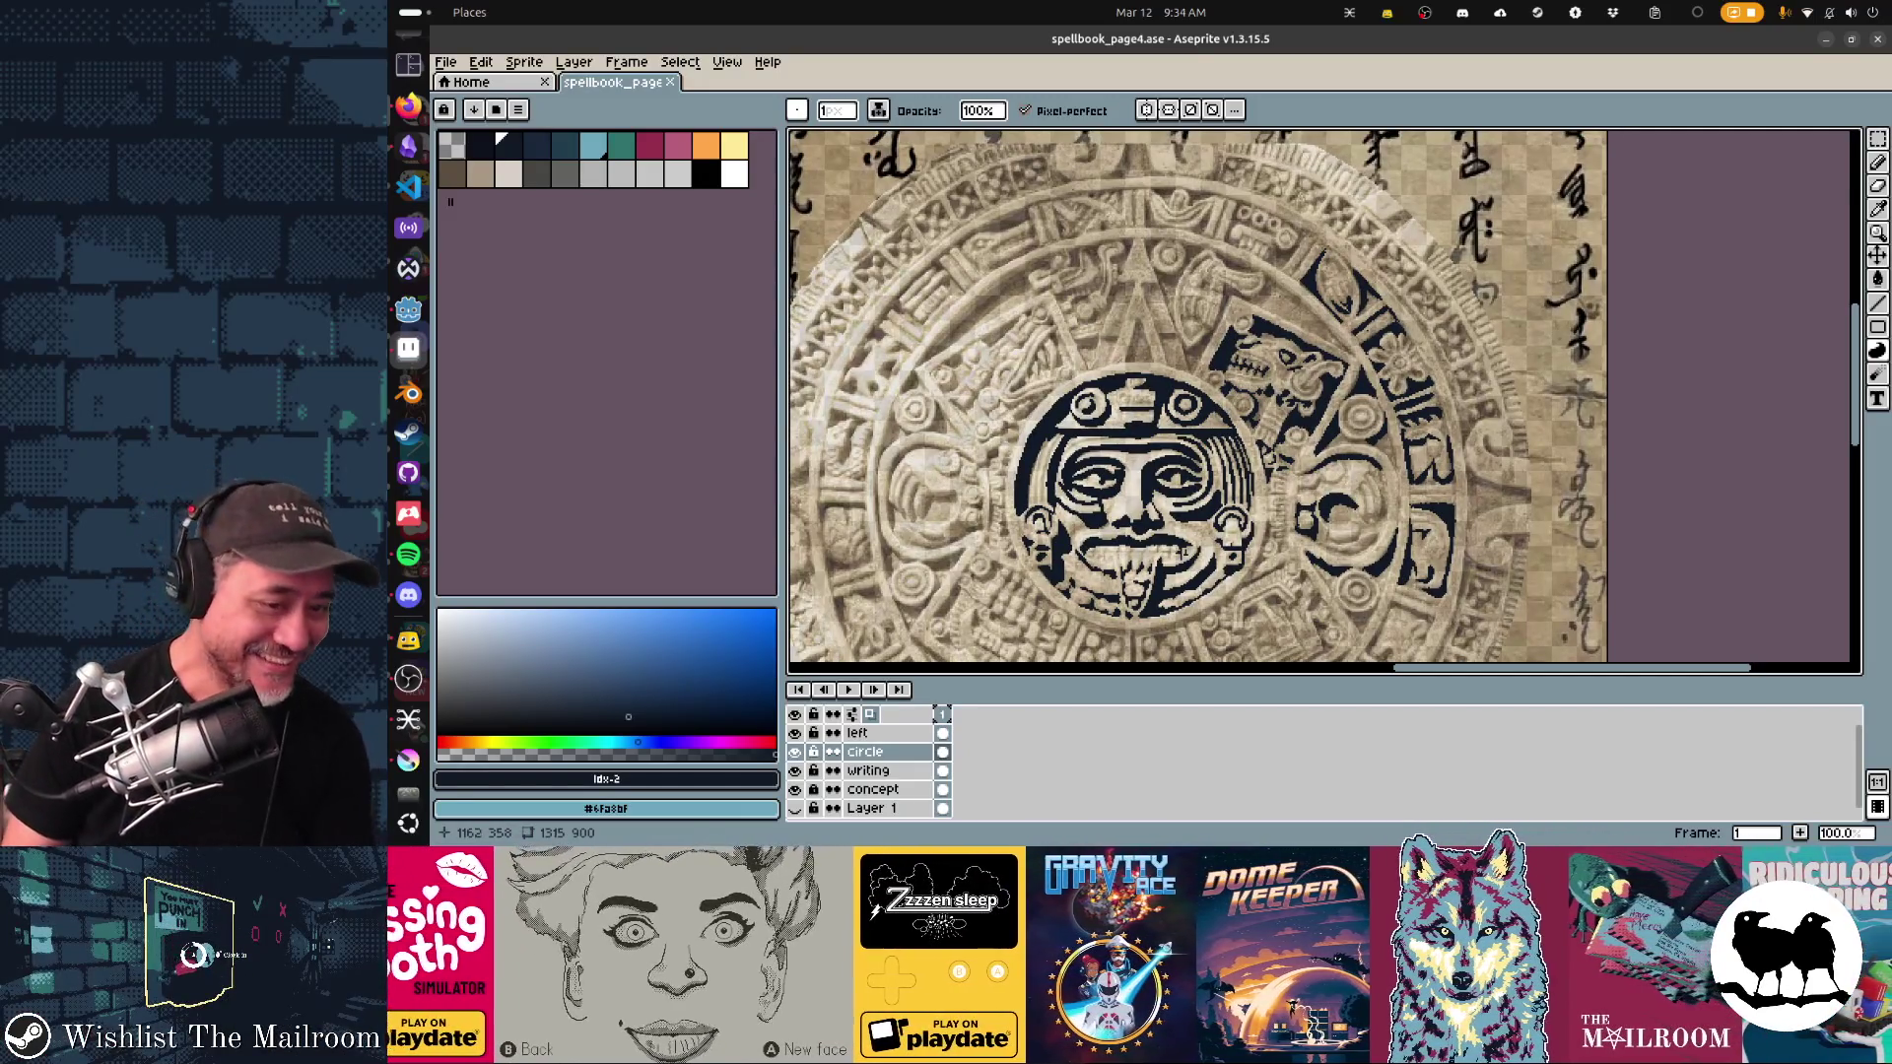
{"action": "scroll", "coordinate": [1198, 402], "scroll_direction": "right", "scroll_amount": 3}
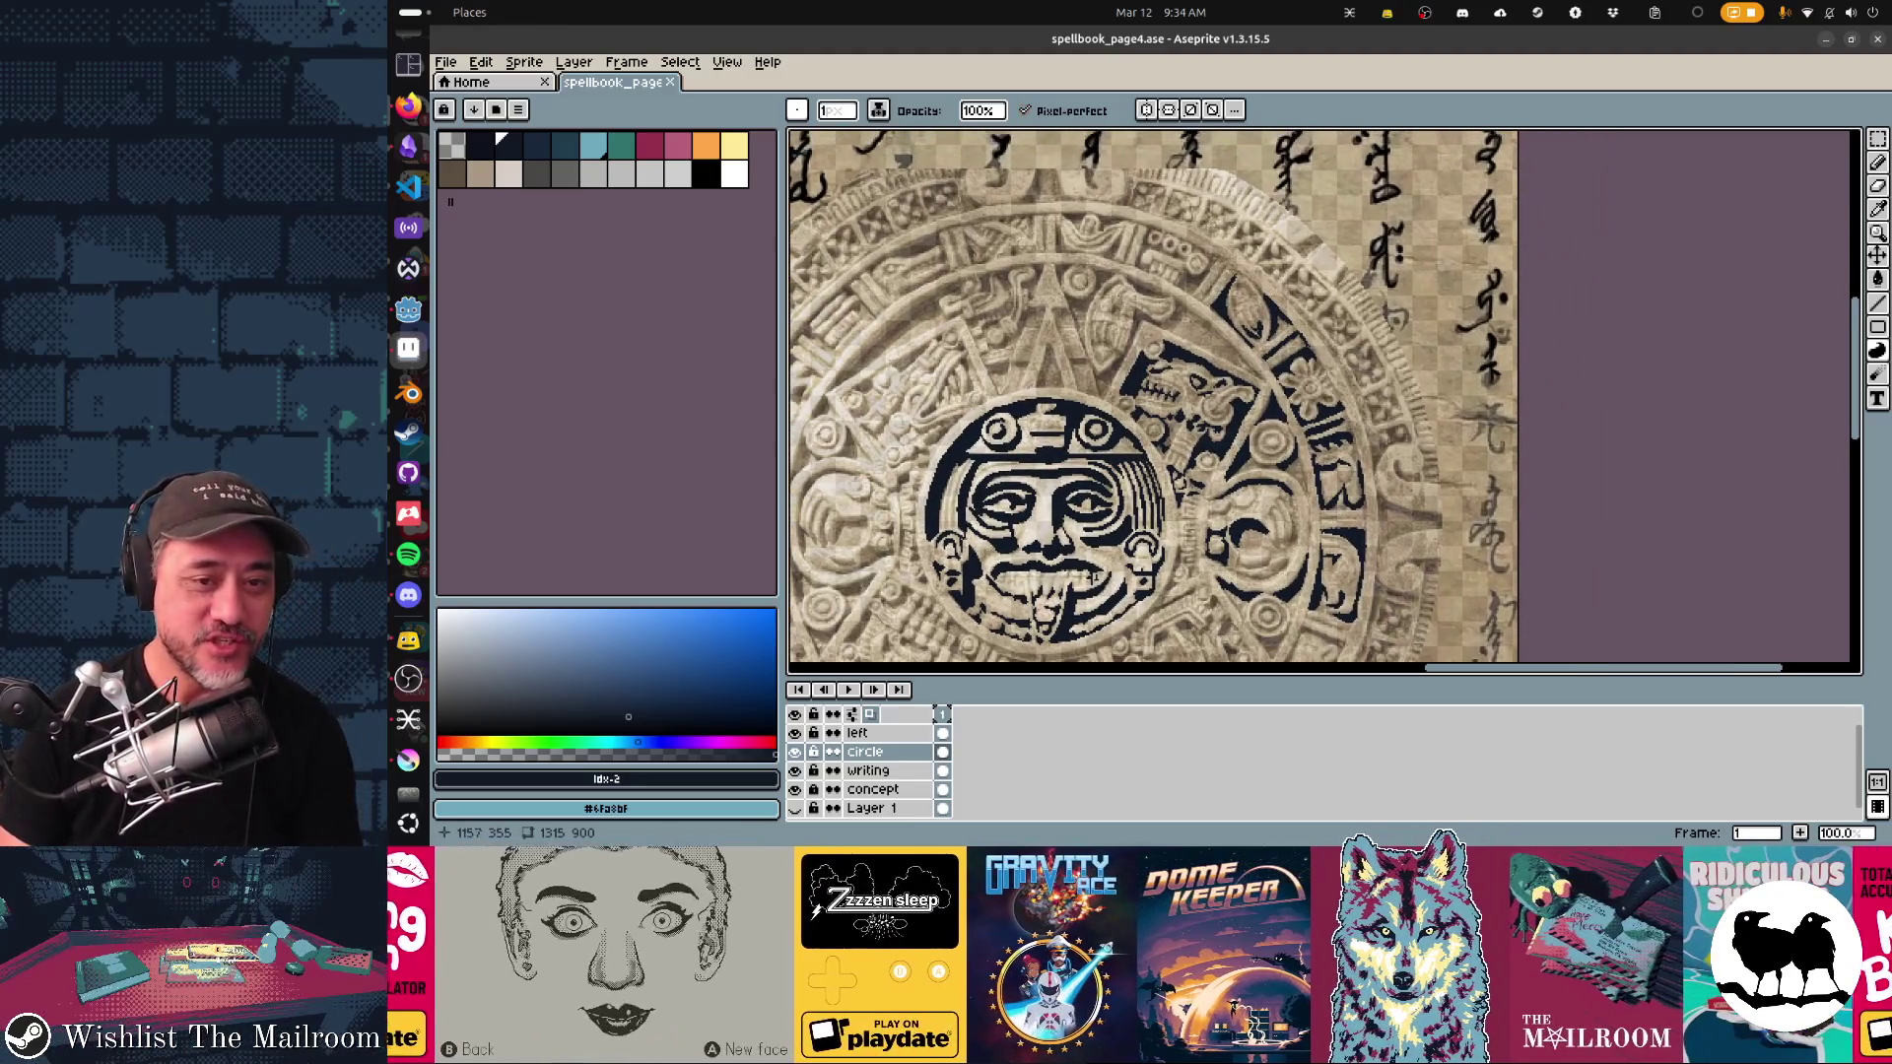
{"action": "scroll", "coordinate": [1194, 266], "scroll_direction": "up", "scroll_amount": 1}
{"action": "scroll", "coordinate": [1324, 402], "scroll_direction": "up", "scroll_amount": 2}
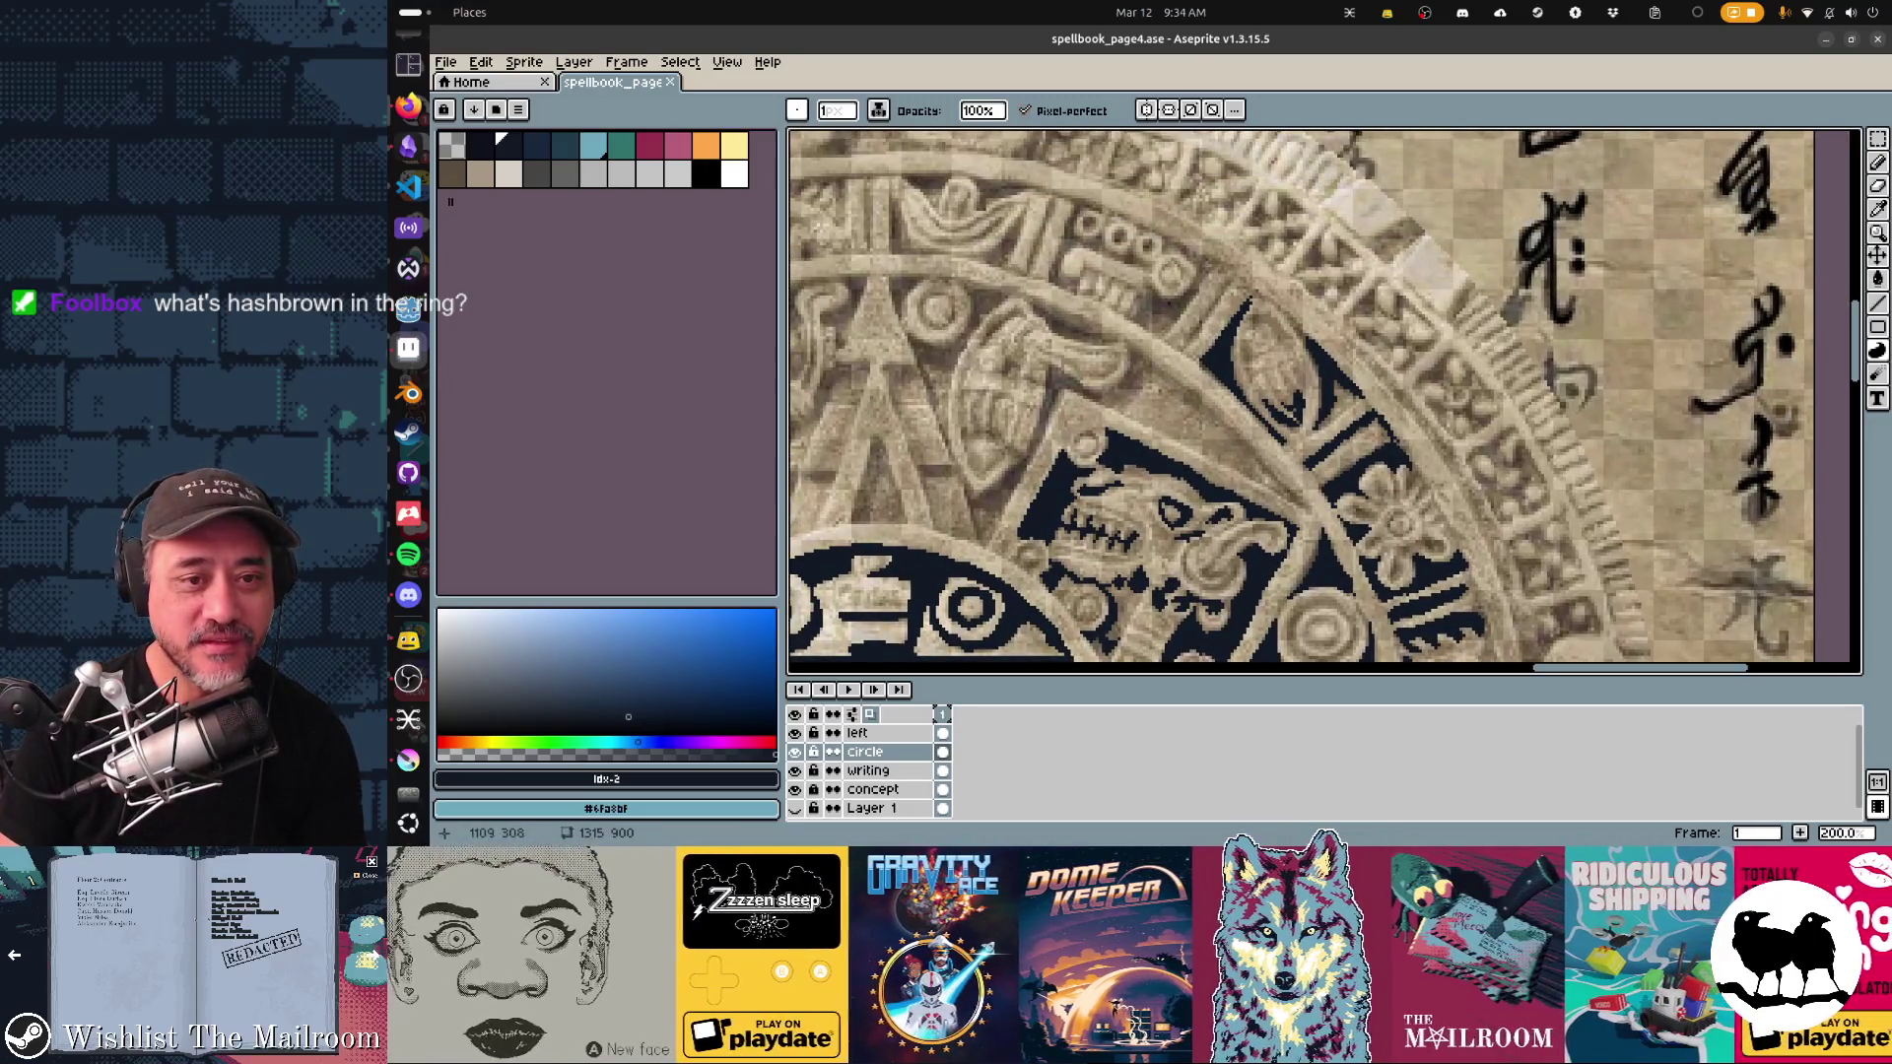
{"action": "key", "text": "ctrl+s"}
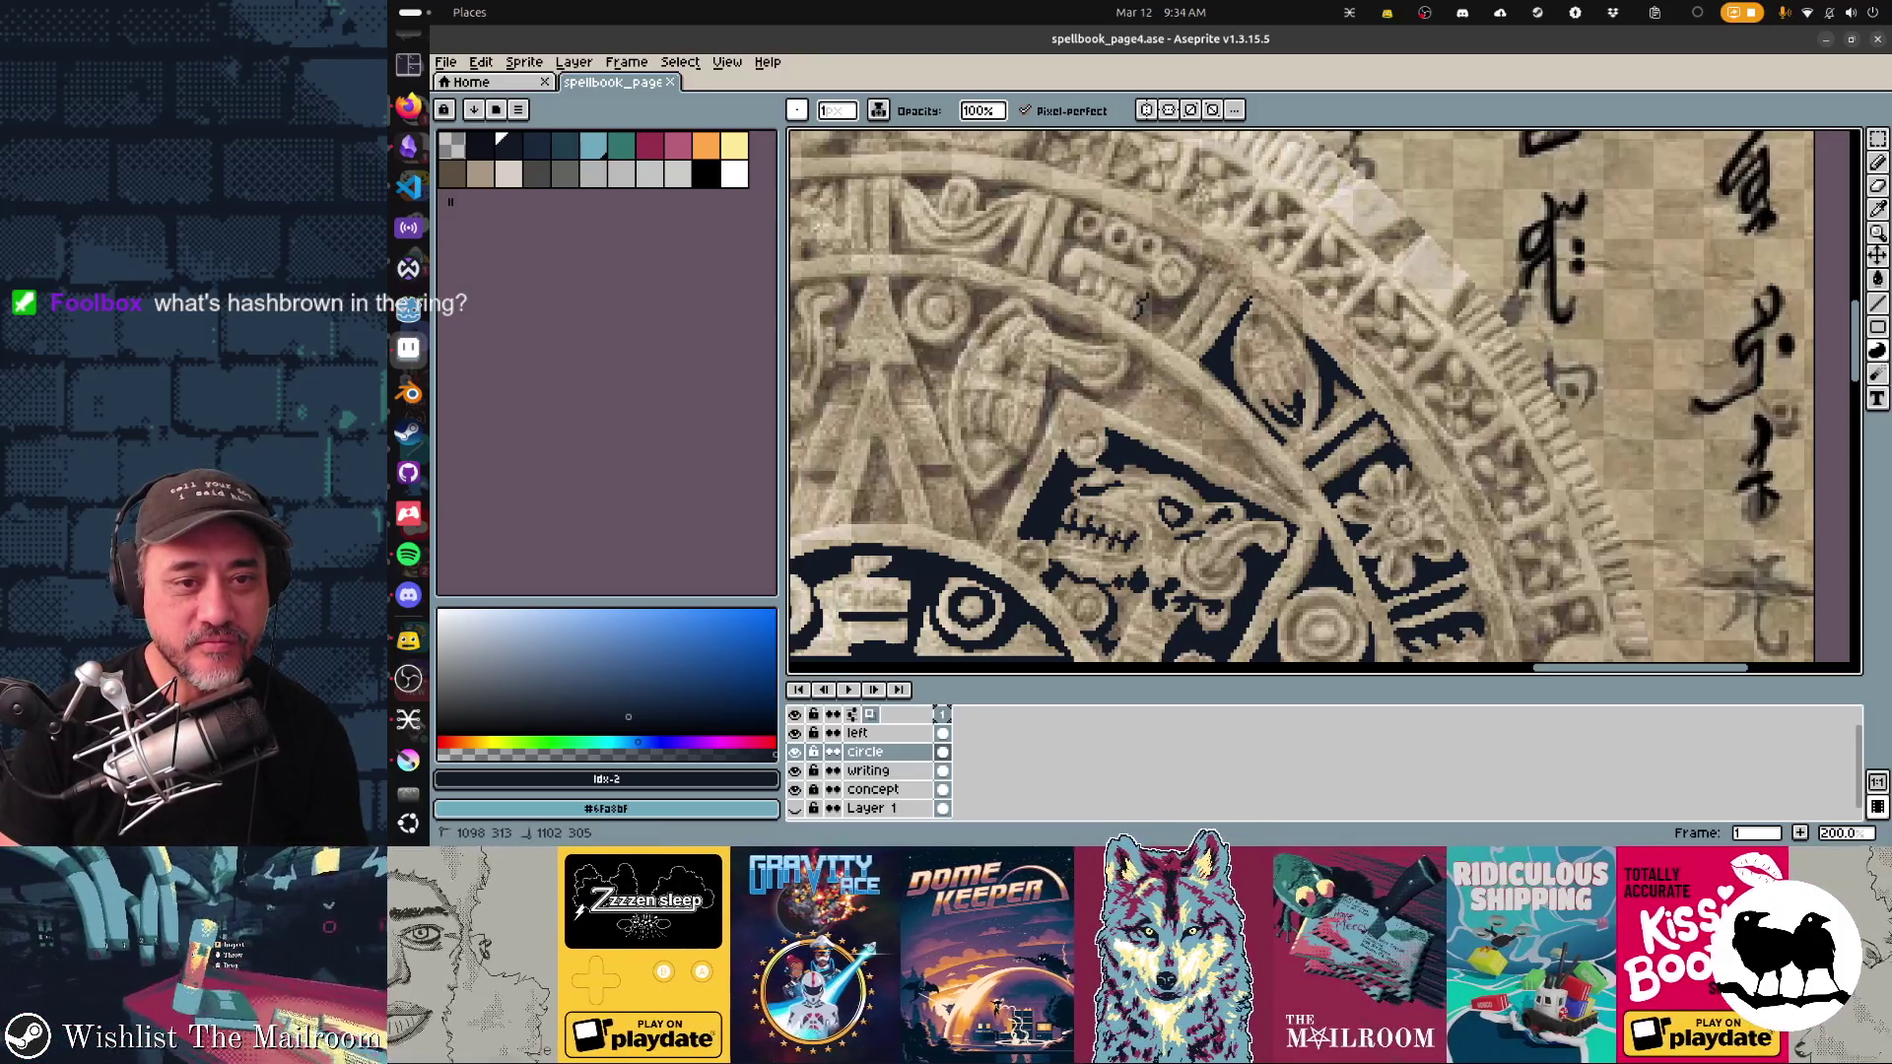
Step: Paint a short dark navy stroke on the ring, then dot and flood-fill an outlined glyph gap
{"action": "mouse_move", "coordinate": [1196, 294]}
{"action": "left_mouse_down"}
{"action": "mouse_move", "coordinate": [1177, 325]}
{"action": "mouse_move", "coordinate": [1147, 307]}
{"action": "mouse_move", "coordinate": [1187, 345]}
{"action": "left_mouse_up"}
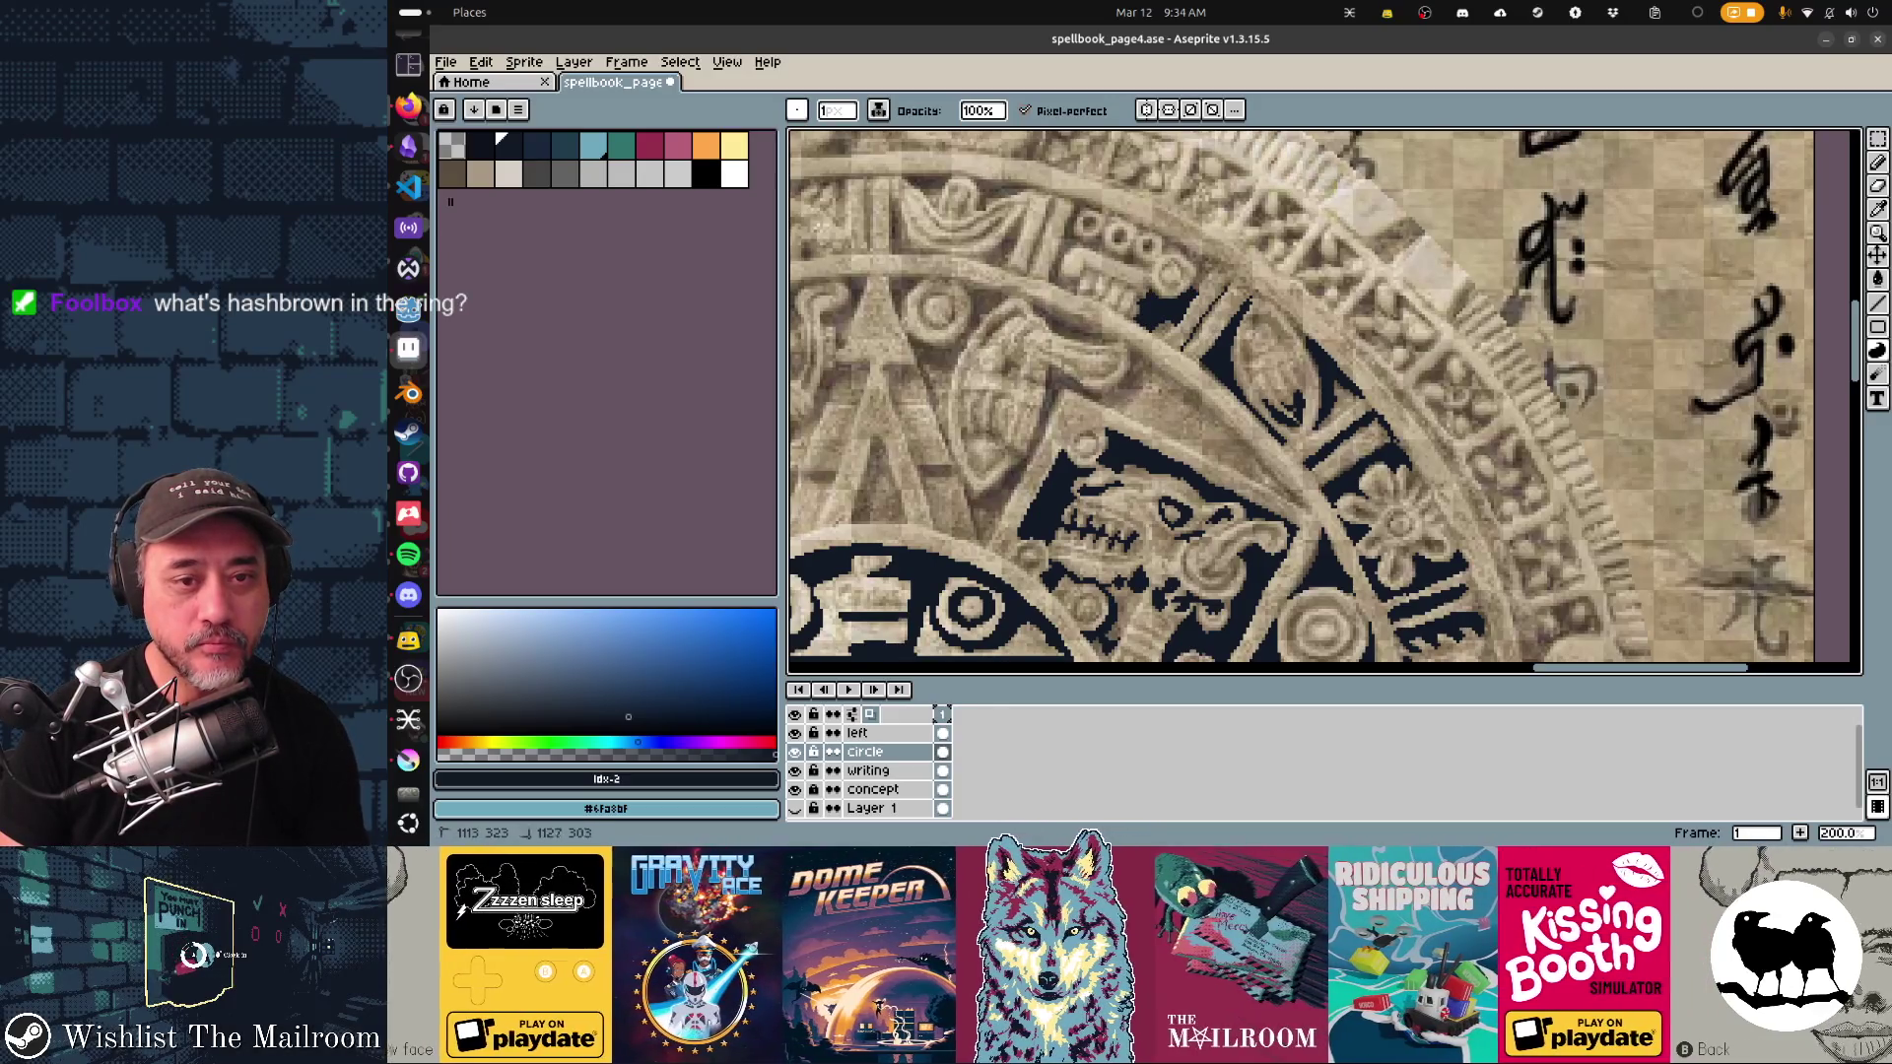
{"action": "scroll", "coordinate": [1324, 402], "scroll_direction": "up", "scroll_amount": 2}
{"action": "scroll", "coordinate": [1324, 401], "scroll_direction": "left", "scroll_amount": 2}
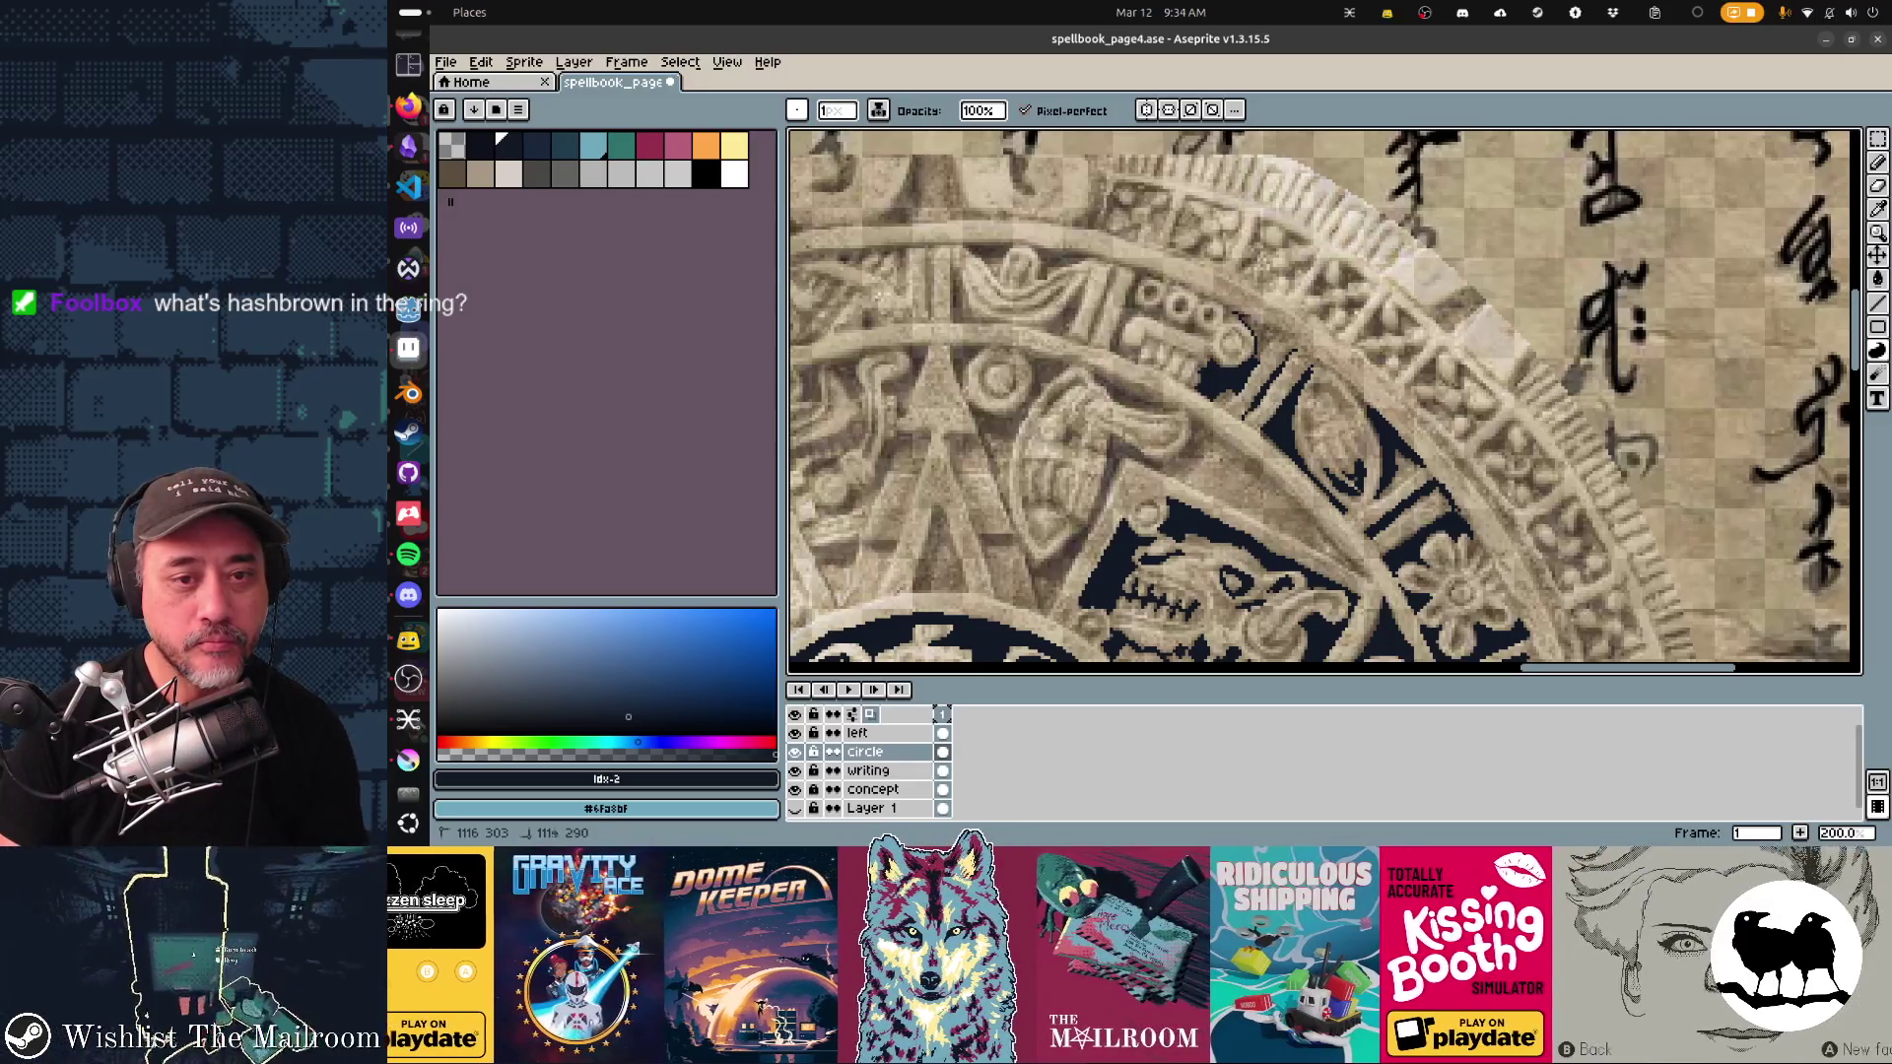
{"action": "scroll", "coordinate": [1324, 401], "scroll_direction": "up", "scroll_amount": 1}
{"action": "scroll", "coordinate": [1324, 402], "scroll_direction": "left", "scroll_amount": 3}
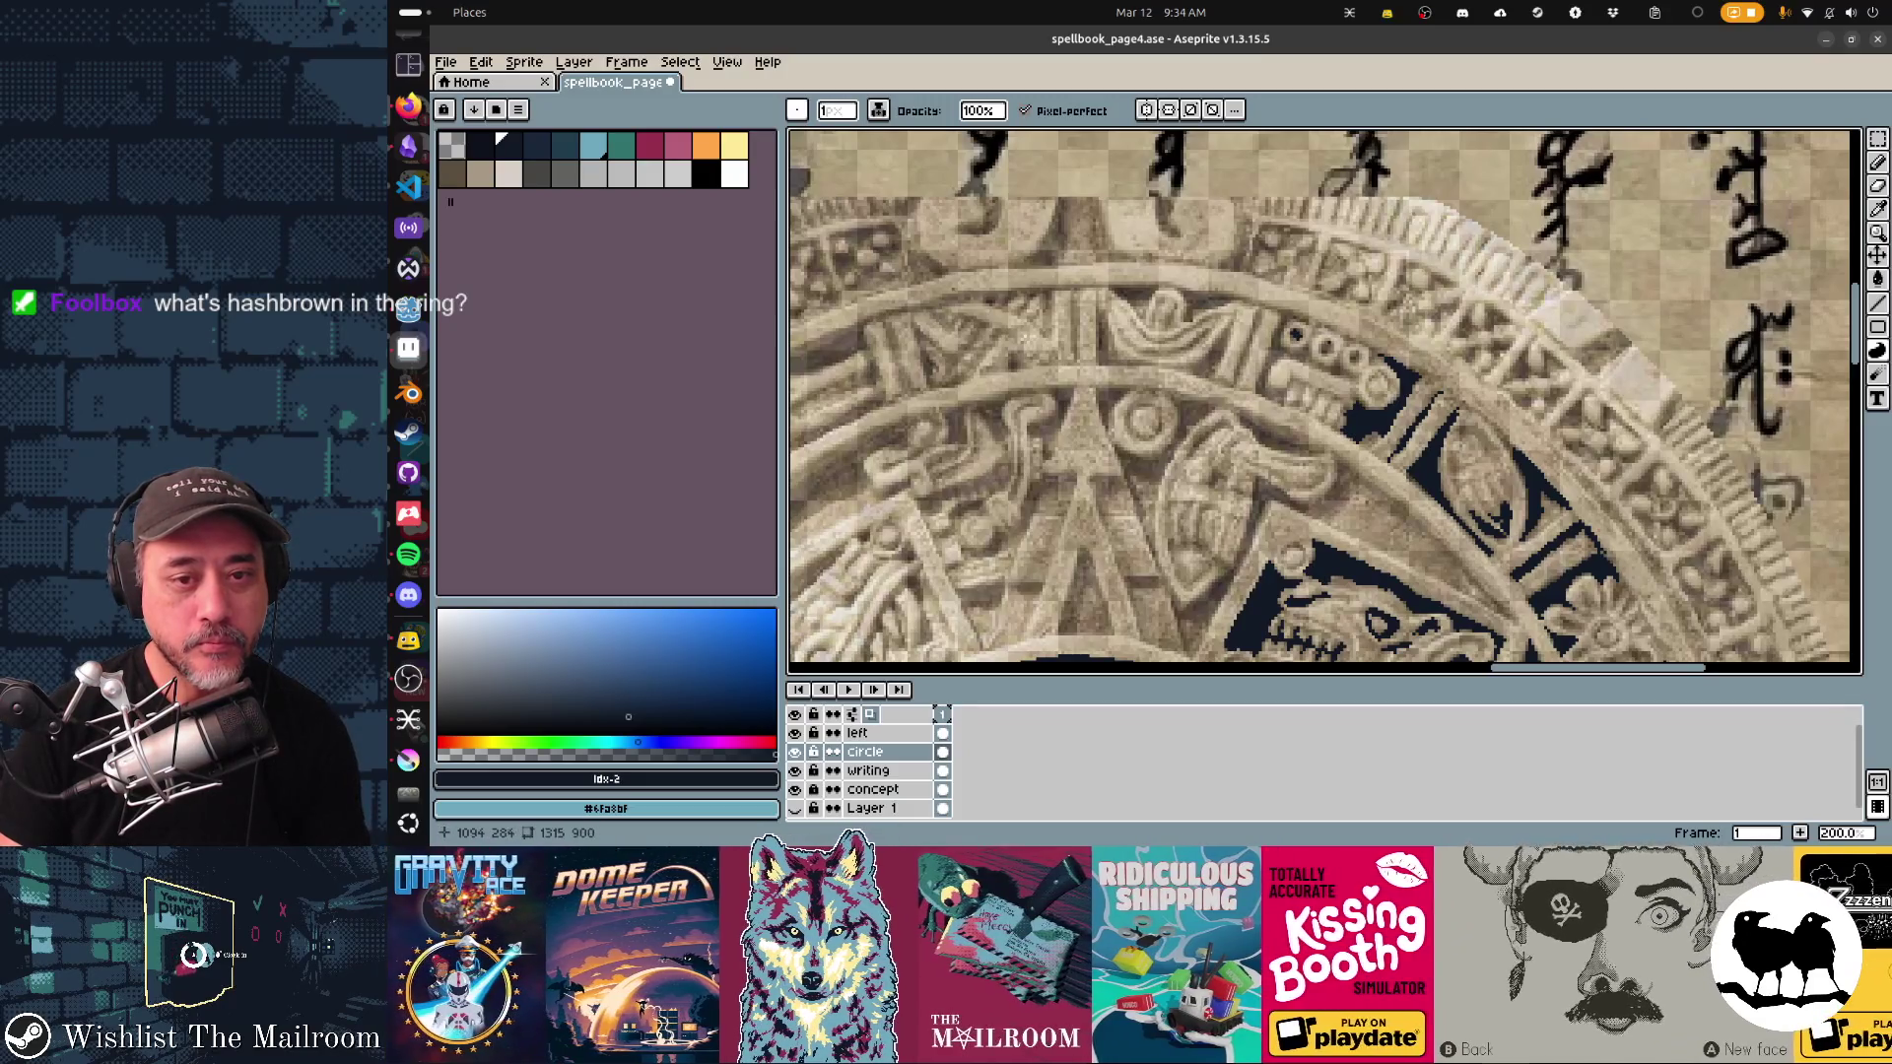
{"action": "left_click", "coordinate": [1327, 350]}
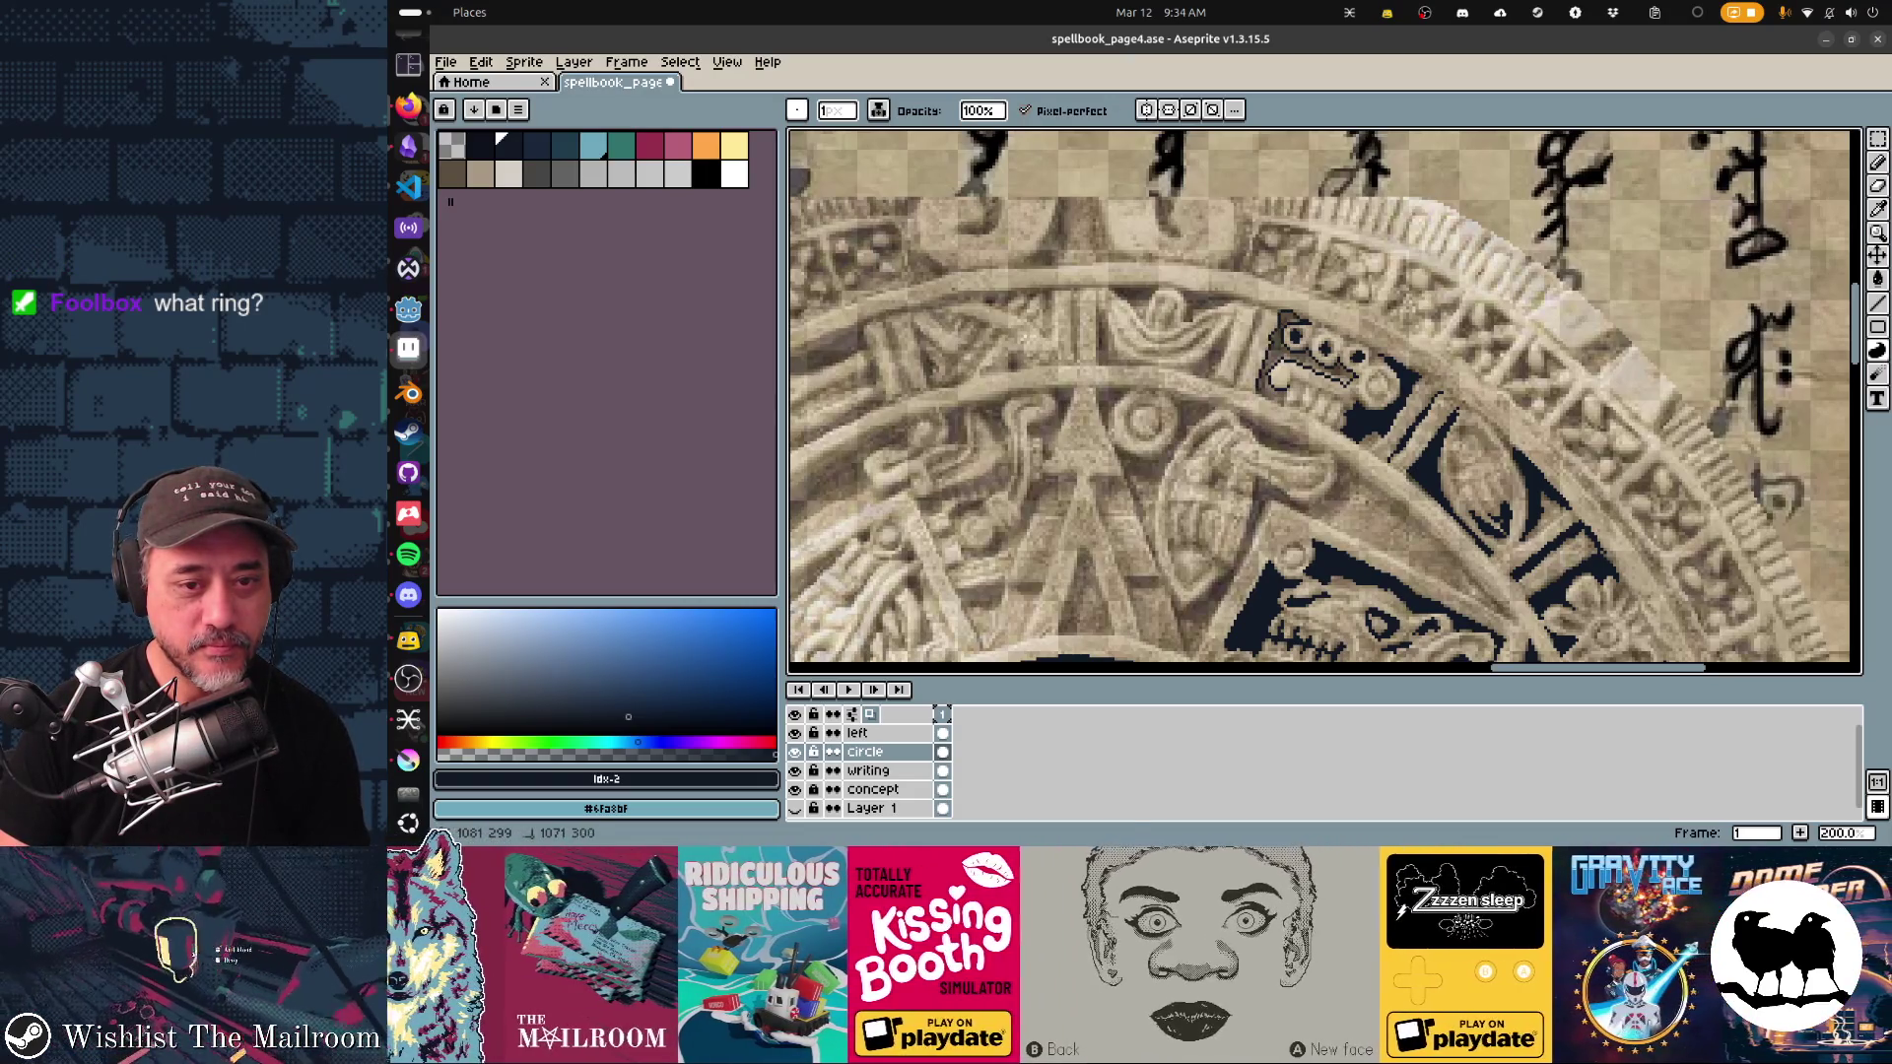
{"action": "left_click", "coordinate": [1300, 394]}
Step: Fill a dark stroke beside a glyph, then undo that bad contour fill
{"action": "left_click_drag", "start_coordinate": [1303, 426], "coordinate": [1269, 435]}
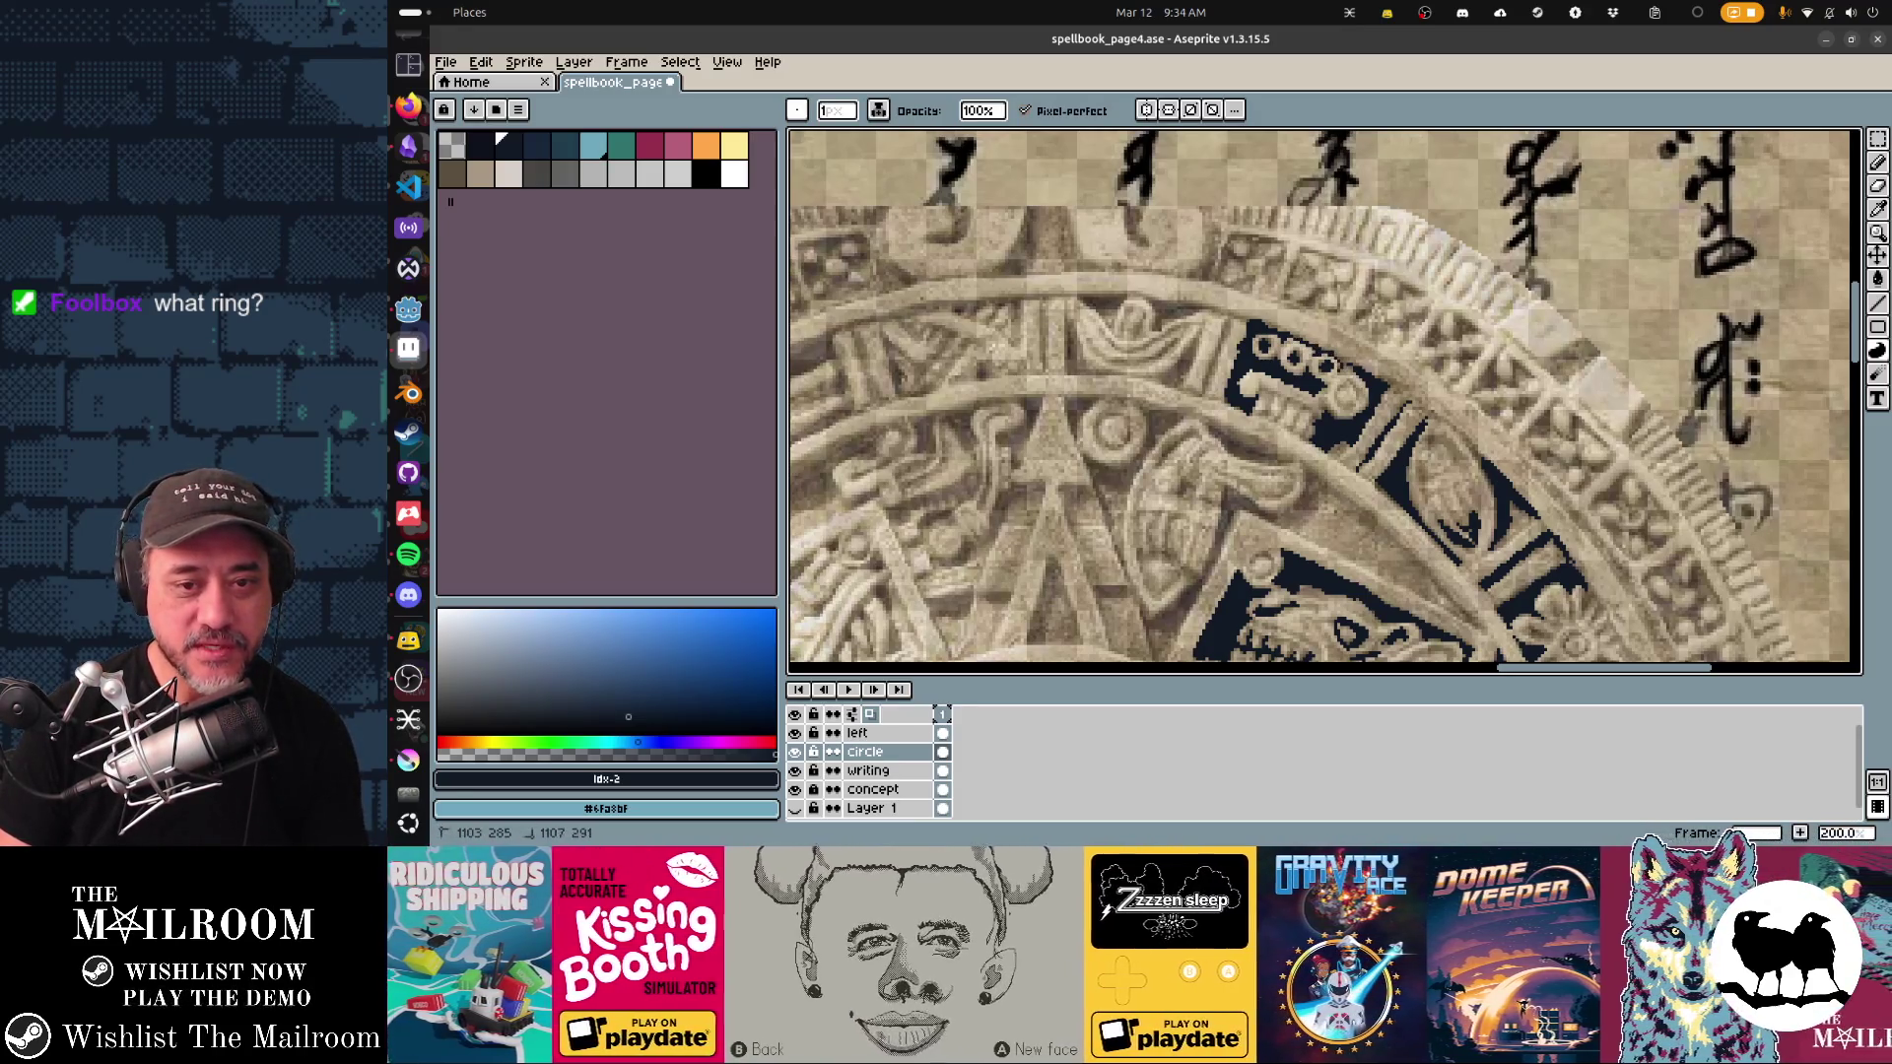
{"action": "left_click_drag", "start_coordinate": [1346, 364], "coordinate": [1327, 395]}
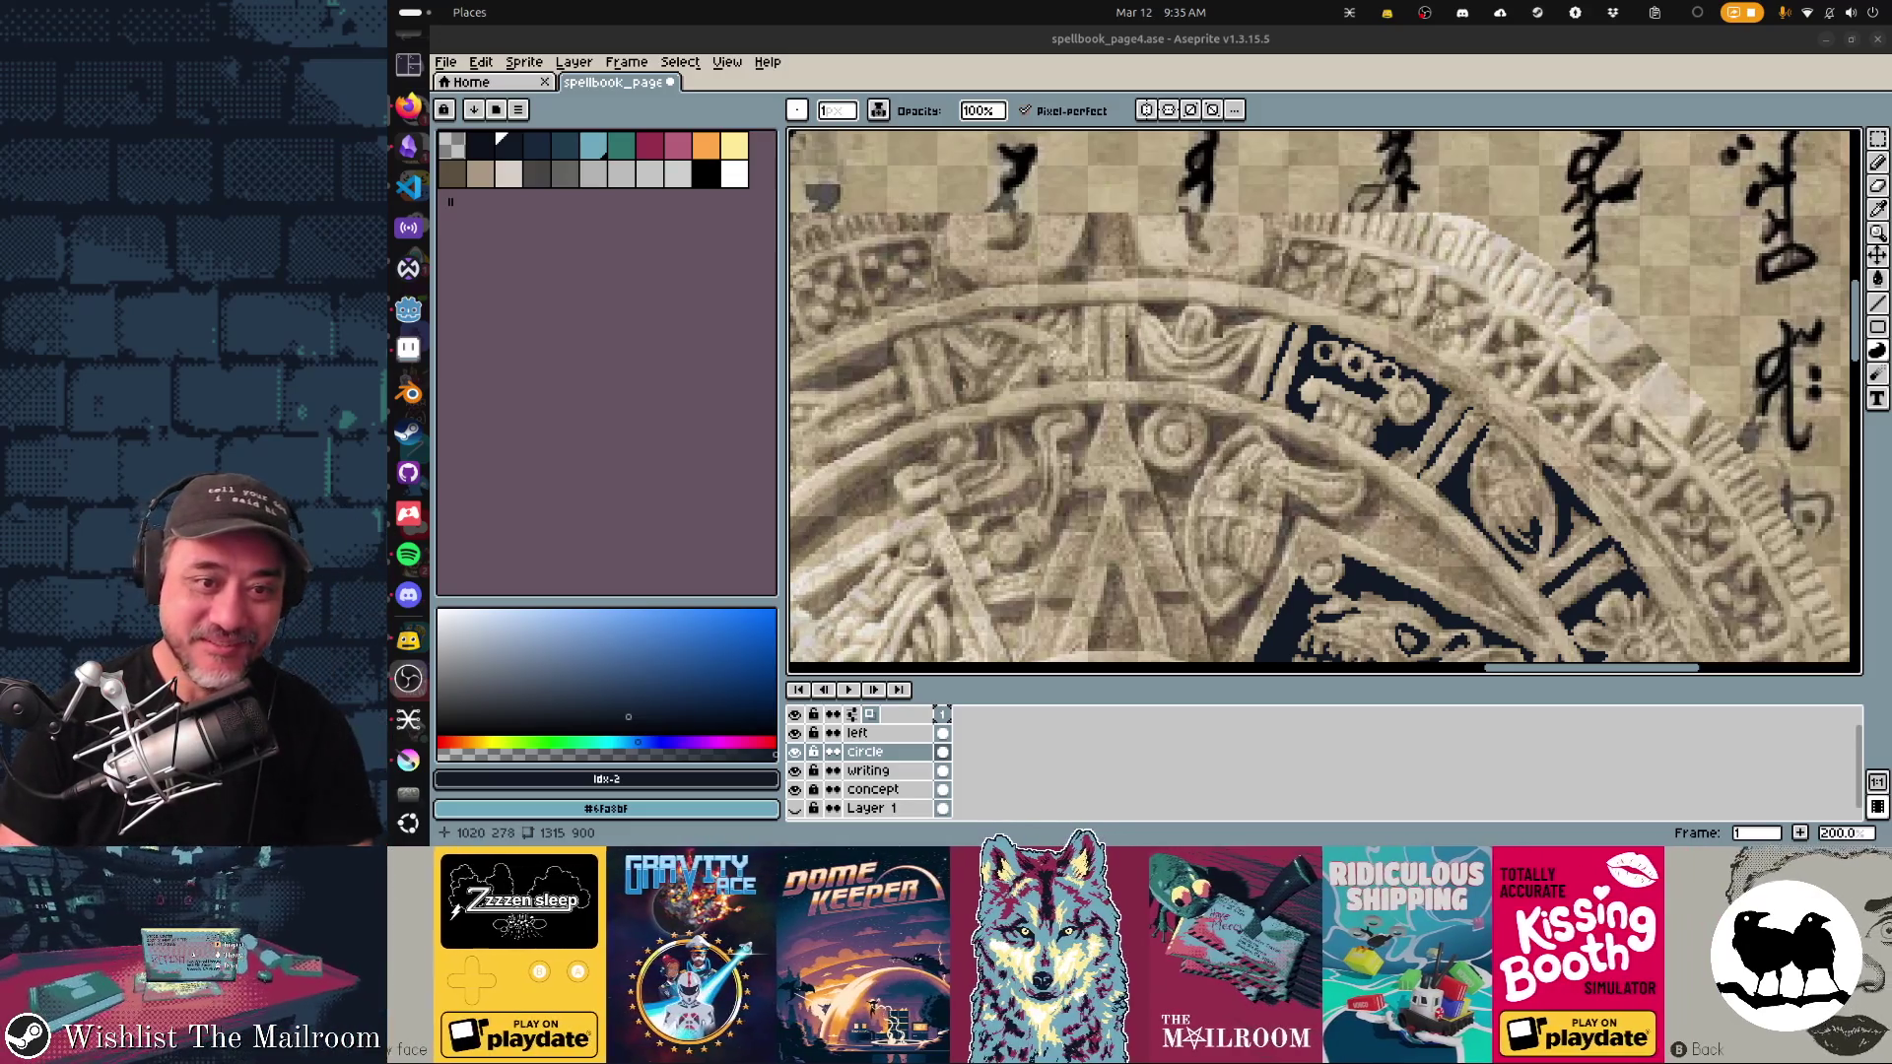
{"action": "left_click", "coordinate": [1130, 339]}
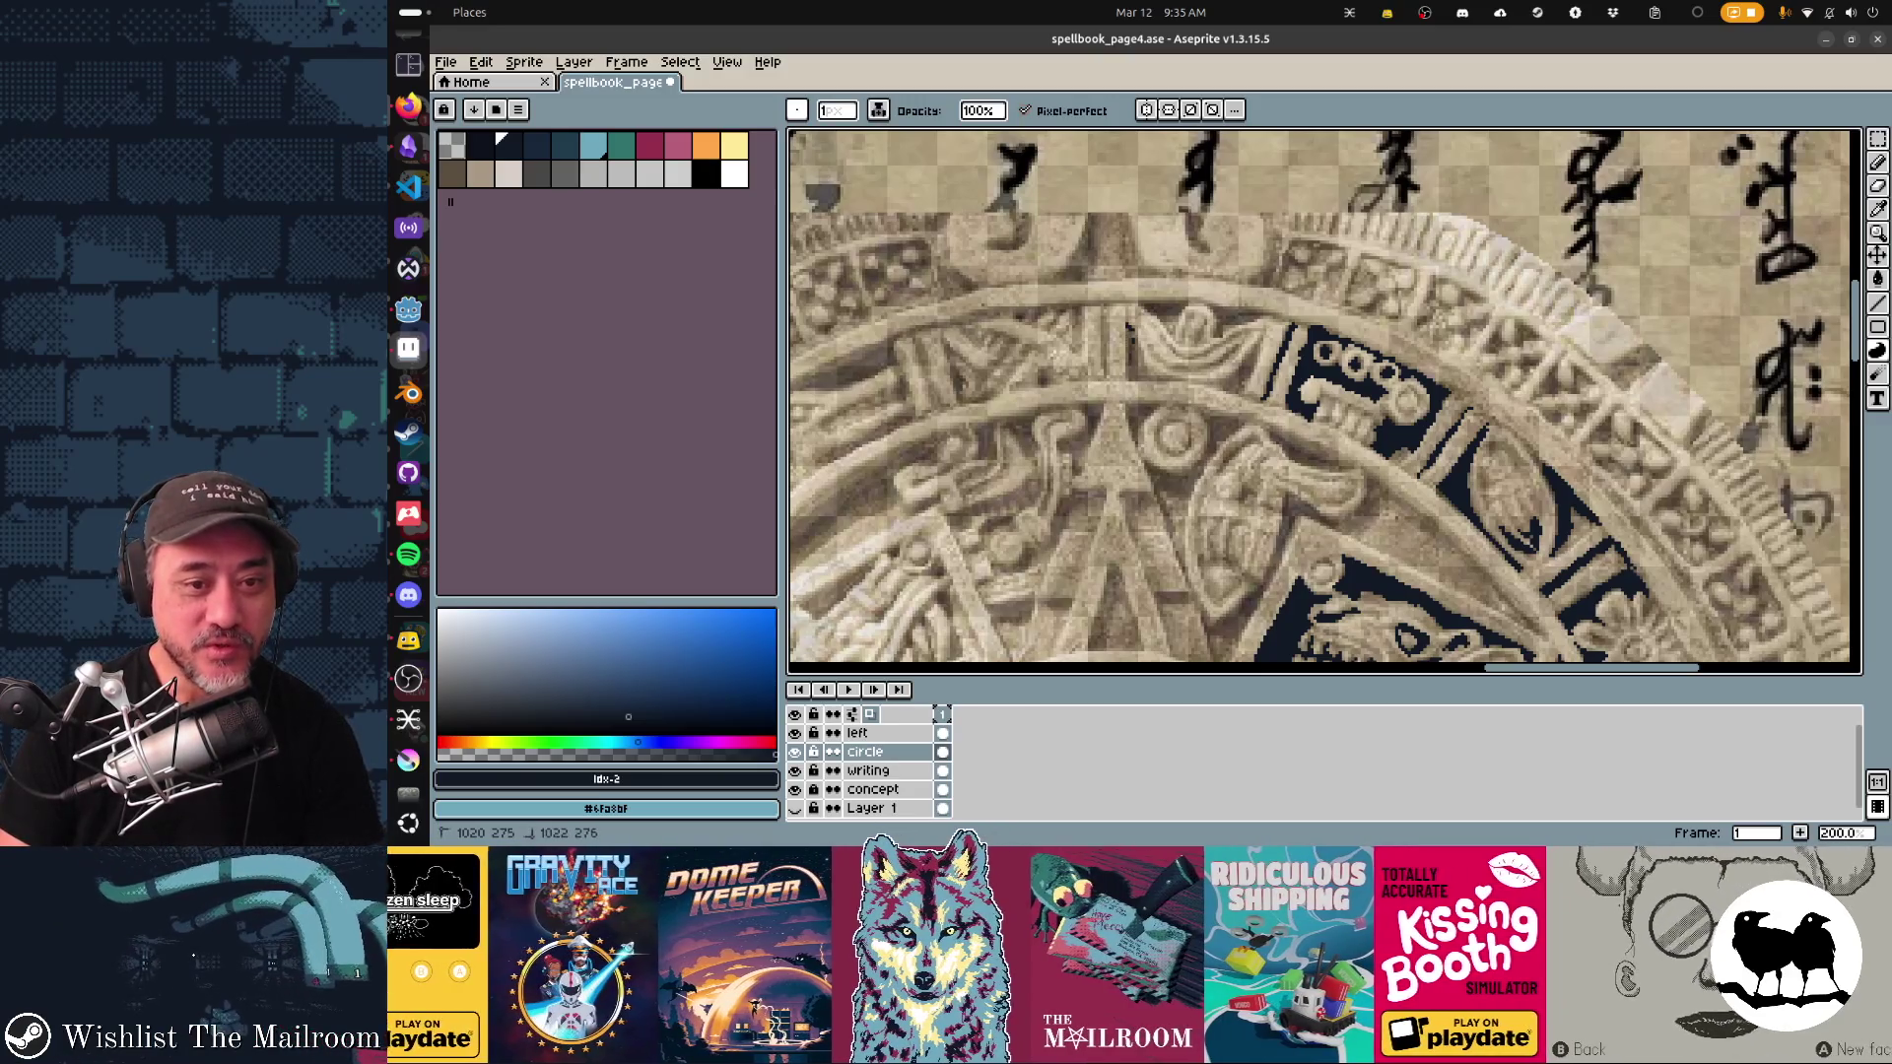
{"action": "left_click_drag", "start_coordinate": [1129, 368], "coordinate": [1146, 375]}
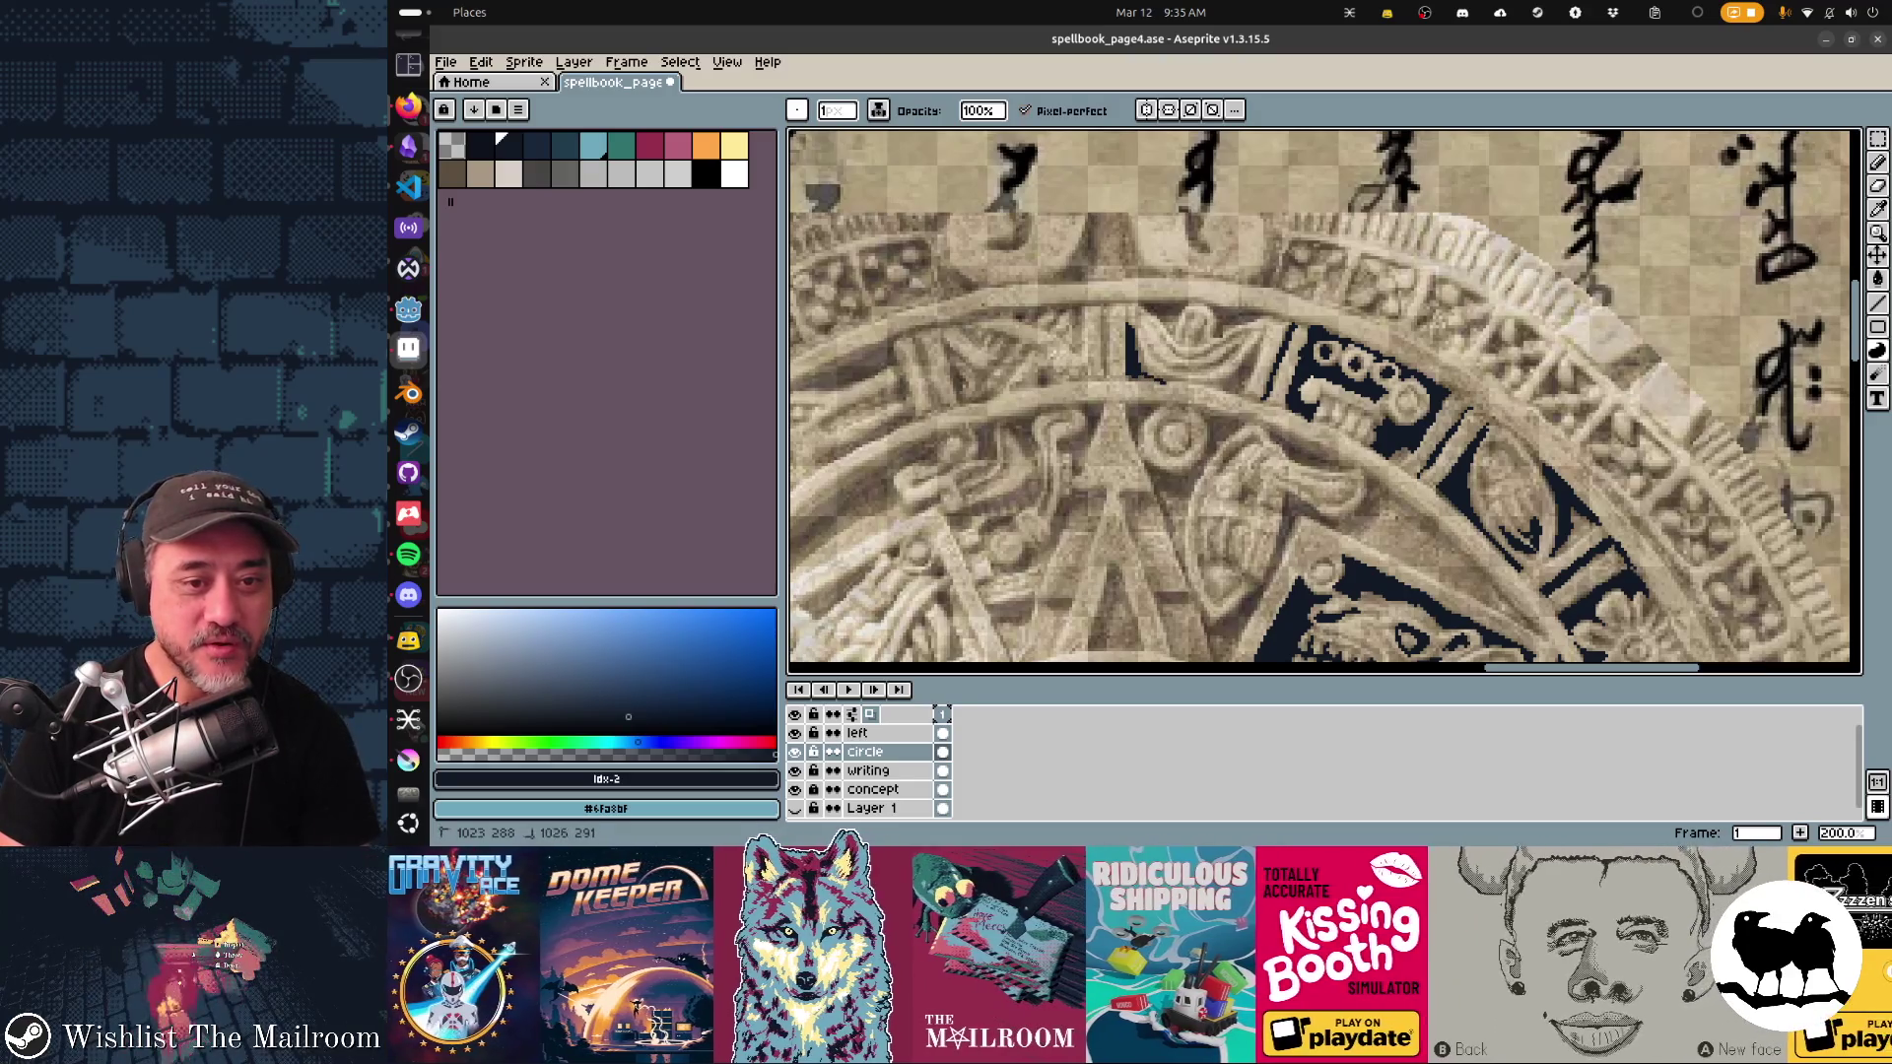
{"action": "key", "text": "ctrl+z"}
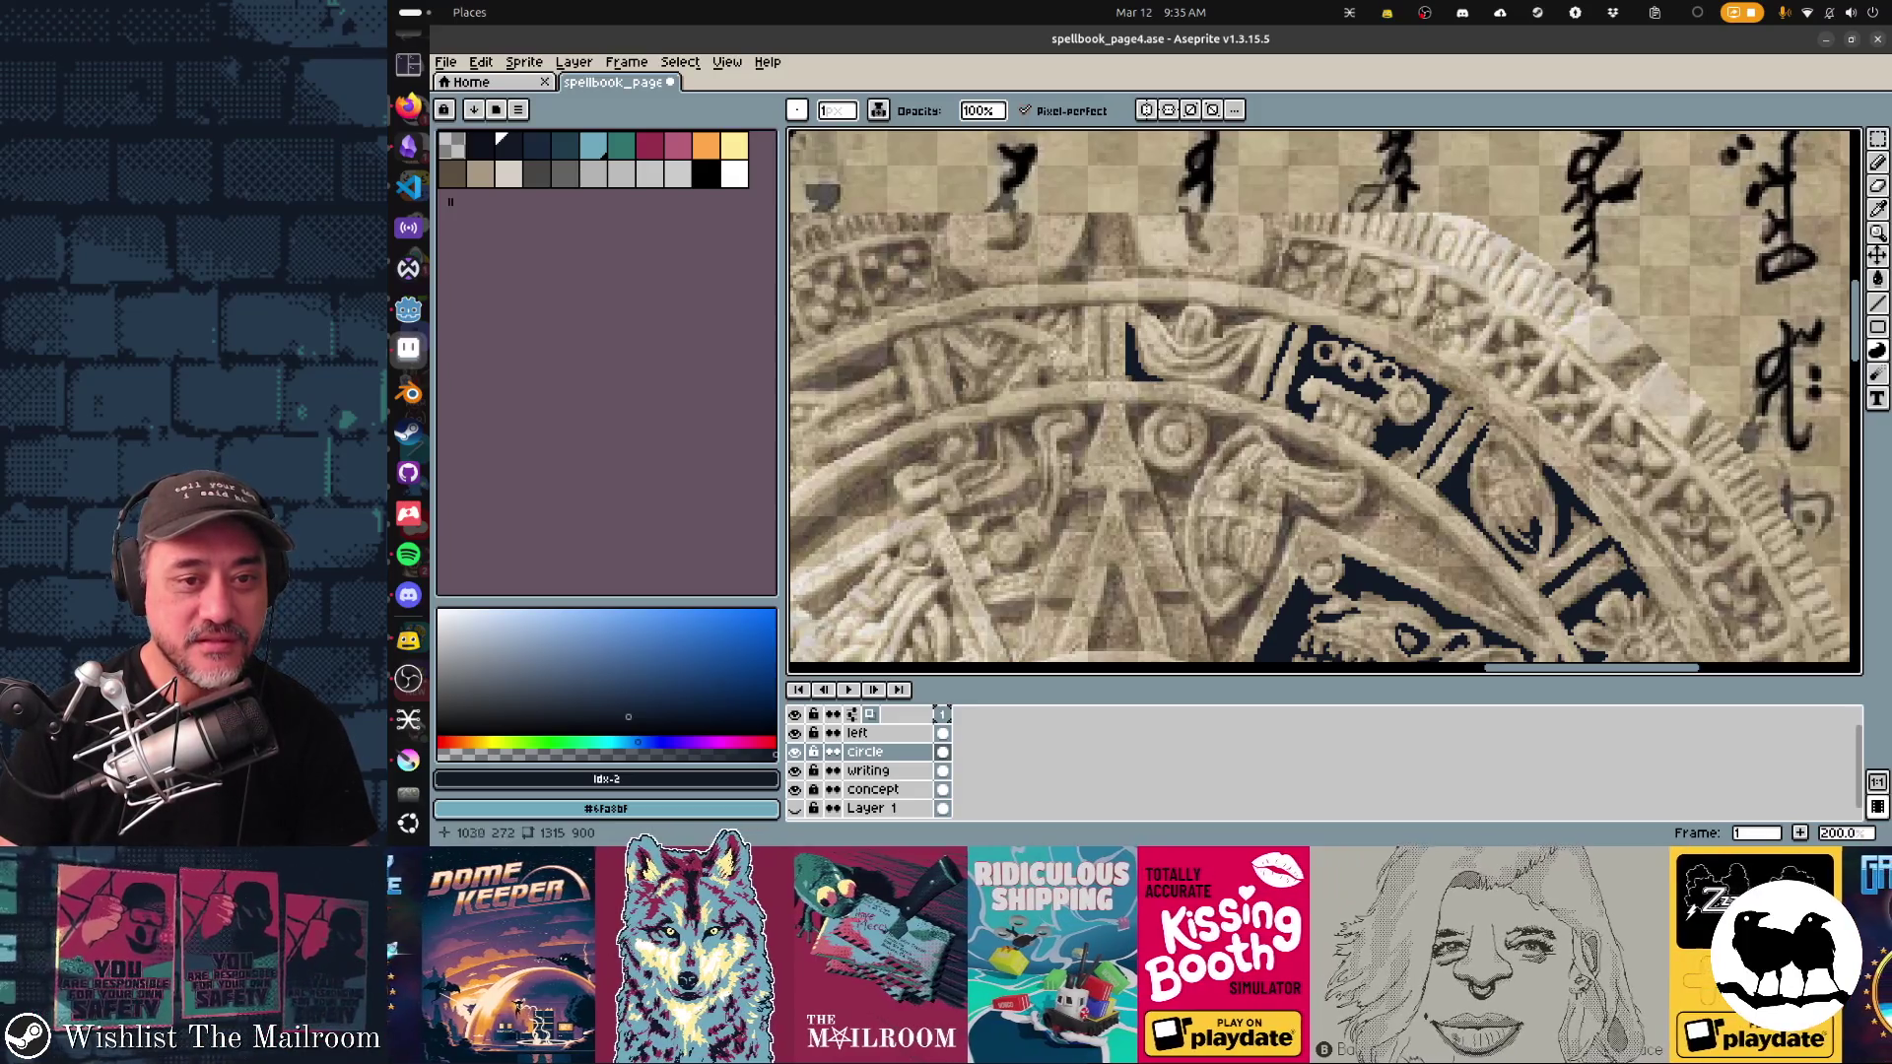
Step: Outline a new gap beside the crown in dark navy and fill the contour
{"action": "left_click_drag", "start_coordinate": [1134, 303], "coordinate": [1159, 304]}
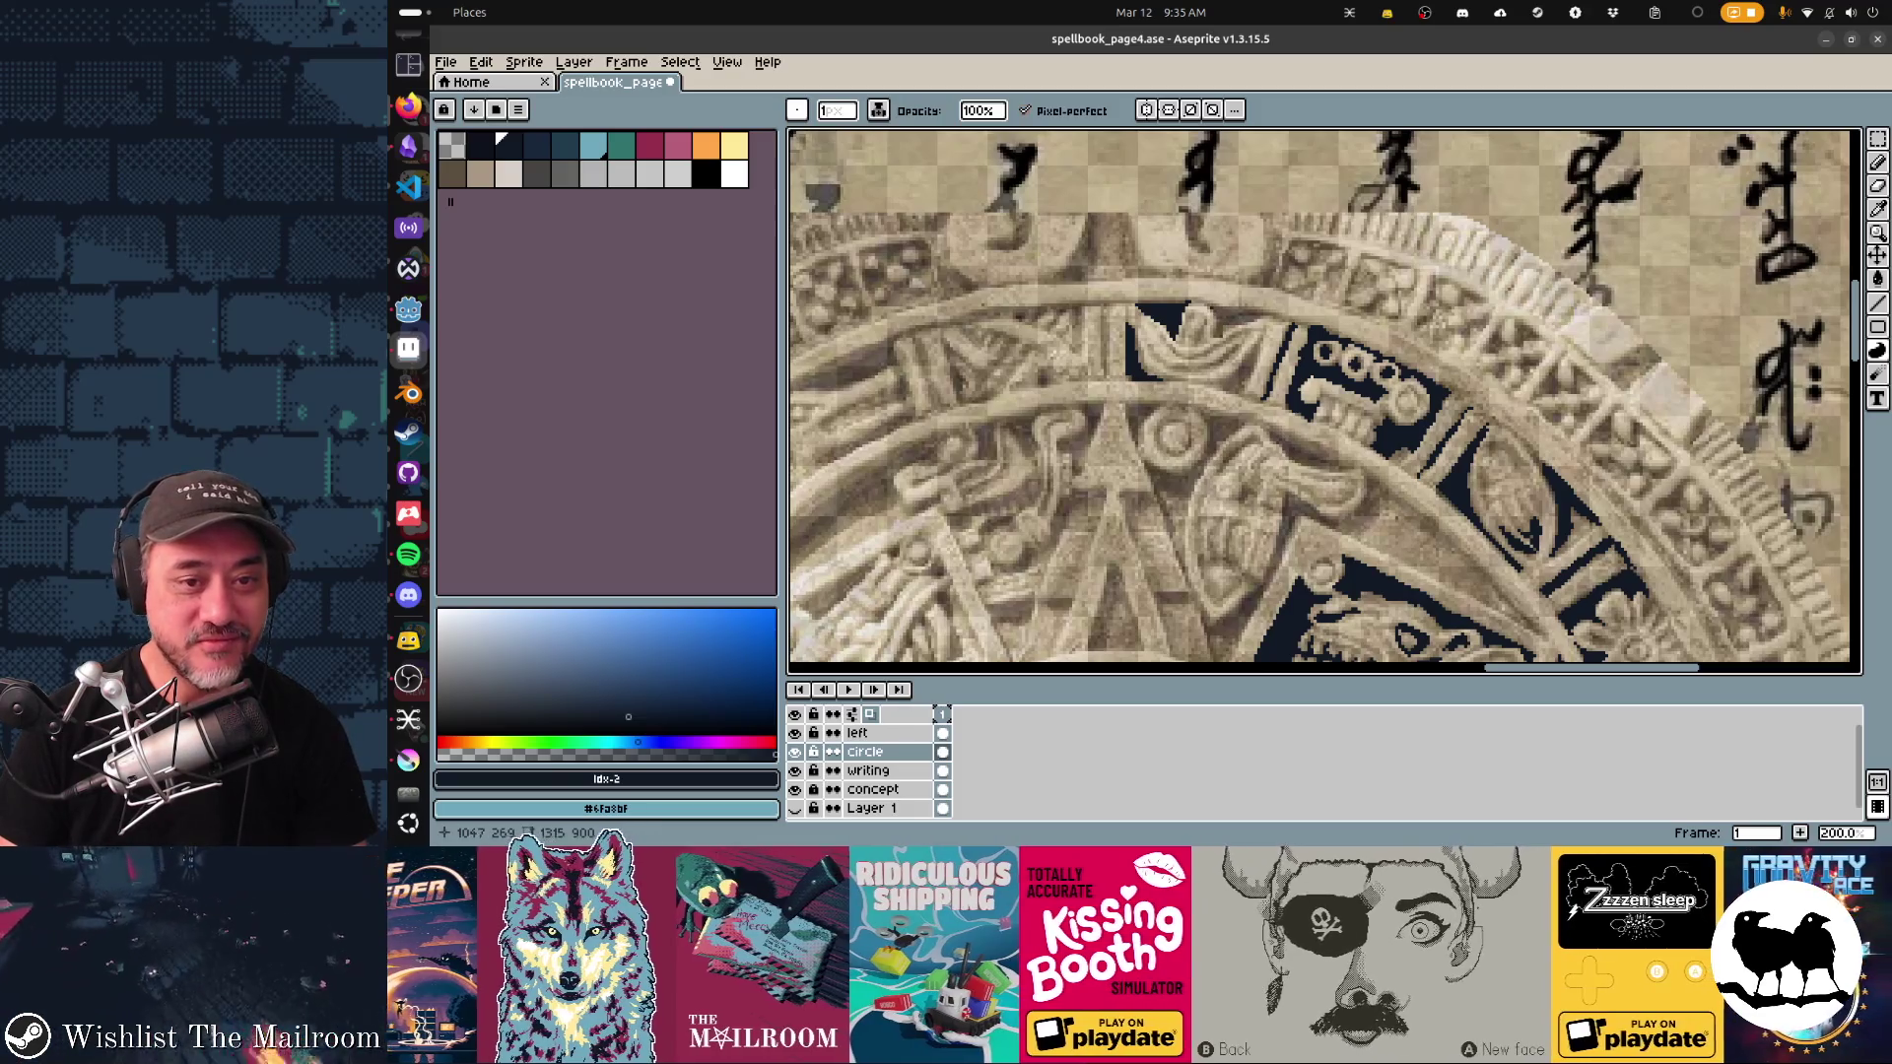
{"action": "left_click_drag", "start_coordinate": [1177, 303], "coordinate": [1211, 310]}
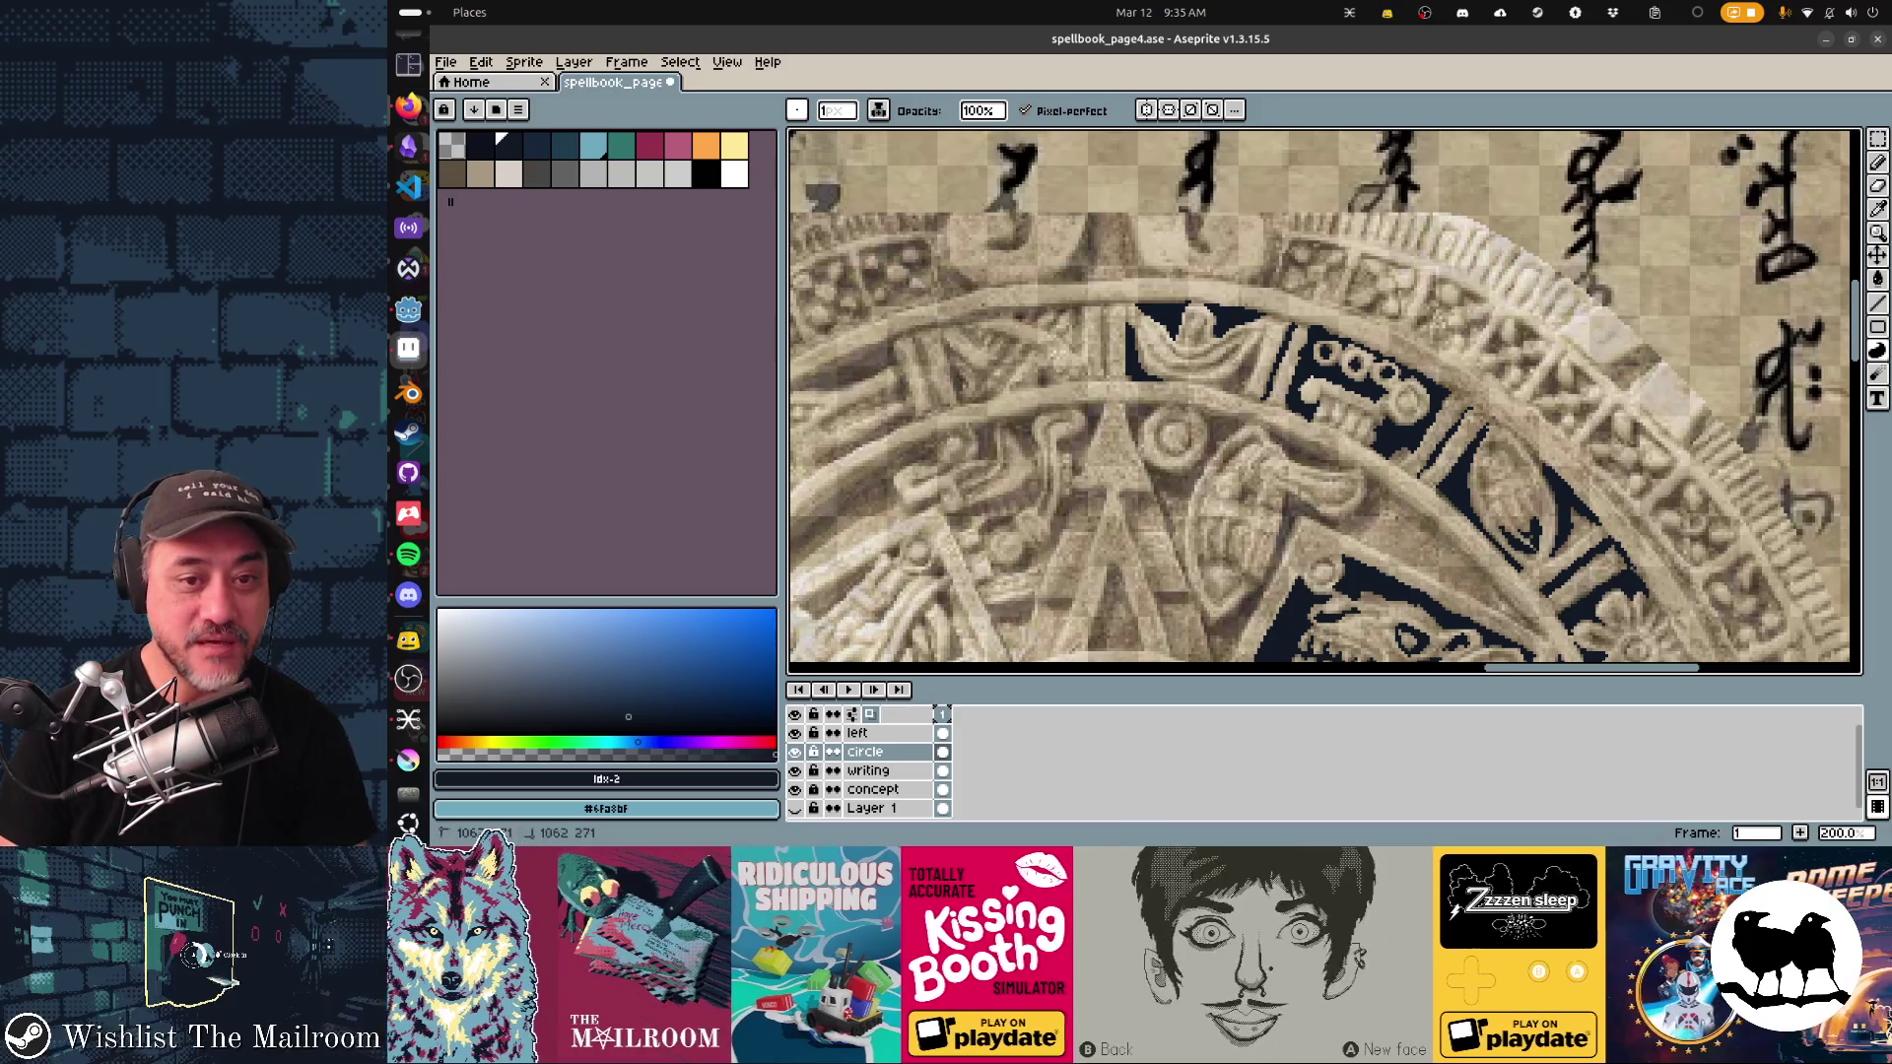
{"action": "scroll", "coordinate": [1295, 347], "scroll_direction": "left", "scroll_amount": 5}
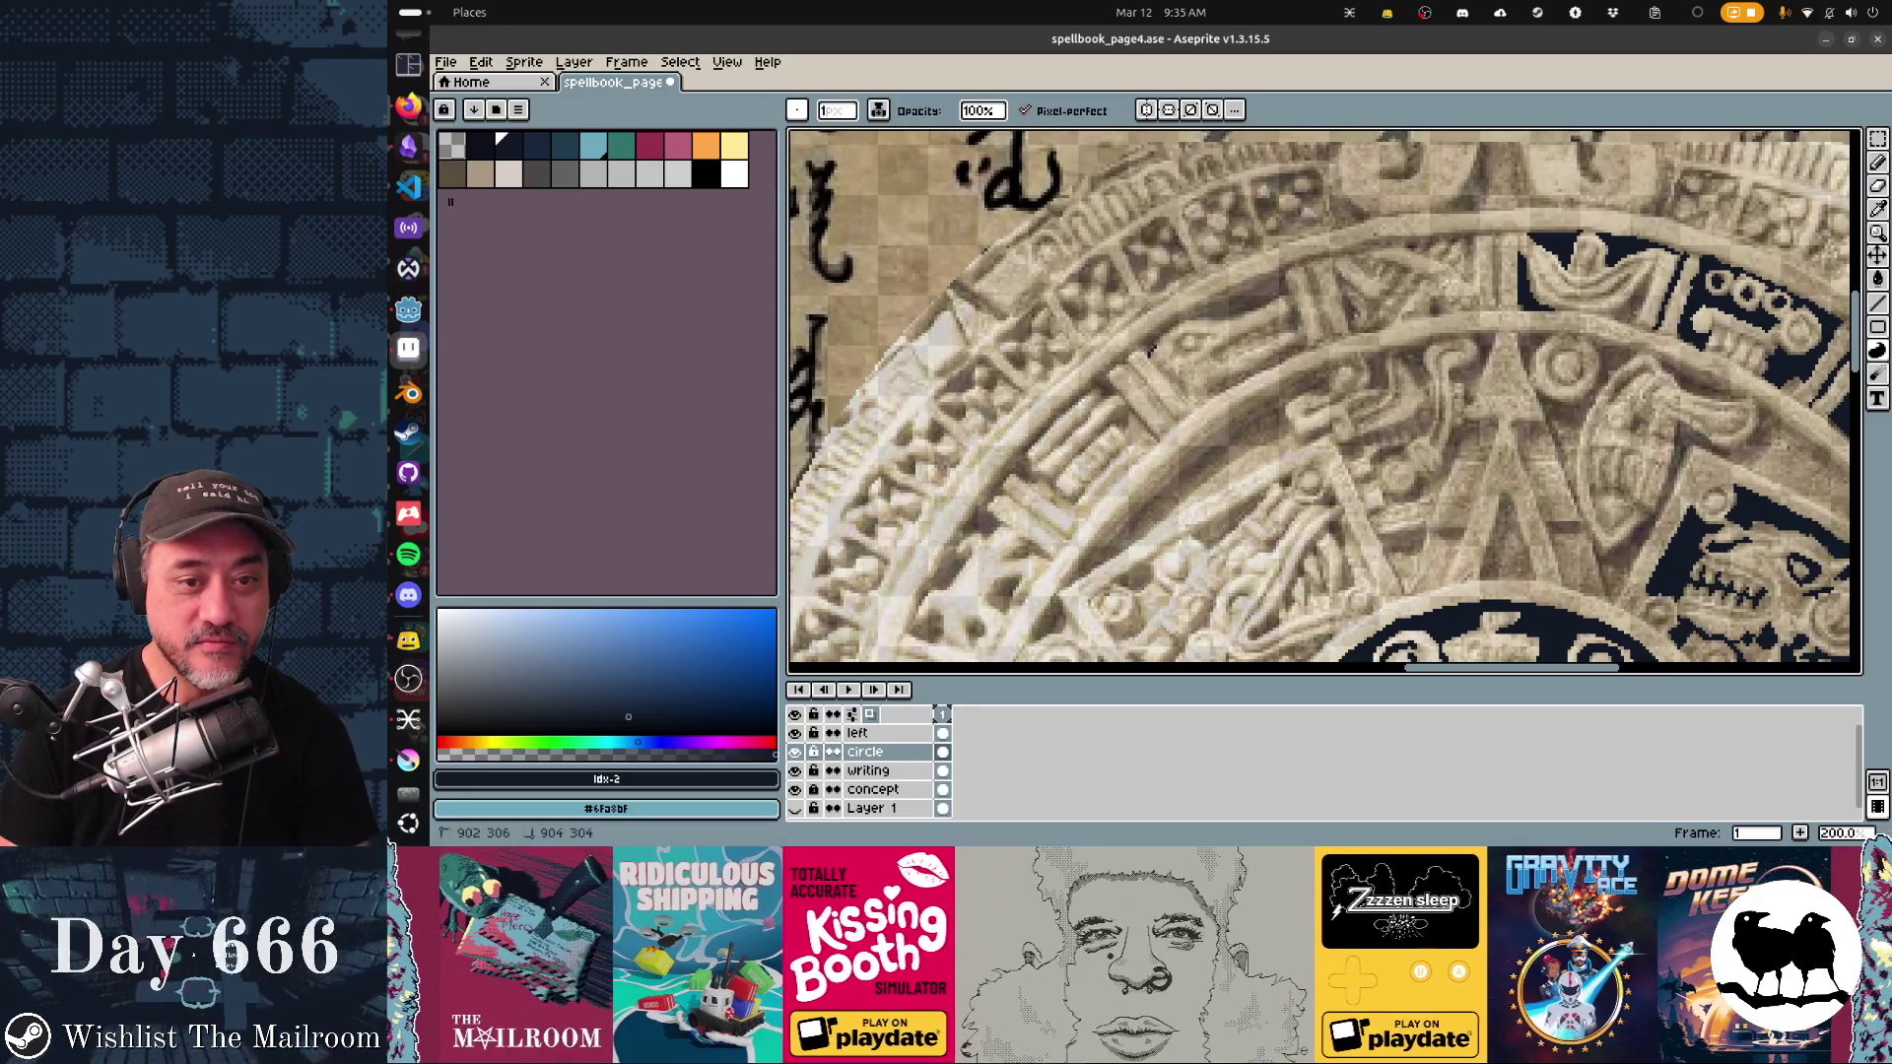
{"action": "mouse_move", "coordinate": [1156, 347]}
{"action": "left_mouse_down"}
{"action": "mouse_move", "coordinate": [1235, 313]}
{"action": "mouse_move", "coordinate": [1158, 333]}
{"action": "left_mouse_up"}
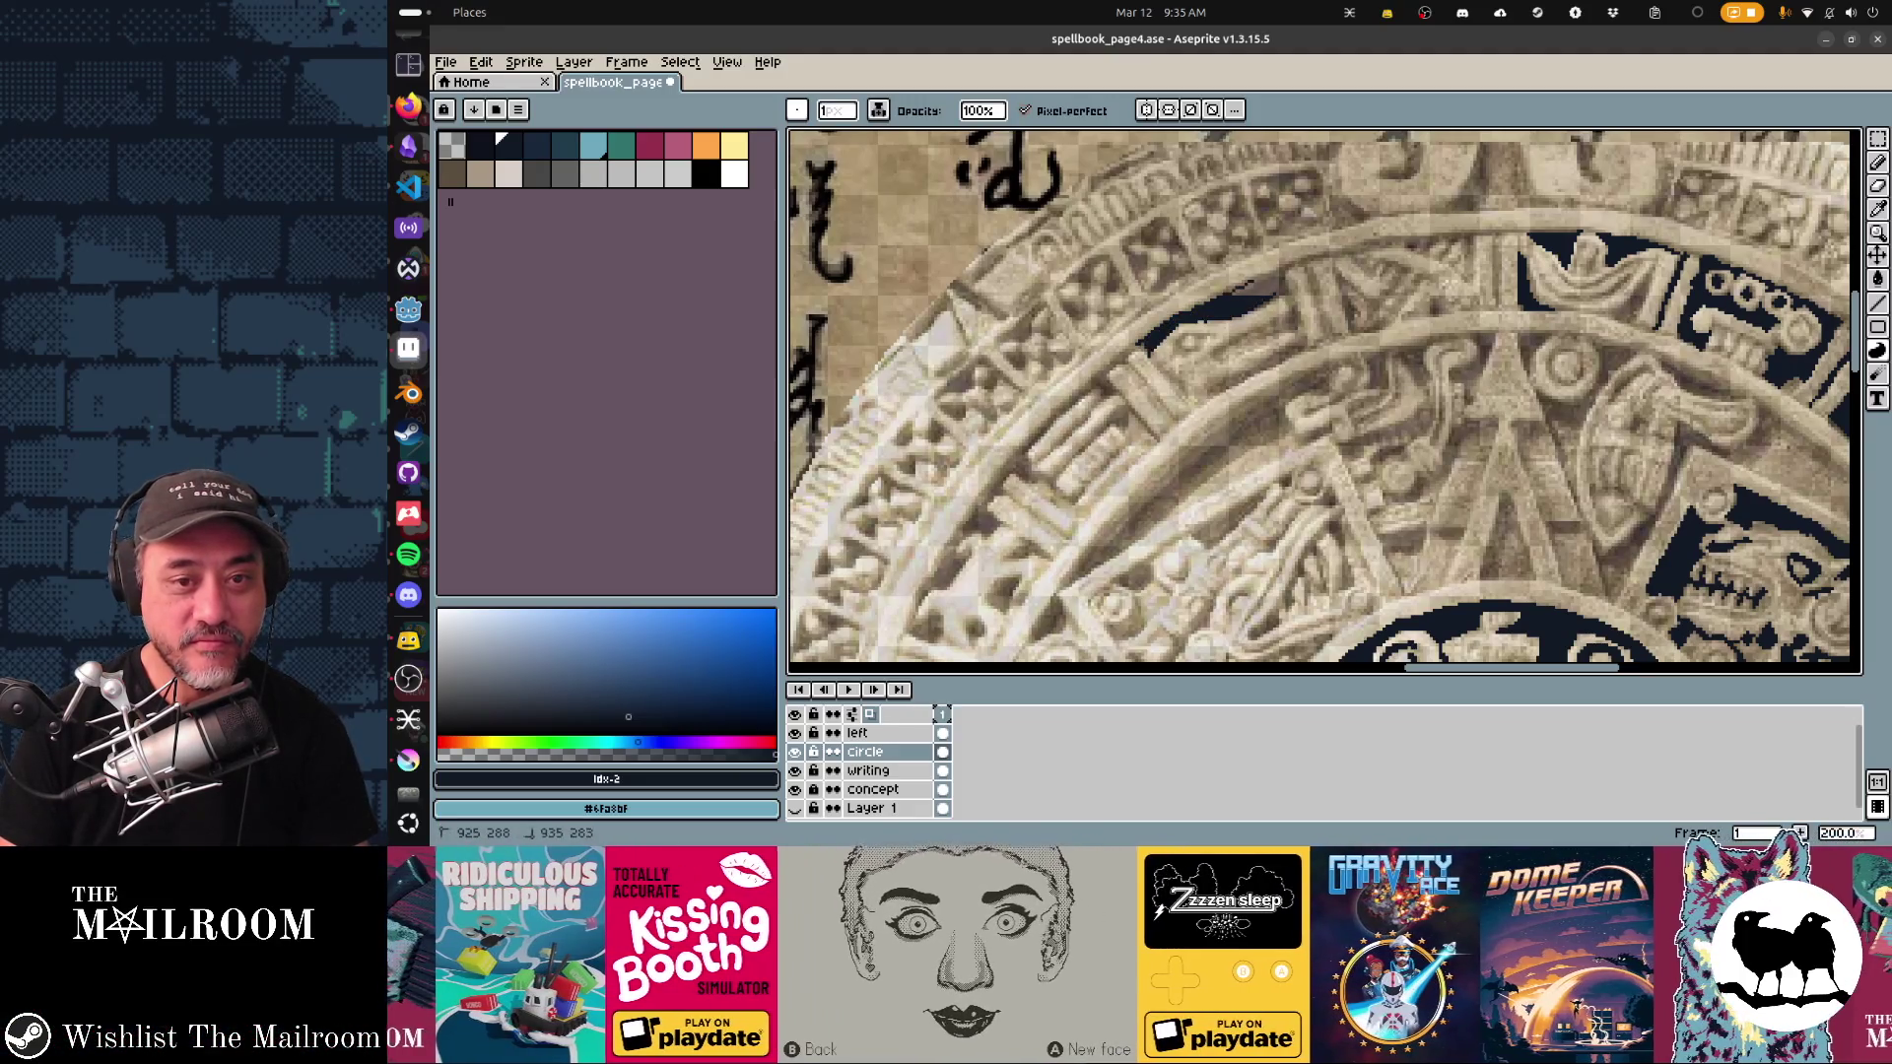
{"action": "mouse_move", "coordinate": [1273, 286]}
{"action": "left_mouse_down"}
{"action": "mouse_move", "coordinate": [1288, 321]}
{"action": "mouse_move", "coordinate": [1325, 323]}
{"action": "mouse_move", "coordinate": [1305, 264]}
{"action": "left_mouse_up"}
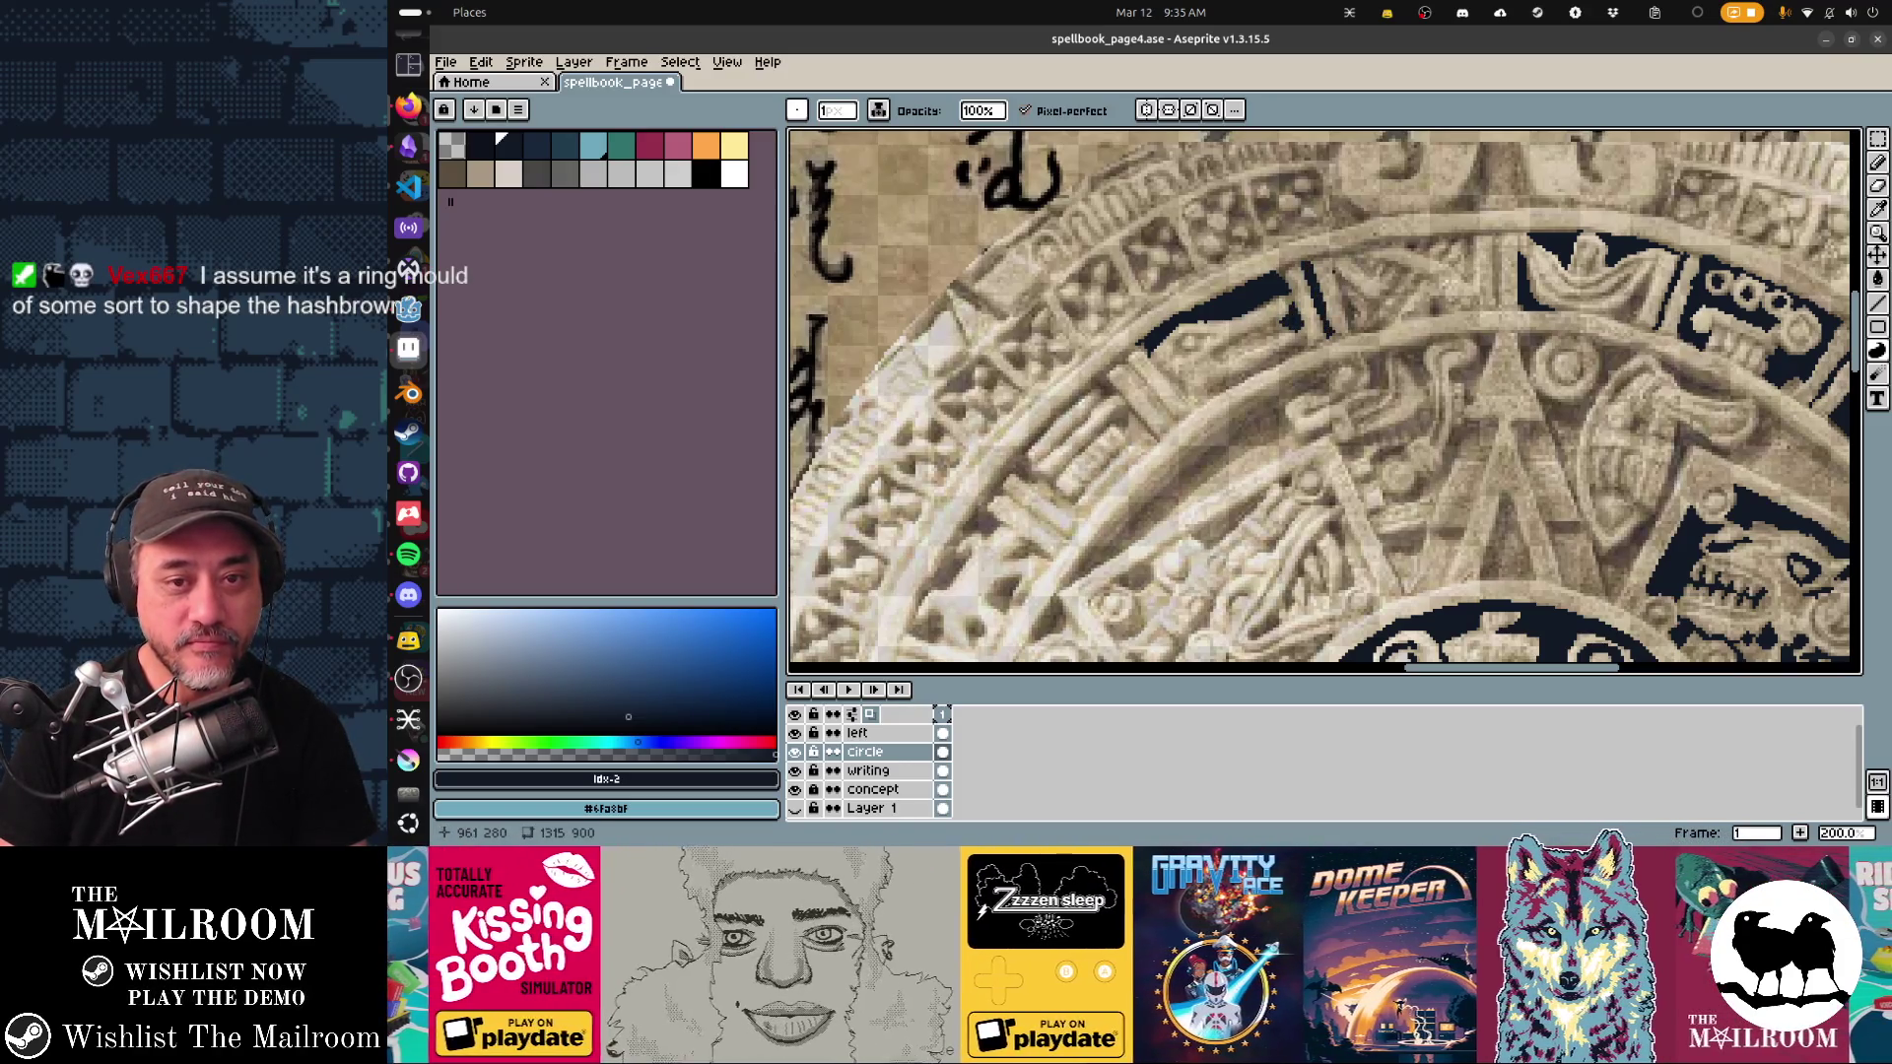
Step: Close and fill more gaps near the dark glyph, adding dark pixels to its edge
{"action": "mouse_move", "coordinate": [1360, 299]}
{"action": "left_mouse_down"}
{"action": "mouse_move", "coordinate": [1348, 320]}
{"action": "mouse_move", "coordinate": [1394, 286]}
{"action": "mouse_move", "coordinate": [1379, 274]}
{"action": "mouse_move", "coordinate": [1370, 327]}
{"action": "left_mouse_up"}
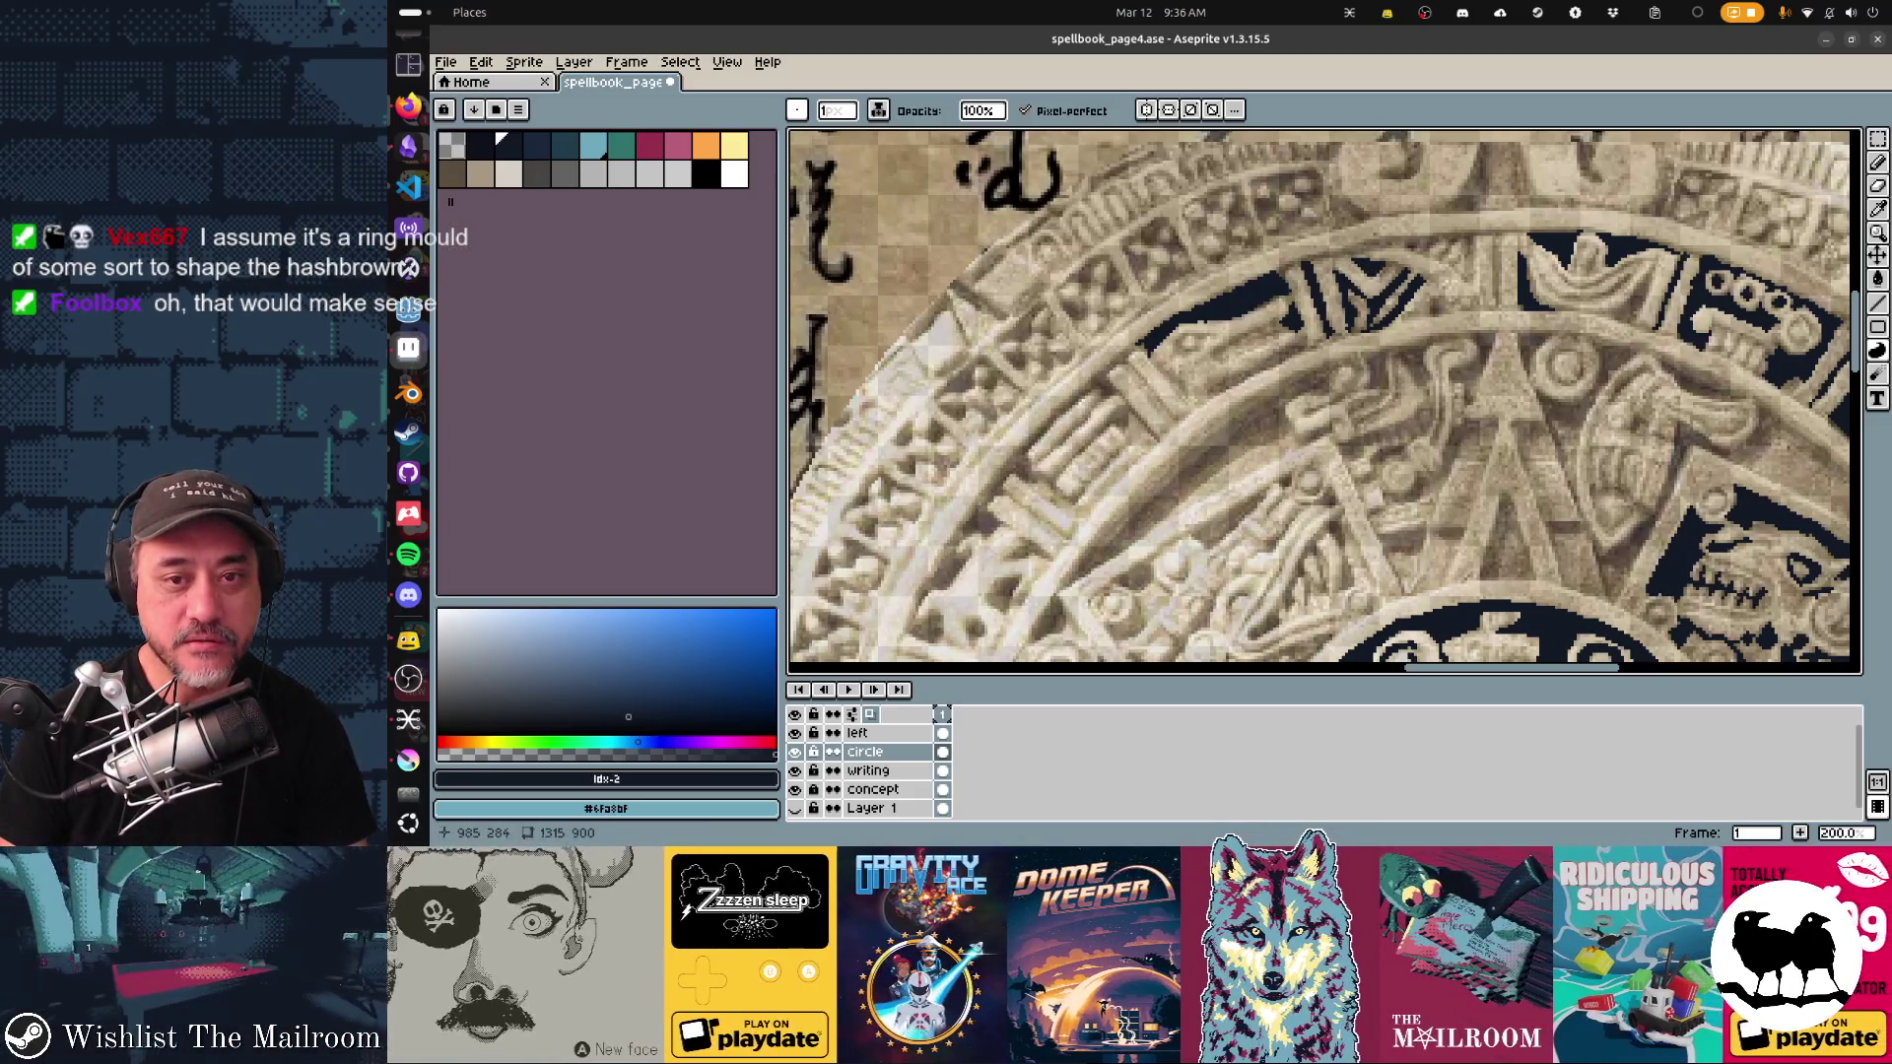
{"action": "mouse_move", "coordinate": [1353, 281]}
{"action": "left_mouse_down"}
{"action": "mouse_move", "coordinate": [1370, 270]}
{"action": "mouse_move", "coordinate": [1428, 315]}
{"action": "left_mouse_up"}
{"action": "left_click", "coordinate": [1444, 298]}
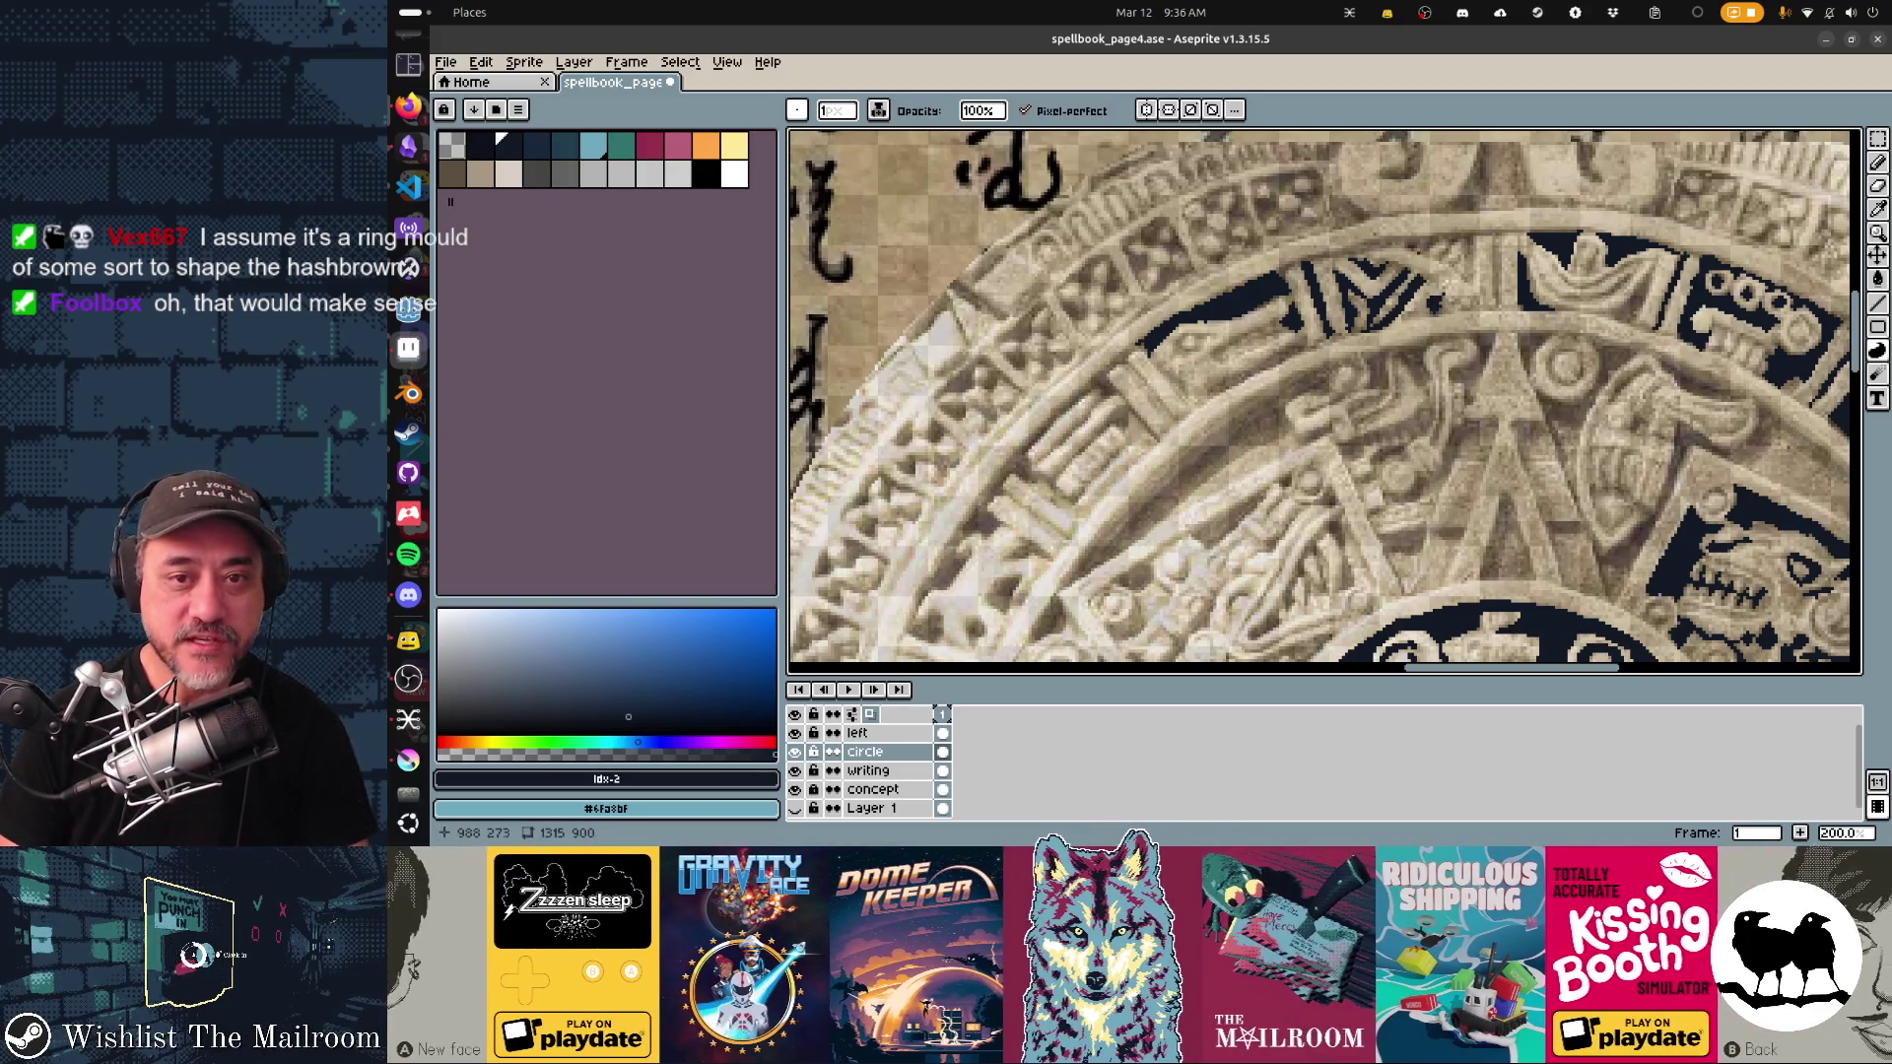
{"action": "mouse_move", "coordinate": [1430, 272]}
{"action": "left_mouse_down"}
{"action": "mouse_move", "coordinate": [1457, 274]}
{"action": "mouse_move", "coordinate": [1458, 239]}
{"action": "left_mouse_up"}
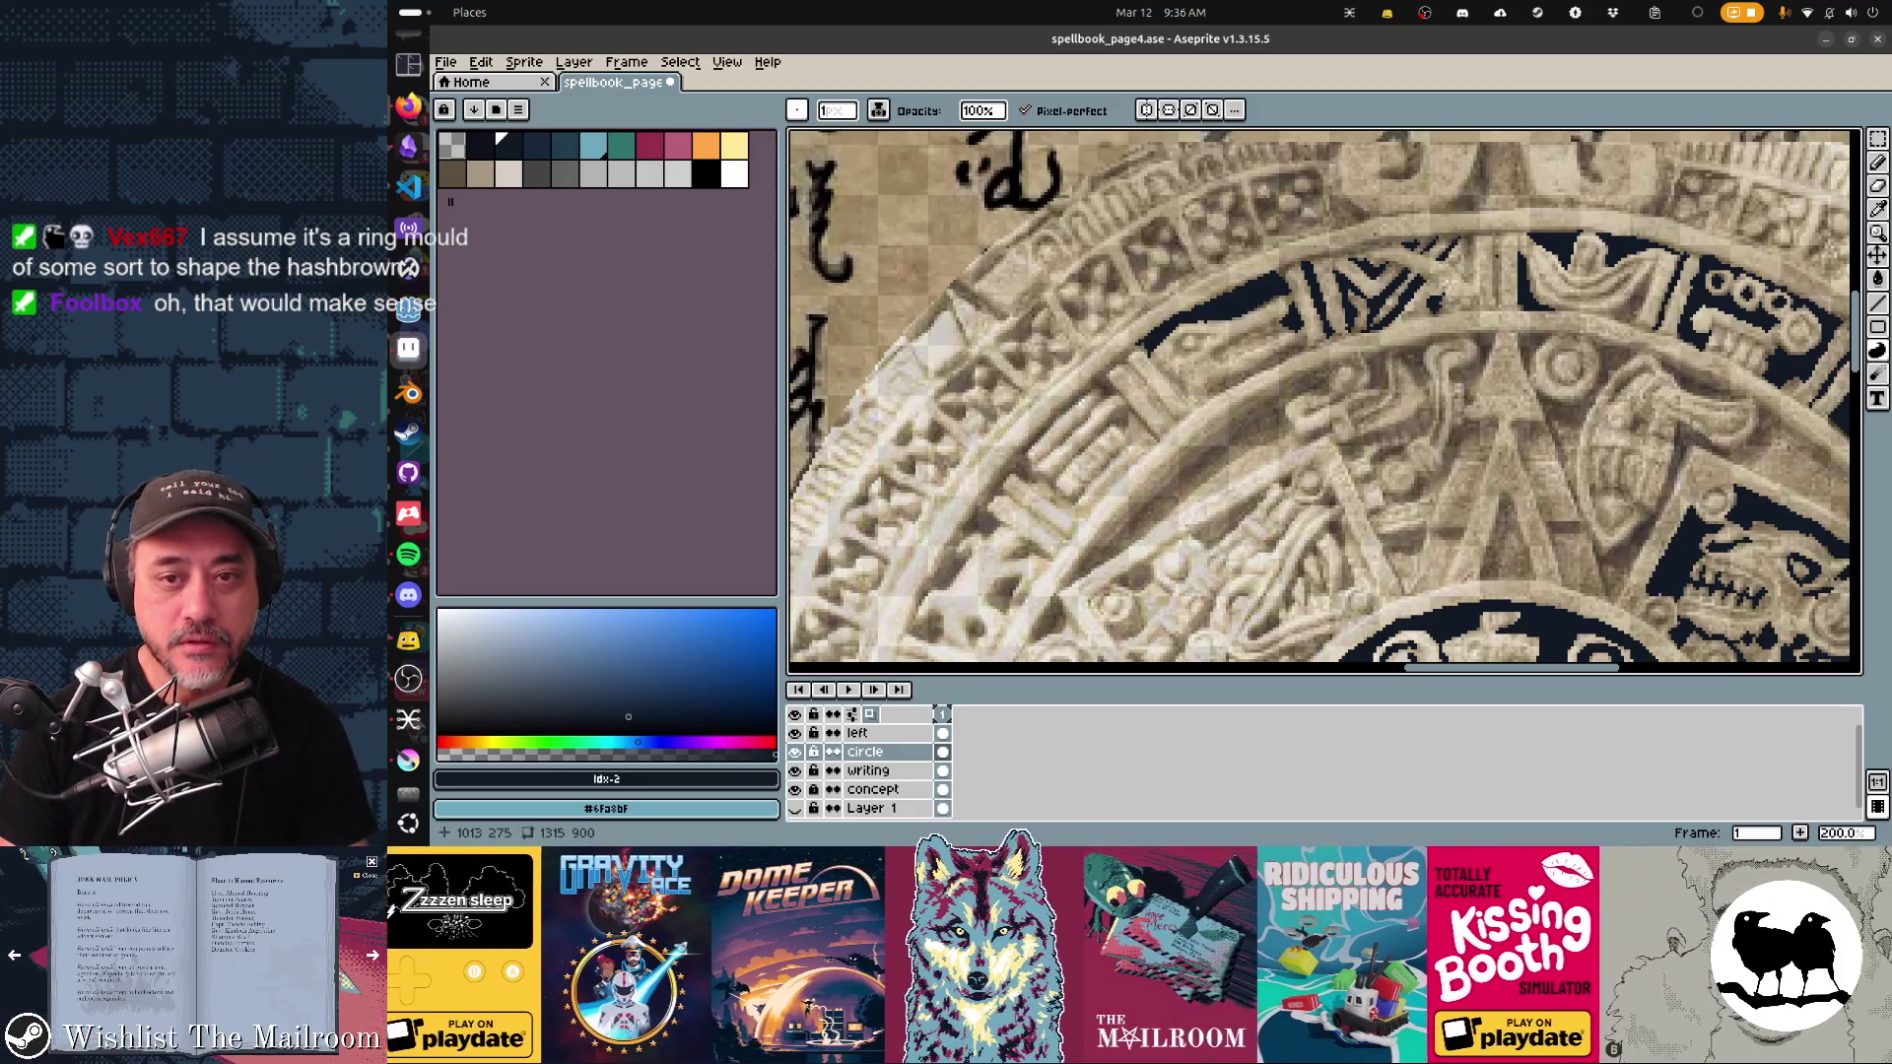
{"action": "scroll", "coordinate": [1480, 246], "scroll_direction": "down", "scroll_amount": 3}
{"action": "scroll", "coordinate": [1481, 246], "scroll_direction": "left", "scroll_amount": 2}
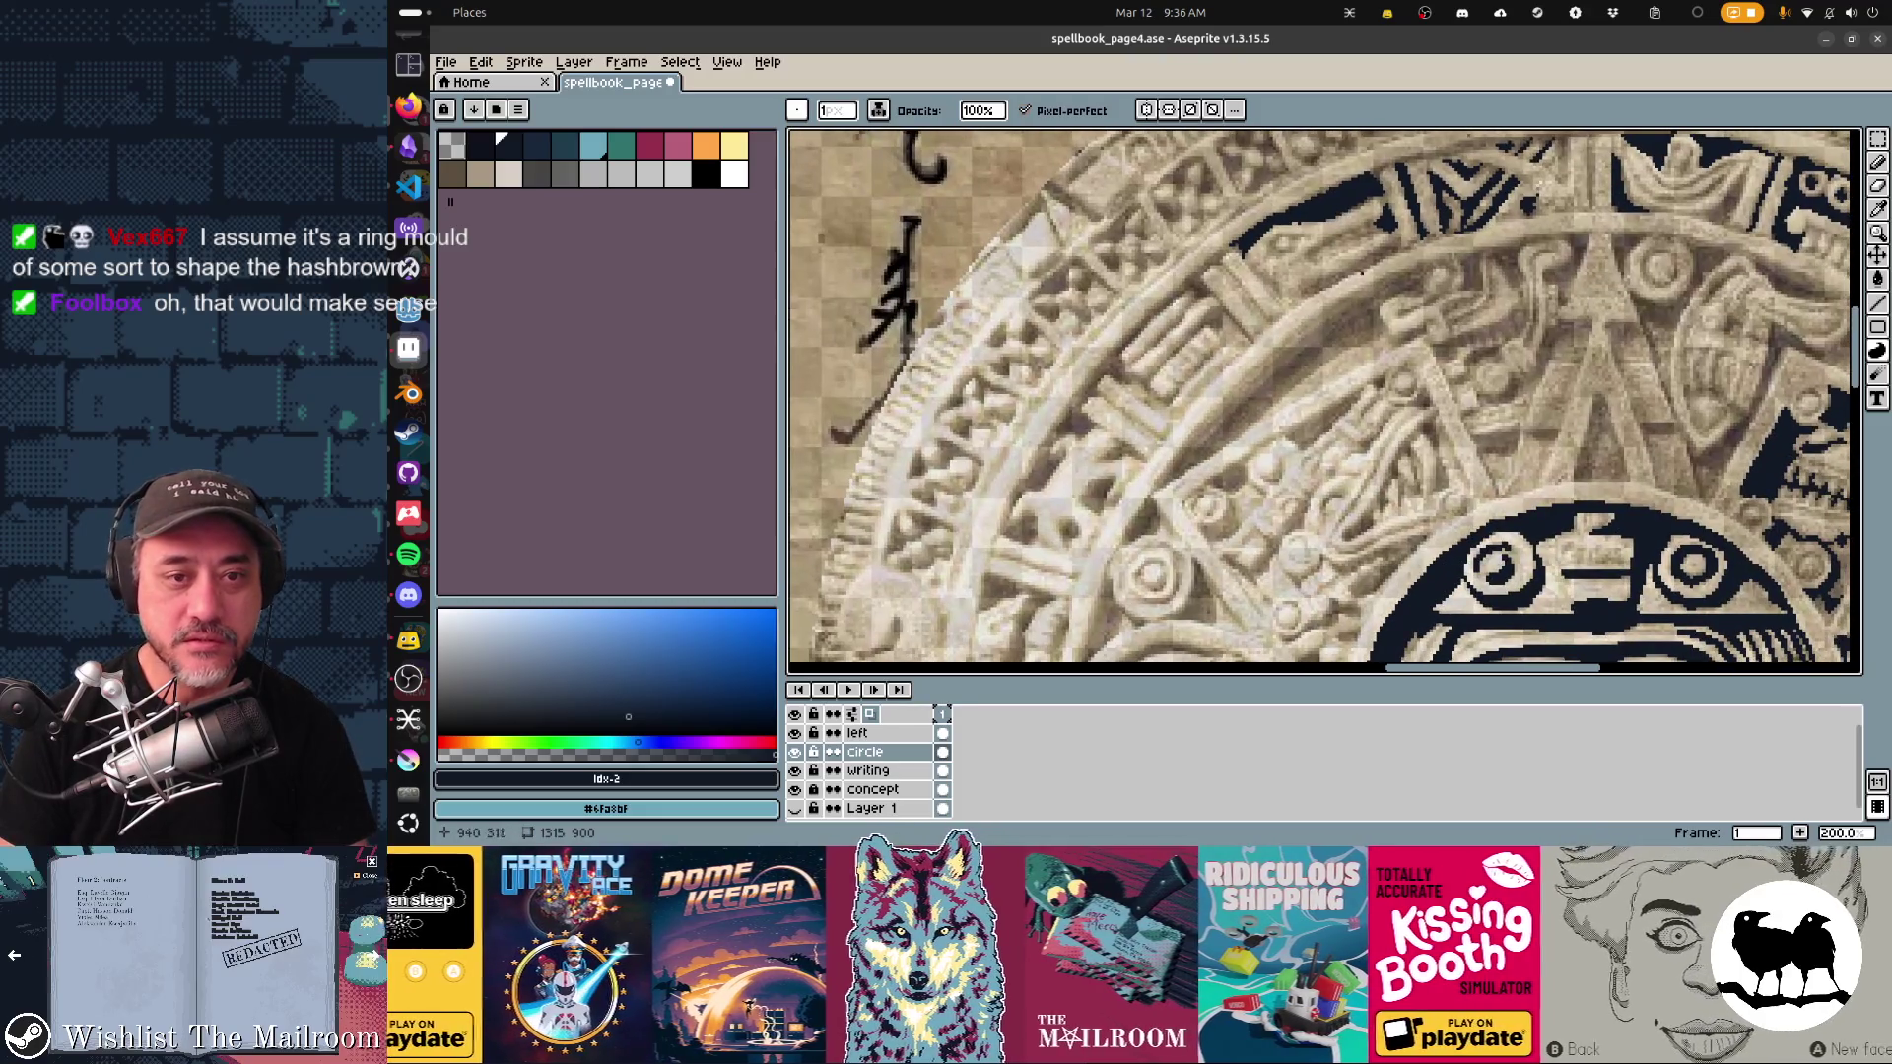
Step: Draw dark navy lines along both edges of the triangular ray
{"action": "left_click_drag", "start_coordinate": [1356, 263], "coordinate": [1383, 245]}
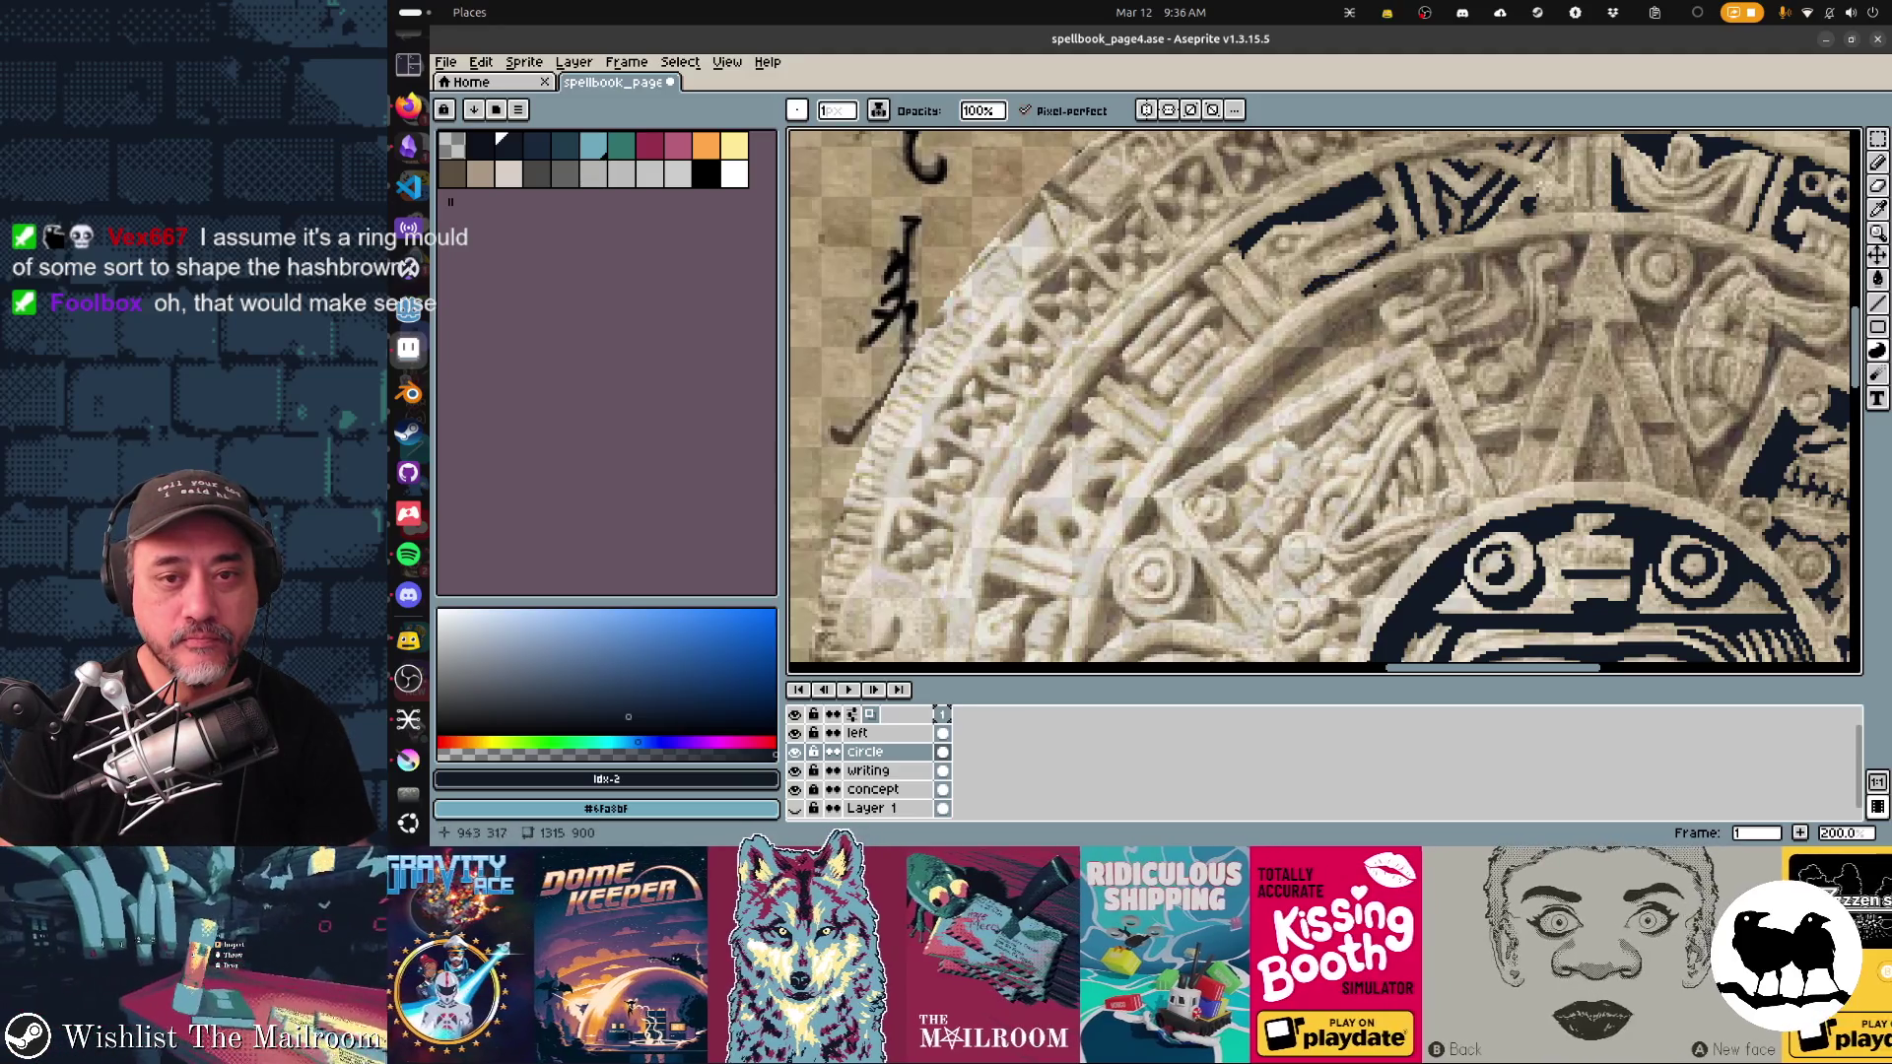
{"action": "scroll", "coordinate": [1324, 402], "scroll_direction": "right", "scroll_amount": 5}
{"action": "scroll", "coordinate": [1324, 402], "scroll_direction": "down", "scroll_amount": 1}
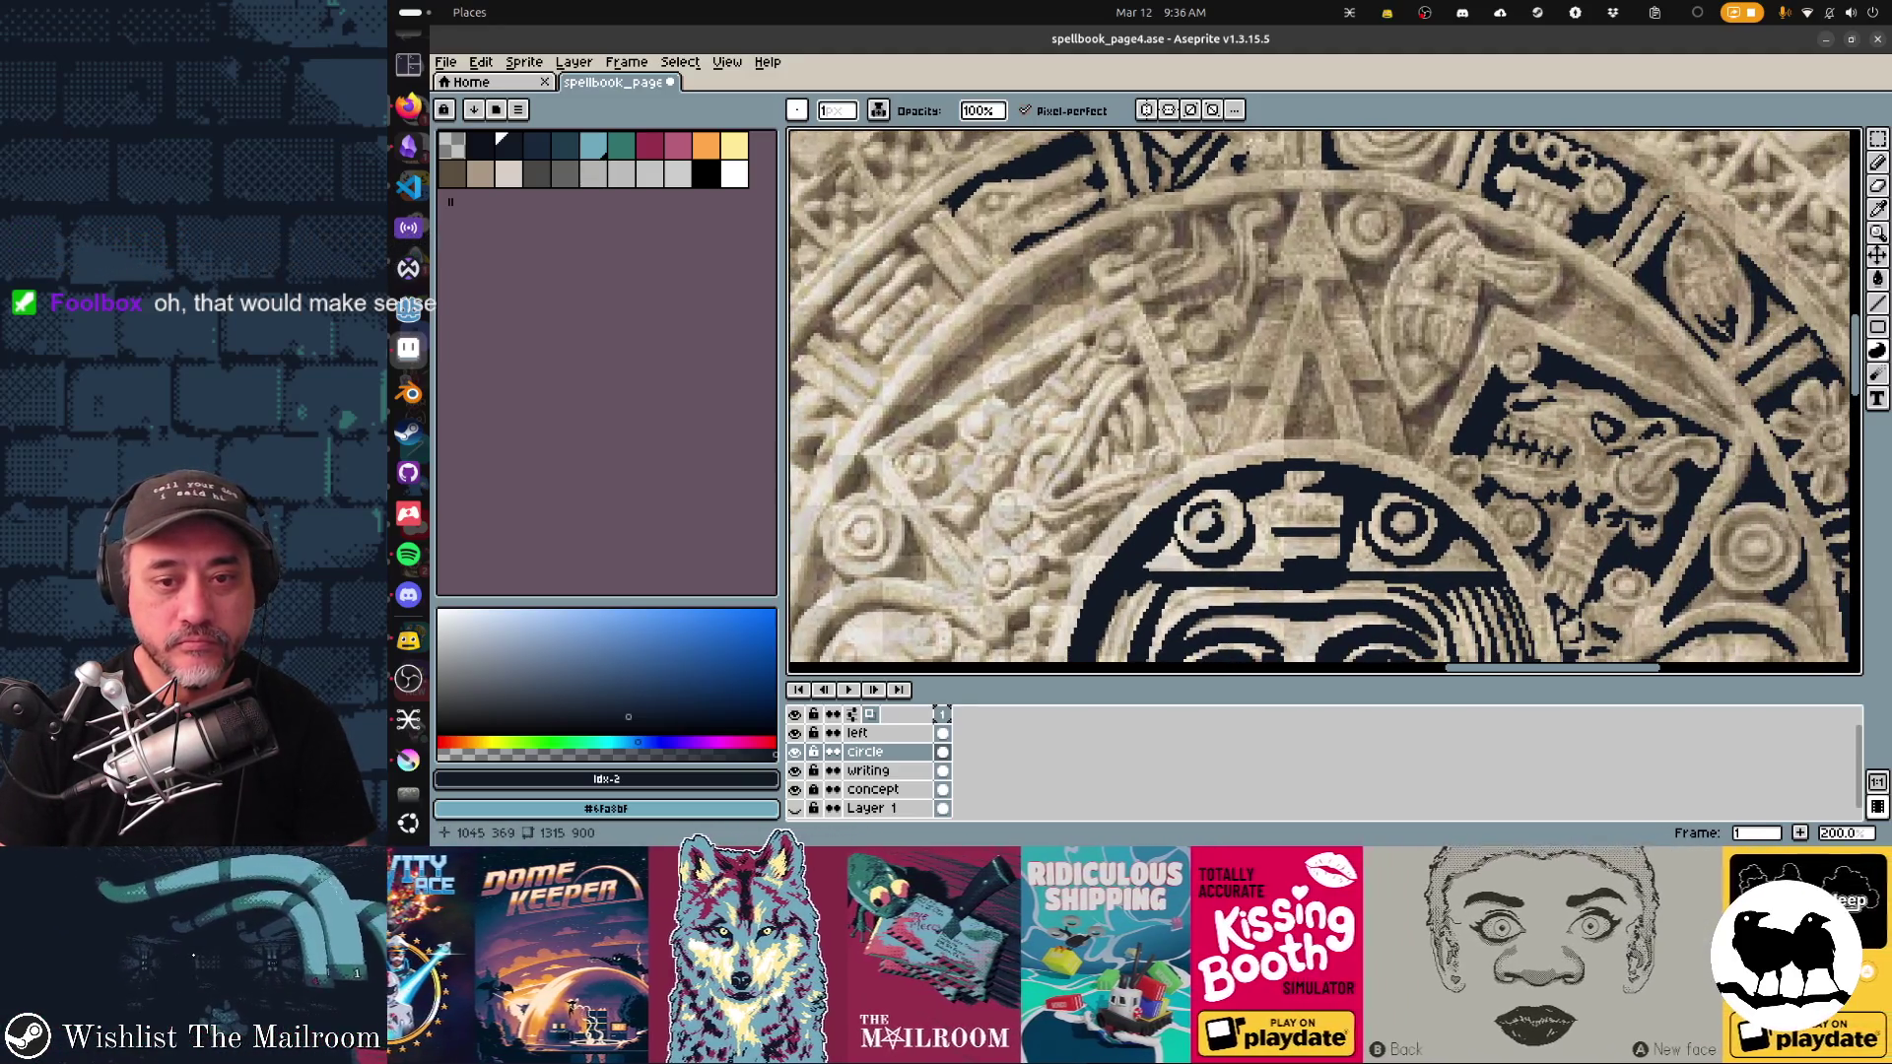
{"action": "mouse_move", "coordinate": [1343, 256]}
{"action": "left_mouse_down"}
{"action": "mouse_move", "coordinate": [1409, 451]}
{"action": "mouse_move", "coordinate": [1497, 305]}
{"action": "left_mouse_up"}
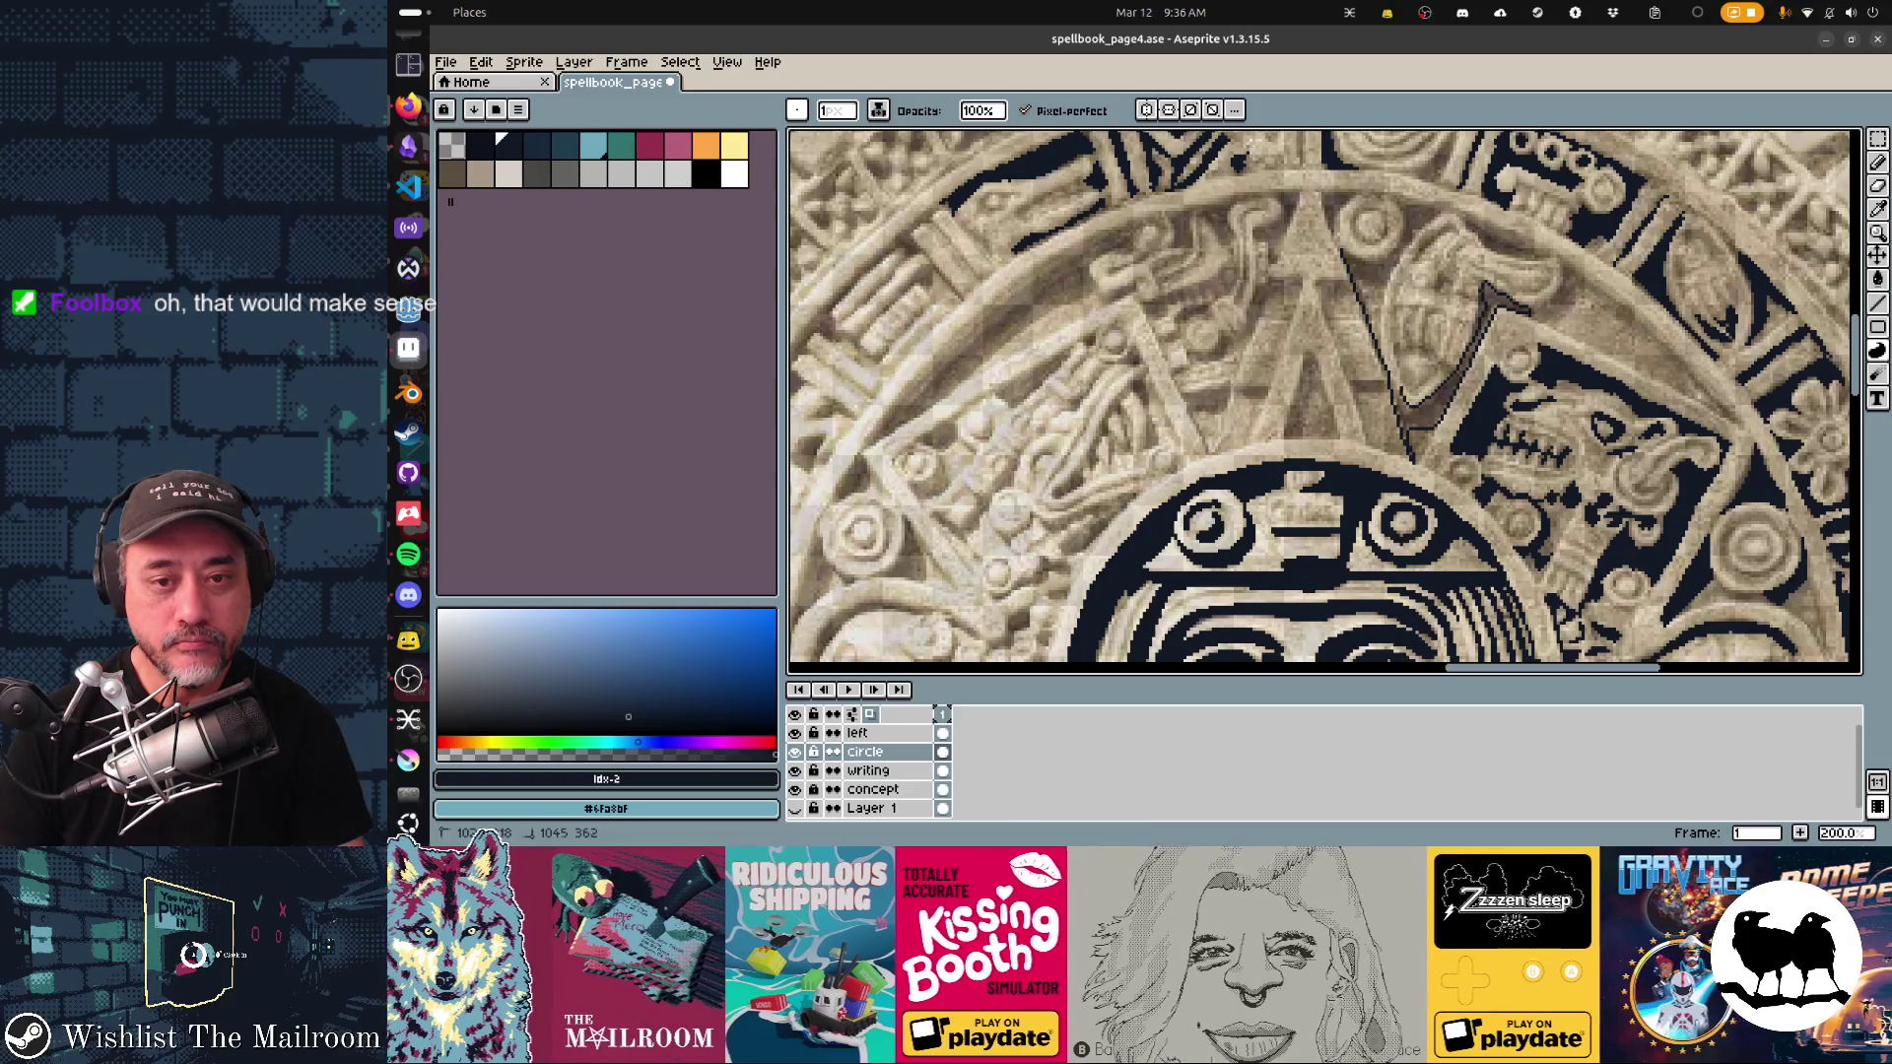
{"action": "mouse_move", "coordinate": [1380, 328]}
{"action": "left_mouse_down"}
{"action": "mouse_move", "coordinate": [1392, 263]}
{"action": "mouse_move", "coordinate": [1444, 209]}
{"action": "mouse_move", "coordinate": [1424, 223]}
{"action": "mouse_move", "coordinate": [1544, 256]}
{"action": "mouse_move", "coordinate": [1533, 246]}
{"action": "left_mouse_up"}
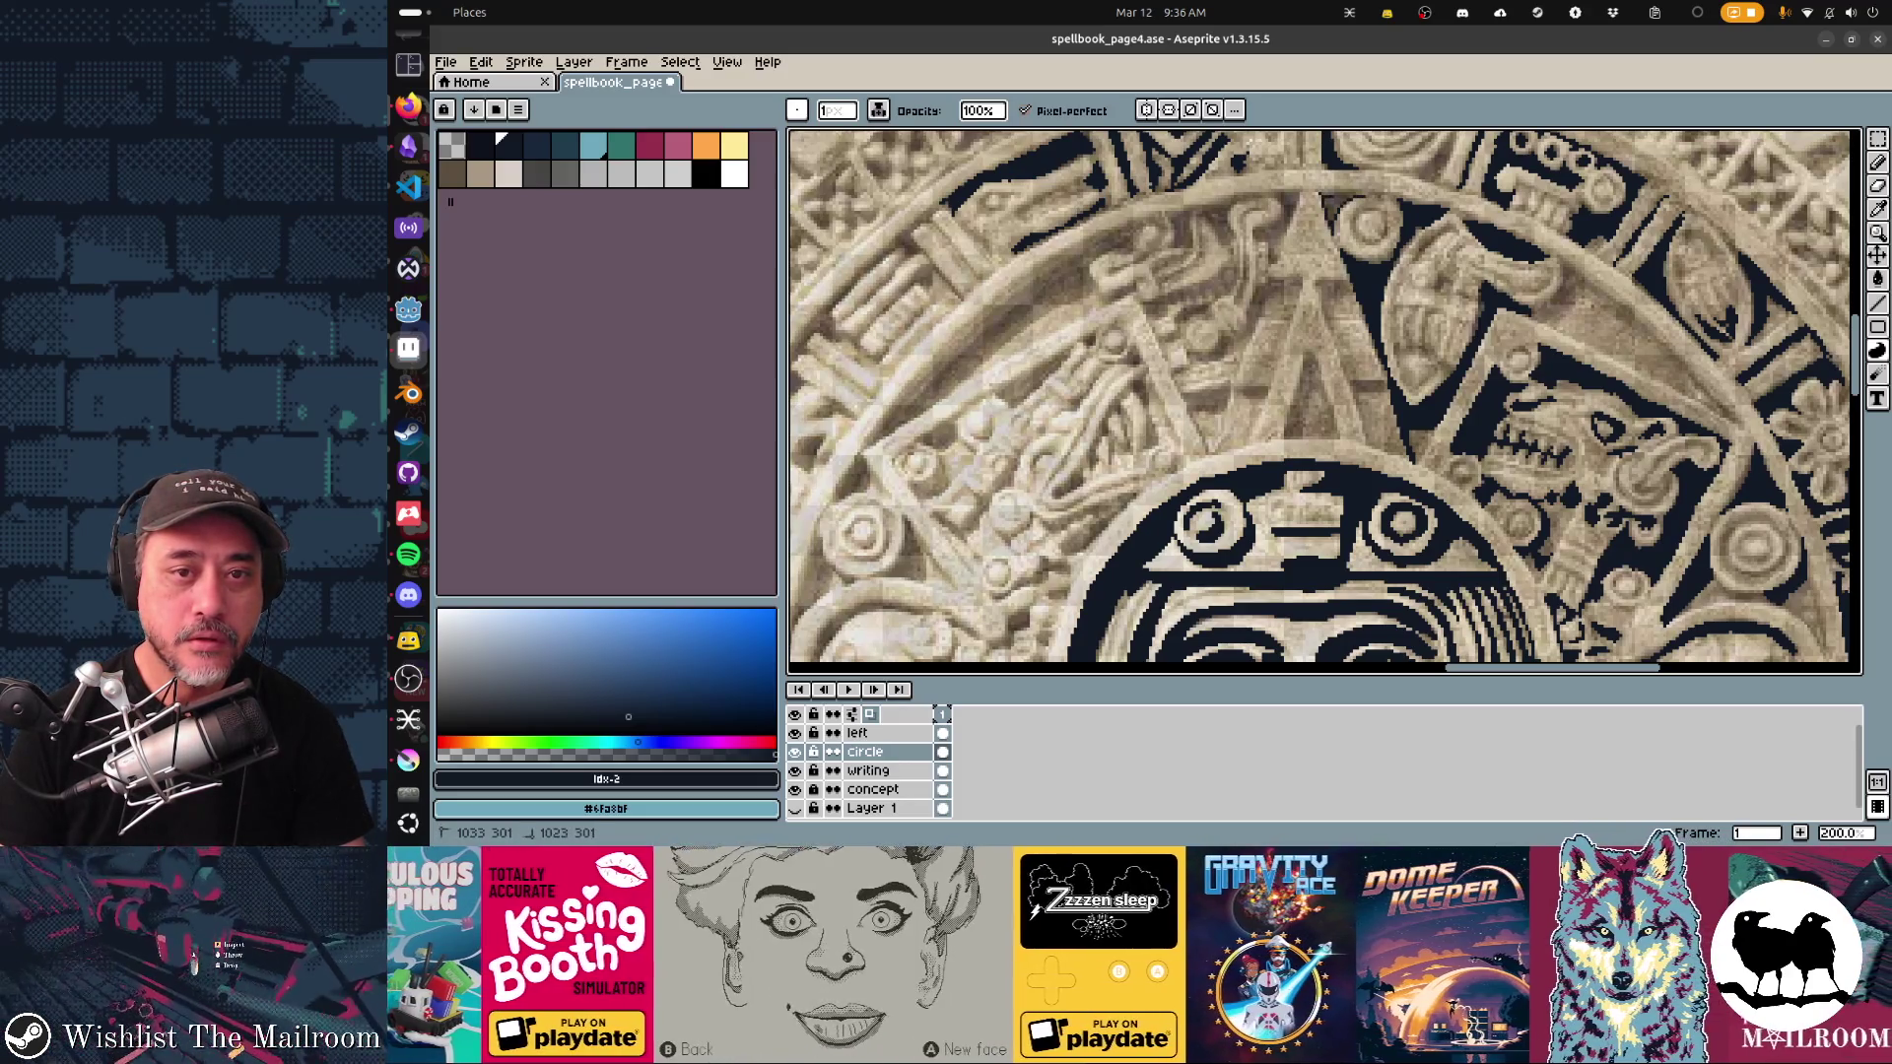
Step: Add dark lines near the central face and along the upper ring edge
{"action": "scroll", "coordinate": [1325, 402], "scroll_direction": "right", "scroll_amount": 5}
{"action": "scroll", "coordinate": [1325, 402], "scroll_direction": "right", "scroll_amount": 3}
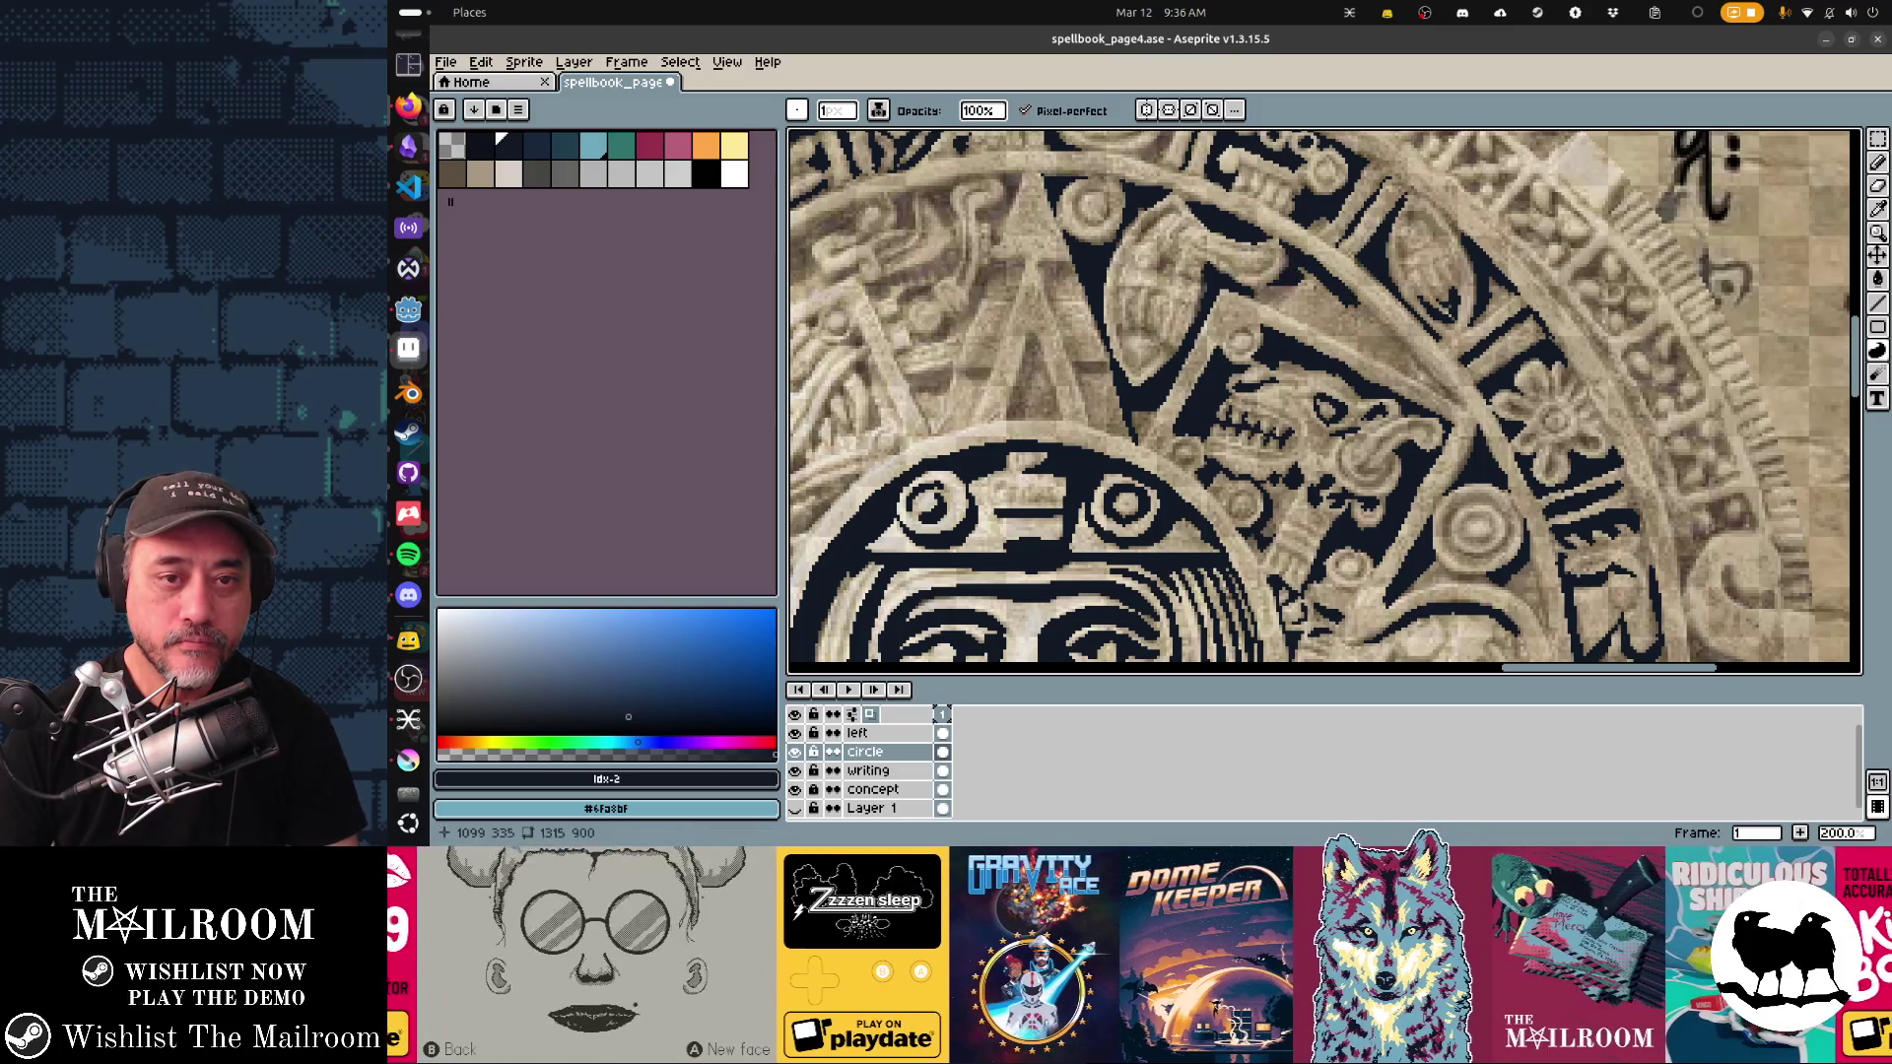
{"action": "scroll", "coordinate": [1291, 258], "scroll_direction": "right", "scroll_amount": 4}
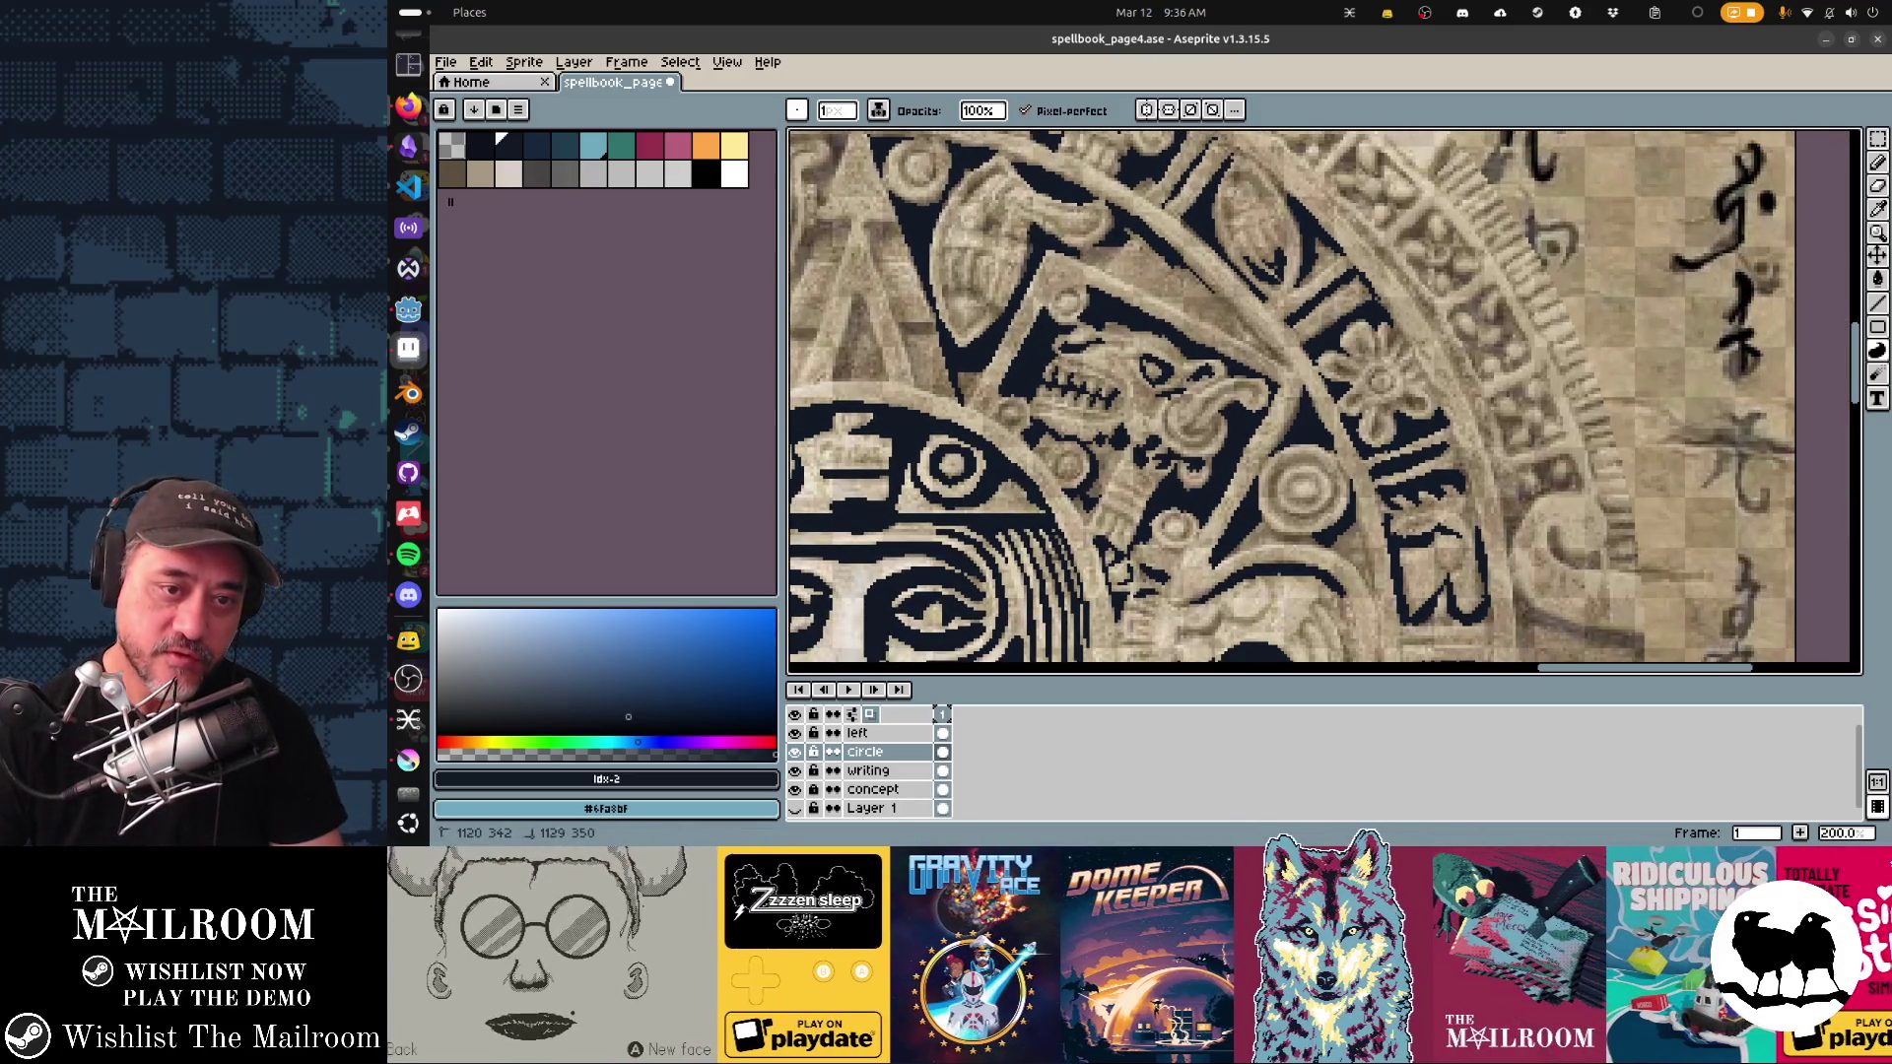
{"action": "left_click", "coordinate": [1266, 350], "text": "shift"}
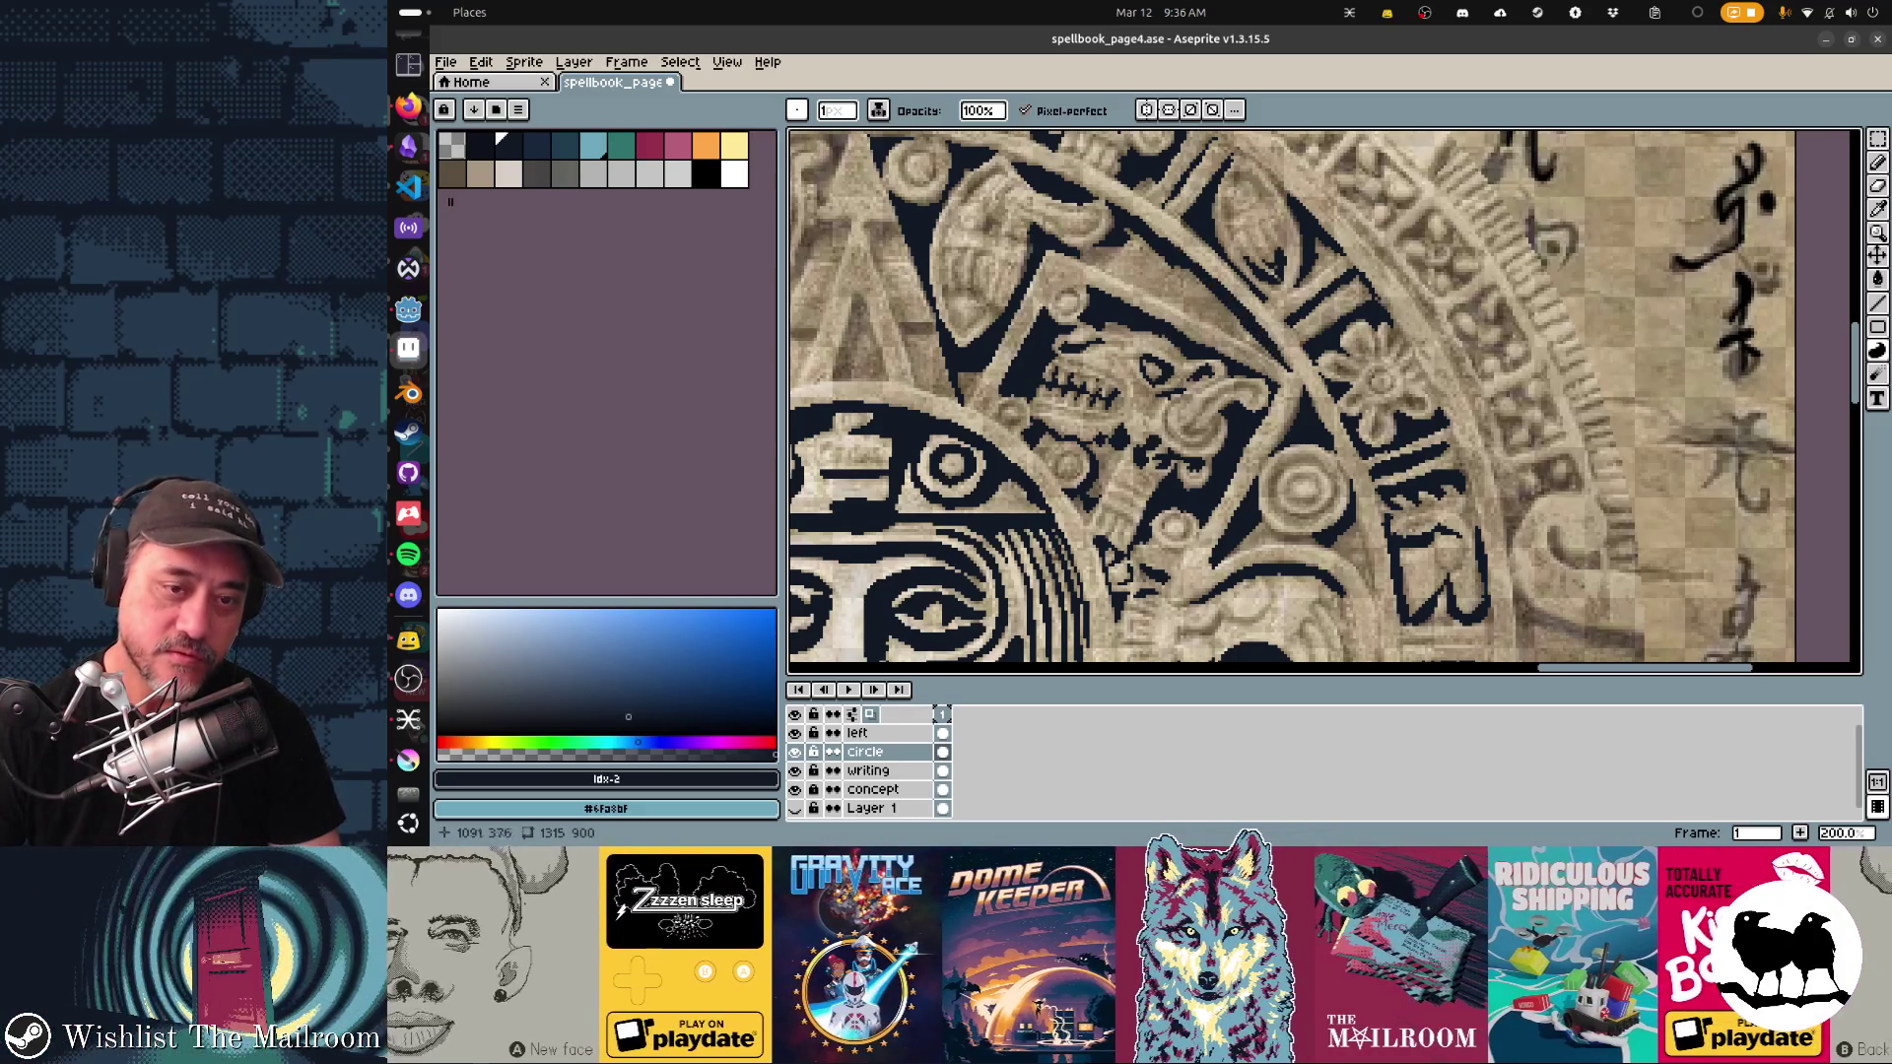
{"action": "scroll", "coordinate": [1266, 350], "scroll_direction": "left", "scroll_amount": 8}
{"action": "scroll", "coordinate": [1324, 402], "scroll_direction": "left", "scroll_amount": 5}
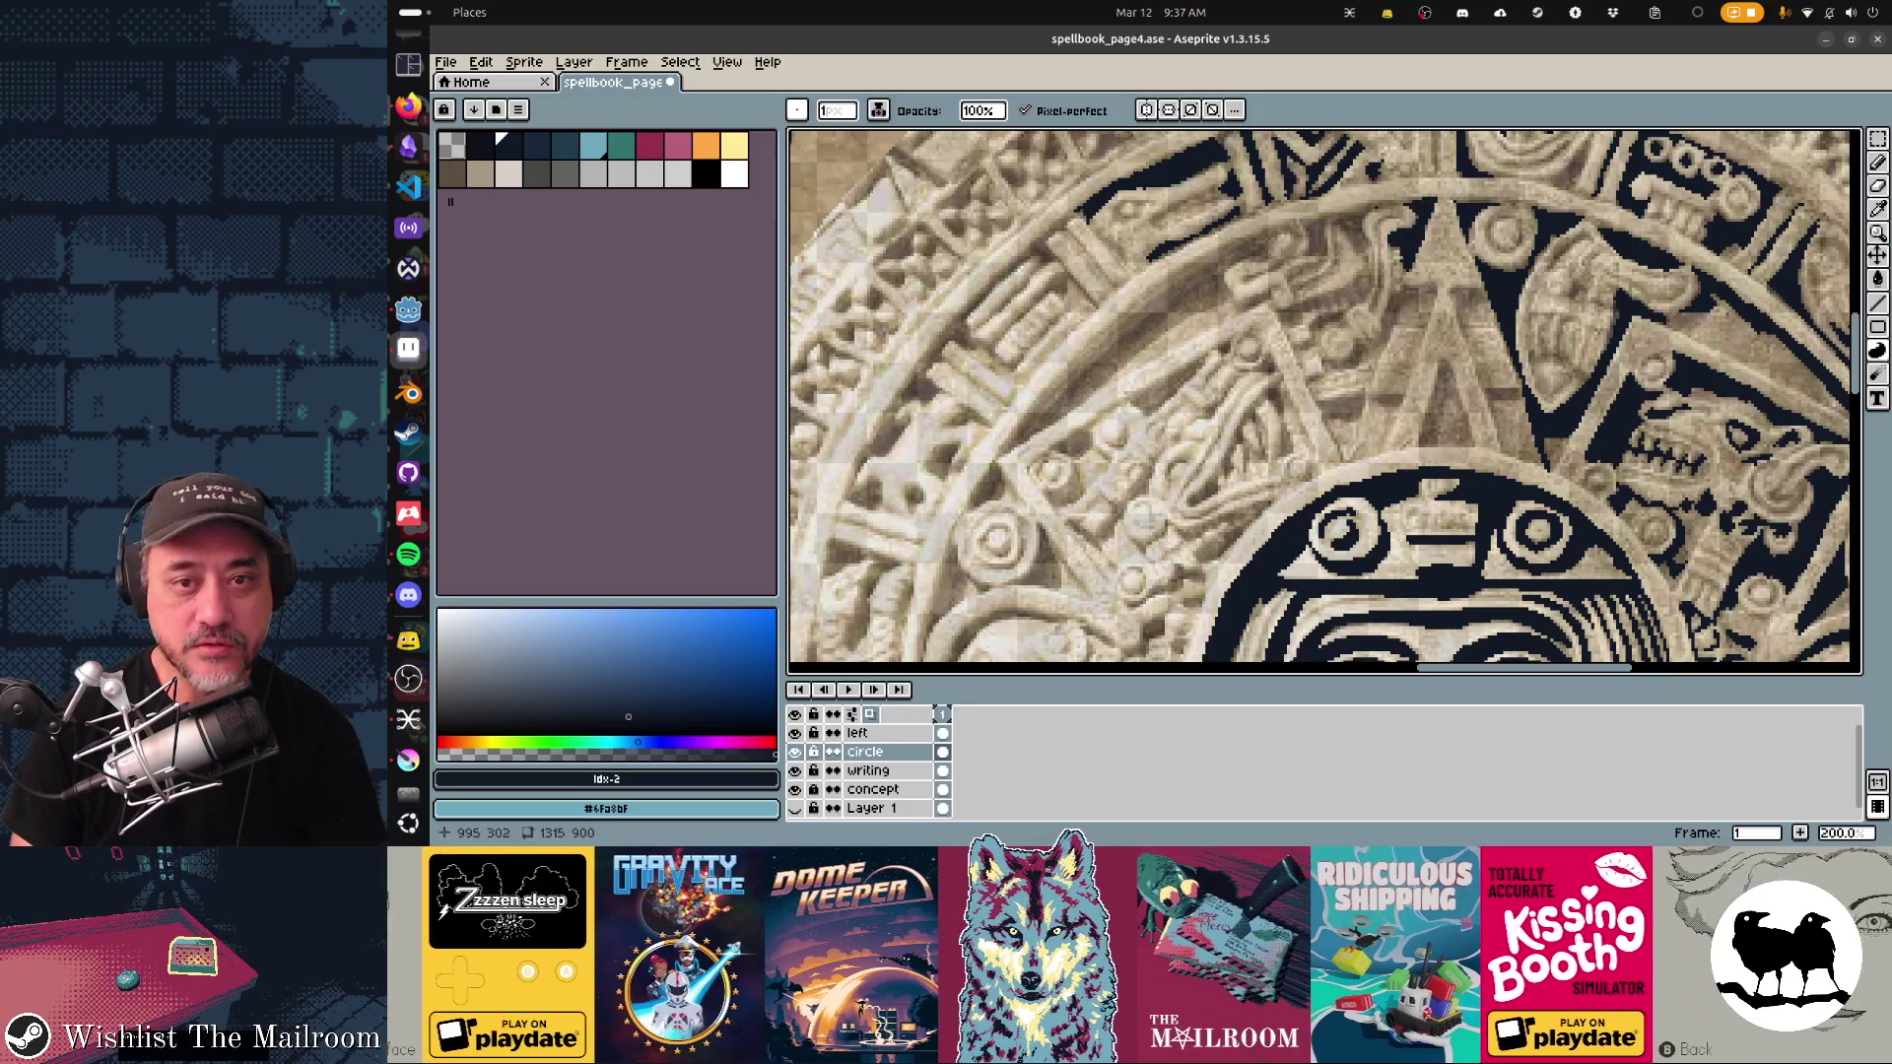
{"action": "mouse_move", "coordinate": [1404, 199]}
{"action": "left_mouse_down"}
{"action": "mouse_move", "coordinate": [1342, 214]}
{"action": "mouse_move", "coordinate": [1332, 247]}
{"action": "mouse_move", "coordinate": [1208, 264]}
{"action": "mouse_move", "coordinate": [1043, 409]}
{"action": "mouse_move", "coordinate": [1221, 301]}
{"action": "left_mouse_up"}
{"action": "scroll", "coordinate": [1324, 402], "scroll_direction": "down", "scroll_amount": 3}
{"action": "scroll", "coordinate": [1324, 402], "scroll_direction": "left", "scroll_amount": 3}
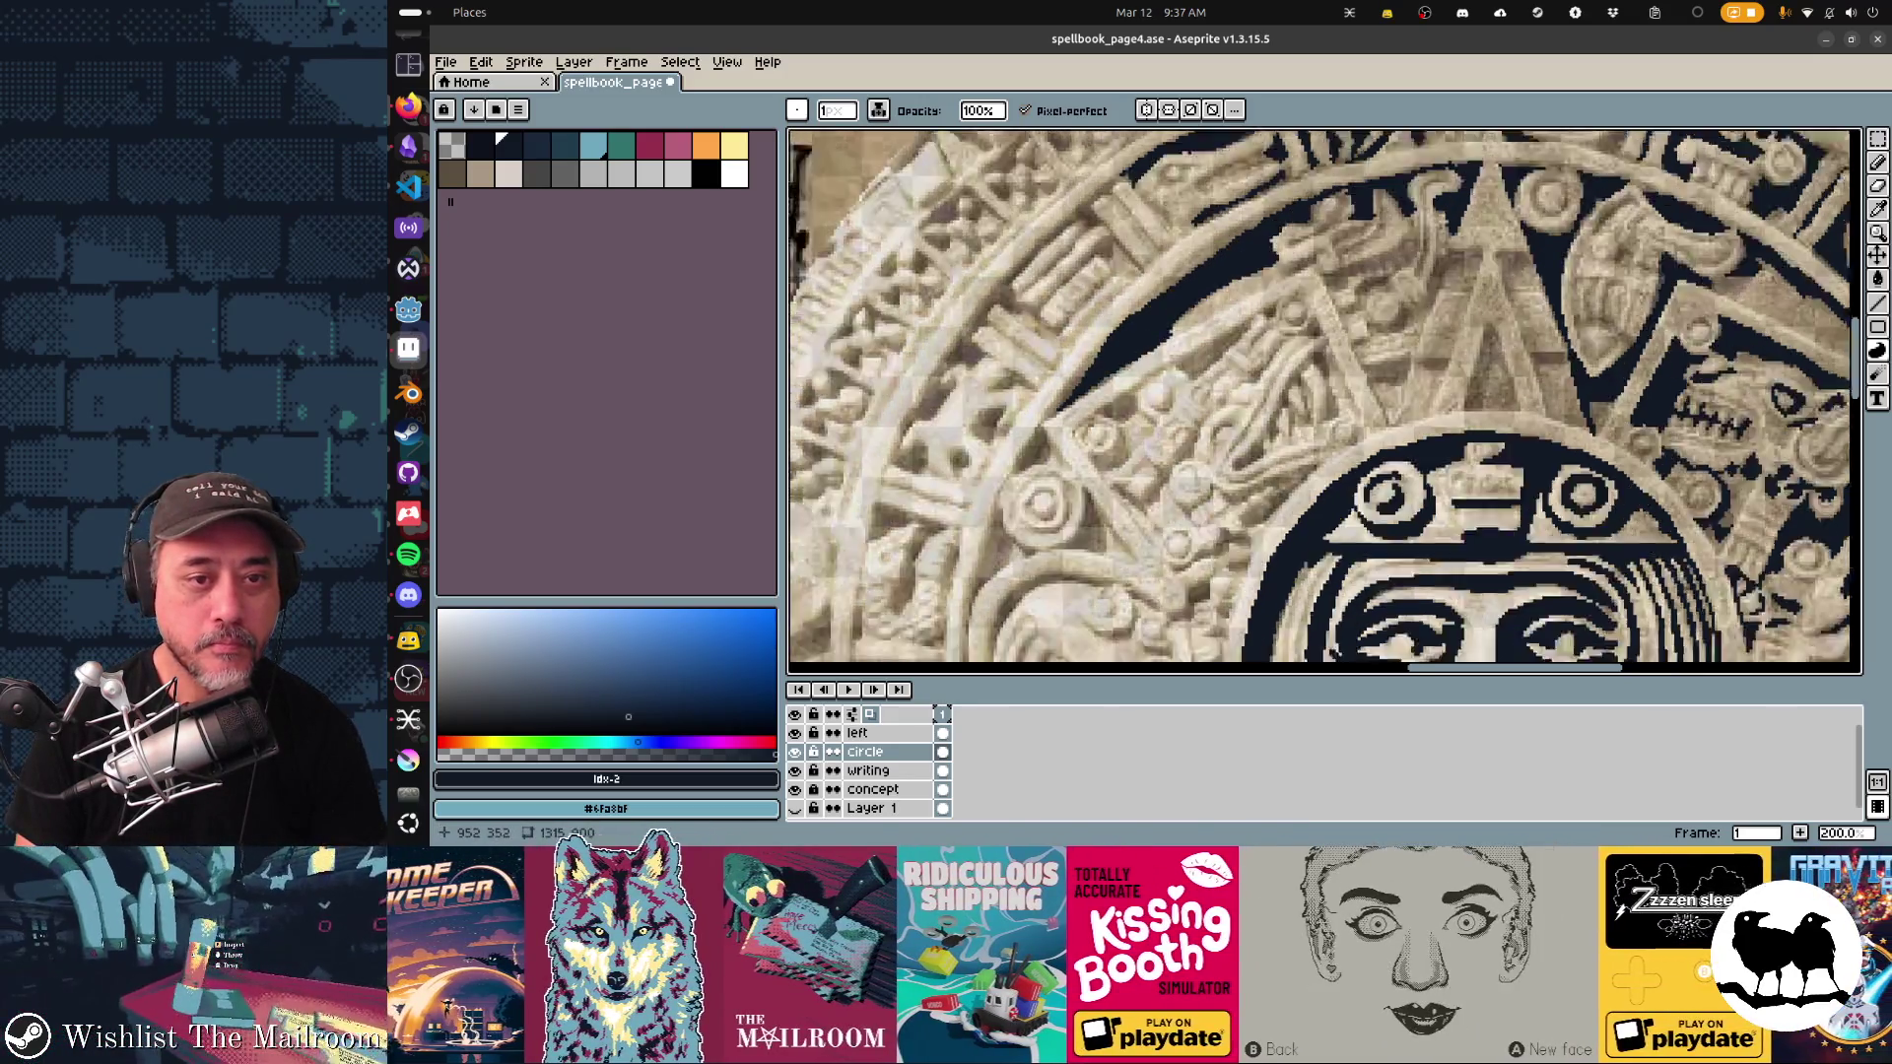
Step: Extend dark navy strokes down-left along the ring's upper-left grooves
{"action": "left_click_drag", "start_coordinate": [1332, 200], "coordinate": [1305, 237]}
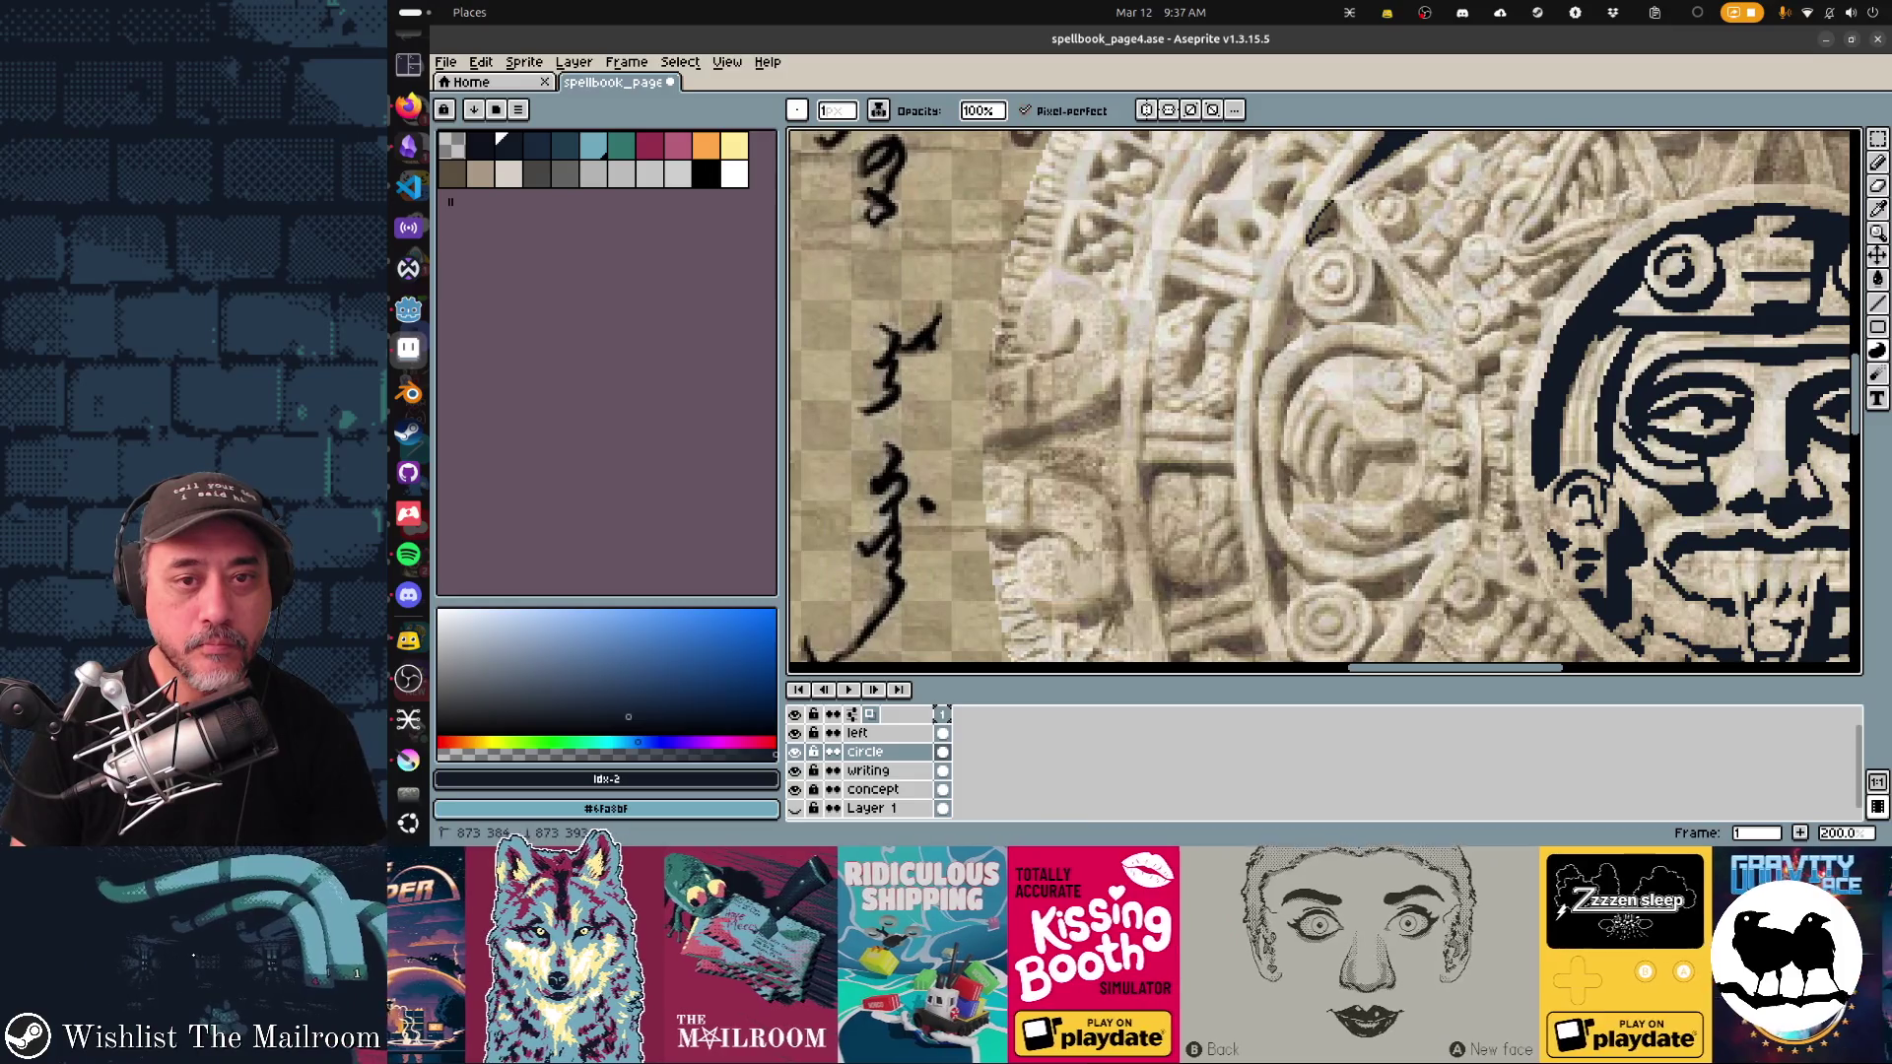
{"action": "scroll", "coordinate": [1307, 237], "scroll_direction": "up", "scroll_amount": 2}
{"action": "scroll", "coordinate": [1306, 238], "scroll_direction": "right", "scroll_amount": 3}
{"action": "left_click_drag", "start_coordinate": [1301, 239], "coordinate": [1281, 268]}
{"action": "left_click_drag", "start_coordinate": [1391, 205], "coordinate": [1361, 230]}
{"action": "mouse_move", "coordinate": [1424, 172]}
{"action": "left_mouse_down"}
{"action": "mouse_move", "coordinate": [1346, 223]}
{"action": "mouse_move", "coordinate": [1401, 182]}
{"action": "left_mouse_up"}
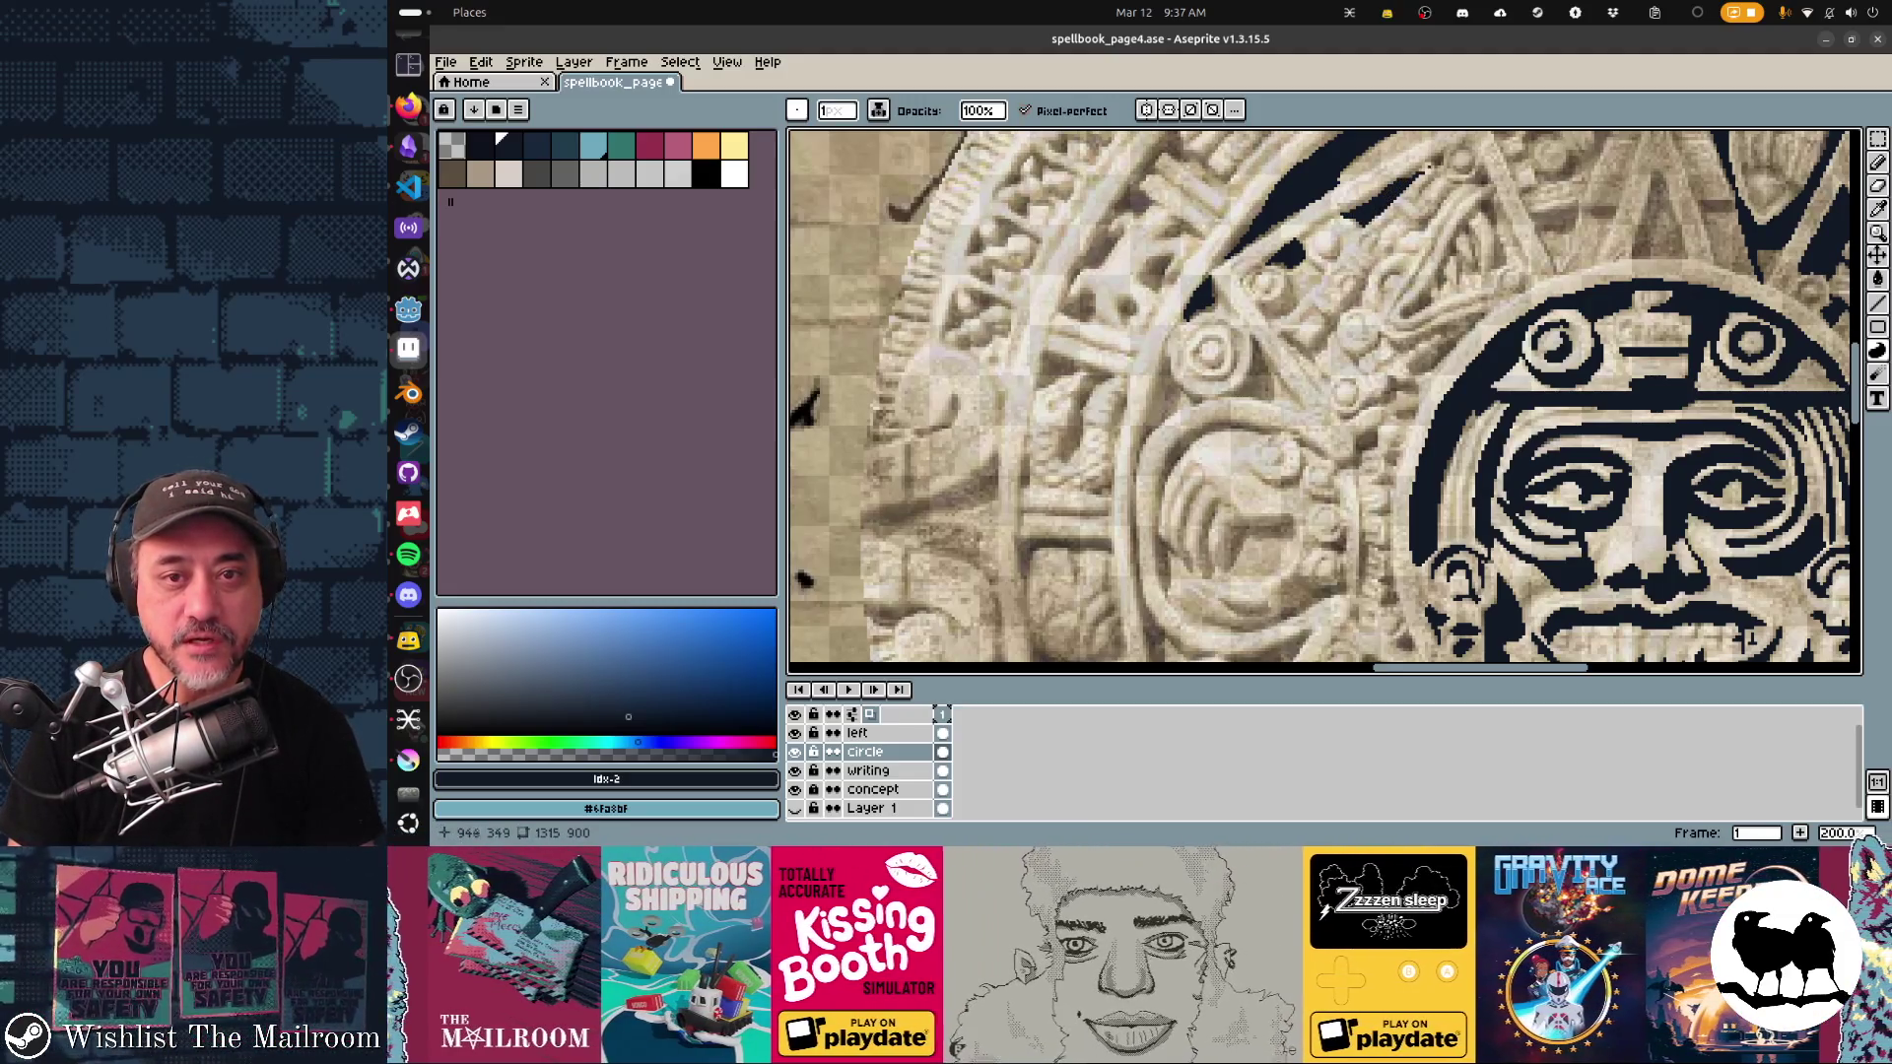
Step: Trace thin dark lines in the carved grooves at the ring's left edge beside the writing
{"action": "mouse_move", "coordinate": [1244, 326]}
{"action": "left_mouse_down"}
{"action": "mouse_move", "coordinate": [1007, 592]}
{"action": "mouse_move", "coordinate": [1243, 413]}
{"action": "left_mouse_up"}
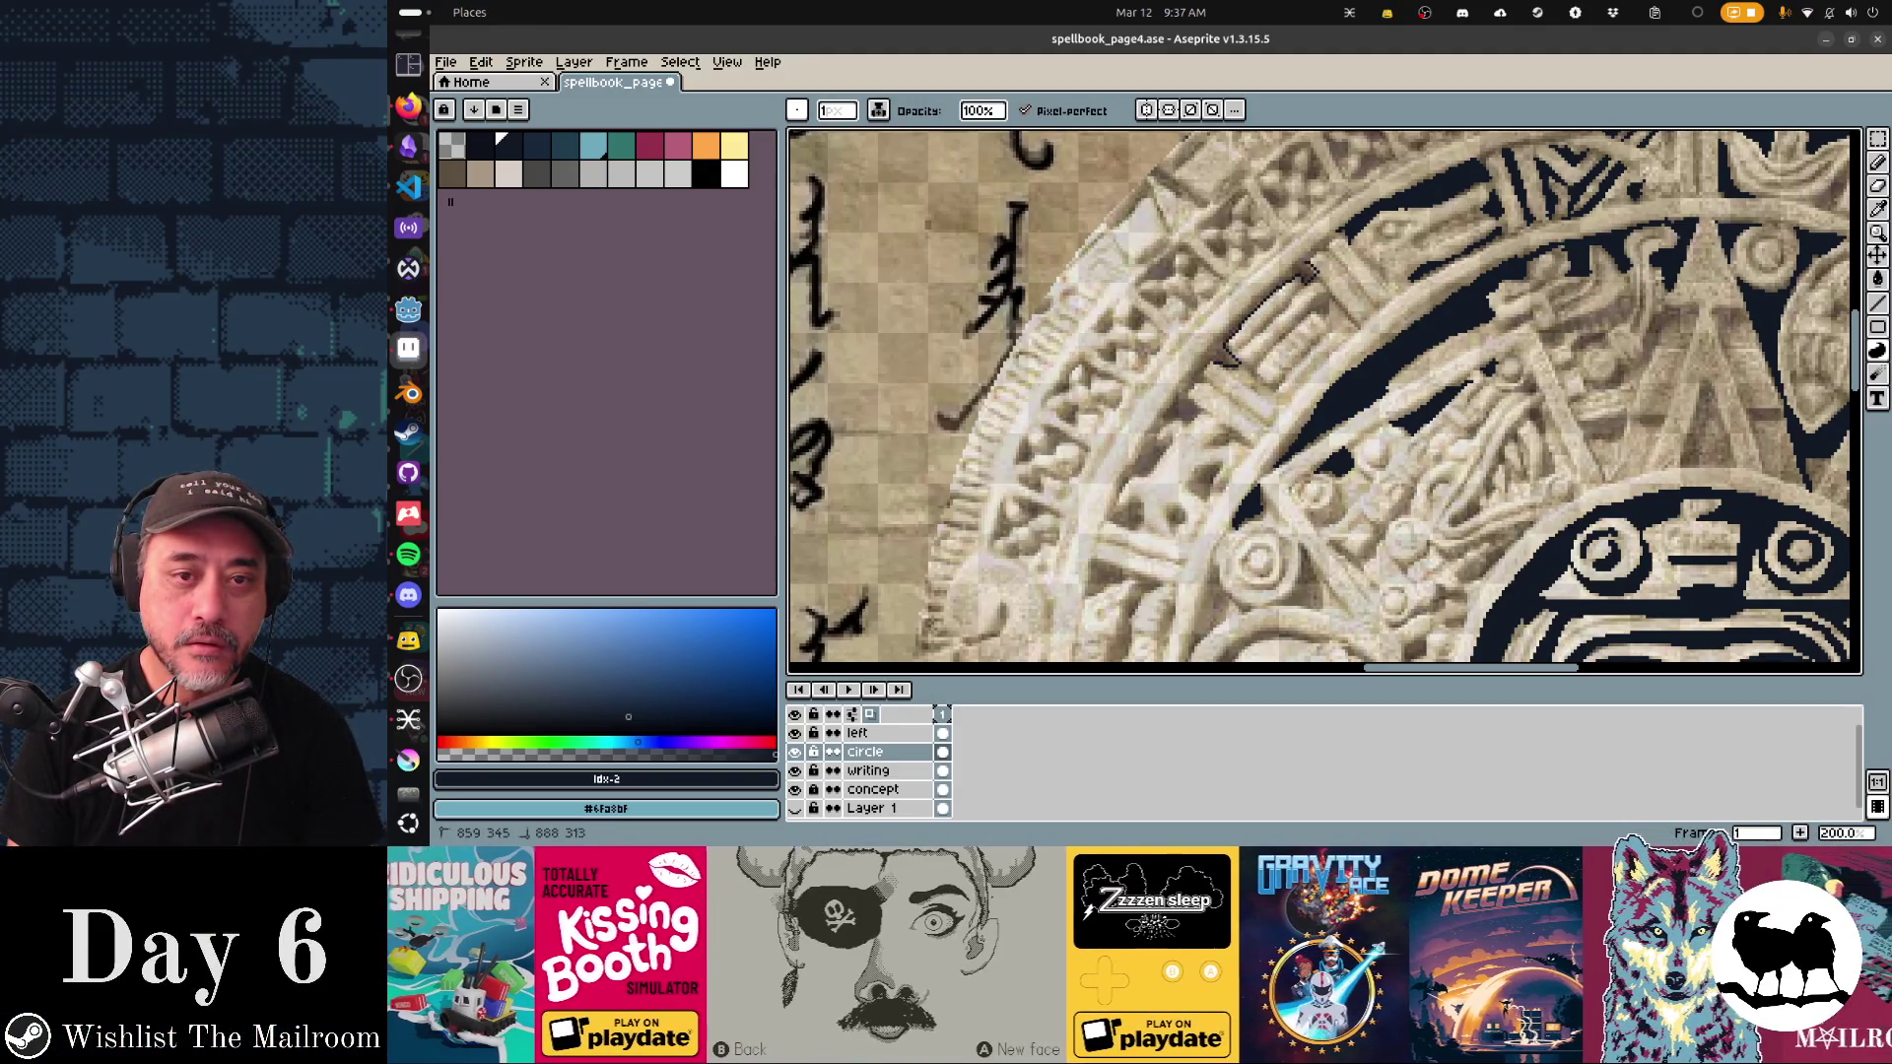
{"action": "left_click", "coordinate": [1340, 235], "text": "shift"}
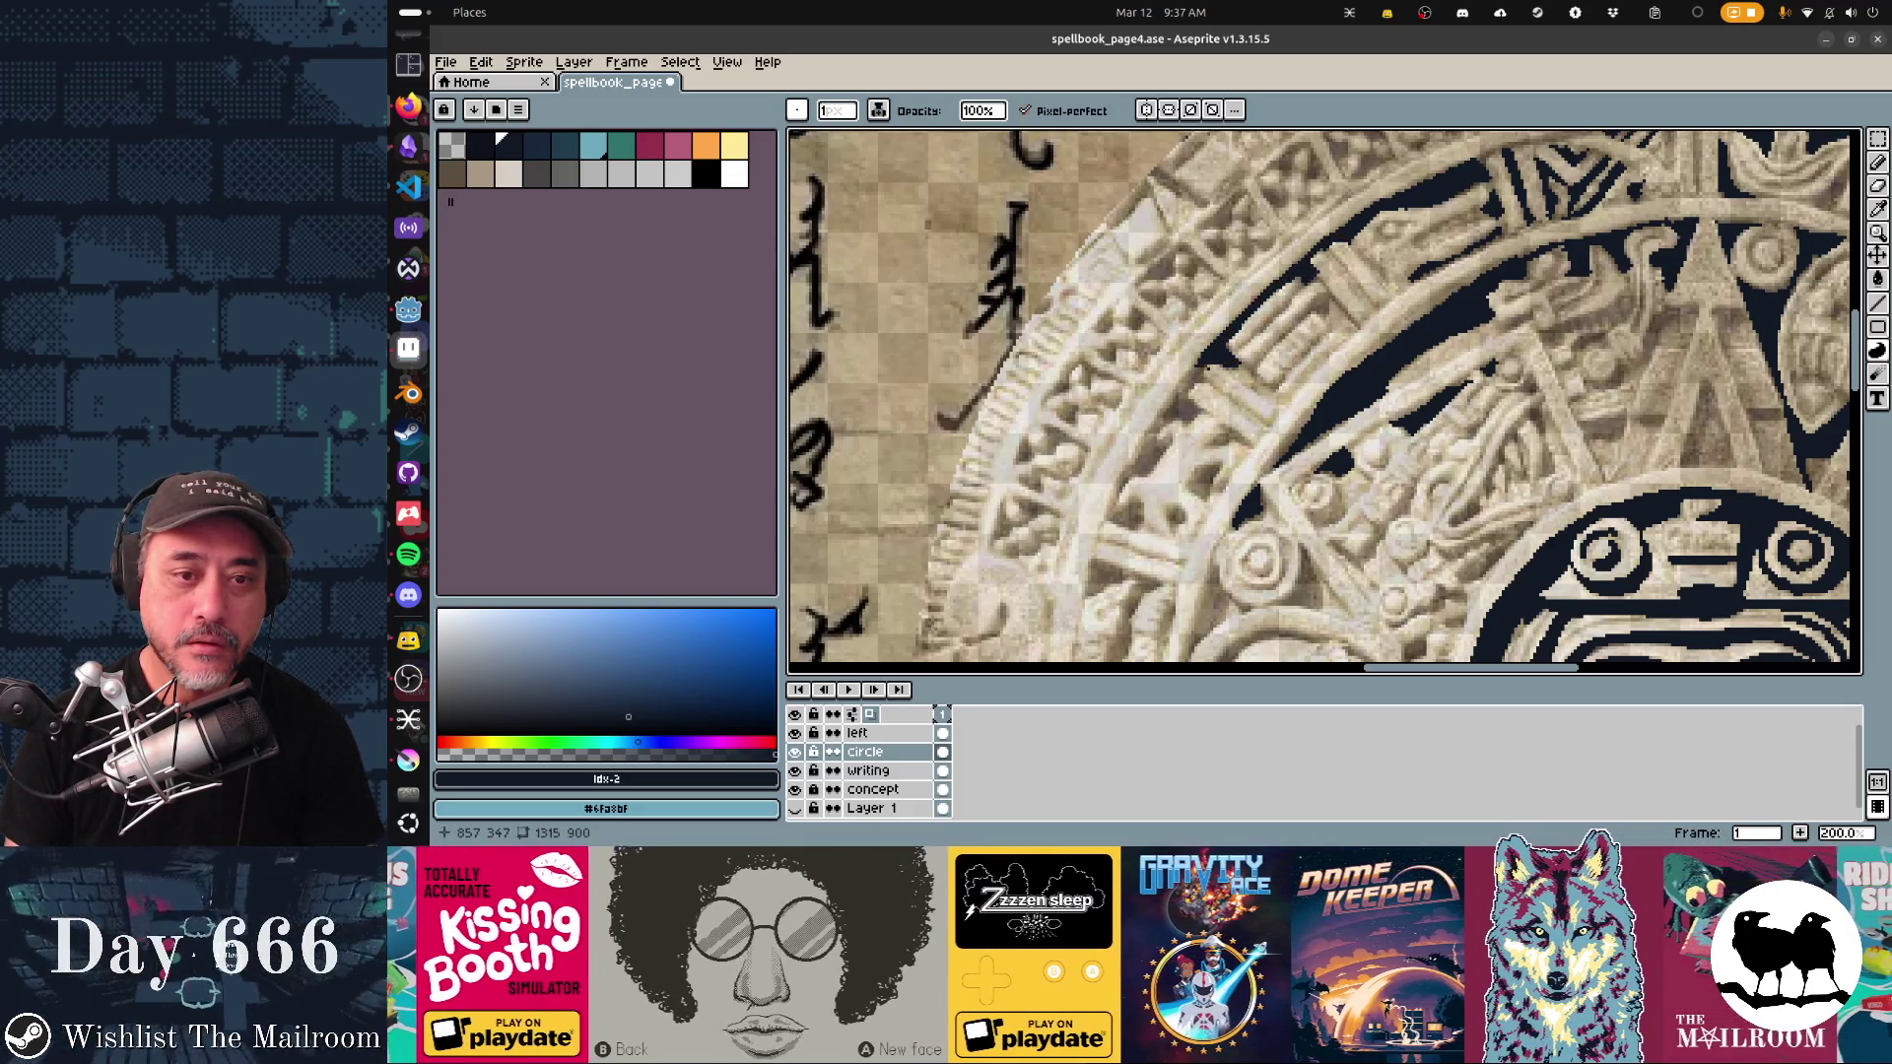
{"action": "left_click_drag", "start_coordinate": [1281, 414], "coordinate": [1470, 233]}
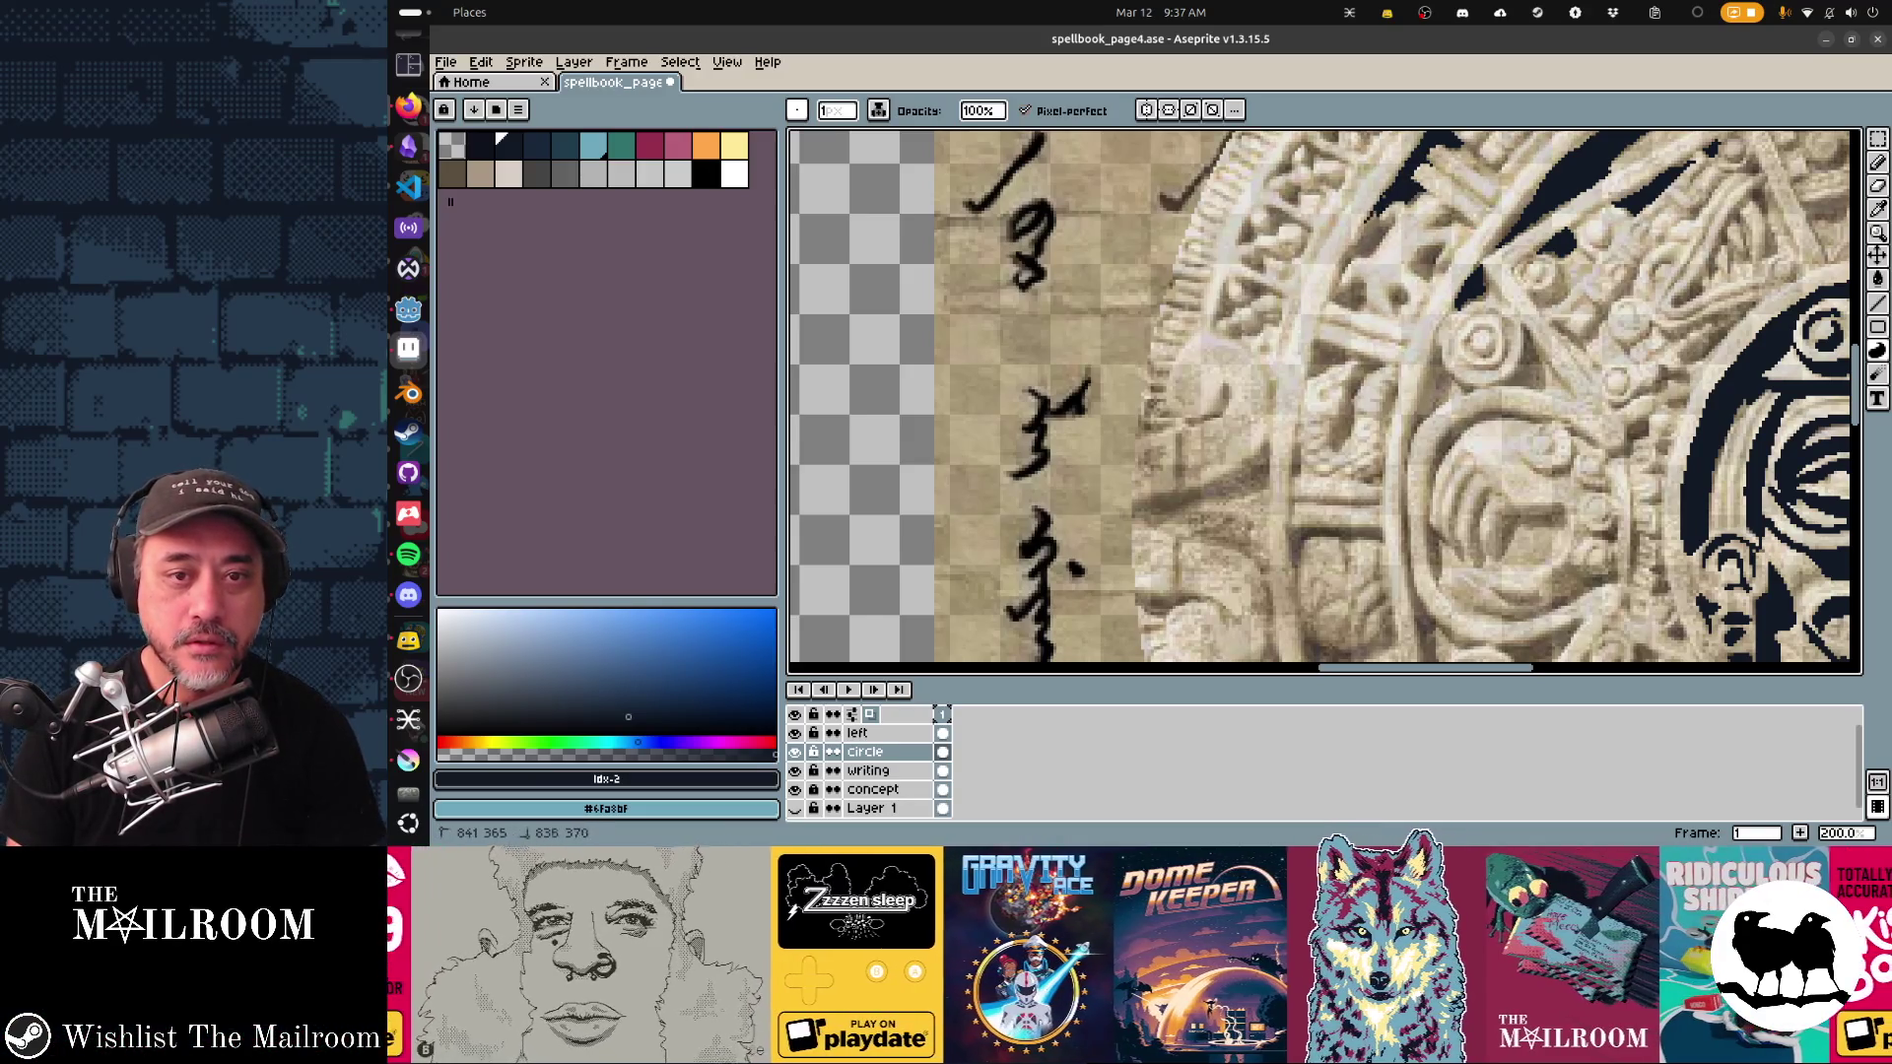
{"action": "mouse_move", "coordinate": [1342, 264]}
{"action": "left_mouse_down"}
{"action": "mouse_move", "coordinate": [1366, 225]}
{"action": "mouse_move", "coordinate": [1332, 291]}
{"action": "mouse_move", "coordinate": [1365, 254]}
{"action": "left_mouse_up"}
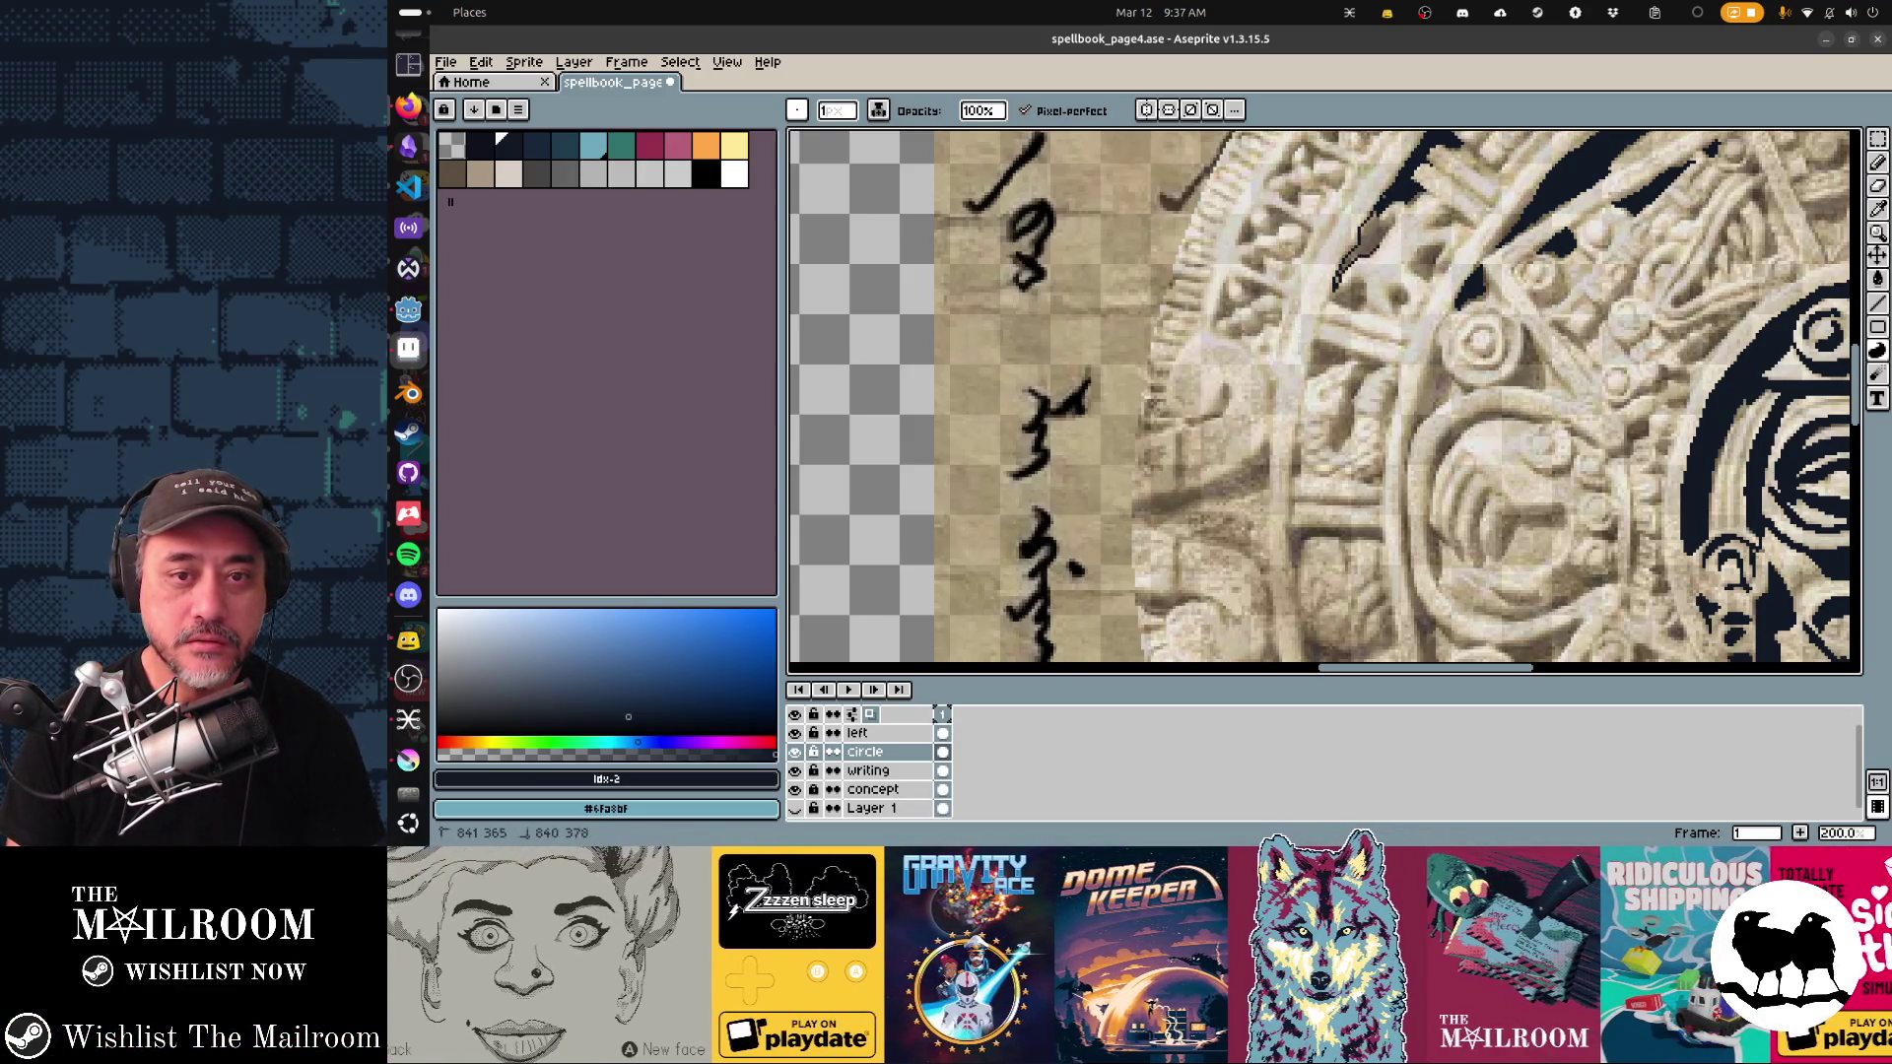
{"action": "scroll", "coordinate": [1324, 402], "scroll_direction": "right", "scroll_amount": 5}
{"action": "scroll", "coordinate": [1324, 402], "scroll_direction": "up", "scroll_amount": 4}
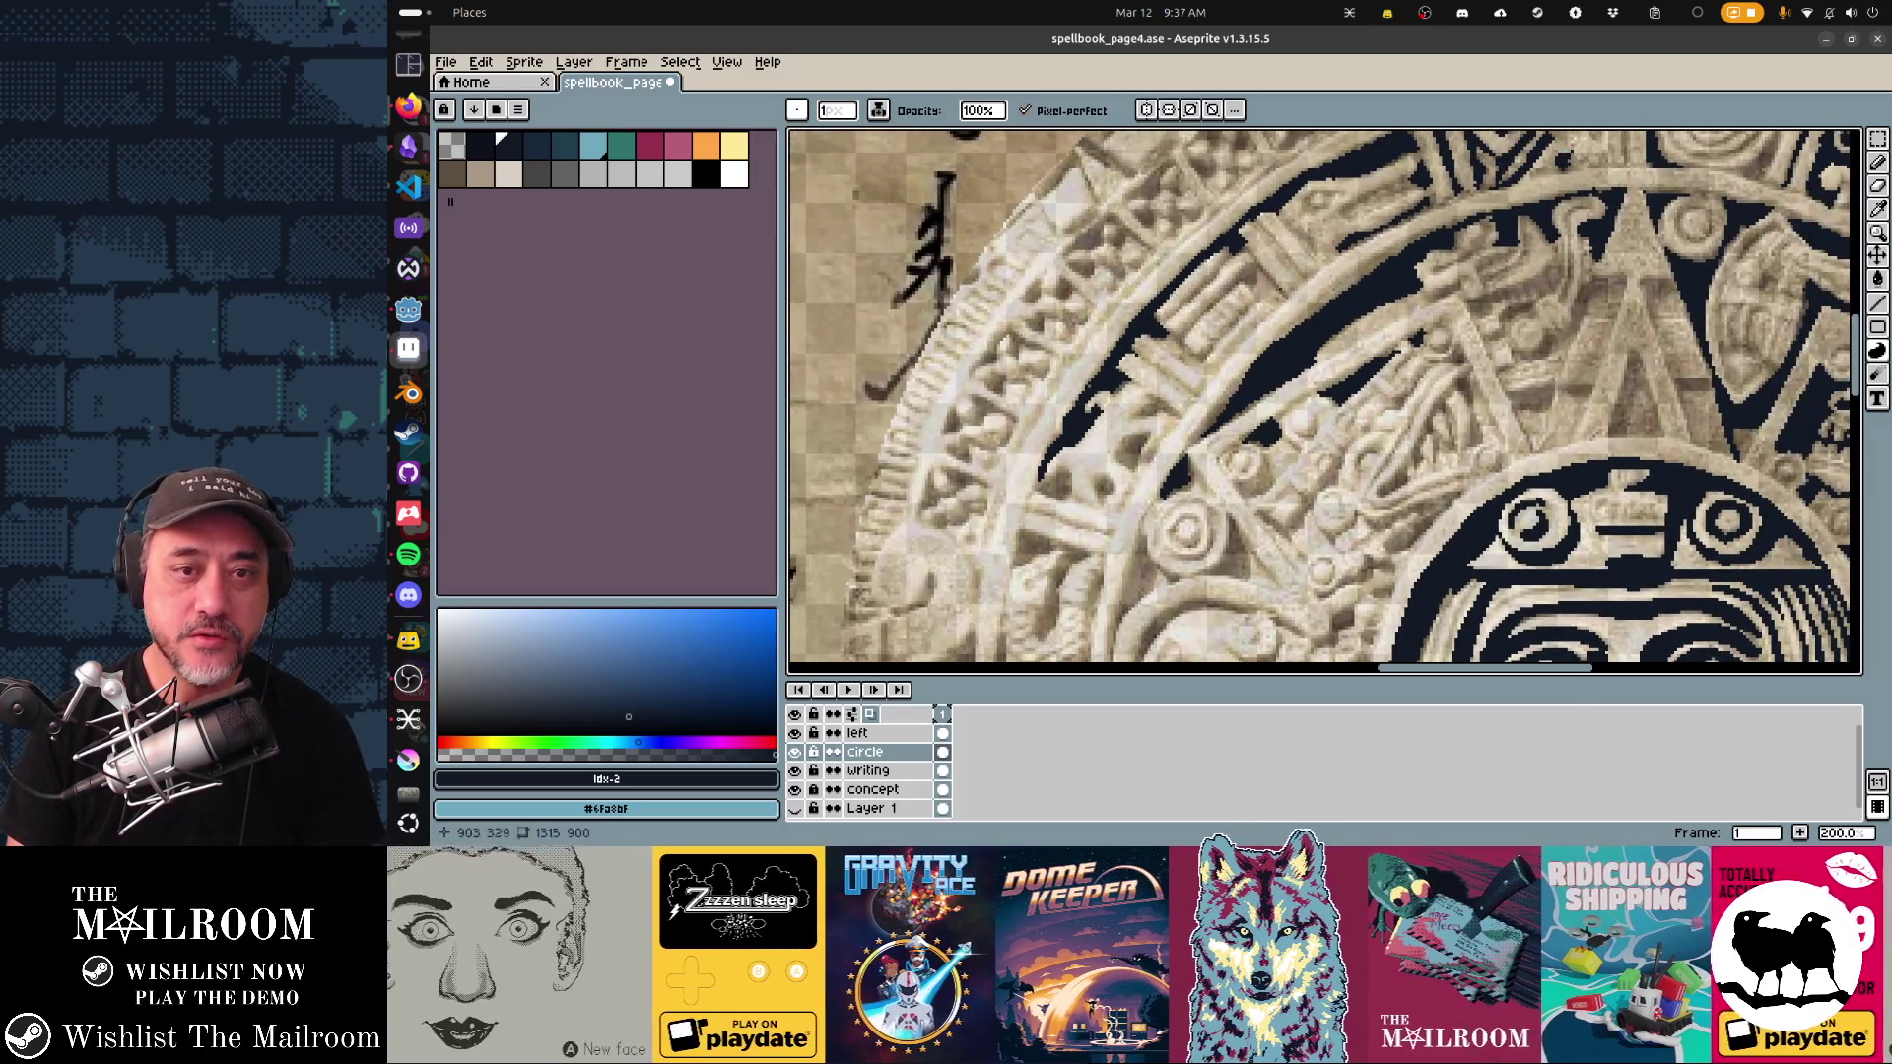
{"action": "mouse_move", "coordinate": [1172, 338]}
{"action": "left_mouse_down"}
{"action": "mouse_move", "coordinate": [1206, 315]}
{"action": "mouse_move", "coordinate": [1183, 335]}
{"action": "left_mouse_up"}
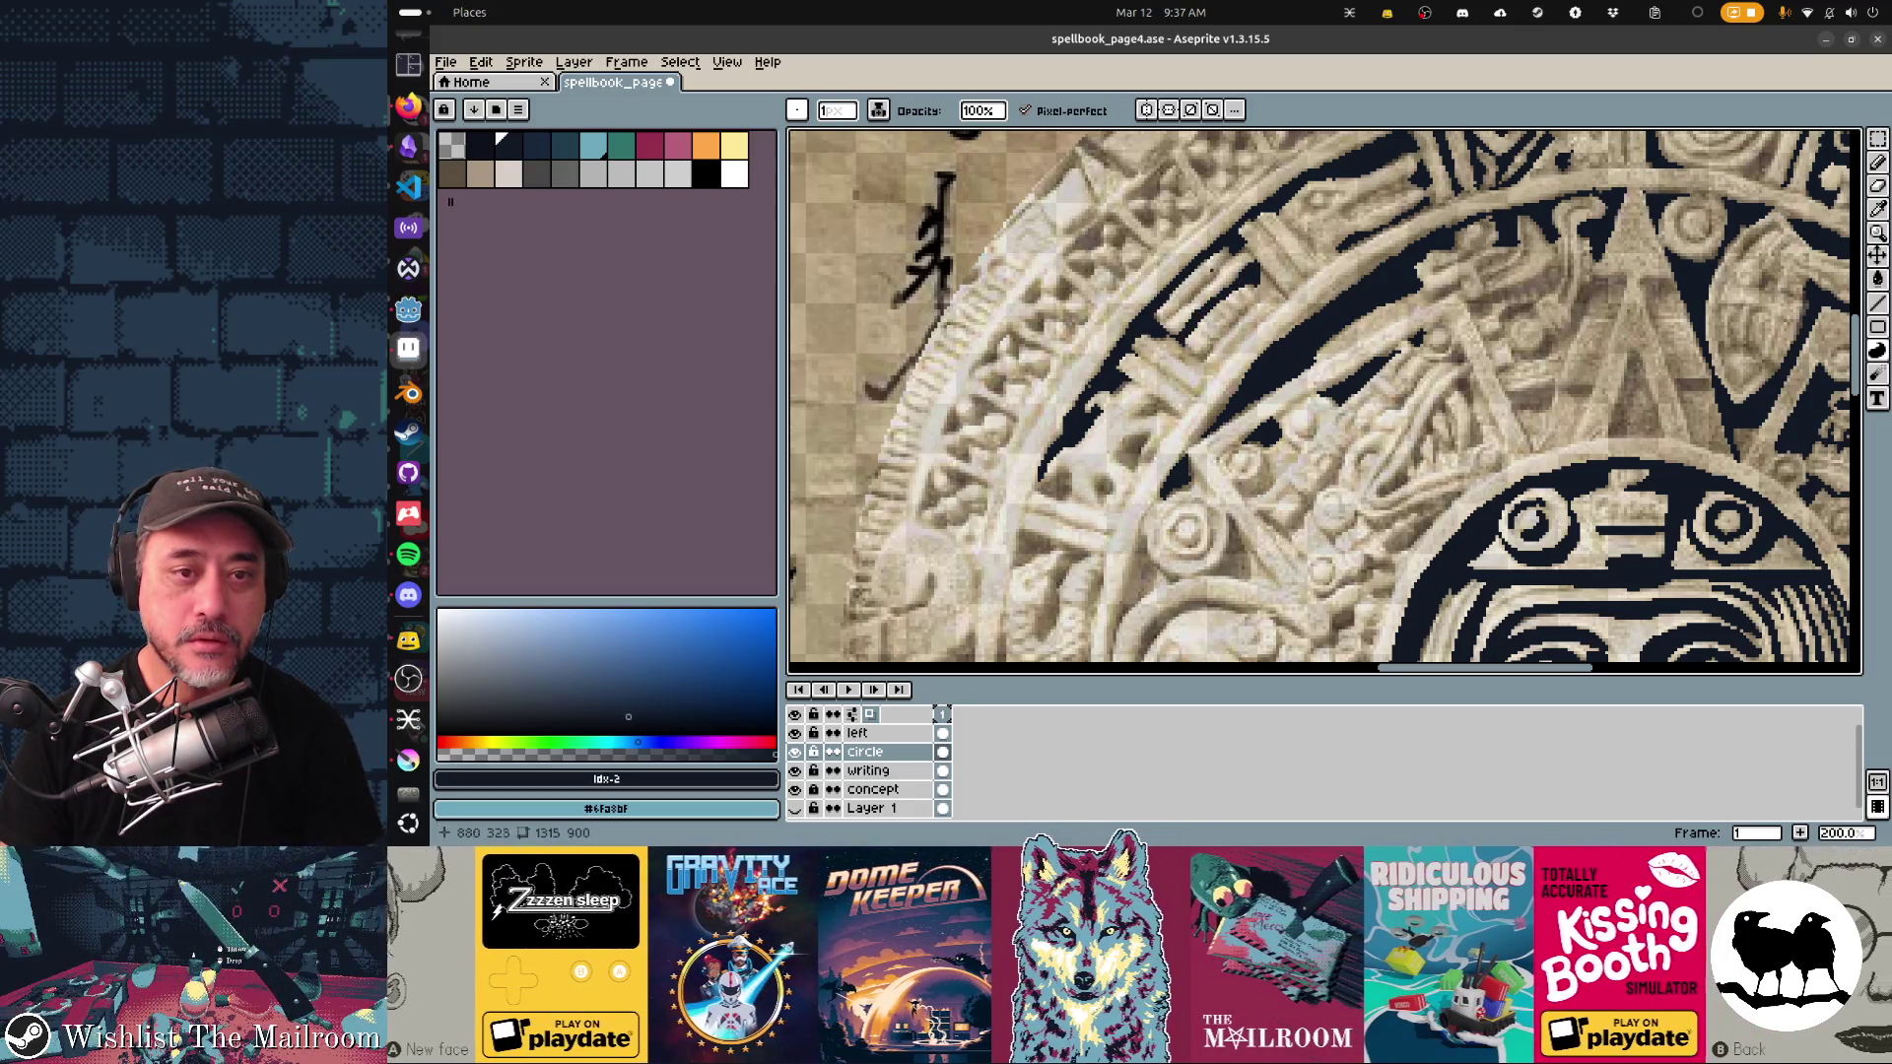
{"action": "left_click_drag", "start_coordinate": [1206, 313], "coordinate": [1182, 333]}
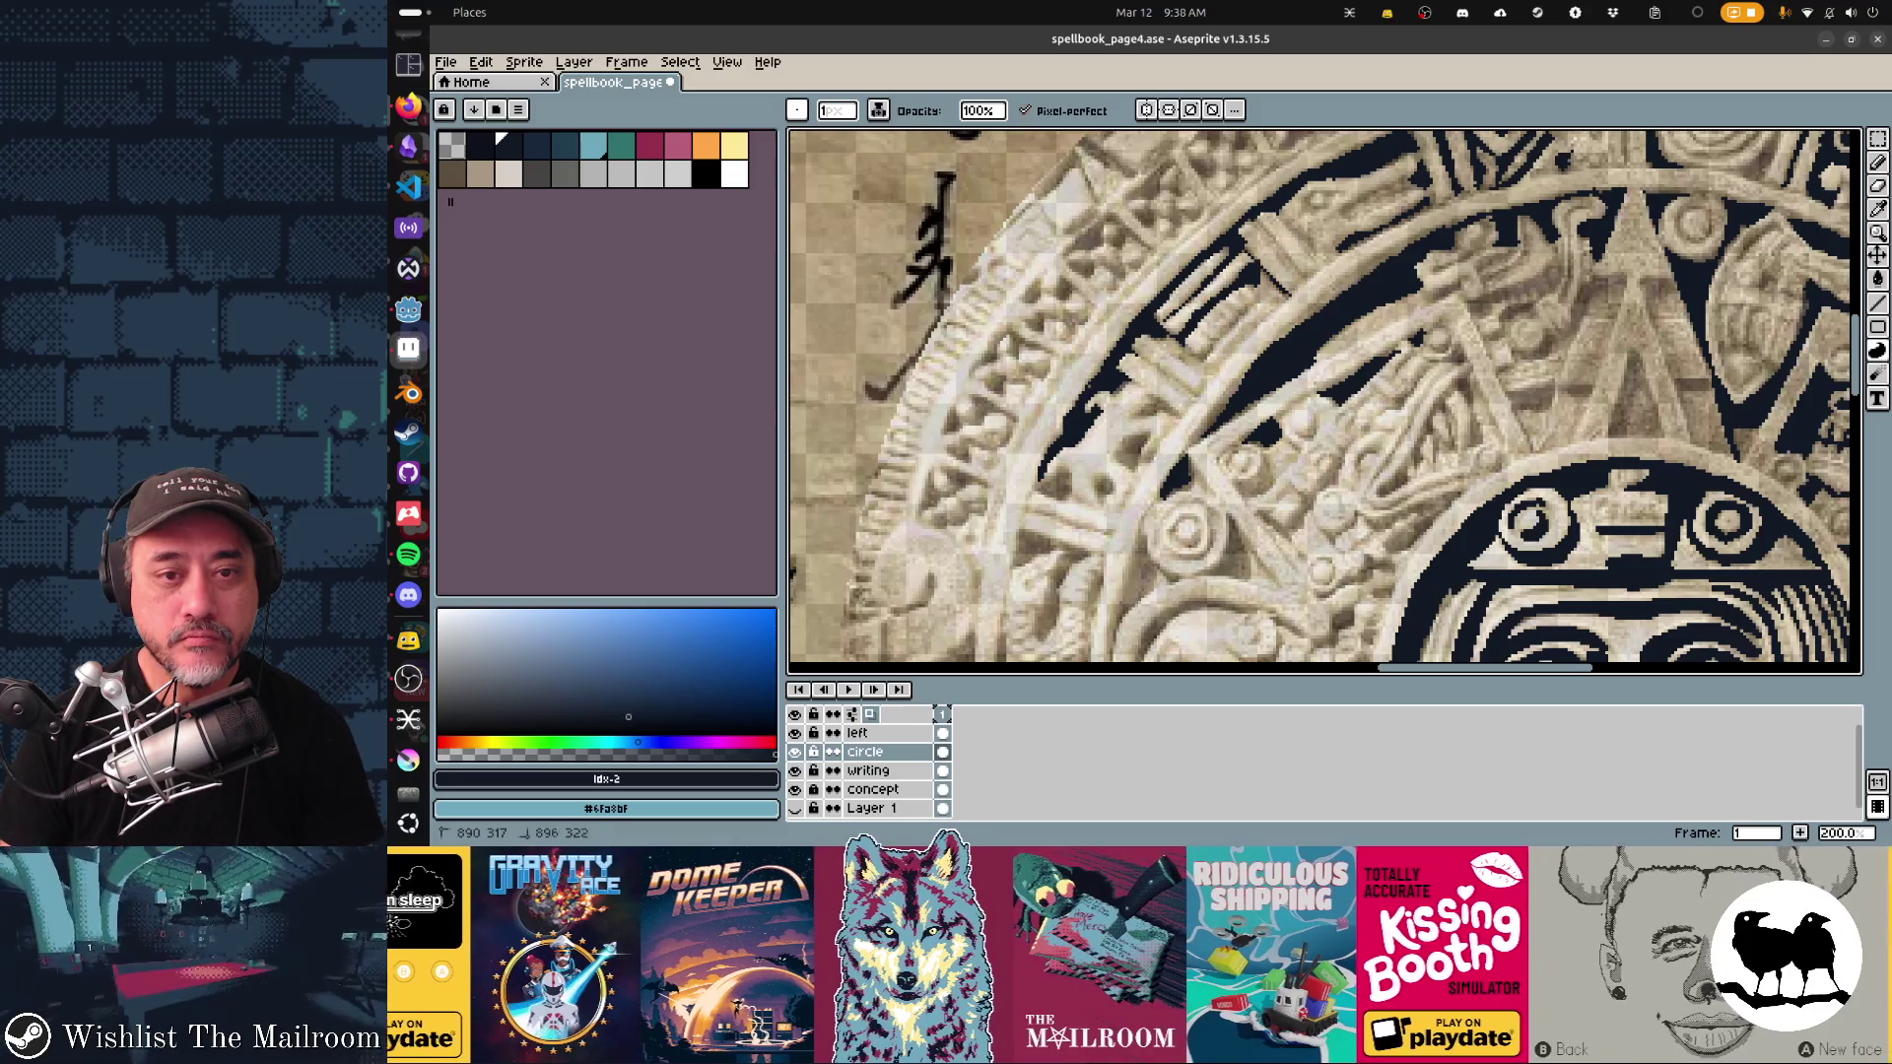
{"action": "scroll", "coordinate": [1324, 402], "scroll_direction": "left", "scroll_amount": 3}
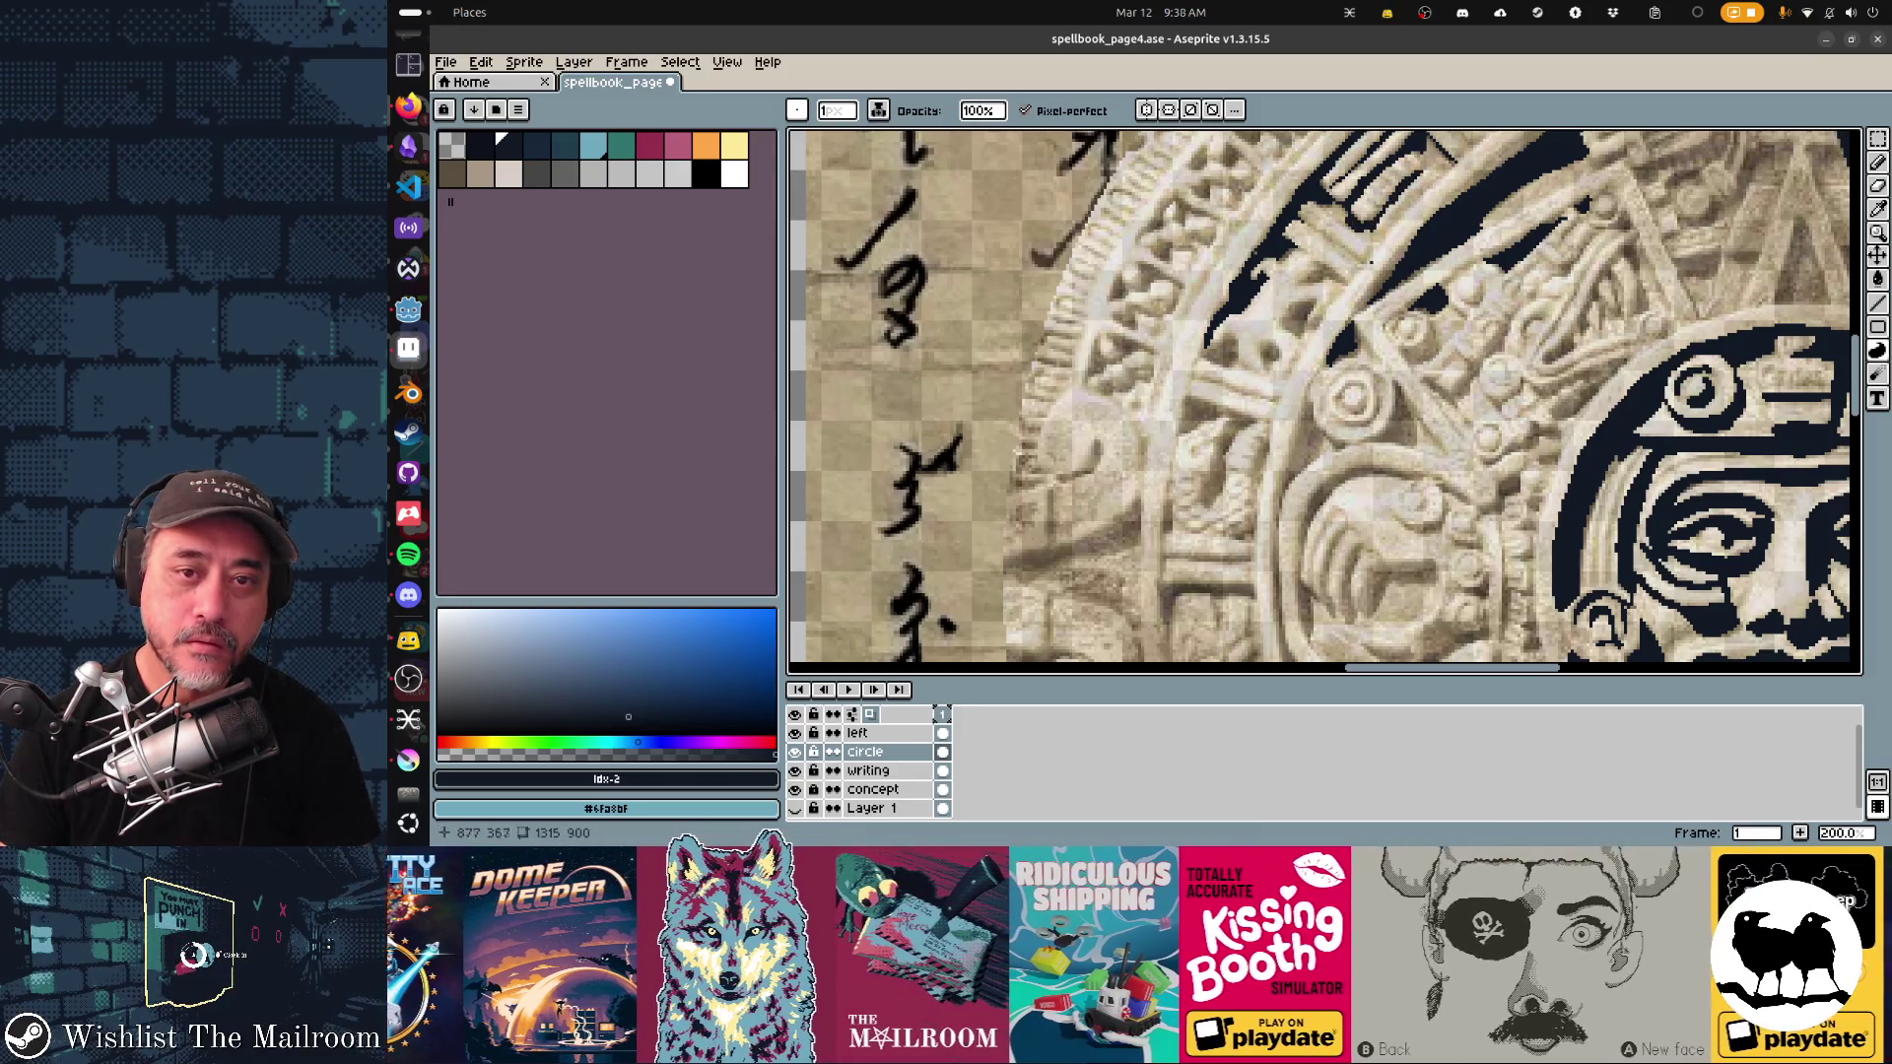
Step: Fill the first wedge between left-side glyph cells with dark navy and darken stray pixels
{"action": "scroll", "coordinate": [1404, 187], "scroll_direction": "down", "scroll_amount": 2}
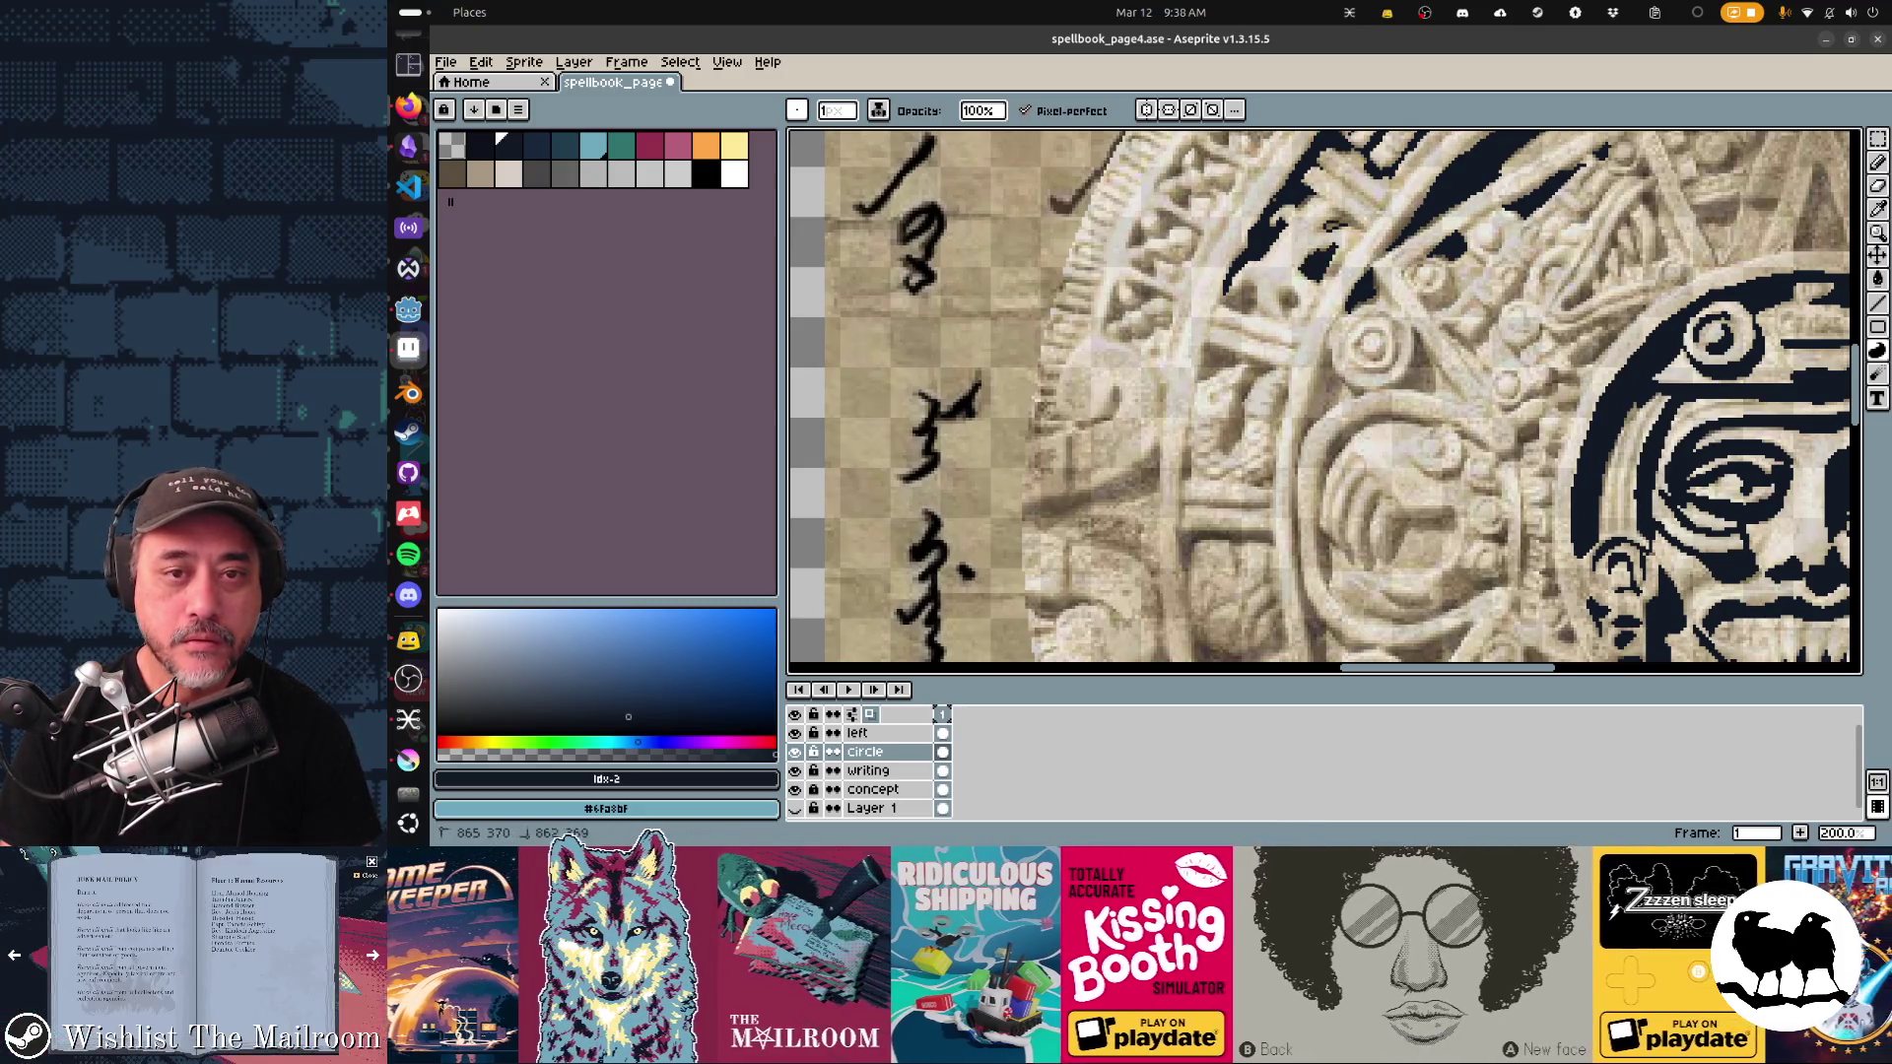
{"action": "left_click_drag", "start_coordinate": [1292, 299], "coordinate": [1276, 138]}
{"action": "mouse_move", "coordinate": [1281, 202]}
{"action": "left_mouse_down"}
{"action": "mouse_move", "coordinate": [1243, 214]}
{"action": "mouse_move", "coordinate": [1321, 216]}
{"action": "mouse_move", "coordinate": [1261, 300]}
{"action": "left_mouse_up"}
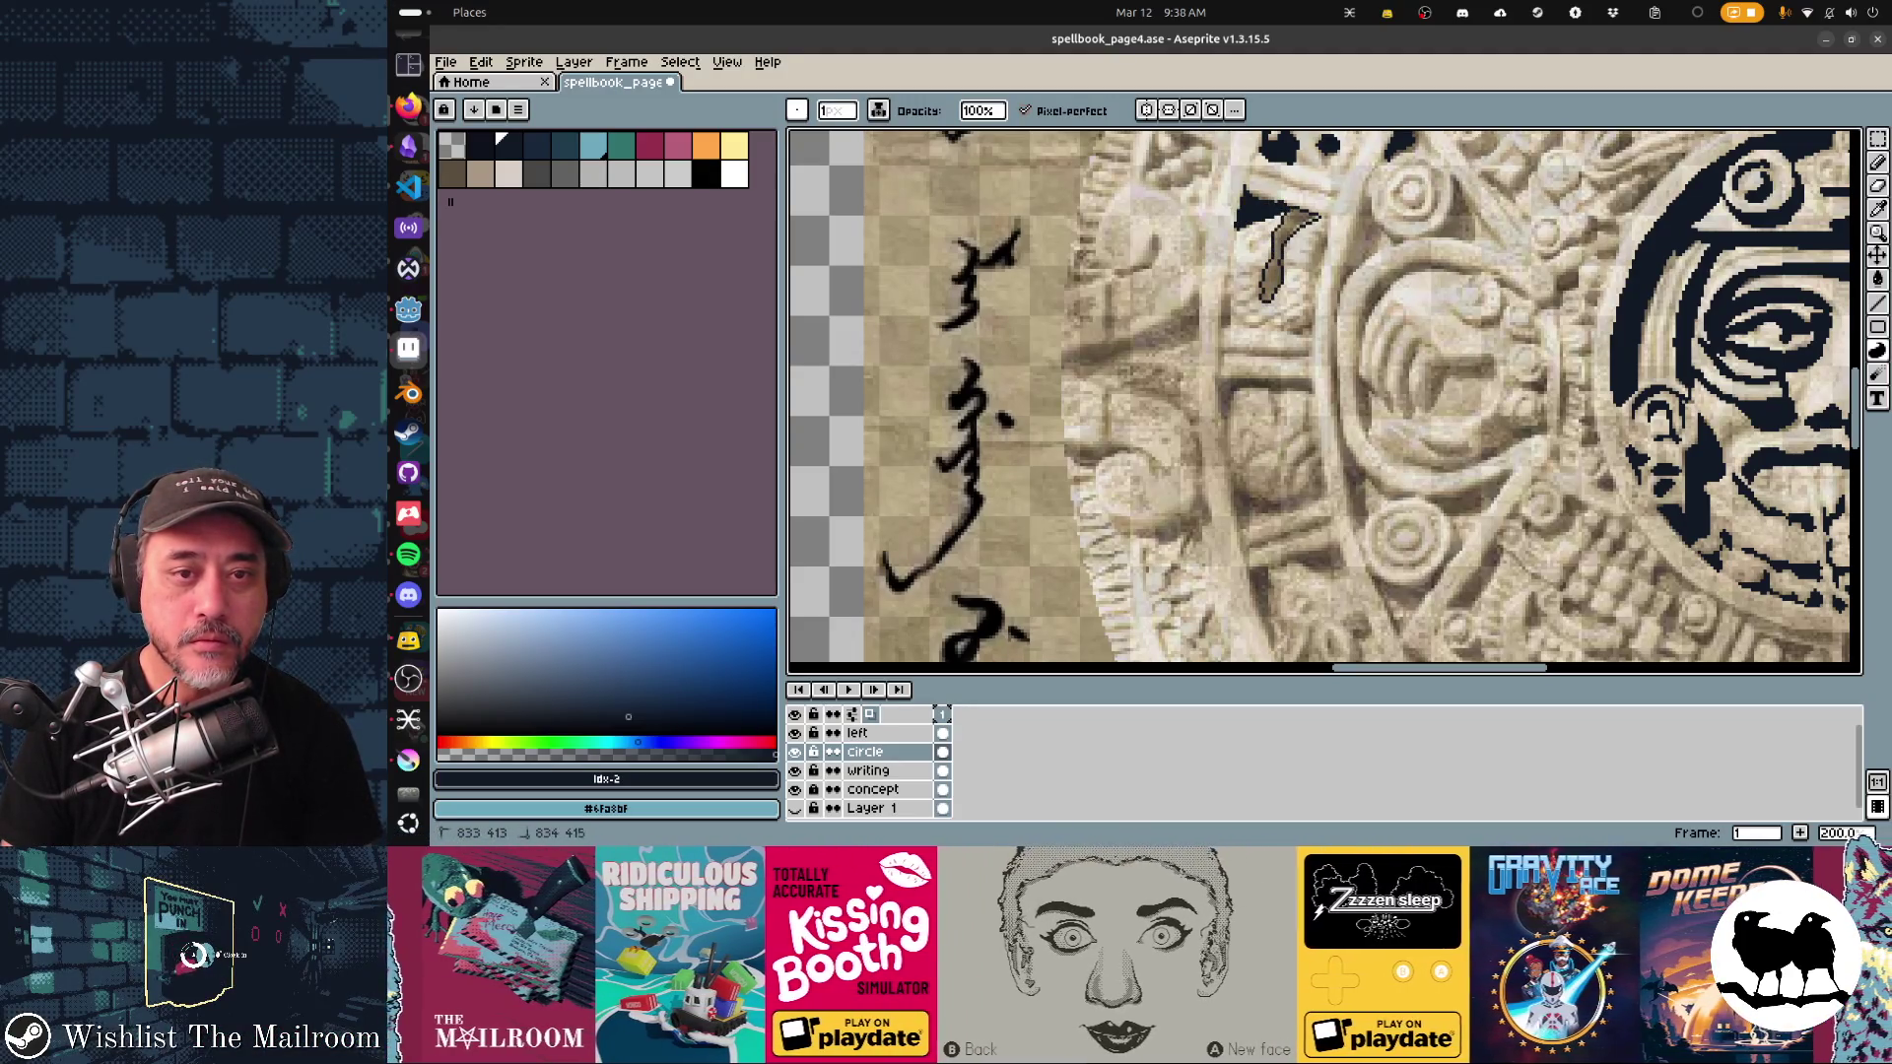
{"action": "left_click_drag", "start_coordinate": [1261, 295], "coordinate": [1264, 235]}
{"action": "left_click", "coordinate": [1252, 241]}
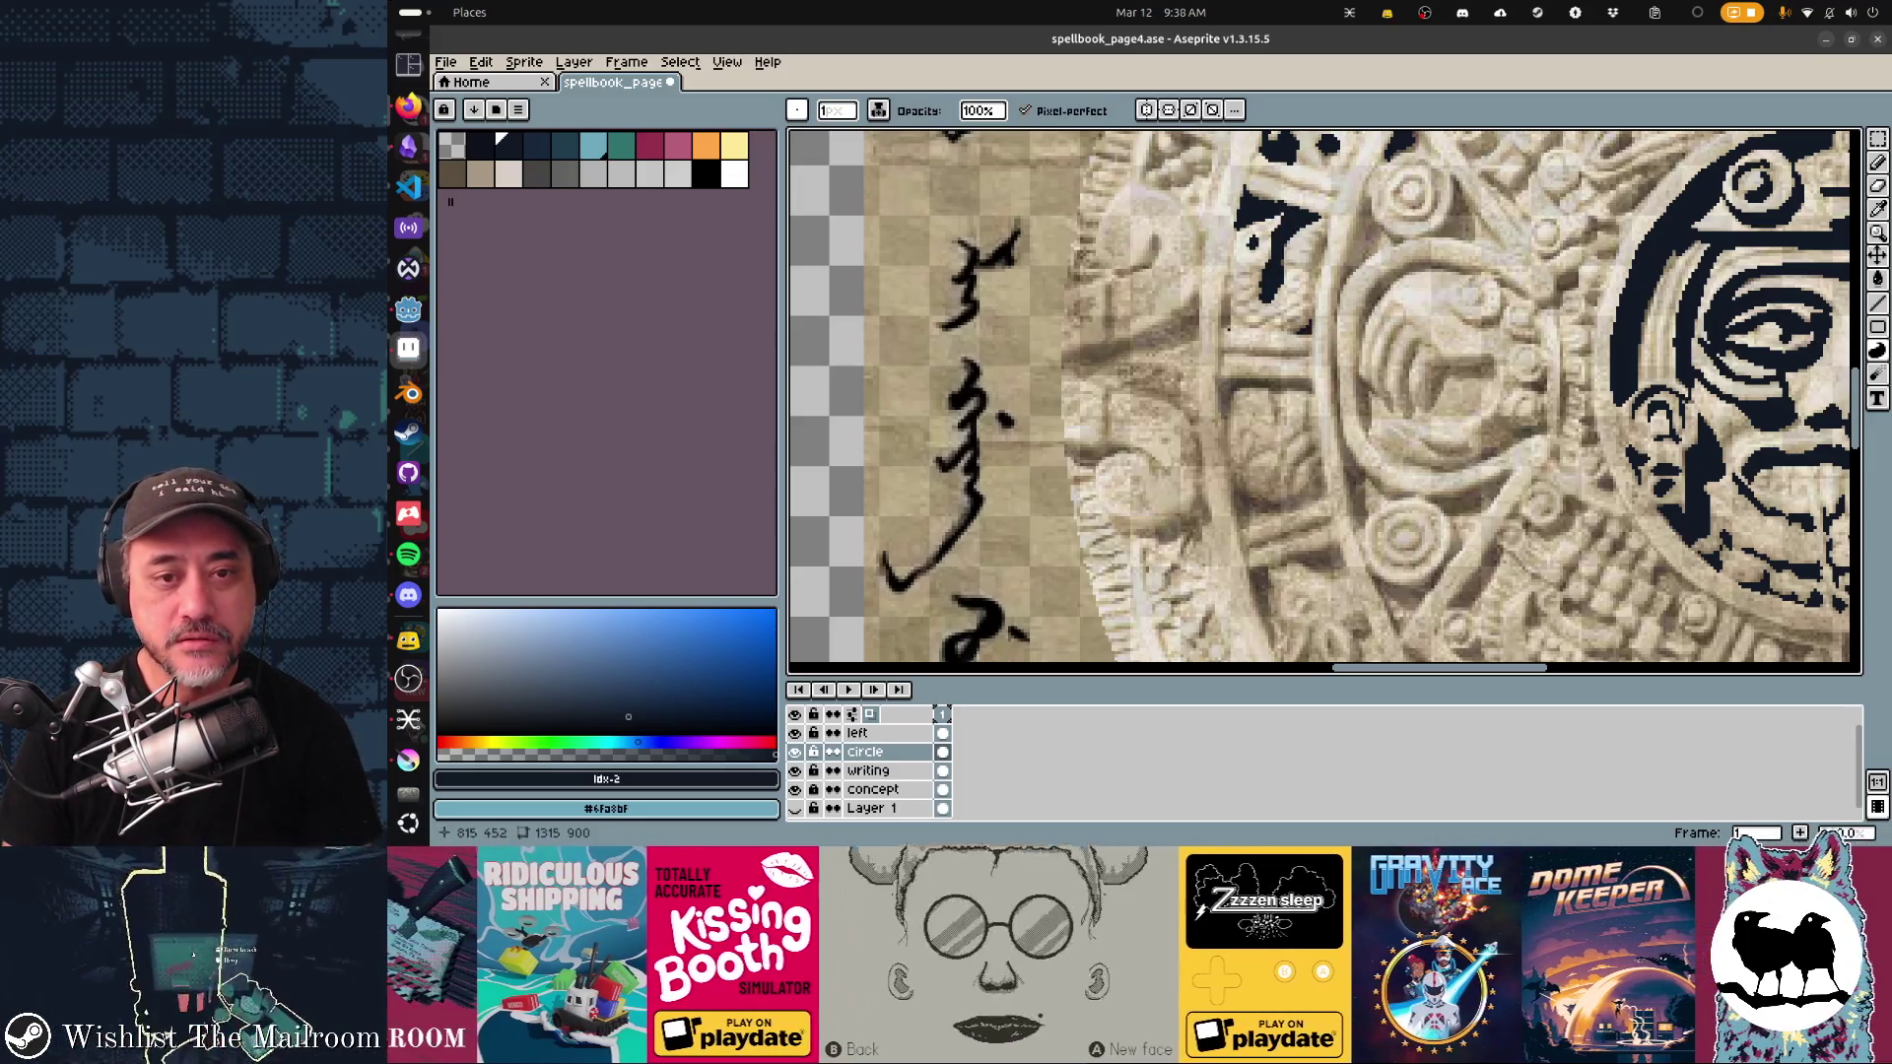
{"action": "mouse_move", "coordinate": [1226, 288]}
{"action": "left_mouse_down"}
{"action": "mouse_move", "coordinate": [1226, 333]}
{"action": "mouse_move", "coordinate": [1226, 282]}
{"action": "left_mouse_up"}
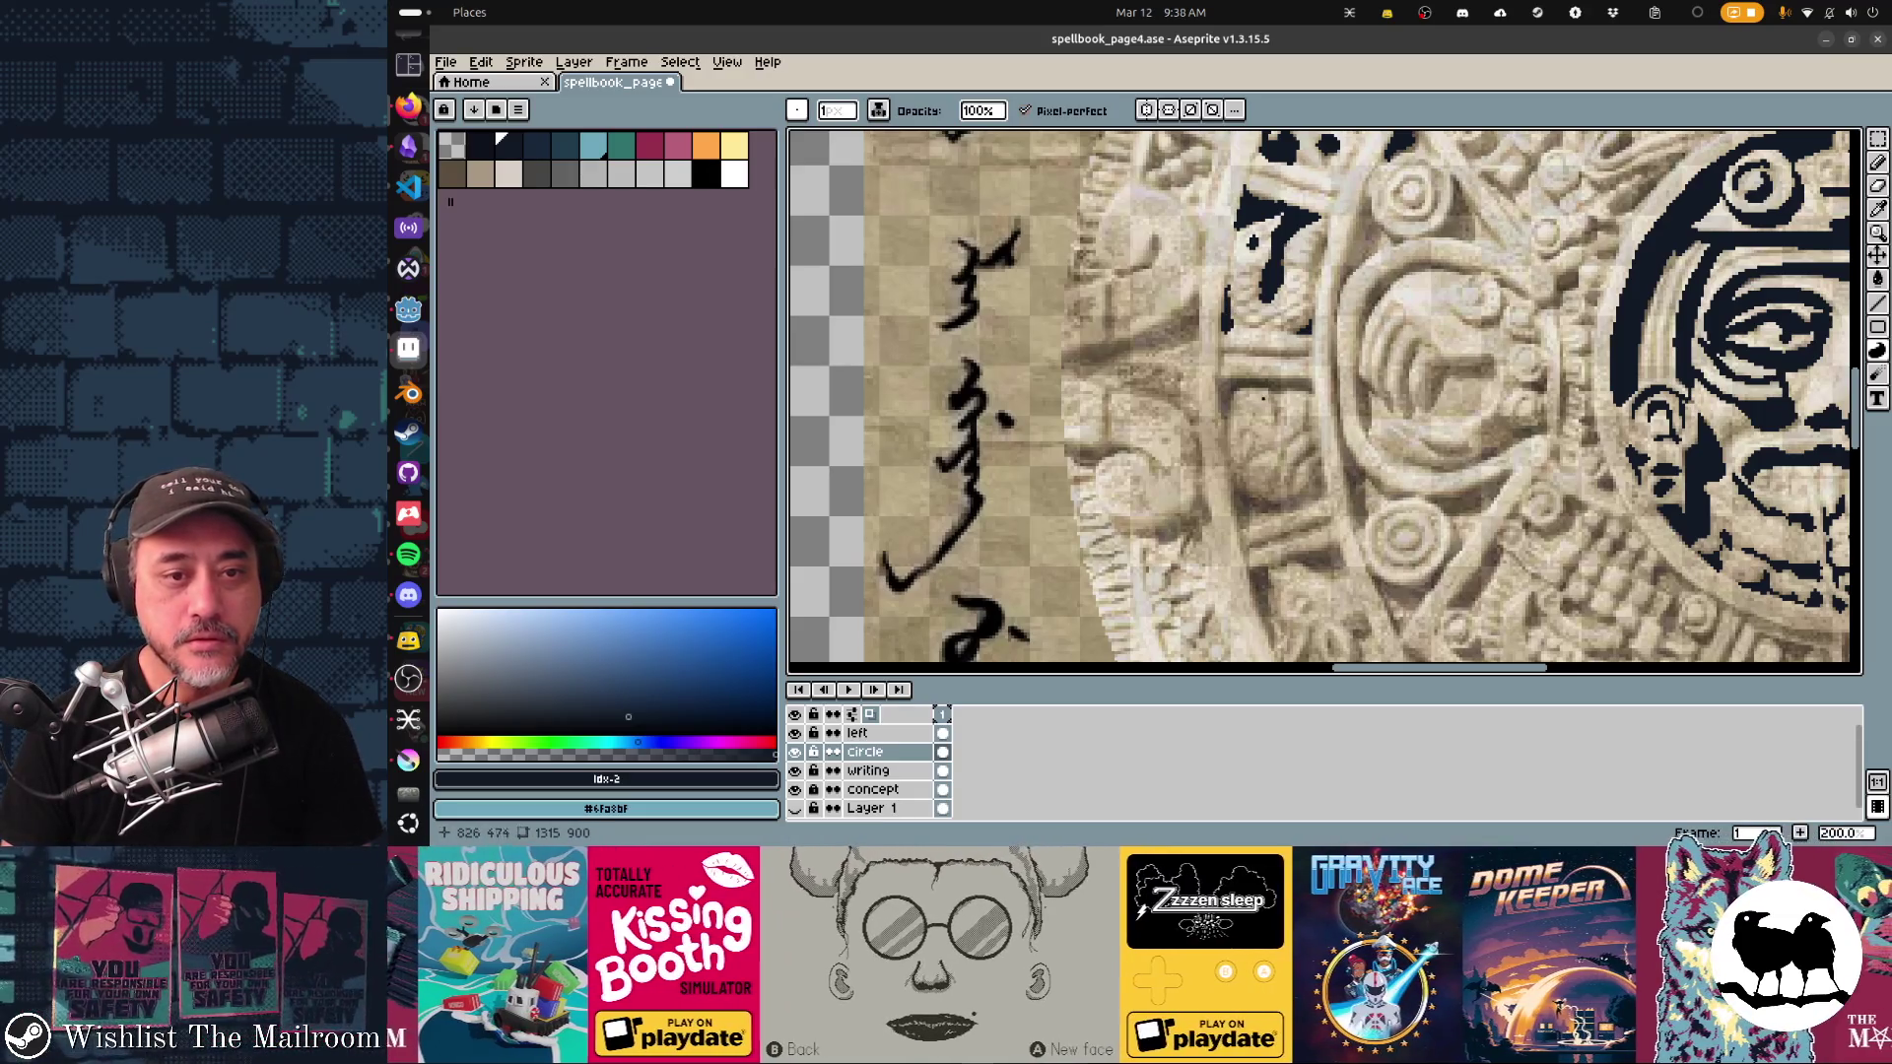
{"action": "left_click_drag", "start_coordinate": [1214, 380], "coordinate": [1222, 422]}
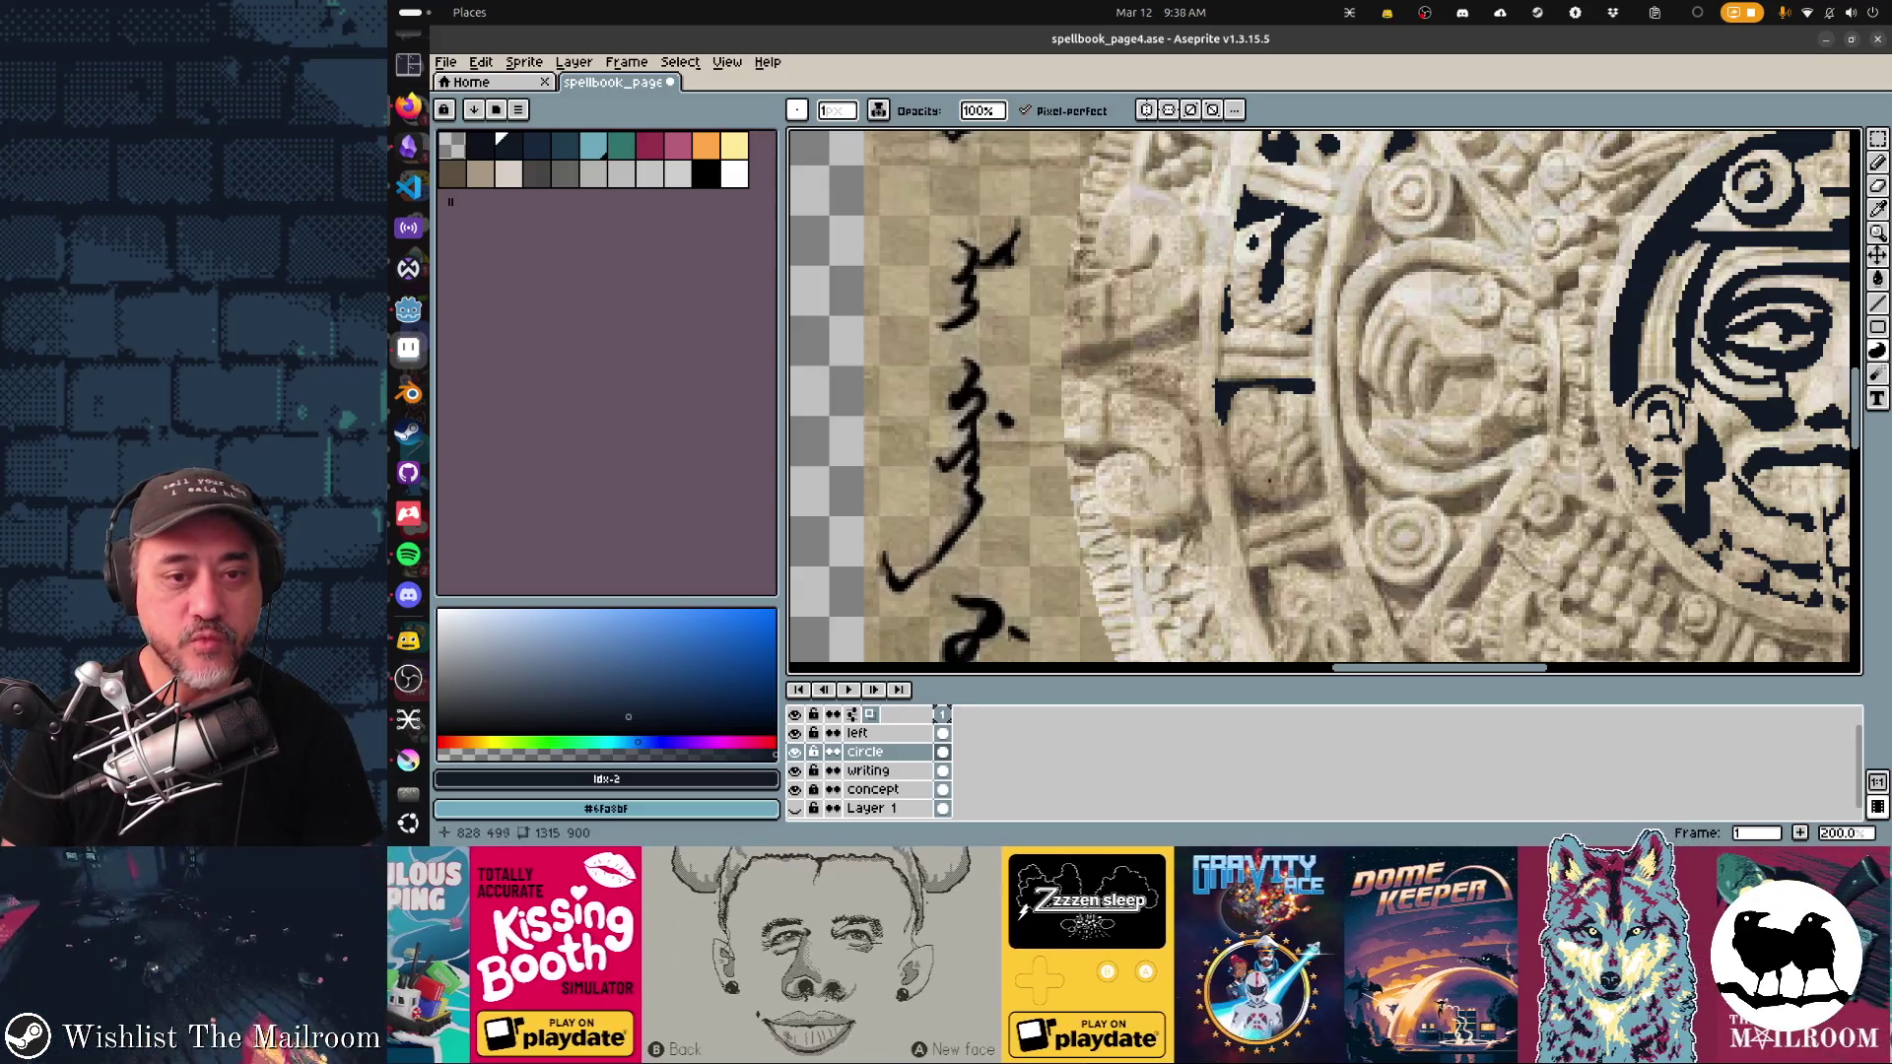
Step: Add short dark strokes between cells and fill the next dark wedge and gap lower down
{"action": "scroll", "coordinate": [1324, 396], "scroll_direction": "down", "scroll_amount": 3}
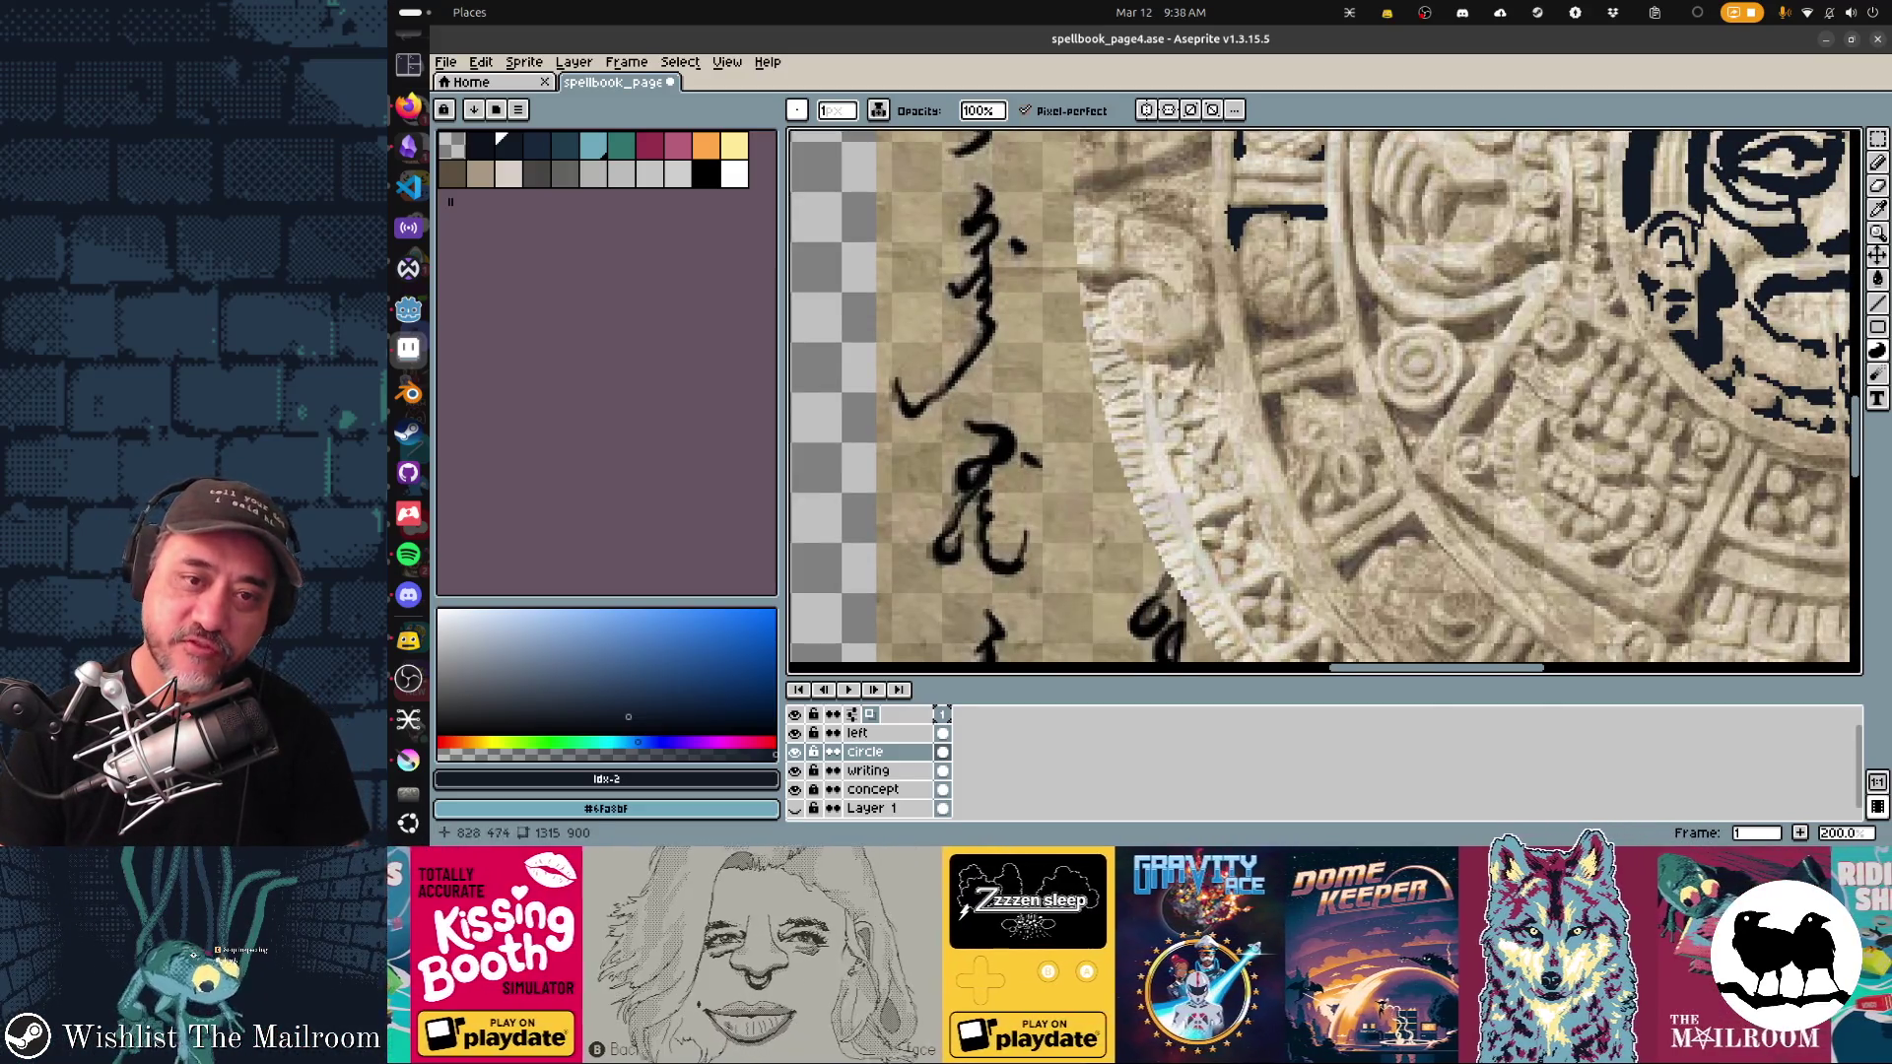
{"action": "mouse_move", "coordinate": [1237, 254]}
{"action": "left_mouse_down"}
{"action": "mouse_move", "coordinate": [1251, 345]}
{"action": "mouse_move", "coordinate": [1320, 279]}
{"action": "left_mouse_up"}
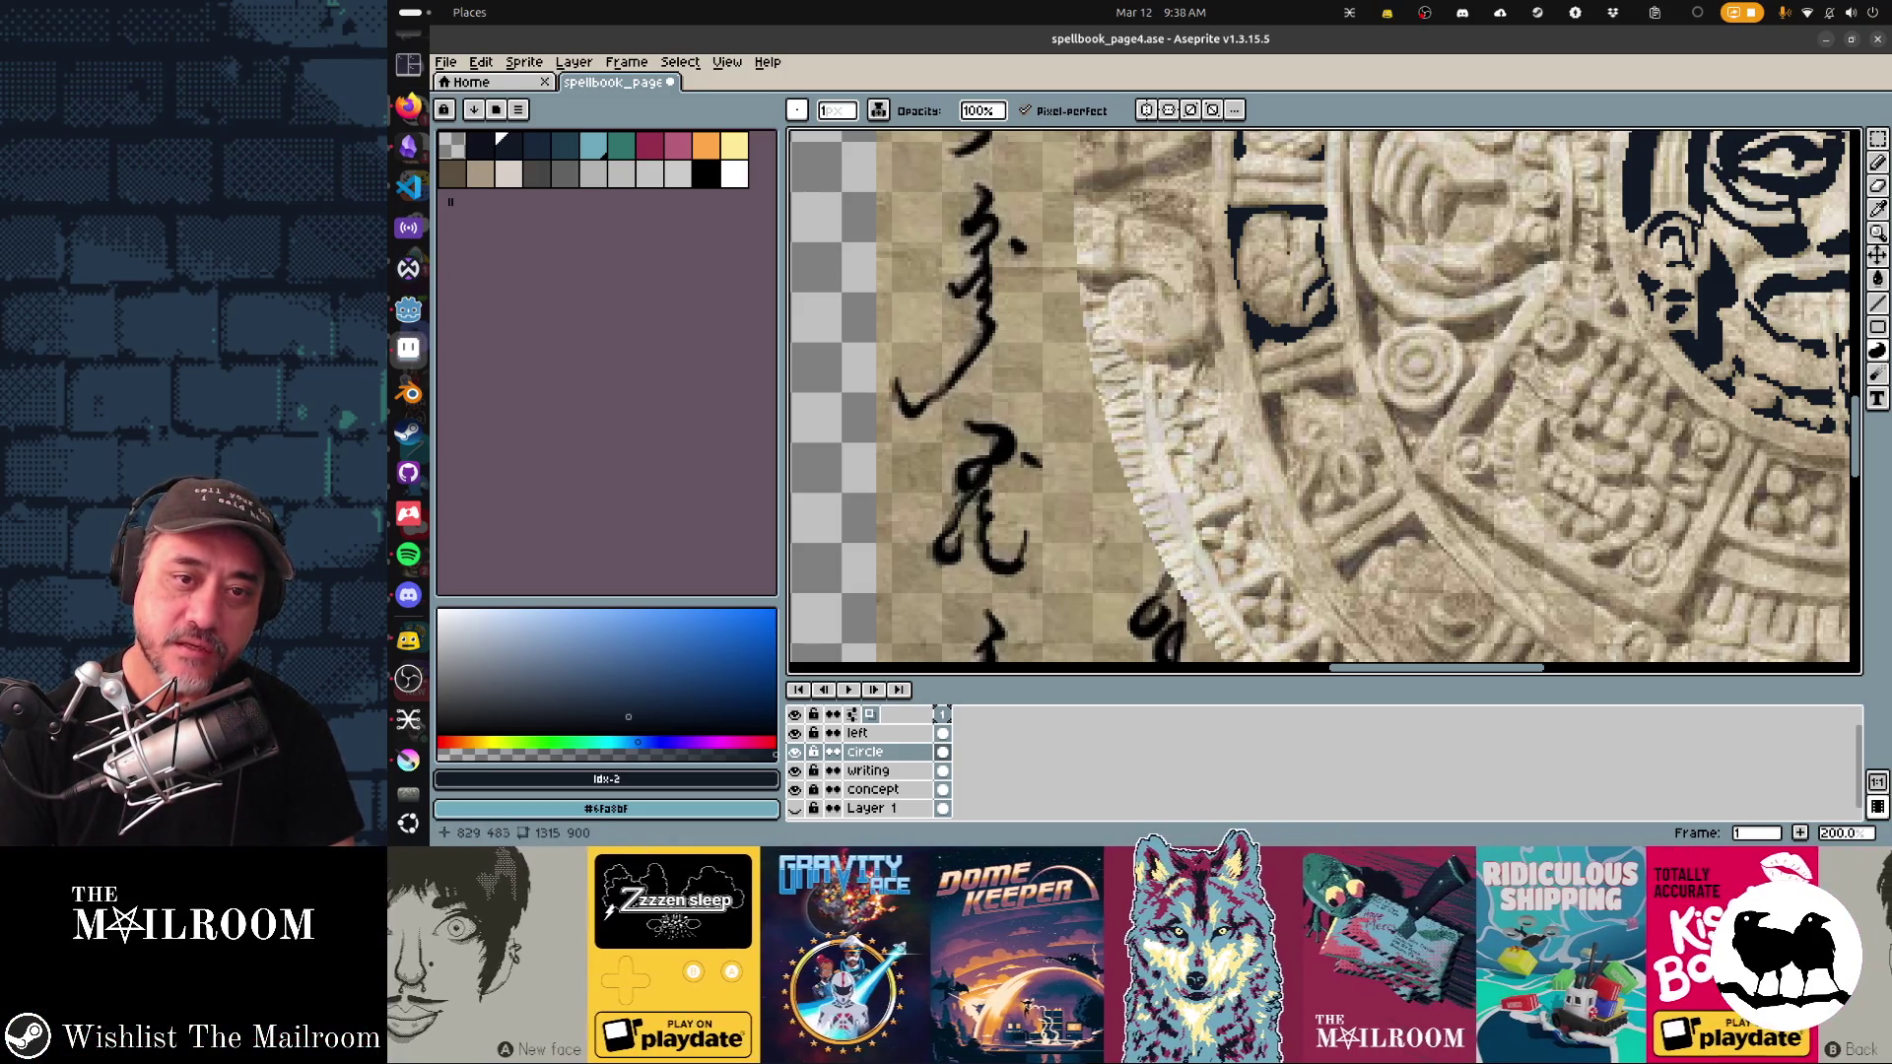
{"action": "left_click_drag", "start_coordinate": [1281, 223], "coordinate": [1293, 247]}
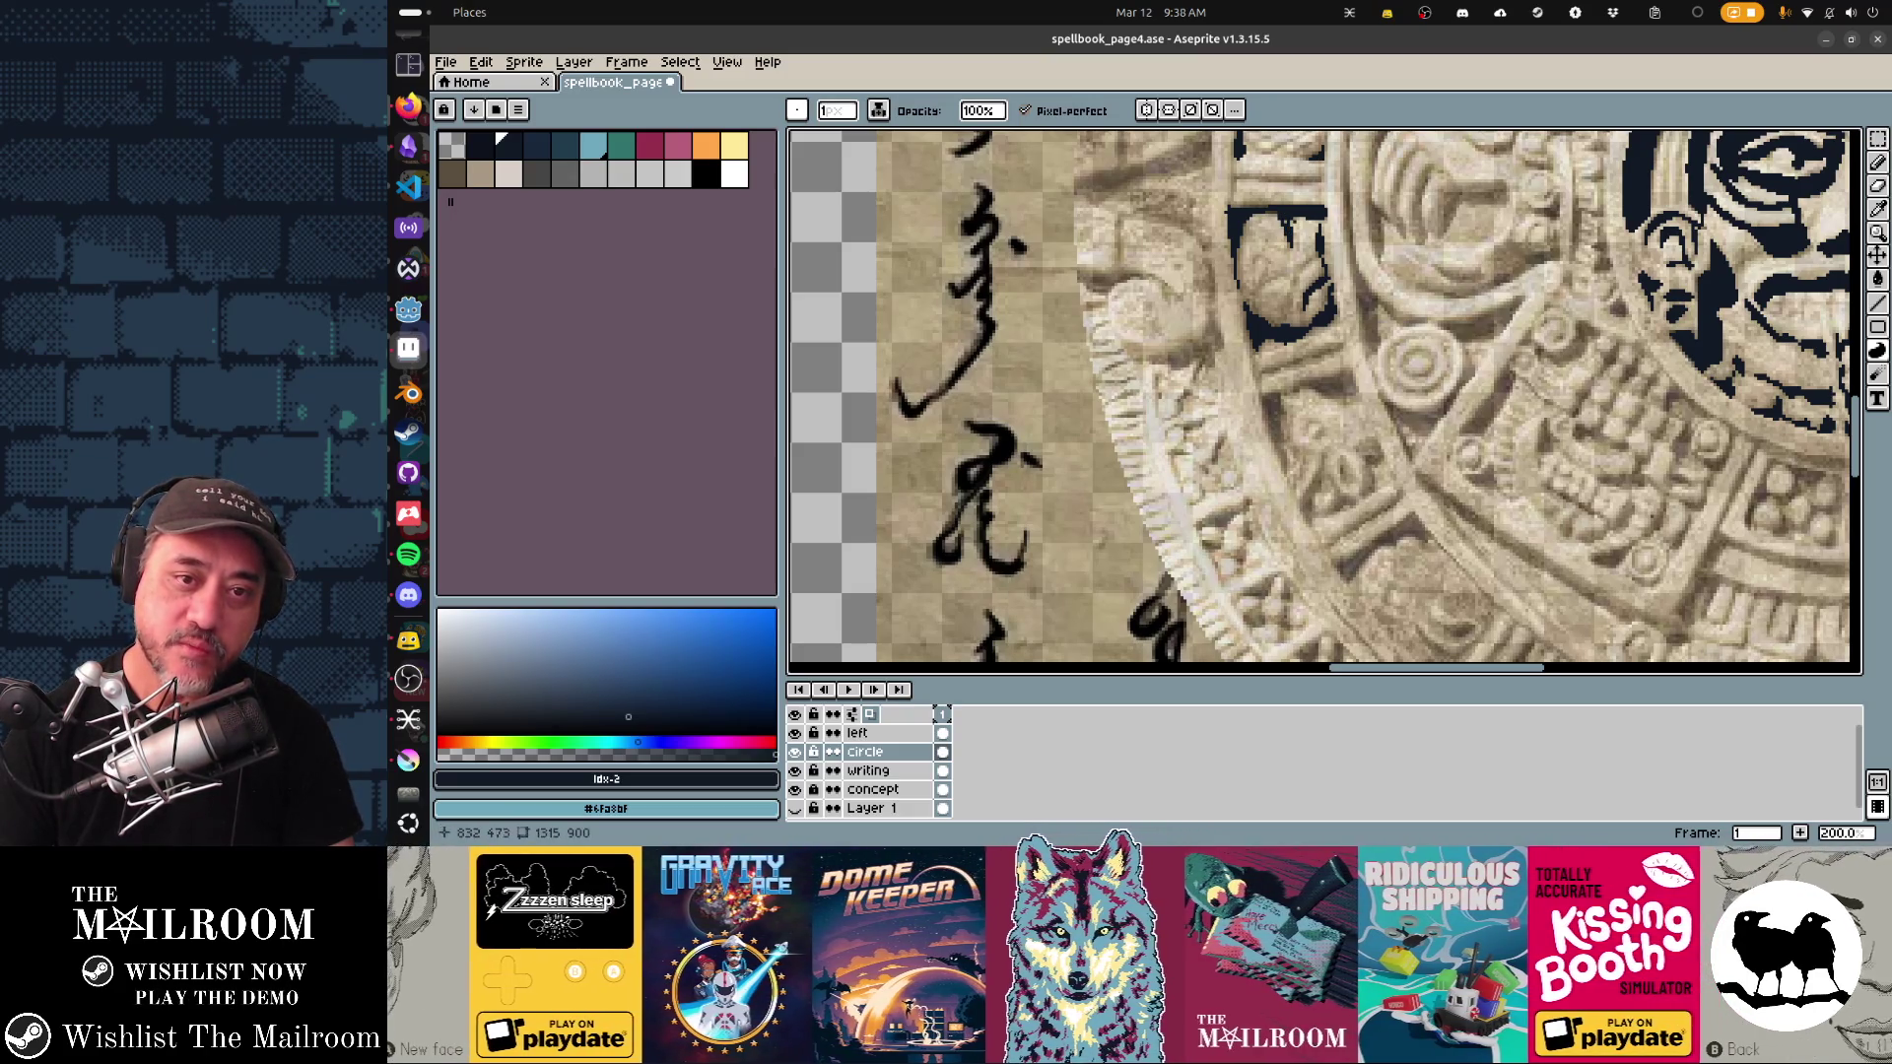
{"action": "scroll", "coordinate": [1324, 402], "scroll_direction": "down", "scroll_amount": 3}
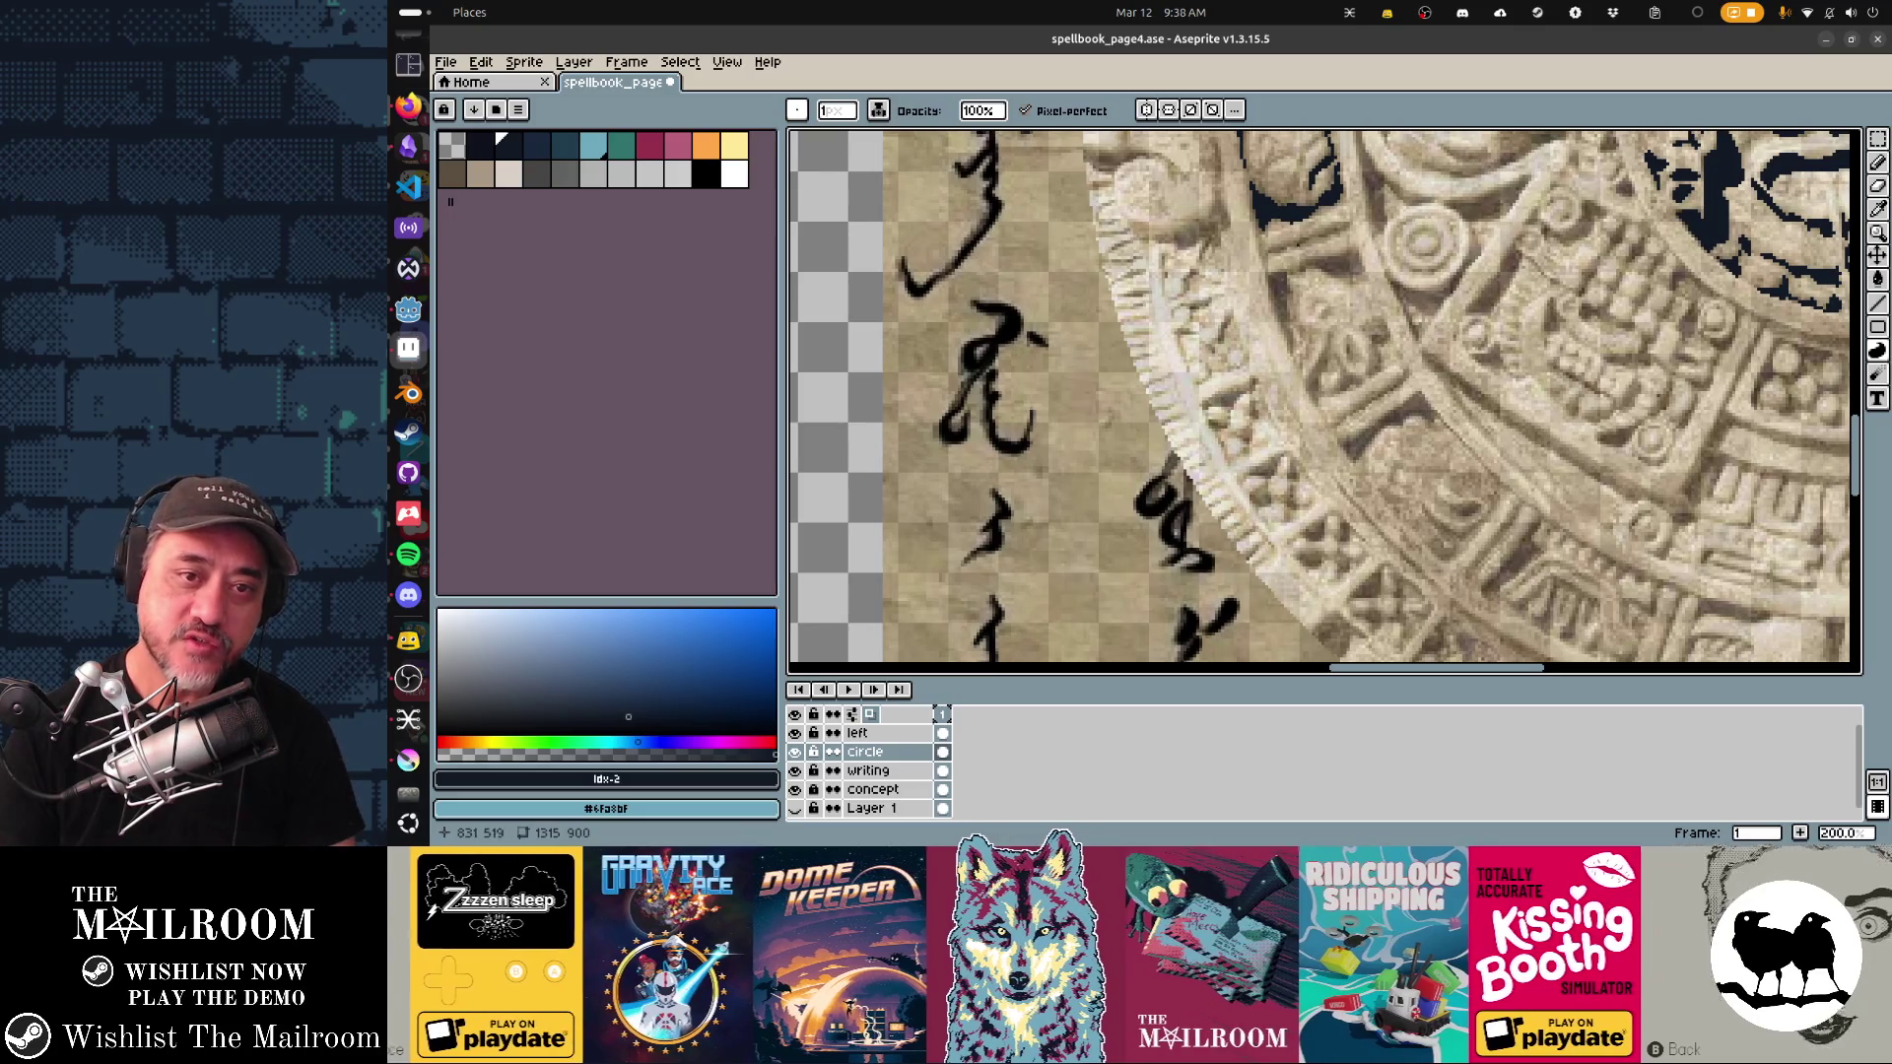
{"action": "mouse_move", "coordinate": [1276, 300]}
{"action": "left_mouse_down"}
{"action": "mouse_move", "coordinate": [1295, 357]}
{"action": "mouse_move", "coordinate": [1292, 315]}
{"action": "mouse_move", "coordinate": [1293, 335]}
{"action": "left_mouse_up"}
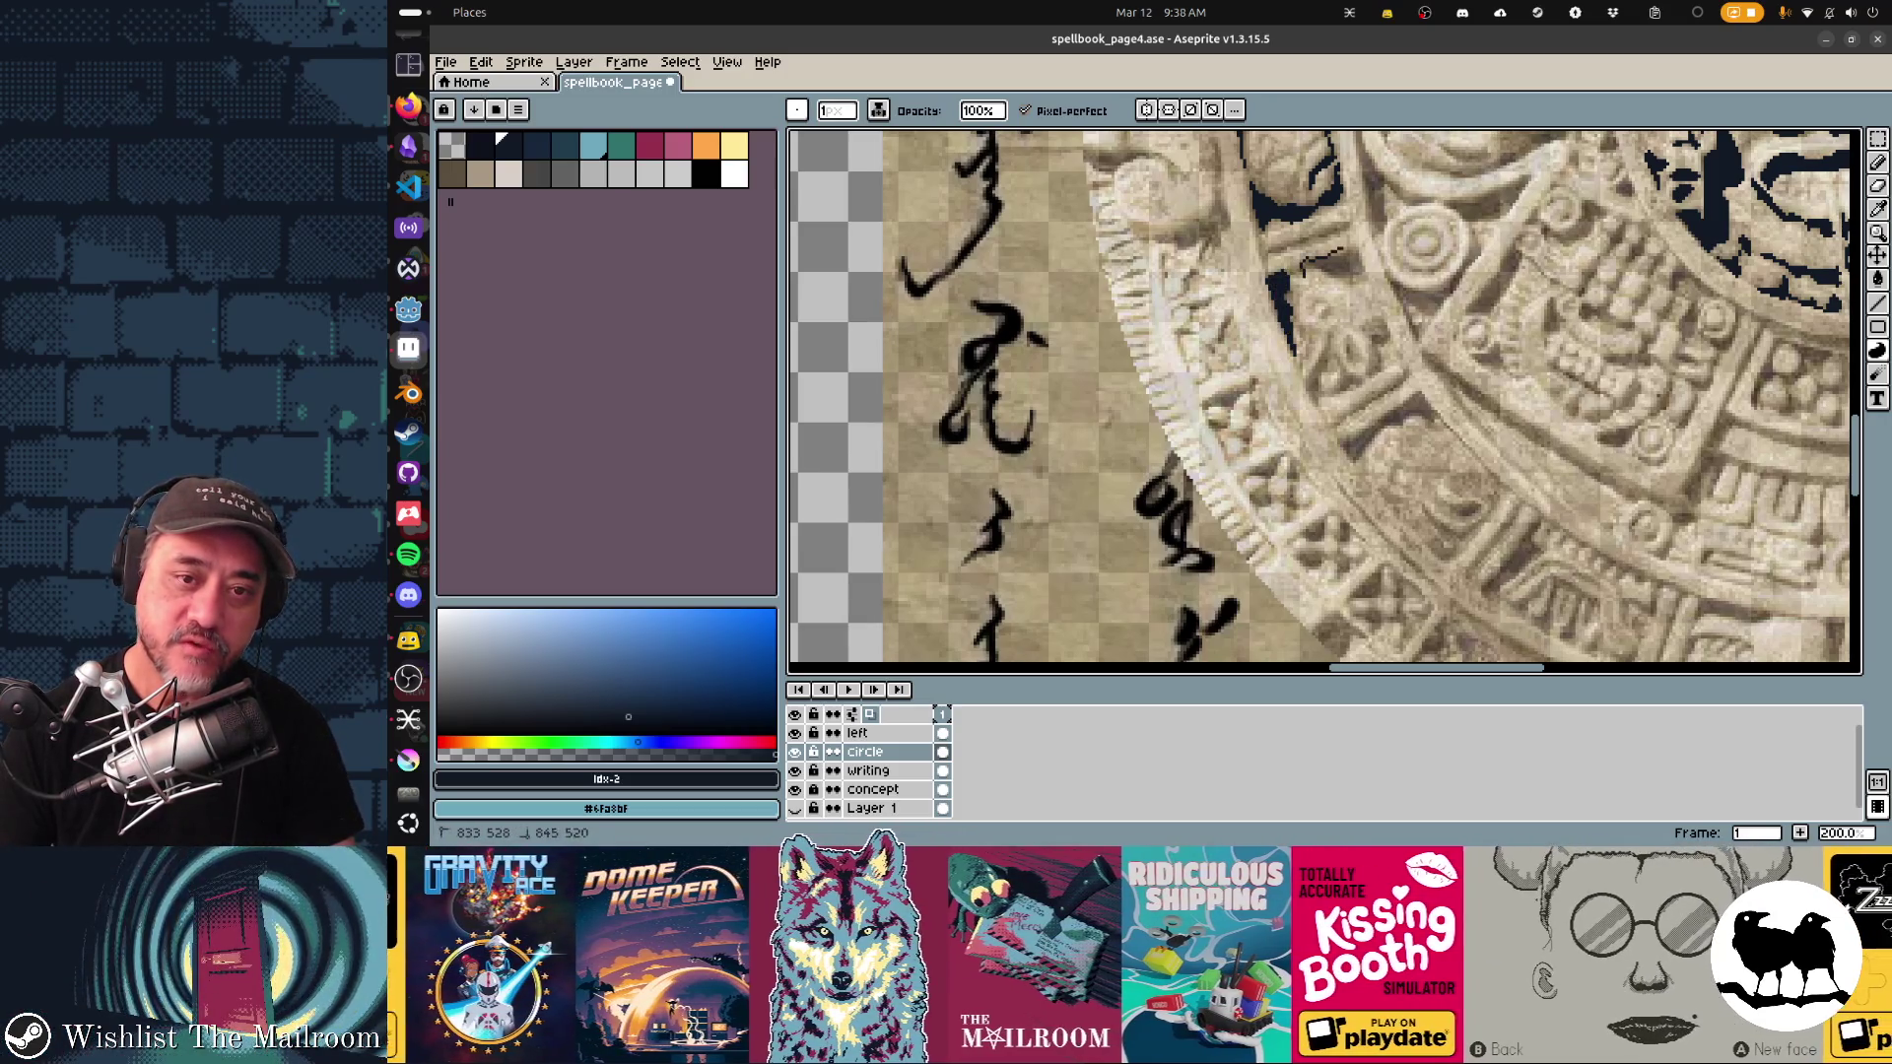
{"action": "left_click_drag", "start_coordinate": [1311, 258], "coordinate": [1354, 268]}
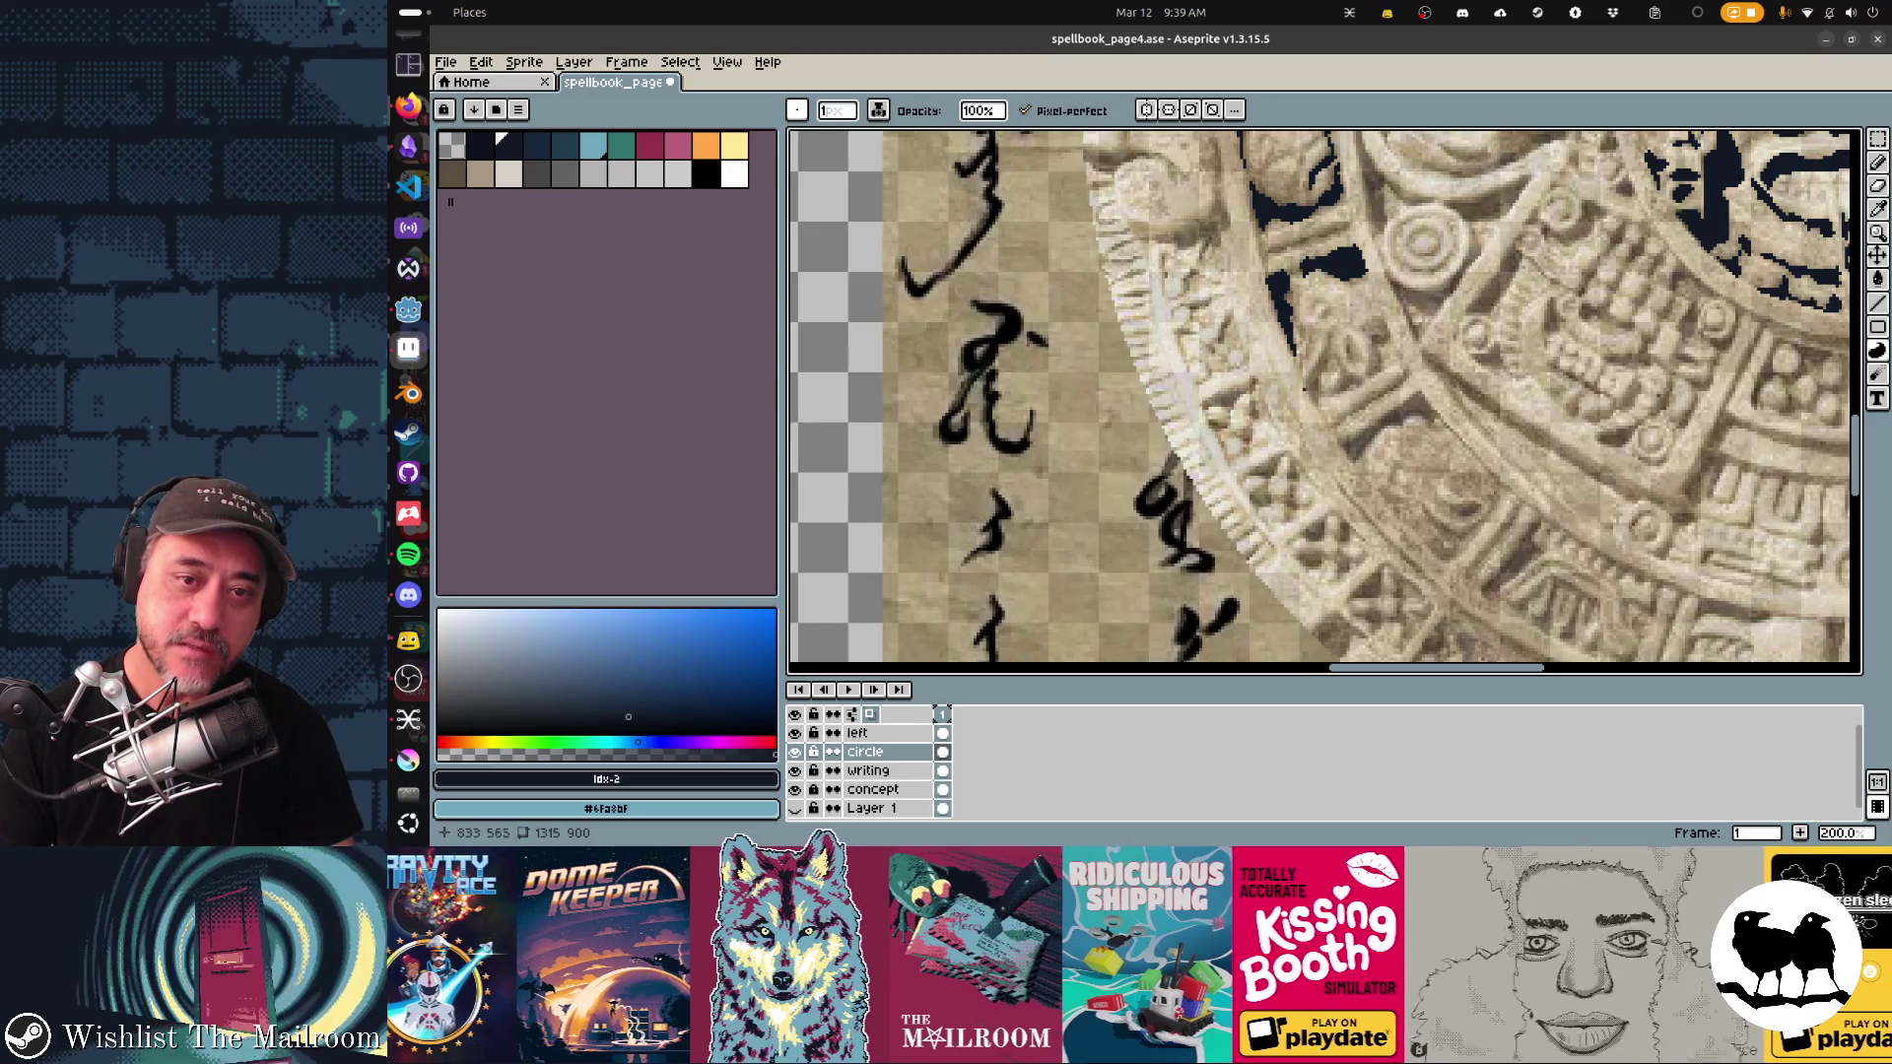
Step: Turn the thin wedge stroke into a solid fill and extend a stroke across the carved wedge
{"action": "scroll", "coordinate": [1307, 373], "scroll_direction": "down", "scroll_amount": 2}
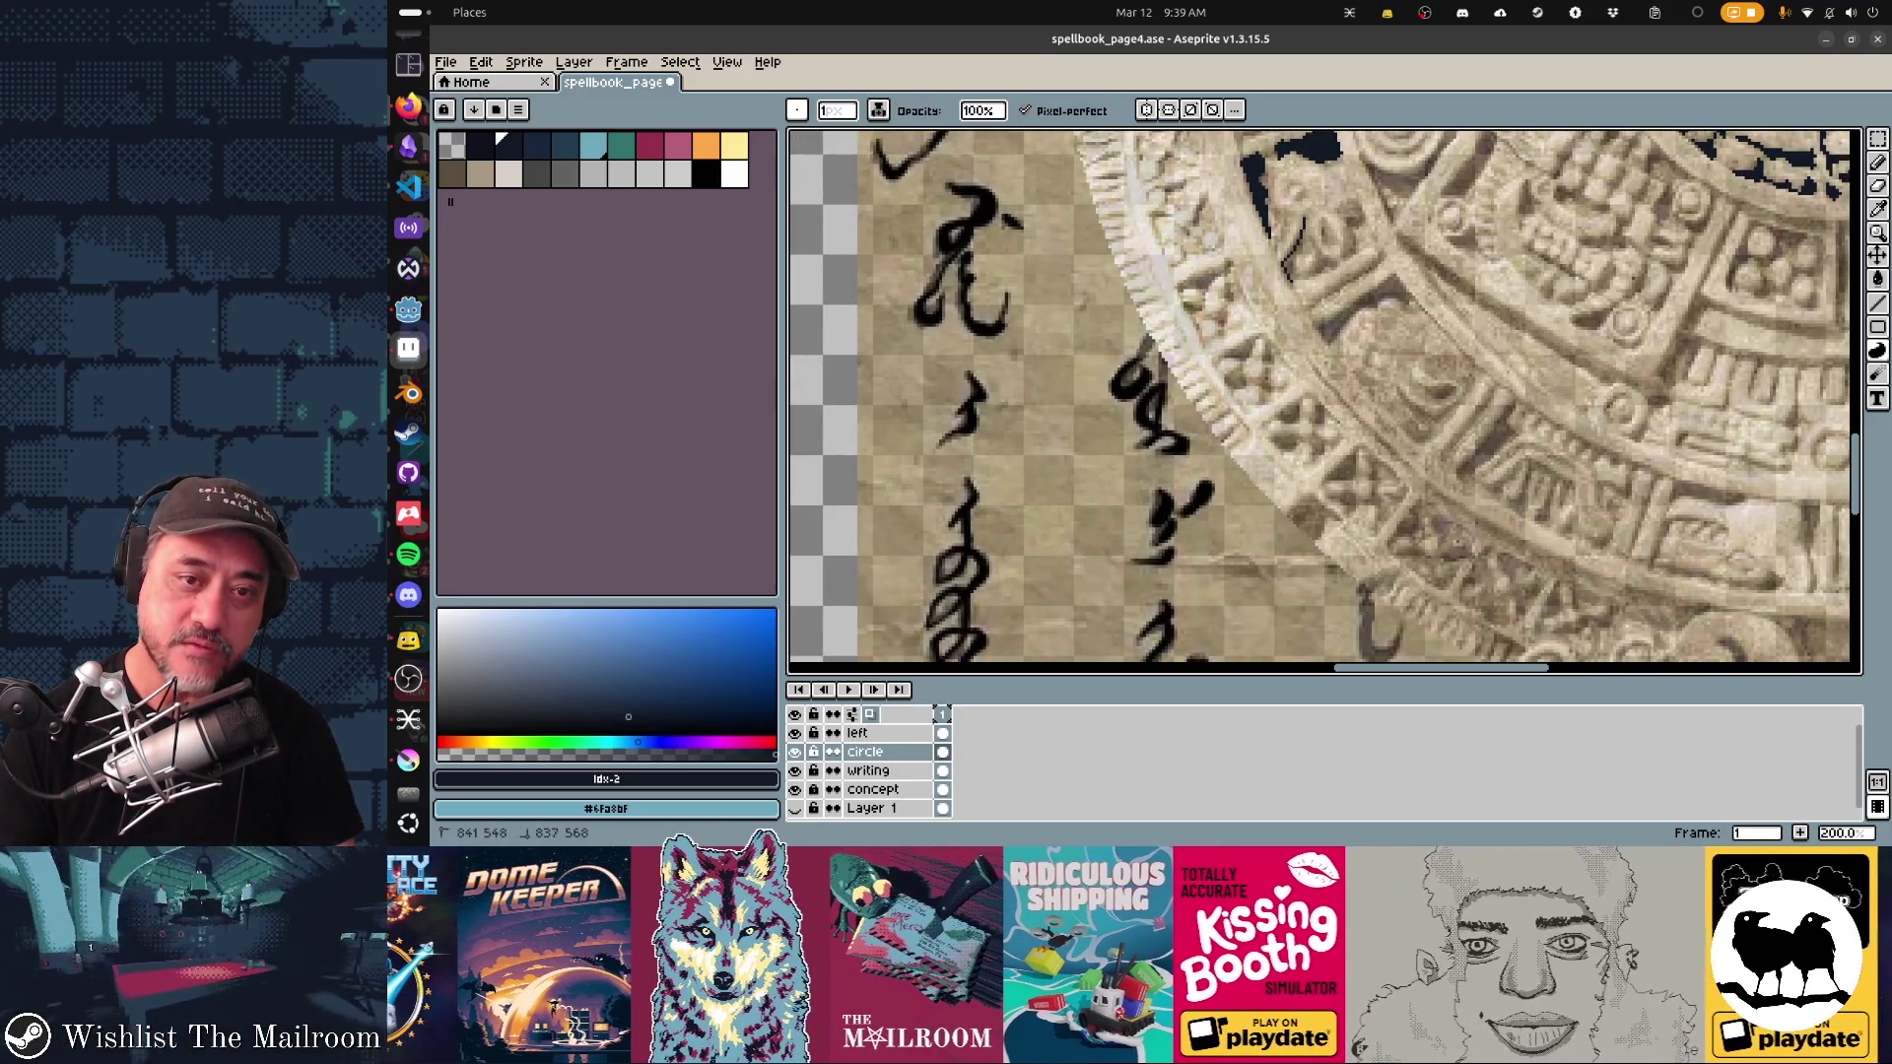
{"action": "mouse_move", "coordinate": [1305, 222]}
{"action": "left_mouse_down"}
{"action": "mouse_move", "coordinate": [1288, 276]}
{"action": "mouse_move", "coordinate": [1332, 237]}
{"action": "mouse_move", "coordinate": [1314, 274]}
{"action": "mouse_move", "coordinate": [1336, 270]}
{"action": "left_mouse_up"}
{"action": "scroll", "coordinate": [1340, 207], "scroll_direction": "down", "scroll_amount": 2}
{"action": "mouse_move", "coordinate": [1340, 180]}
{"action": "left_mouse_down"}
{"action": "mouse_move", "coordinate": [1348, 205]}
{"action": "mouse_move", "coordinate": [1360, 169]}
{"action": "left_mouse_up"}
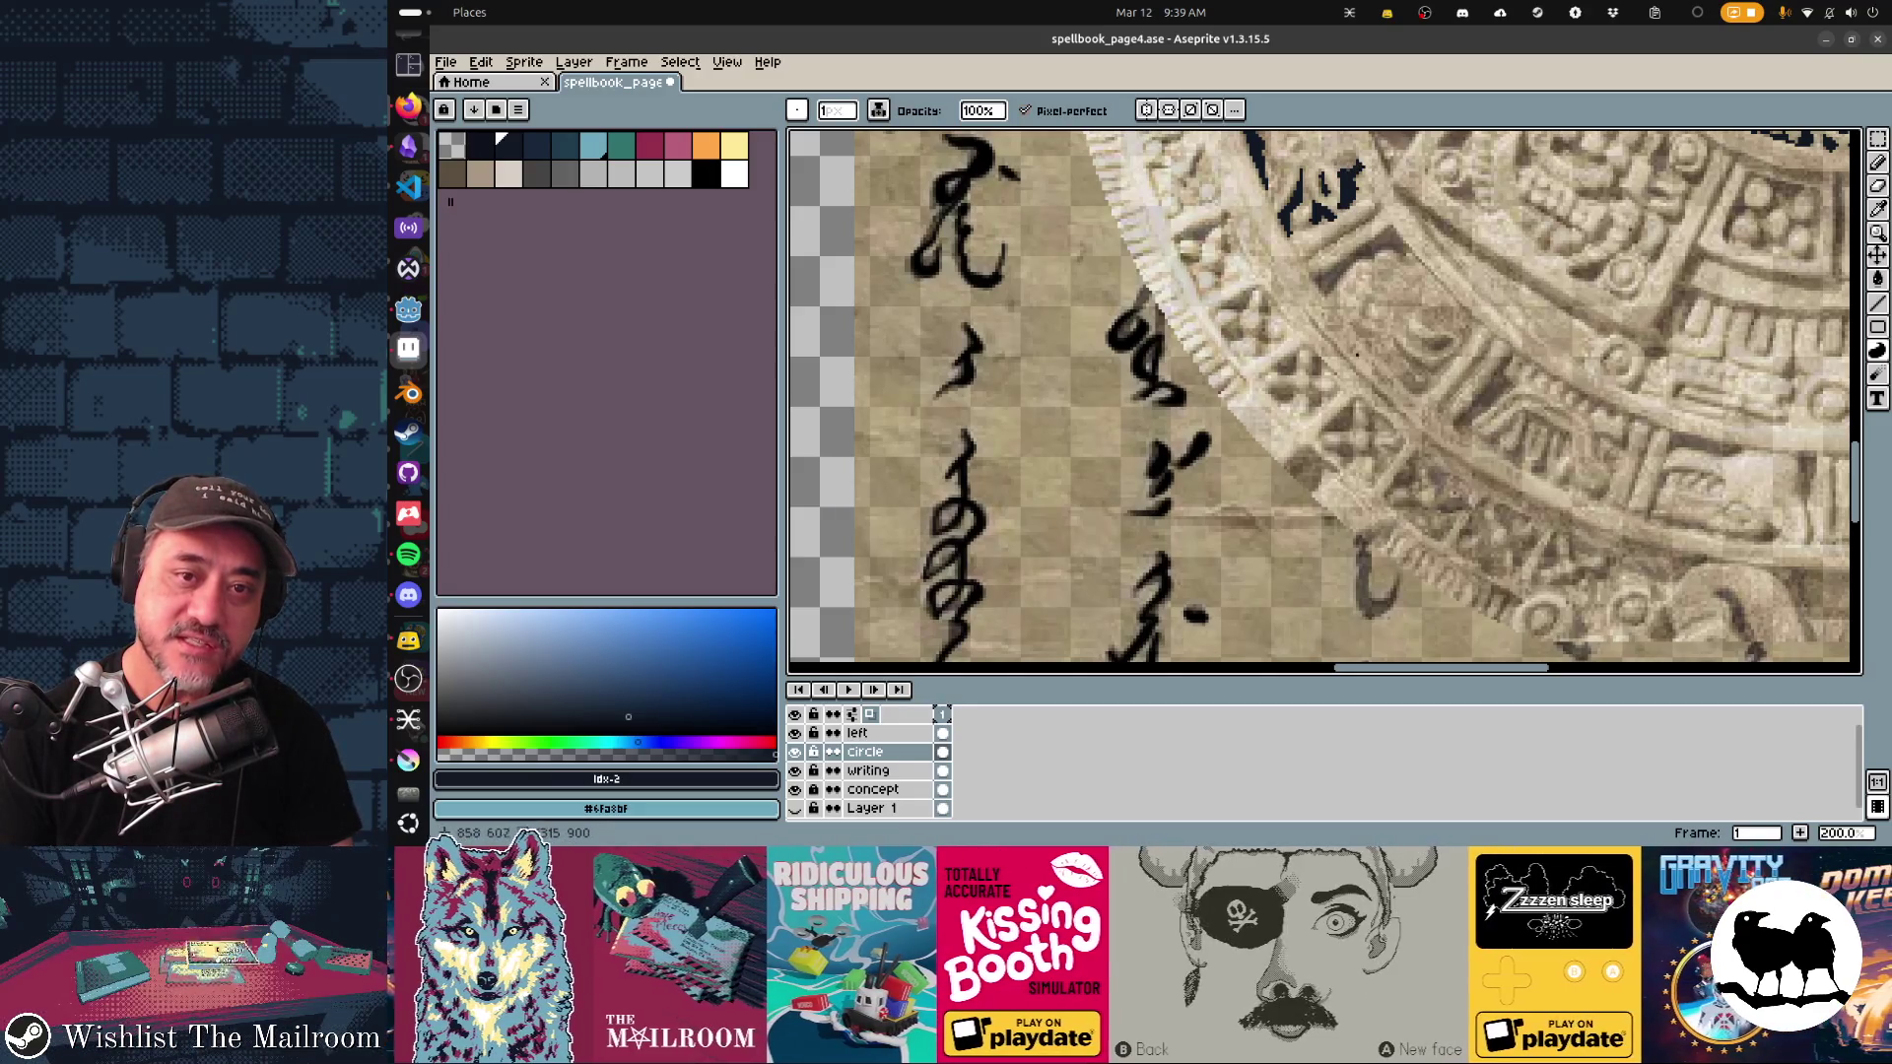
{"action": "mouse_move", "coordinate": [1363, 244]}
{"action": "left_mouse_down"}
{"action": "mouse_move", "coordinate": [1318, 284]}
{"action": "mouse_move", "coordinate": [1340, 287]}
{"action": "mouse_move", "coordinate": [1317, 248]}
{"action": "mouse_move", "coordinate": [1294, 293]}
{"action": "left_mouse_up"}
Step: Further down the ring, extend the wedge stroke and draw a thin dark line in the carving
{"action": "scroll", "coordinate": [1324, 402], "scroll_direction": "down", "scroll_amount": 3}
{"action": "scroll", "coordinate": [1324, 402], "scroll_direction": "right", "scroll_amount": 3}
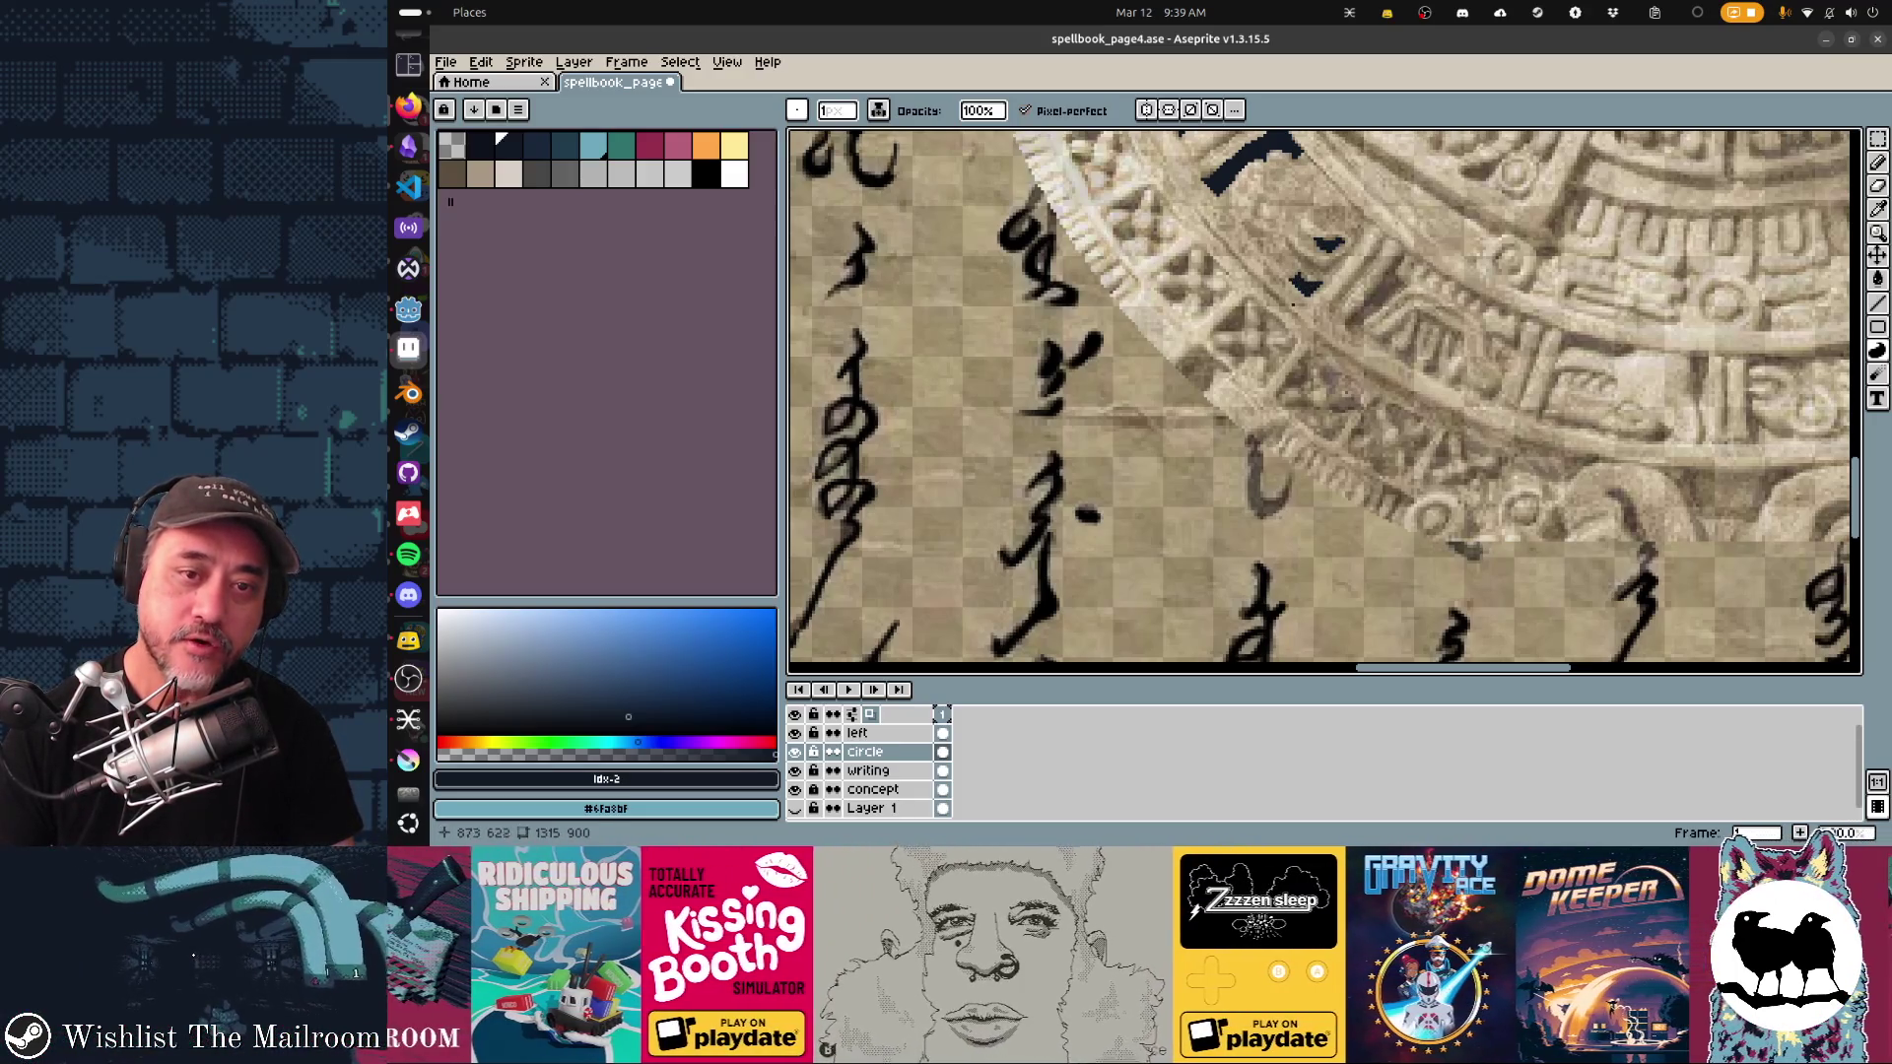
{"action": "scroll", "coordinate": [1293, 304], "scroll_direction": "down", "scroll_amount": 1}
{"action": "scroll", "coordinate": [1294, 304], "scroll_direction": "right", "scroll_amount": 3}
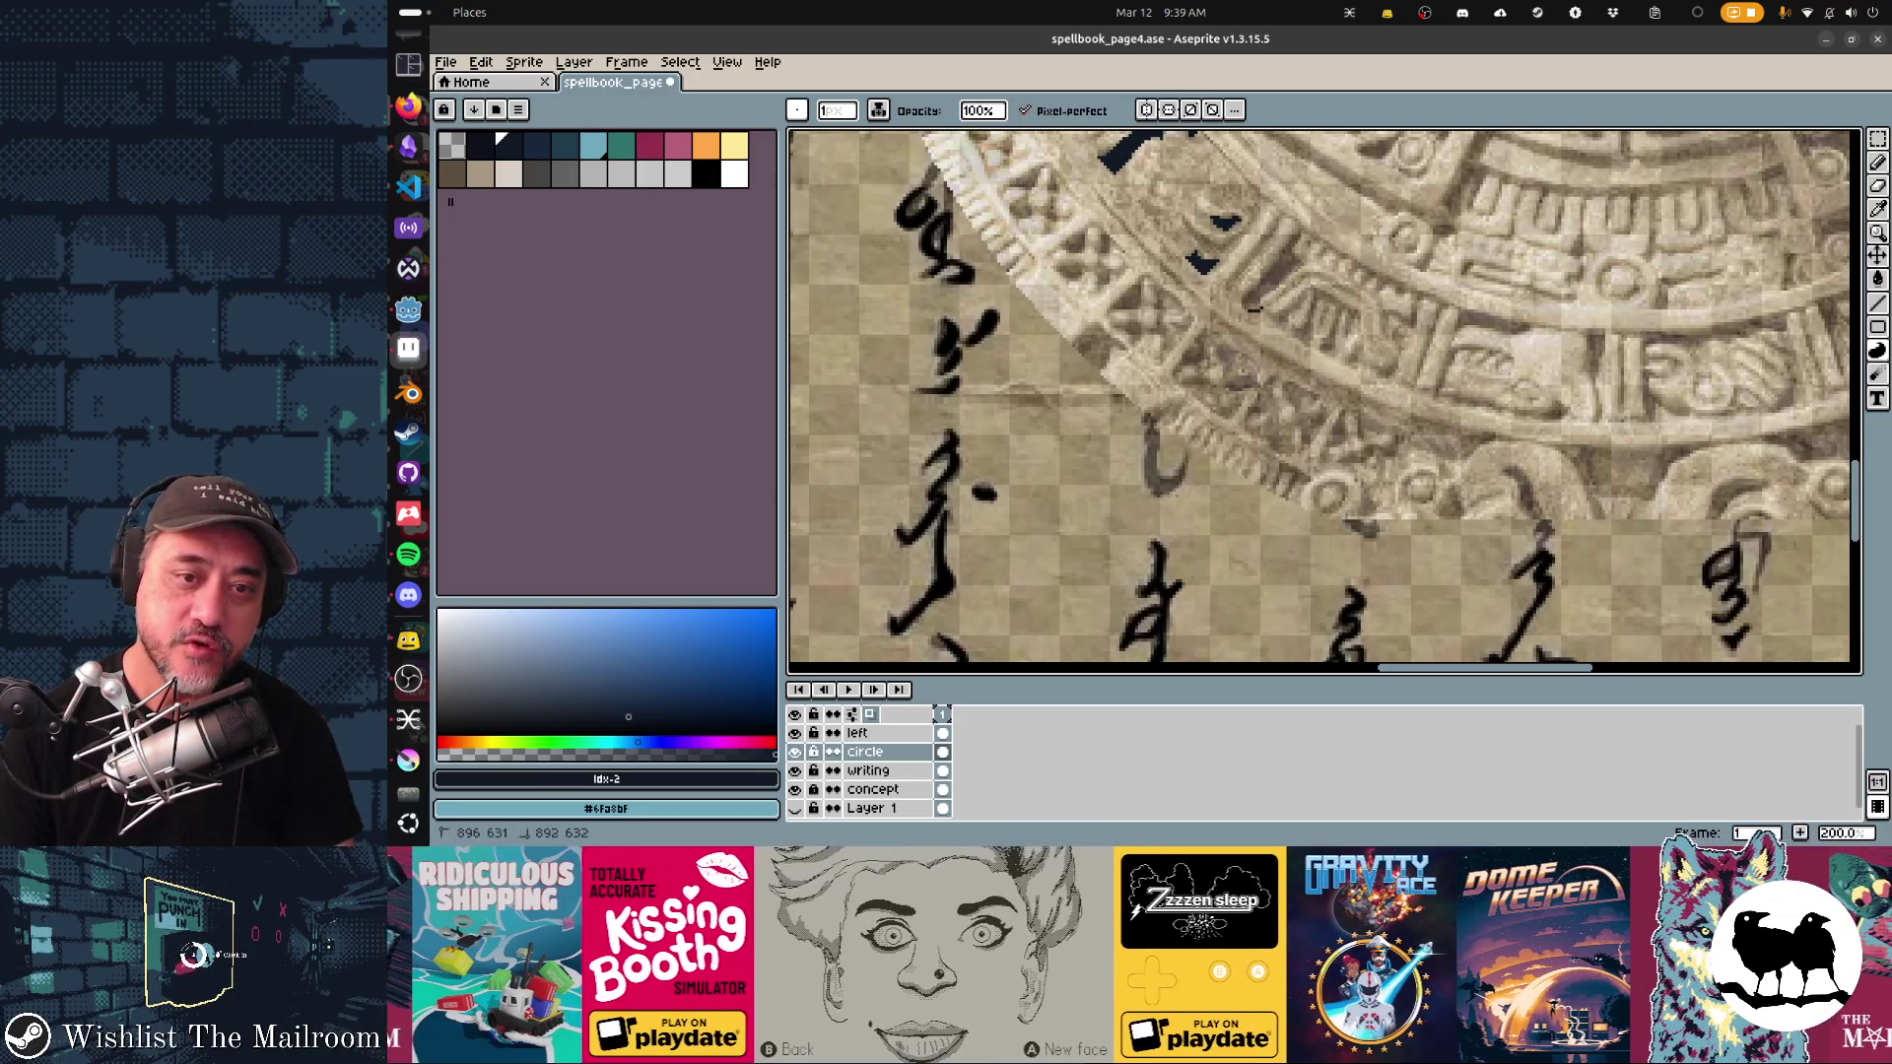
{"action": "mouse_move", "coordinate": [1261, 284]}
{"action": "left_mouse_down"}
{"action": "mouse_move", "coordinate": [1294, 236]}
{"action": "mouse_move", "coordinate": [1256, 296]}
{"action": "left_mouse_up"}
{"action": "scroll", "coordinate": [1280, 295], "scroll_direction": "right", "scroll_amount": 3}
{"action": "scroll", "coordinate": [1281, 295], "scroll_direction": "up", "scroll_amount": 1}
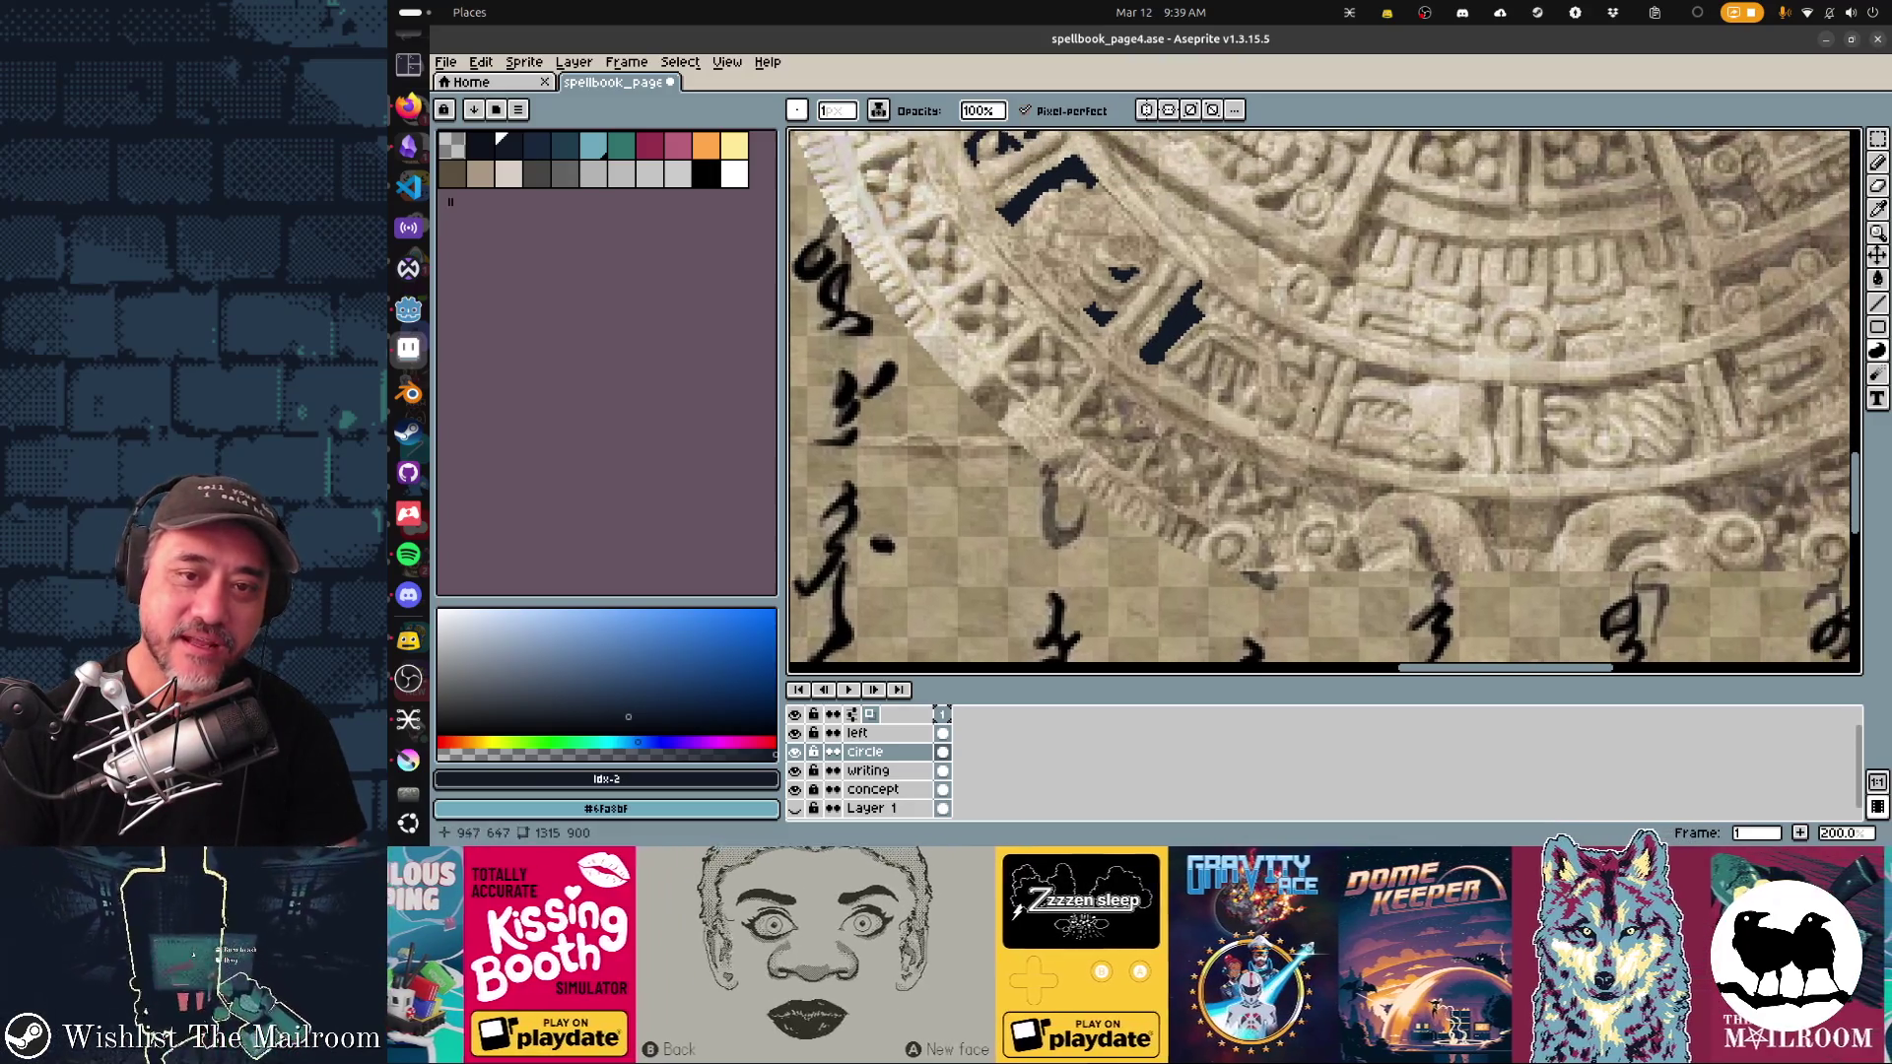
{"action": "scroll", "coordinate": [1324, 402], "scroll_direction": "down", "scroll_amount": 1}
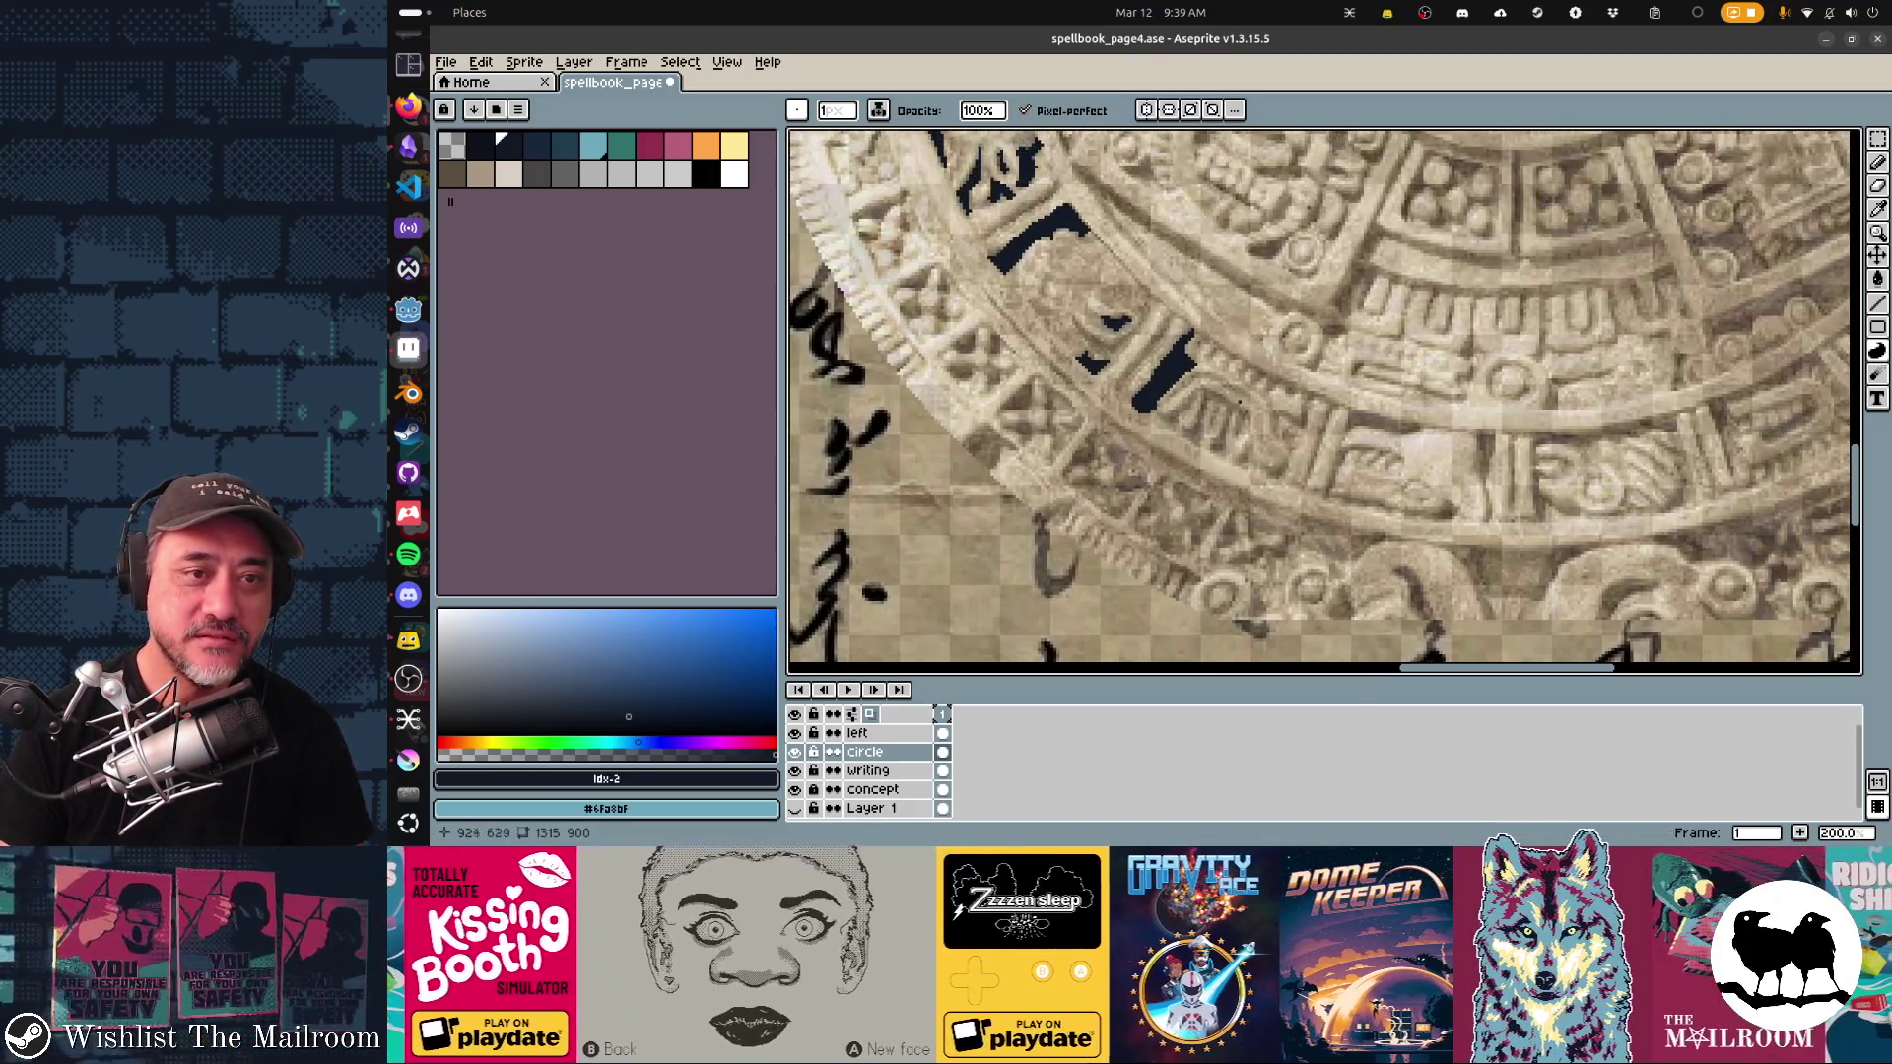
{"action": "scroll", "coordinate": [1324, 402], "scroll_direction": "right", "scroll_amount": 2}
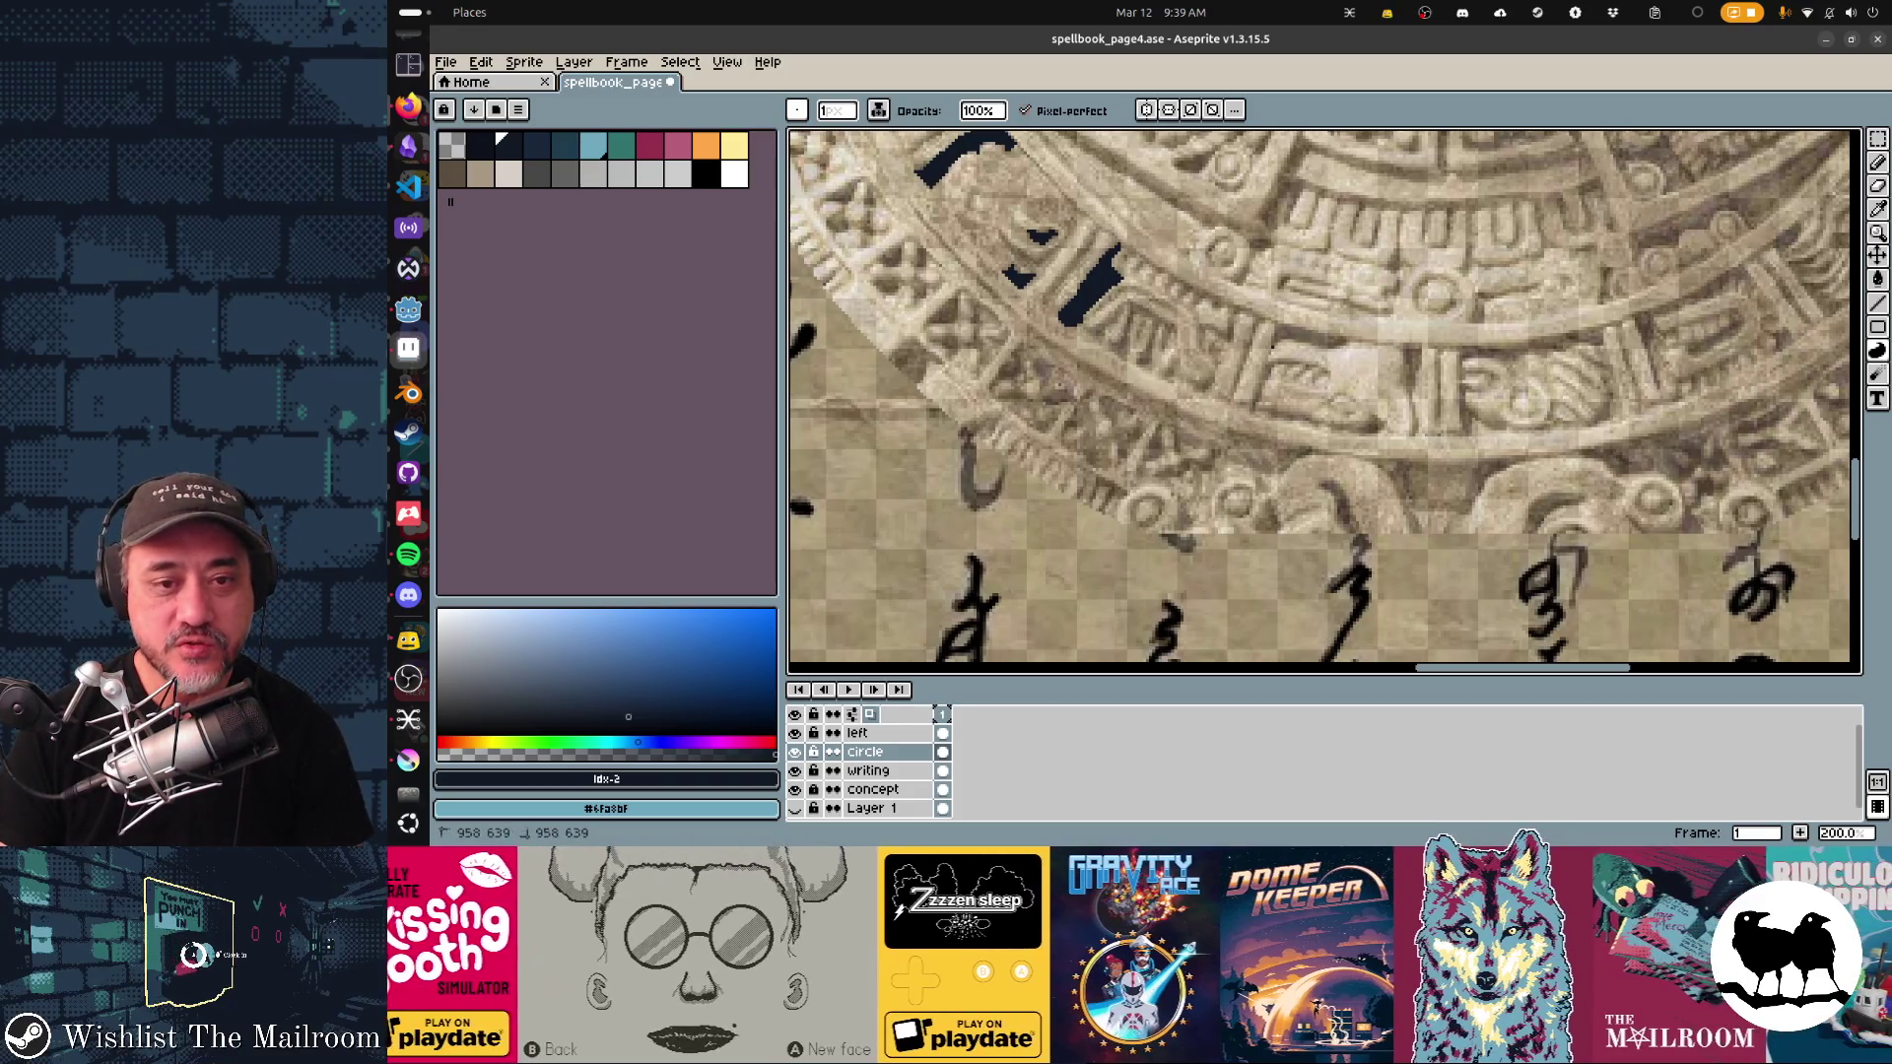
{"action": "left_click_drag", "start_coordinate": [1272, 333], "coordinate": [1301, 326]}
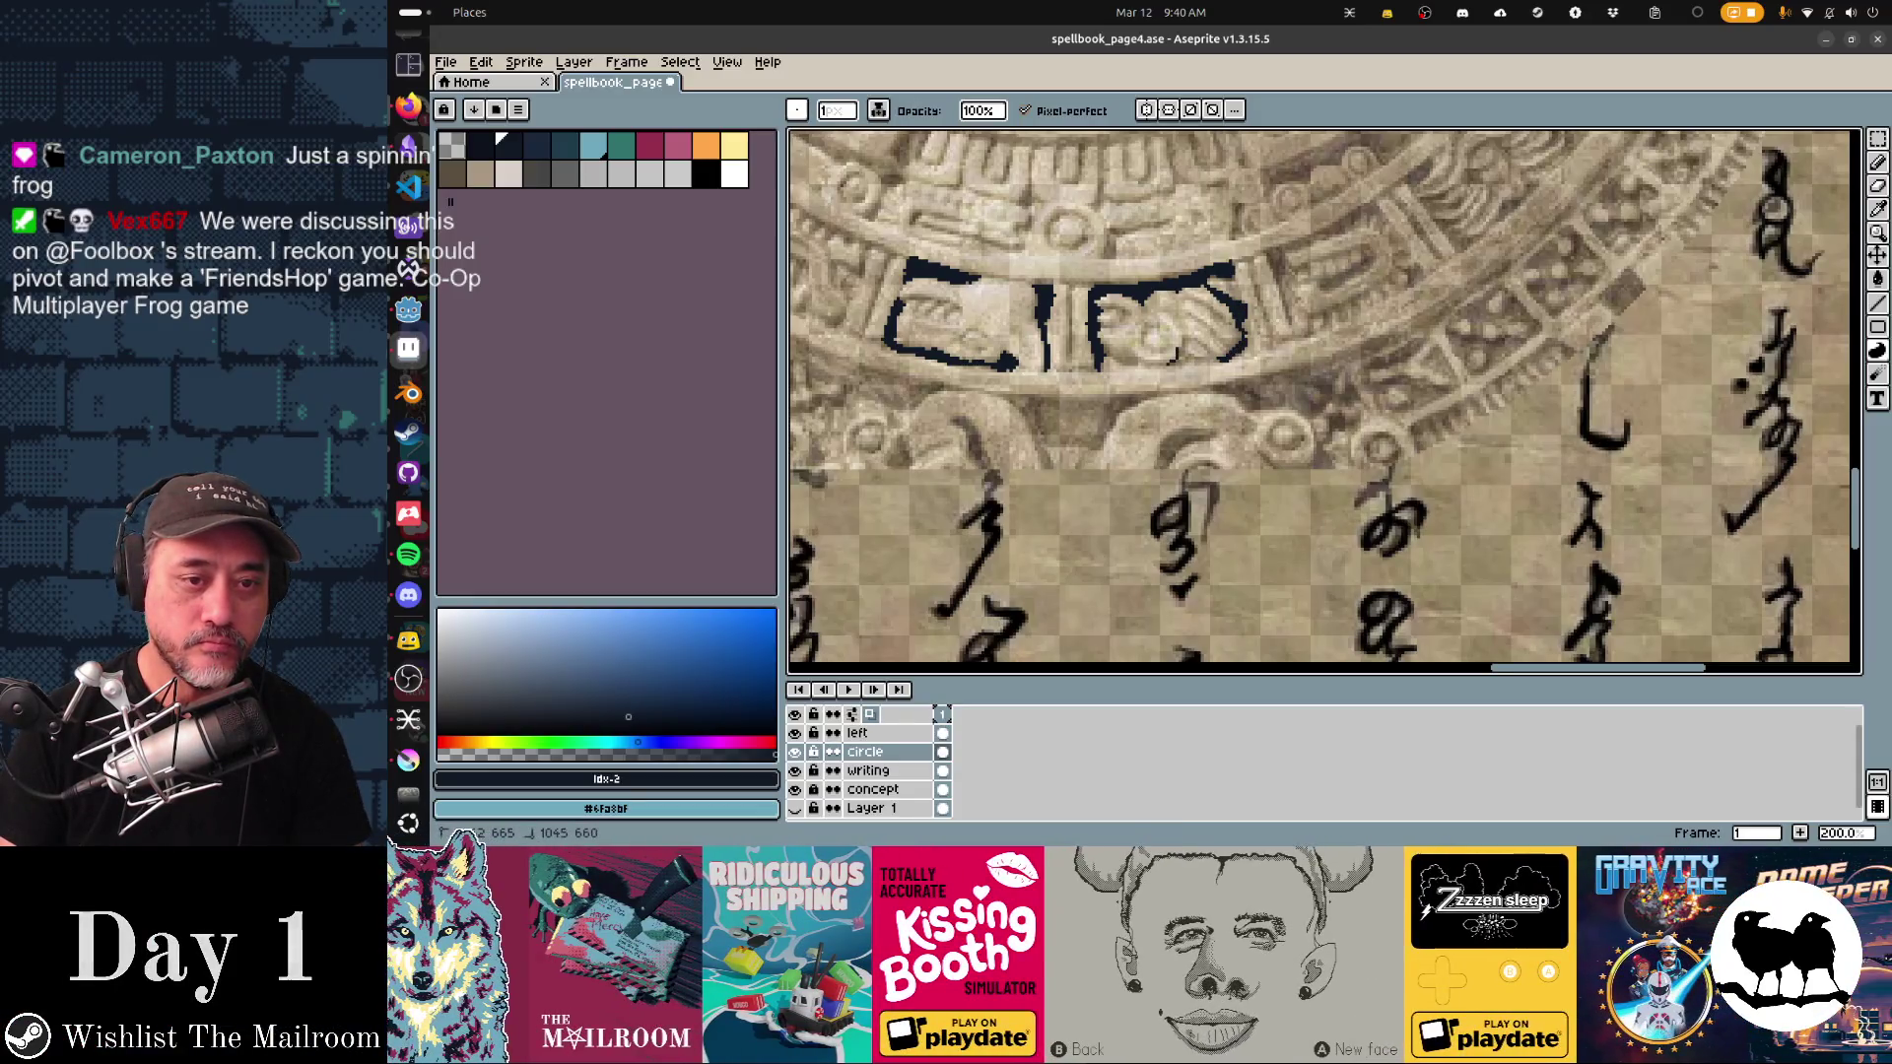
Step: Darken the lower edge and side of the outlined glyph cell in dark navy
{"action": "left_click_drag", "start_coordinate": [1212, 361], "coordinate": [1180, 361]}
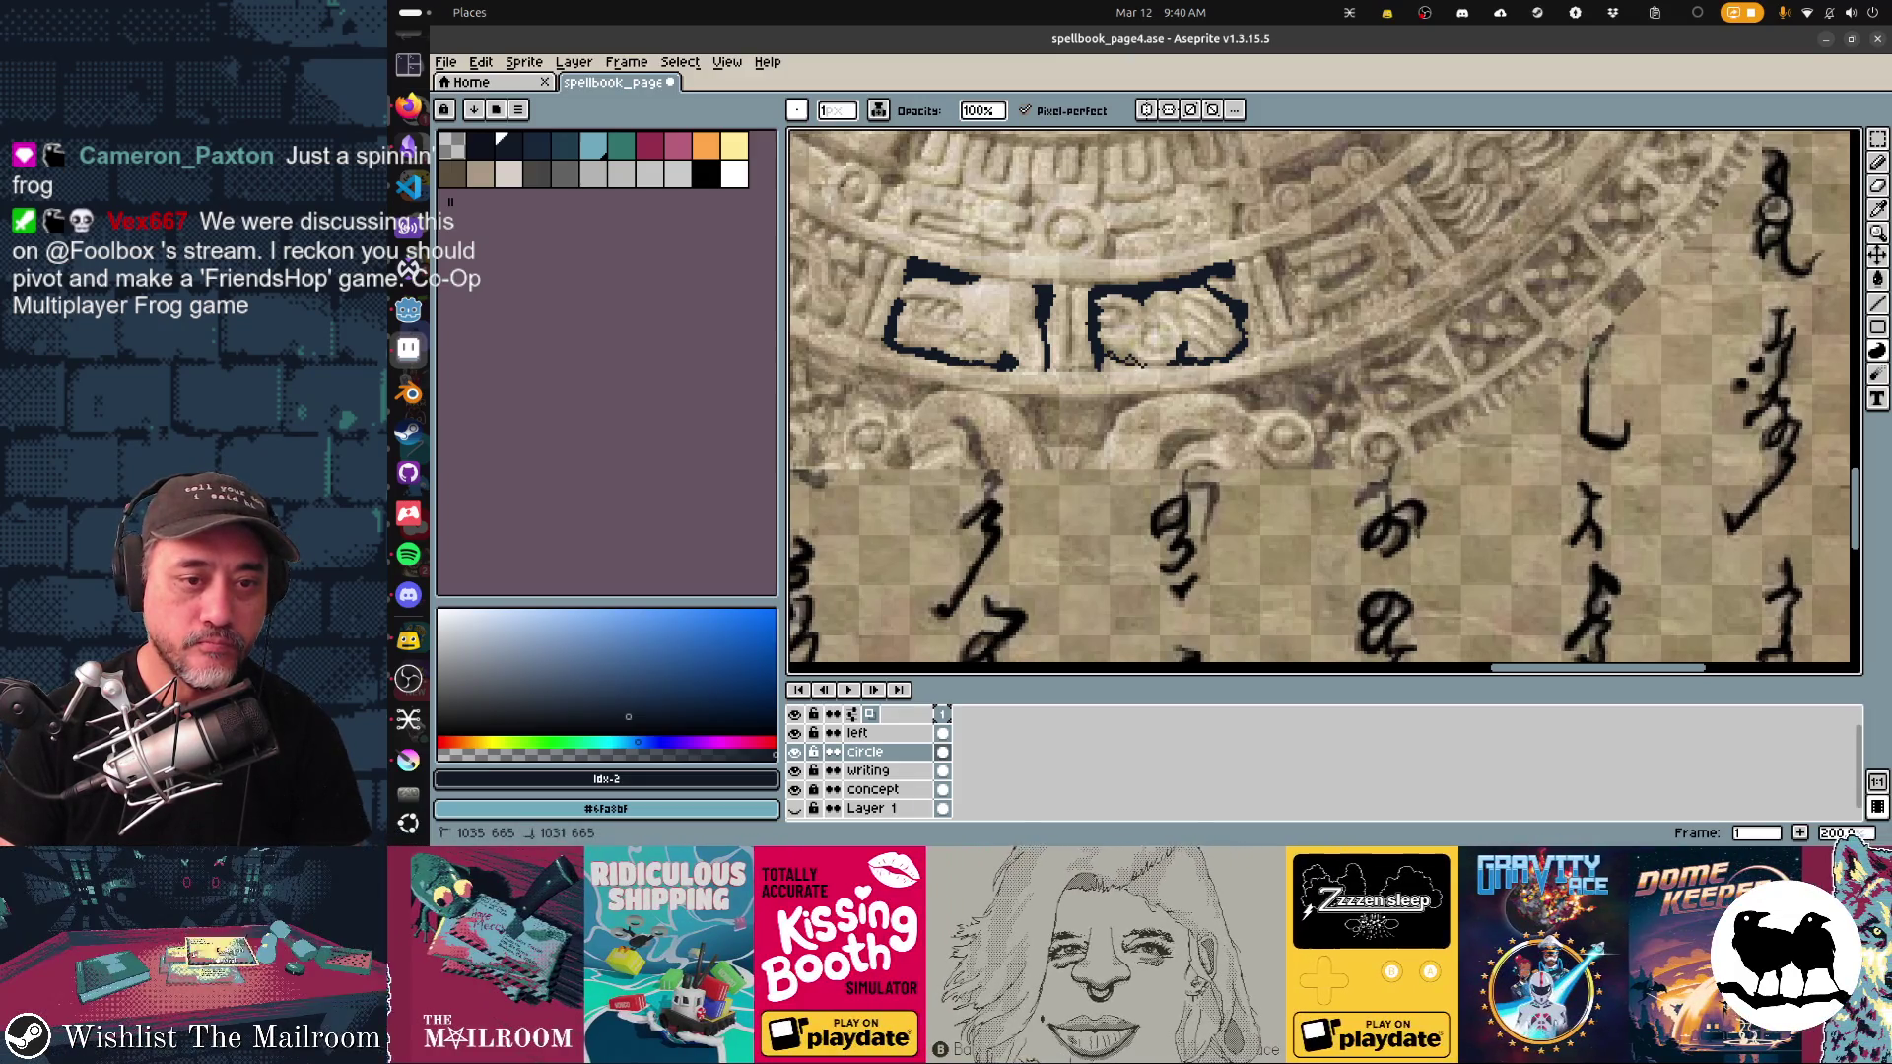
{"action": "scroll", "coordinate": [1133, 361], "scroll_direction": "right", "scroll_amount": 3}
{"action": "left_click_drag", "start_coordinate": [1148, 300], "coordinate": [1174, 362]}
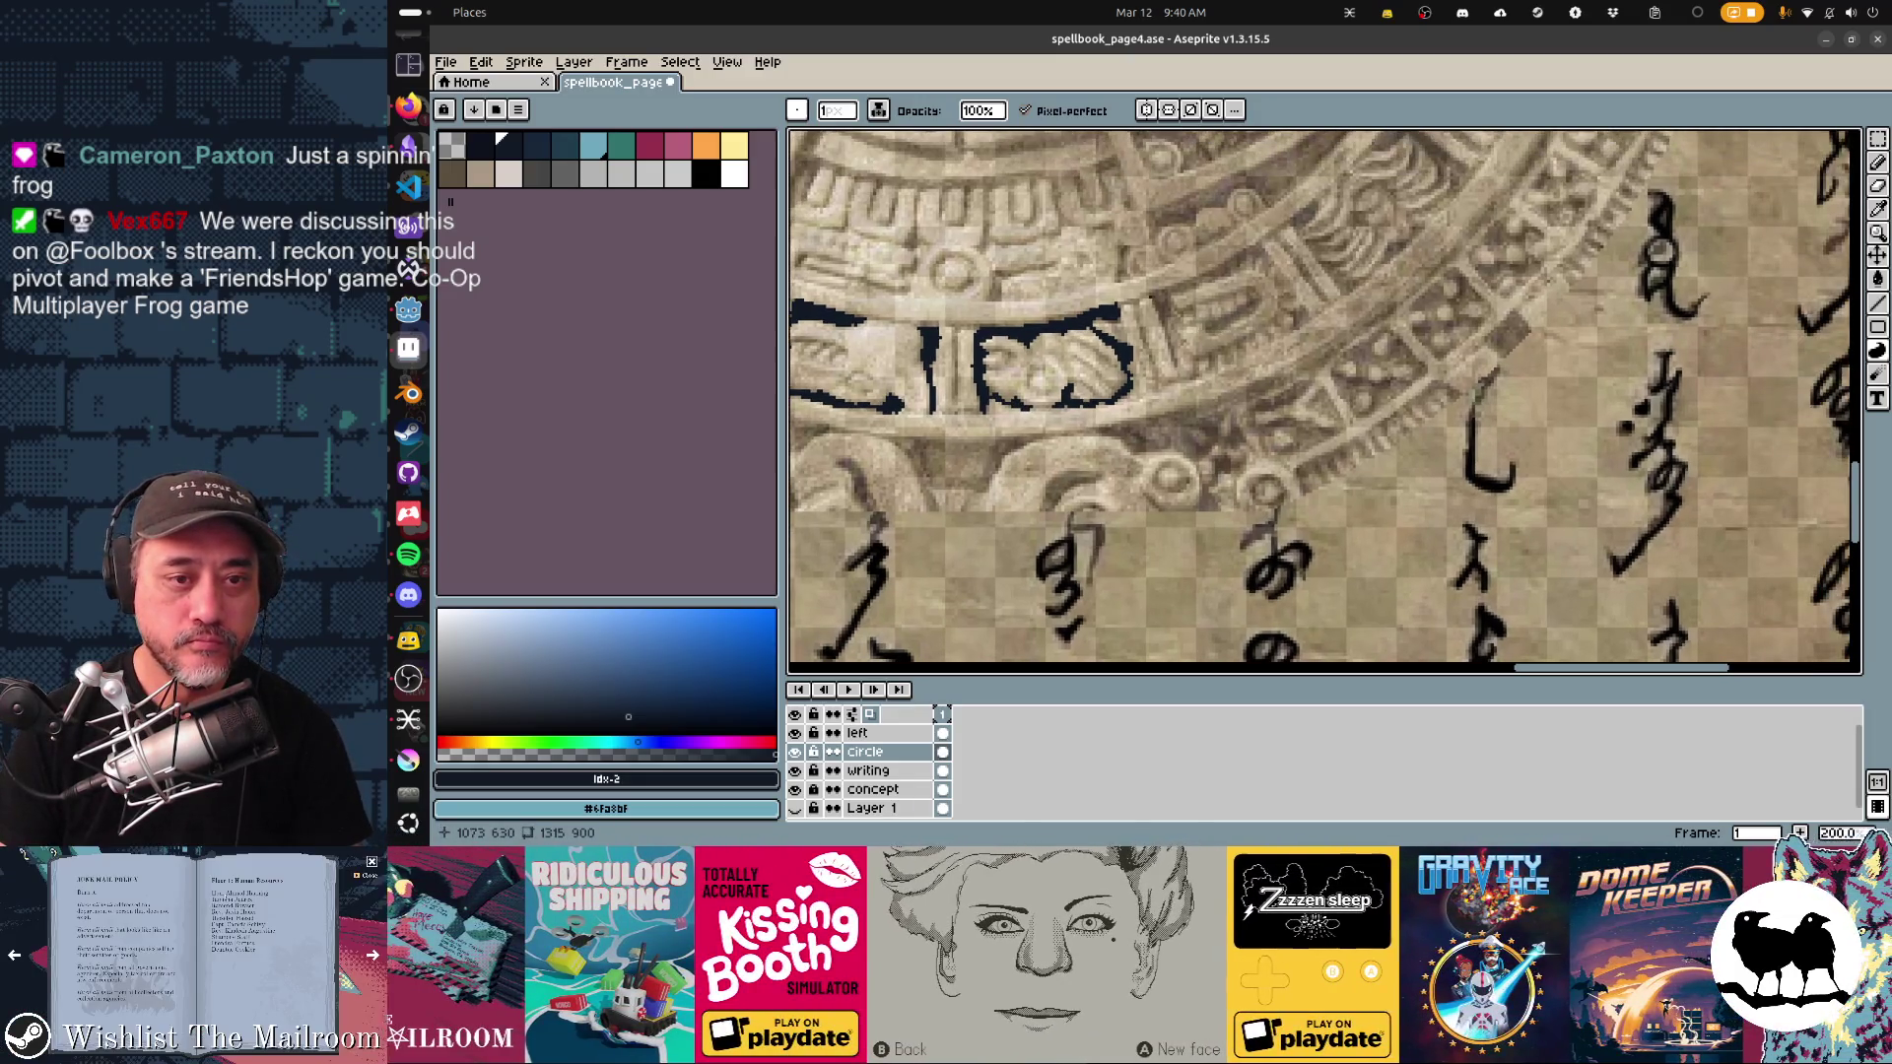
{"action": "left_click_drag", "start_coordinate": [1150, 294], "coordinate": [1167, 325]}
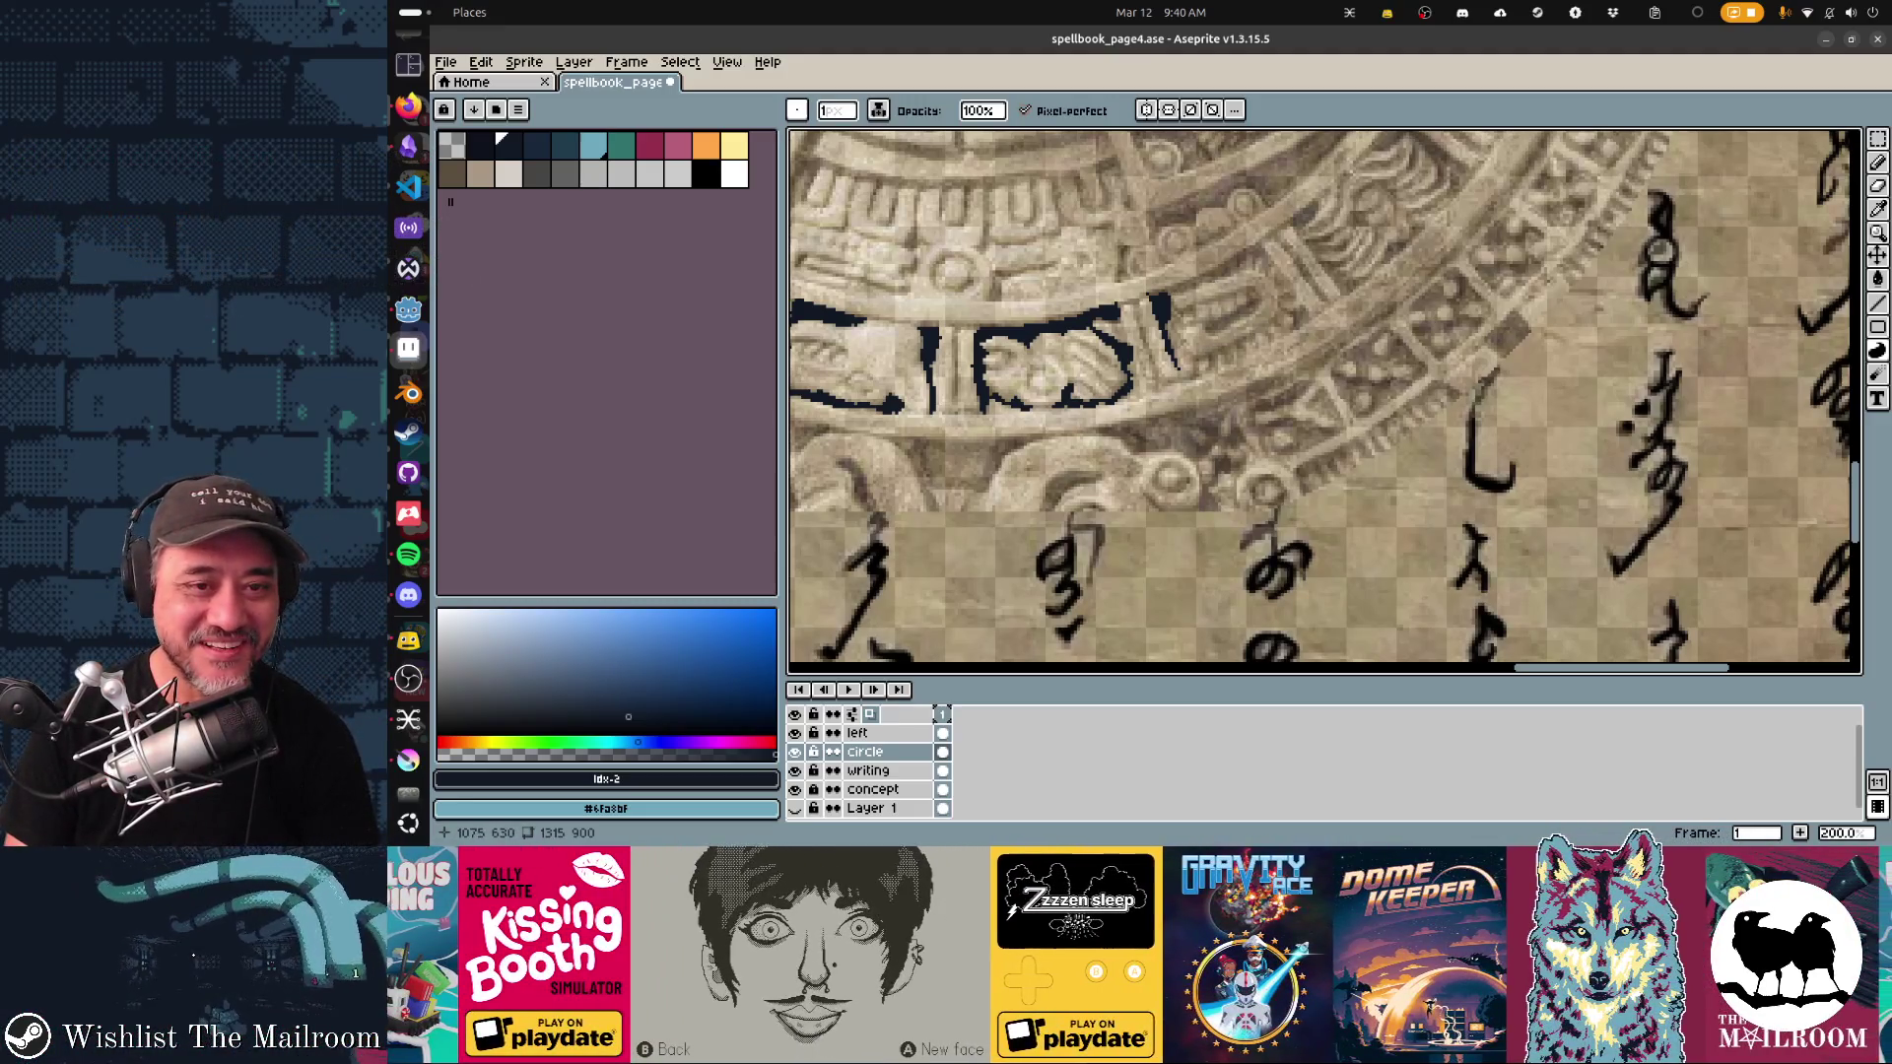
Step: Fill the arc above the glyph cells into a solid dark band and darken the carved box
{"action": "left_click_drag", "start_coordinate": [1178, 288], "coordinate": [1242, 252]}
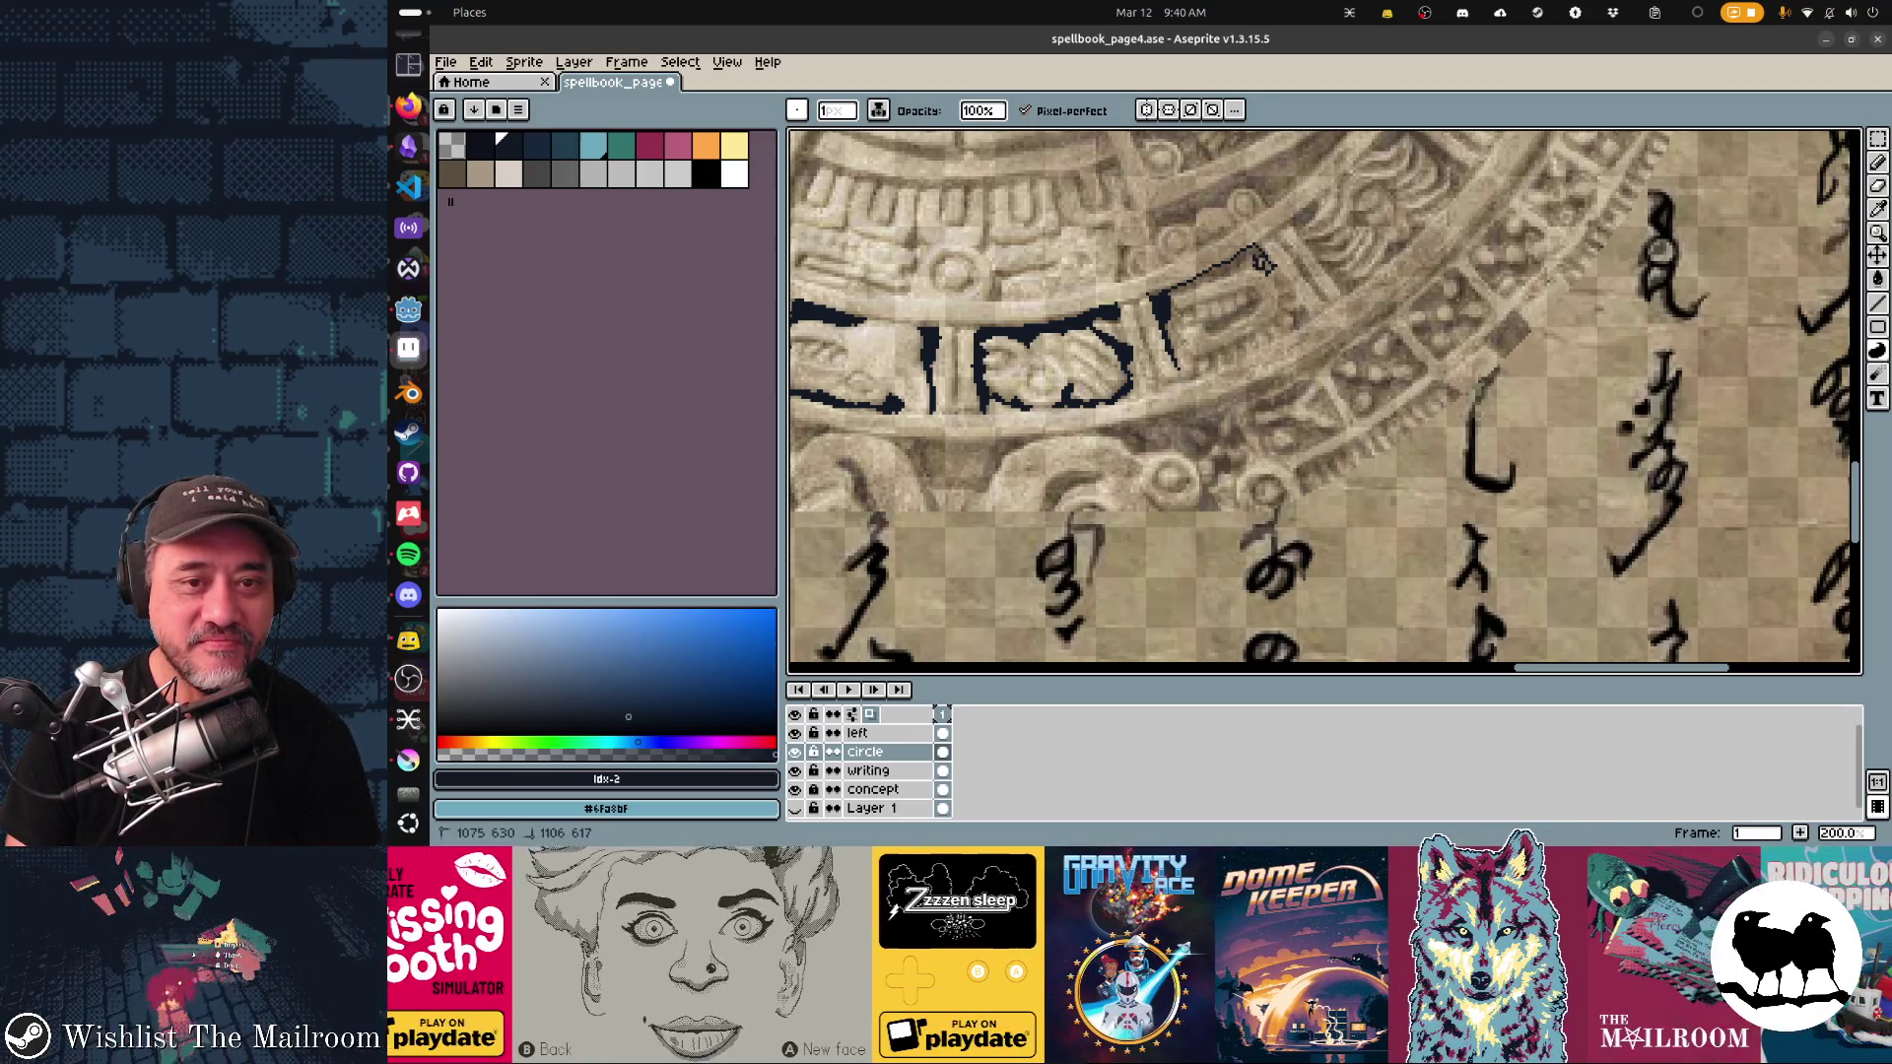
{"action": "mouse_move", "coordinate": [1211, 292]}
{"action": "left_mouse_down"}
{"action": "mouse_move", "coordinate": [1182, 291]}
{"action": "mouse_move", "coordinate": [1305, 293]}
{"action": "mouse_move", "coordinate": [1288, 290]}
{"action": "left_mouse_up"}
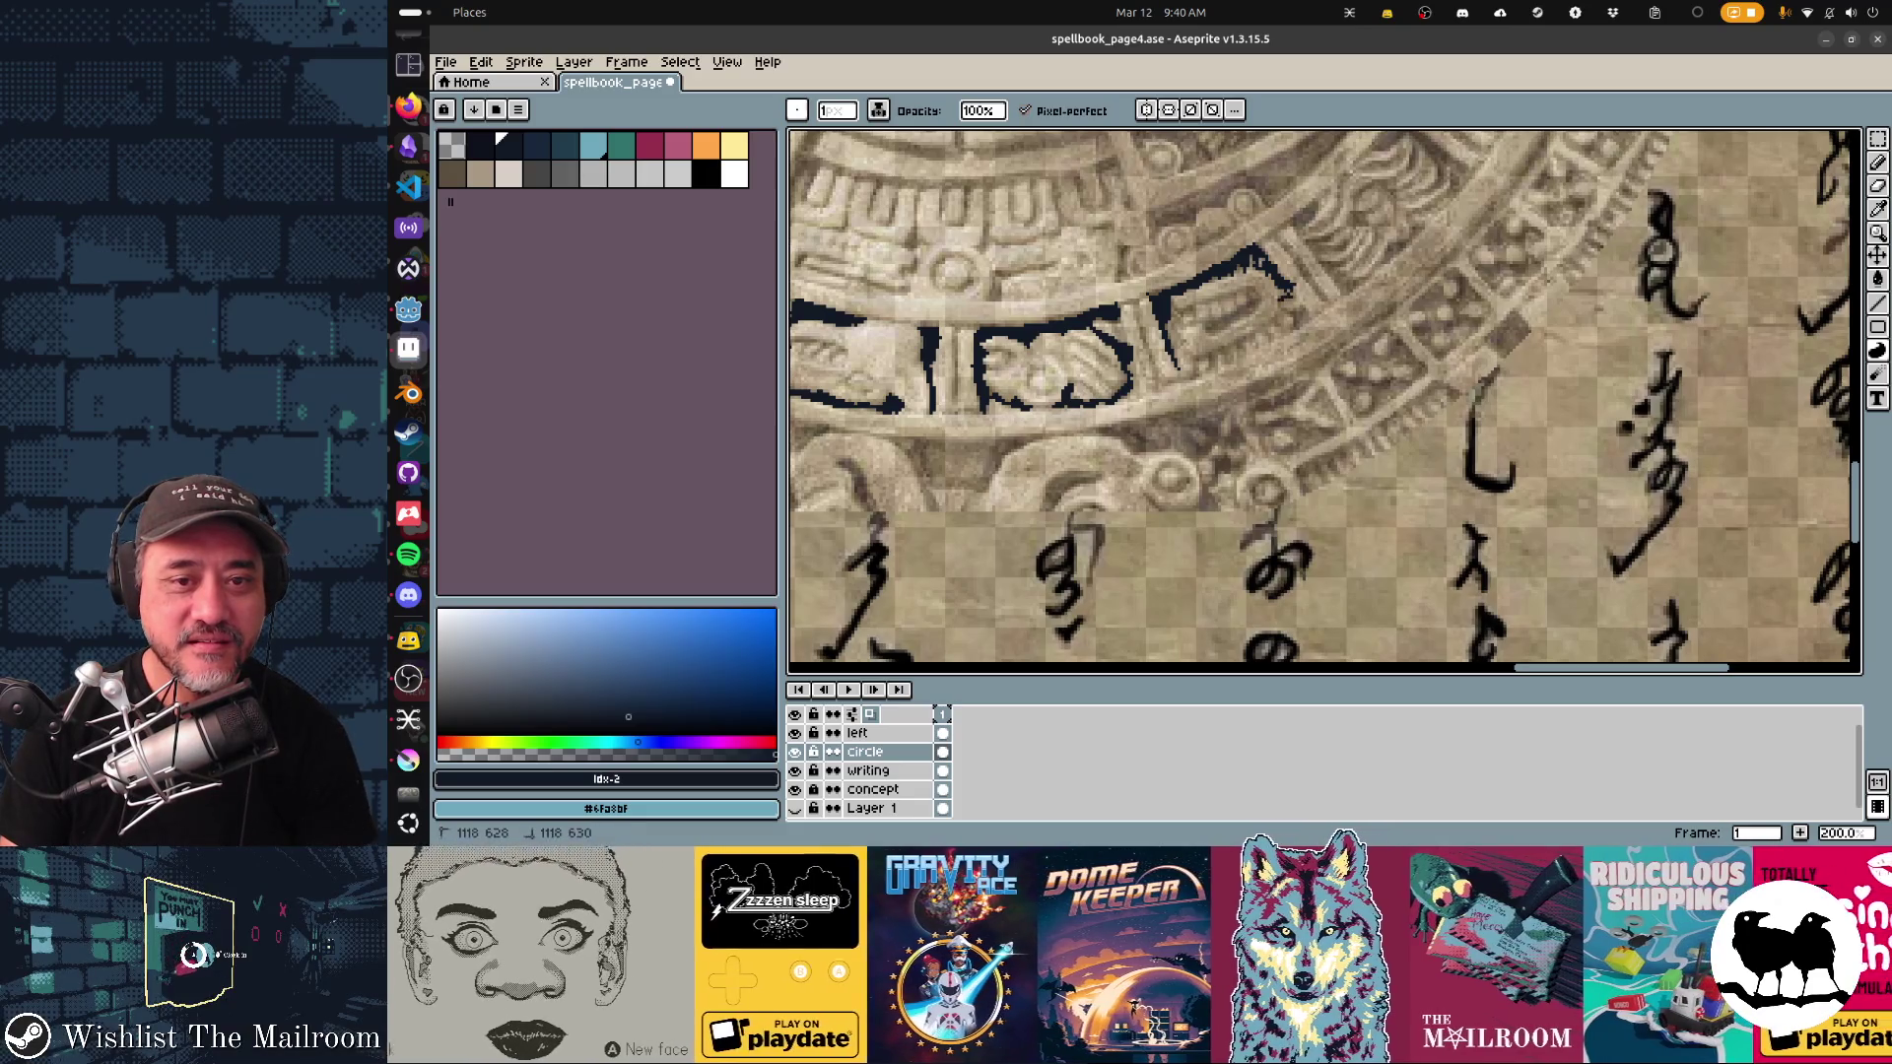
{"action": "left_click_drag", "start_coordinate": [1298, 317], "coordinate": [1291, 312]}
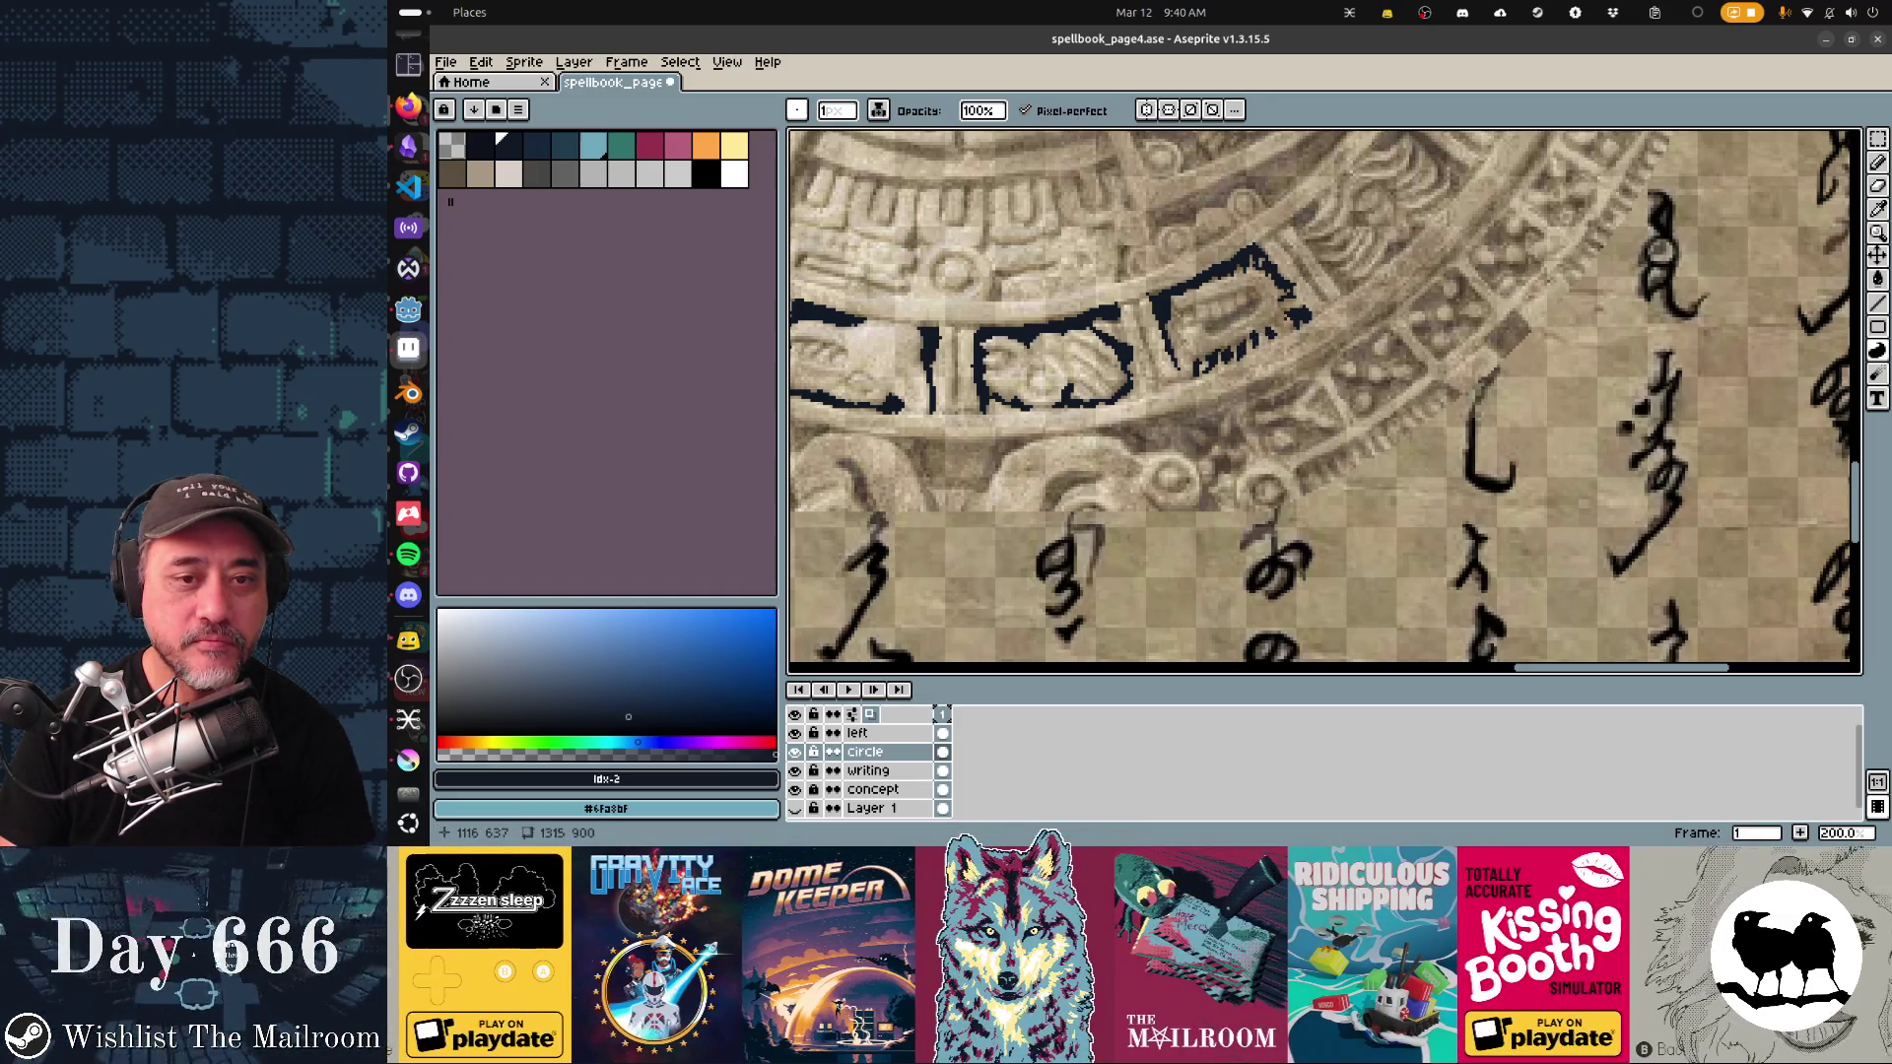
{"action": "left_click_drag", "start_coordinate": [1256, 325], "coordinate": [1229, 310]}
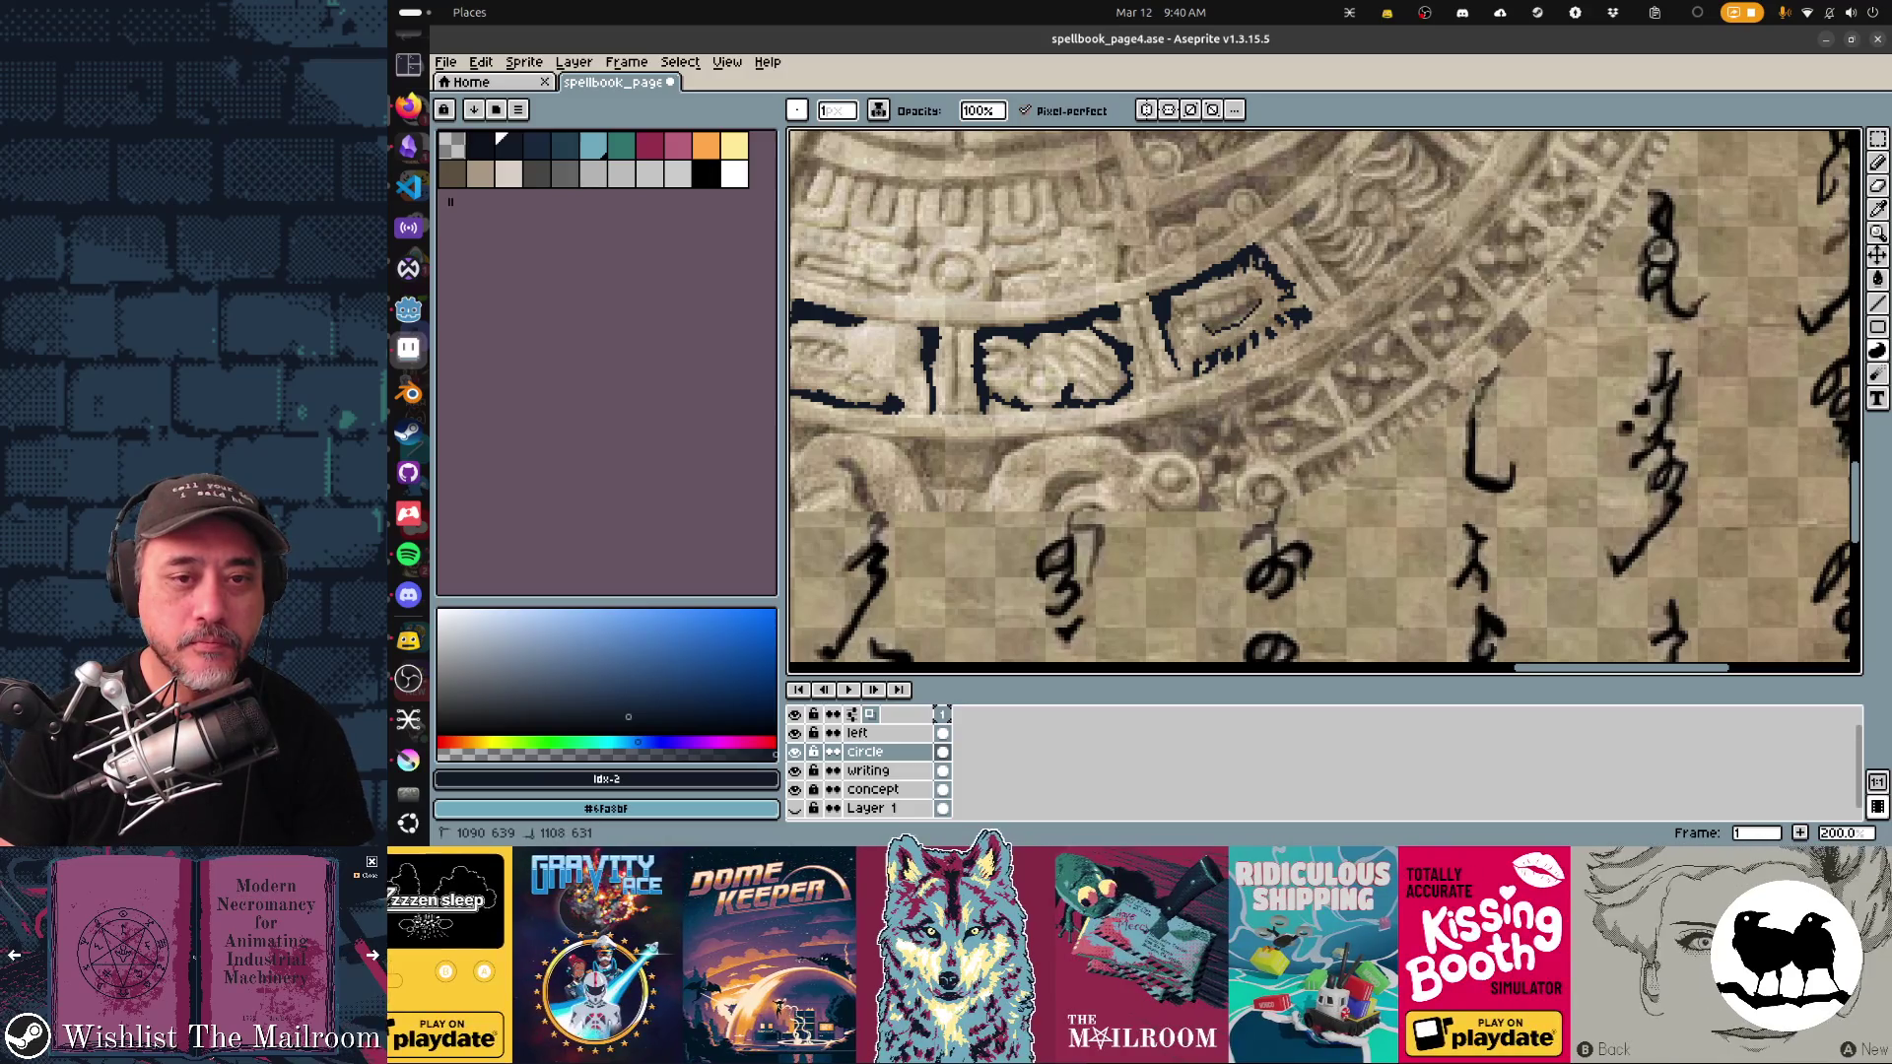
Step: Outline and solidly fill the patches around the next right-side glyph cells in dark navy
{"action": "scroll", "coordinate": [1182, 305], "scroll_direction": "right", "scroll_amount": 5}
{"action": "scroll", "coordinate": [1182, 305], "scroll_direction": "up", "scroll_amount": 2}
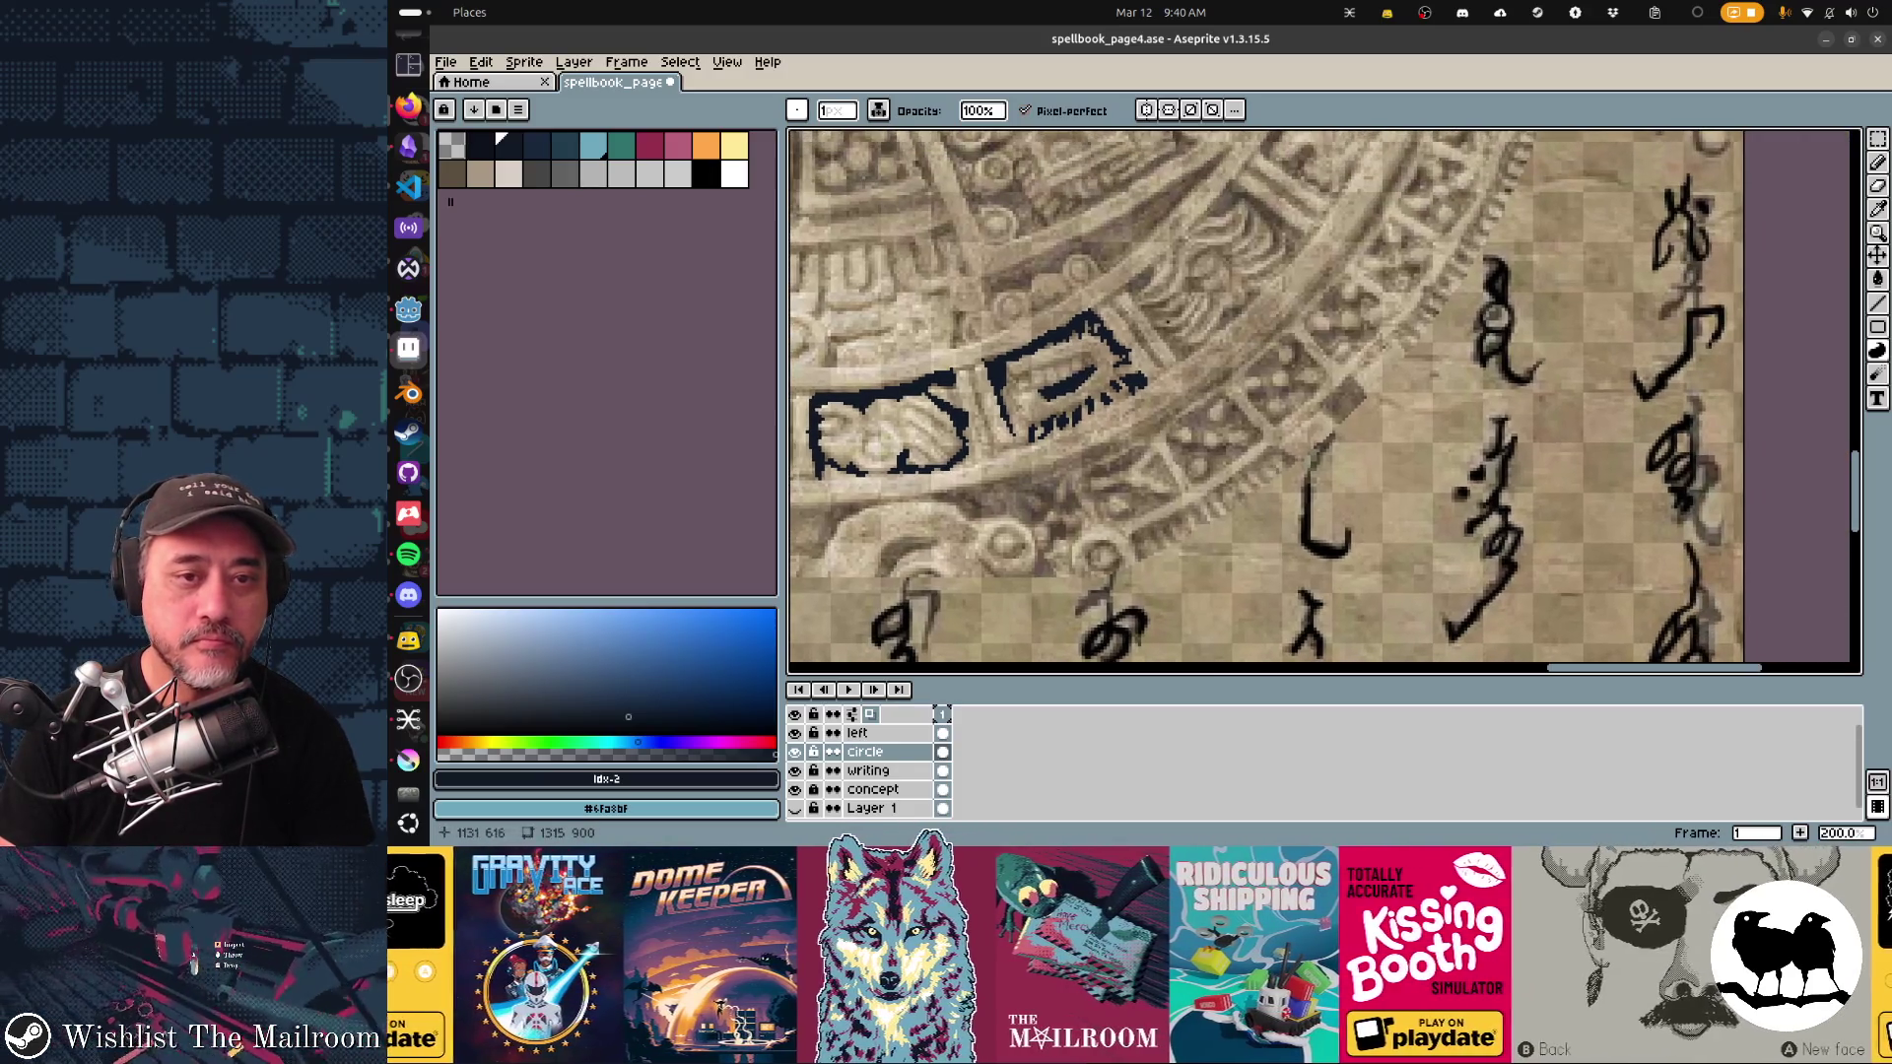
{"action": "mouse_move", "coordinate": [1127, 288]}
{"action": "left_mouse_down"}
{"action": "mouse_move", "coordinate": [1149, 264]}
{"action": "mouse_move", "coordinate": [1182, 329]}
{"action": "mouse_move", "coordinate": [1217, 317]}
{"action": "mouse_move", "coordinate": [1141, 383]}
{"action": "mouse_move", "coordinate": [1193, 338]}
{"action": "mouse_move", "coordinate": [1177, 340]}
{"action": "left_mouse_up"}
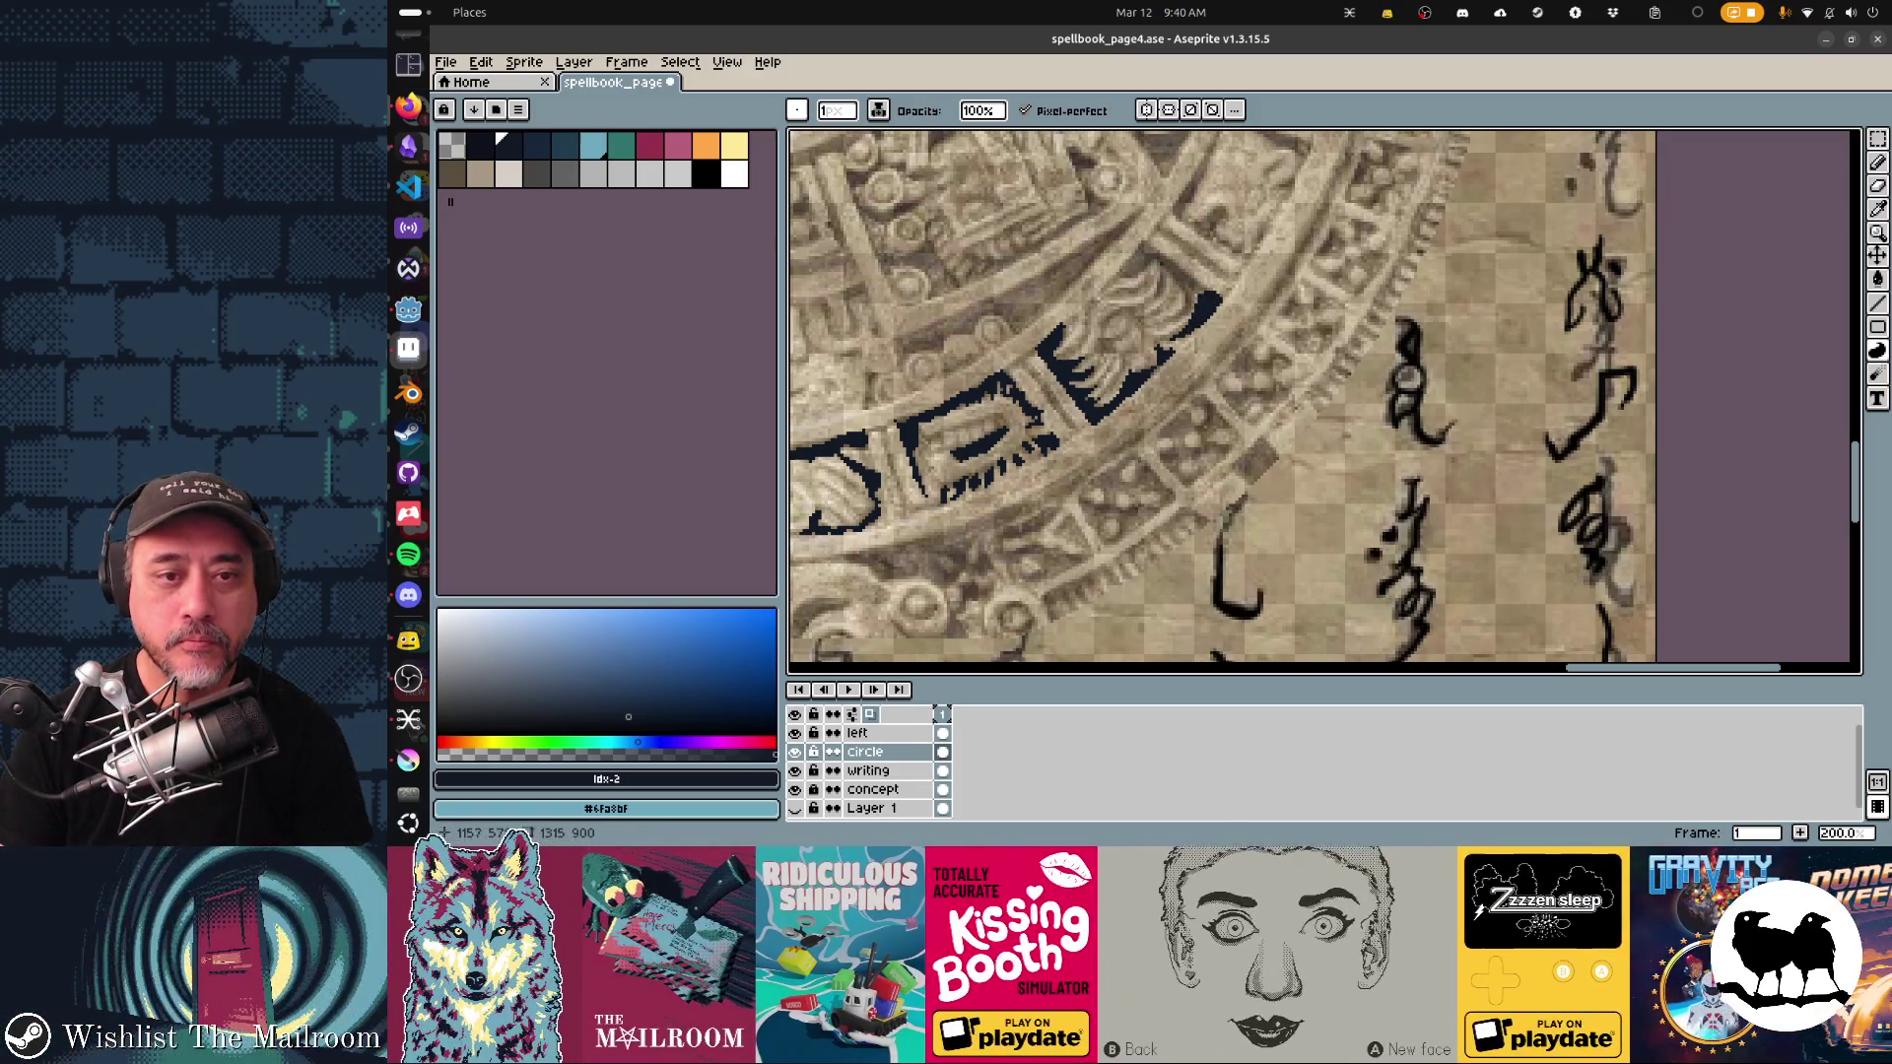
{"action": "mouse_move", "coordinate": [1145, 239]}
{"action": "left_mouse_down"}
{"action": "mouse_move", "coordinate": [1133, 258]}
{"action": "mouse_move", "coordinate": [1160, 274]}
{"action": "left_mouse_up"}
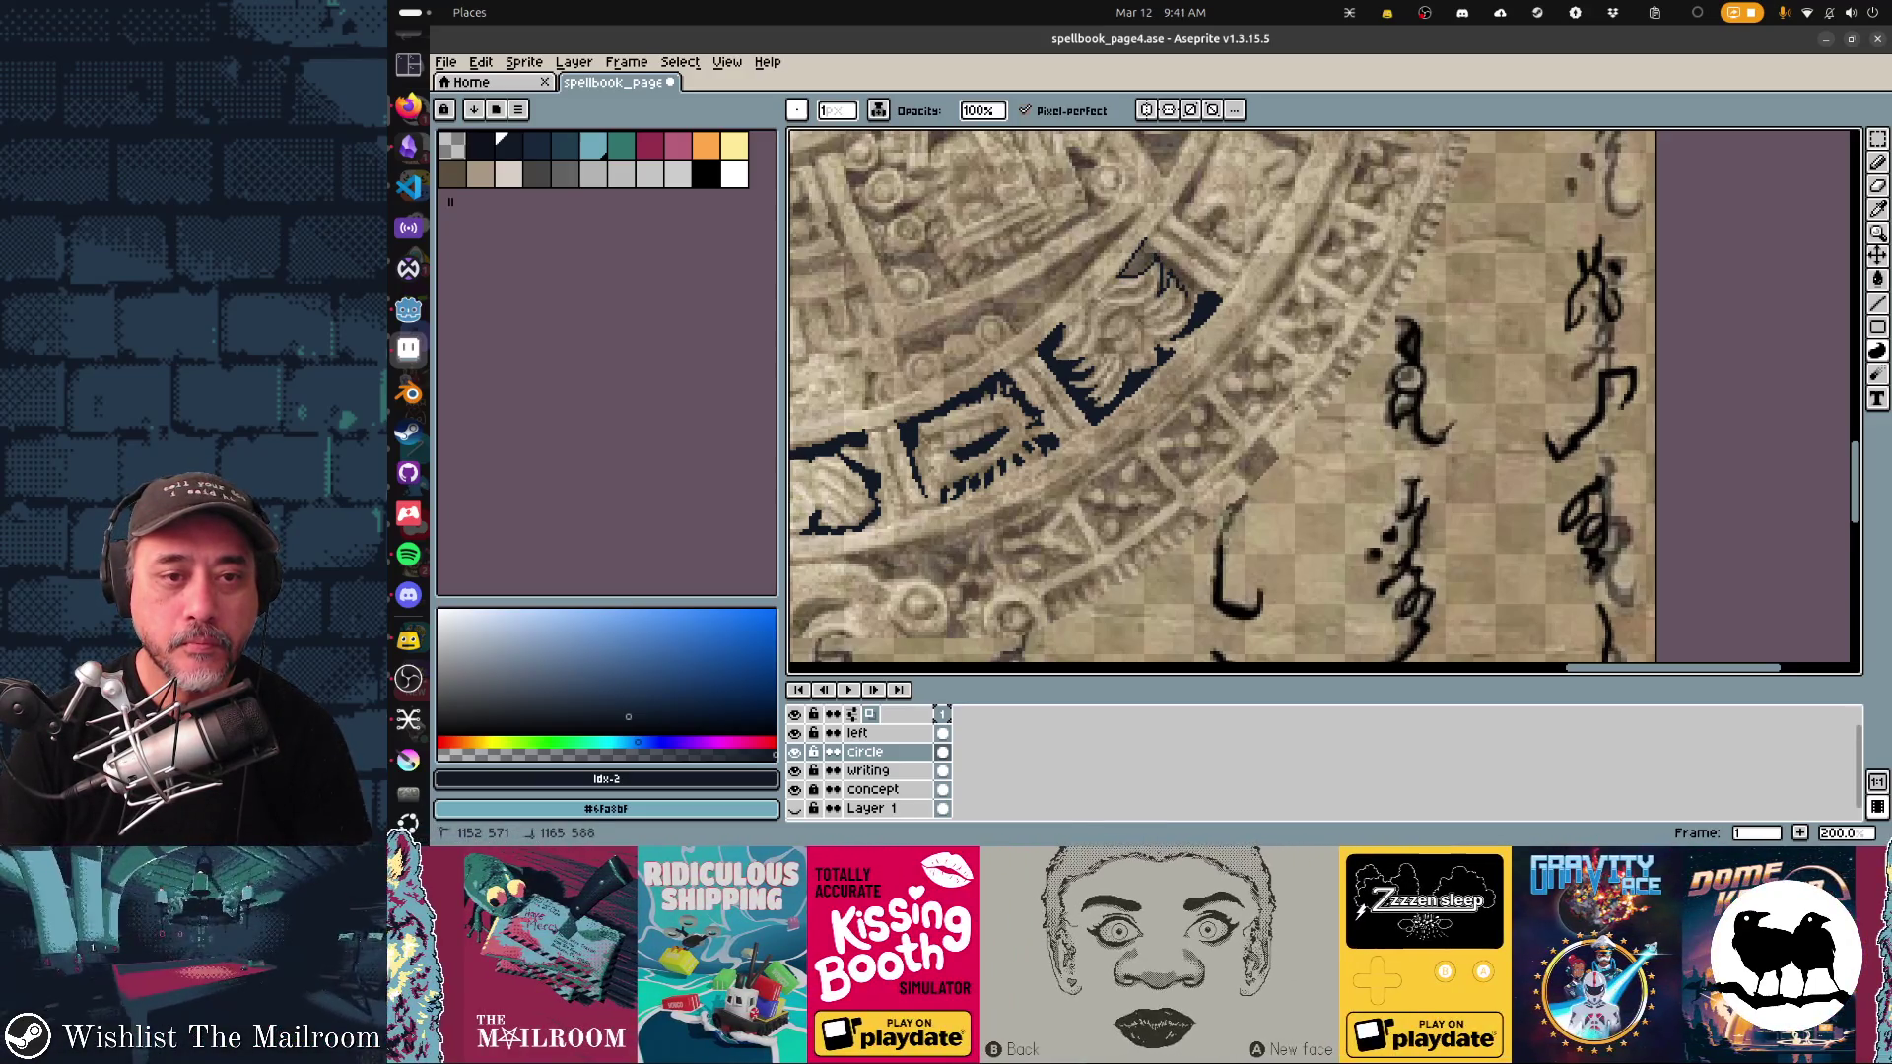
{"action": "mouse_move", "coordinate": [1143, 251]}
{"action": "left_mouse_down"}
{"action": "mouse_move", "coordinate": [1172, 286]}
{"action": "mouse_move", "coordinate": [1101, 354]}
{"action": "left_mouse_up"}
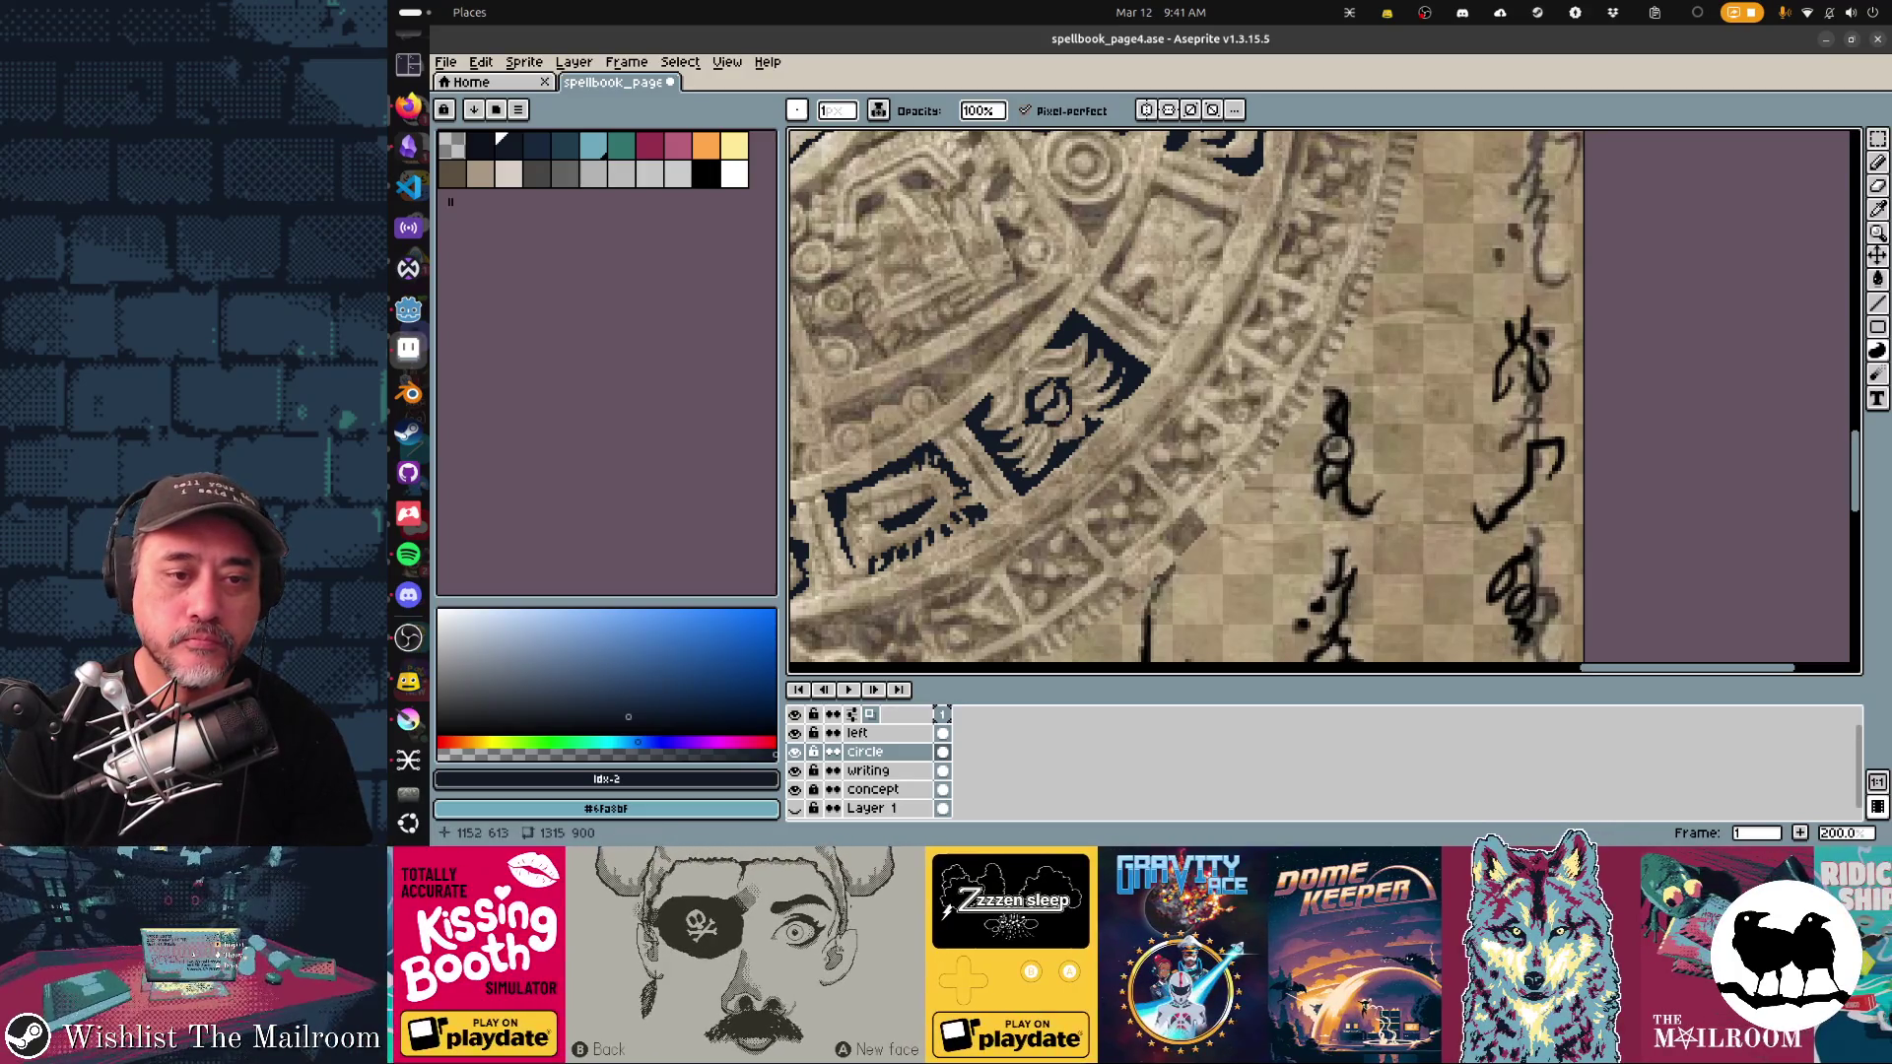
{"action": "left_click_drag", "start_coordinate": [1051, 438], "coordinate": [1047, 415]}
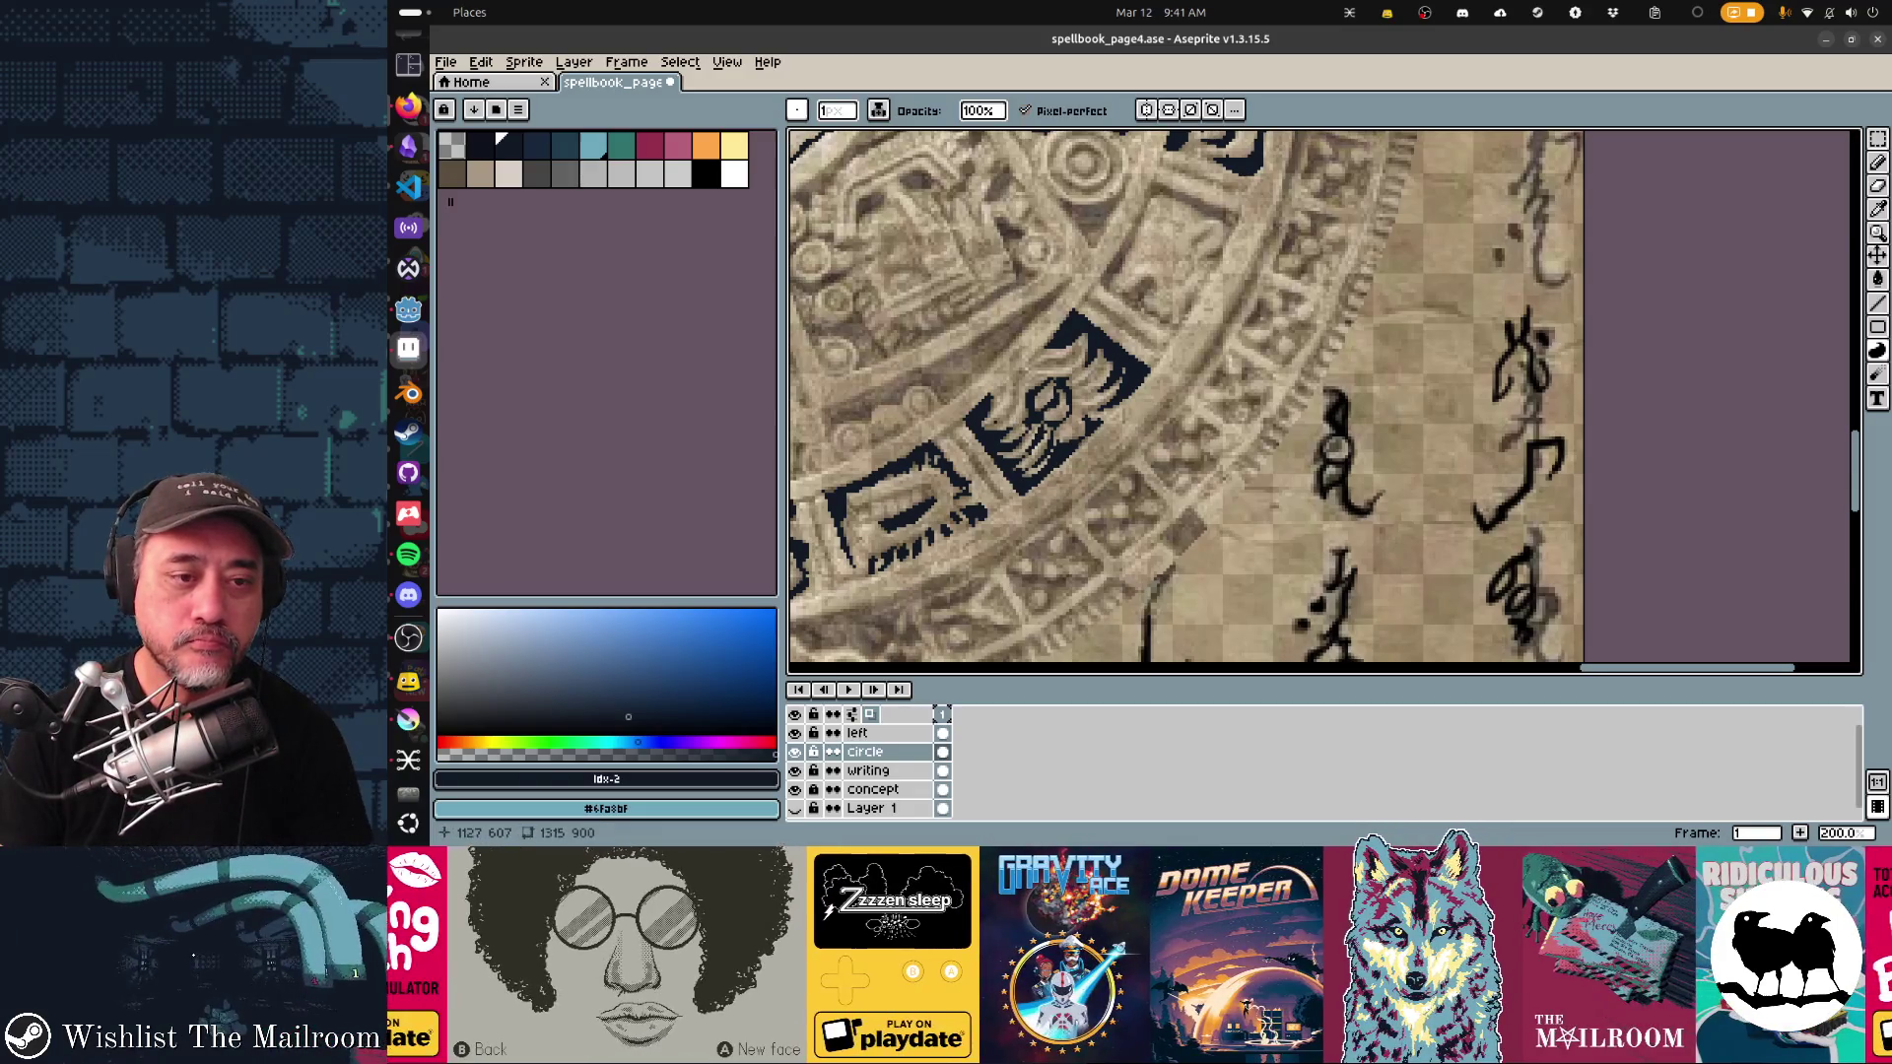
{"action": "mouse_move", "coordinate": [1015, 424]}
{"action": "left_mouse_down"}
{"action": "mouse_move", "coordinate": [1000, 392]}
{"action": "mouse_move", "coordinate": [1061, 359]}
{"action": "left_mouse_up"}
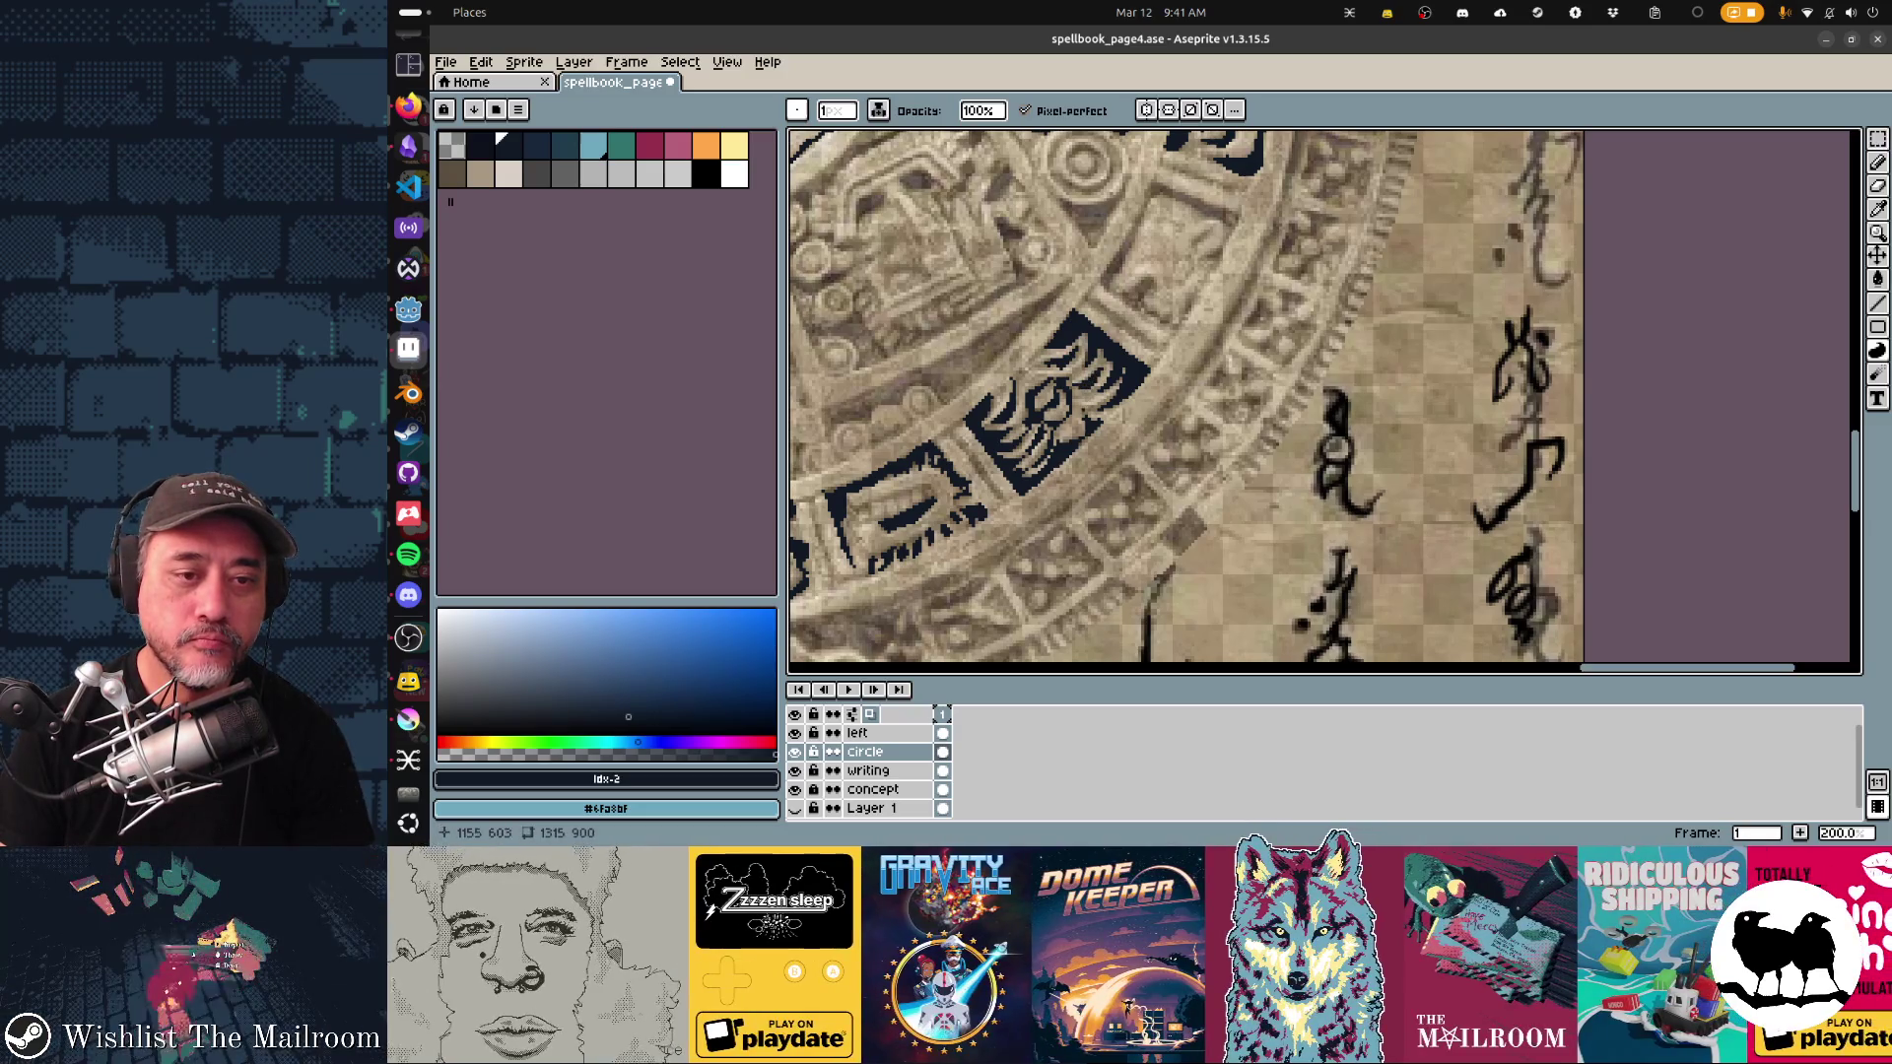
{"action": "scroll", "coordinate": [1113, 356], "scroll_direction": "up", "scroll_amount": 3}
{"action": "scroll", "coordinate": [1084, 384], "scroll_direction": "right", "scroll_amount": 2}
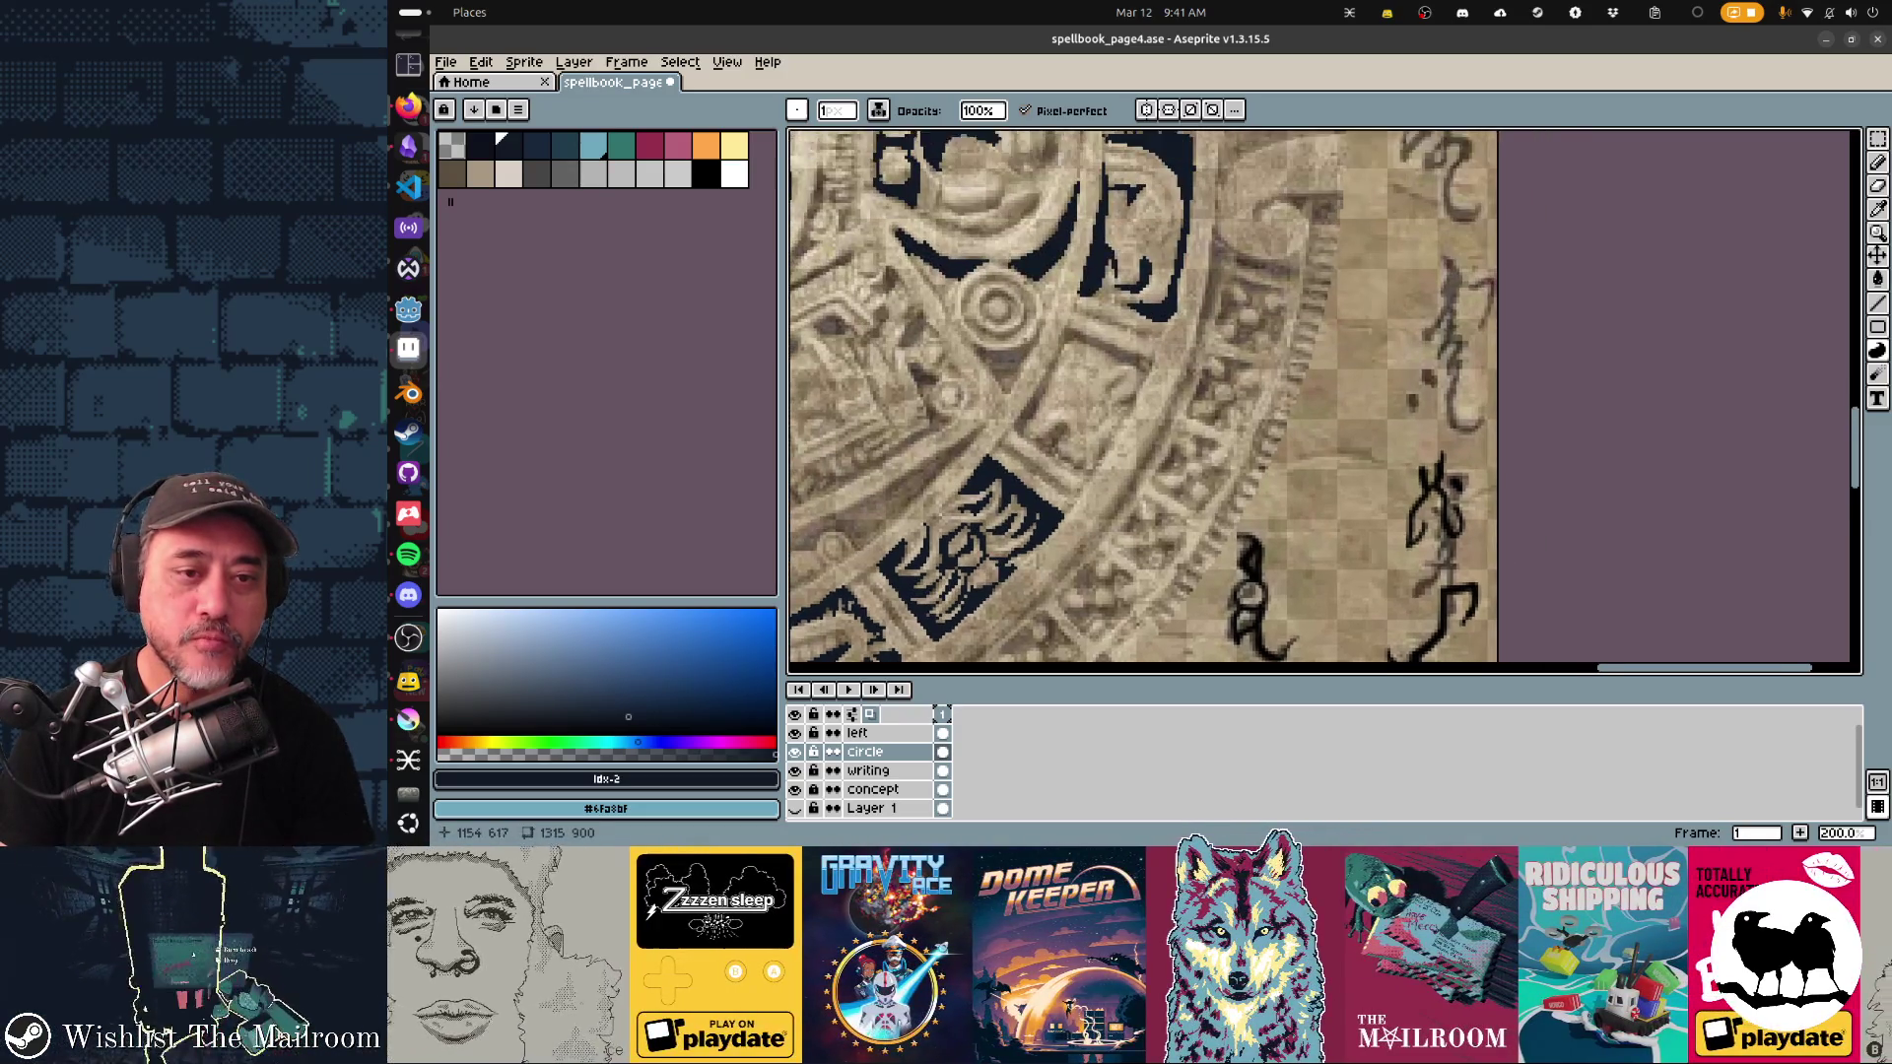
Step: Outline the lower glyph cell in dark navy, bucket-fill it solid, and stroke across it
{"action": "mouse_move", "coordinate": [1035, 419]}
{"action": "left_mouse_down"}
{"action": "mouse_move", "coordinate": [1066, 344]}
{"action": "mouse_move", "coordinate": [1024, 421]}
{"action": "mouse_move", "coordinate": [1123, 455]}
{"action": "mouse_move", "coordinate": [1073, 453]}
{"action": "mouse_move", "coordinate": [1074, 494]}
{"action": "left_mouse_up"}
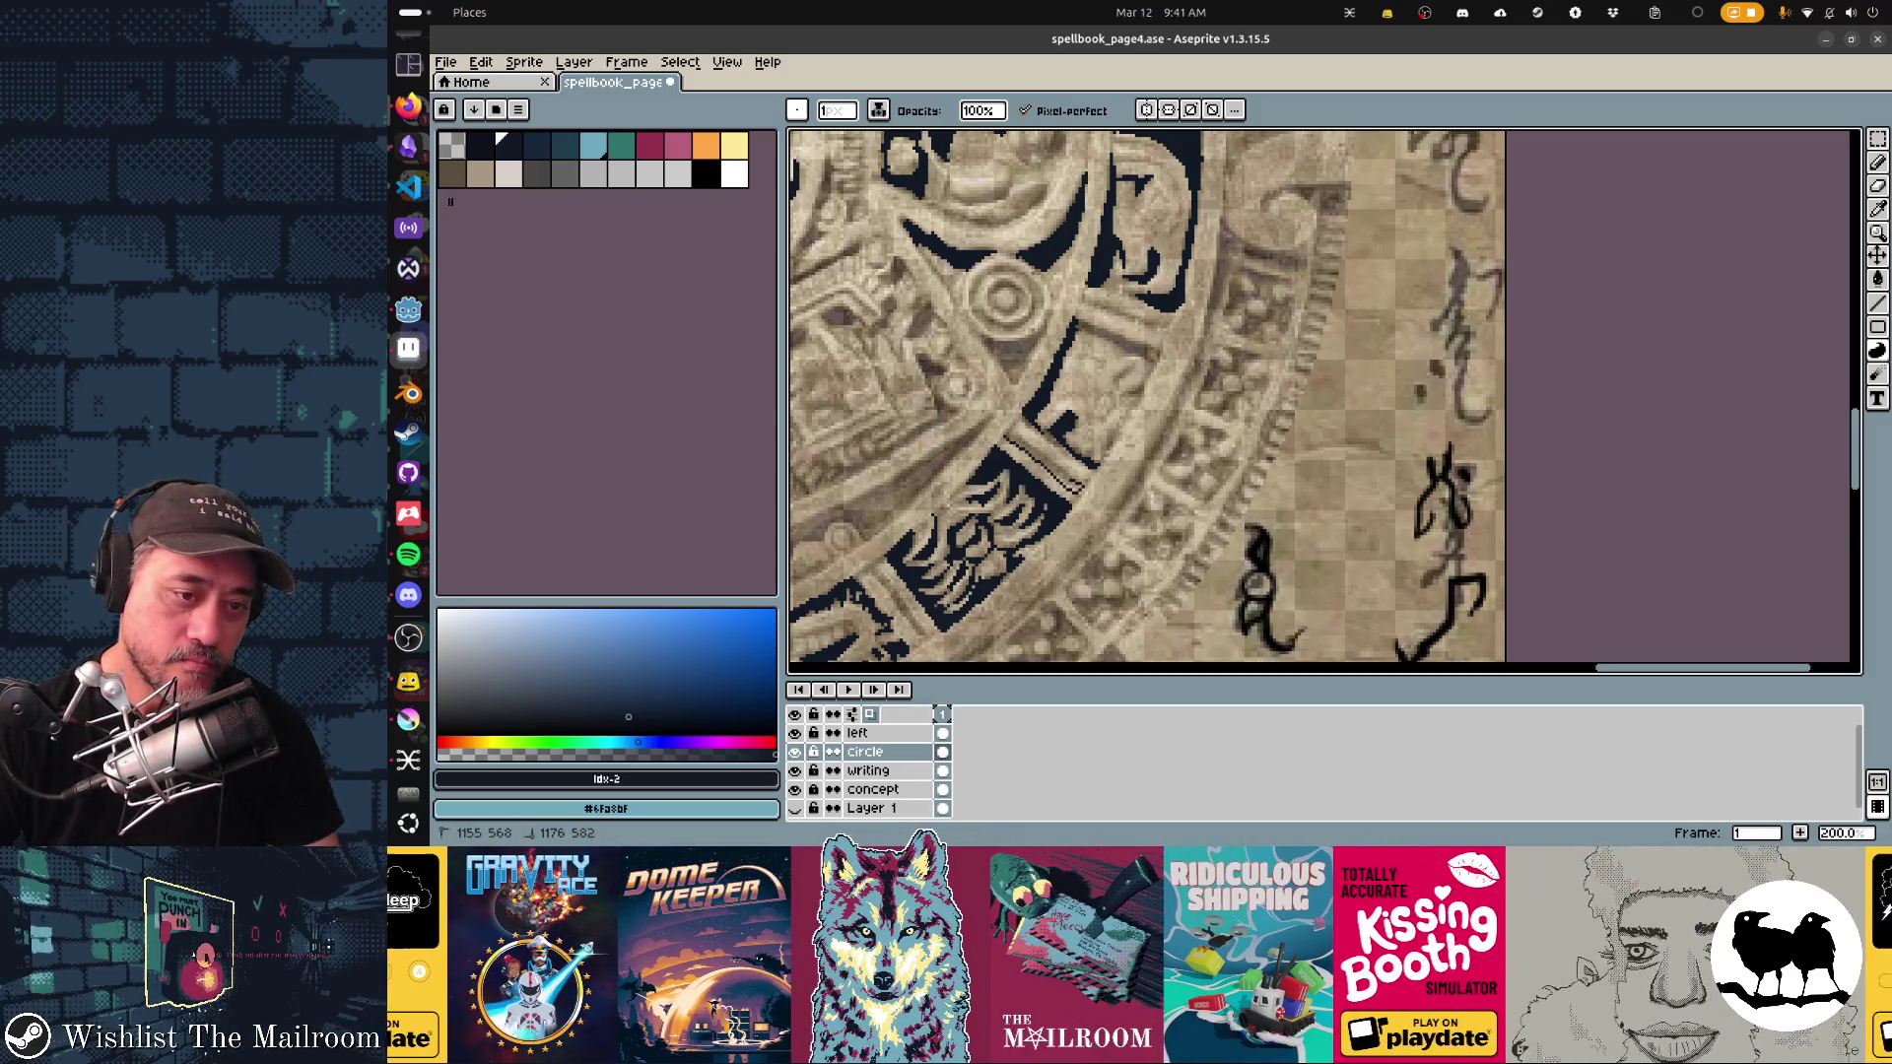
{"action": "left_click_drag", "start_coordinate": [1015, 434], "coordinate": [1079, 487]}
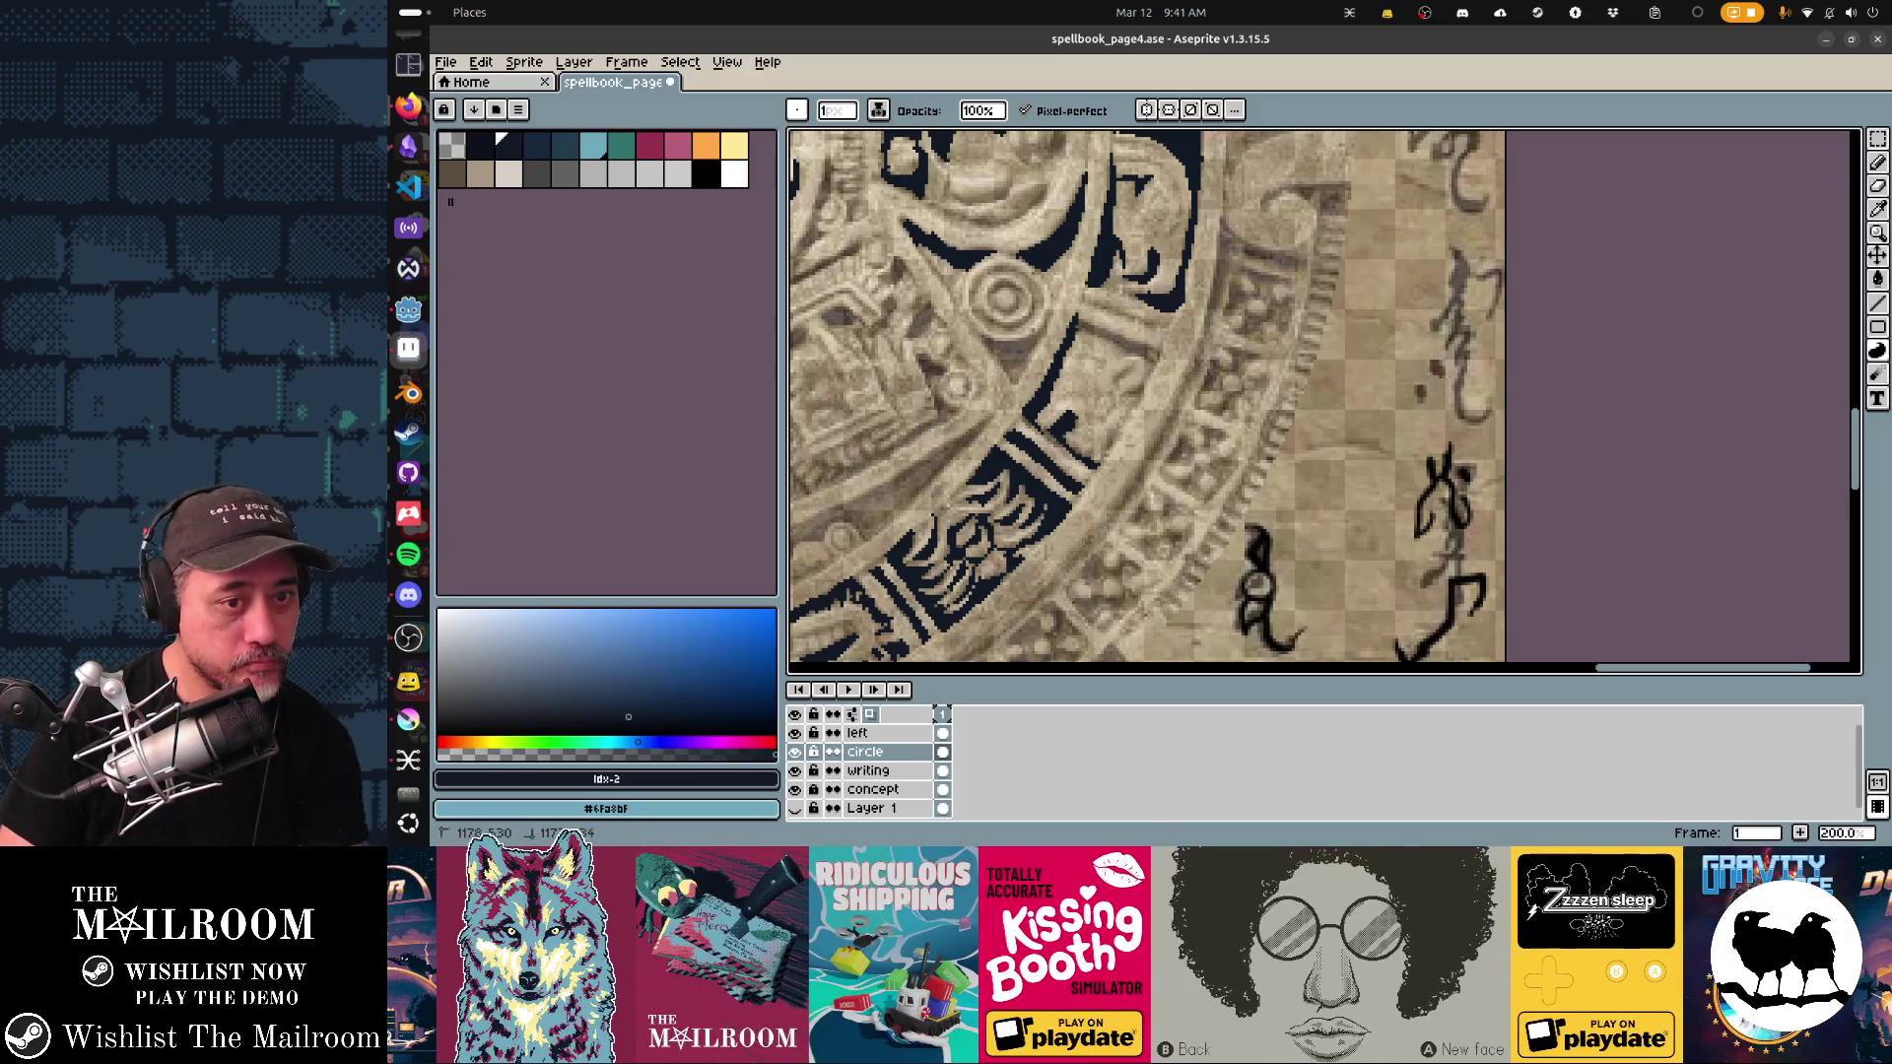
{"action": "left_click", "coordinate": [1123, 340]}
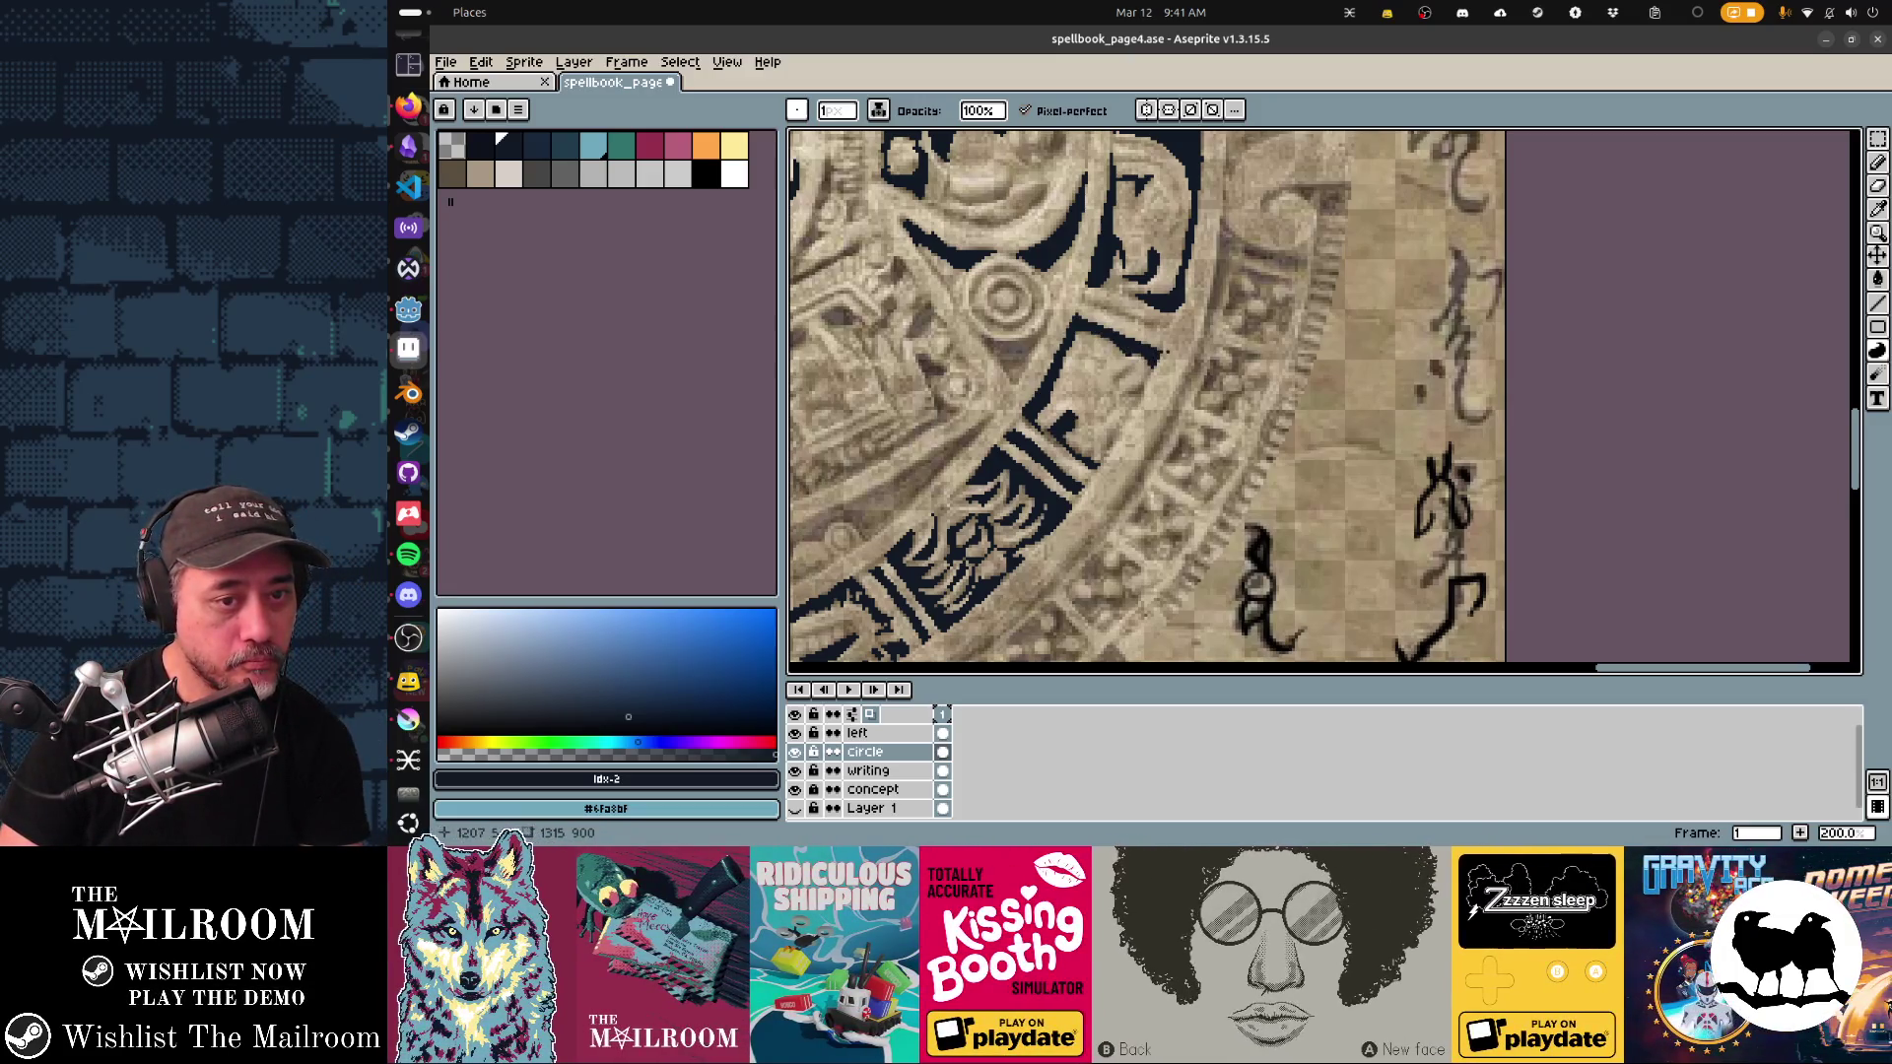
{"action": "left_click_drag", "start_coordinate": [1091, 308], "coordinate": [1160, 323]}
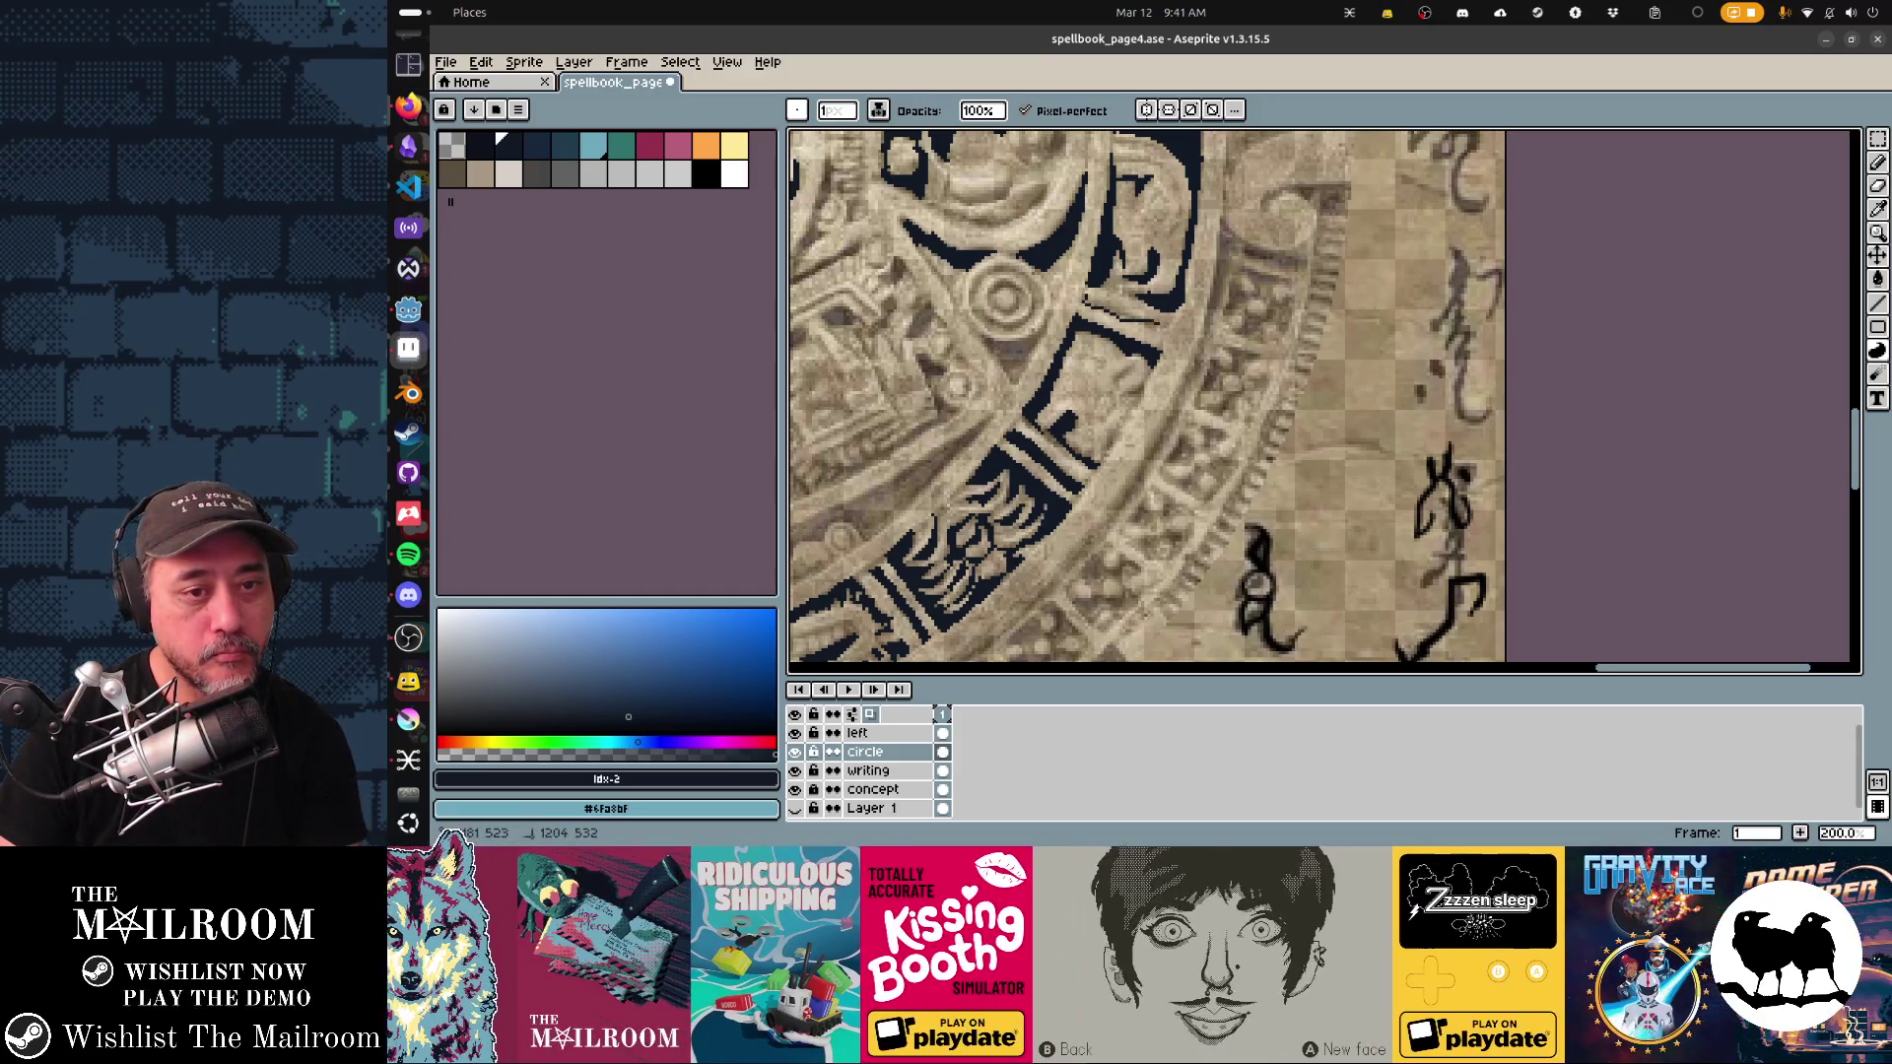
{"action": "scroll", "coordinate": [1147, 394], "scroll_direction": "up", "scroll_amount": 3}
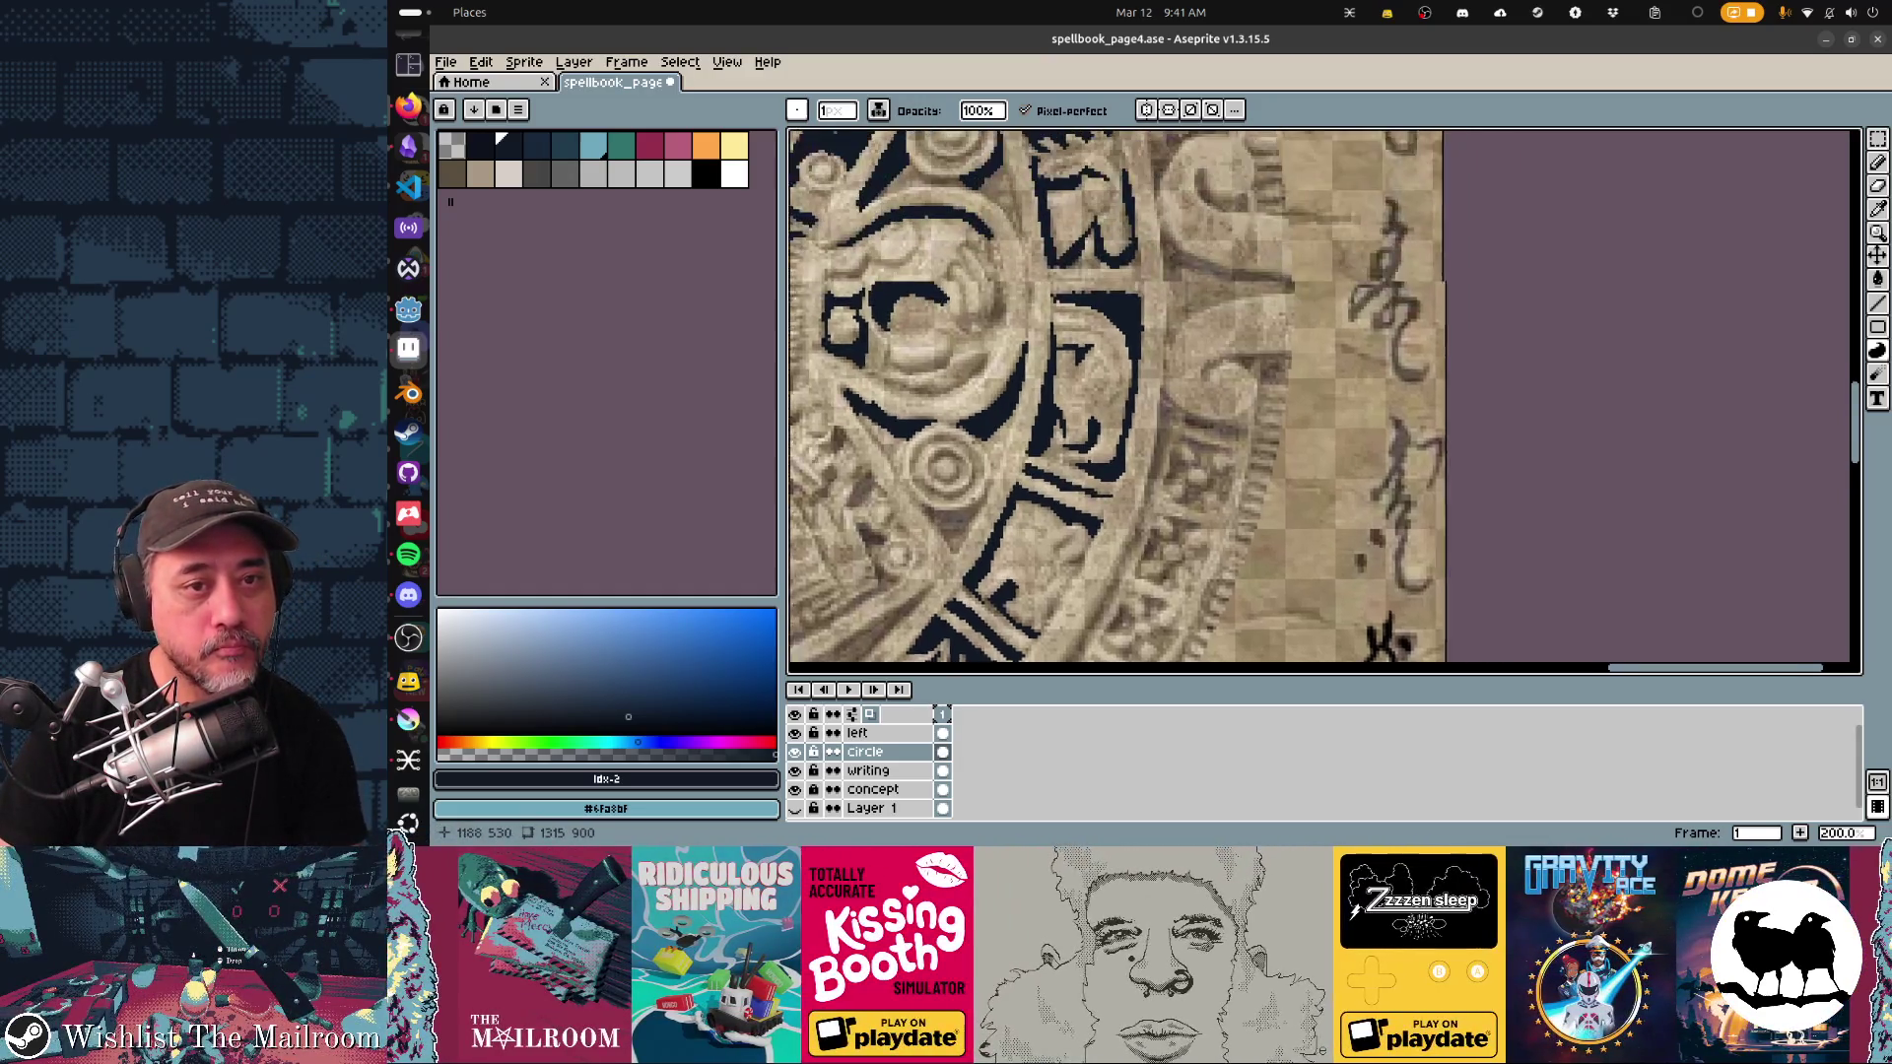
Step: Darken a short vertical groove at the top of the ring
{"action": "scroll", "coordinate": [1324, 402], "scroll_direction": "up", "scroll_amount": 5}
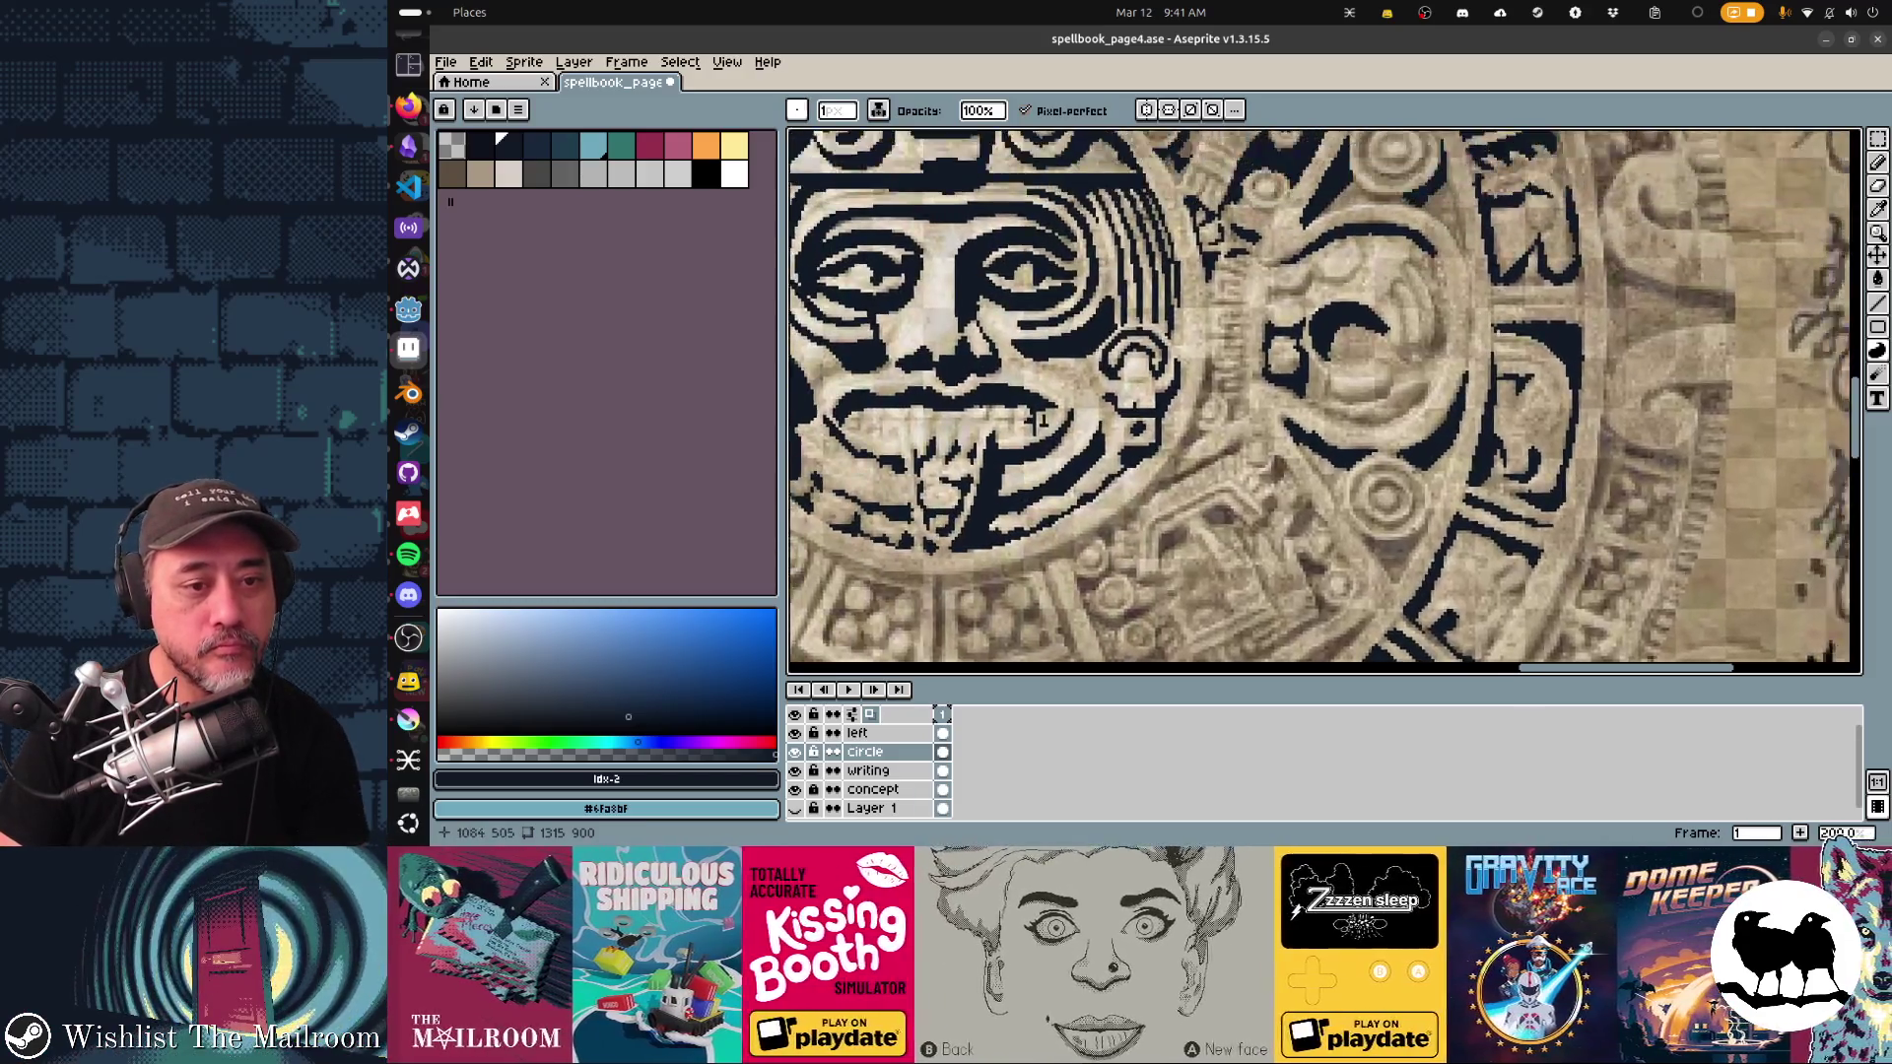
{"action": "scroll", "coordinate": [1325, 402], "scroll_direction": "up", "scroll_amount": 5}
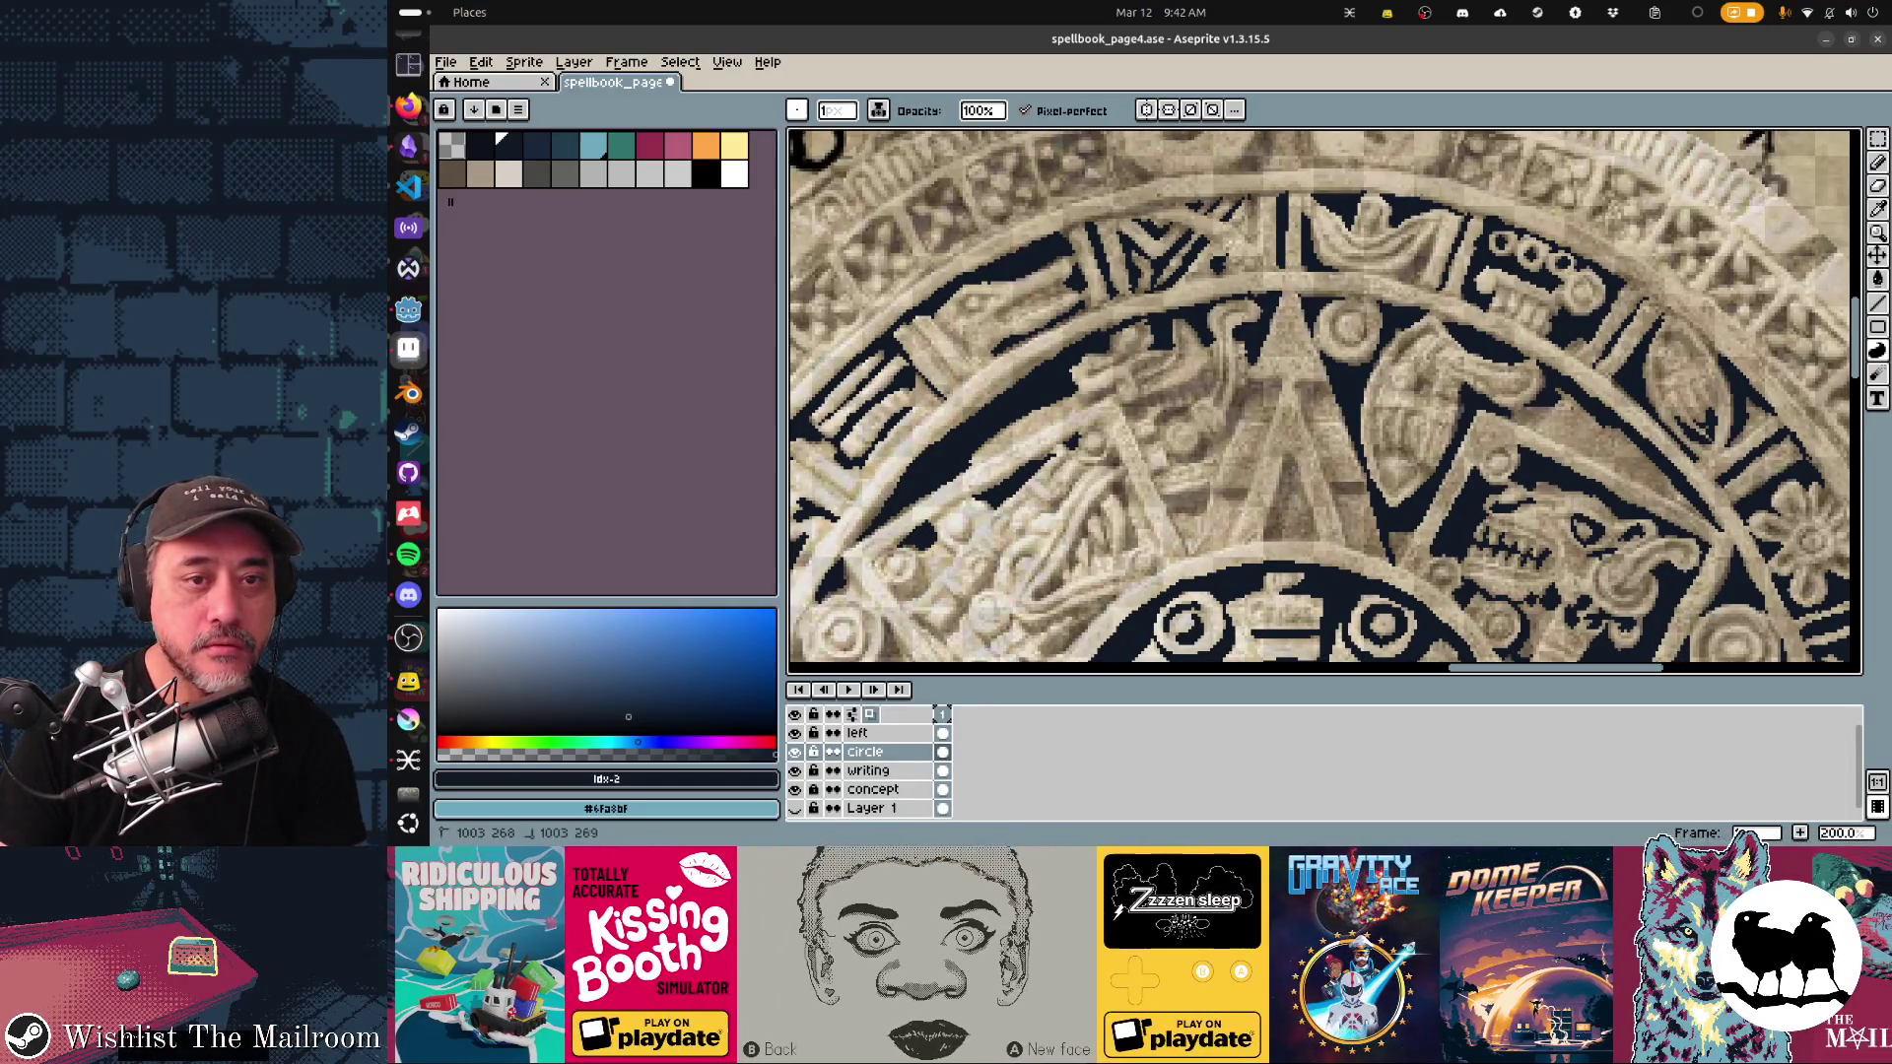
{"action": "left_click_drag", "start_coordinate": [1254, 221], "coordinate": [1257, 243]}
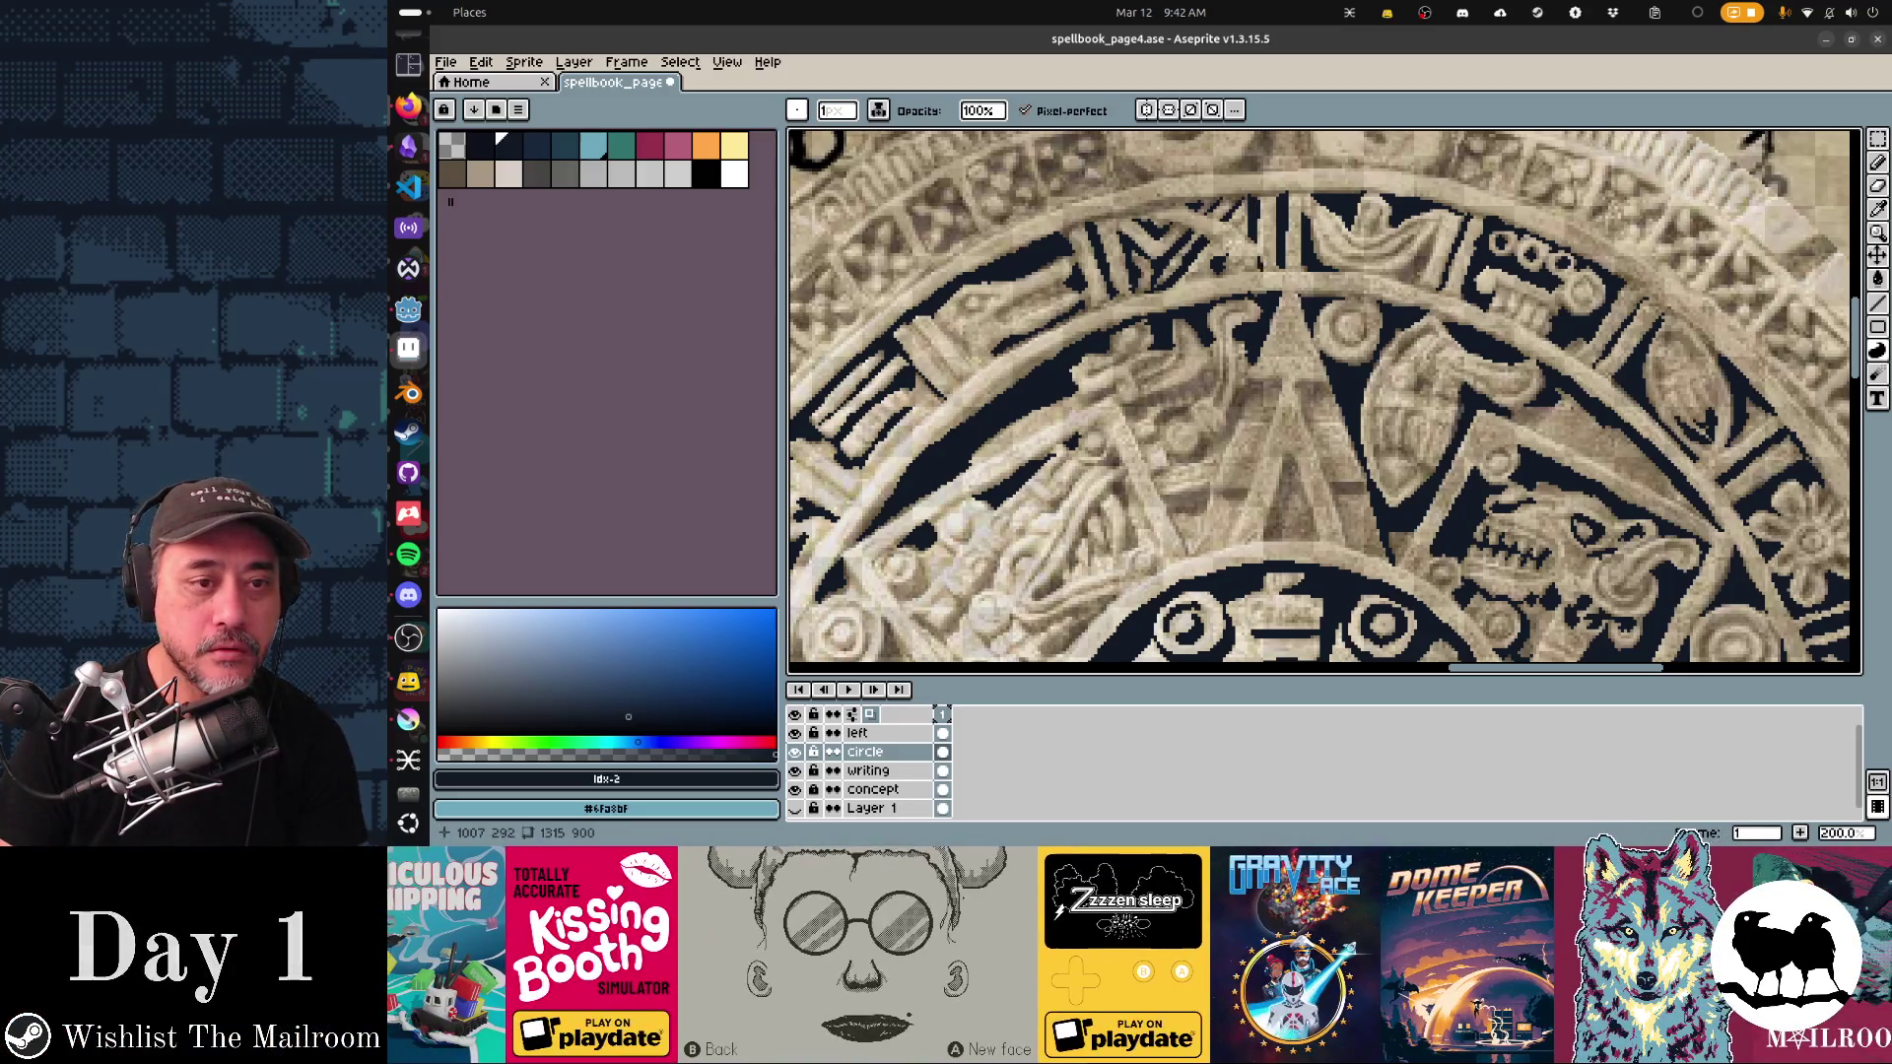
{"action": "scroll", "coordinate": [1324, 402], "scroll_direction": "left", "scroll_amount": 5}
{"action": "scroll", "coordinate": [1324, 402], "scroll_direction": "down", "scroll_amount": 3}
{"action": "scroll", "coordinate": [1324, 402], "scroll_direction": "up", "scroll_amount": 3}
{"action": "scroll", "coordinate": [1325, 402], "scroll_direction": "right", "scroll_amount": 2}
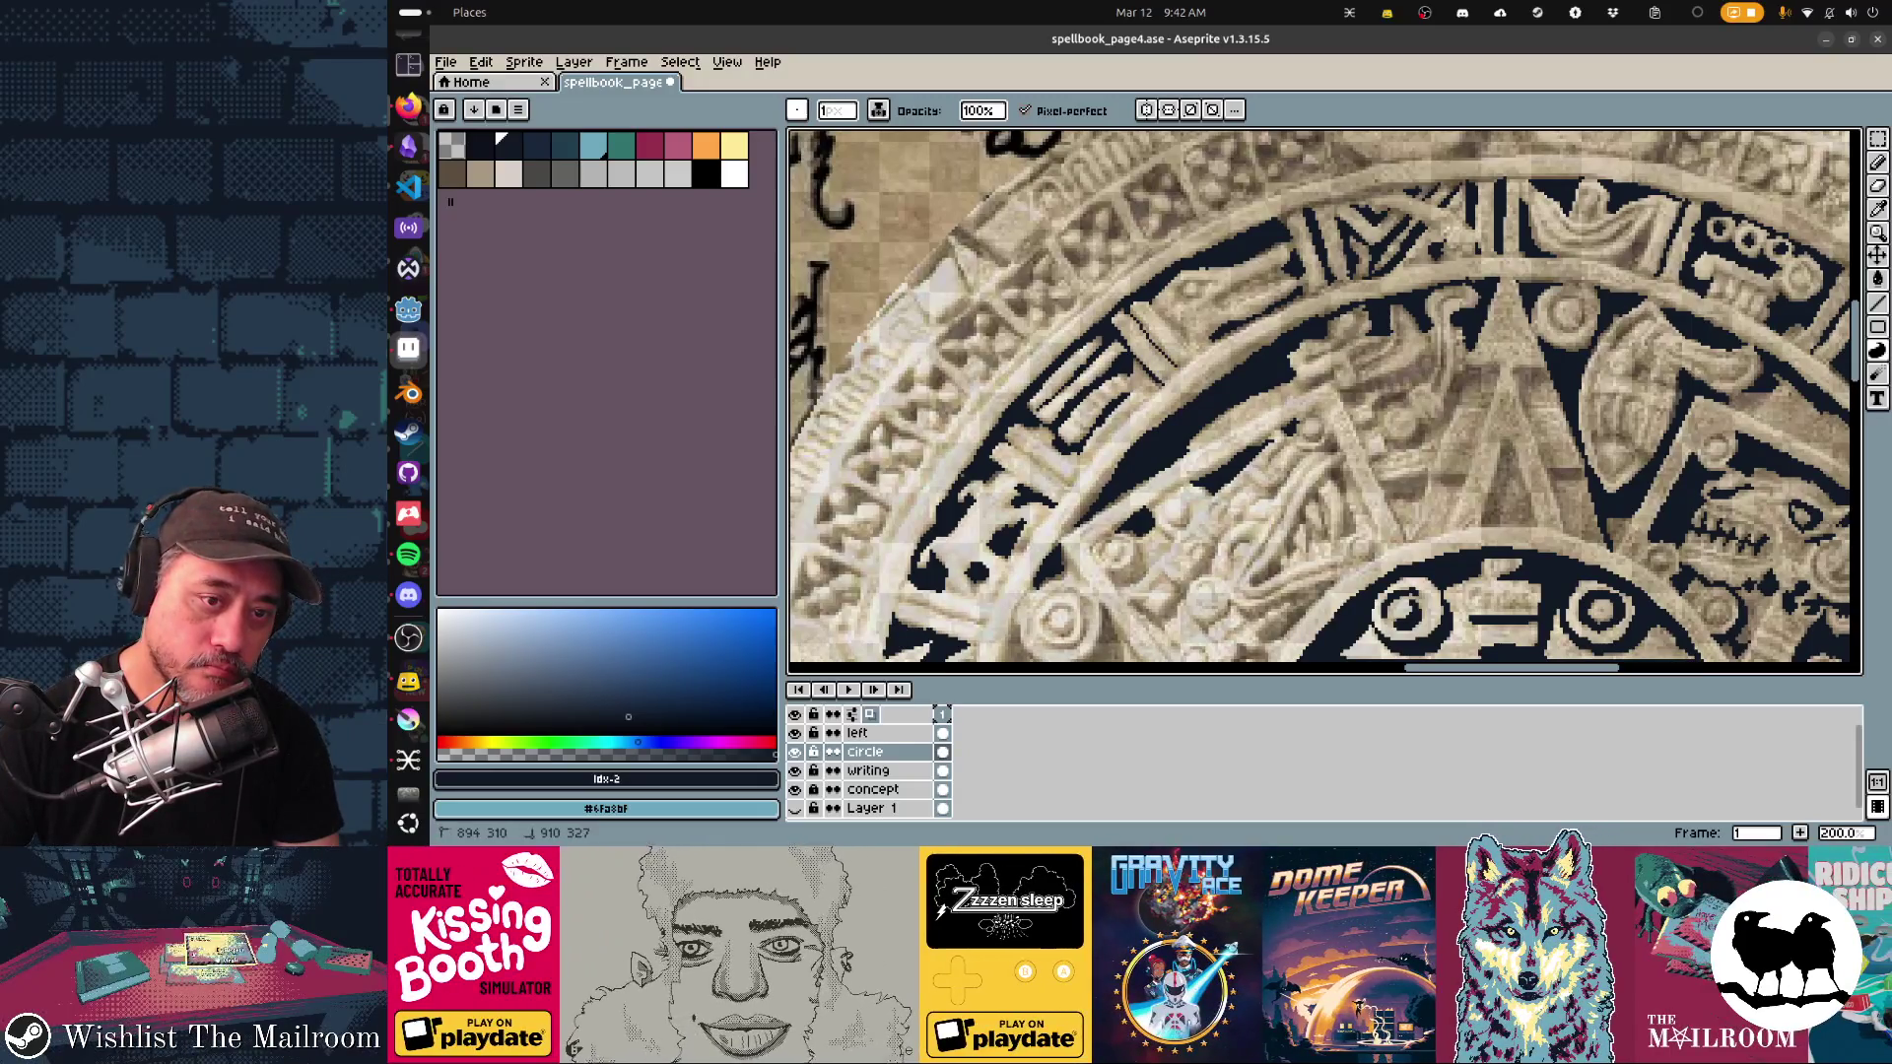
{"action": "scroll", "coordinate": [1324, 402], "scroll_direction": "down", "scroll_amount": 4}
{"action": "scroll", "coordinate": [1324, 402], "scroll_direction": "left", "scroll_amount": 3}
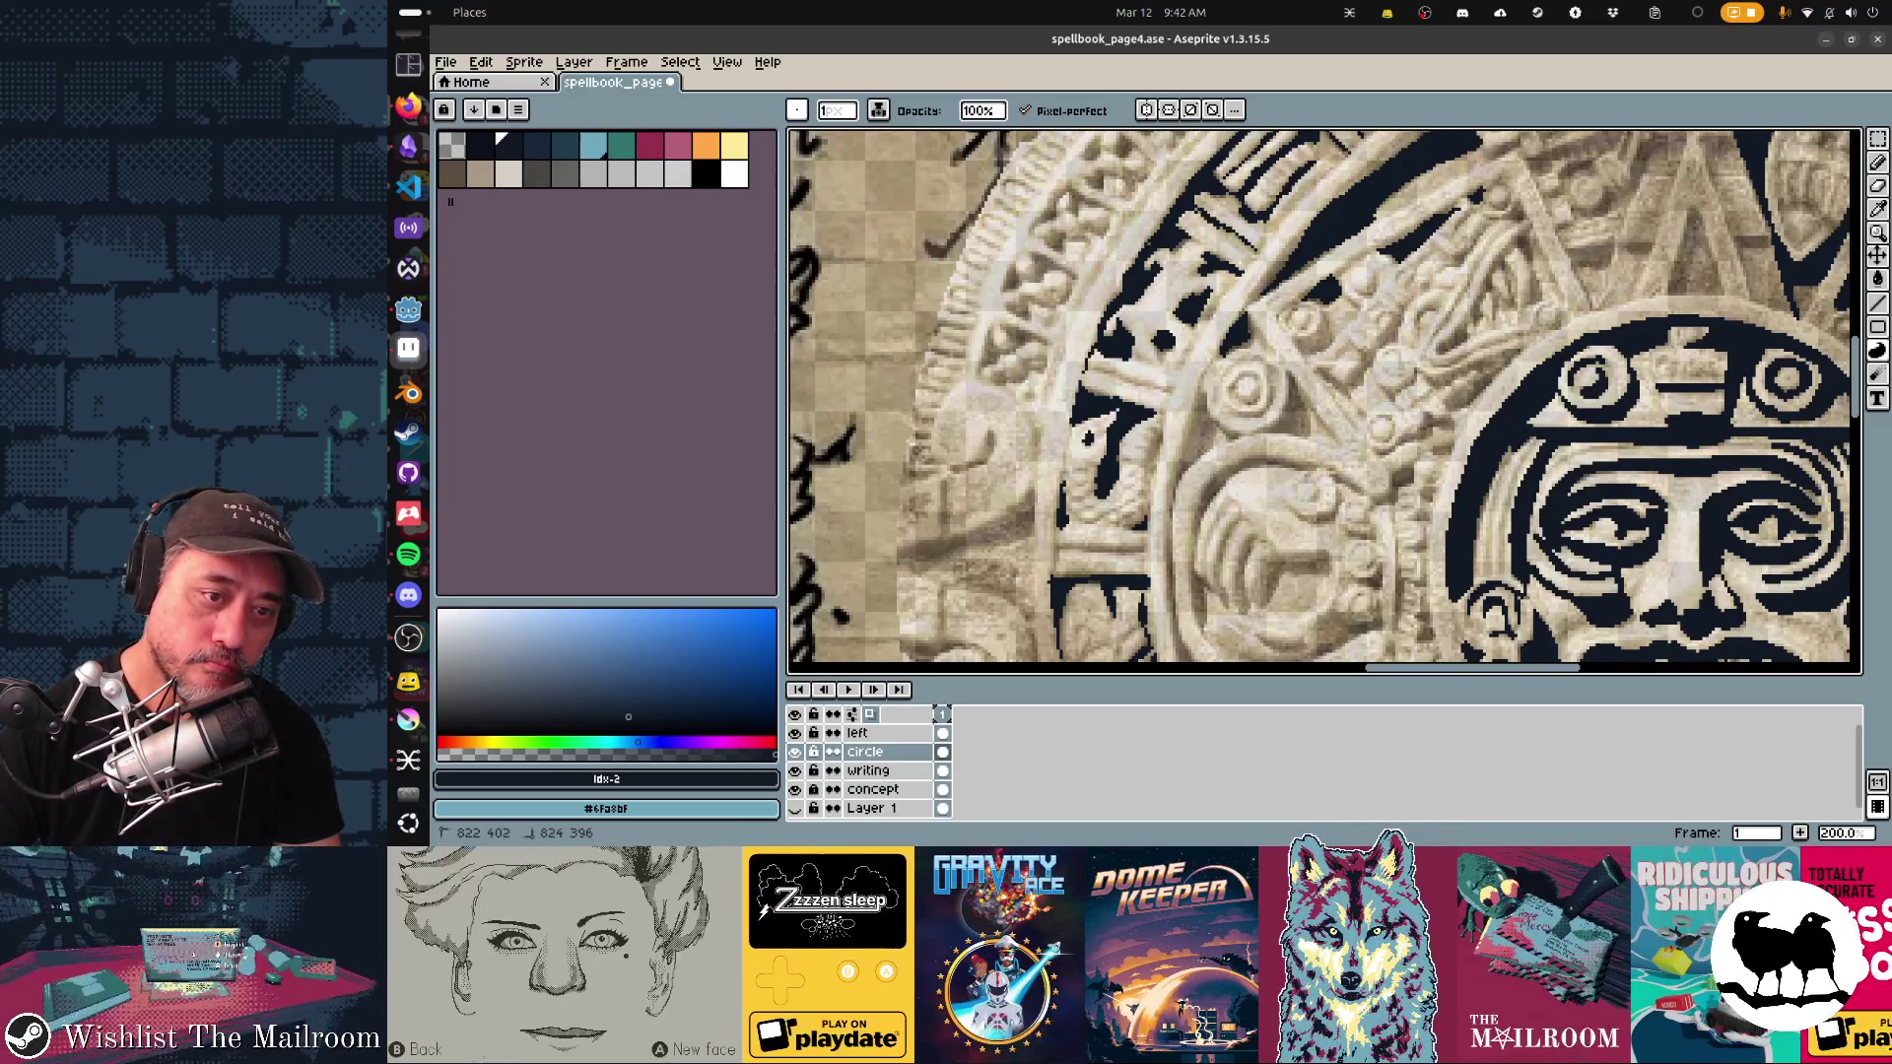
Step: Draw dark navy lines into the carved ring gaps beside the central face
{"action": "left_click_drag", "start_coordinate": [1090, 368], "coordinate": [1175, 392]}
{"action": "mouse_move", "coordinate": [1153, 503]}
{"action": "left_mouse_down"}
{"action": "mouse_move", "coordinate": [1195, 376]}
{"action": "mouse_move", "coordinate": [1096, 447]}
{"action": "left_mouse_up"}
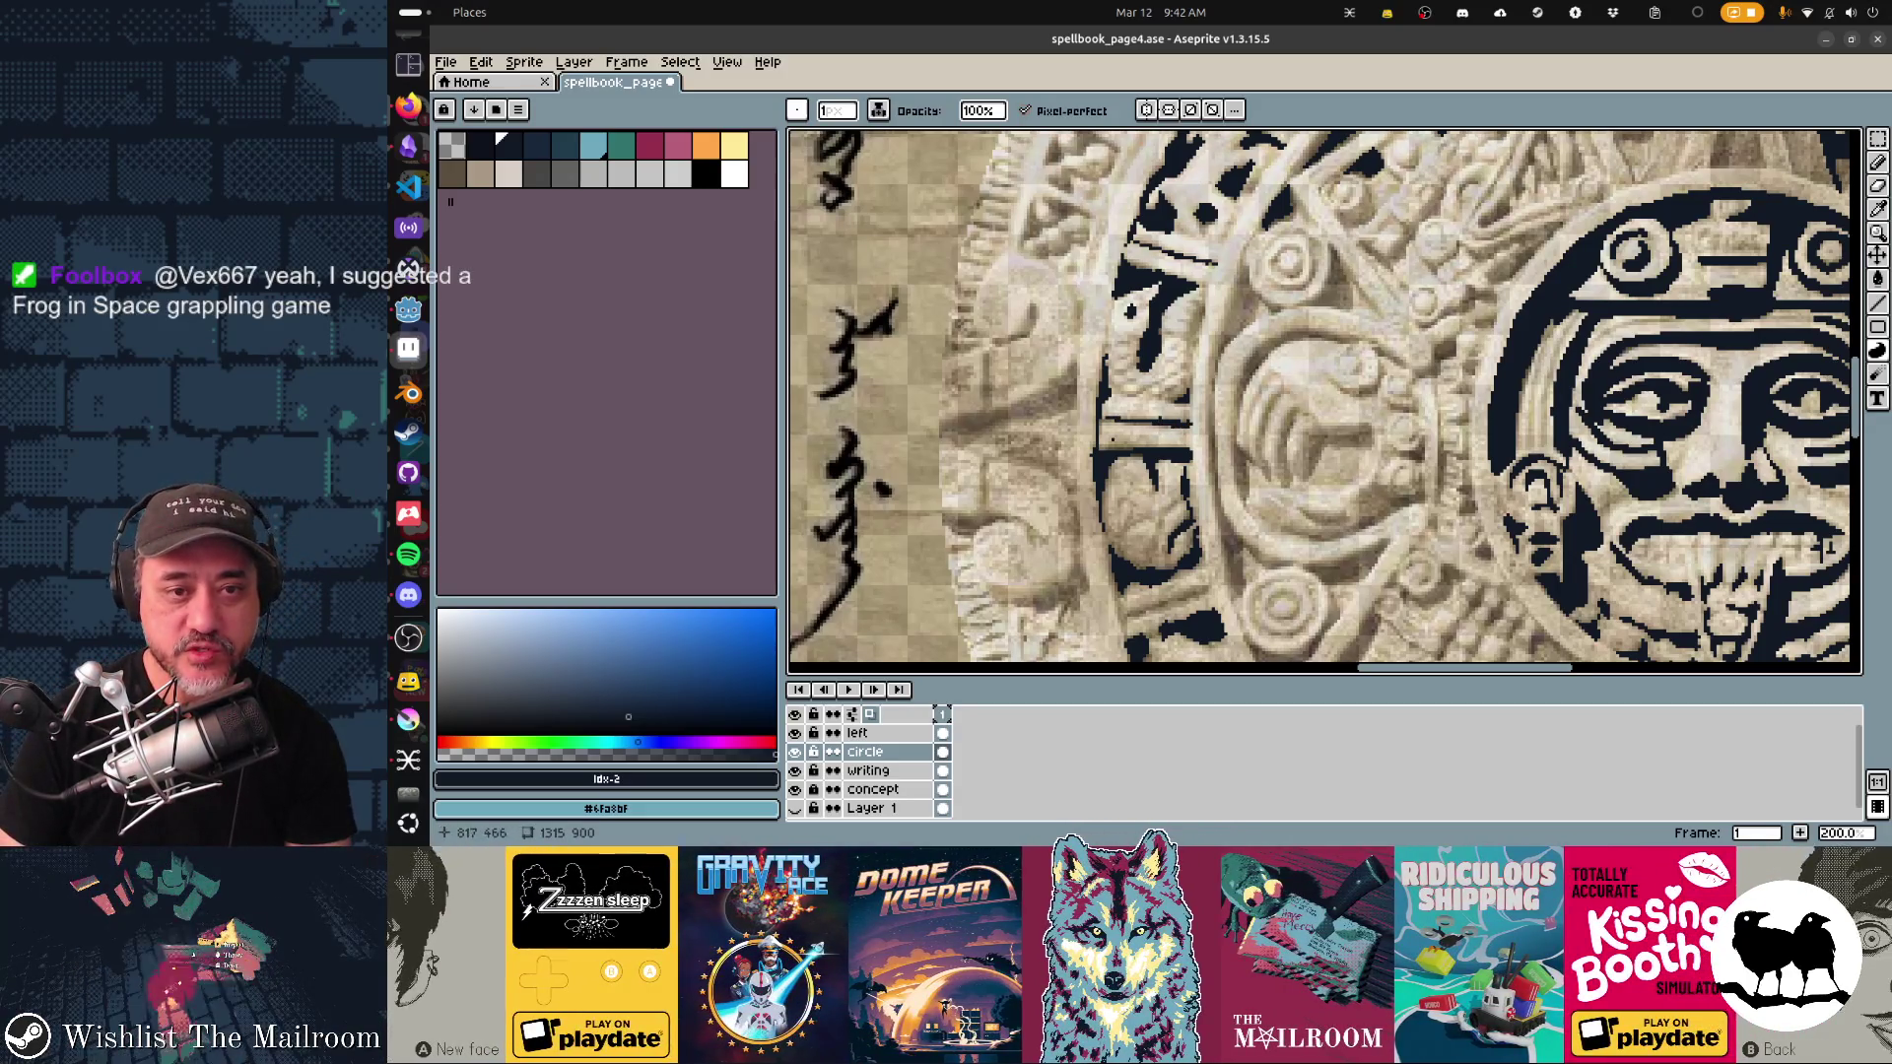
{"action": "scroll", "coordinate": [1826, 548], "scroll_direction": "up", "scroll_amount": 4}
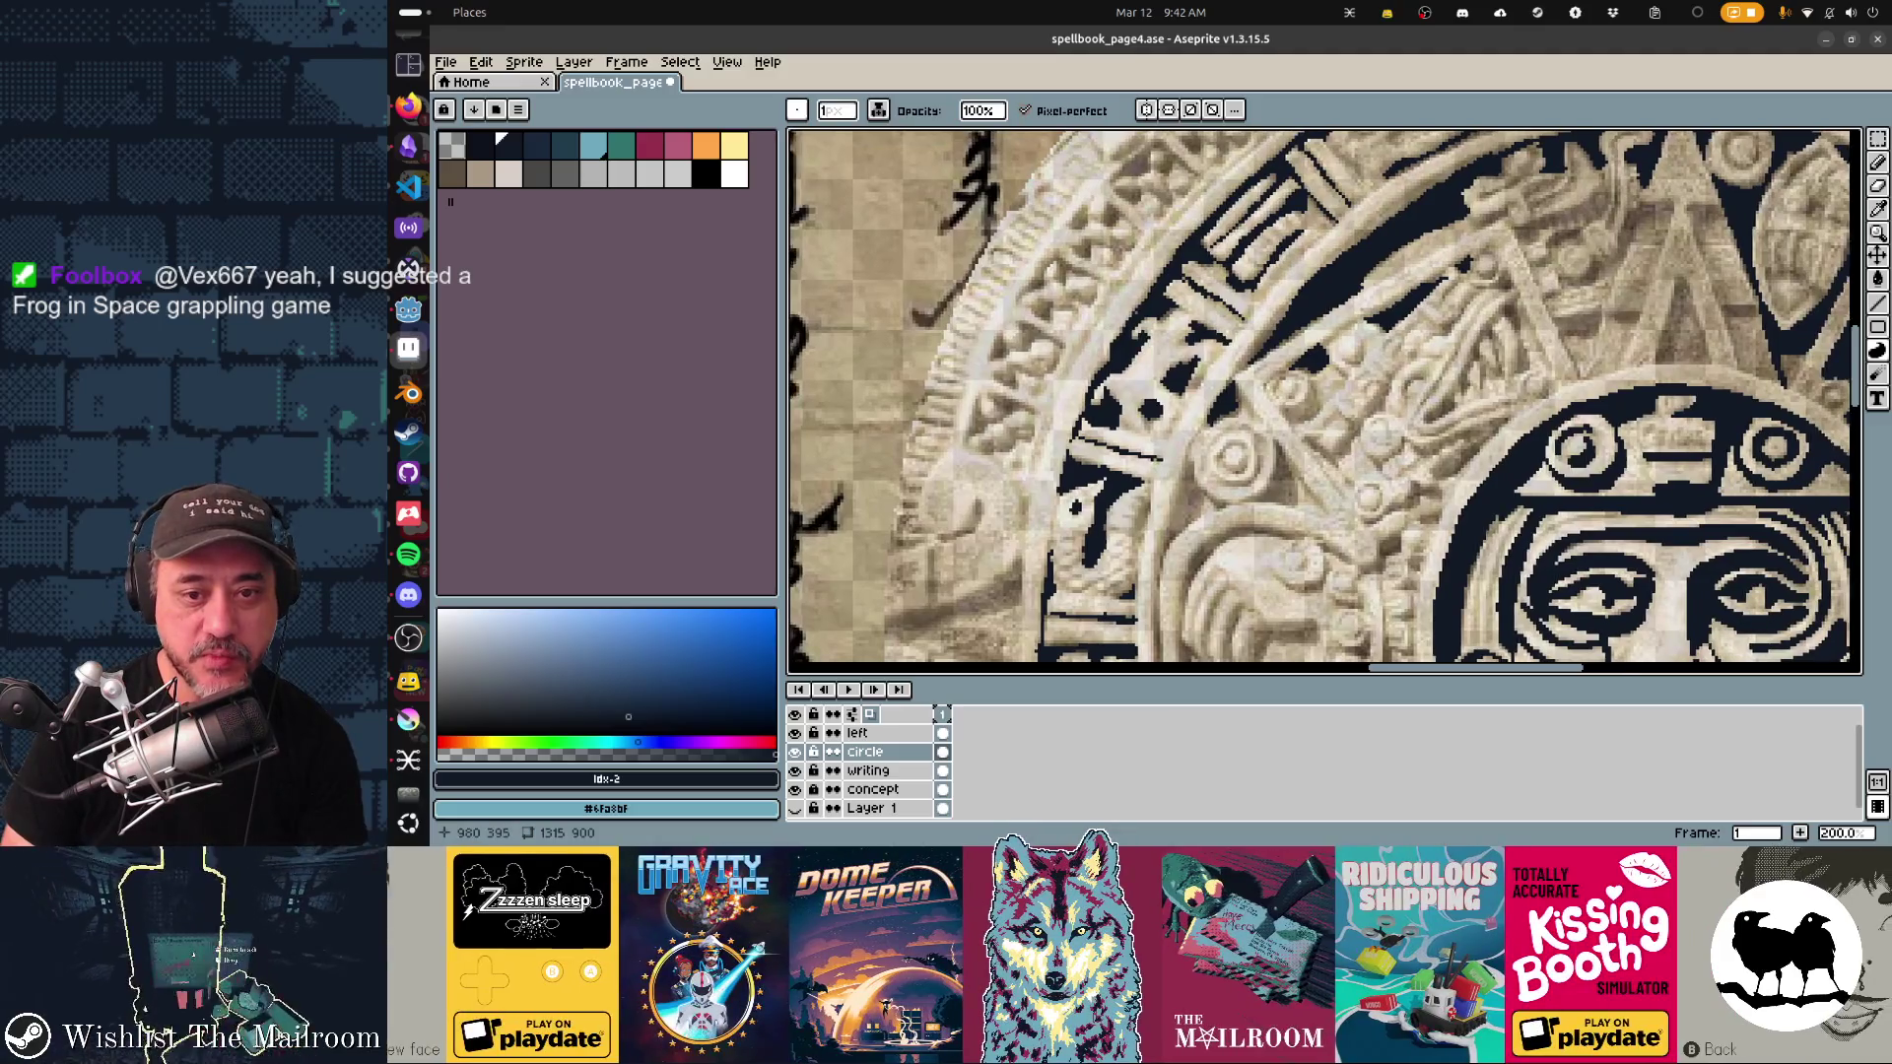
{"action": "scroll", "coordinate": [1323, 400], "scroll_direction": "right", "scroll_amount": 5}
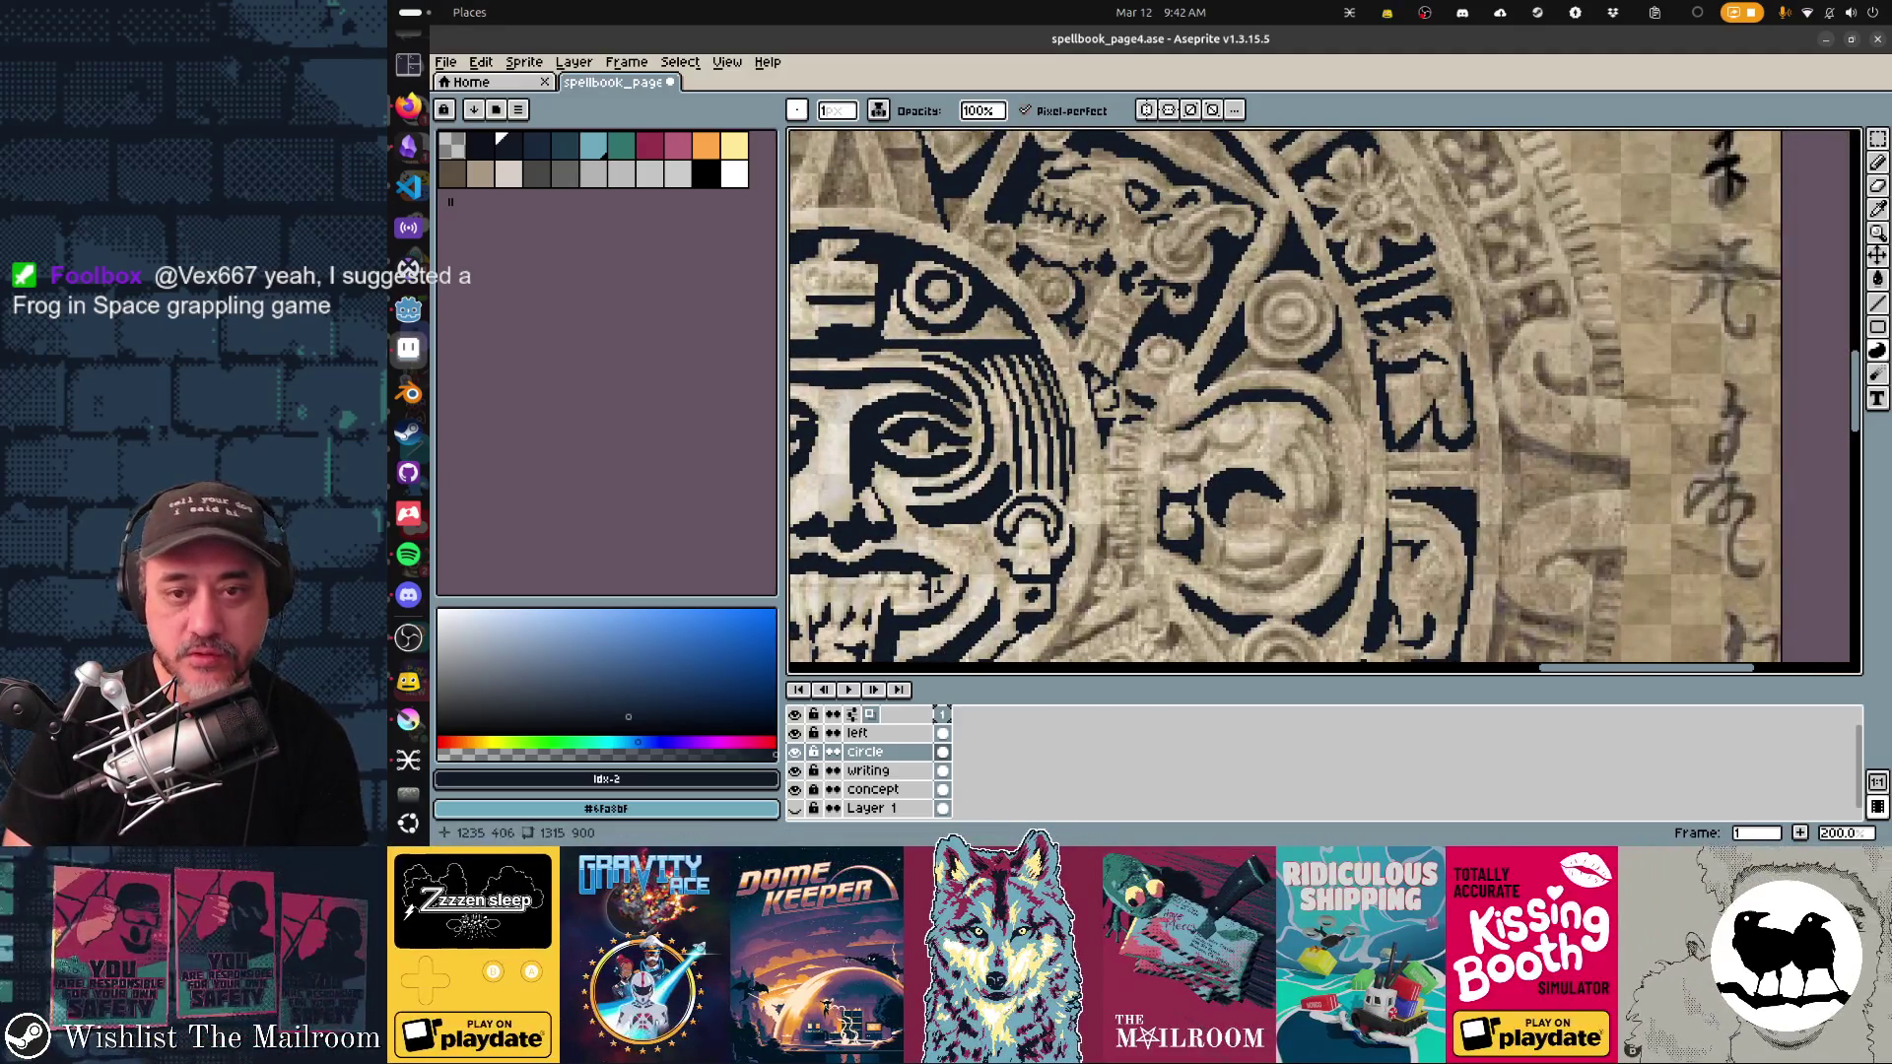
{"action": "left_click_drag", "start_coordinate": [936, 587], "coordinate": [1676, 504]}
{"action": "scroll", "coordinate": [1676, 504], "scroll_direction": "up", "scroll_amount": 5}
{"action": "scroll", "coordinate": [1677, 504], "scroll_direction": "right", "scroll_amount": 3}
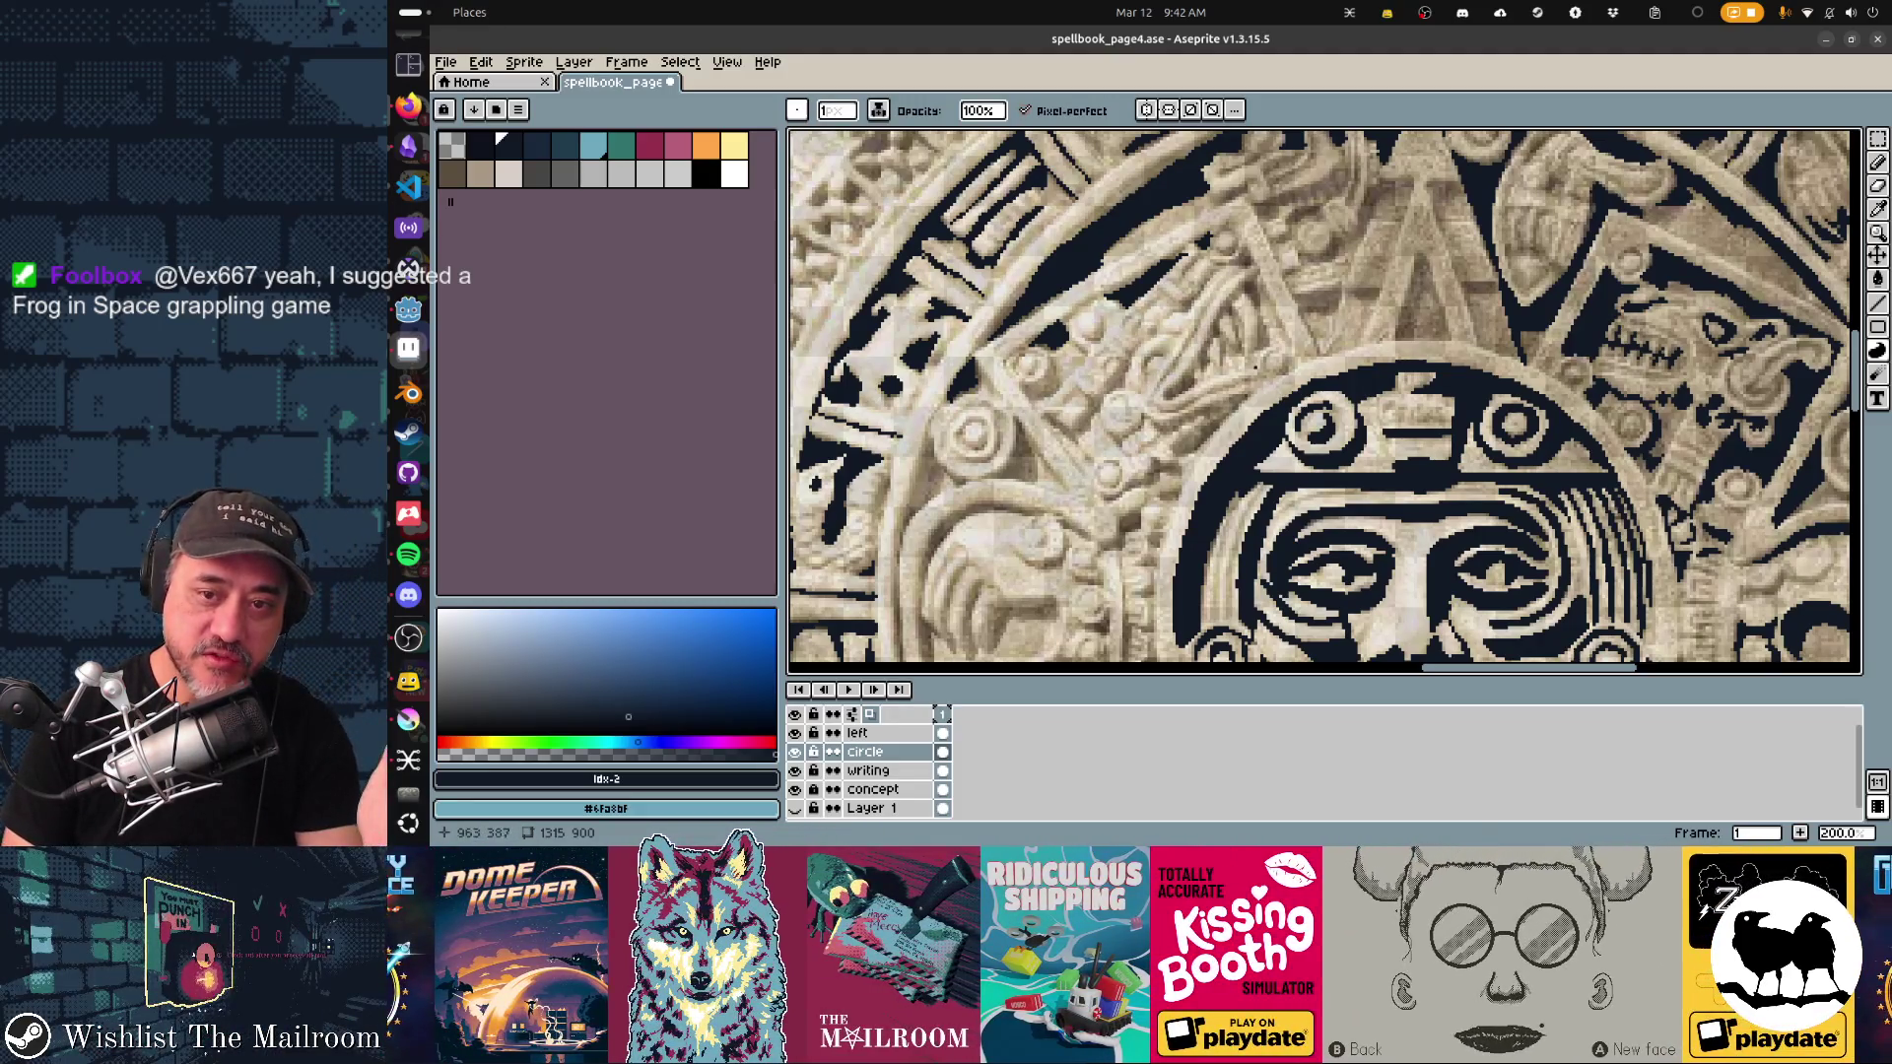
{"action": "scroll", "coordinate": [1636, 187], "scroll_direction": "down", "scroll_amount": 5}
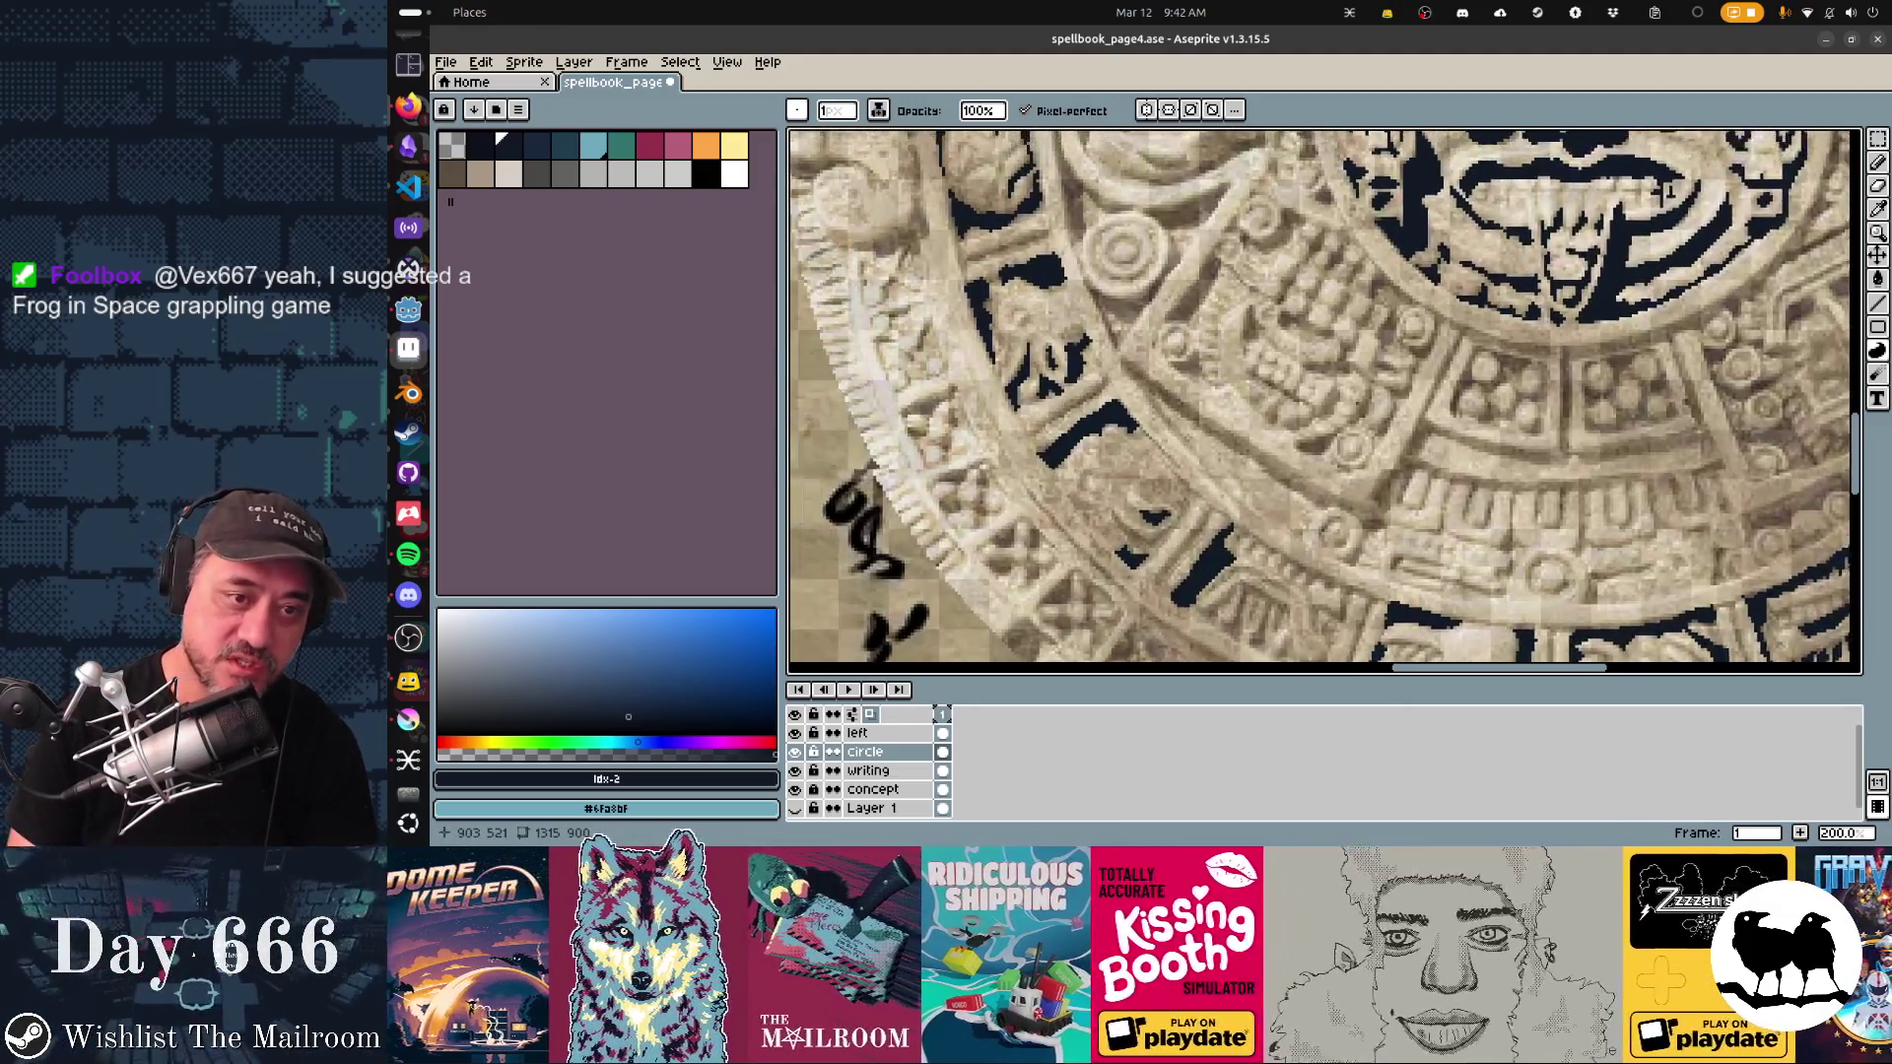
Step: Draw a short dark diagonal stroke on the ring edge and a thin stroke along the lower band
{"action": "scroll", "coordinate": [1636, 187], "scroll_direction": "down", "scroll_amount": 5}
{"action": "scroll", "coordinate": [1324, 402], "scroll_direction": "down", "scroll_amount": 3}
{"action": "scroll", "coordinate": [1324, 402], "scroll_direction": "right", "scroll_amount": 5}
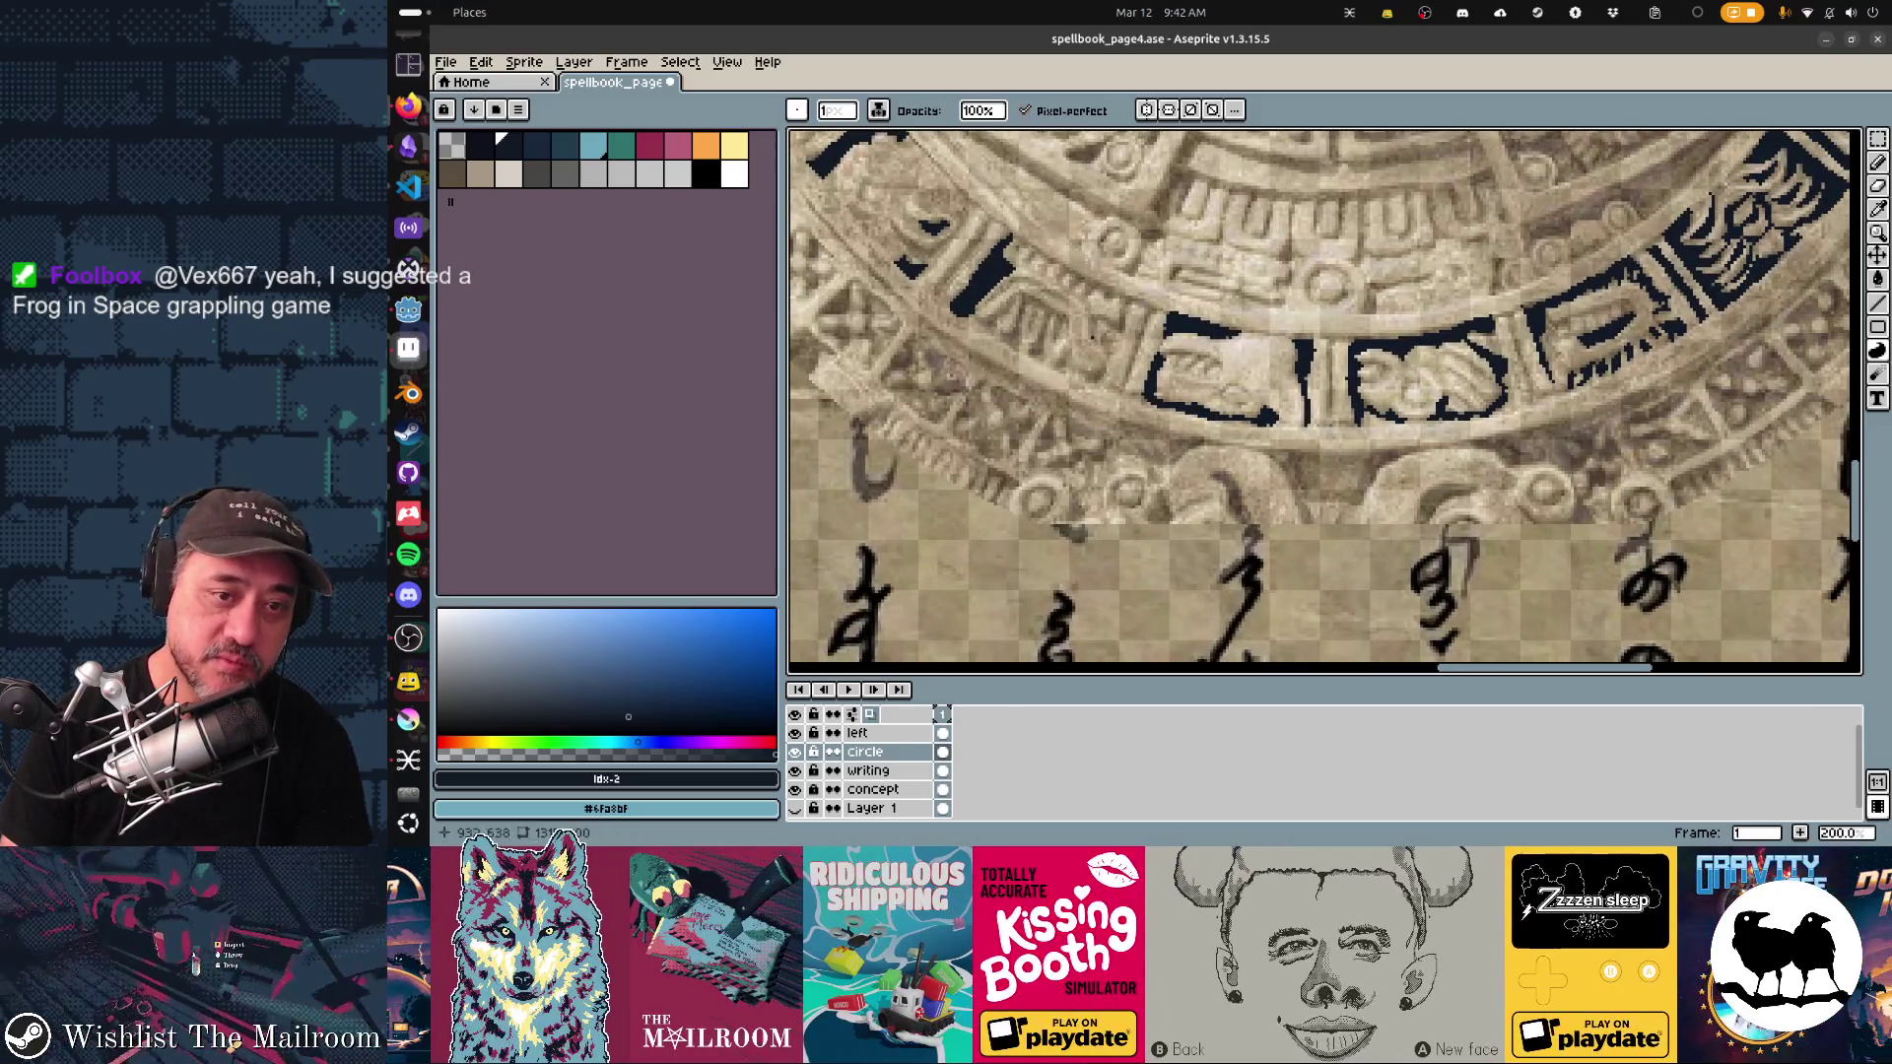
{"action": "mouse_move", "coordinate": [936, 288]}
{"action": "left_mouse_down"}
{"action": "mouse_move", "coordinate": [976, 226]}
{"action": "mouse_move", "coordinate": [938, 293]}
{"action": "left_mouse_up"}
{"action": "scroll", "coordinate": [1324, 402], "scroll_direction": "up", "scroll_amount": 4}
{"action": "scroll", "coordinate": [1324, 402], "scroll_direction": "left", "scroll_amount": 5}
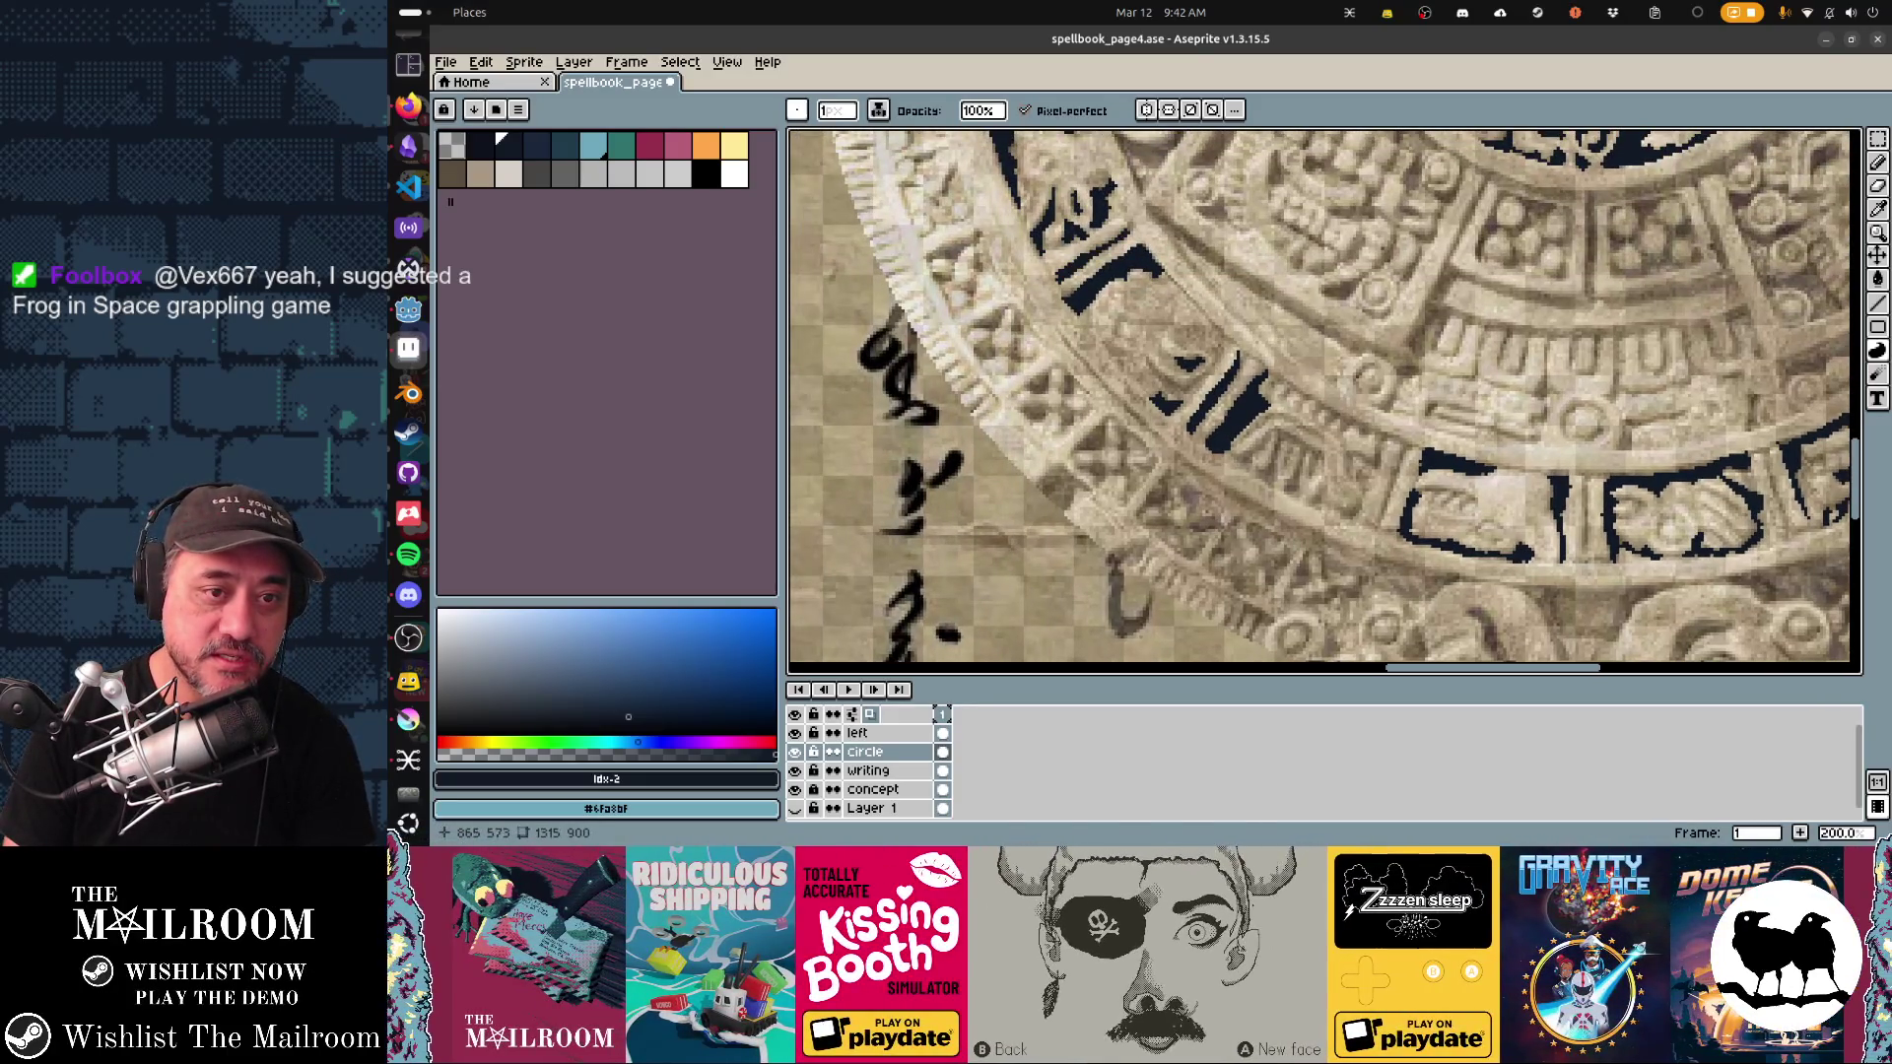
{"action": "scroll", "coordinate": [1057, 279], "scroll_direction": "up", "scroll_amount": 5}
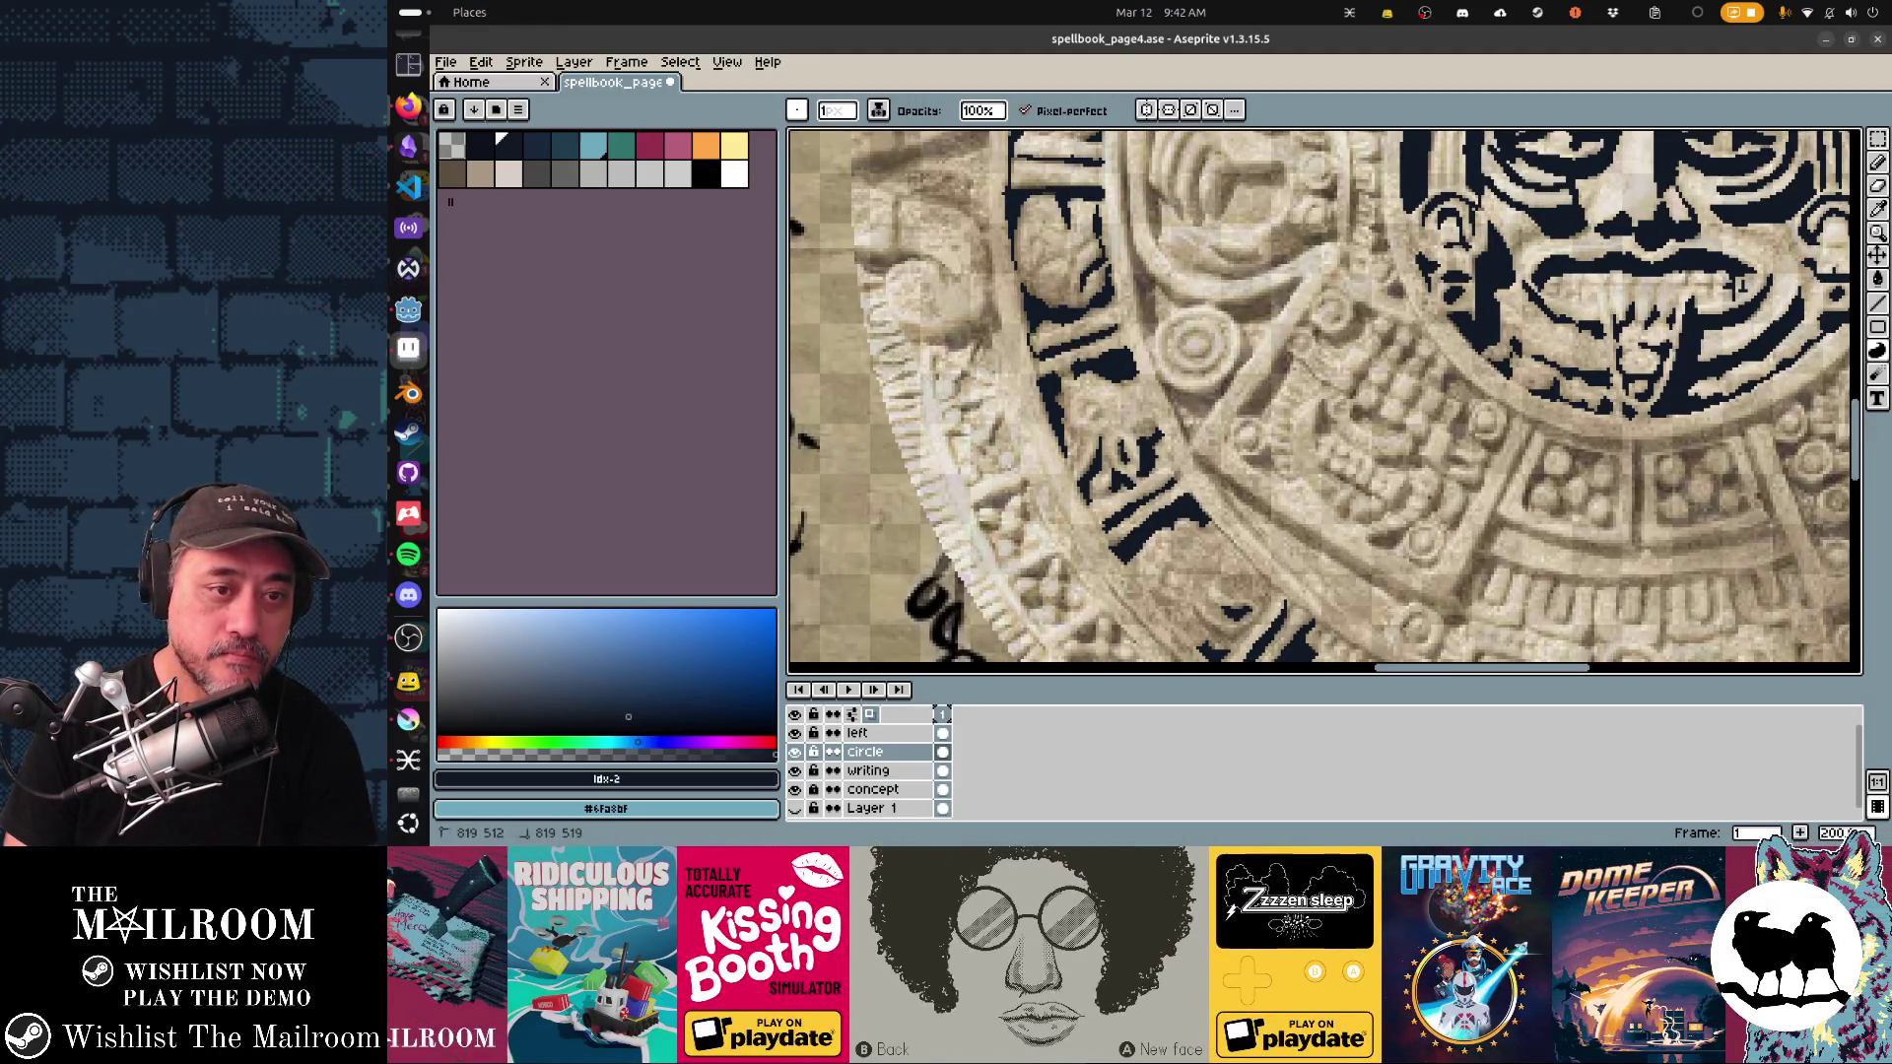
{"action": "scroll", "coordinate": [1737, 286], "scroll_direction": "down", "scroll_amount": 5}
{"action": "scroll", "coordinate": [1737, 286], "scroll_direction": "right", "scroll_amount": 3}
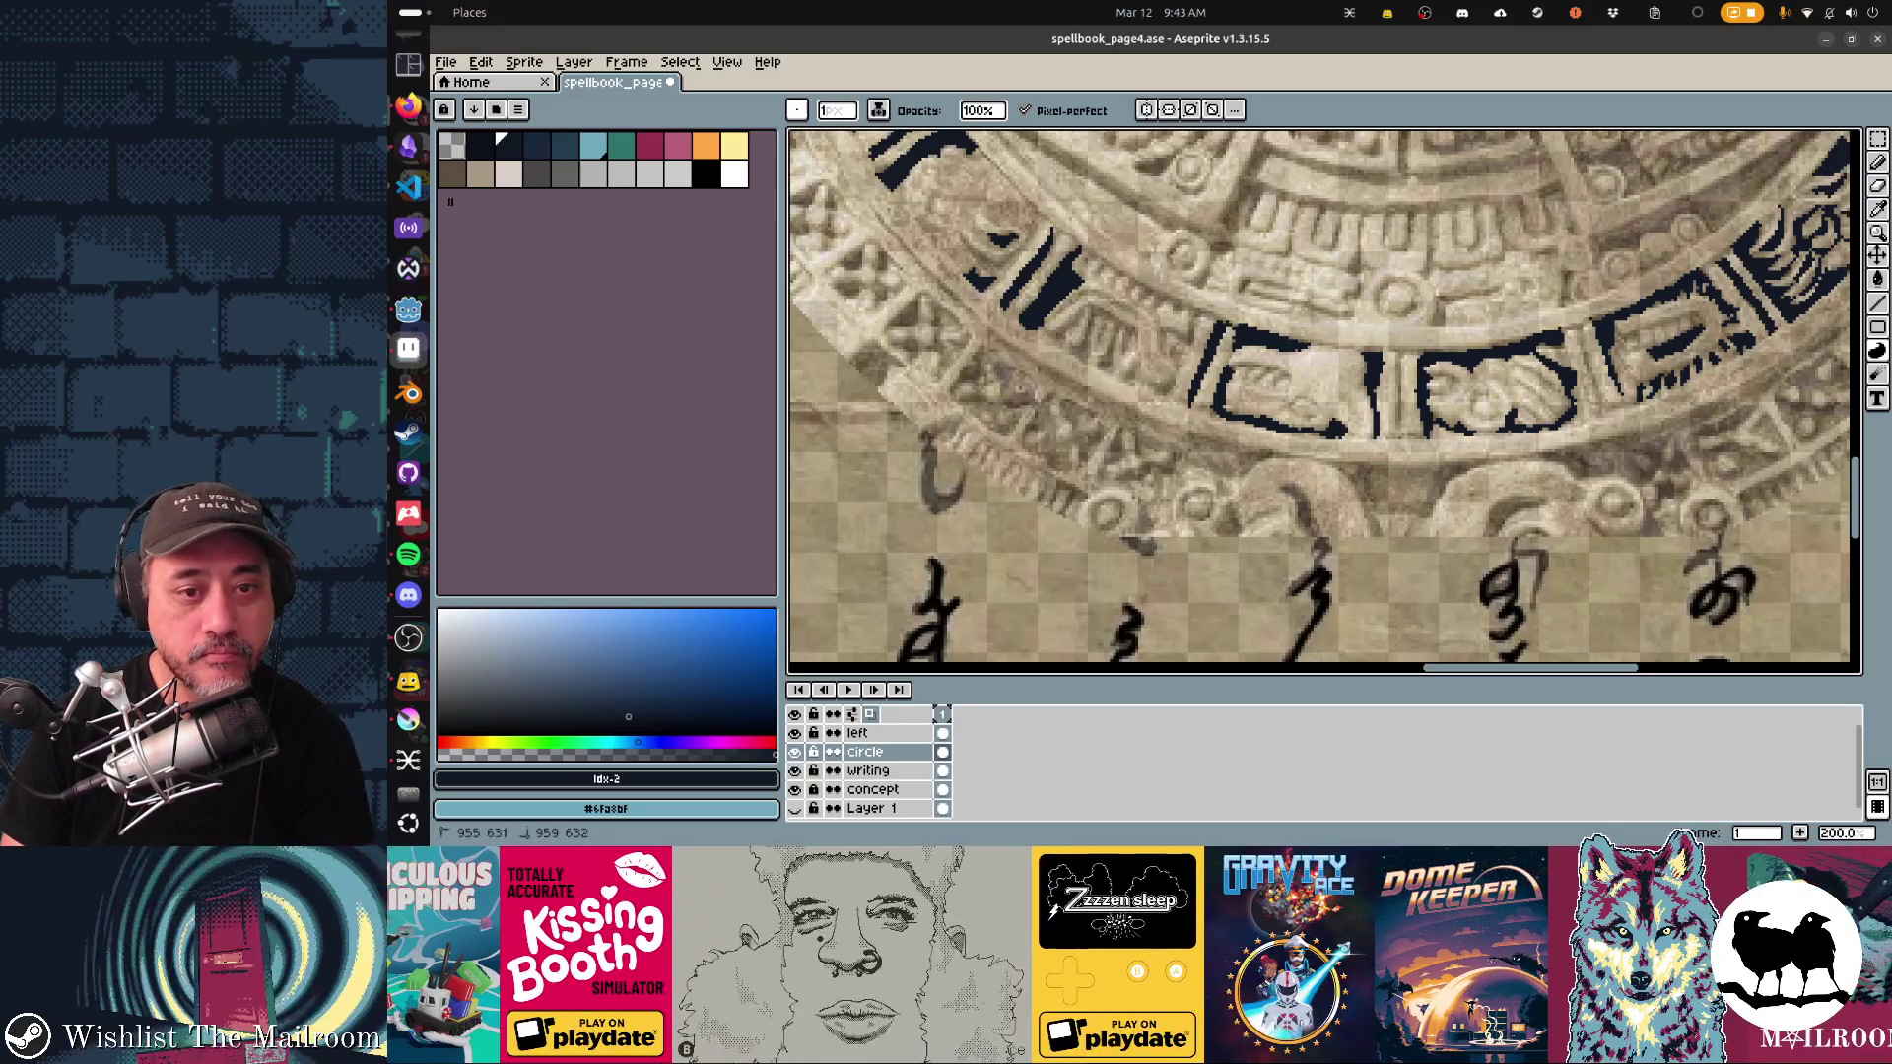
{"action": "mouse_move", "coordinate": [1192, 313]}
{"action": "left_mouse_down"}
{"action": "mouse_move", "coordinate": [1101, 268]}
{"action": "mouse_move", "coordinate": [1177, 298]}
{"action": "mouse_move", "coordinate": [1117, 272]}
{"action": "left_mouse_up"}
Step: Add two dark vertical strokes in the lower glyph cell and darken a gap beside the glyph cells
{"action": "scroll", "coordinate": [1324, 402], "scroll_direction": "right", "scroll_amount": 5}
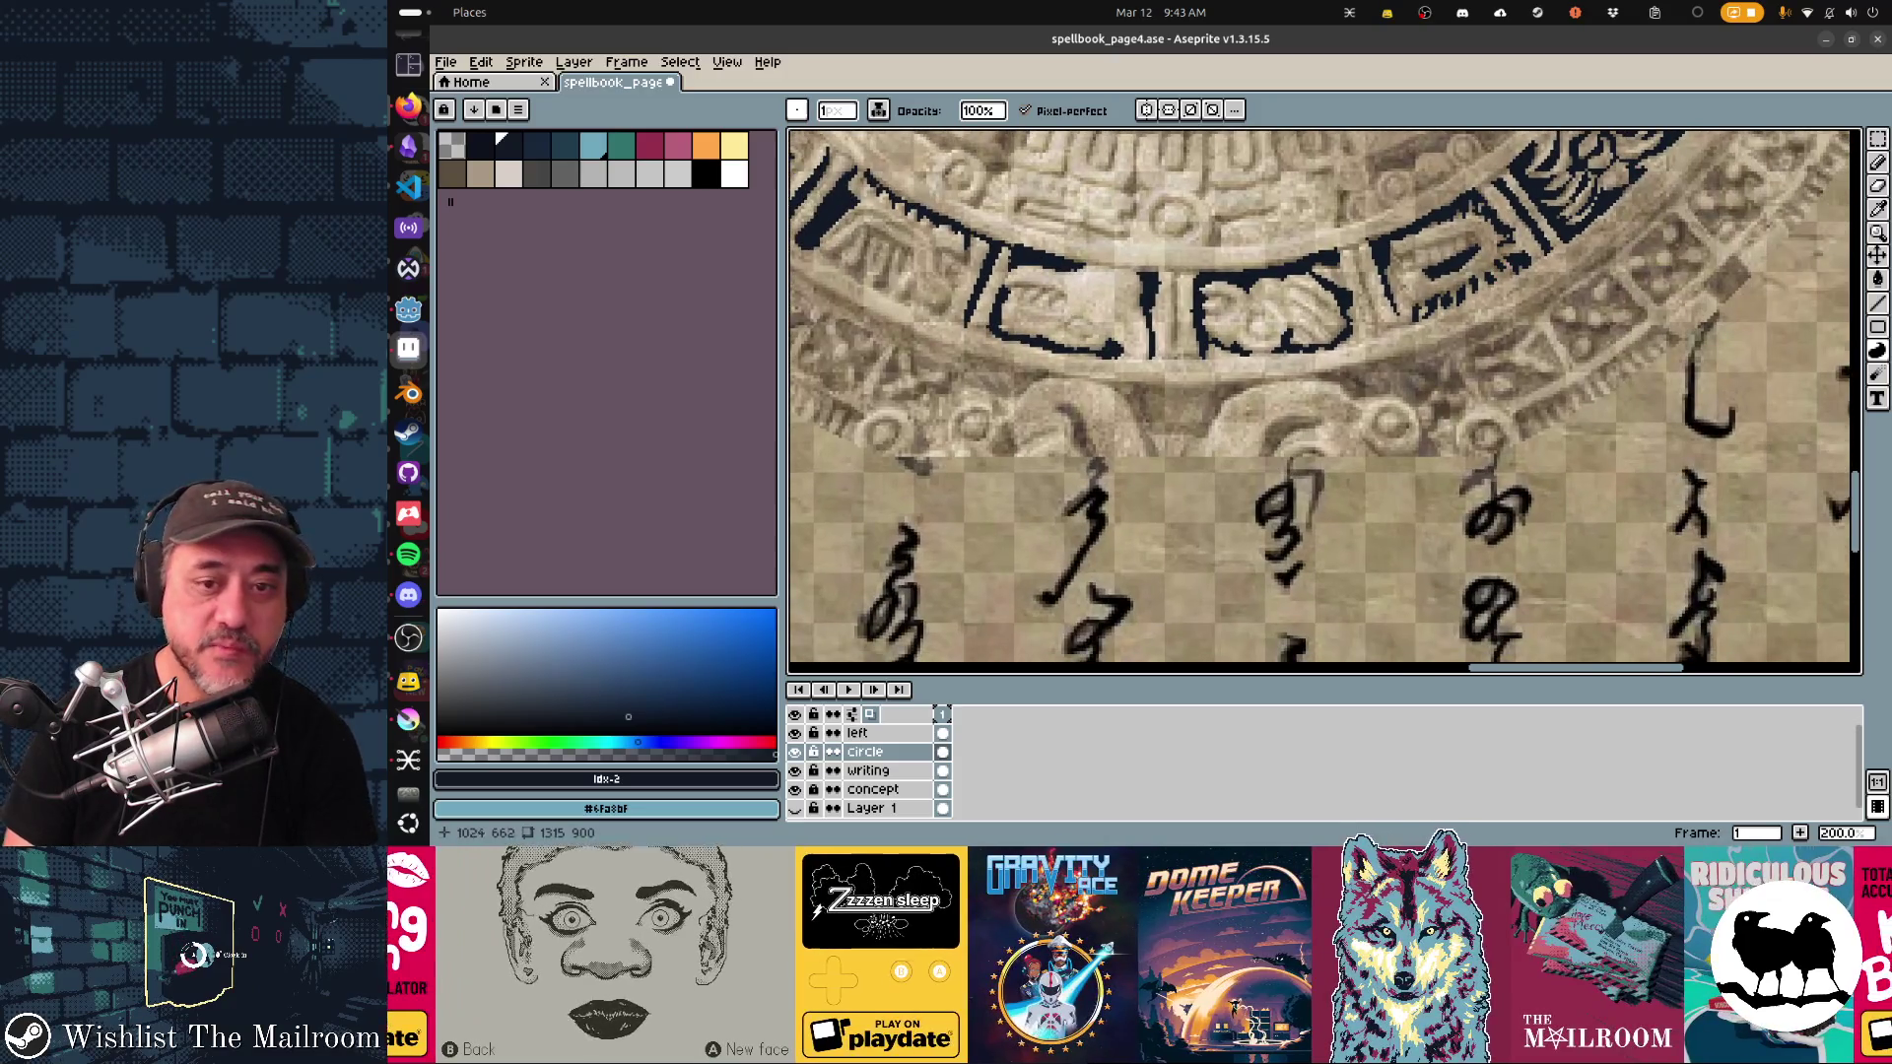
{"action": "left_click_drag", "start_coordinate": [1078, 278], "coordinate": [1083, 366]}
{"action": "left_click_drag", "start_coordinate": [1088, 348], "coordinate": [1092, 277]}
{"action": "scroll", "coordinate": [1321, 396], "scroll_direction": "up", "scroll_amount": 1}
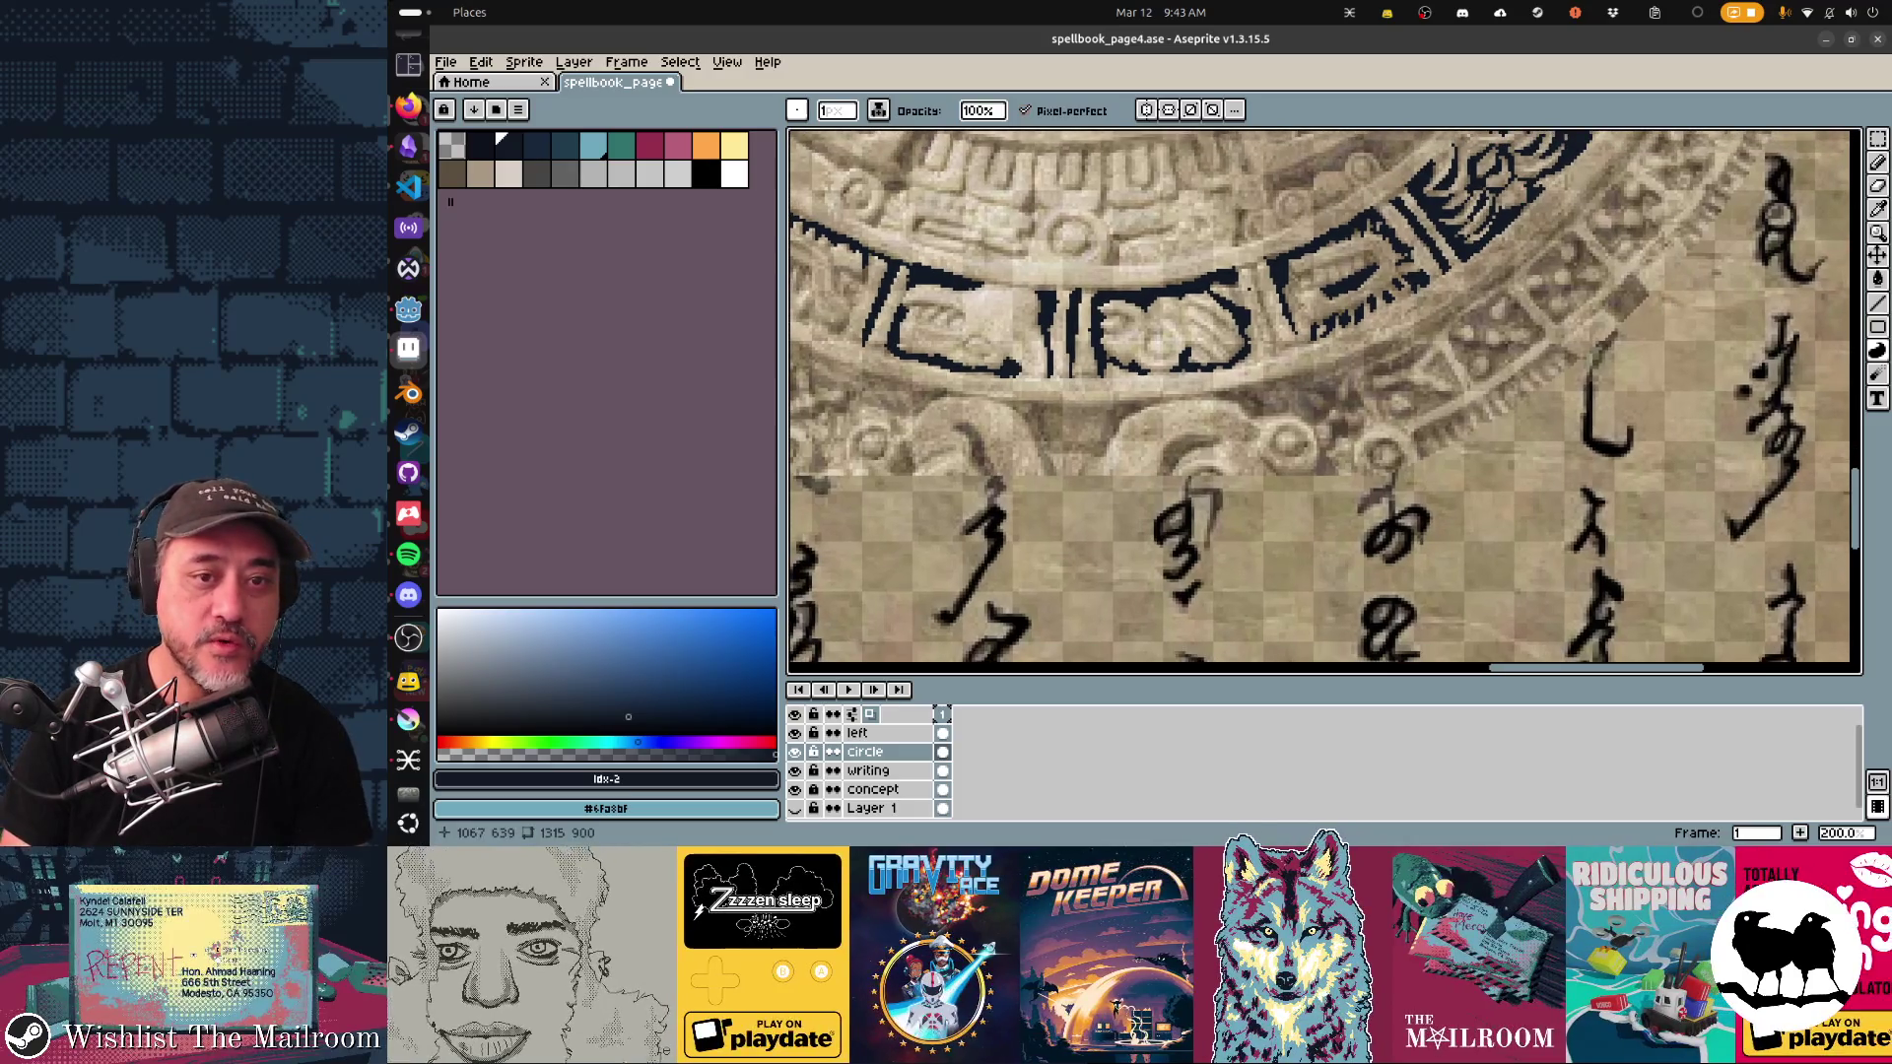
{"action": "left_click_drag", "start_coordinate": [1257, 275], "coordinate": [1276, 352]}
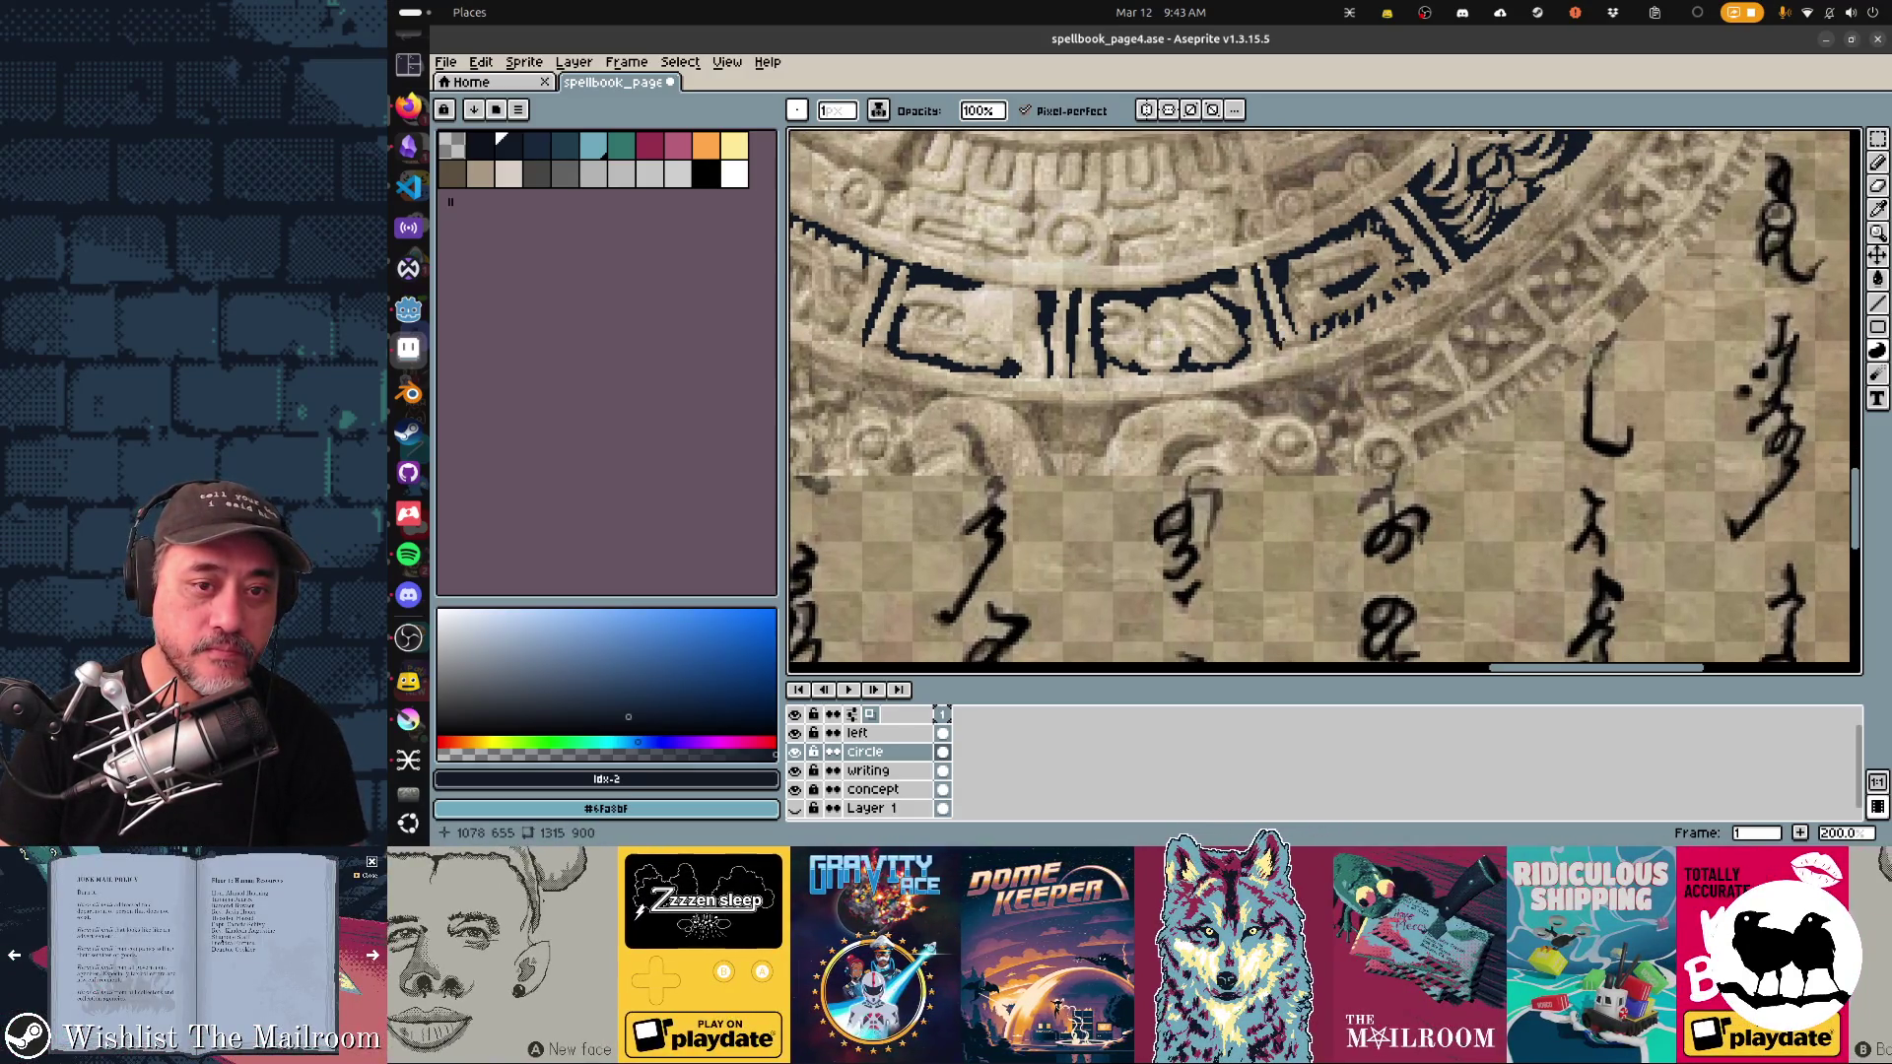
Step: Draw a long dark horizontal stroke across the ring, then pan toward the carved face
{"action": "scroll", "coordinate": [1276, 352], "scroll_direction": "up", "scroll_amount": 4}
{"action": "scroll", "coordinate": [1275, 352], "scroll_direction": "right", "scroll_amount": 6}
{"action": "left_click_drag", "start_coordinate": [796, 292], "coordinate": [1014, 283]}
{"action": "scroll", "coordinate": [1015, 283], "scroll_direction": "down", "scroll_amount": 3}
{"action": "scroll", "coordinate": [1015, 284], "scroll_direction": "left", "scroll_amount": 5}
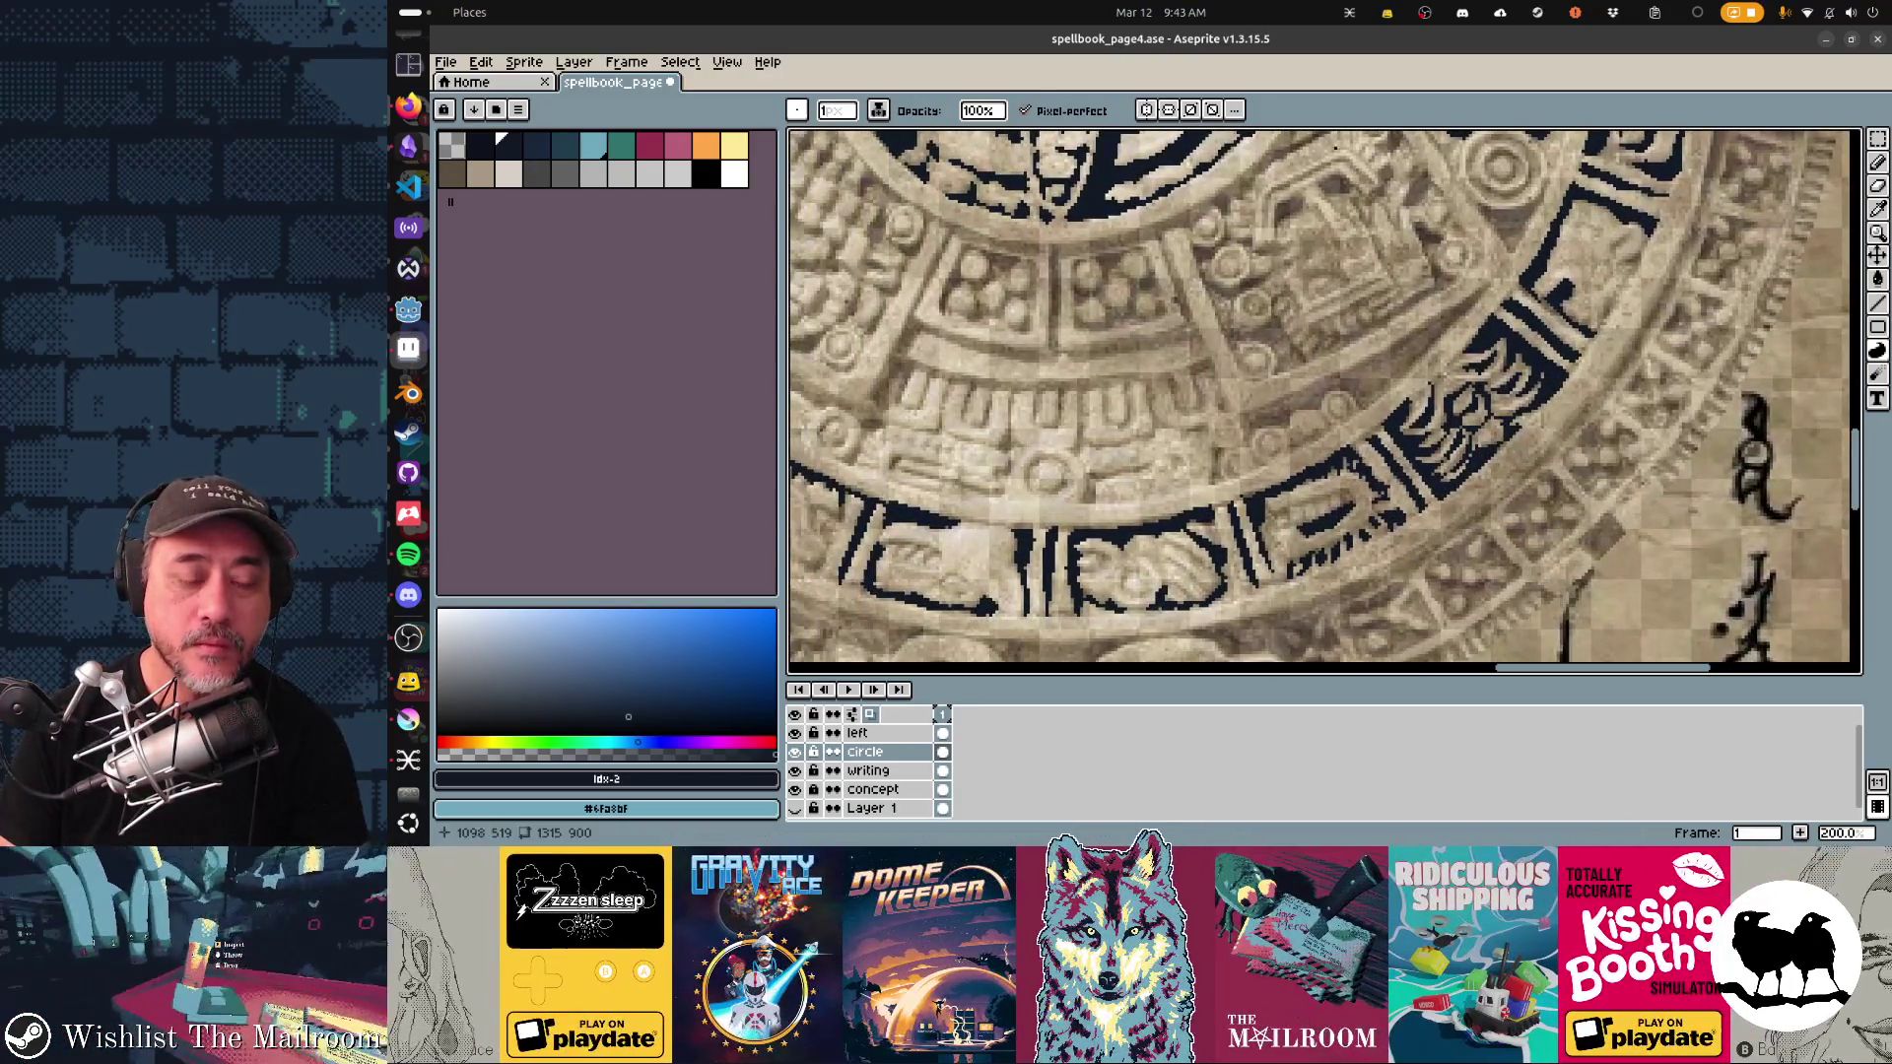
{"action": "scroll", "coordinate": [1668, 344], "scroll_direction": "up", "scroll_amount": 4}
{"action": "scroll", "coordinate": [1668, 344], "scroll_direction": "left", "scroll_amount": 3}
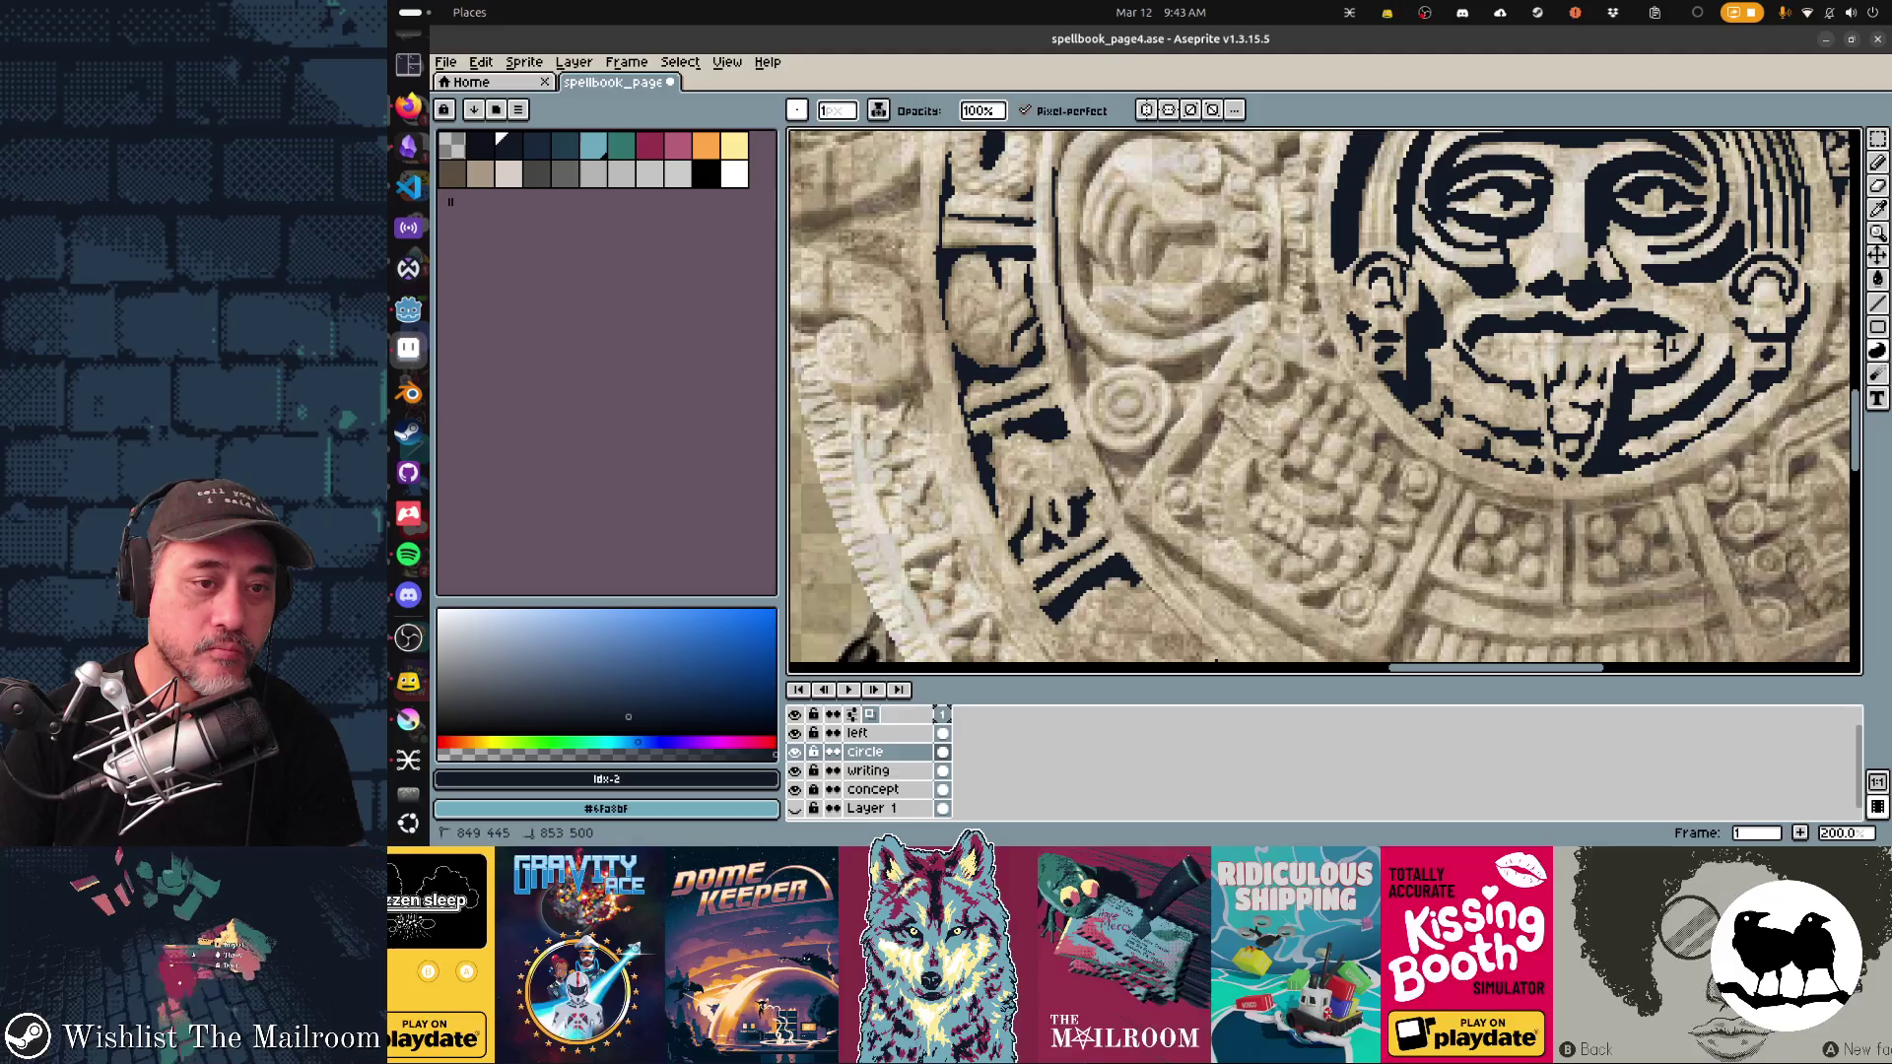
Step: Draw dark strokes up the ring edge, on a glyph, and as a curved outline beside the face
{"action": "left_click_drag", "start_coordinate": [1085, 397], "coordinate": [1072, 308]}
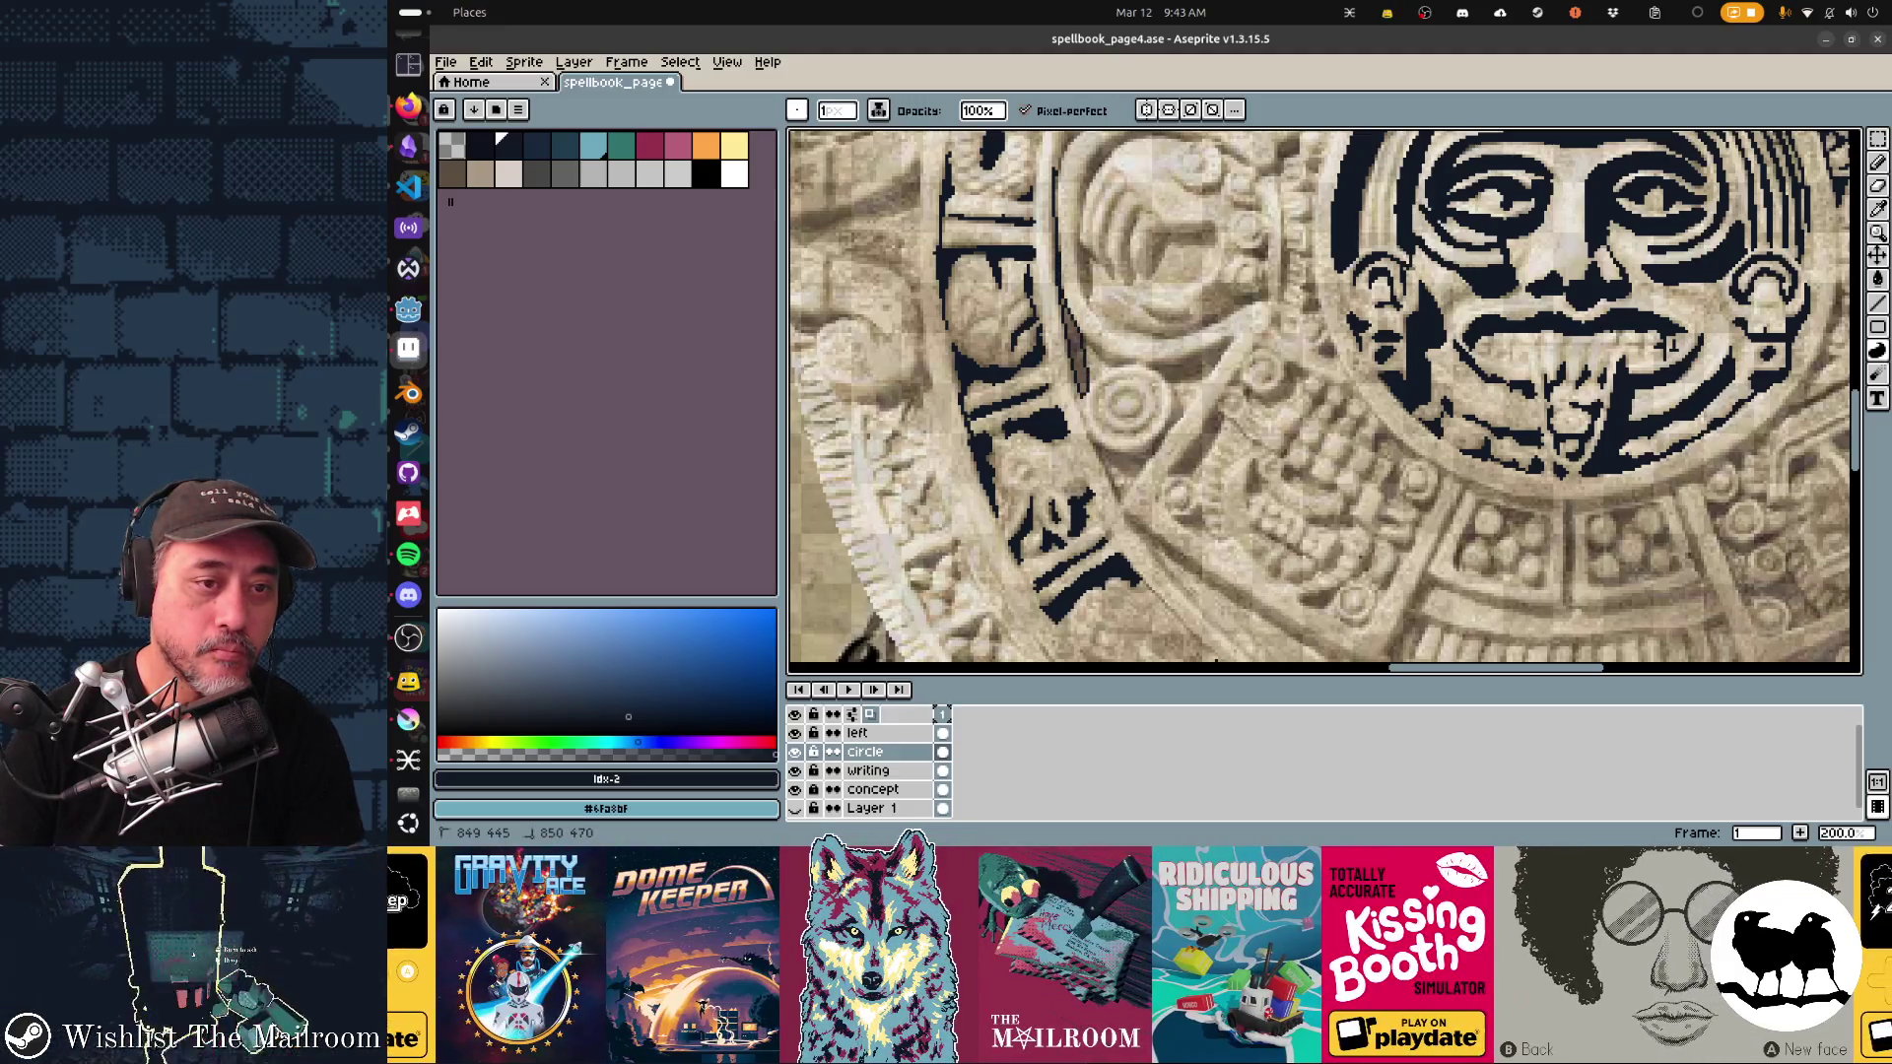
{"action": "left_click_drag", "start_coordinate": [1054, 176], "coordinate": [1057, 203]}
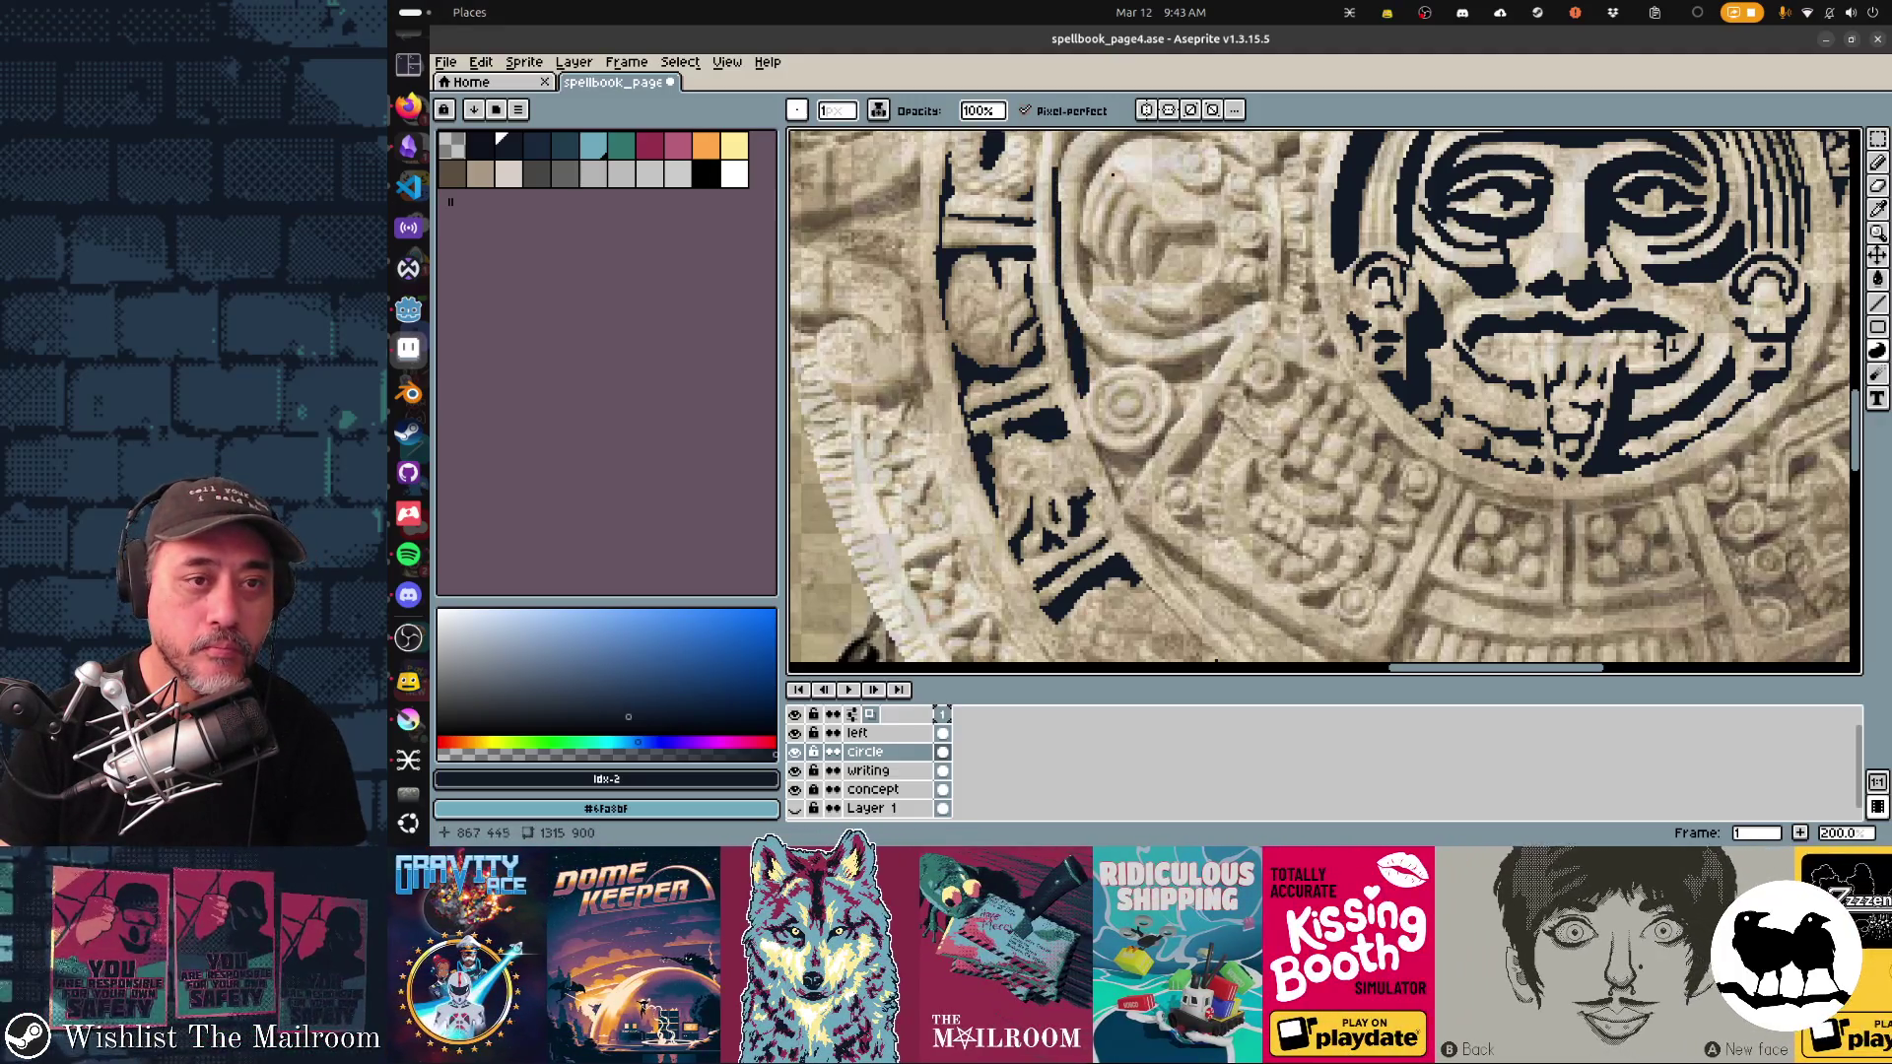
{"action": "left_click_drag", "start_coordinate": [1670, 345], "coordinate": [1616, 463]}
{"action": "mouse_move", "coordinate": [1035, 335]}
{"action": "left_mouse_down"}
{"action": "mouse_move", "coordinate": [1084, 248]}
{"action": "mouse_move", "coordinate": [1030, 323]}
{"action": "mouse_move", "coordinate": [1032, 417]}
{"action": "mouse_move", "coordinate": [1138, 348]}
{"action": "mouse_move", "coordinate": [1163, 357]}
{"action": "mouse_move", "coordinate": [1108, 376]}
{"action": "left_mouse_up"}
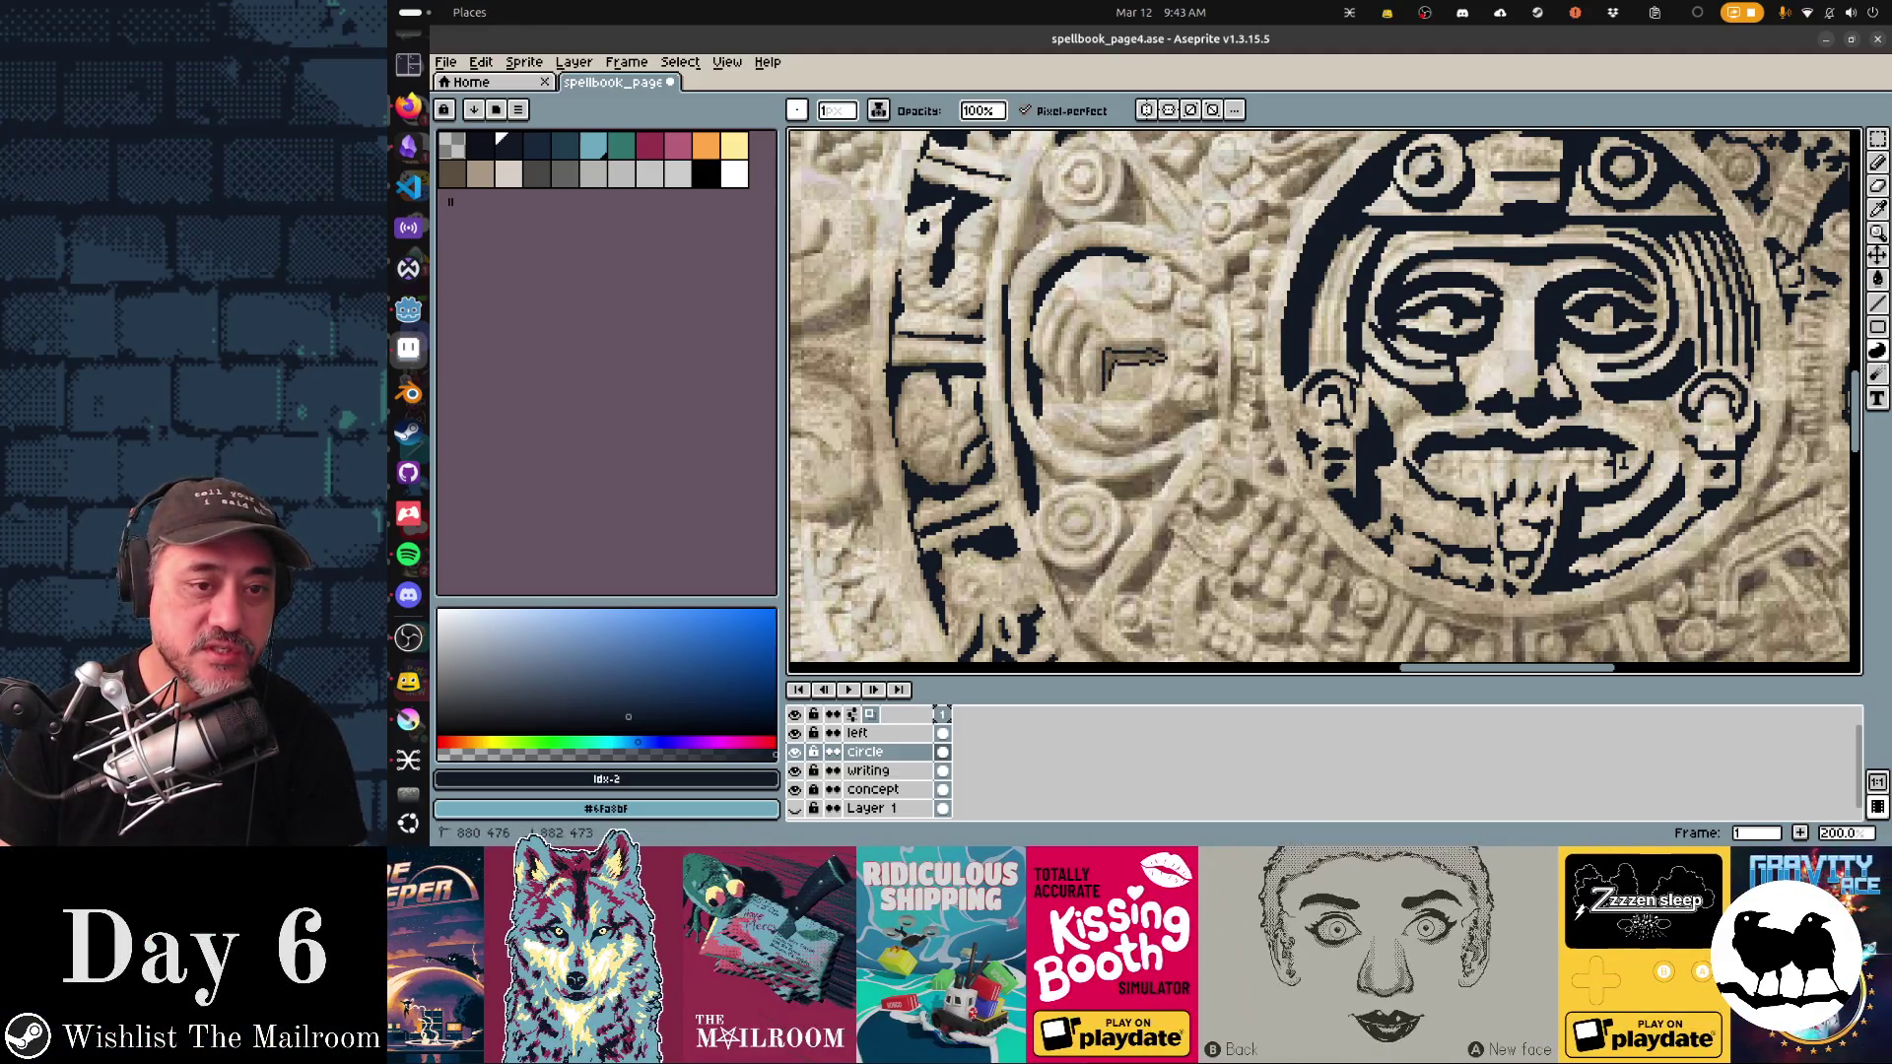
Step: Paint the light wedge beside the face dark, undo that stray stroke, and save the page
{"action": "left_click_drag", "start_coordinate": [1616, 463], "coordinate": [1615, 414]}
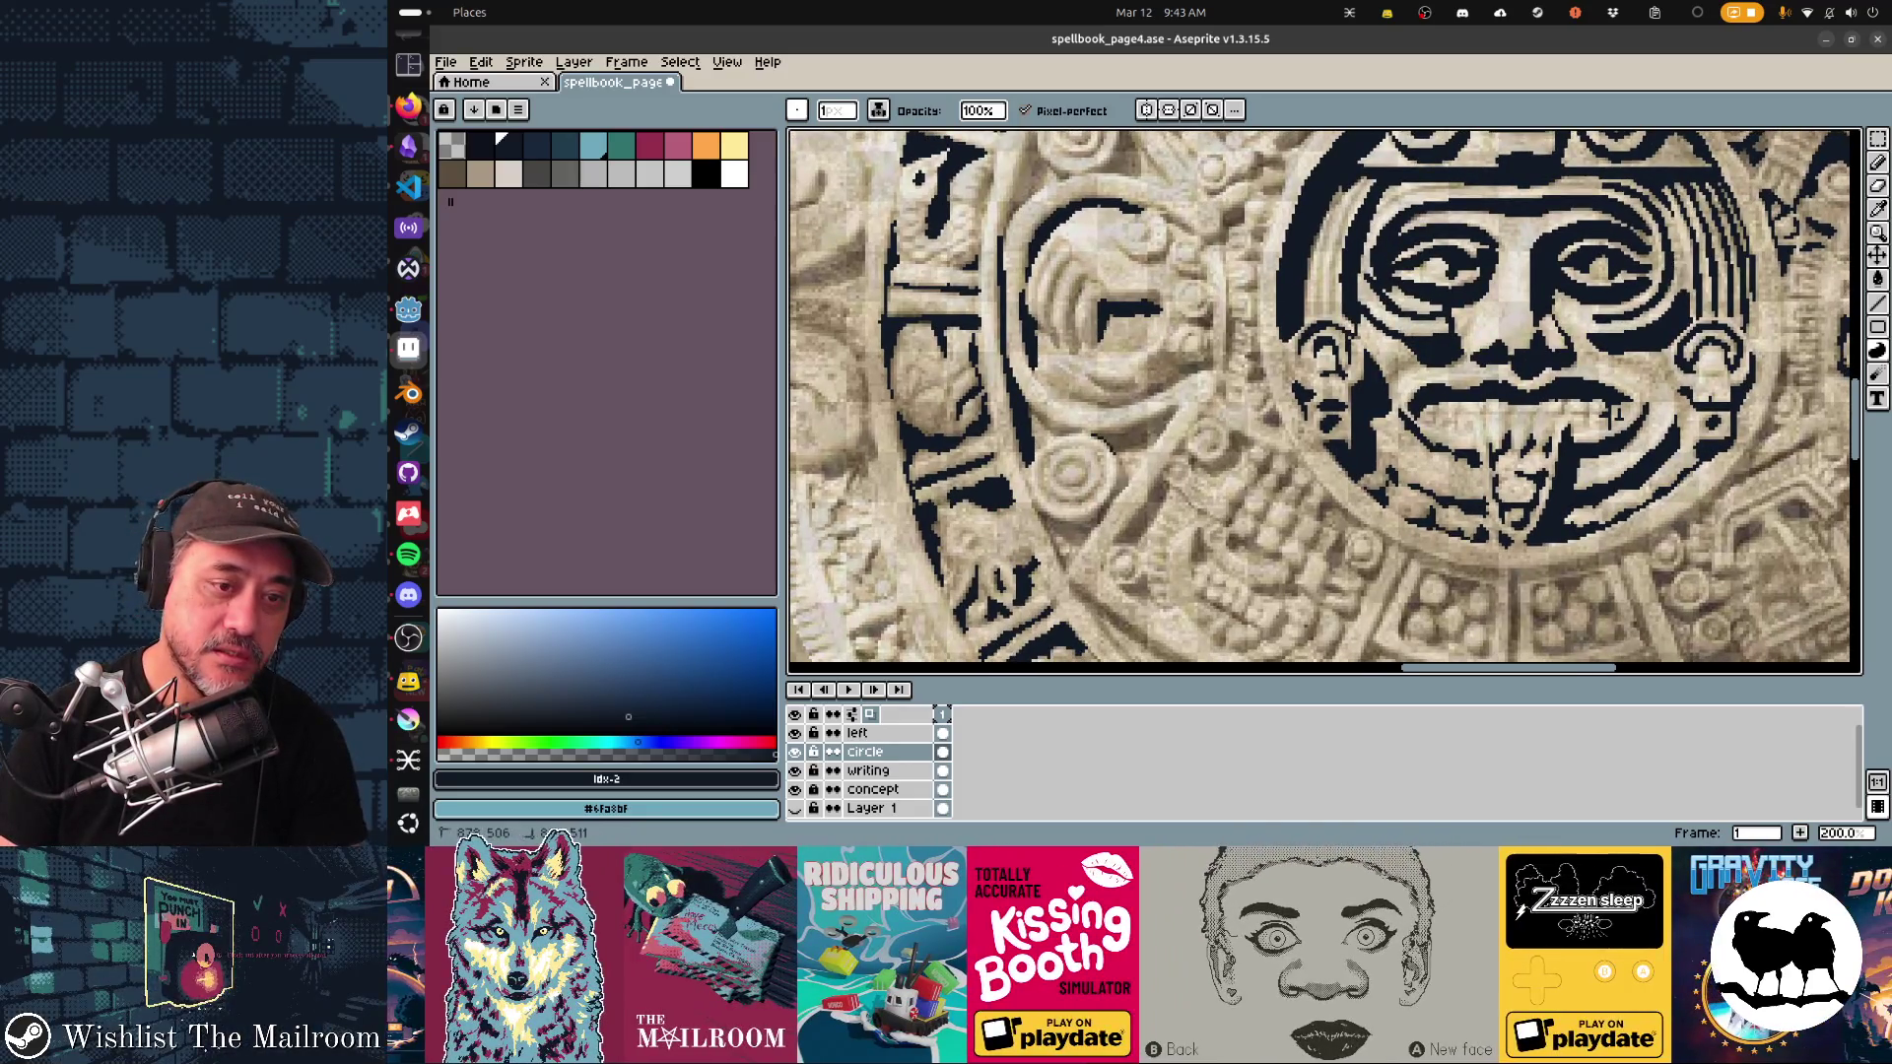
{"action": "left_click_drag", "start_coordinate": [1616, 413], "coordinate": [1680, 529]}
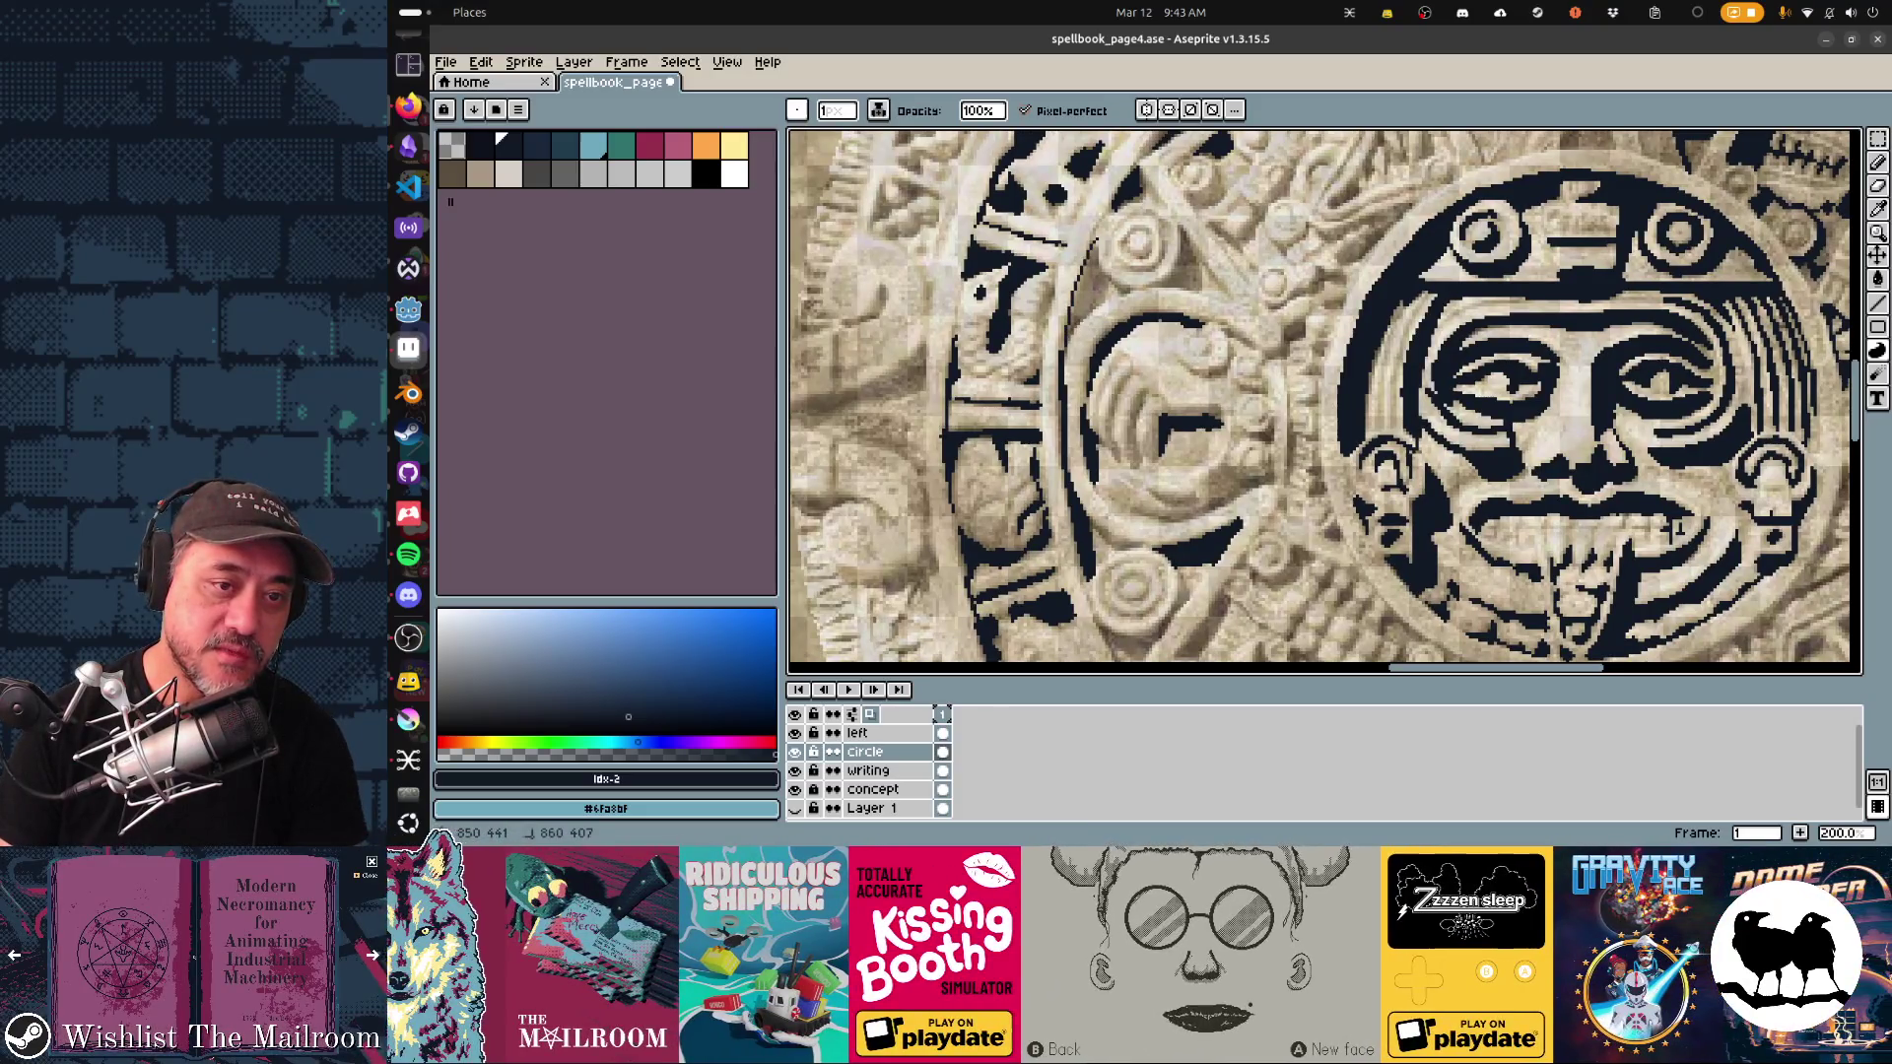
{"action": "mouse_move", "coordinate": [1098, 304]}
{"action": "left_mouse_down"}
{"action": "mouse_move", "coordinate": [1094, 256]}
{"action": "mouse_move", "coordinate": [1200, 286]}
{"action": "mouse_move", "coordinate": [1153, 233]}
{"action": "mouse_move", "coordinate": [1147, 349]}
{"action": "mouse_move", "coordinate": [1210, 291]}
{"action": "mouse_move", "coordinate": [1279, 284]}
{"action": "left_mouse_up"}
{"action": "key", "text": "ctrl+z"}
{"action": "key", "text": "ctrl+z"}
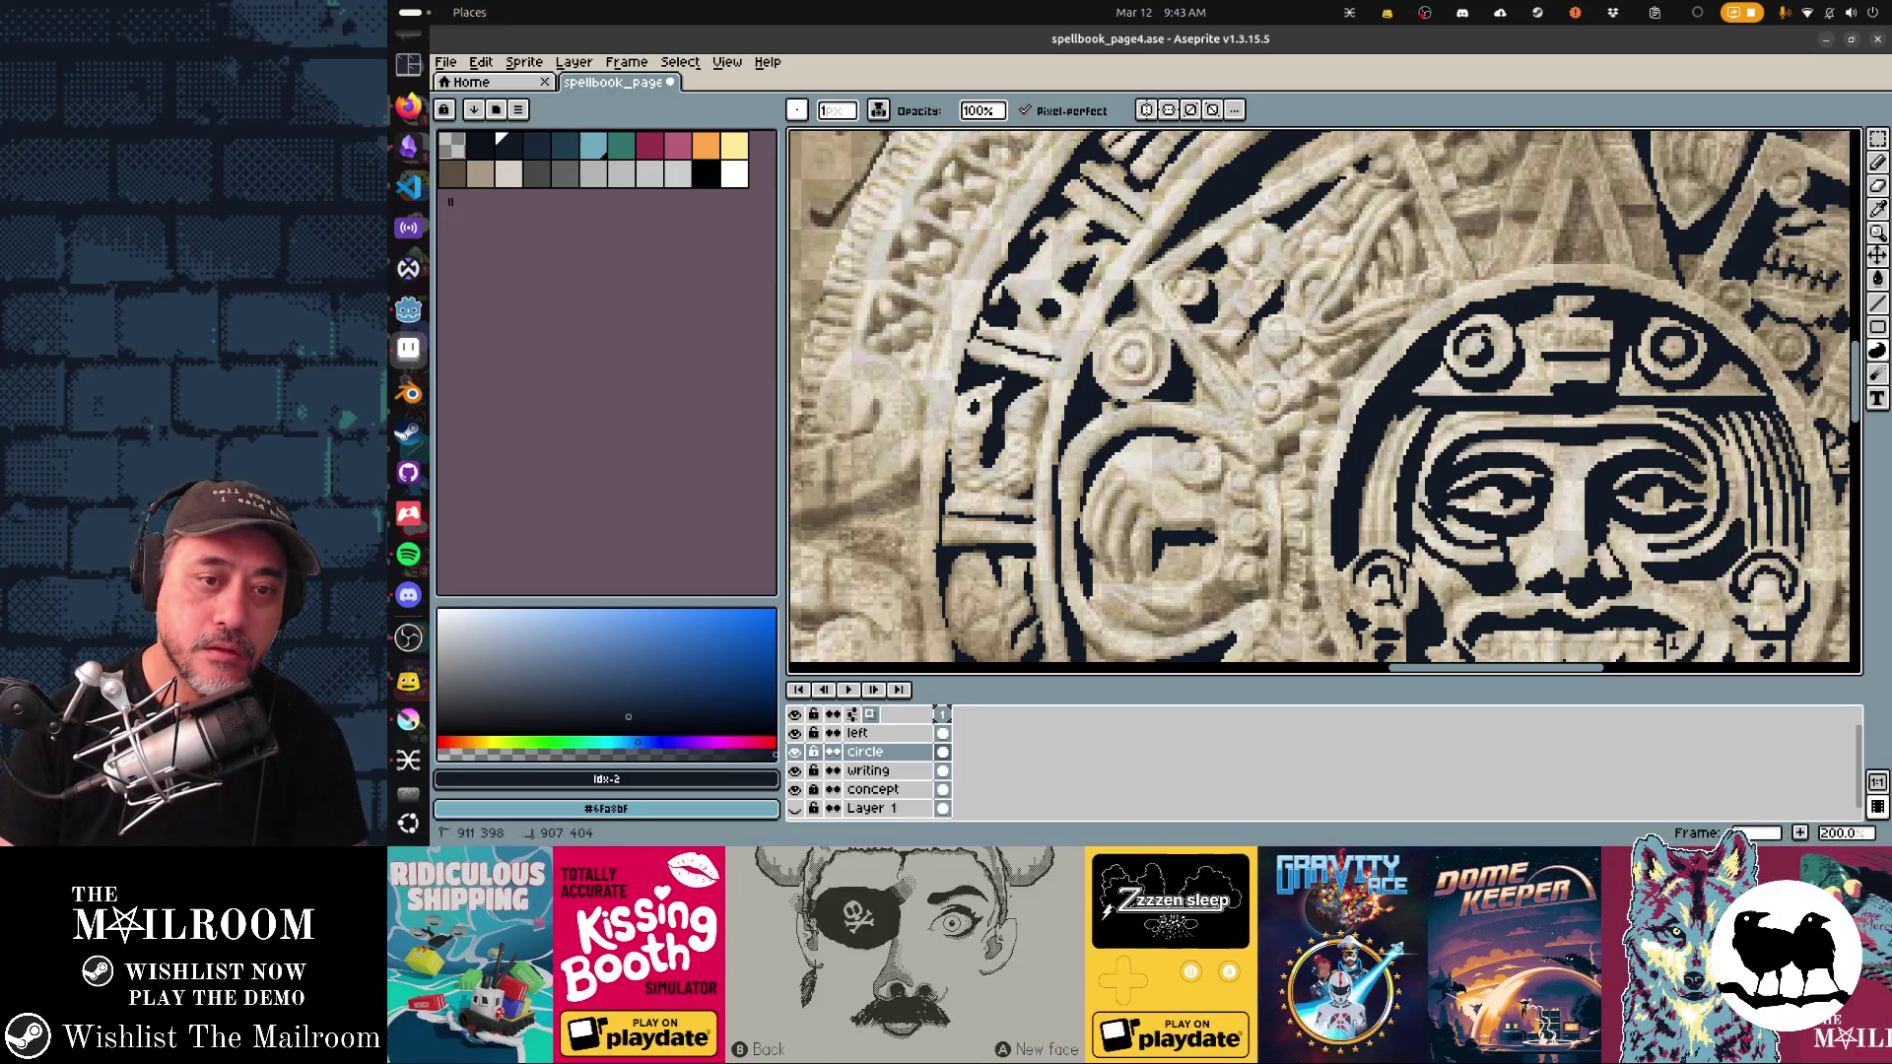
{"action": "key", "text": "ctrl+s"}
Step: Add dark pixels and straight shift-click lines along the face and headdress outline
{"action": "left_click_drag", "start_coordinate": [1665, 645], "coordinate": [1655, 564]}
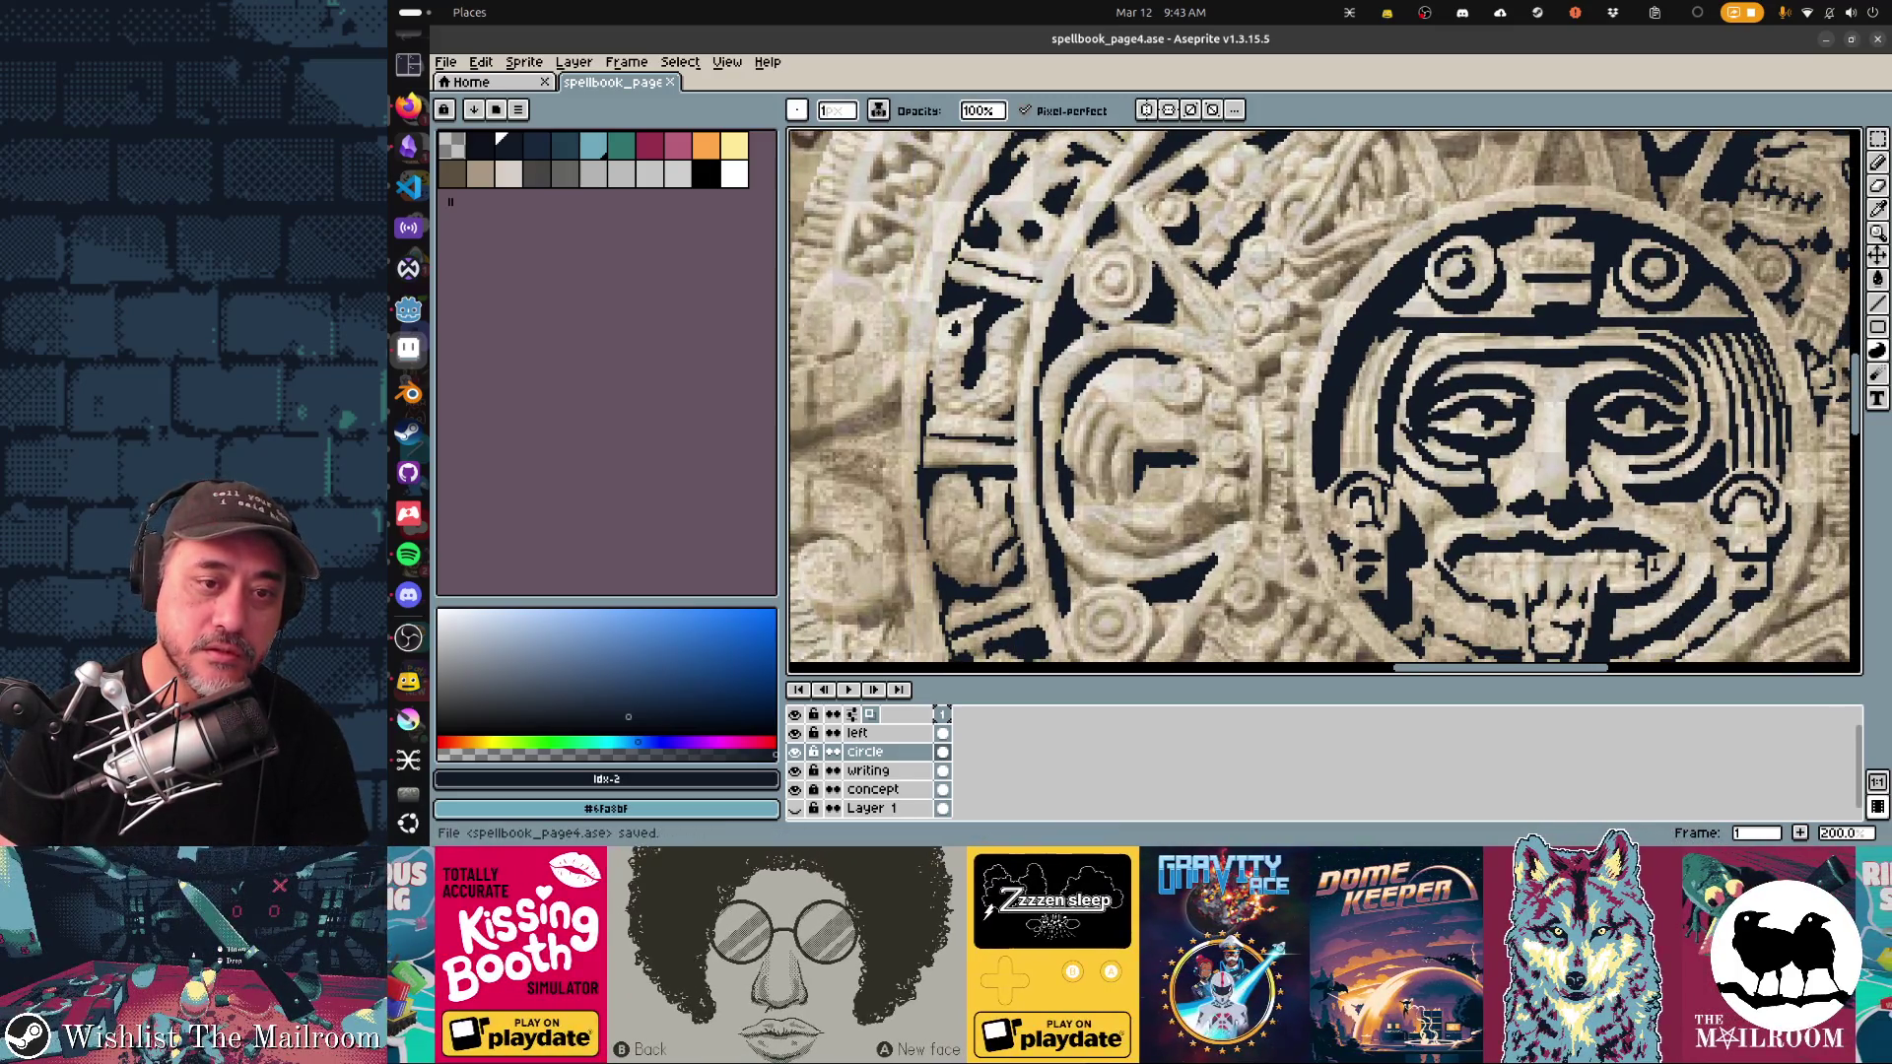
{"action": "left_click", "coordinate": [1655, 564]}
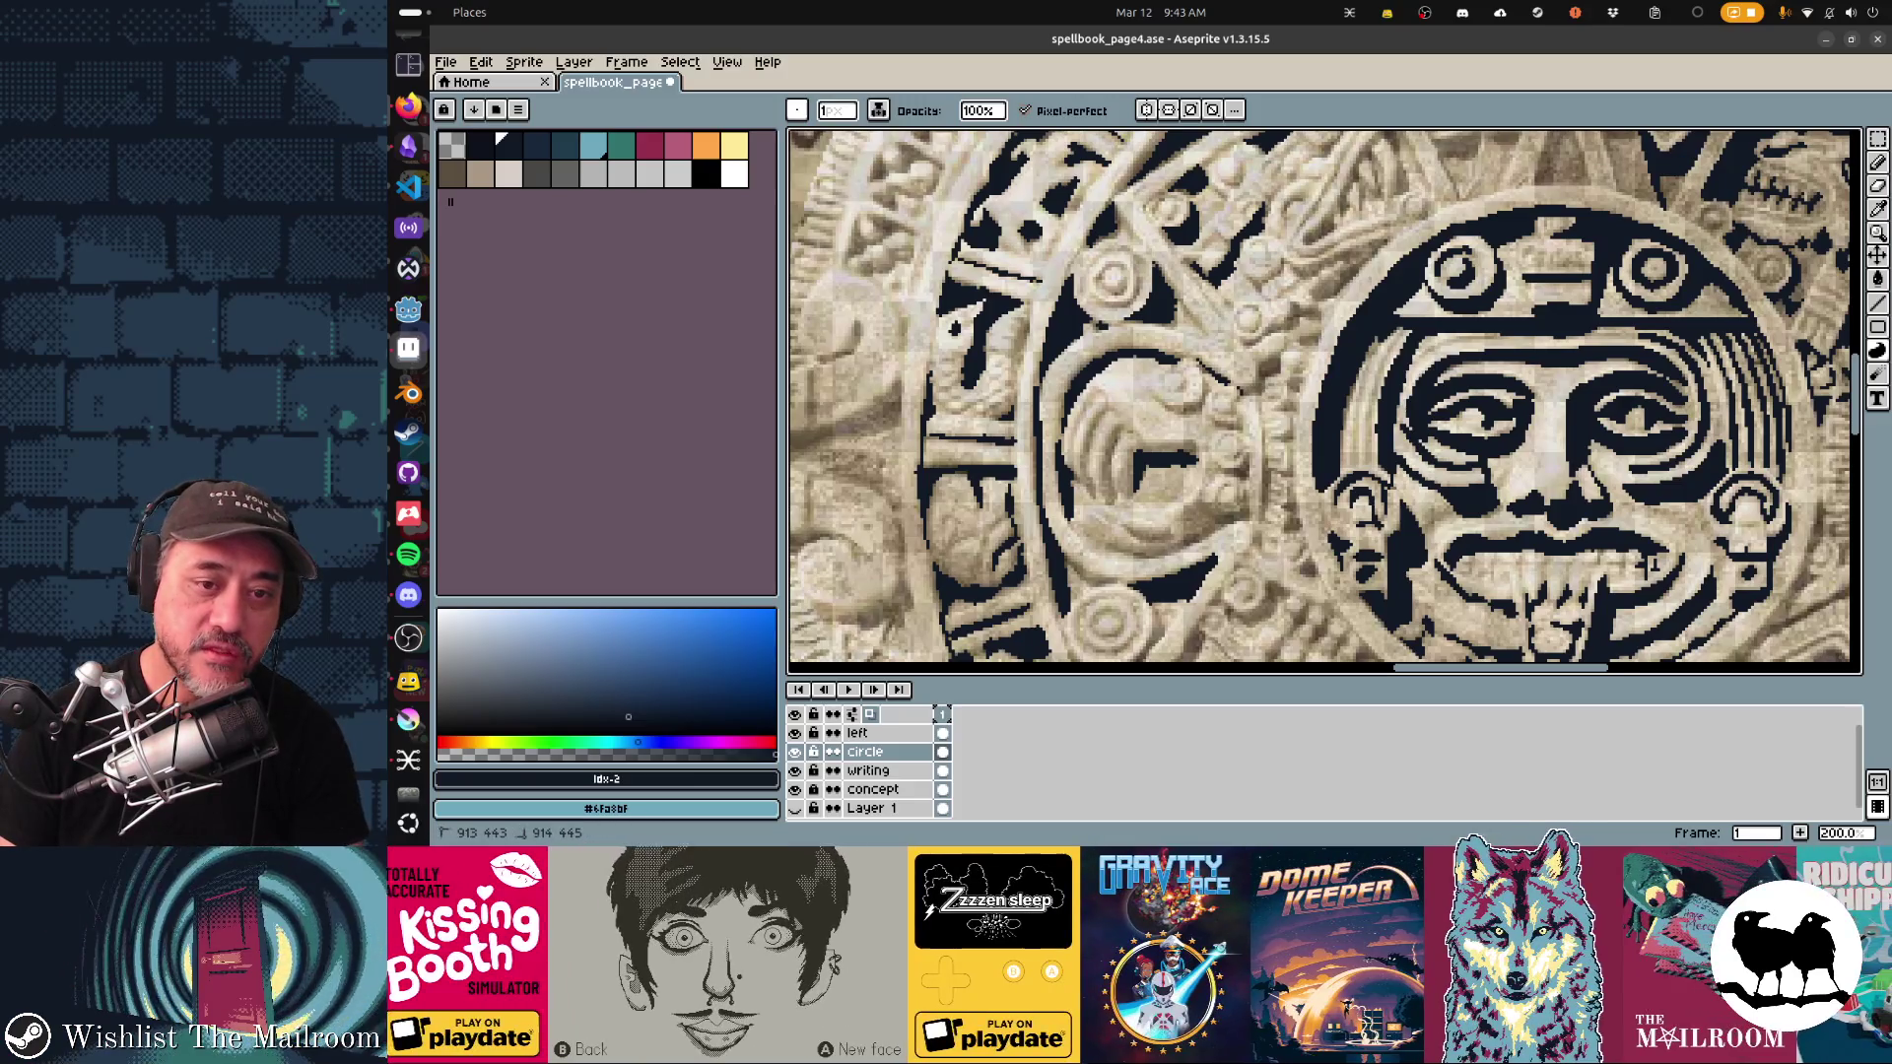
{"action": "left_click_drag", "start_coordinate": [1239, 389], "coordinate": [1281, 356]}
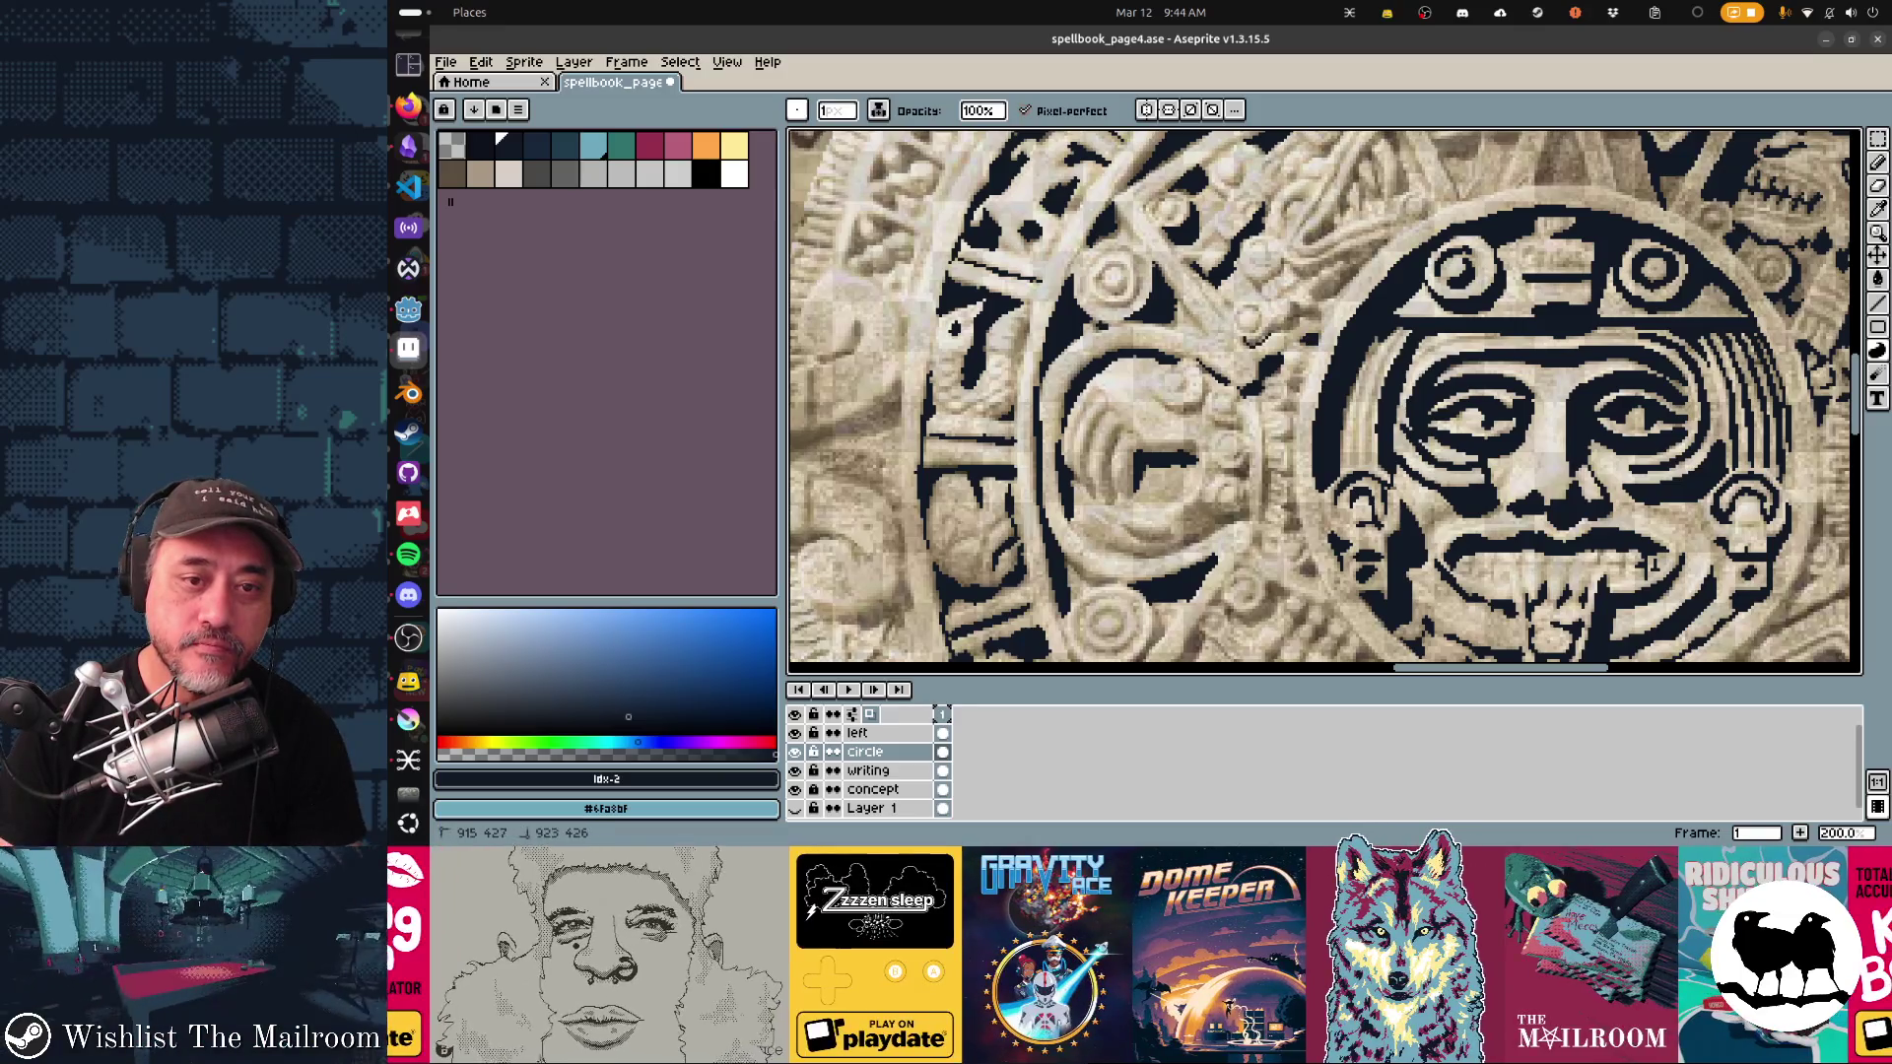
{"action": "left_click", "coordinate": [1293, 313], "text": "shift"}
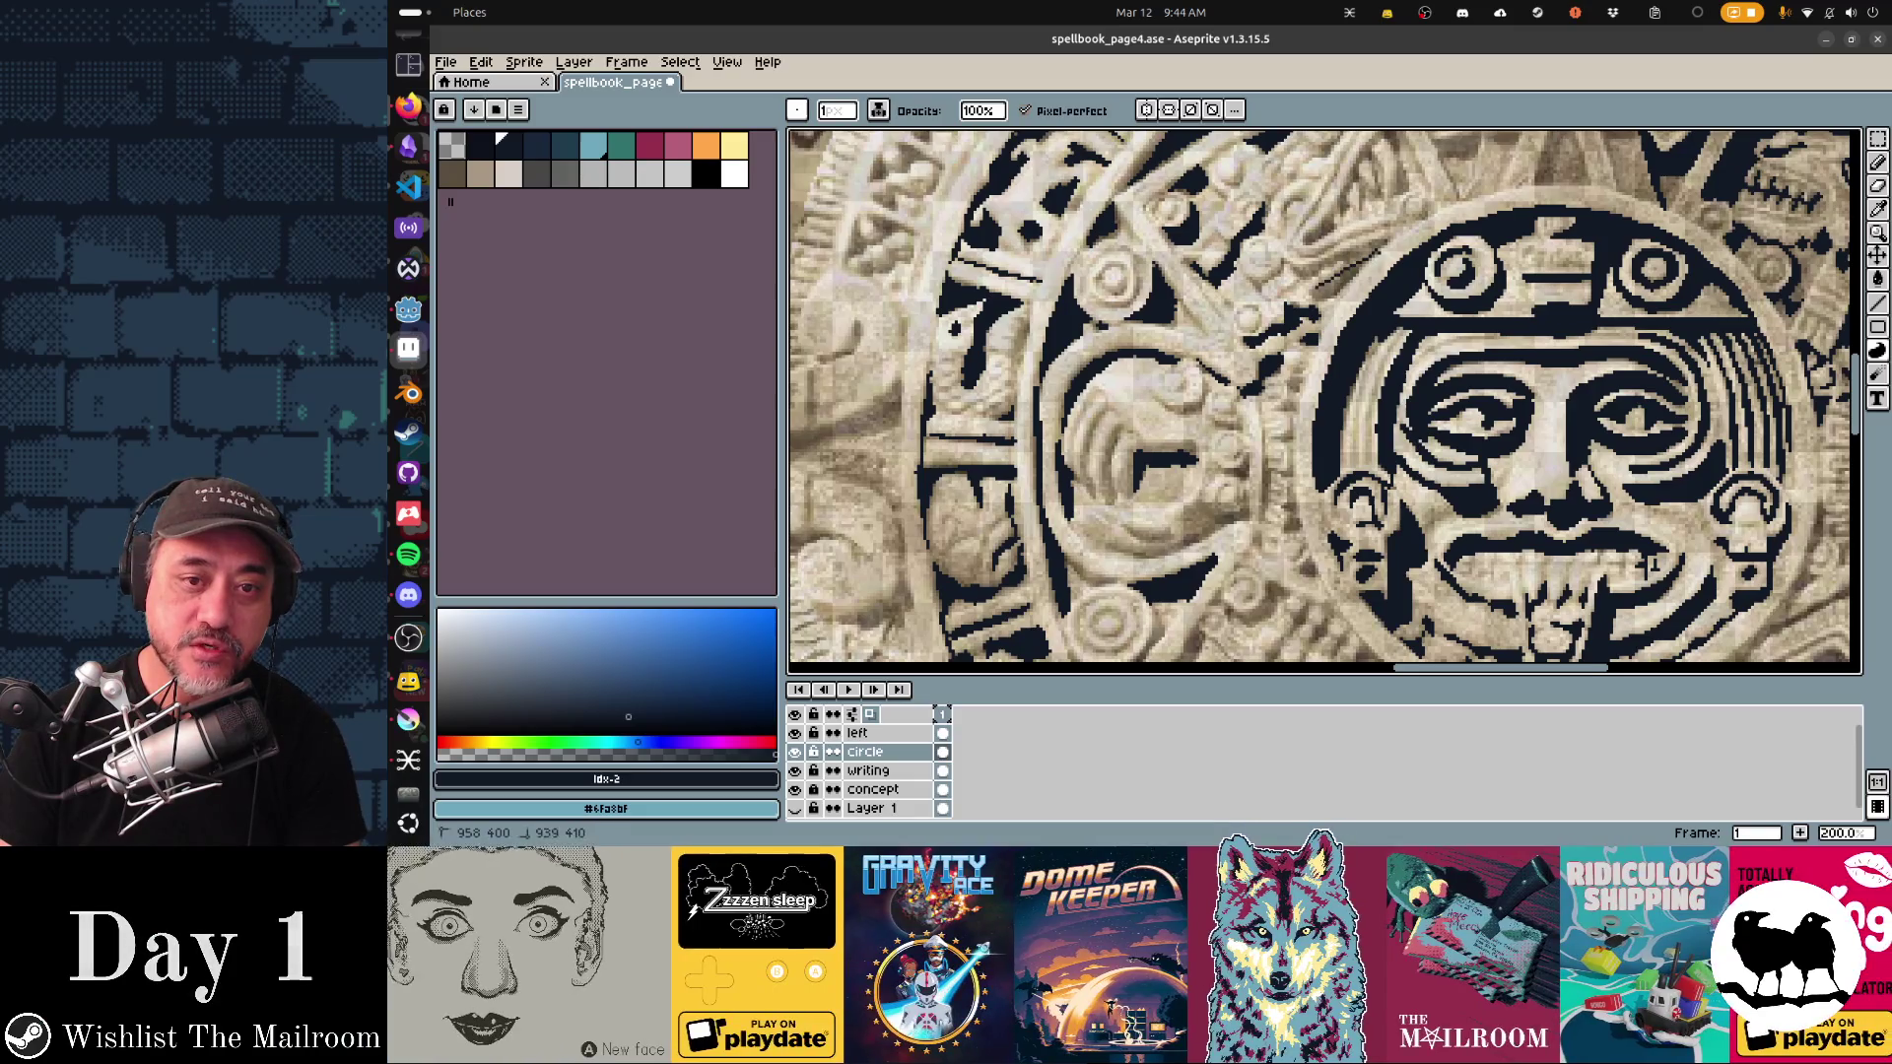
{"action": "left_click", "coordinate": [1340, 271], "text": "shift"}
{"action": "left_click", "coordinate": [1375, 253], "text": "shift"}
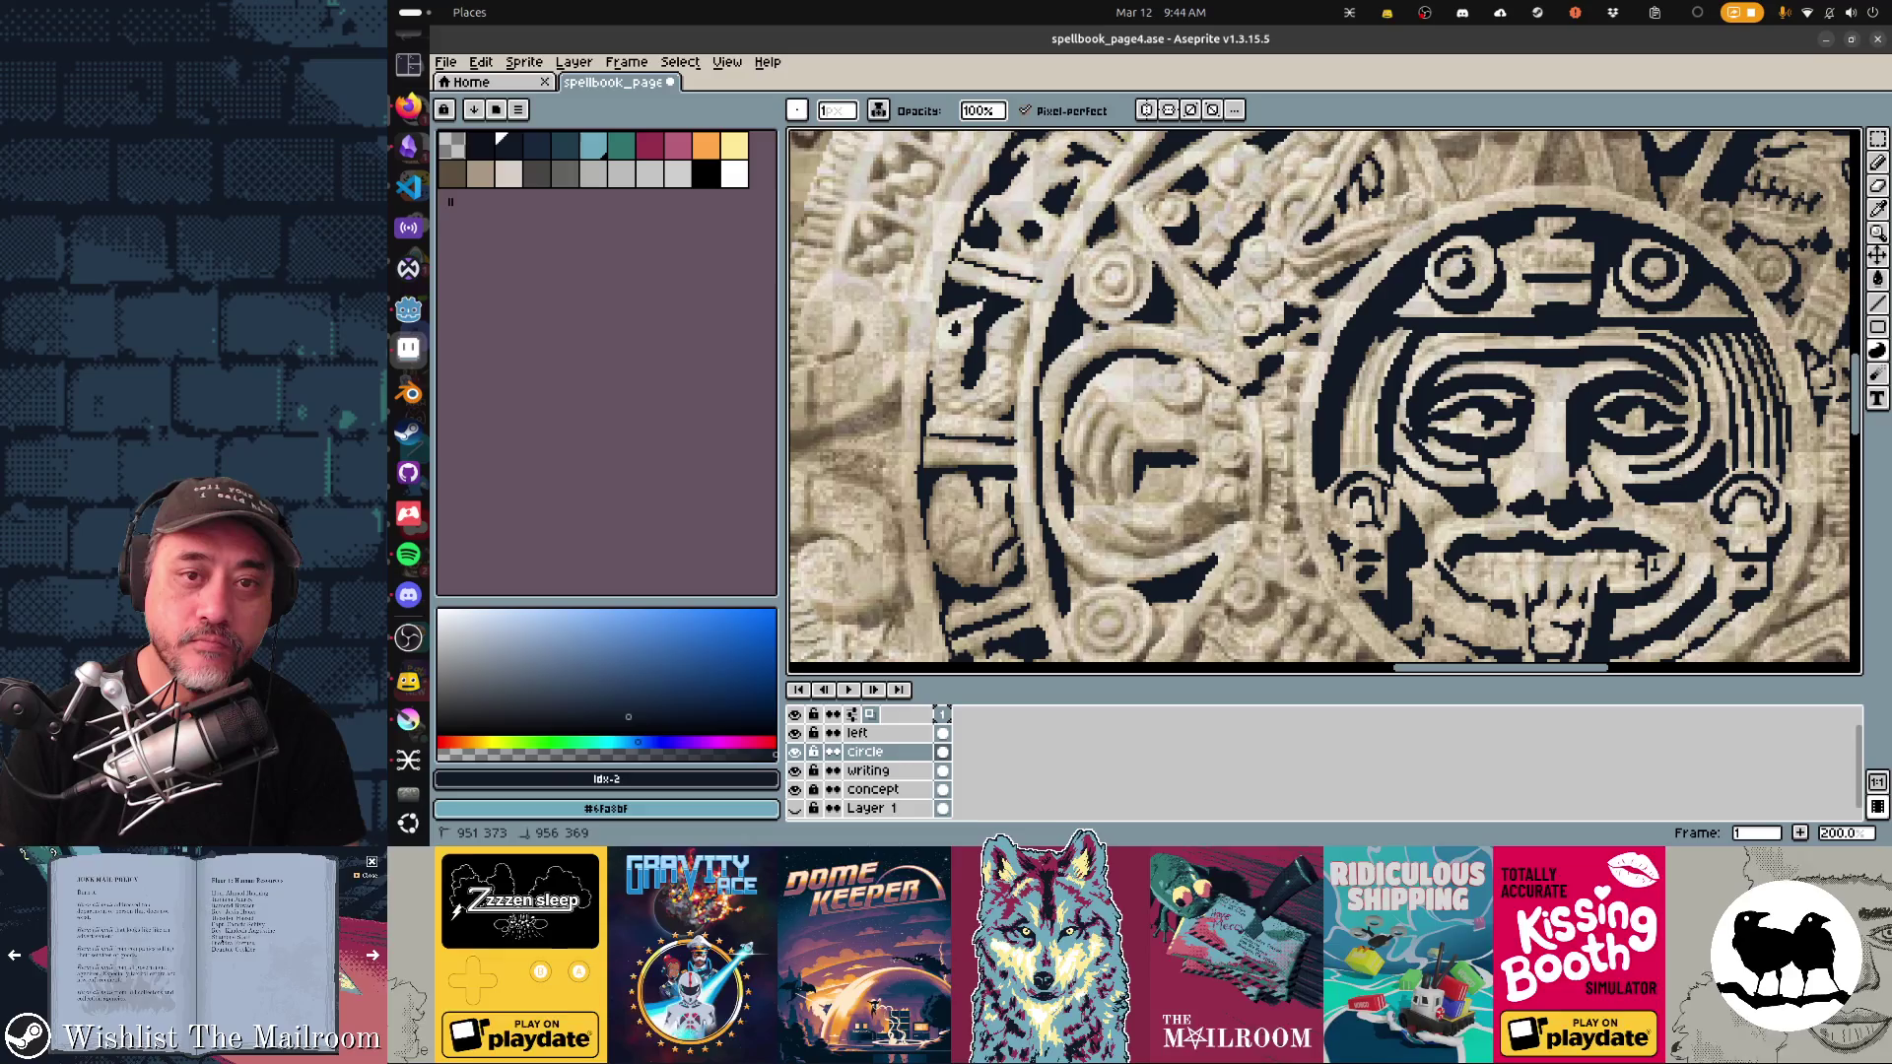
{"action": "left_click_drag", "start_coordinate": [1374, 148], "coordinate": [1271, 330]}
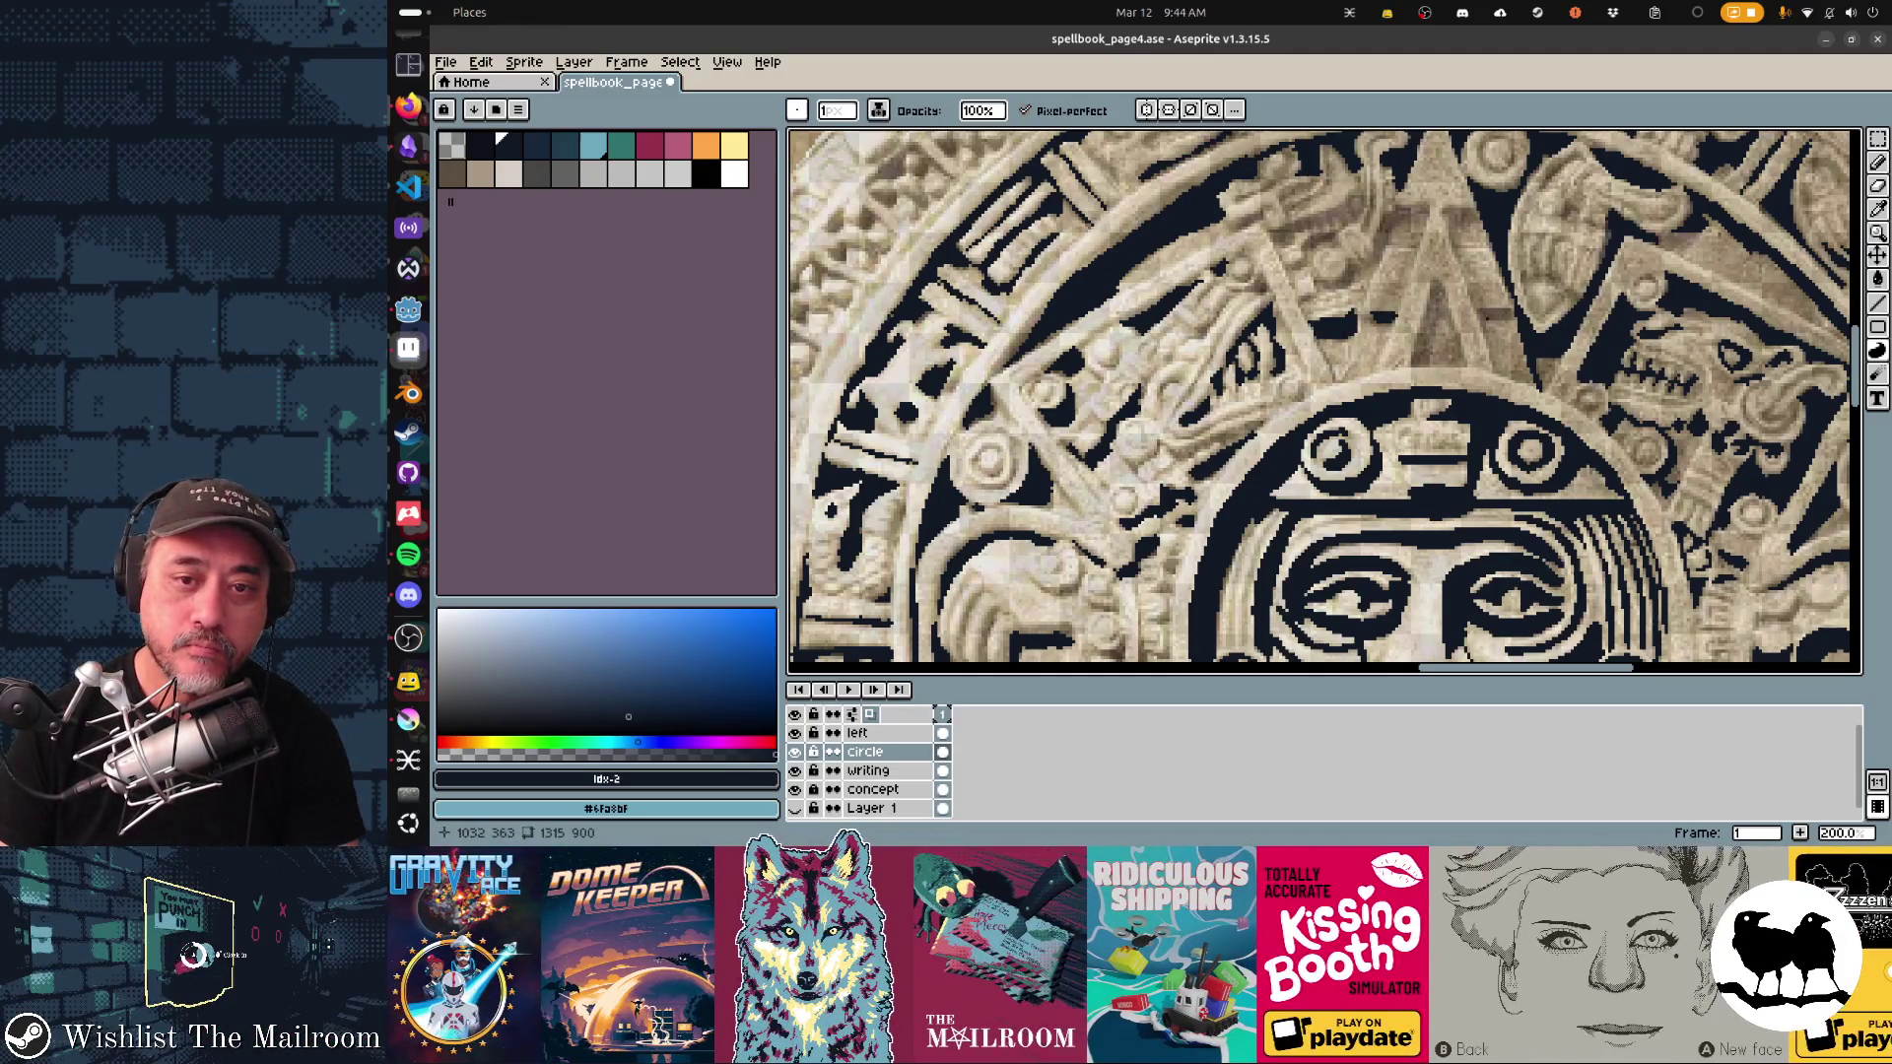
Step: Draw short dark strokes among the rays above the face and dark pixels near the headdress
{"action": "mouse_move", "coordinate": [1429, 359]}
{"action": "left_mouse_down"}
{"action": "mouse_move", "coordinate": [1441, 320]}
{"action": "mouse_move", "coordinate": [1464, 354]}
{"action": "mouse_move", "coordinate": [1445, 289]}
{"action": "mouse_move", "coordinate": [1419, 357]}
{"action": "mouse_move", "coordinate": [1443, 286]}
{"action": "mouse_move", "coordinate": [1424, 204]}
{"action": "left_mouse_up"}
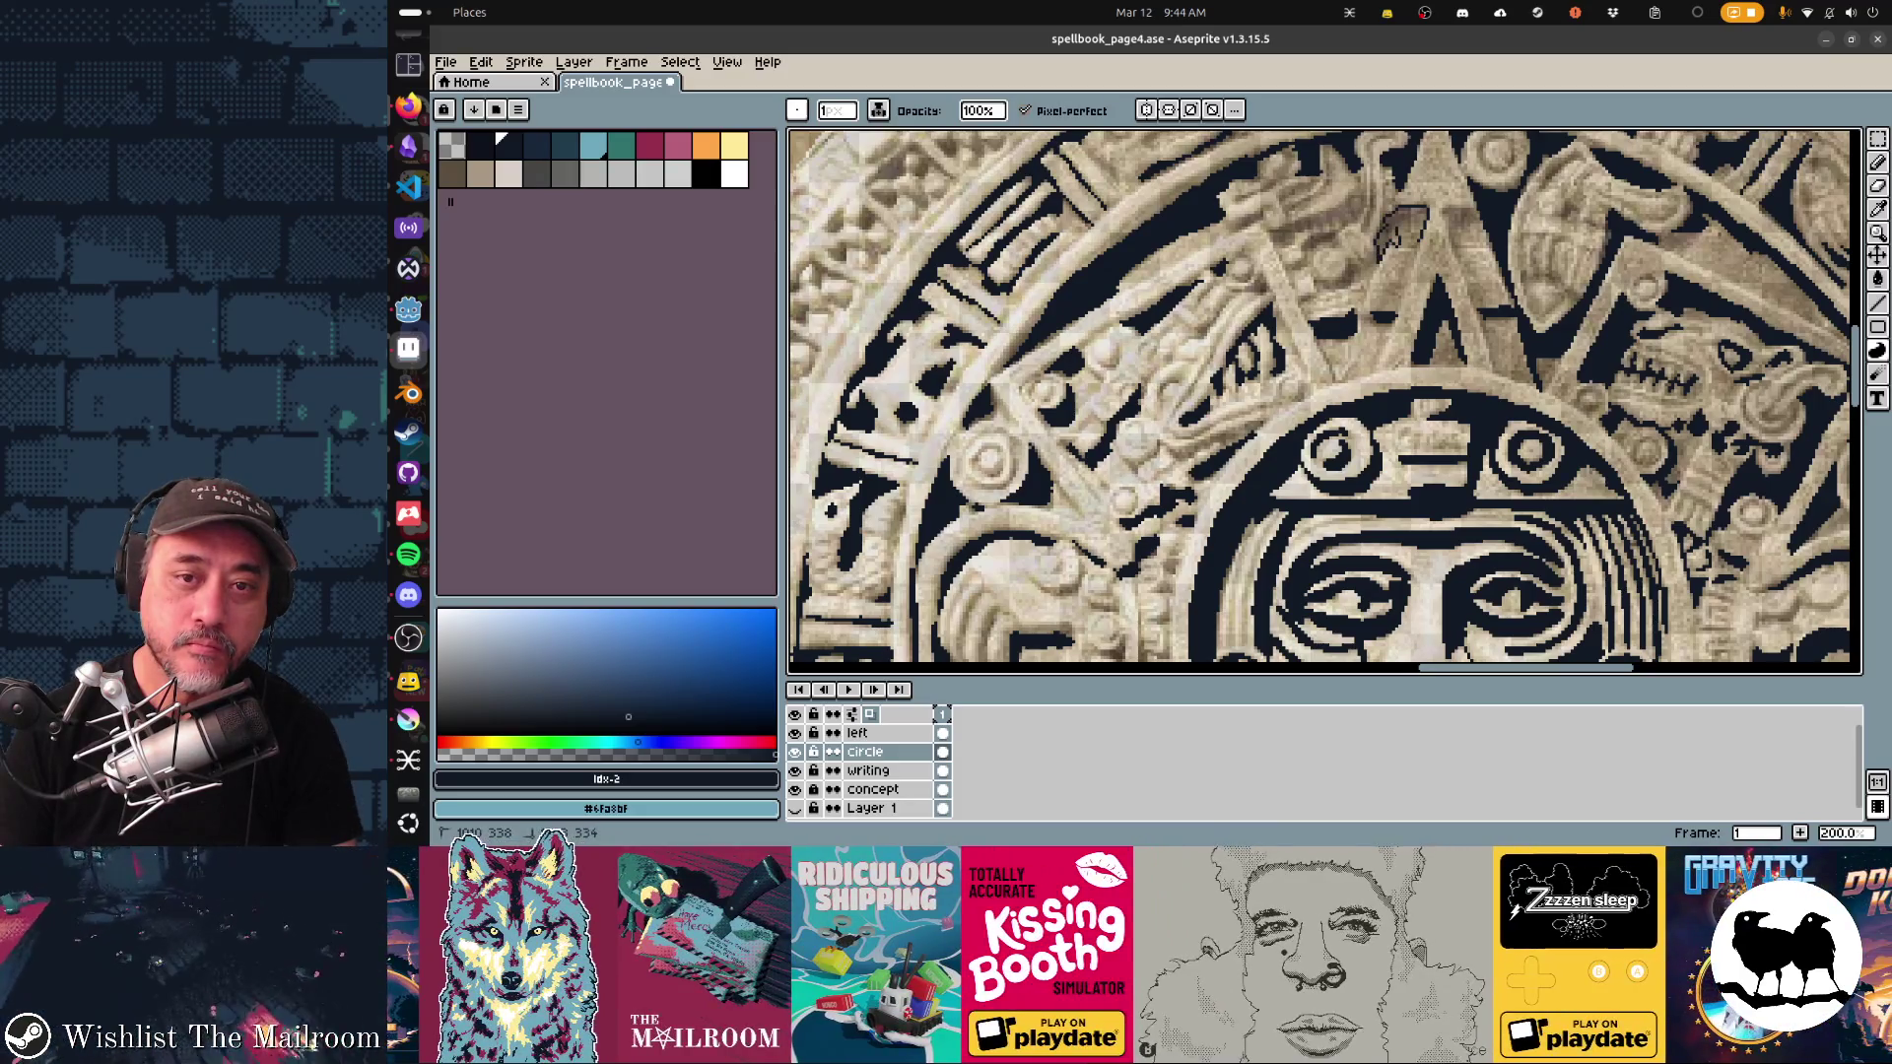
{"action": "mouse_move", "coordinate": [1394, 212]}
{"action": "left_mouse_down"}
{"action": "mouse_move", "coordinate": [1409, 252]}
{"action": "mouse_move", "coordinate": [1477, 229]}
{"action": "left_mouse_up"}
{"action": "left_click_drag", "start_coordinate": [1399, 286], "coordinate": [1458, 237]}
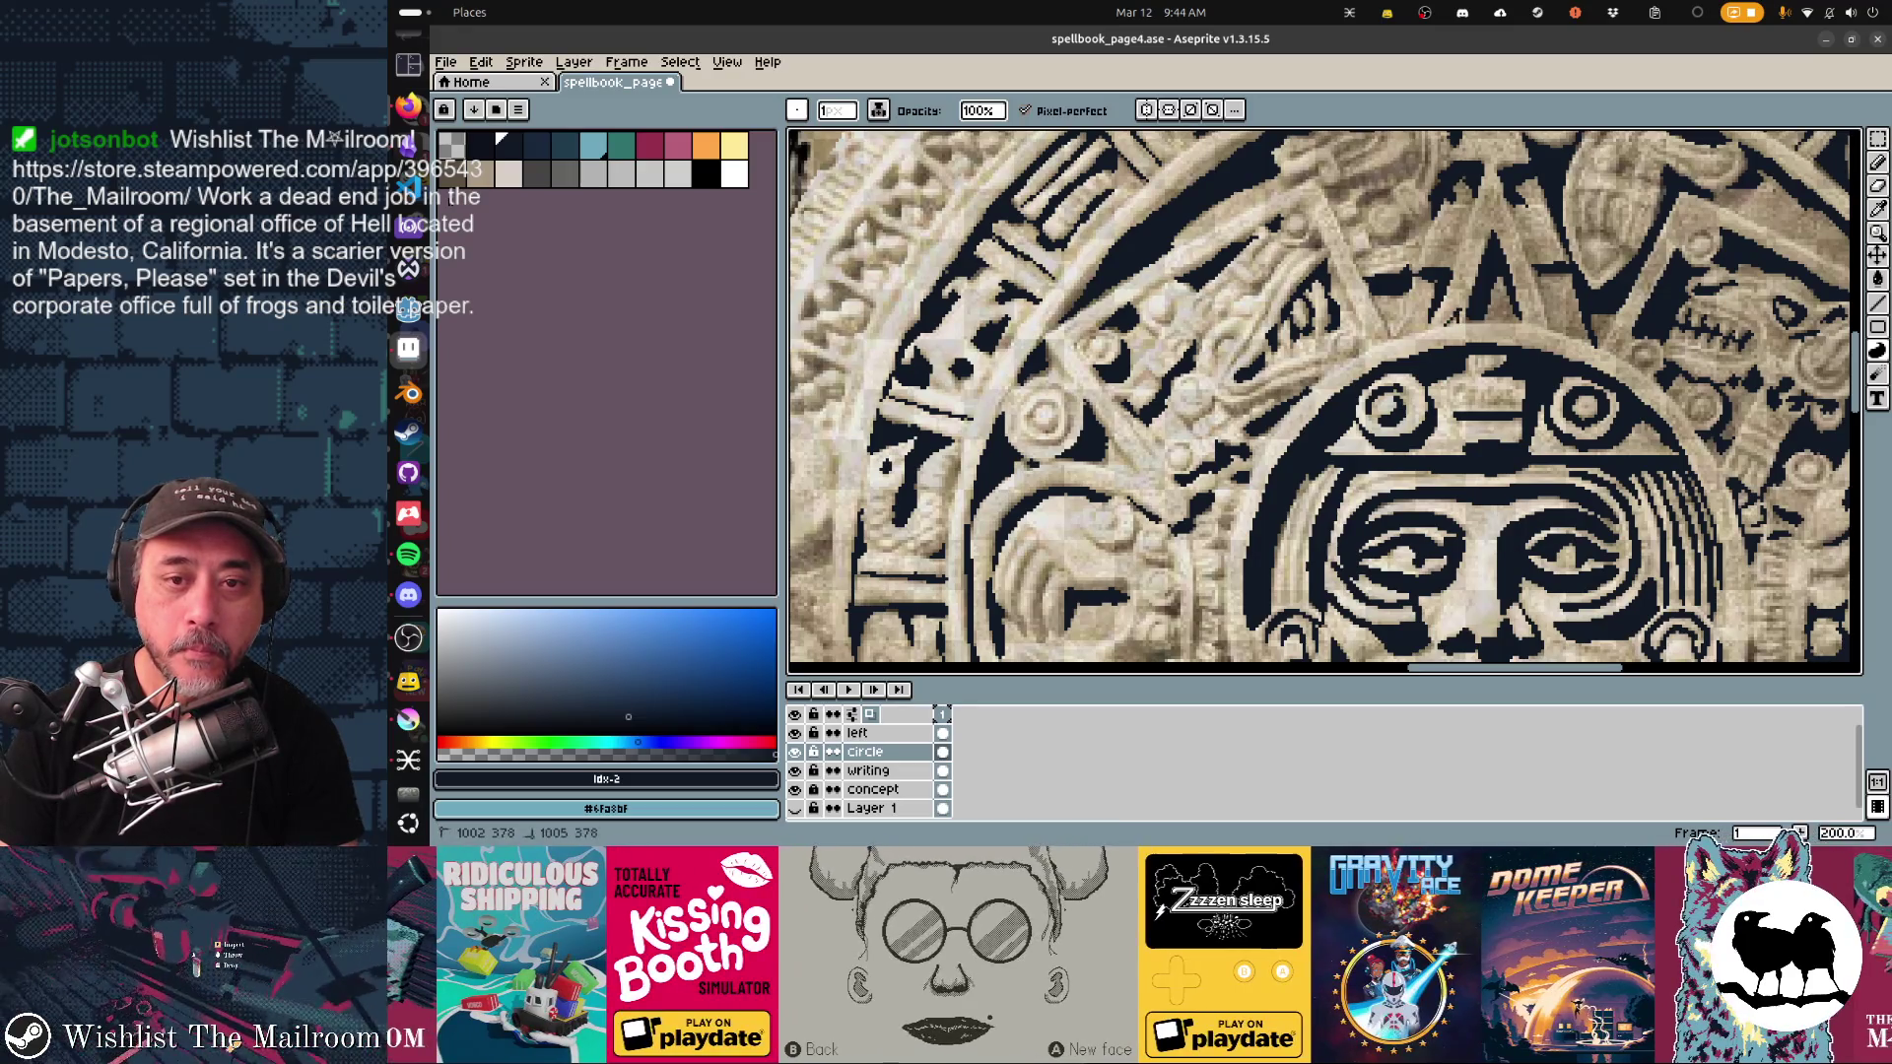
{"action": "left_click_drag", "start_coordinate": [1404, 324], "coordinate": [1404, 326]}
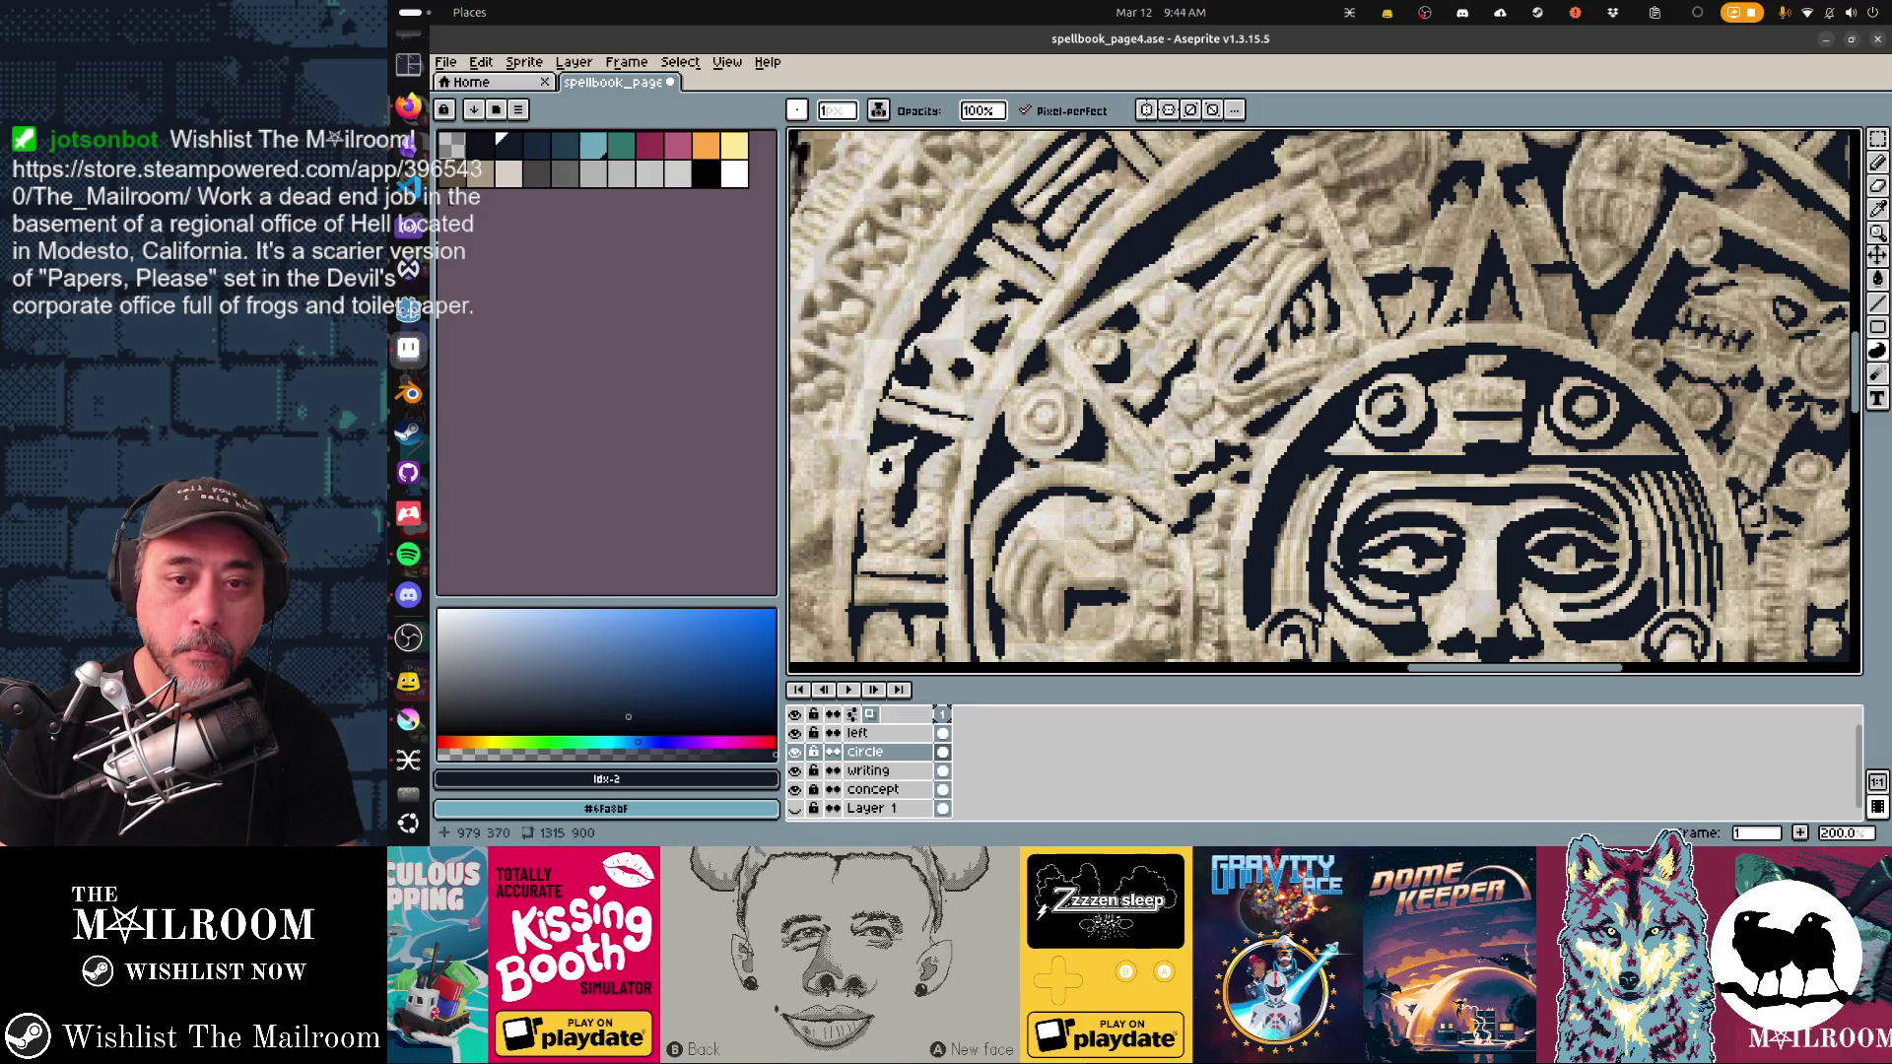
{"action": "scroll", "coordinate": [1478, 315], "scroll_direction": "right", "scroll_amount": 10}
{"action": "scroll", "coordinate": [1477, 316], "scroll_direction": "down", "scroll_amount": 5}
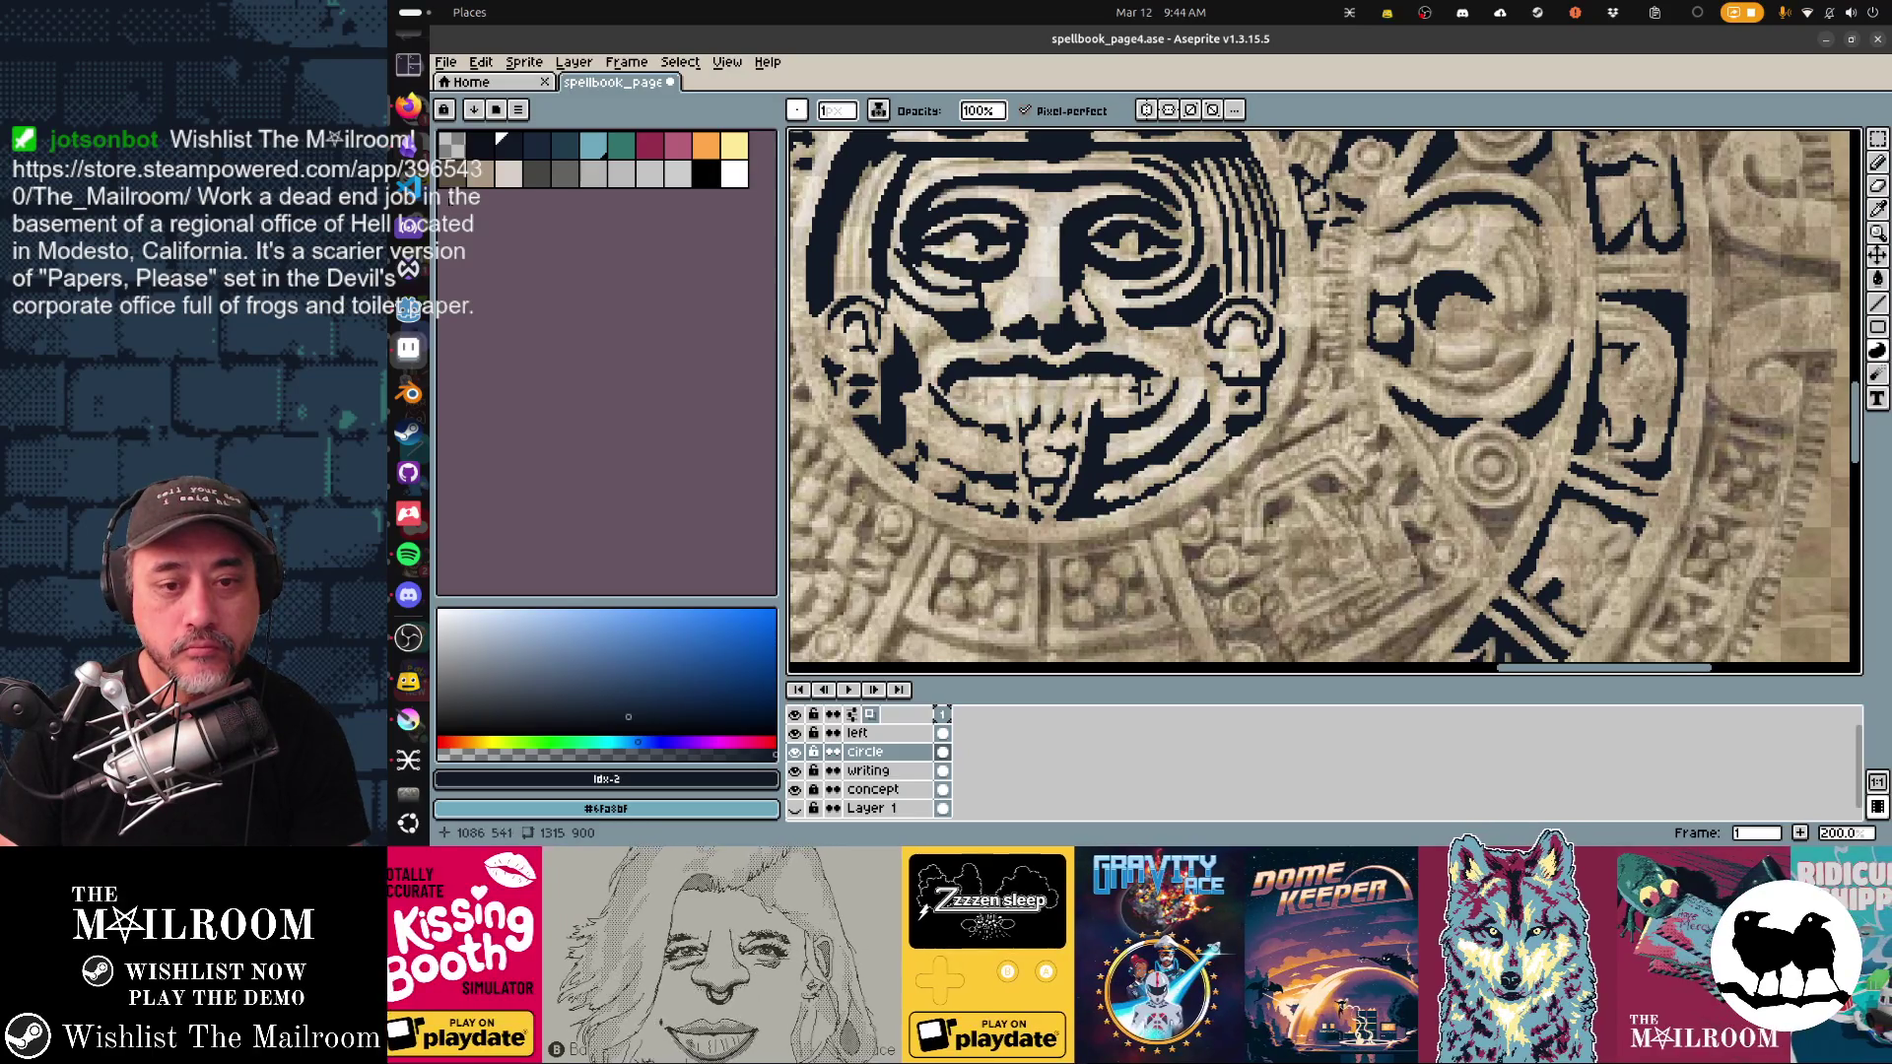
Step: Enlarge a dark shape in the ring and add two short dark lines beside it
{"action": "scroll", "coordinate": [1324, 402], "scroll_direction": "down", "scroll_amount": 4}
{"action": "scroll", "coordinate": [1324, 402], "scroll_direction": "left", "scroll_amount": 2}
{"action": "mouse_move", "coordinate": [1360, 330]}
{"action": "left_mouse_down"}
{"action": "mouse_move", "coordinate": [1427, 291]}
{"action": "mouse_move", "coordinate": [1399, 346]}
{"action": "mouse_move", "coordinate": [1502, 357]}
{"action": "left_mouse_up"}
{"action": "left_click", "coordinate": [1406, 287]}
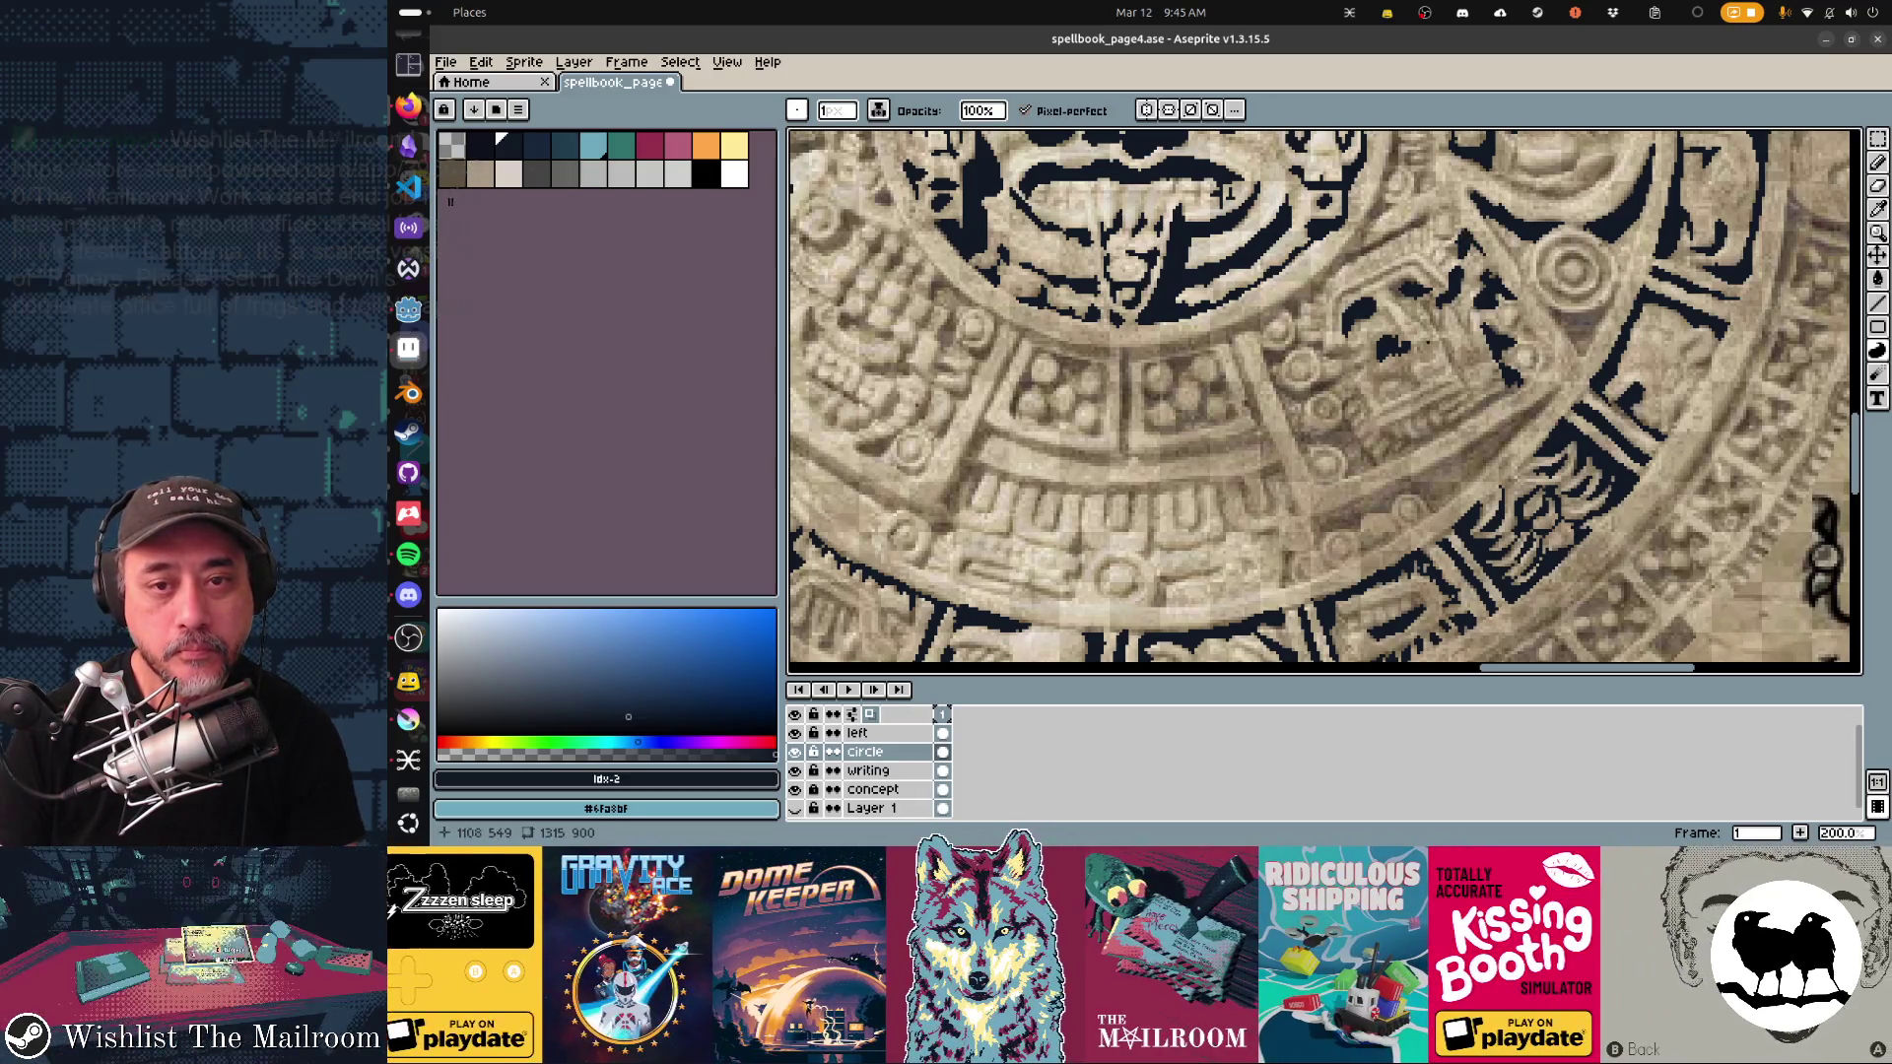
{"action": "scroll", "coordinate": [1226, 192], "scroll_direction": "down", "scroll_amount": 2}
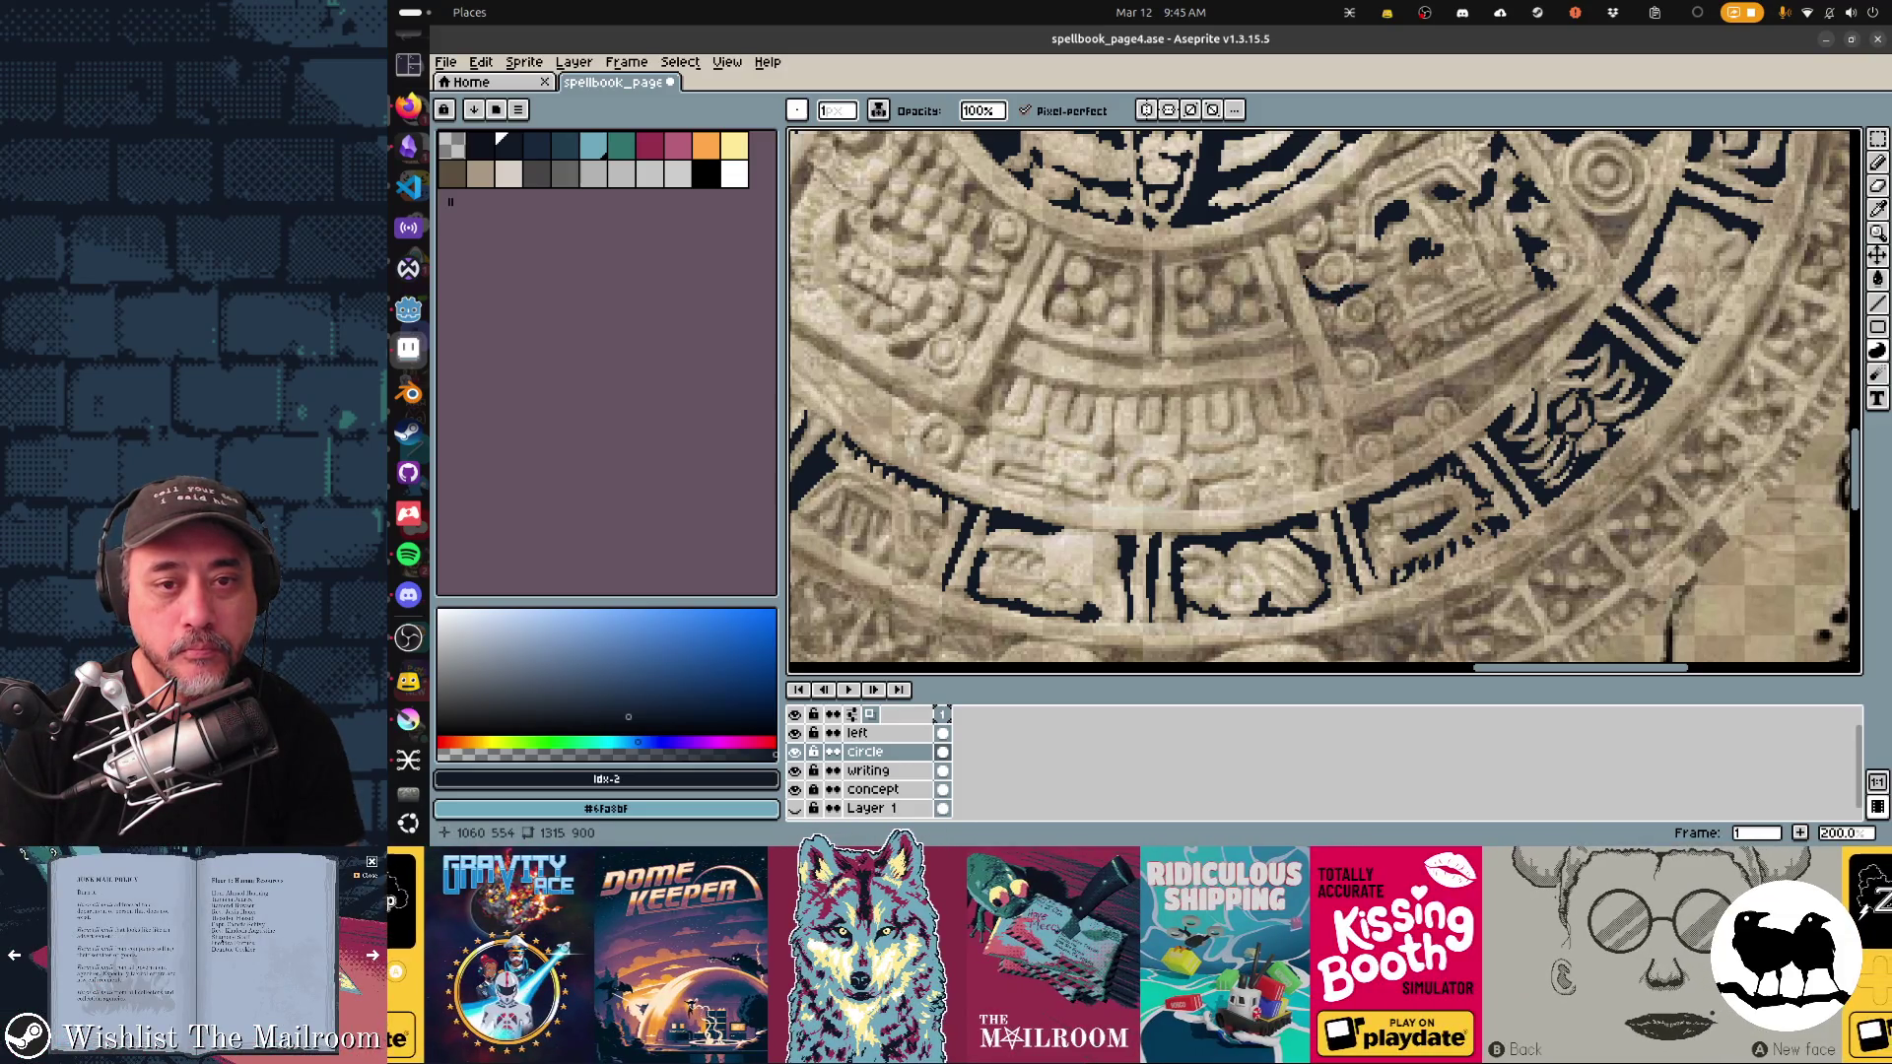
{"action": "left_click_drag", "start_coordinate": [1320, 248], "coordinate": [1318, 264]}
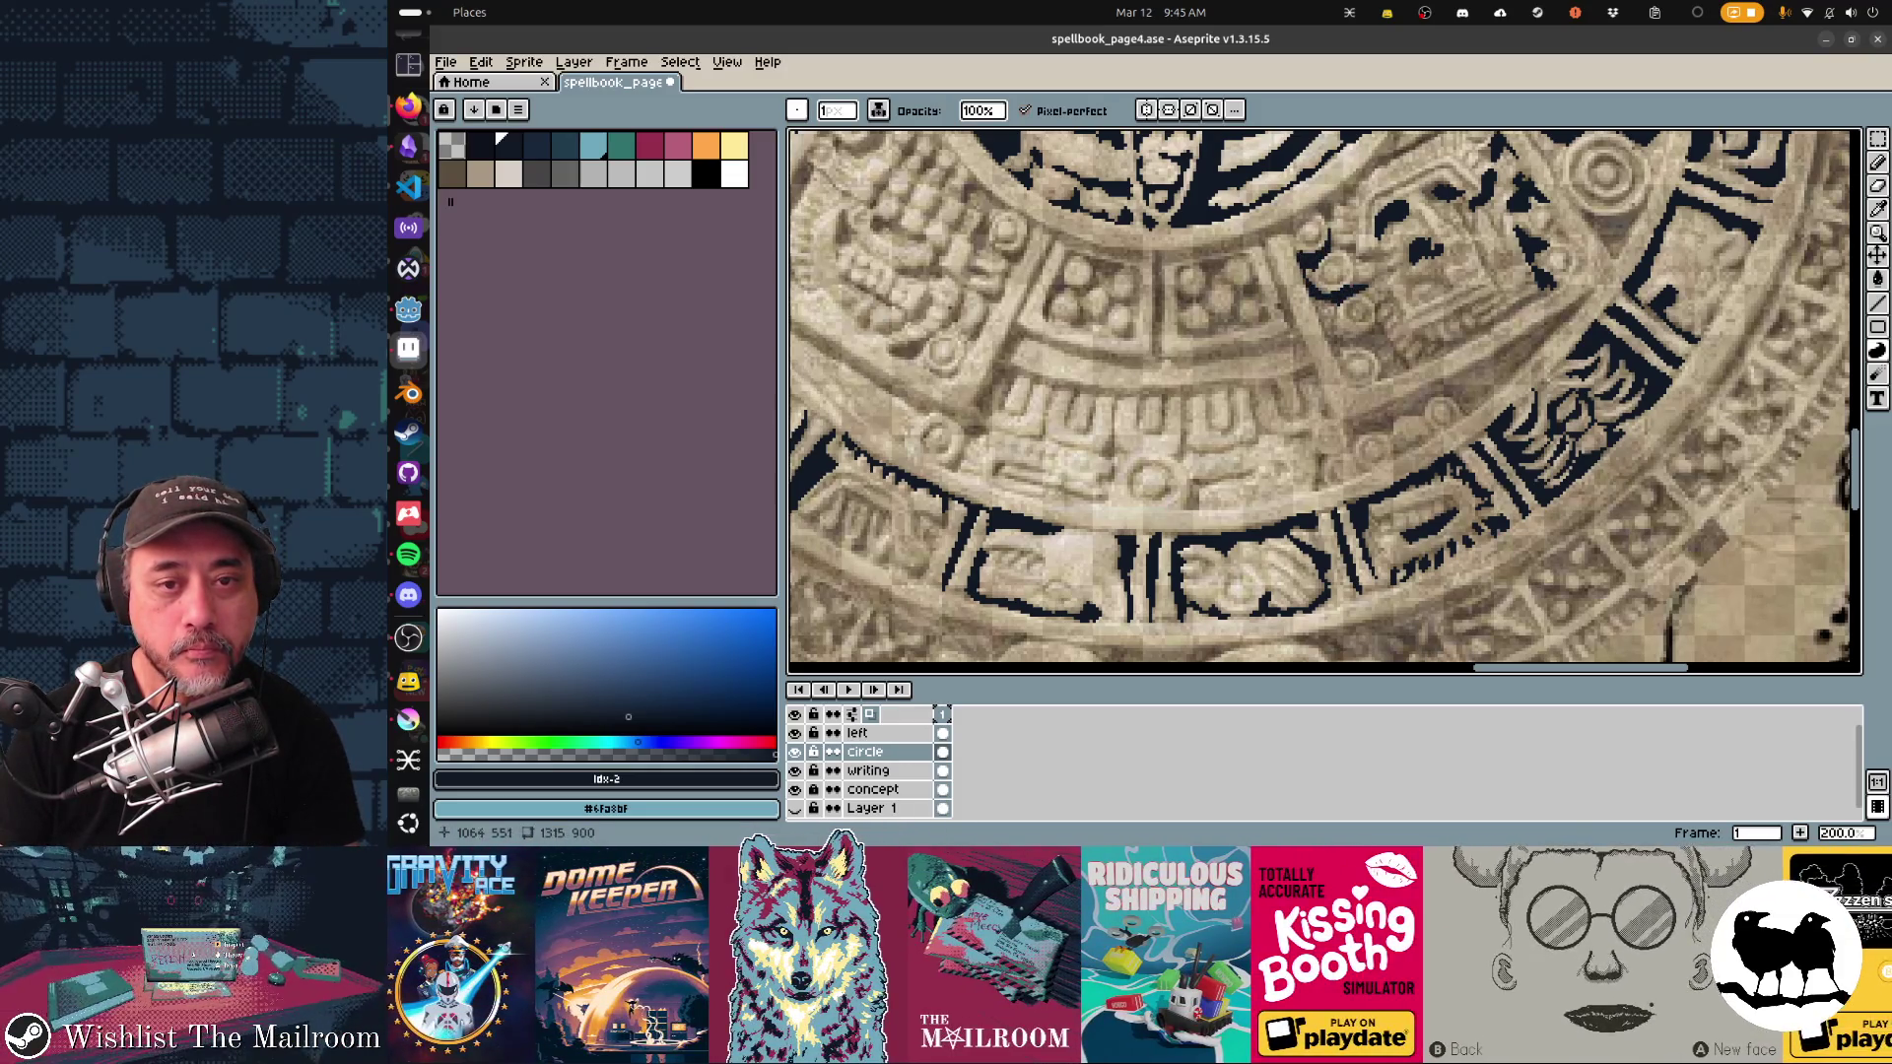
{"action": "mouse_move", "coordinate": [1327, 199]}
{"action": "left_mouse_down"}
{"action": "mouse_move", "coordinate": [1283, 306]}
{"action": "mouse_move", "coordinate": [1363, 258]}
{"action": "left_mouse_up"}
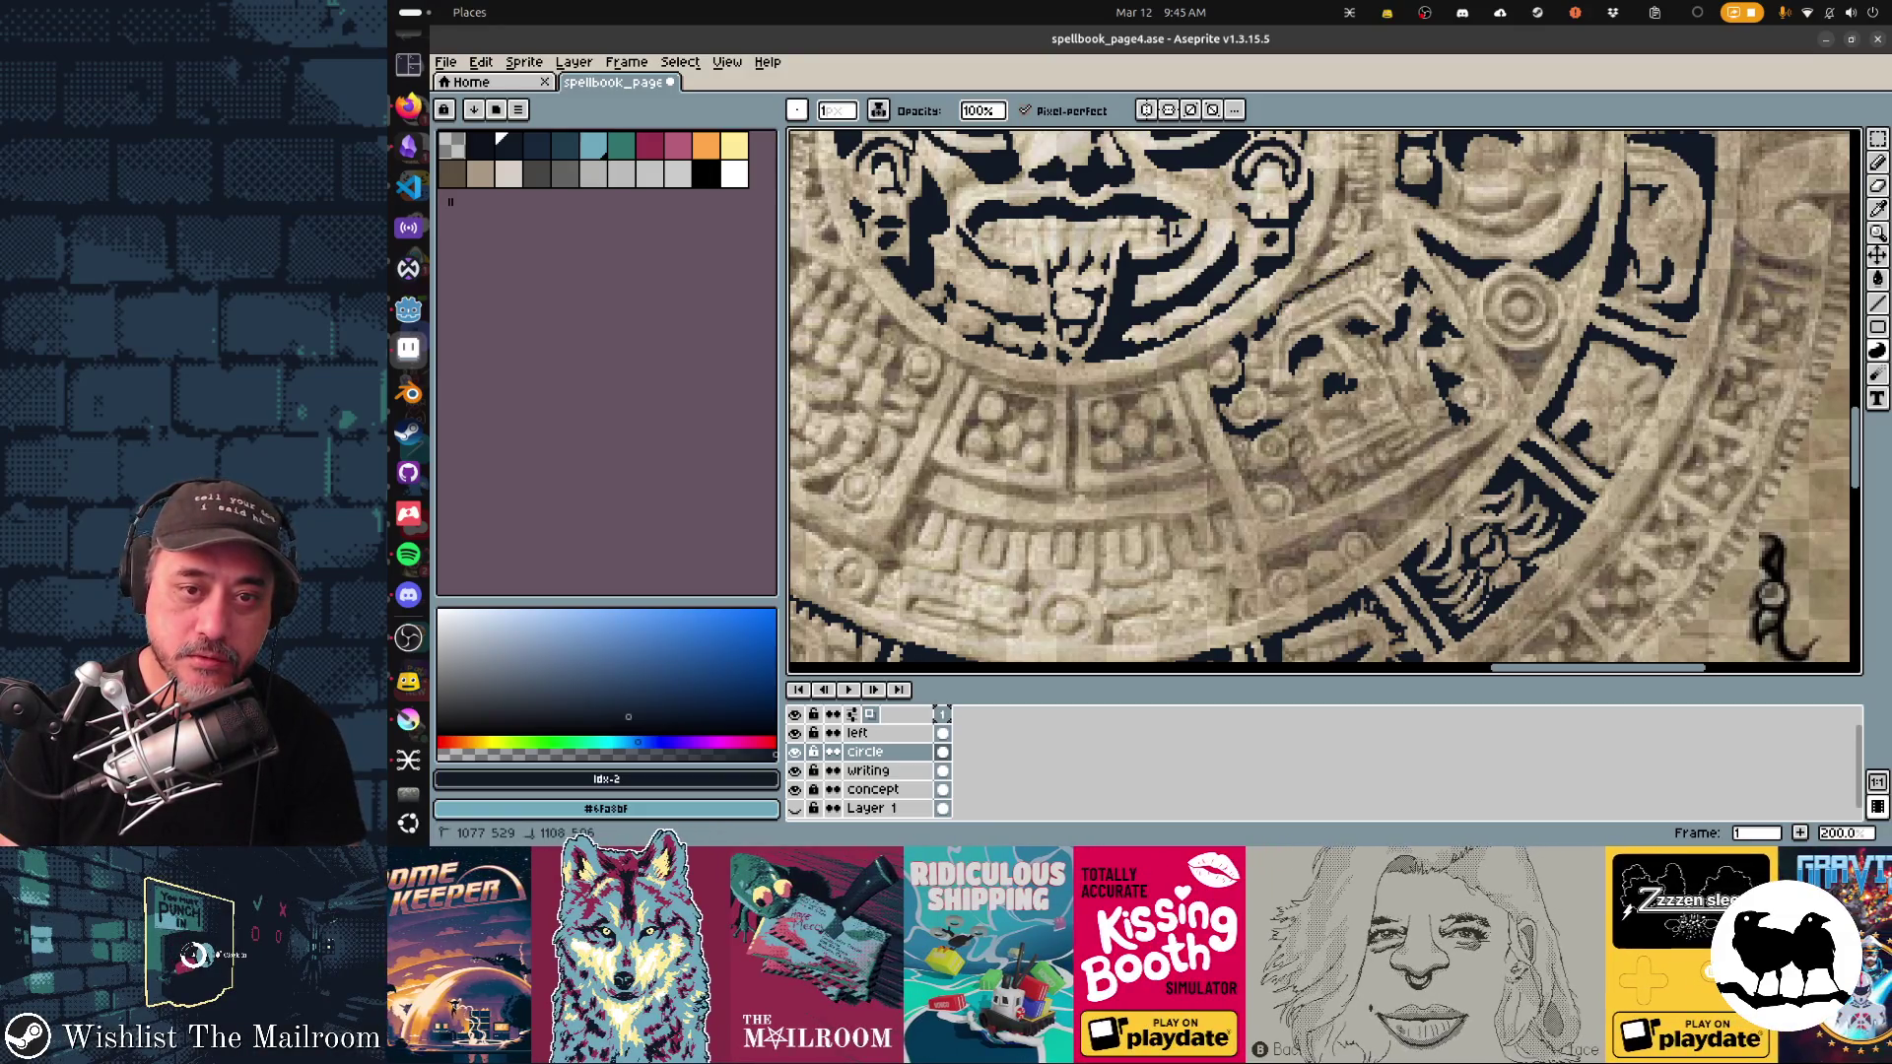
Step: Fill the band along the lower ring's inner edge dark, undoing and redrawing the contour fill
{"action": "left_click_drag", "start_coordinate": [1171, 231], "coordinate": [1128, 287]}
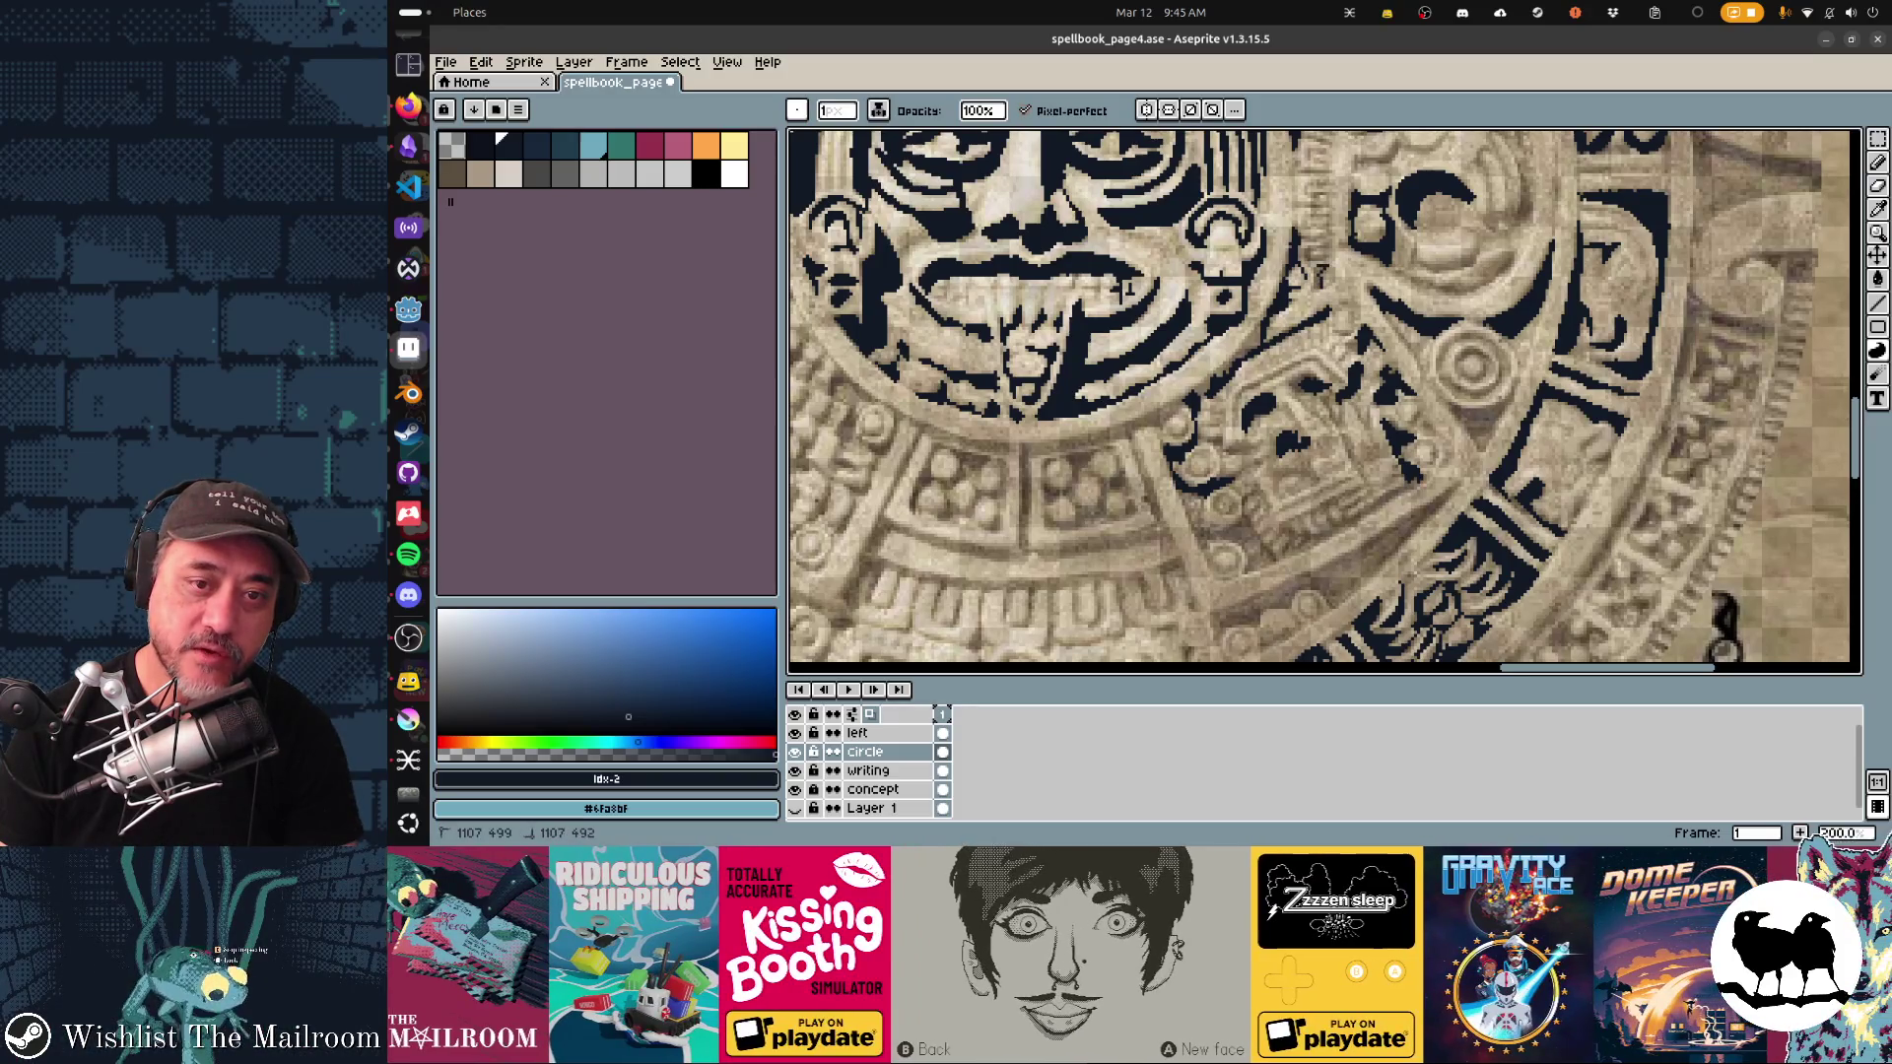
{"action": "scroll", "coordinate": [1128, 287], "scroll_direction": "down", "scroll_amount": 5}
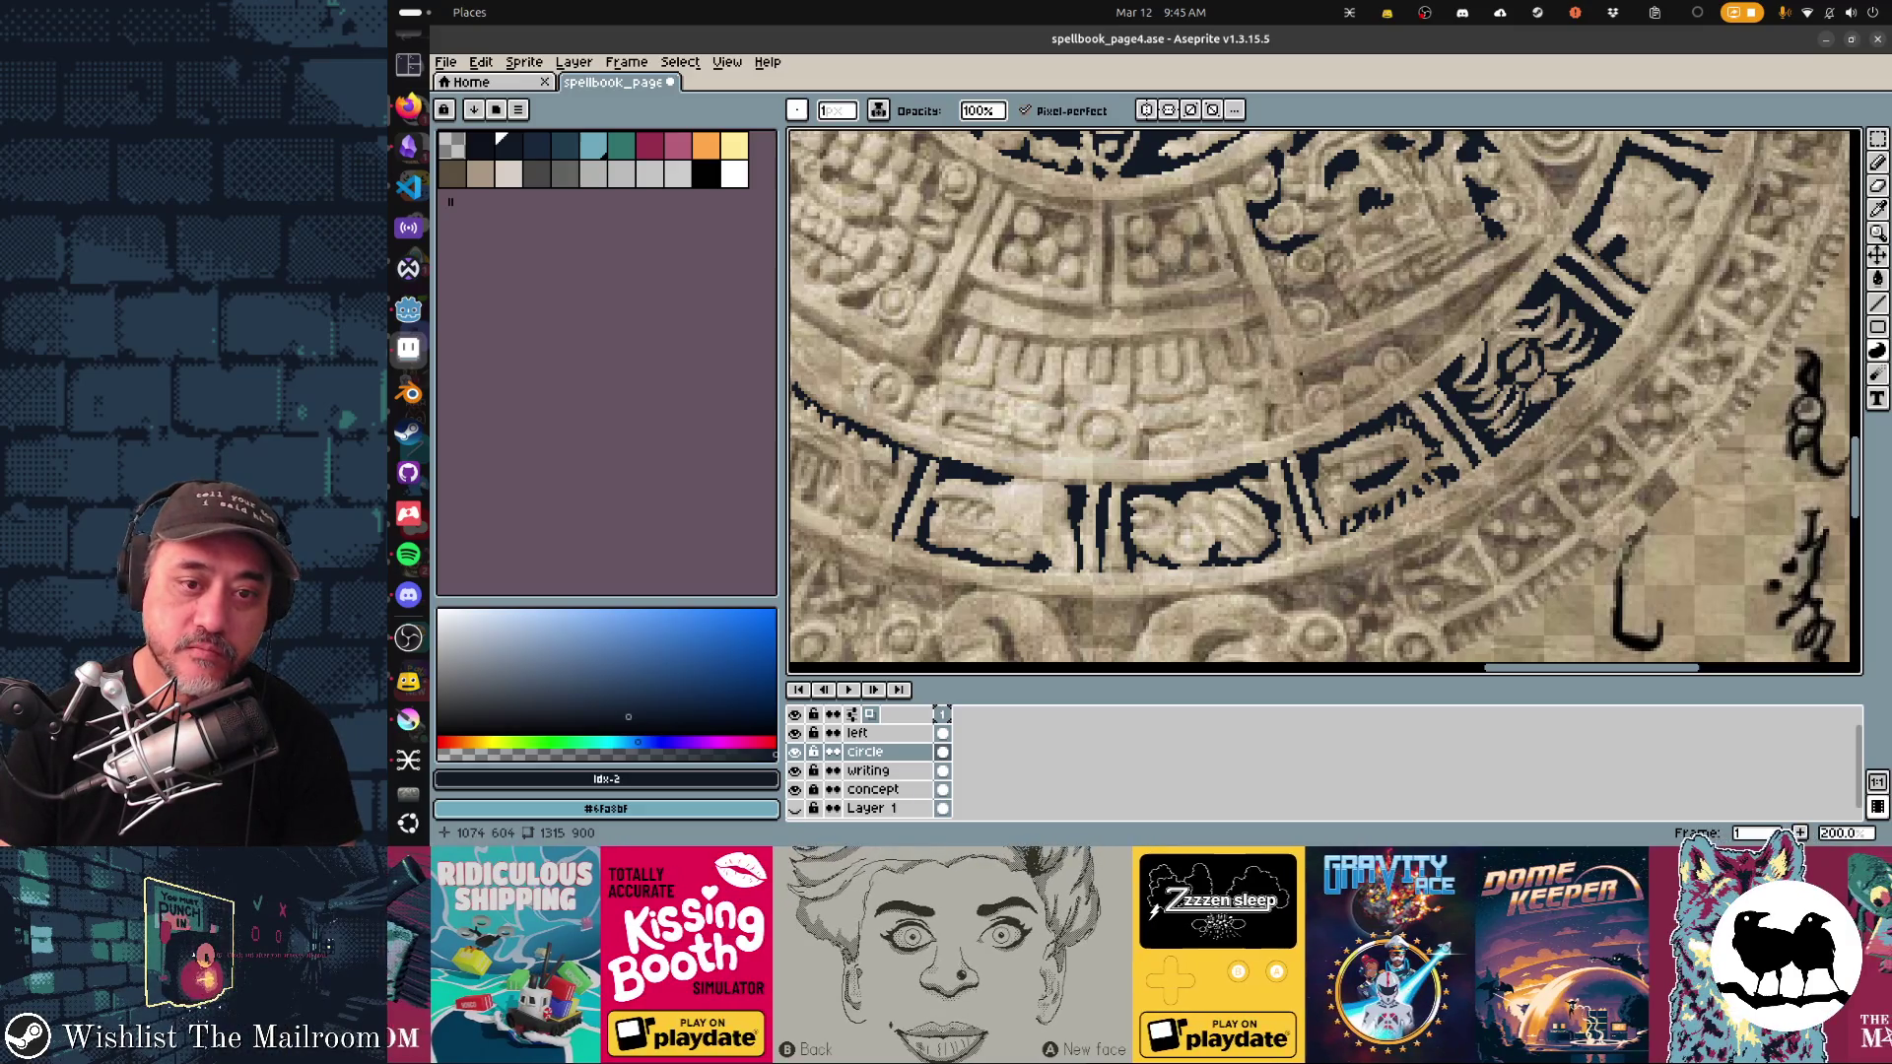
{"action": "left_click_drag", "start_coordinate": [1314, 391], "coordinate": [1473, 327]}
{"action": "mouse_move", "coordinate": [1549, 238]}
{"action": "left_mouse_down"}
{"action": "mouse_move", "coordinate": [1298, 378]}
{"action": "mouse_move", "coordinate": [1546, 236]}
{"action": "left_mouse_up"}
{"action": "key", "text": "ctrl+z"}
{"action": "key", "text": "v"}
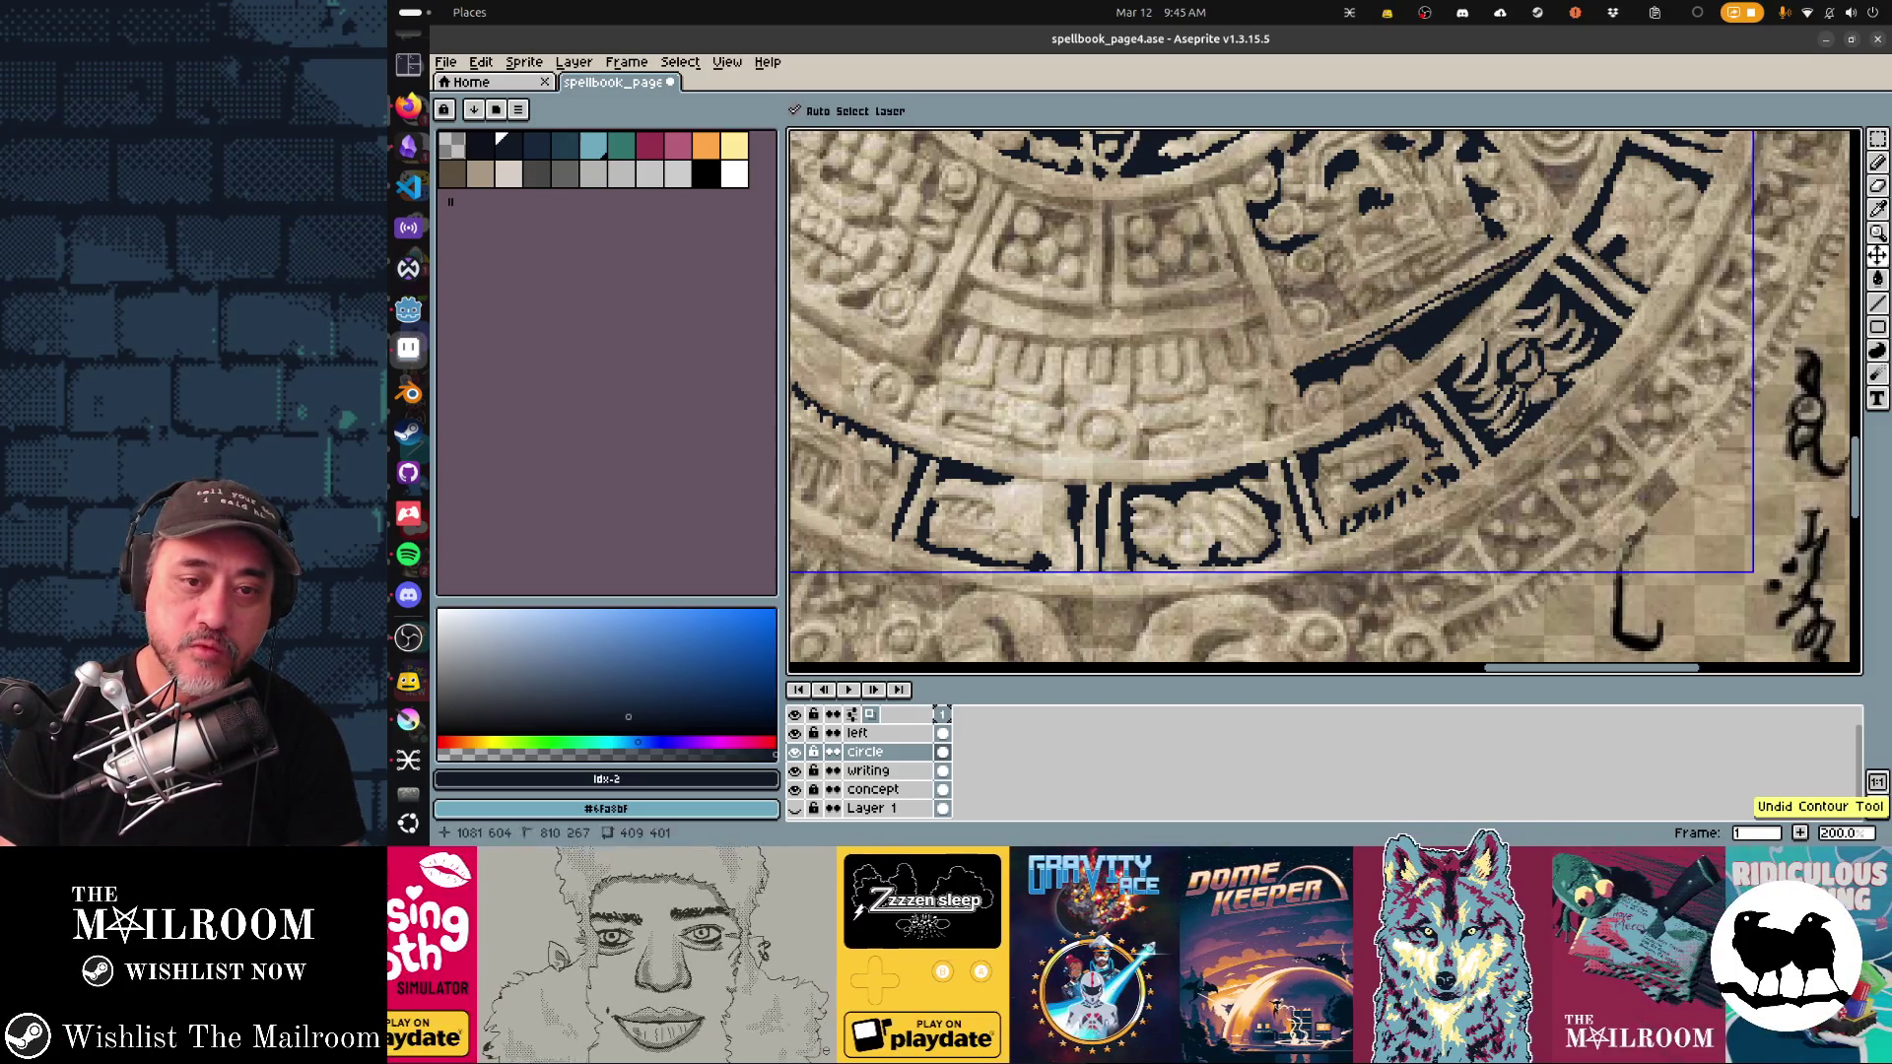
{"action": "mouse_move", "coordinate": [1342, 351]}
{"action": "left_mouse_down"}
{"action": "mouse_move", "coordinate": [1546, 236]}
{"action": "mouse_move", "coordinate": [1580, 147]}
{"action": "mouse_move", "coordinate": [1603, 147]}
{"action": "left_mouse_up"}
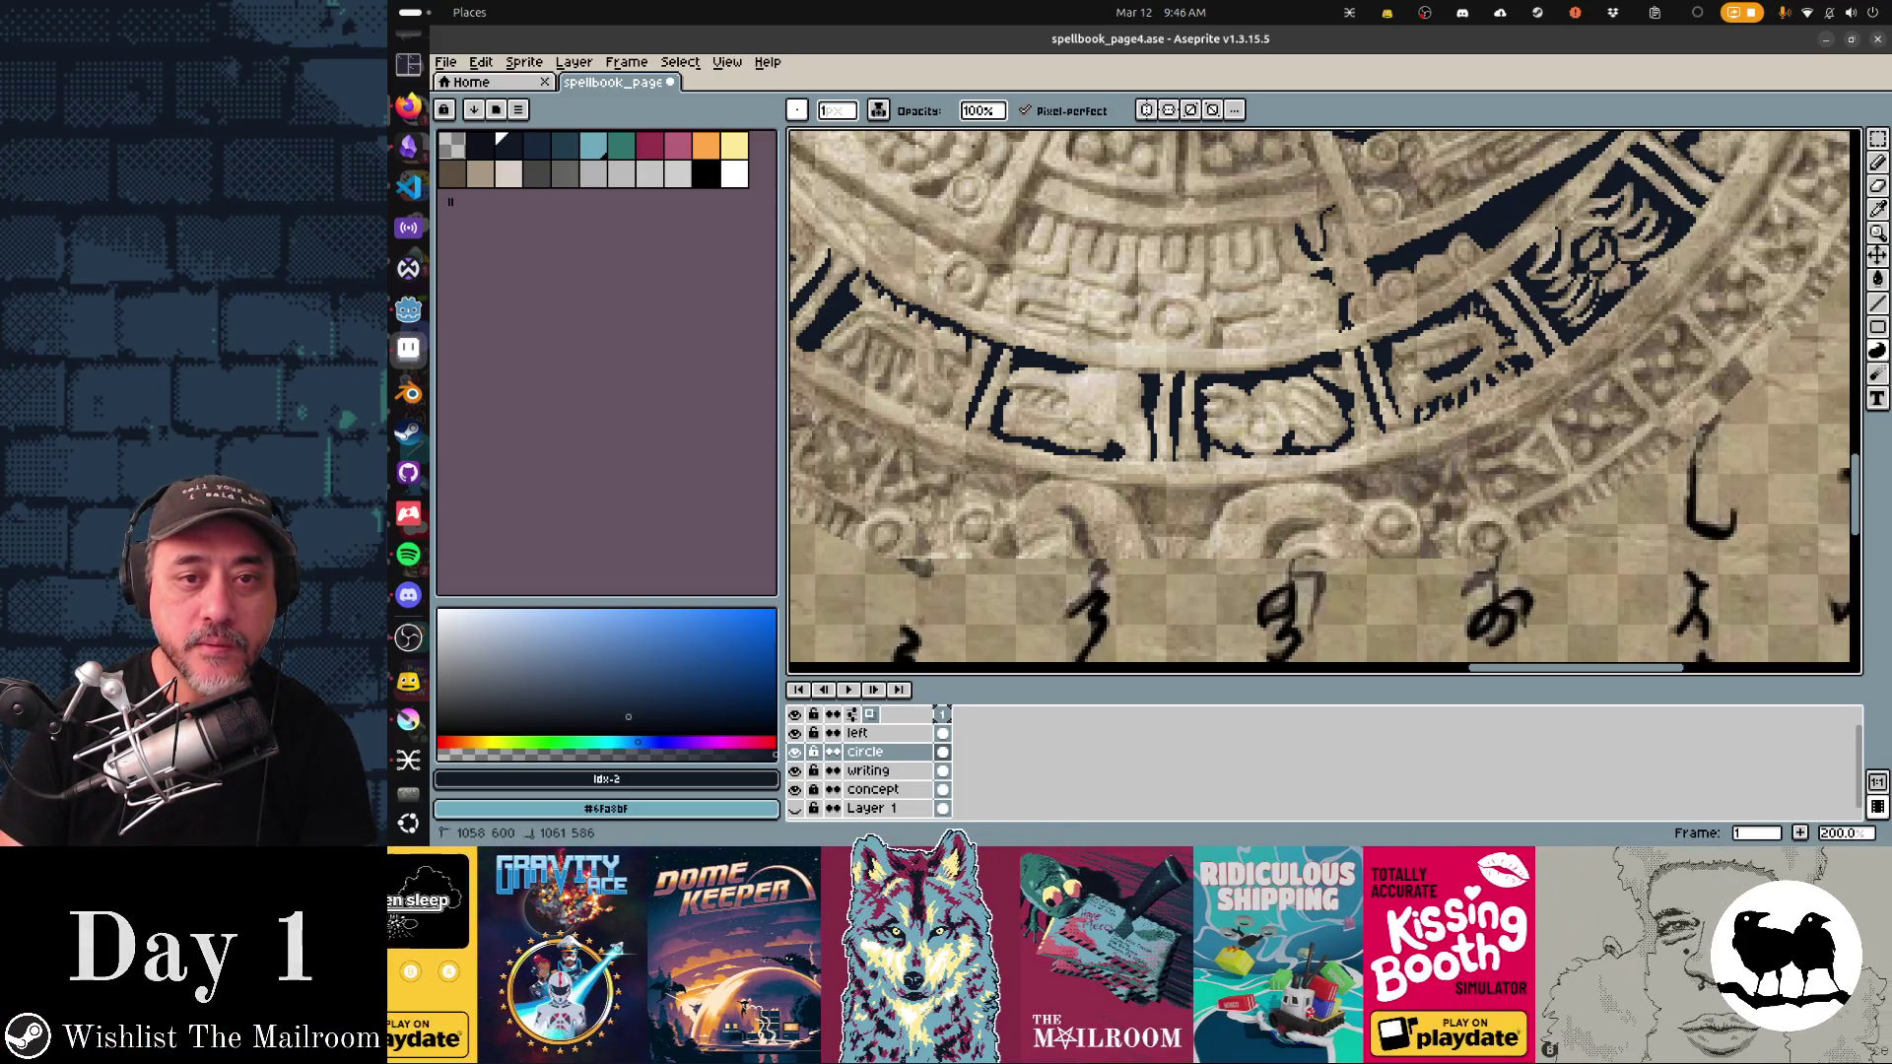
{"action": "left_click", "coordinate": [1327, 236], "text": "shift"}
Step: Draw short dark dividers, diagonal shapes and gap fills between the lower ring's glyph cells
{"action": "left_click", "coordinate": [1346, 258], "text": "shift"}
{"action": "mouse_move", "coordinate": [1233, 264]}
{"action": "left_mouse_down"}
{"action": "mouse_move", "coordinate": [1233, 230]}
{"action": "mouse_move", "coordinate": [1259, 228]}
{"action": "mouse_move", "coordinate": [1298, 275]}
{"action": "mouse_move", "coordinate": [1279, 257]}
{"action": "mouse_move", "coordinate": [1289, 227]}
{"action": "left_mouse_up"}
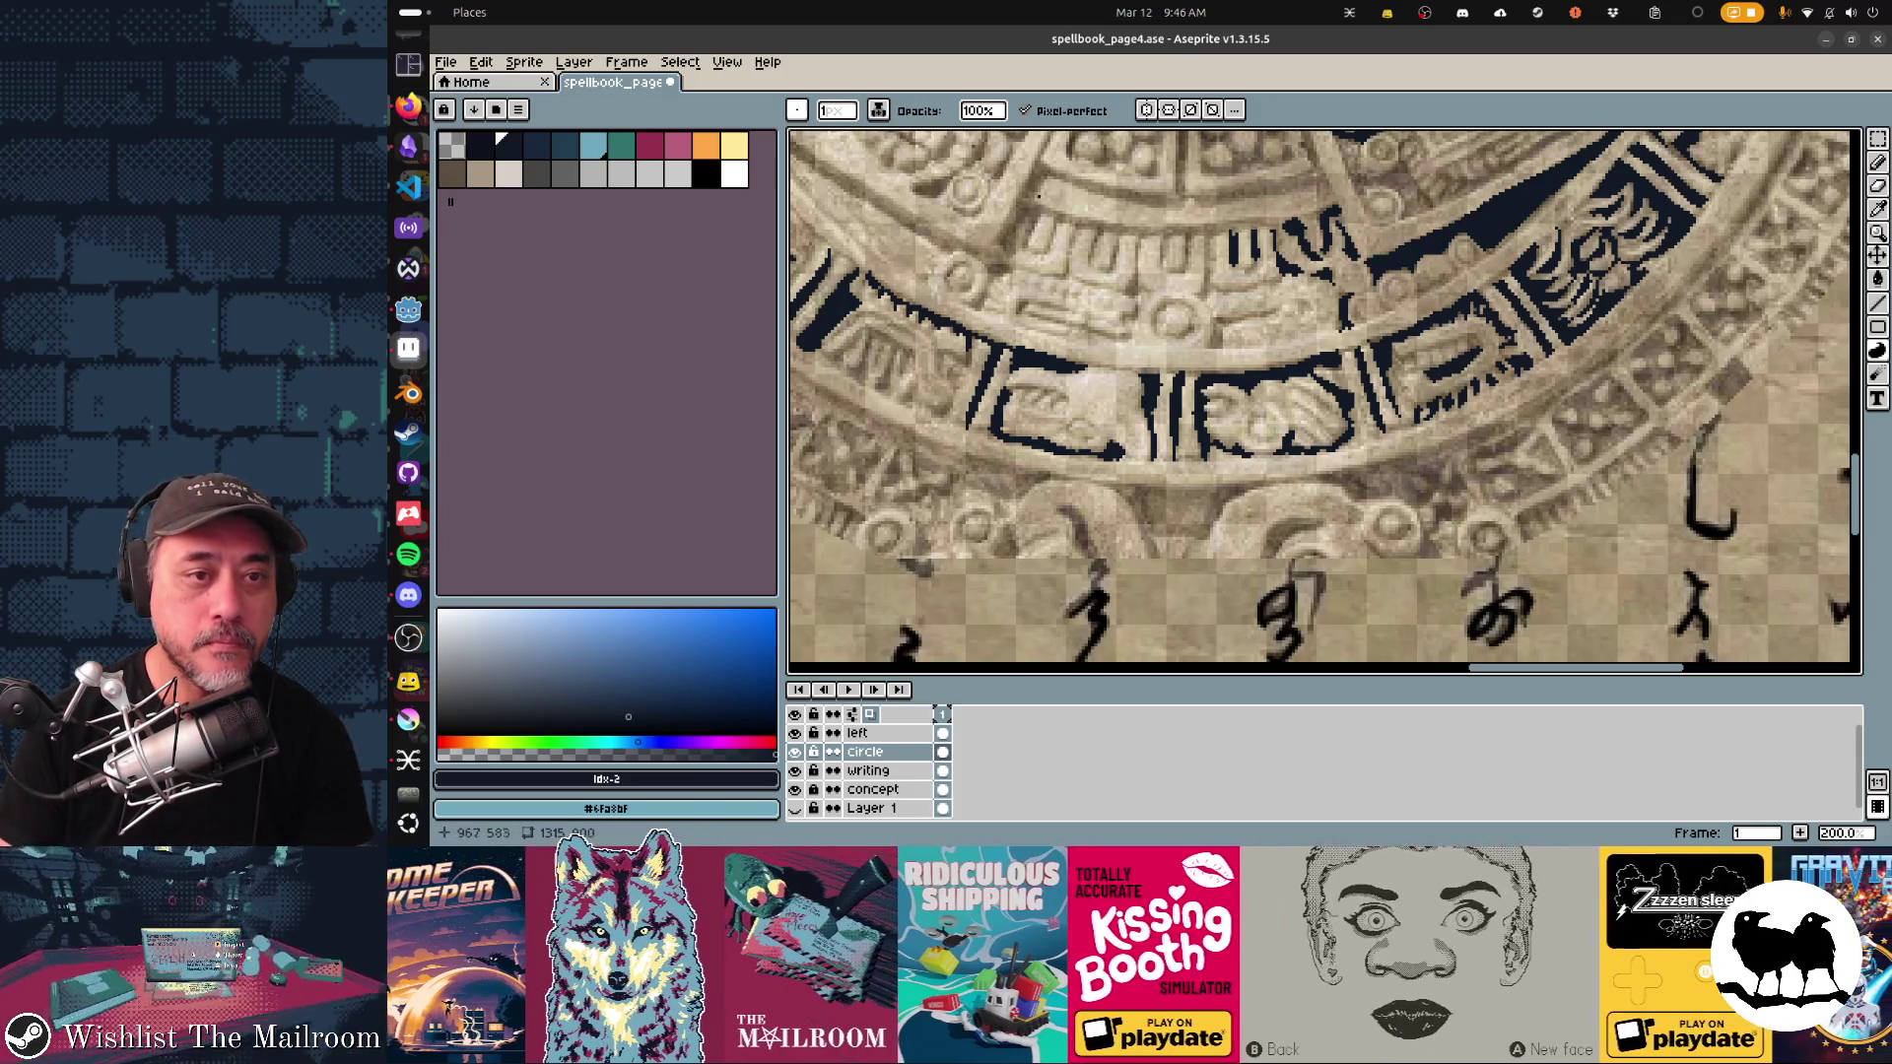
{"action": "mouse_move", "coordinate": [1035, 161]}
{"action": "left_mouse_down"}
{"action": "mouse_move", "coordinate": [999, 239]}
{"action": "mouse_move", "coordinate": [1025, 219]}
{"action": "mouse_move", "coordinate": [1029, 246]}
{"action": "left_mouse_up"}
{"action": "left_click_drag", "start_coordinate": [1042, 170], "coordinate": [1001, 246]}
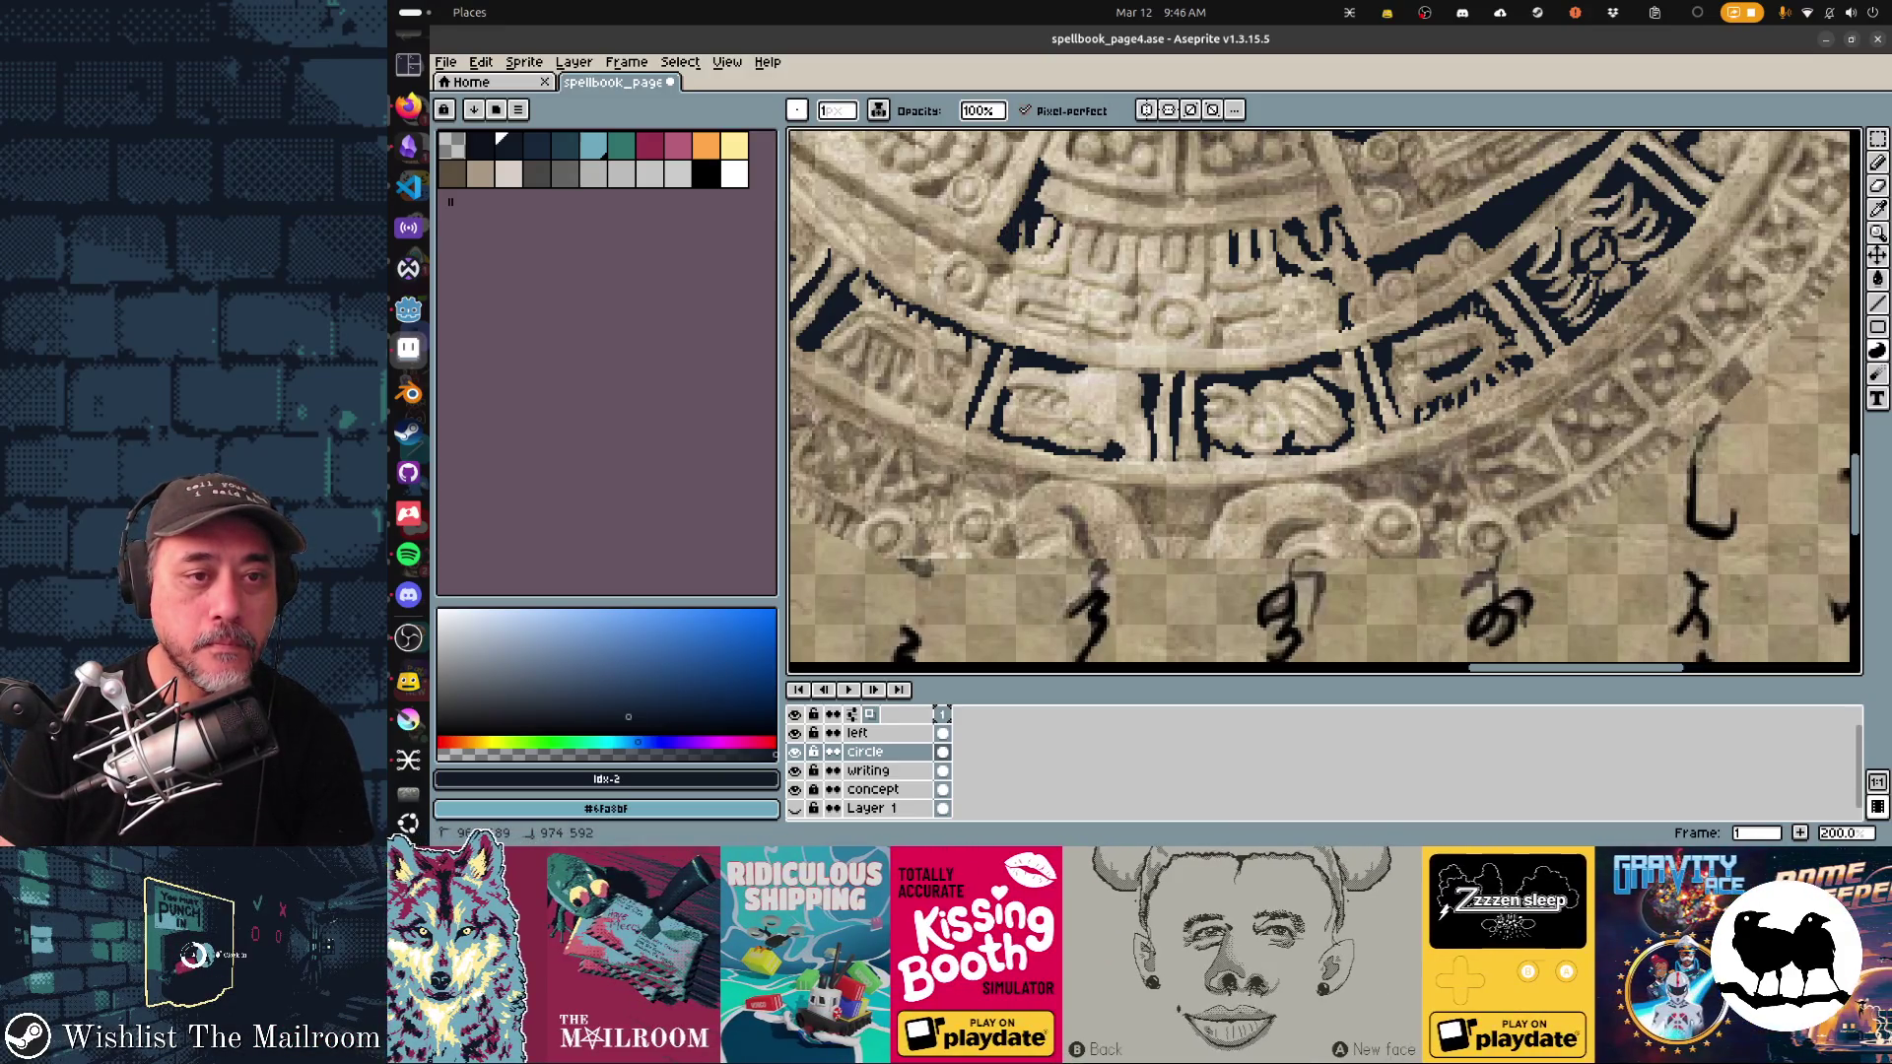
{"action": "mouse_move", "coordinate": [1062, 225]}
{"action": "left_mouse_down"}
{"action": "mouse_move", "coordinate": [1204, 232]}
{"action": "mouse_move", "coordinate": [1064, 211]}
{"action": "left_mouse_up"}
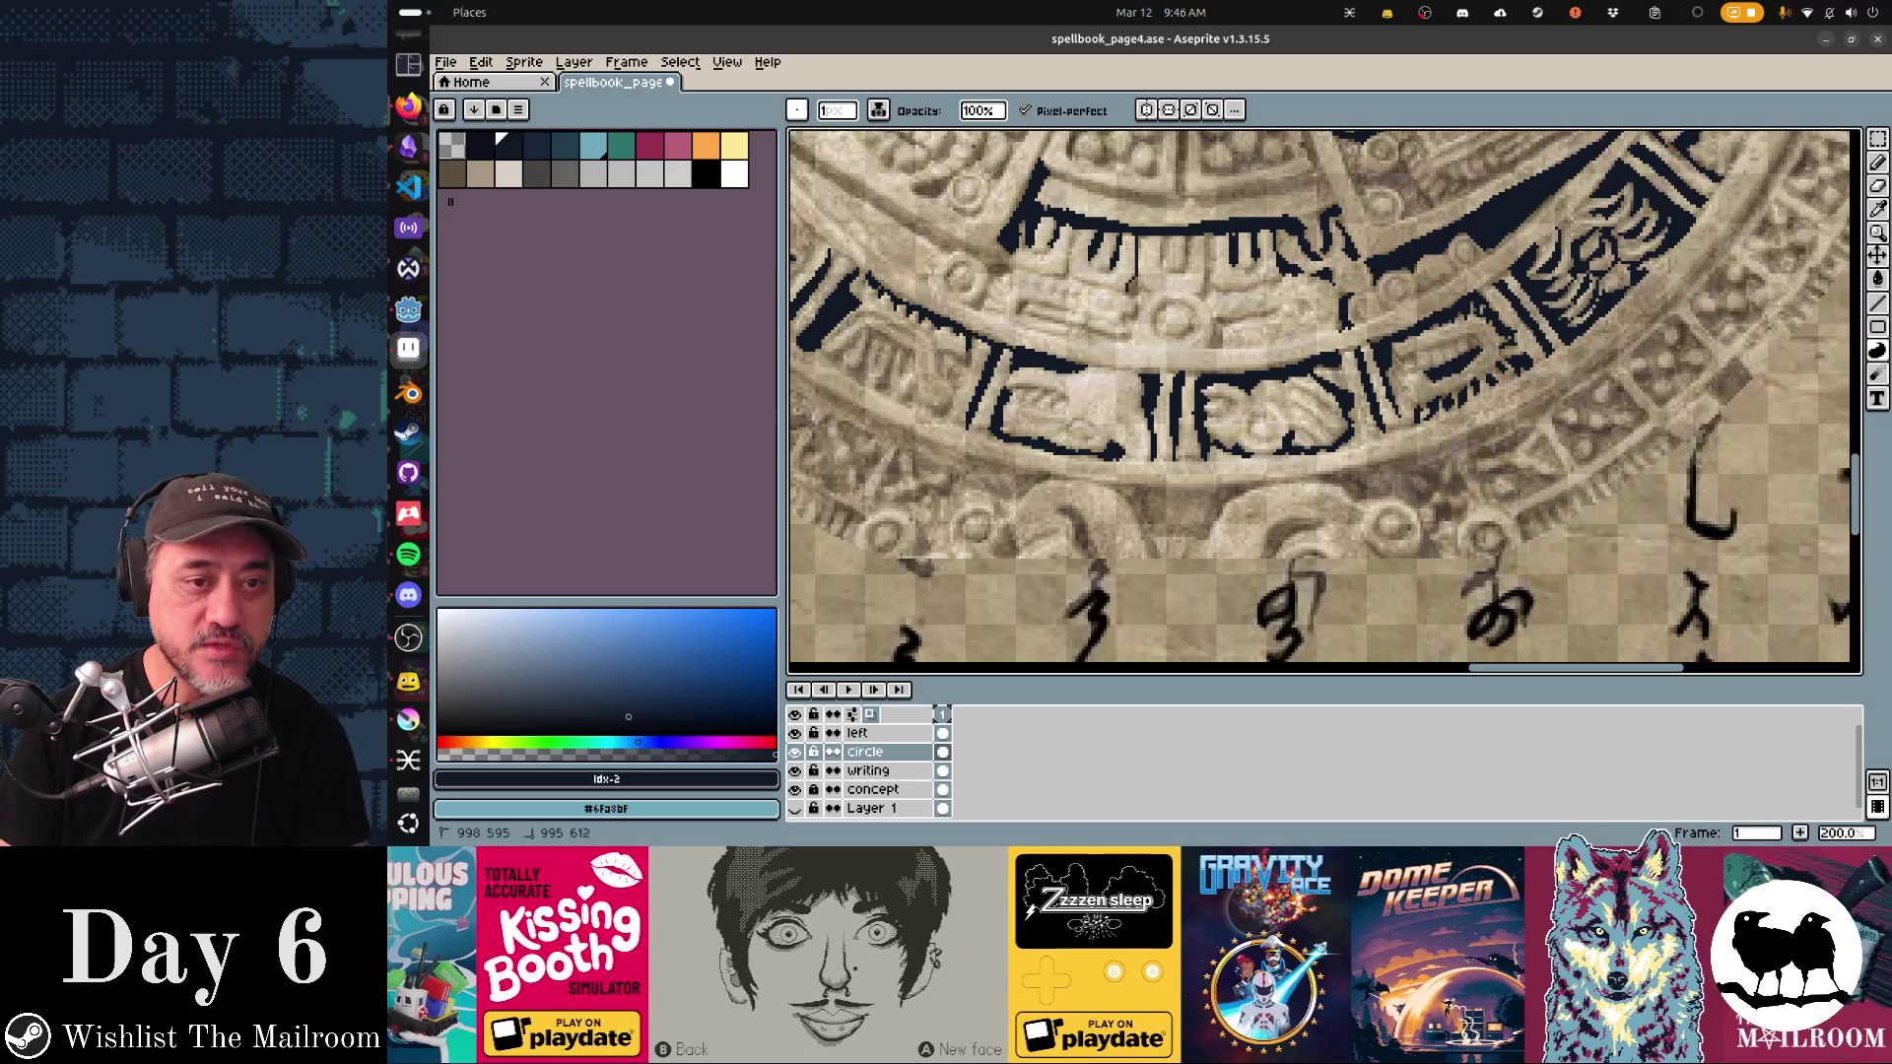
{"action": "left_click", "coordinate": [1136, 285]}
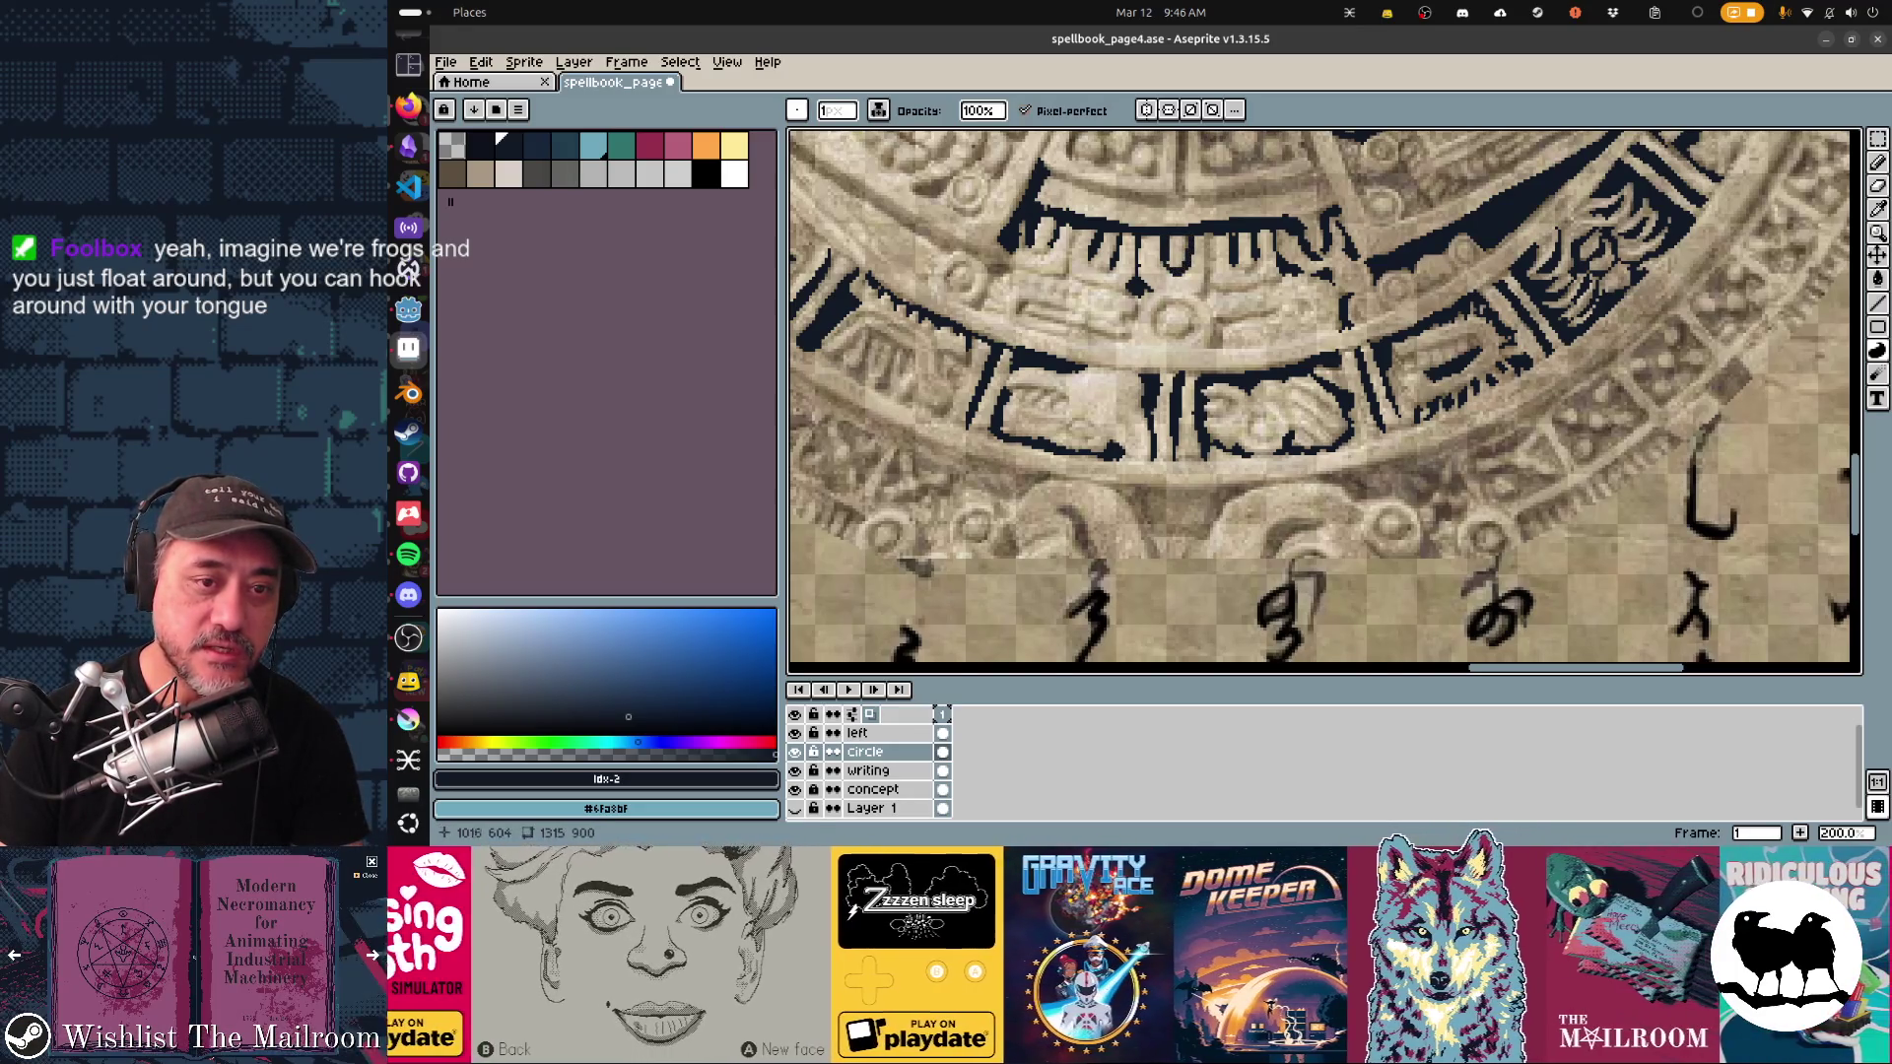
{"action": "mouse_move", "coordinate": [1201, 246]}
{"action": "left_mouse_down"}
{"action": "mouse_move", "coordinate": [1201, 291]}
{"action": "mouse_move", "coordinate": [1266, 282]}
{"action": "mouse_move", "coordinate": [1219, 294]}
{"action": "mouse_move", "coordinate": [1278, 308]}
{"action": "mouse_move", "coordinate": [1202, 373]}
{"action": "mouse_move", "coordinate": [1270, 421]}
{"action": "left_mouse_up"}
{"action": "left_click", "coordinate": [1215, 287]}
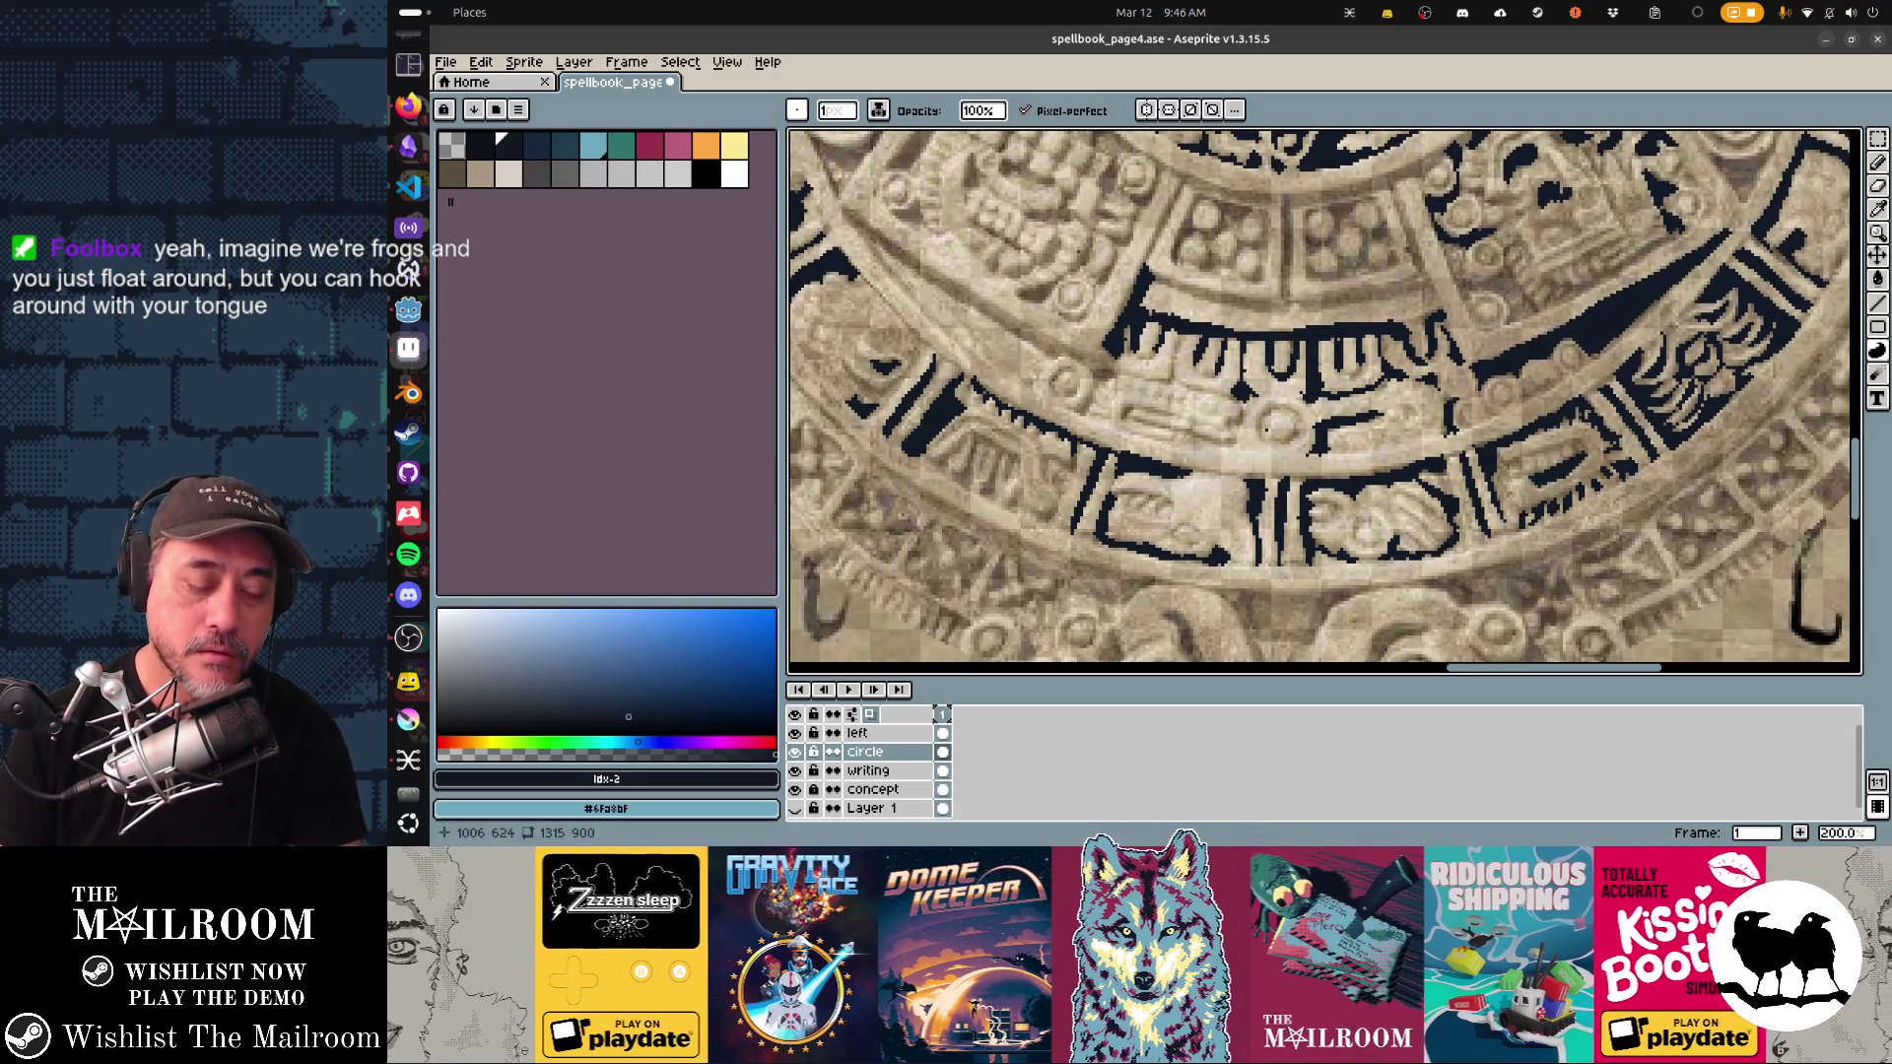
Step: Fill dark gaps between the glyph shapes and a long sliver along the band edge with Contour
{"action": "key", "text": "shift"}
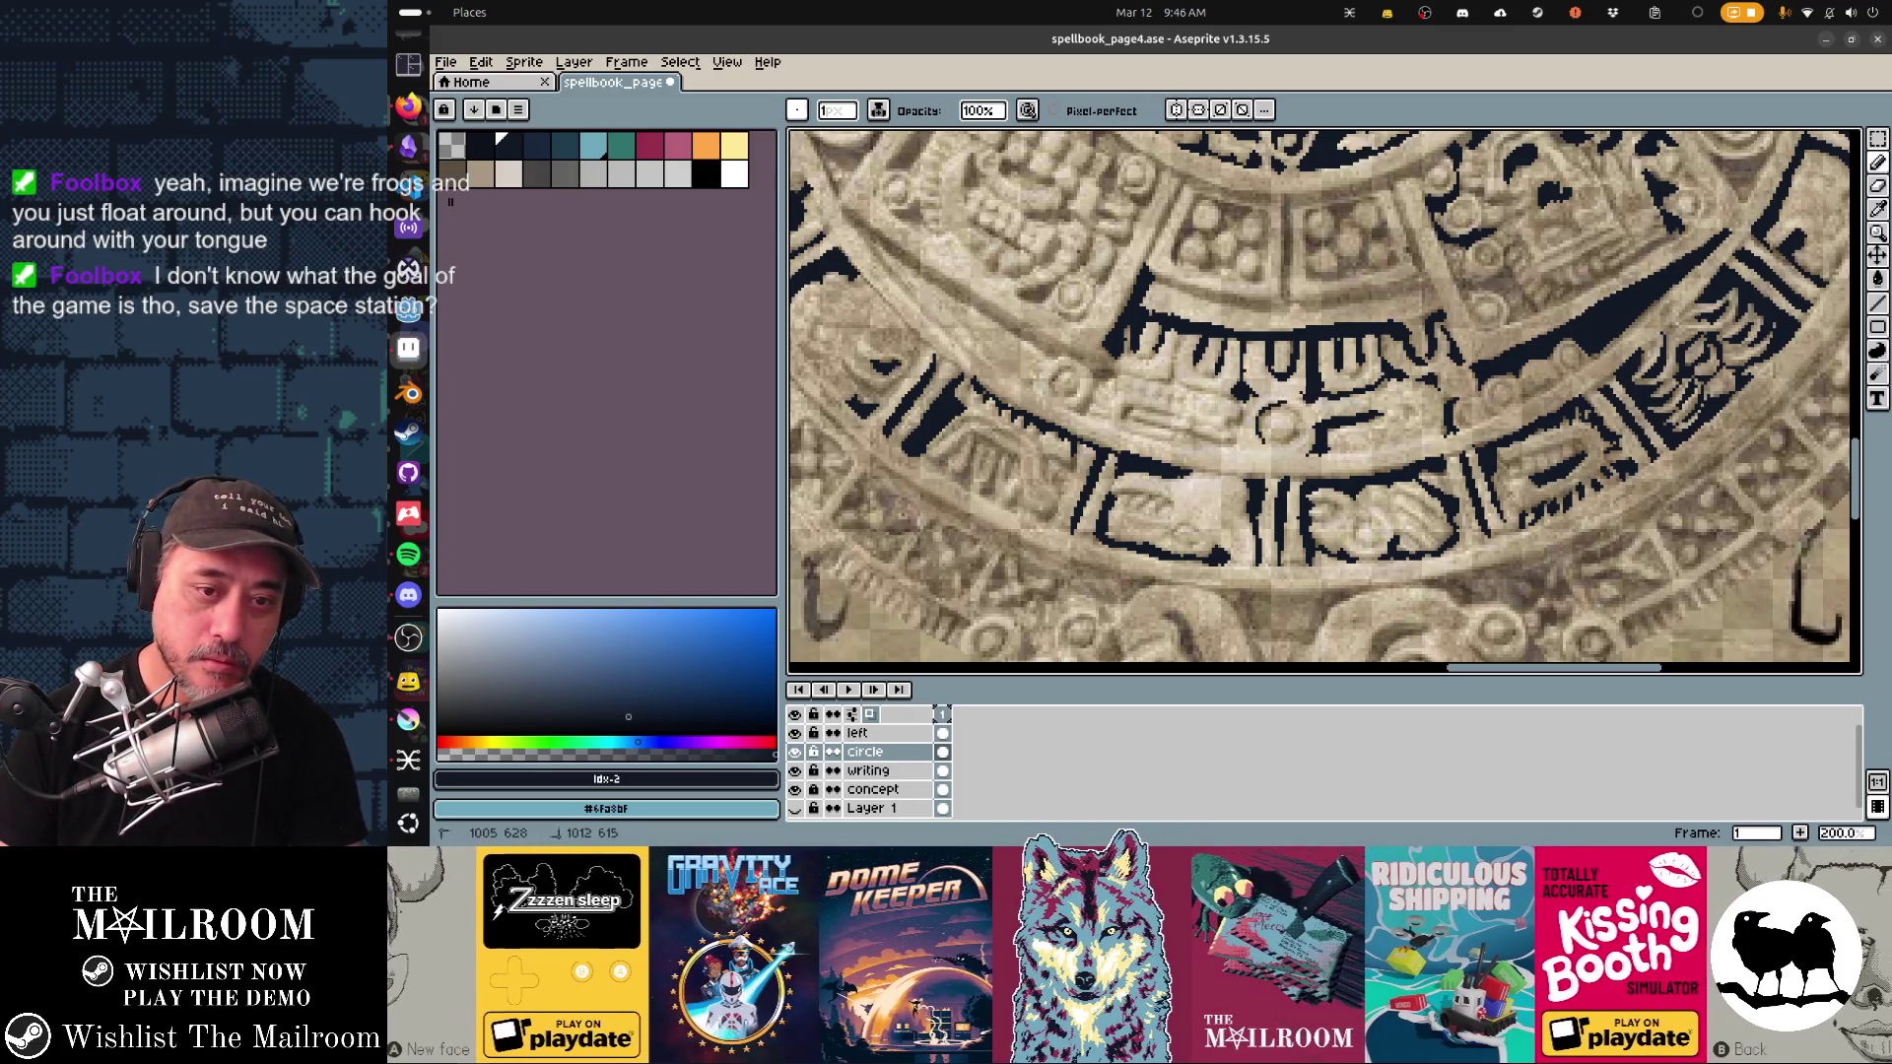
{"action": "left_click_drag", "start_coordinate": [1266, 419], "coordinate": [1293, 406]}
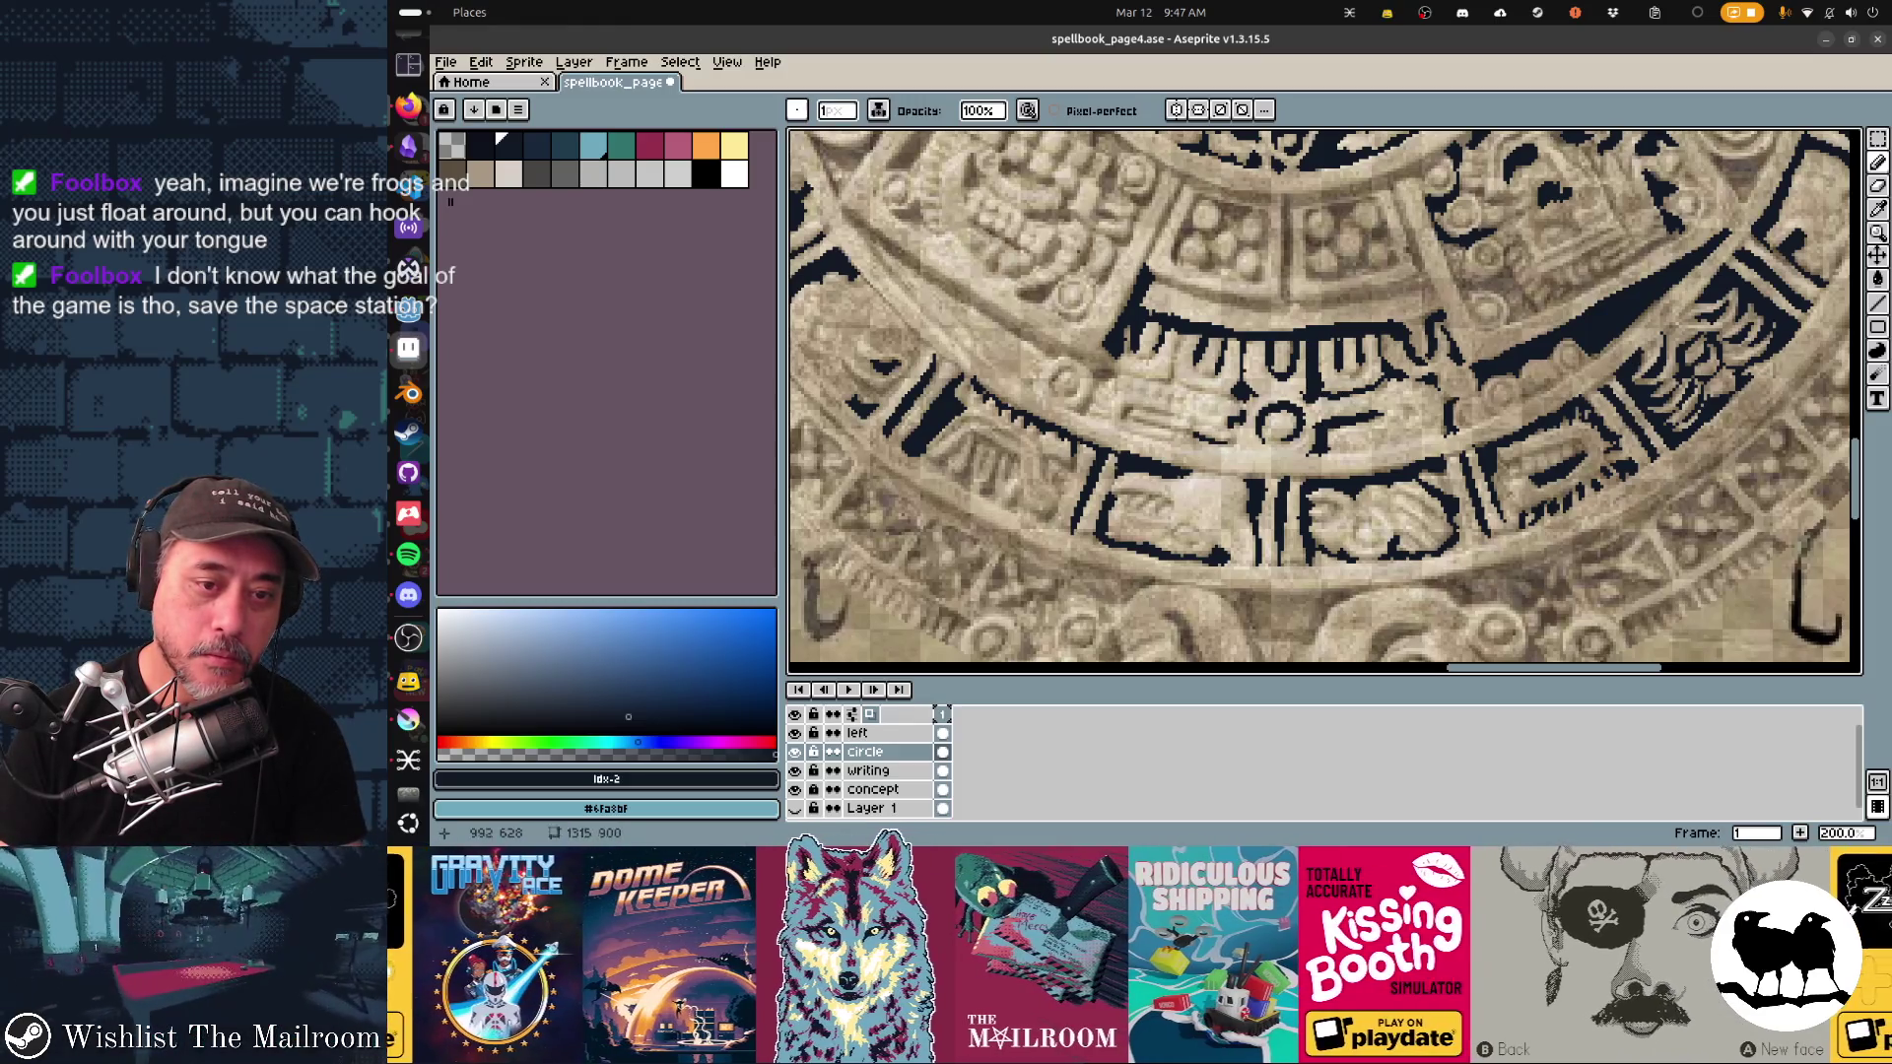
{"action": "key", "text": "d"}
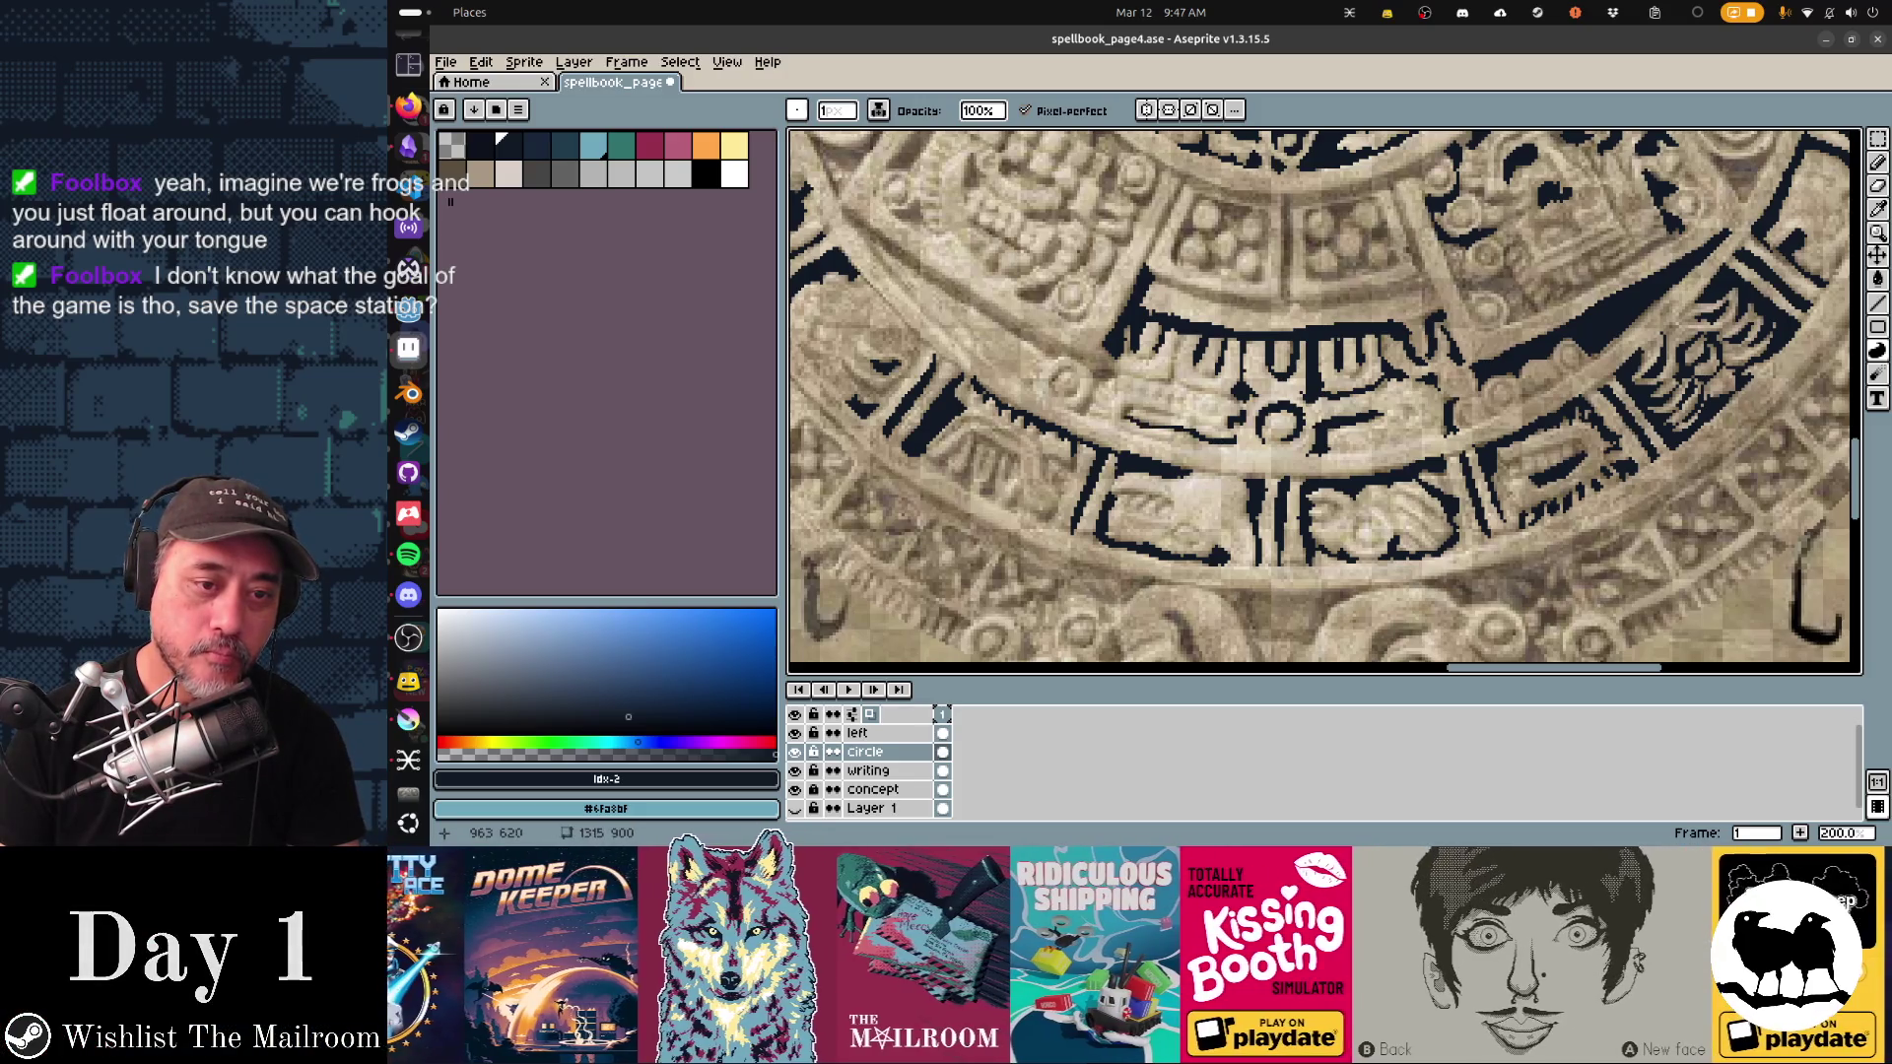
{"action": "left_click_drag", "start_coordinate": [1162, 413], "coordinate": [1183, 335]}
{"action": "mouse_move", "coordinate": [1230, 399]}
{"action": "left_mouse_down"}
{"action": "mouse_move", "coordinate": [1182, 380]}
{"action": "mouse_move", "coordinate": [1083, 408]}
{"action": "mouse_move", "coordinate": [1121, 368]}
{"action": "mouse_move", "coordinate": [1112, 347]}
{"action": "left_mouse_up"}
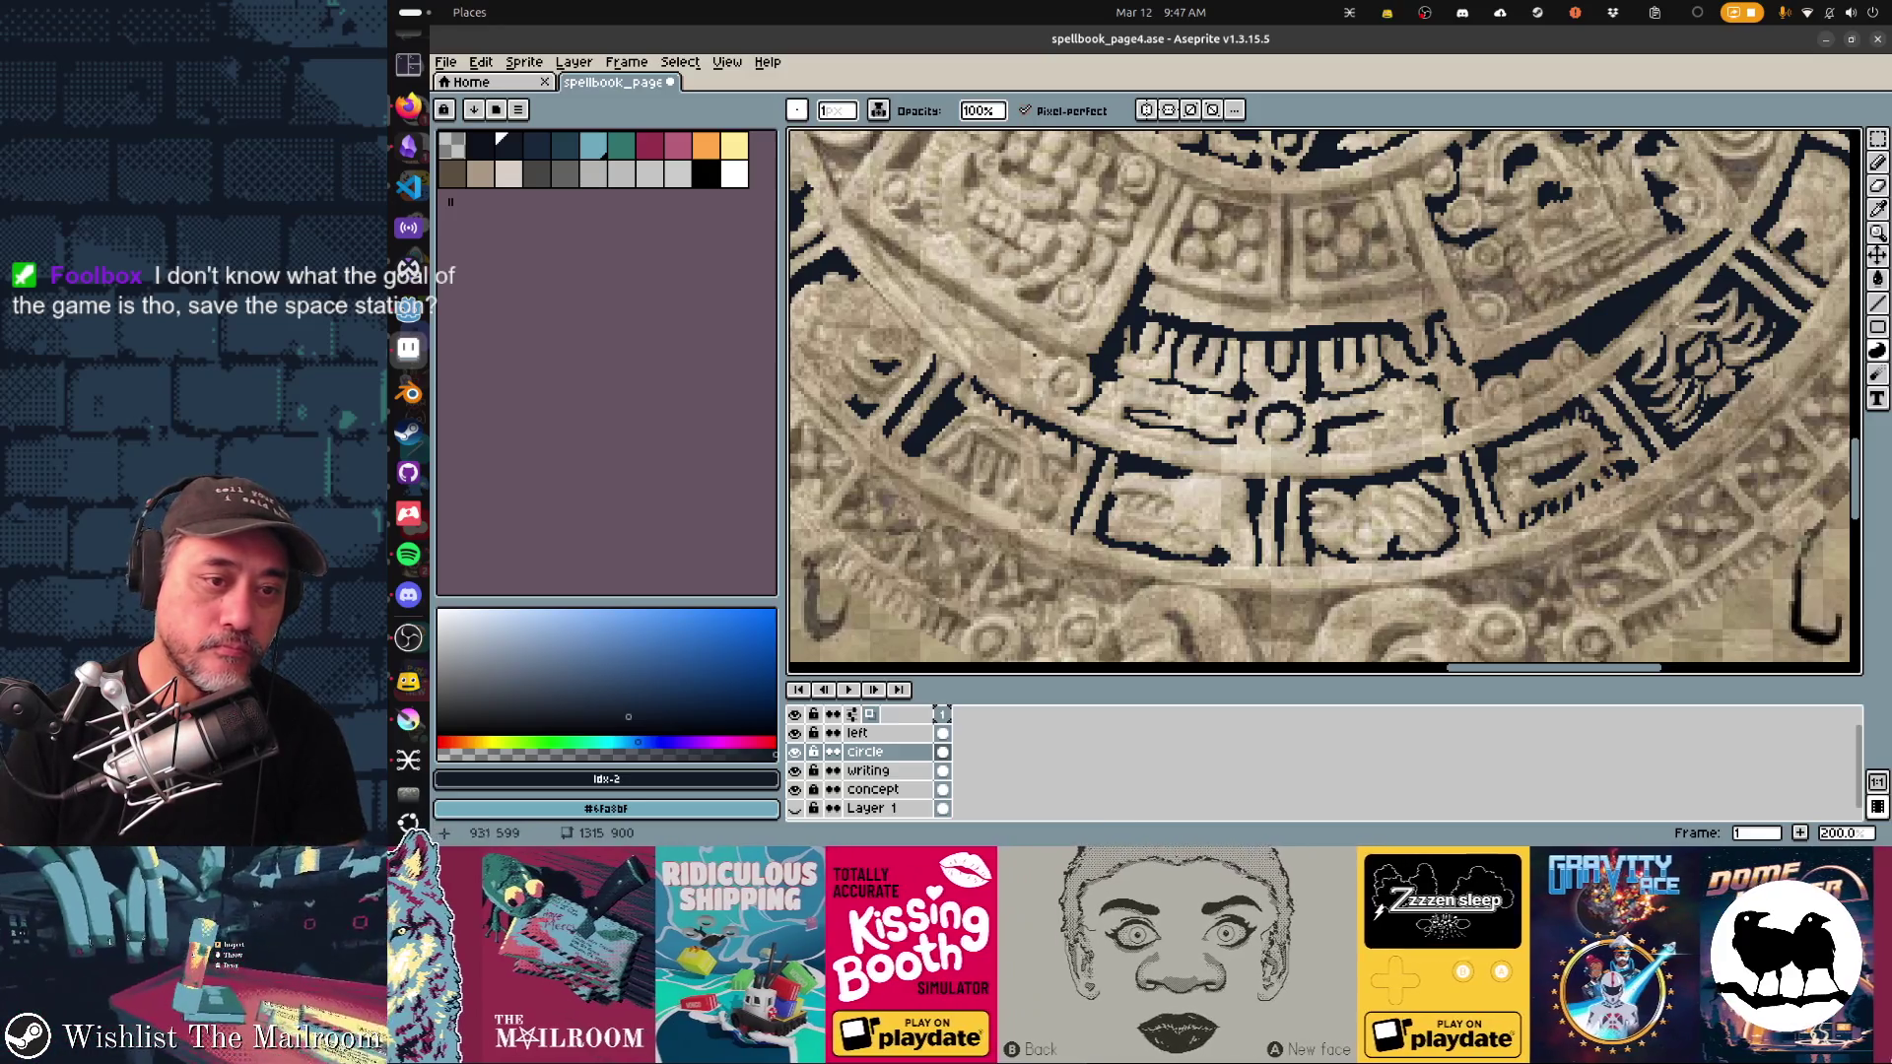
{"action": "mouse_move", "coordinate": [843, 218]}
{"action": "left_mouse_down"}
{"action": "mouse_move", "coordinate": [901, 281]}
{"action": "mouse_move", "coordinate": [873, 242]}
{"action": "mouse_move", "coordinate": [1043, 354]}
{"action": "mouse_move", "coordinate": [1082, 357]}
{"action": "left_mouse_up"}
{"action": "key", "text": "e"}
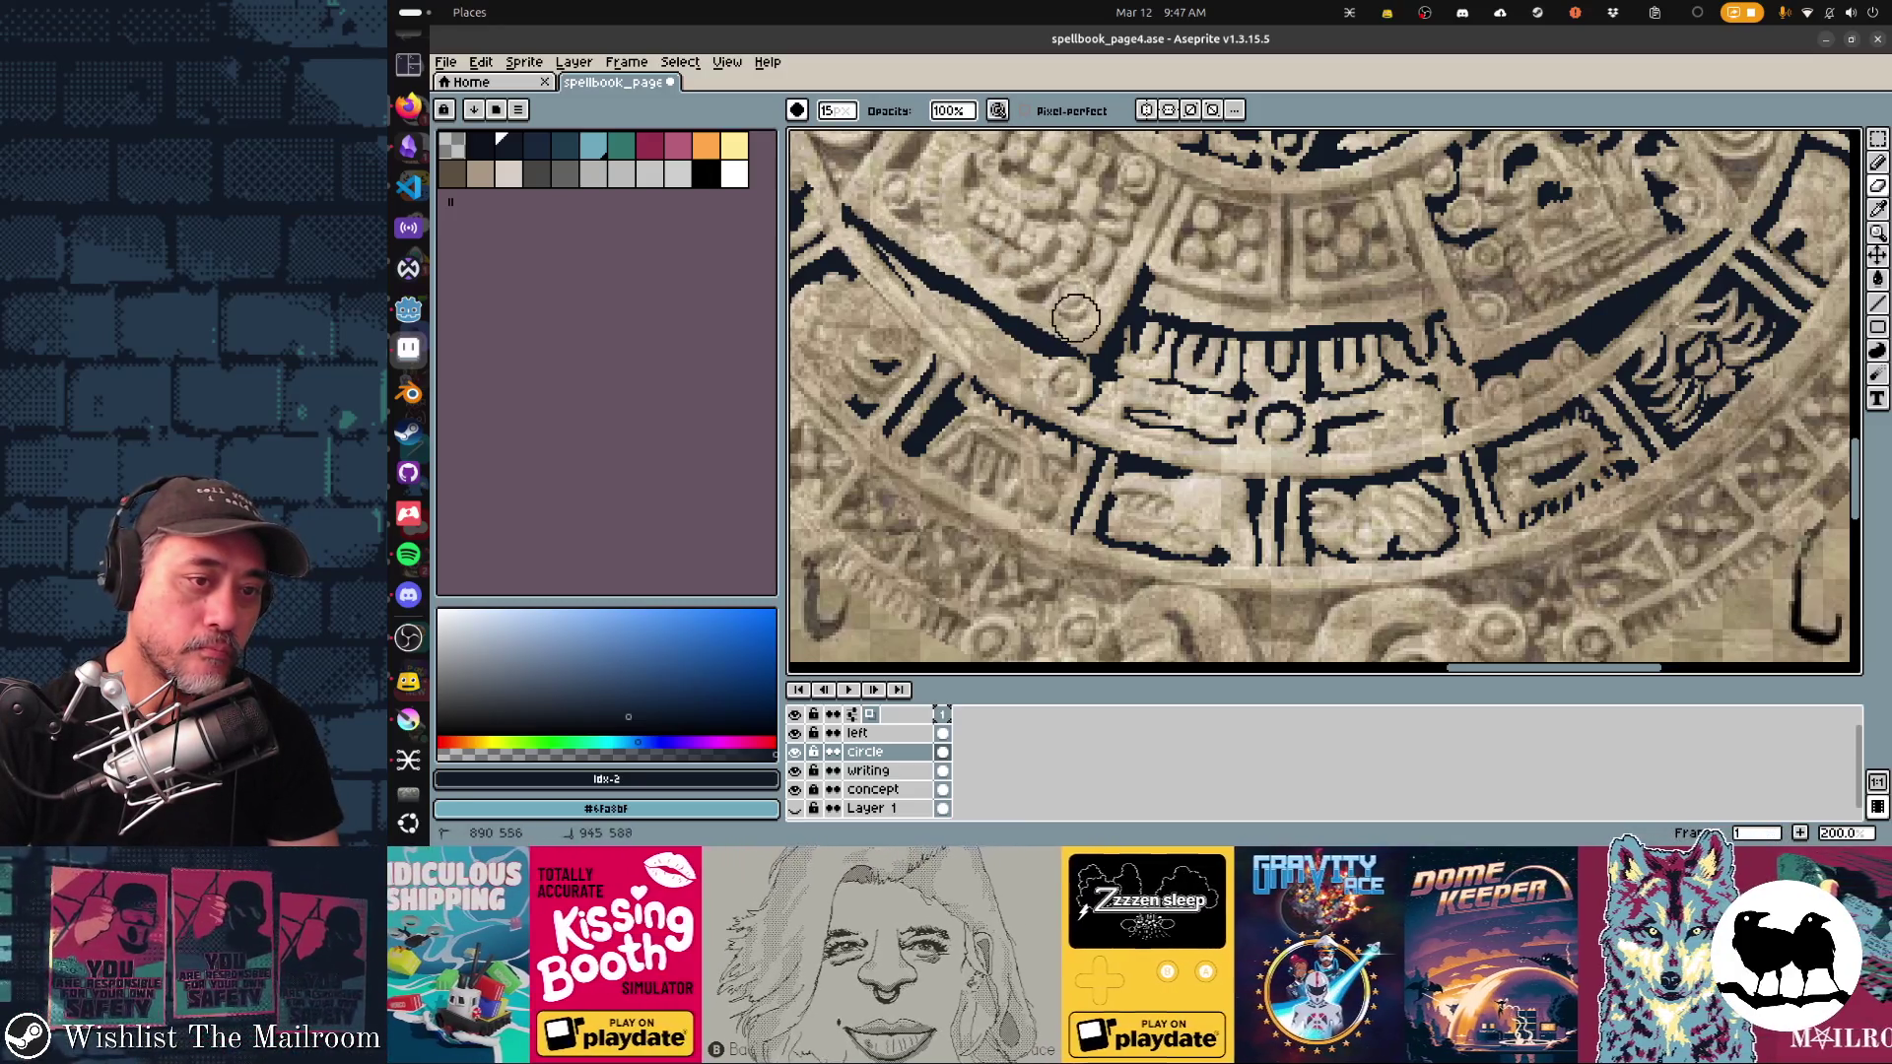
{"action": "key", "text": "d"}
{"action": "mouse_move", "coordinate": [1029, 301]}
{"action": "left_mouse_down"}
{"action": "mouse_move", "coordinate": [1087, 262]}
{"action": "mouse_move", "coordinate": [1069, 274]}
{"action": "left_mouse_up"}
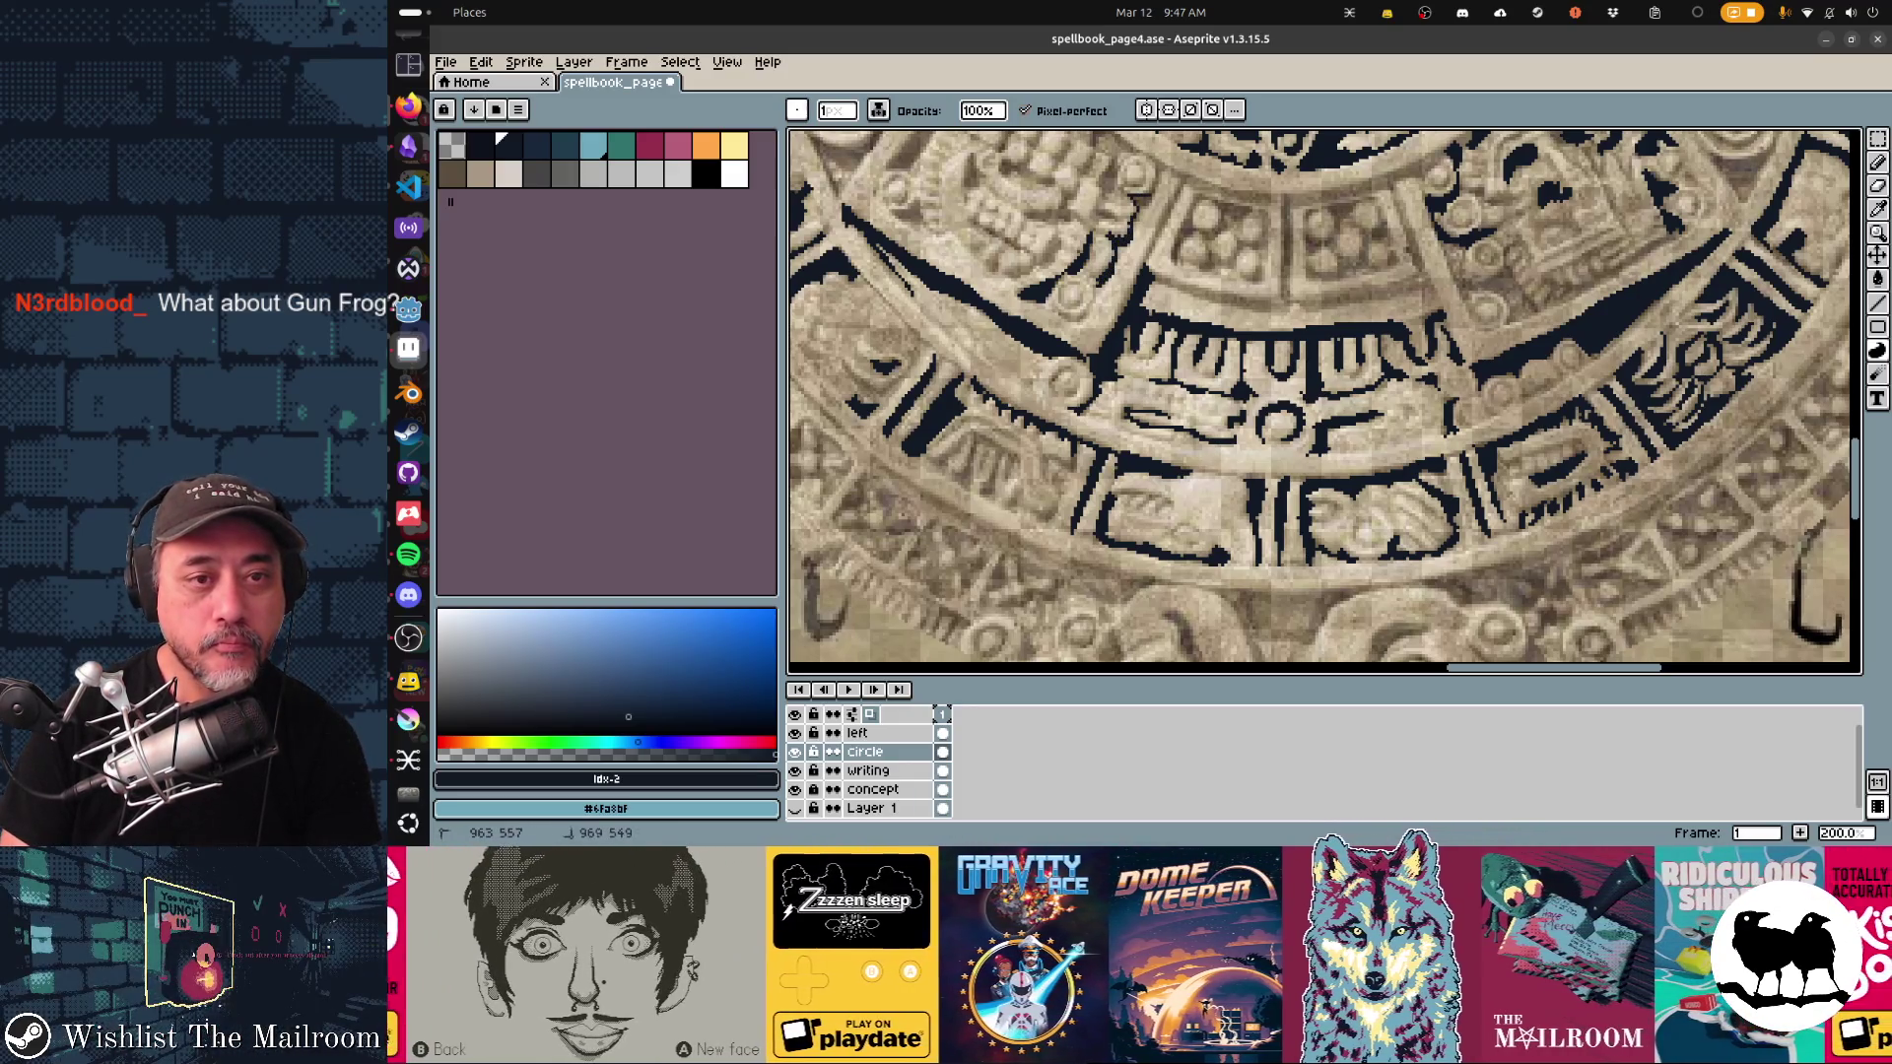
Step: Fill a dark strip along the band edge and dark vertical gaps between glyph cells
{"action": "scroll", "coordinate": [1324, 402], "scroll_direction": "up", "scroll_amount": 2}
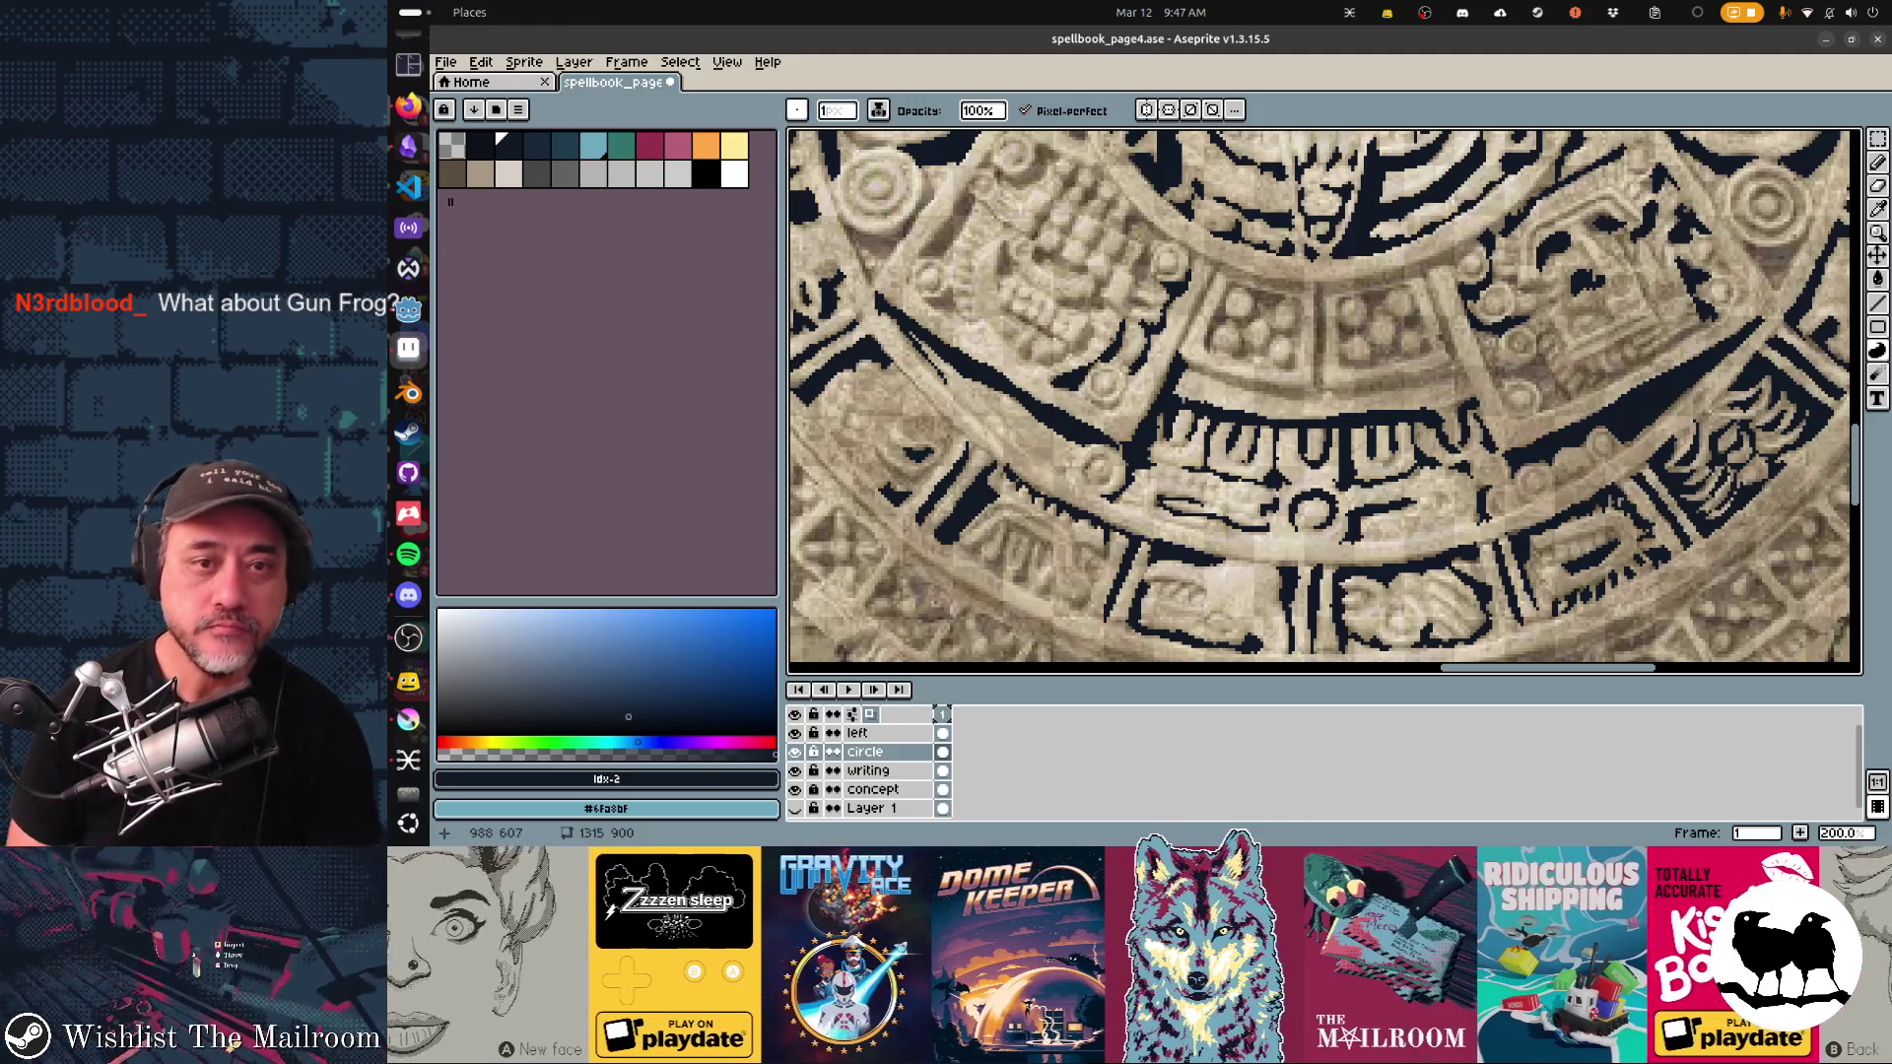
{"action": "scroll", "coordinate": [1324, 401], "scroll_direction": "down", "scroll_amount": 1}
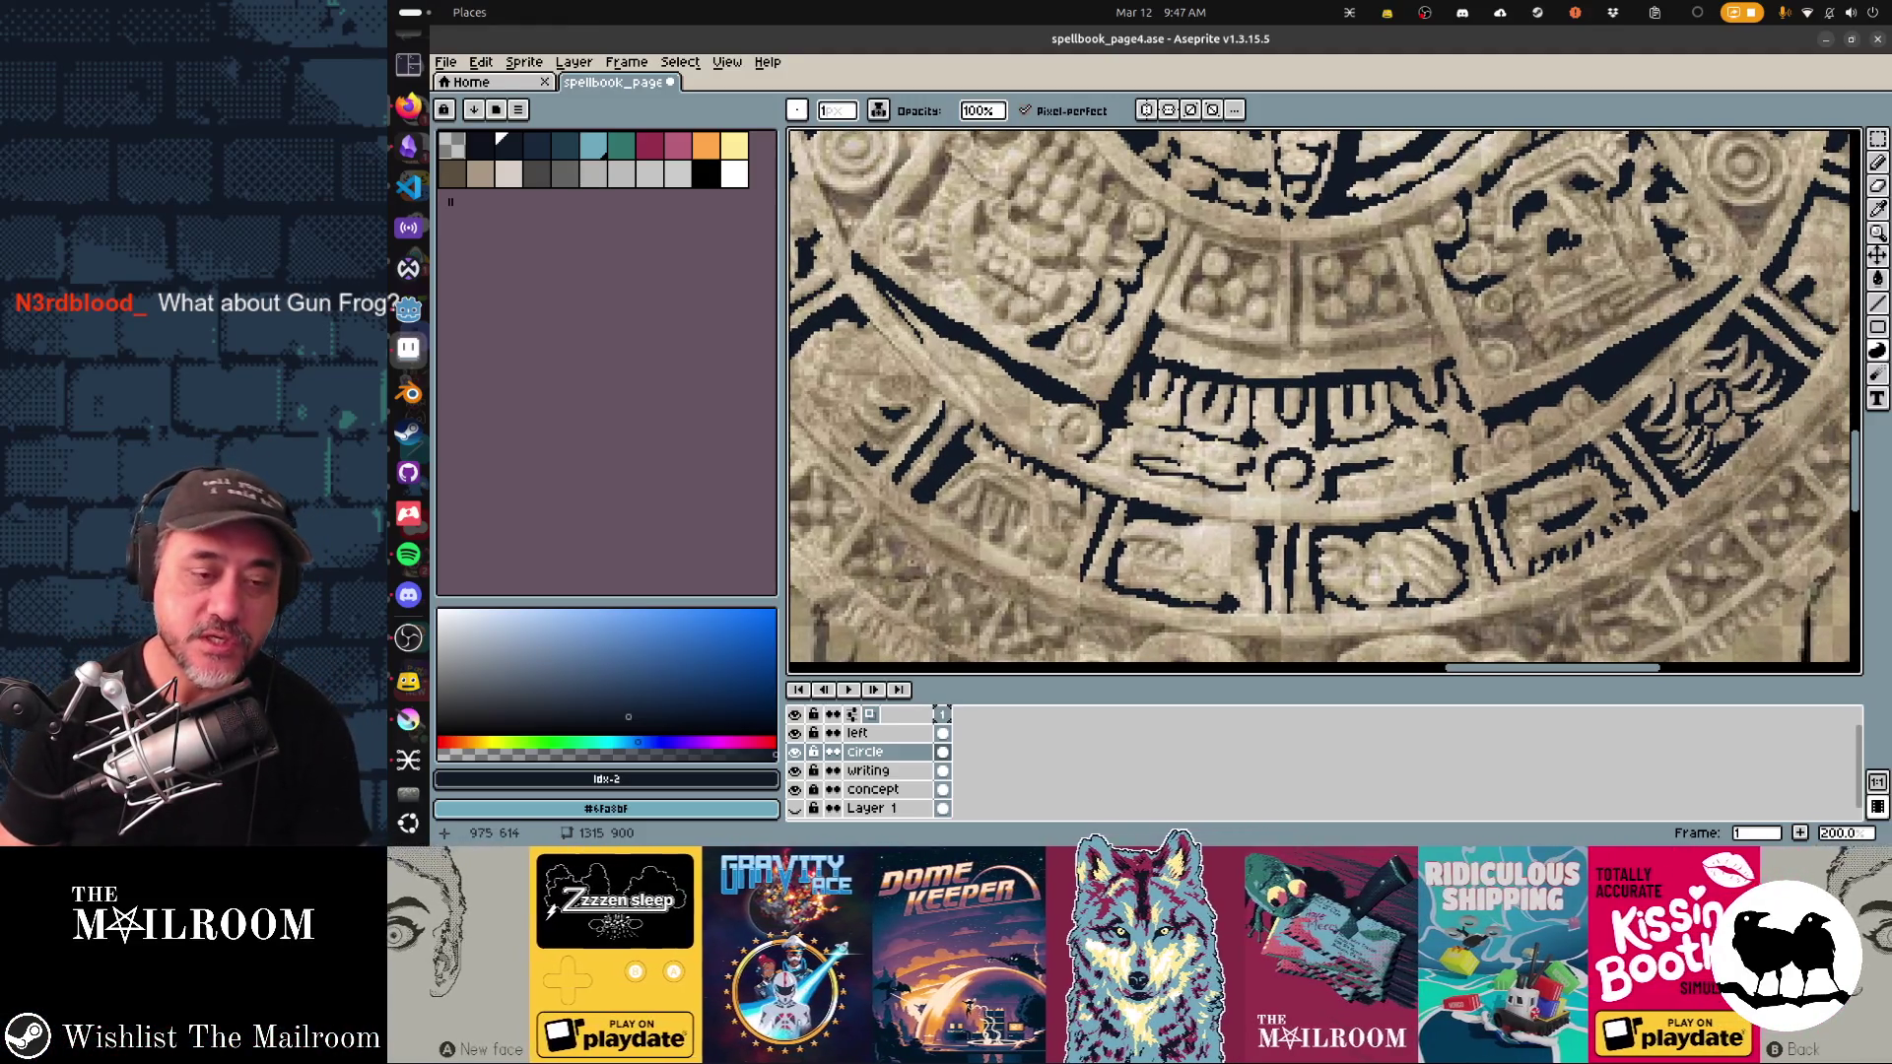
{"action": "scroll", "coordinate": [1324, 402], "scroll_direction": "right", "scroll_amount": 5}
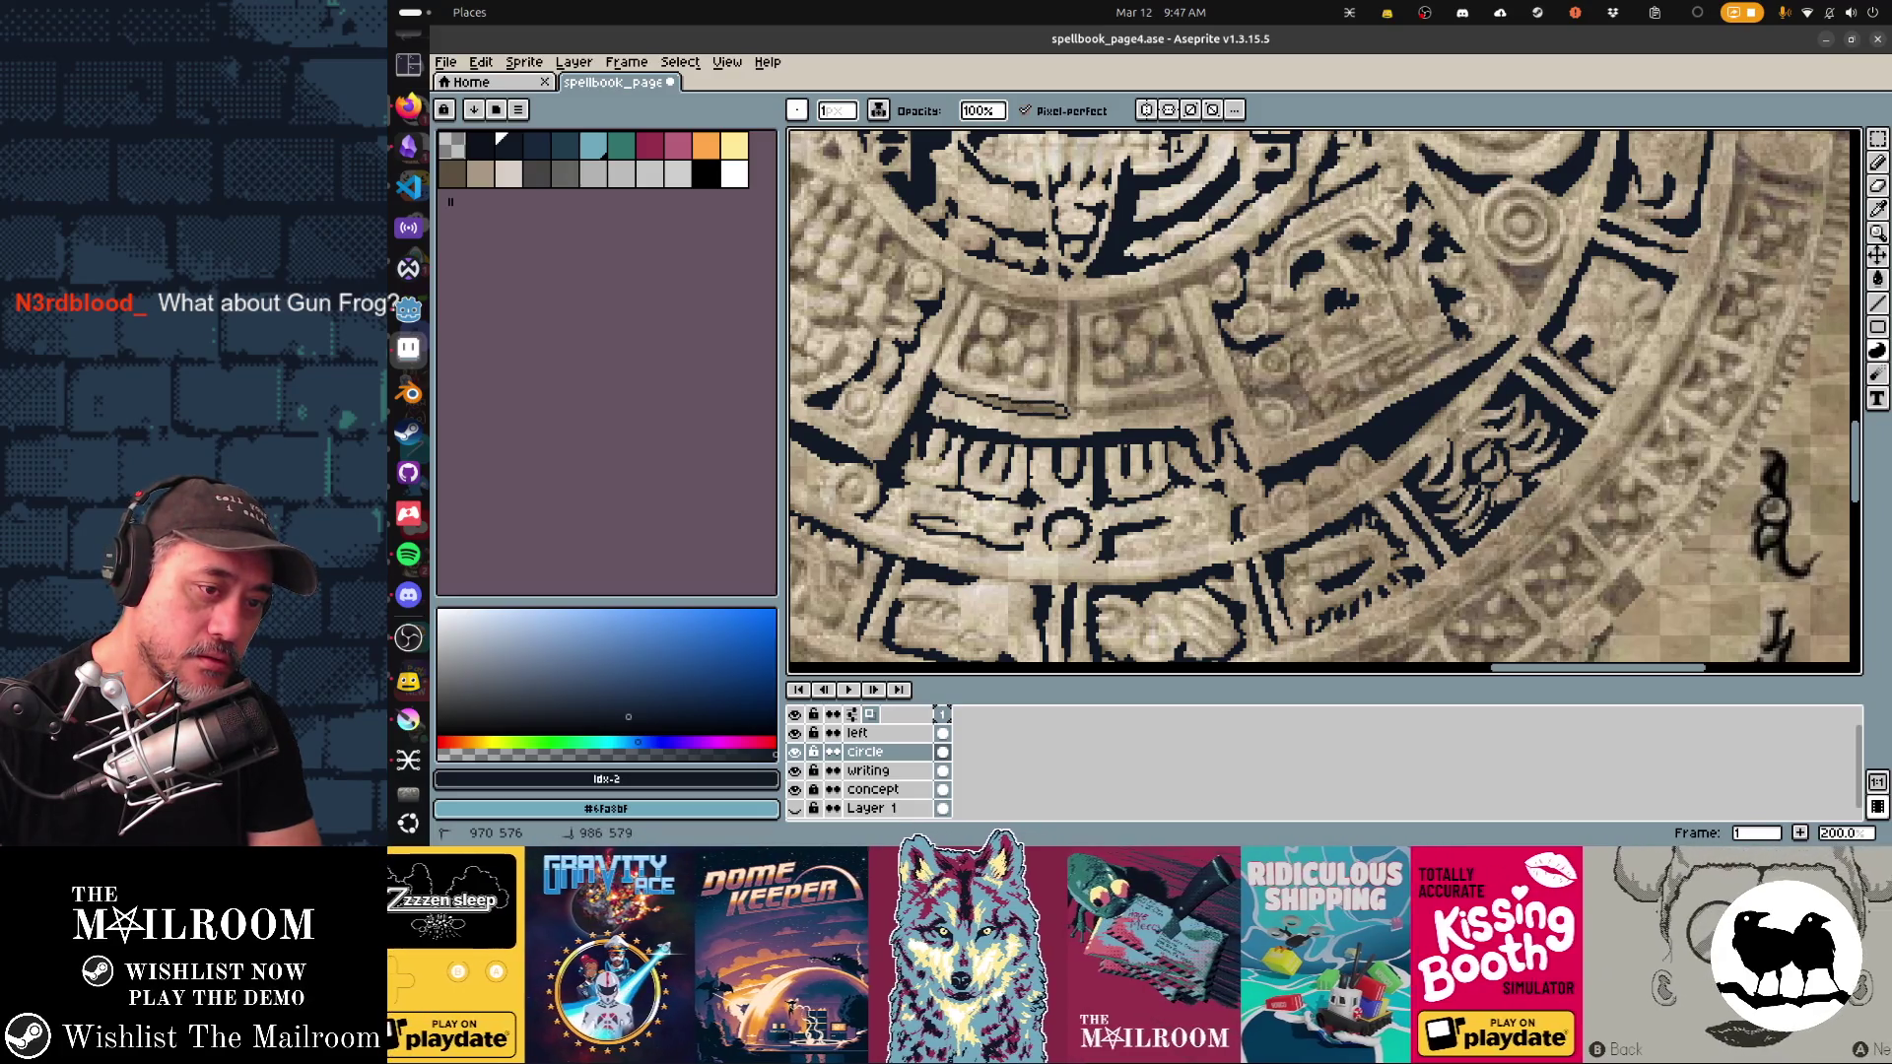
{"action": "left_click_drag", "start_coordinate": [943, 386], "coordinate": [946, 388]}
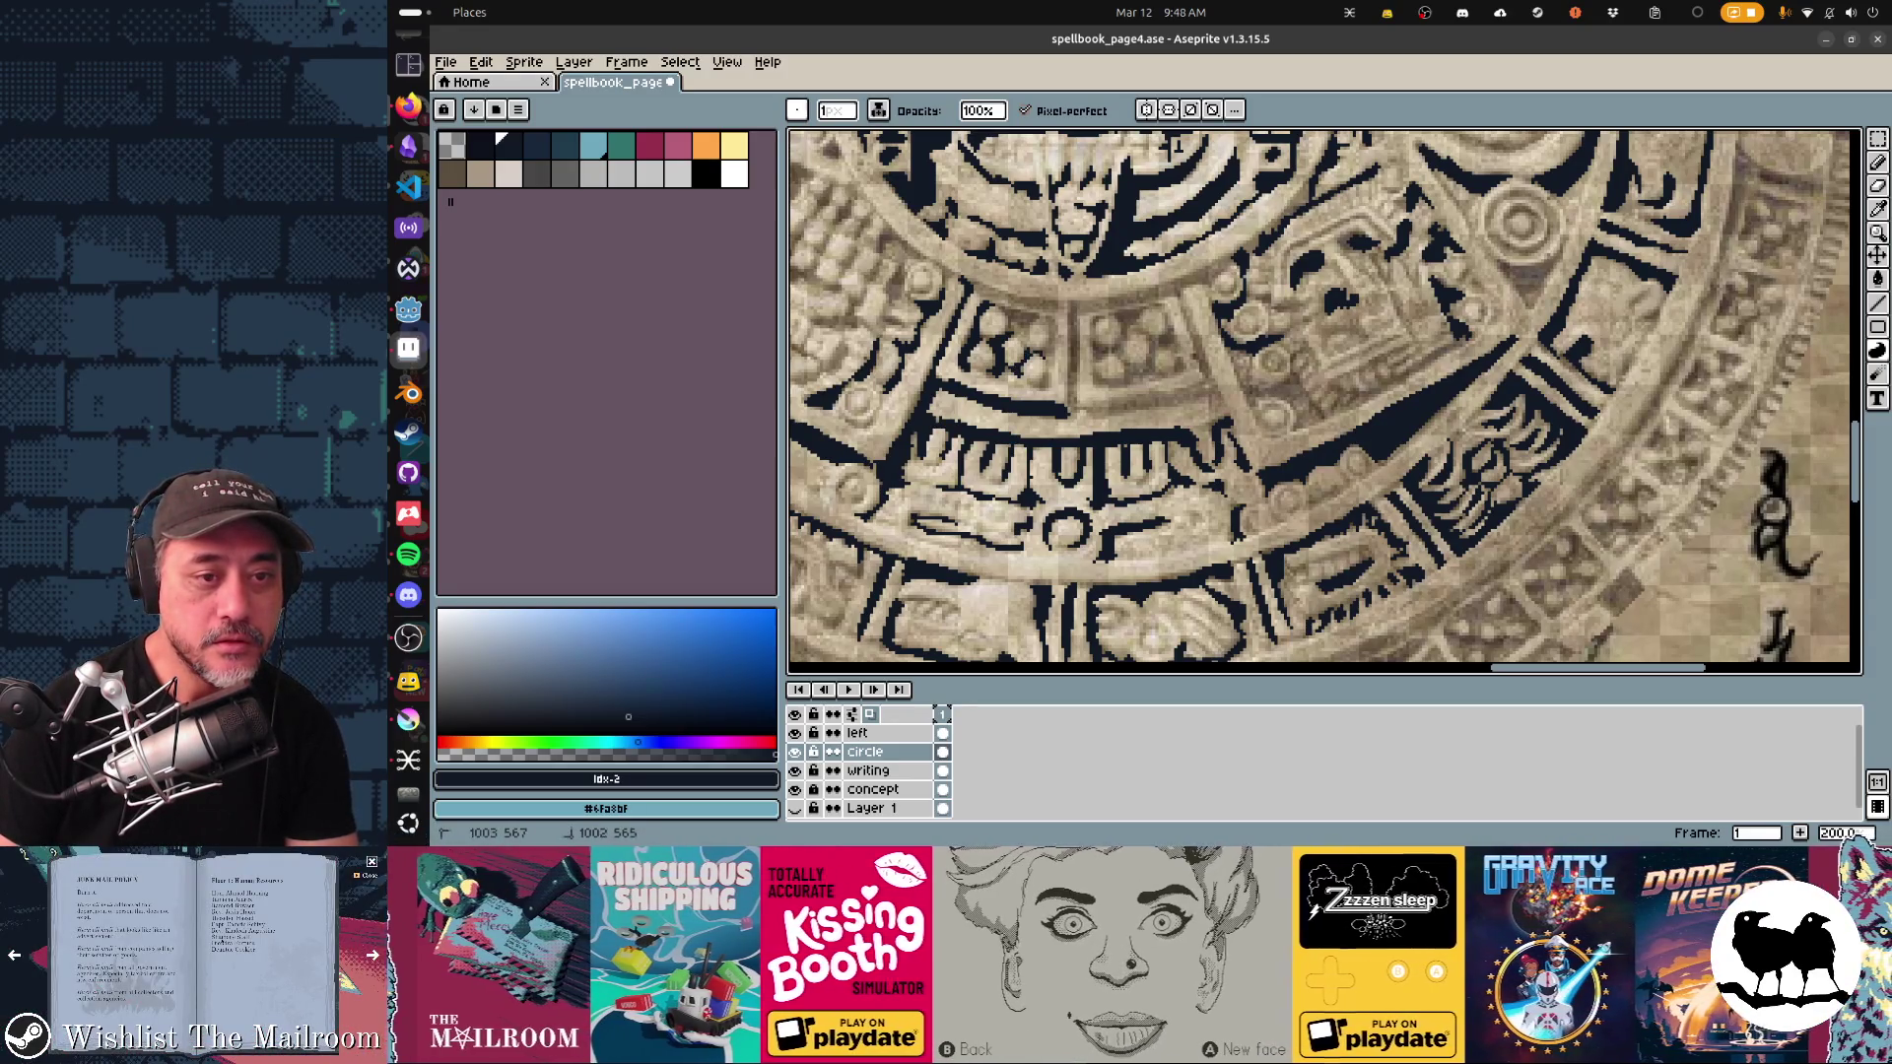
{"action": "mouse_move", "coordinate": [1055, 322]}
{"action": "left_mouse_down"}
{"action": "mouse_move", "coordinate": [1054, 390]}
{"action": "mouse_move", "coordinate": [1049, 373]}
{"action": "left_mouse_up"}
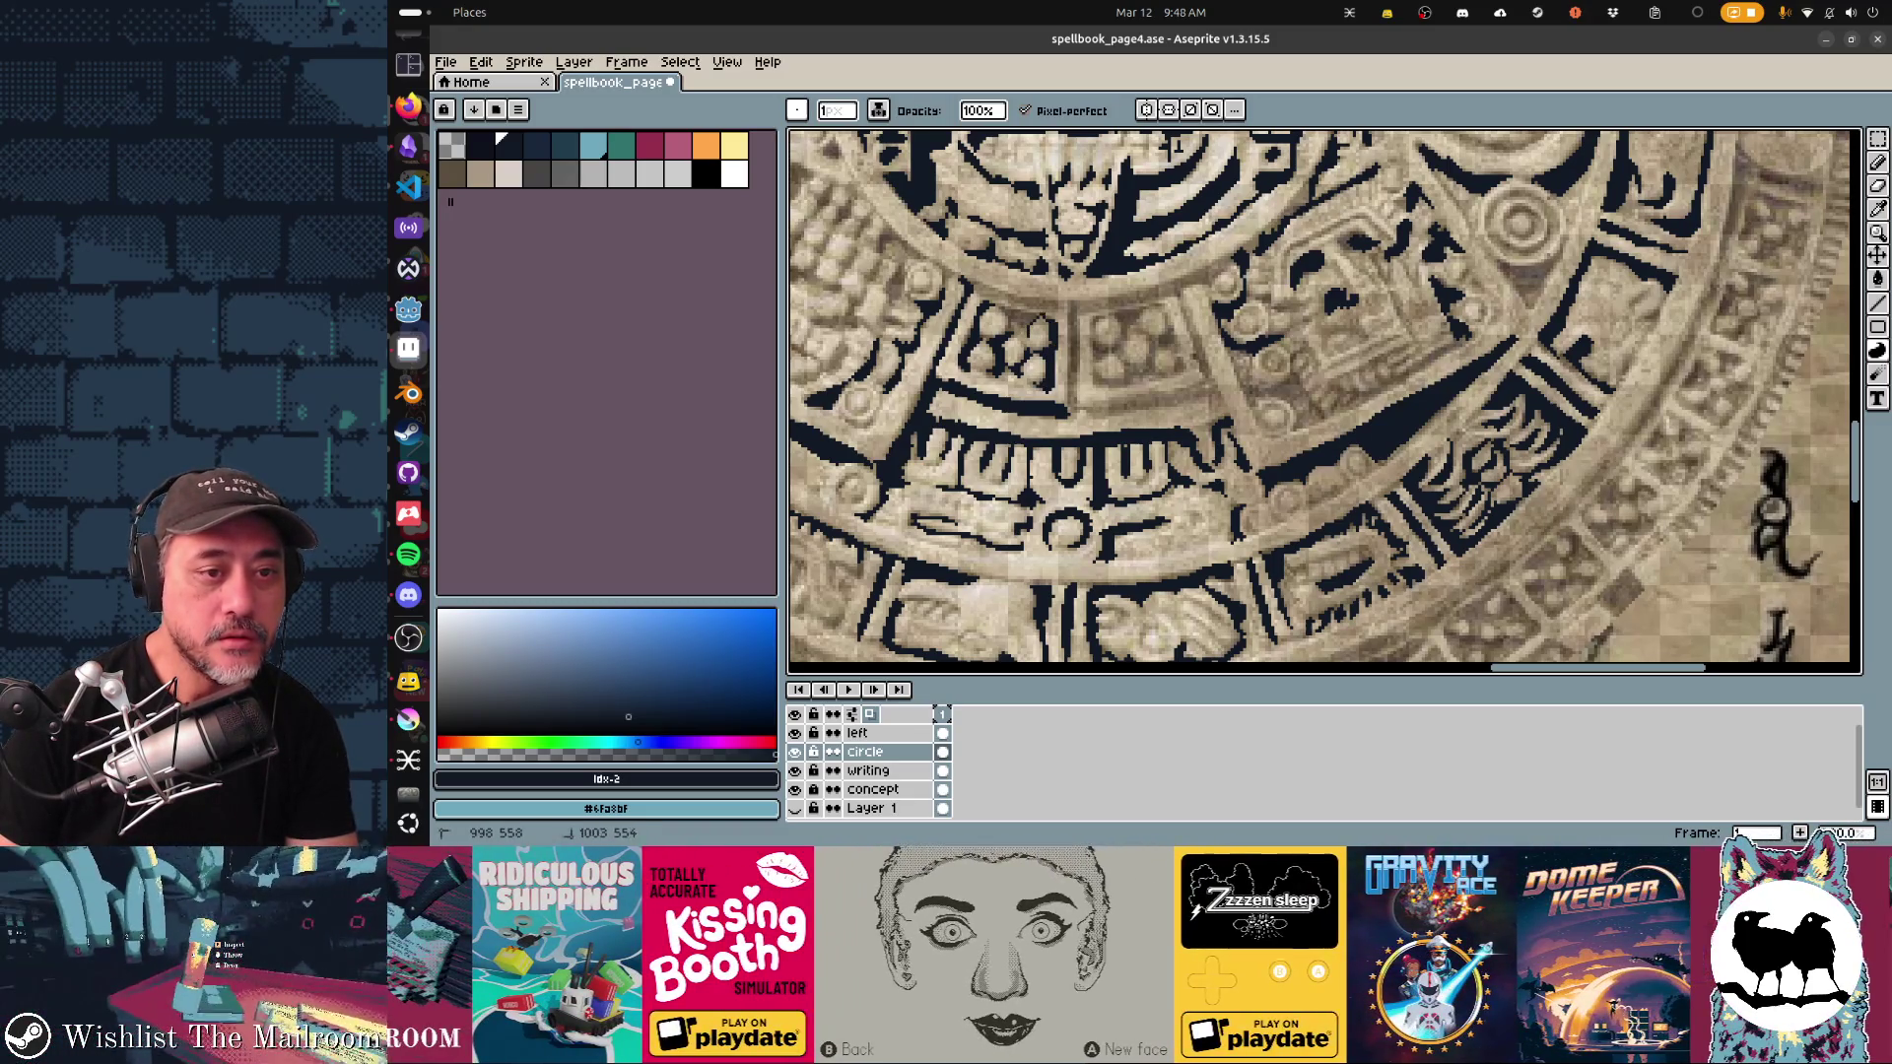
{"action": "left_click_drag", "start_coordinate": [1030, 332], "coordinate": [1015, 313]}
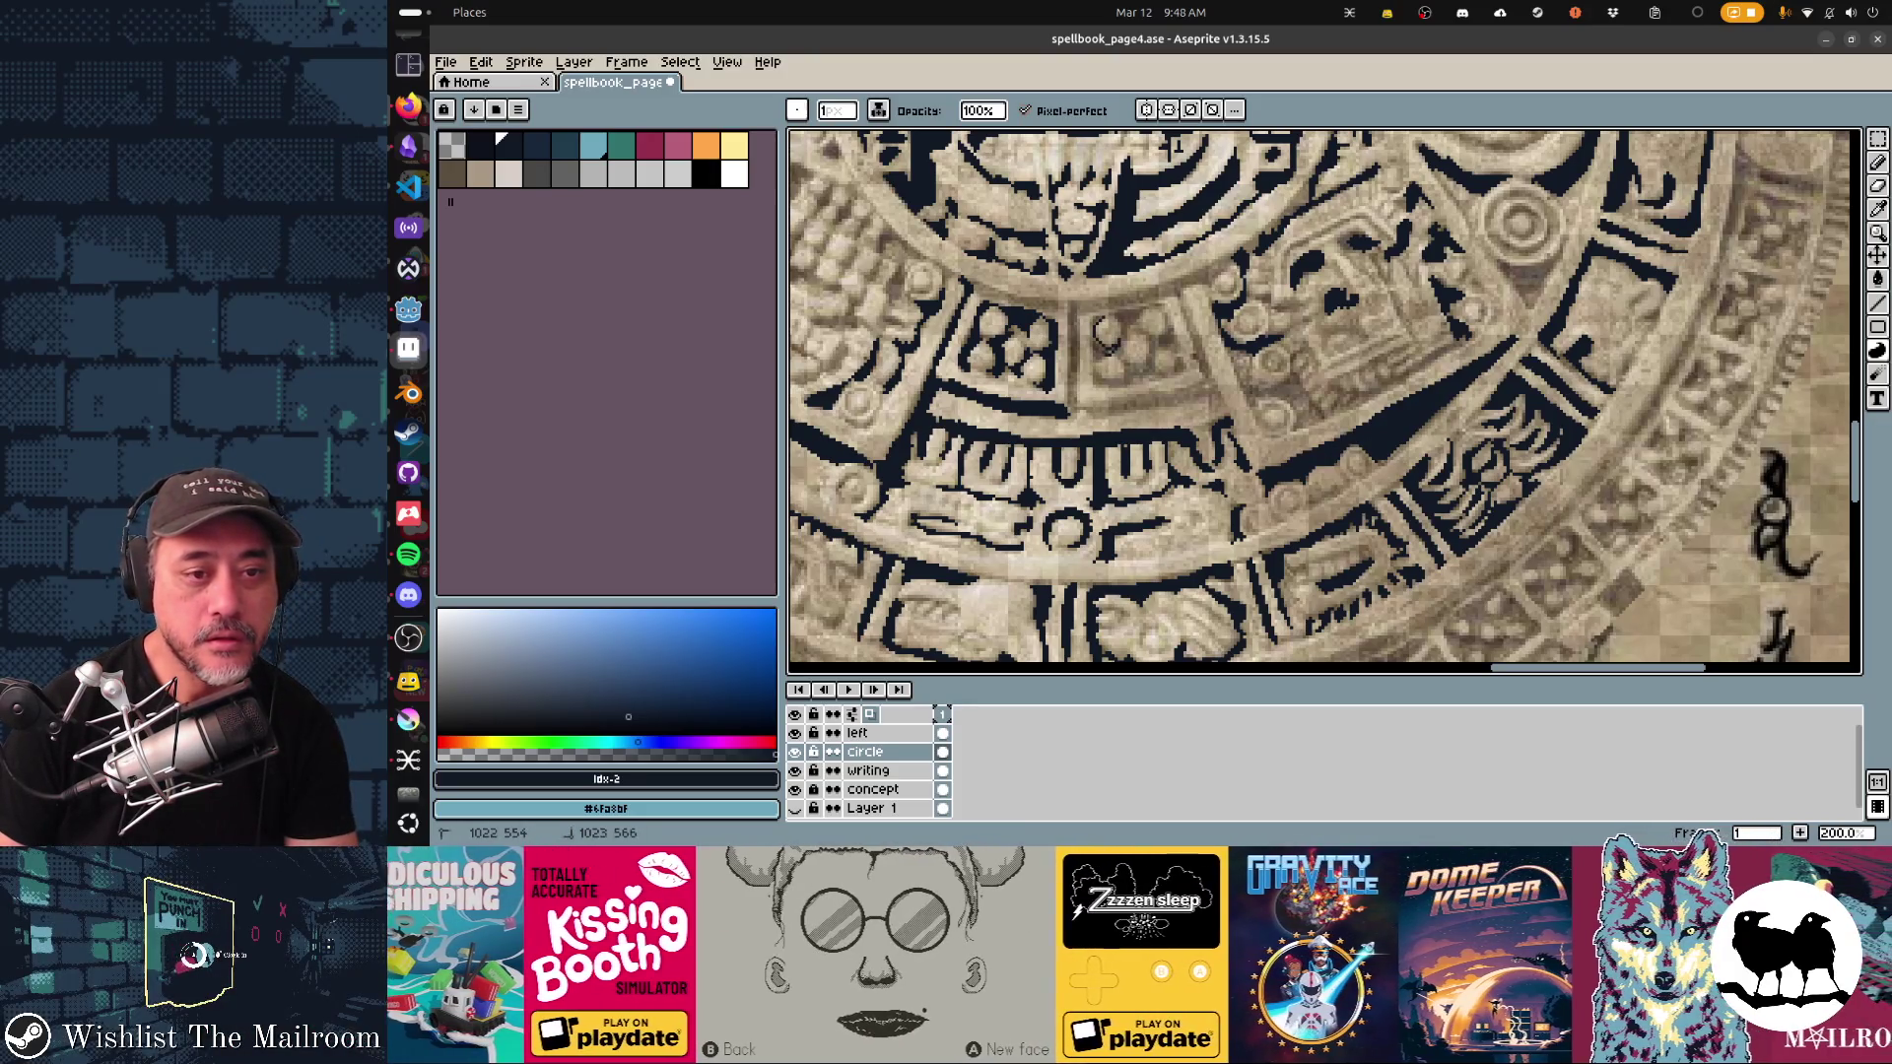
{"action": "mouse_move", "coordinate": [1096, 386]}
{"action": "left_mouse_down"}
{"action": "mouse_move", "coordinate": [1089, 332]}
{"action": "mouse_move", "coordinate": [1123, 339]}
{"action": "left_mouse_up"}
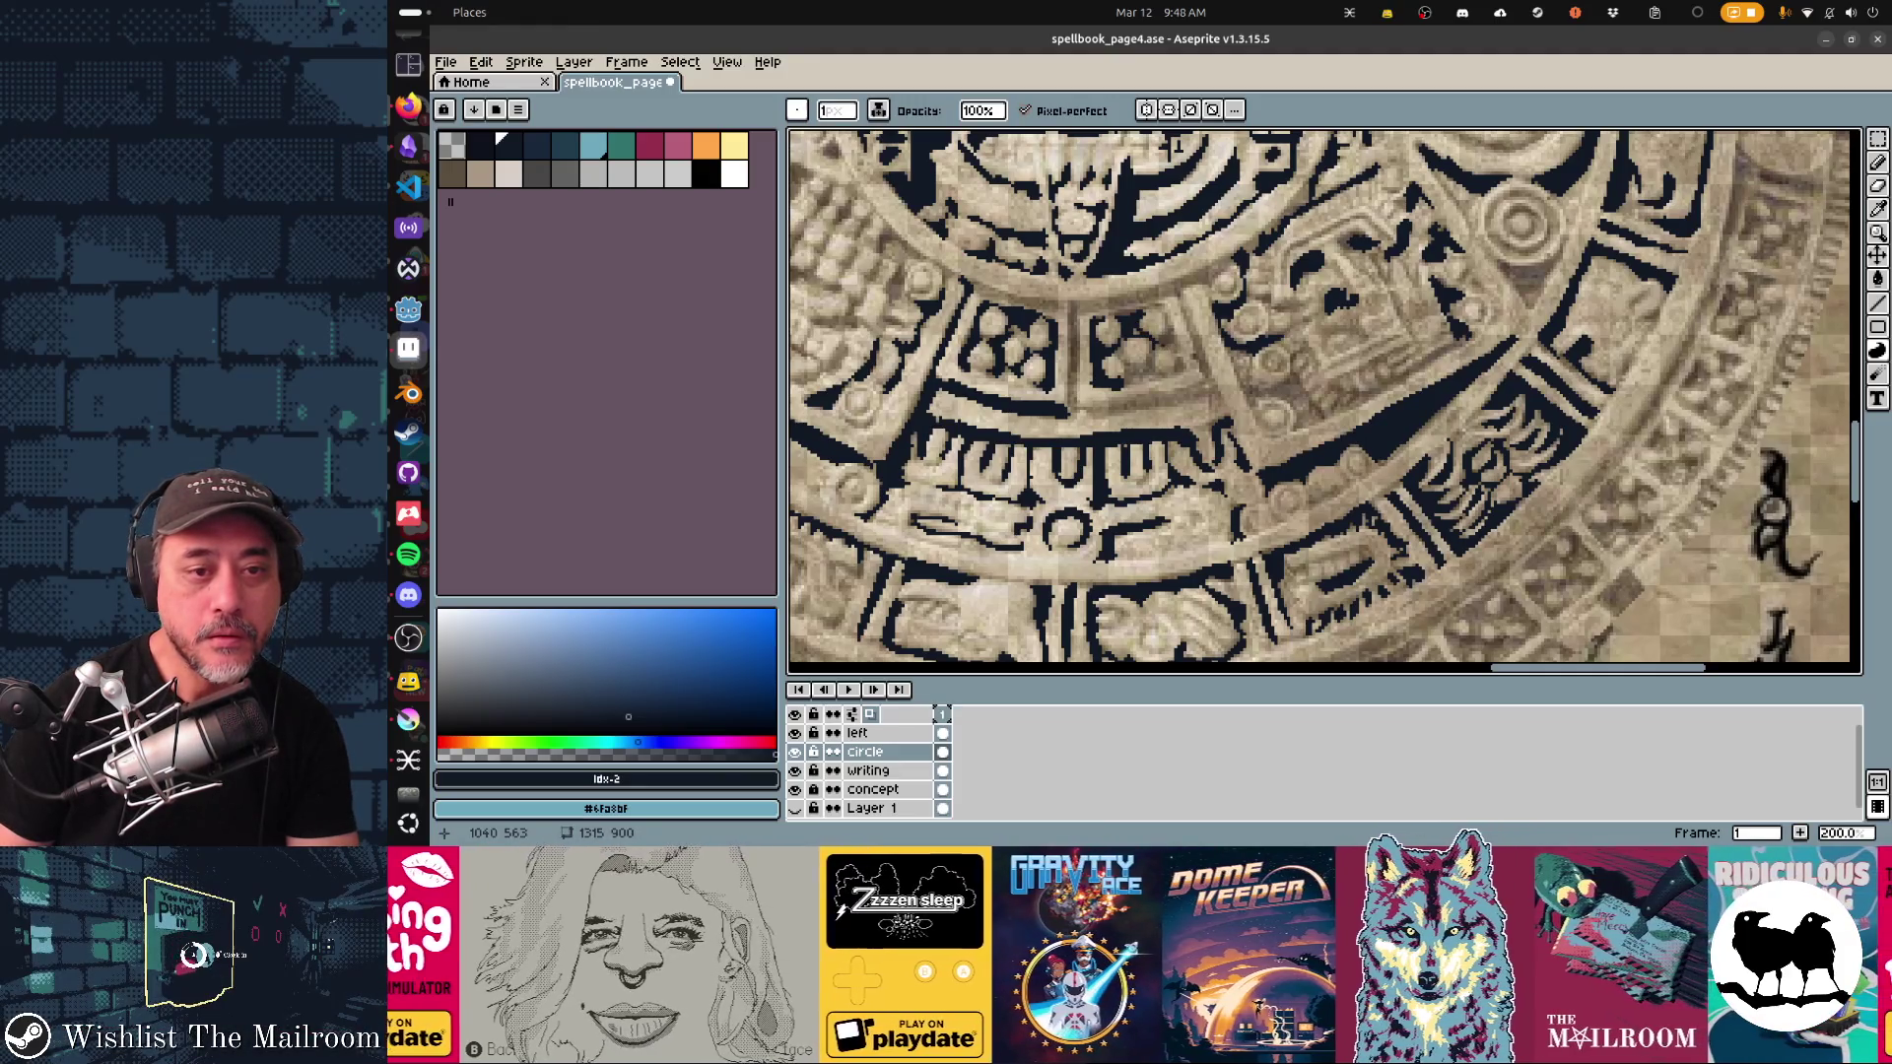
Step: Add dark fills around glyphs, a vertical divider, the band's upper-edge gap, and a line under the glyph row
{"action": "left_click_drag", "start_coordinate": [1174, 357], "coordinate": [1153, 336]}
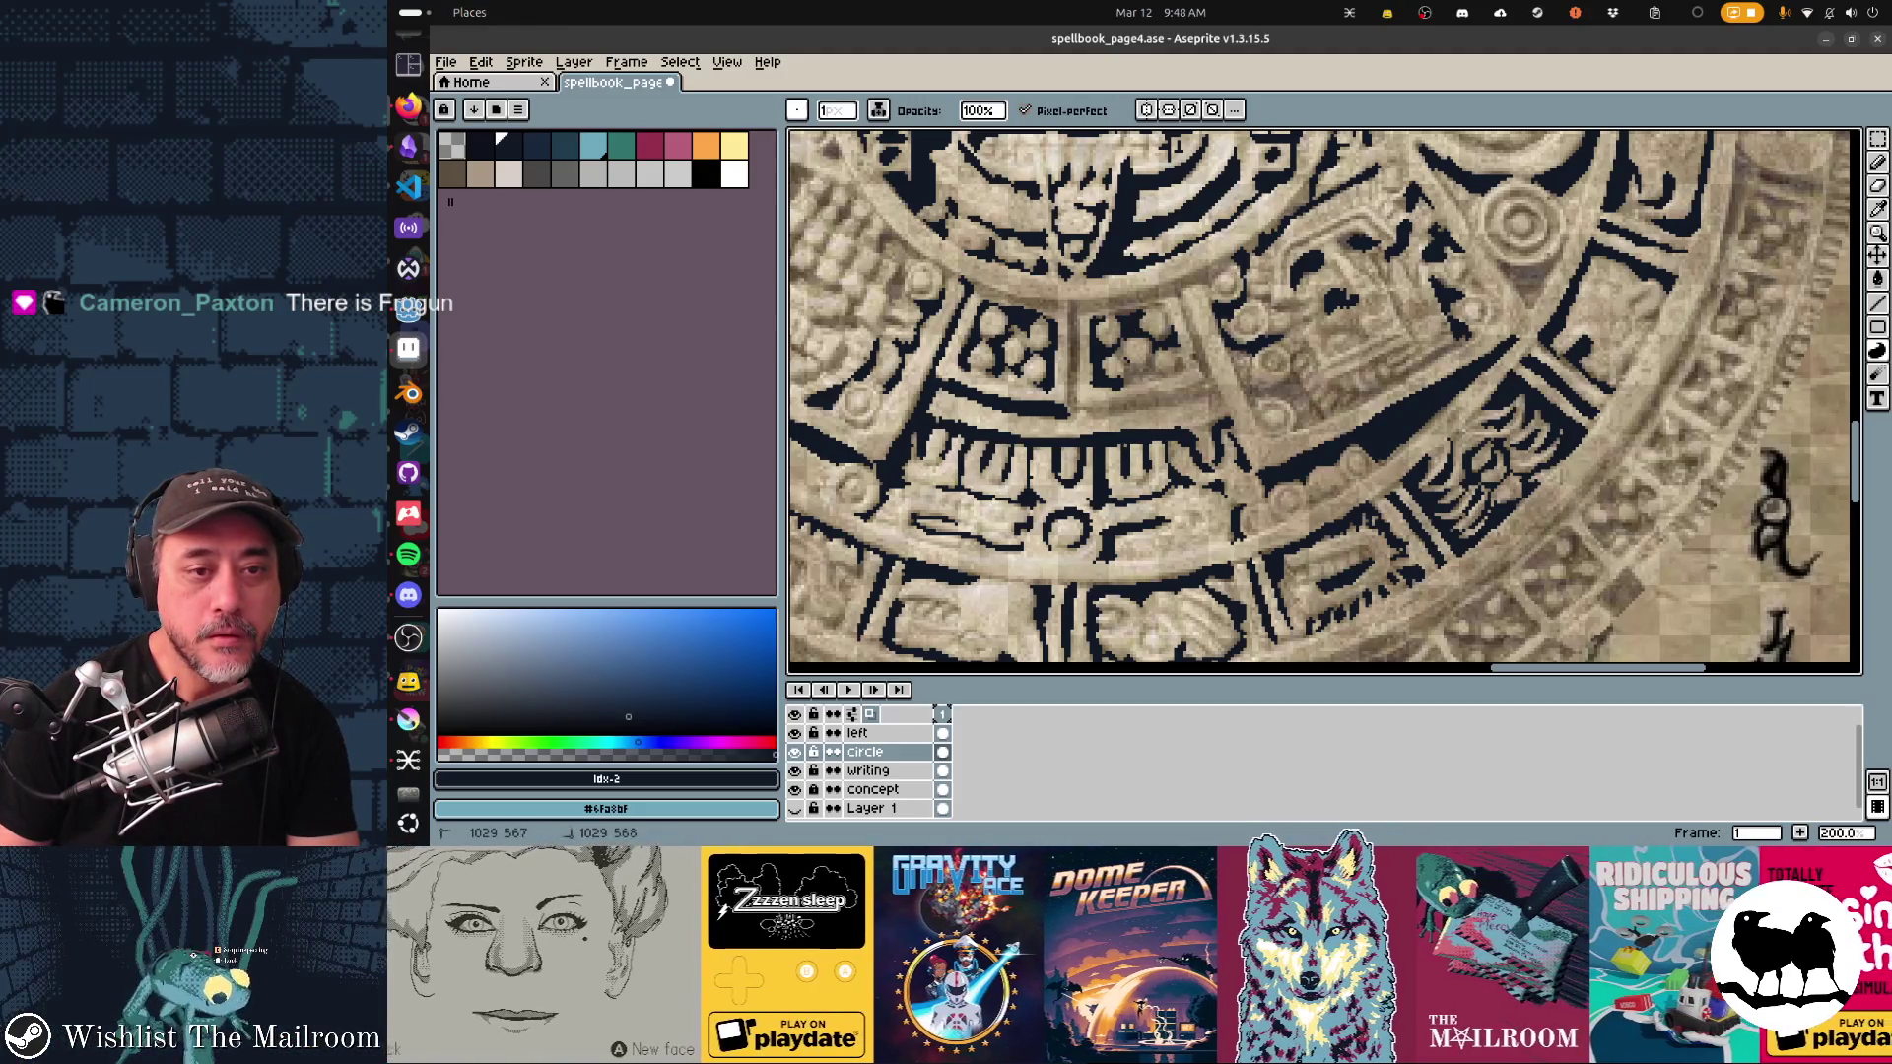
{"action": "left_click_drag", "start_coordinate": [1148, 372], "coordinate": [1155, 378]}
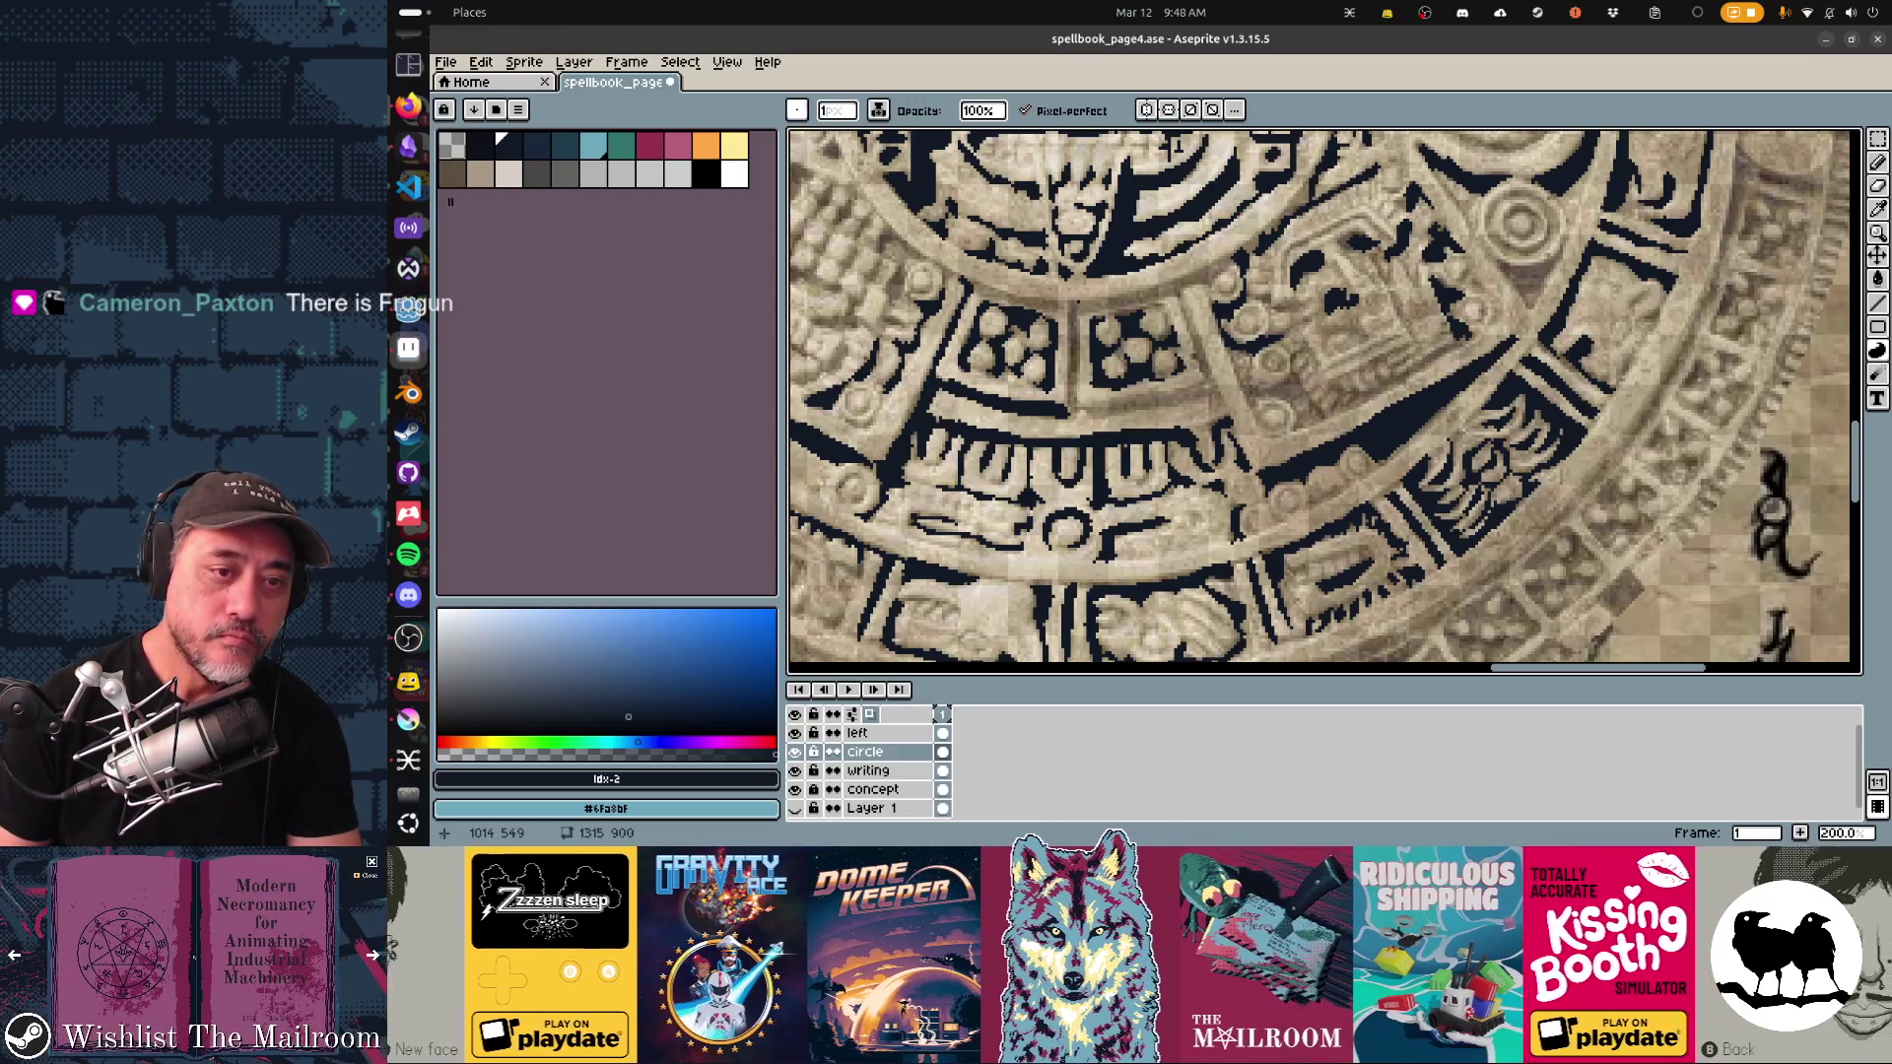
{"action": "mouse_move", "coordinate": [1067, 304]}
{"action": "left_mouse_down"}
{"action": "mouse_move", "coordinate": [1069, 407]}
{"action": "mouse_move", "coordinate": [1081, 302]}
{"action": "mouse_move", "coordinate": [1151, 295]}
{"action": "left_mouse_up"}
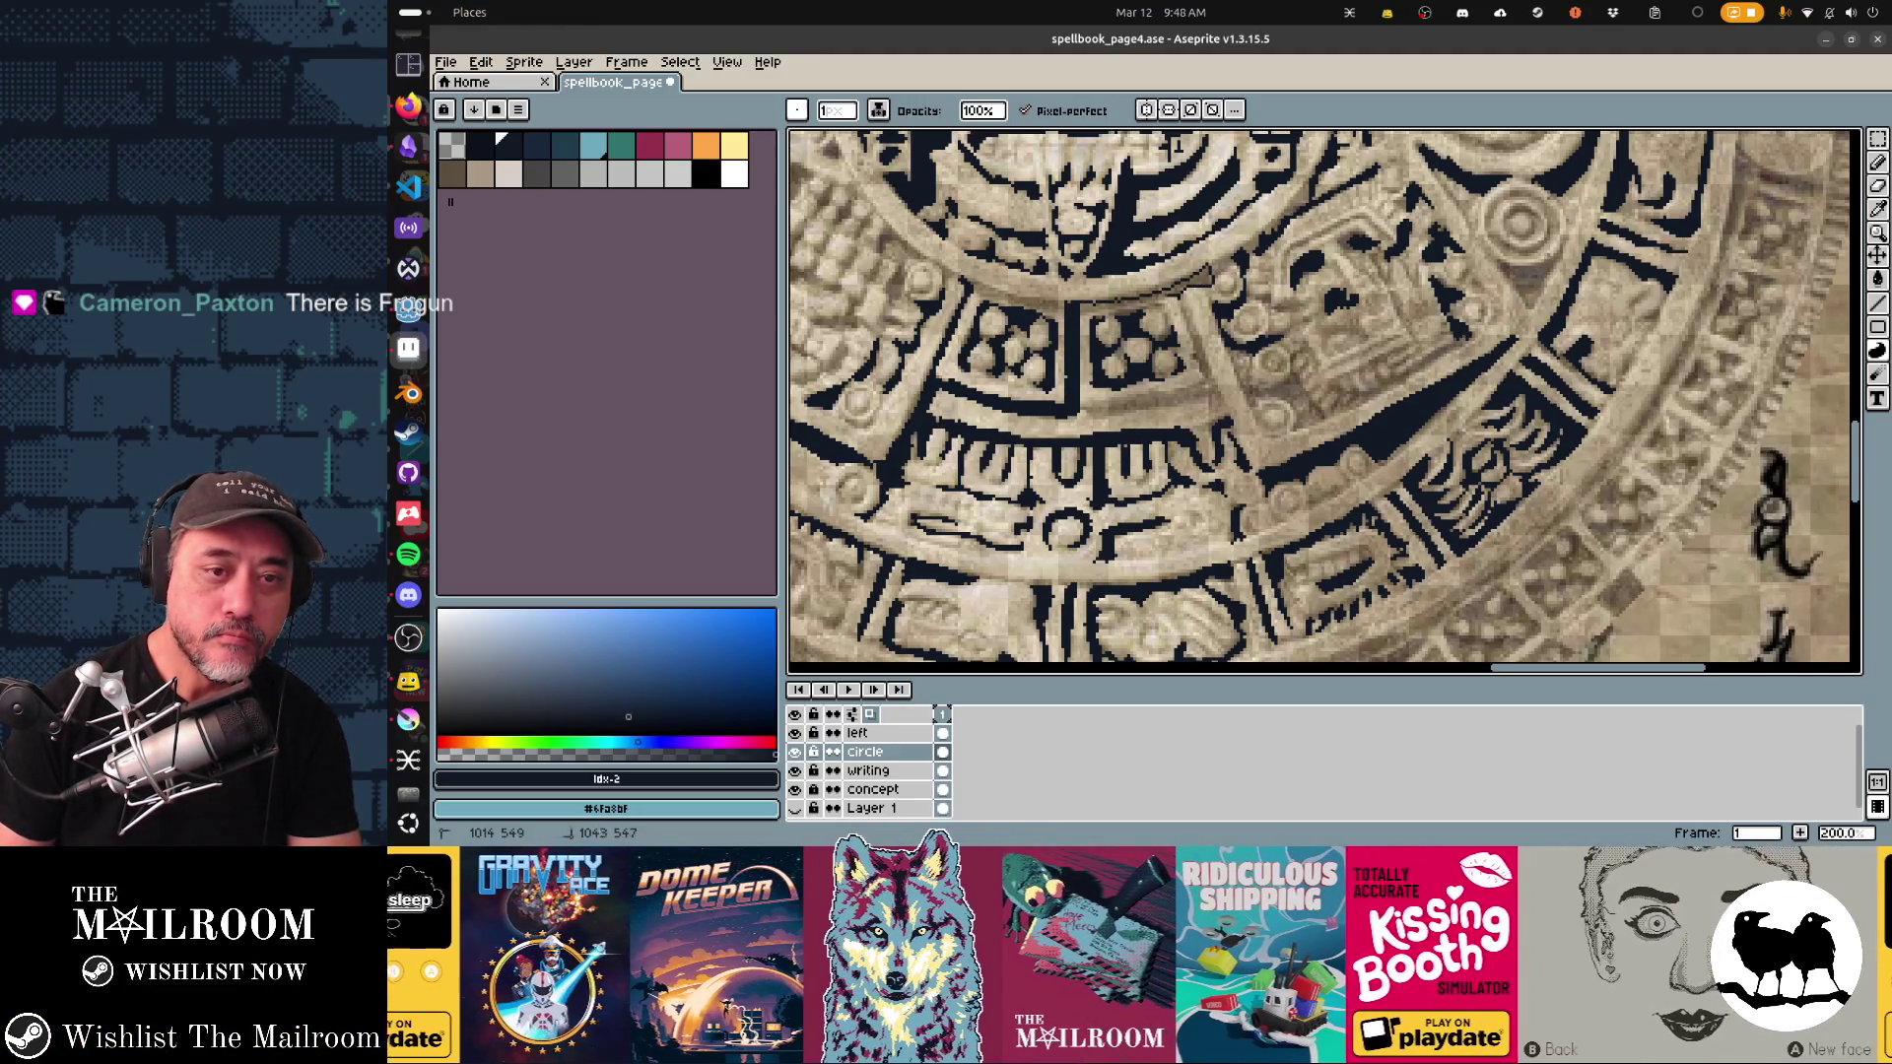
{"action": "mouse_move", "coordinate": [1105, 299]}
{"action": "left_mouse_down"}
{"action": "mouse_move", "coordinate": [1198, 361]}
{"action": "mouse_move", "coordinate": [1219, 402]}
{"action": "mouse_move", "coordinate": [1192, 312]}
{"action": "left_mouse_up"}
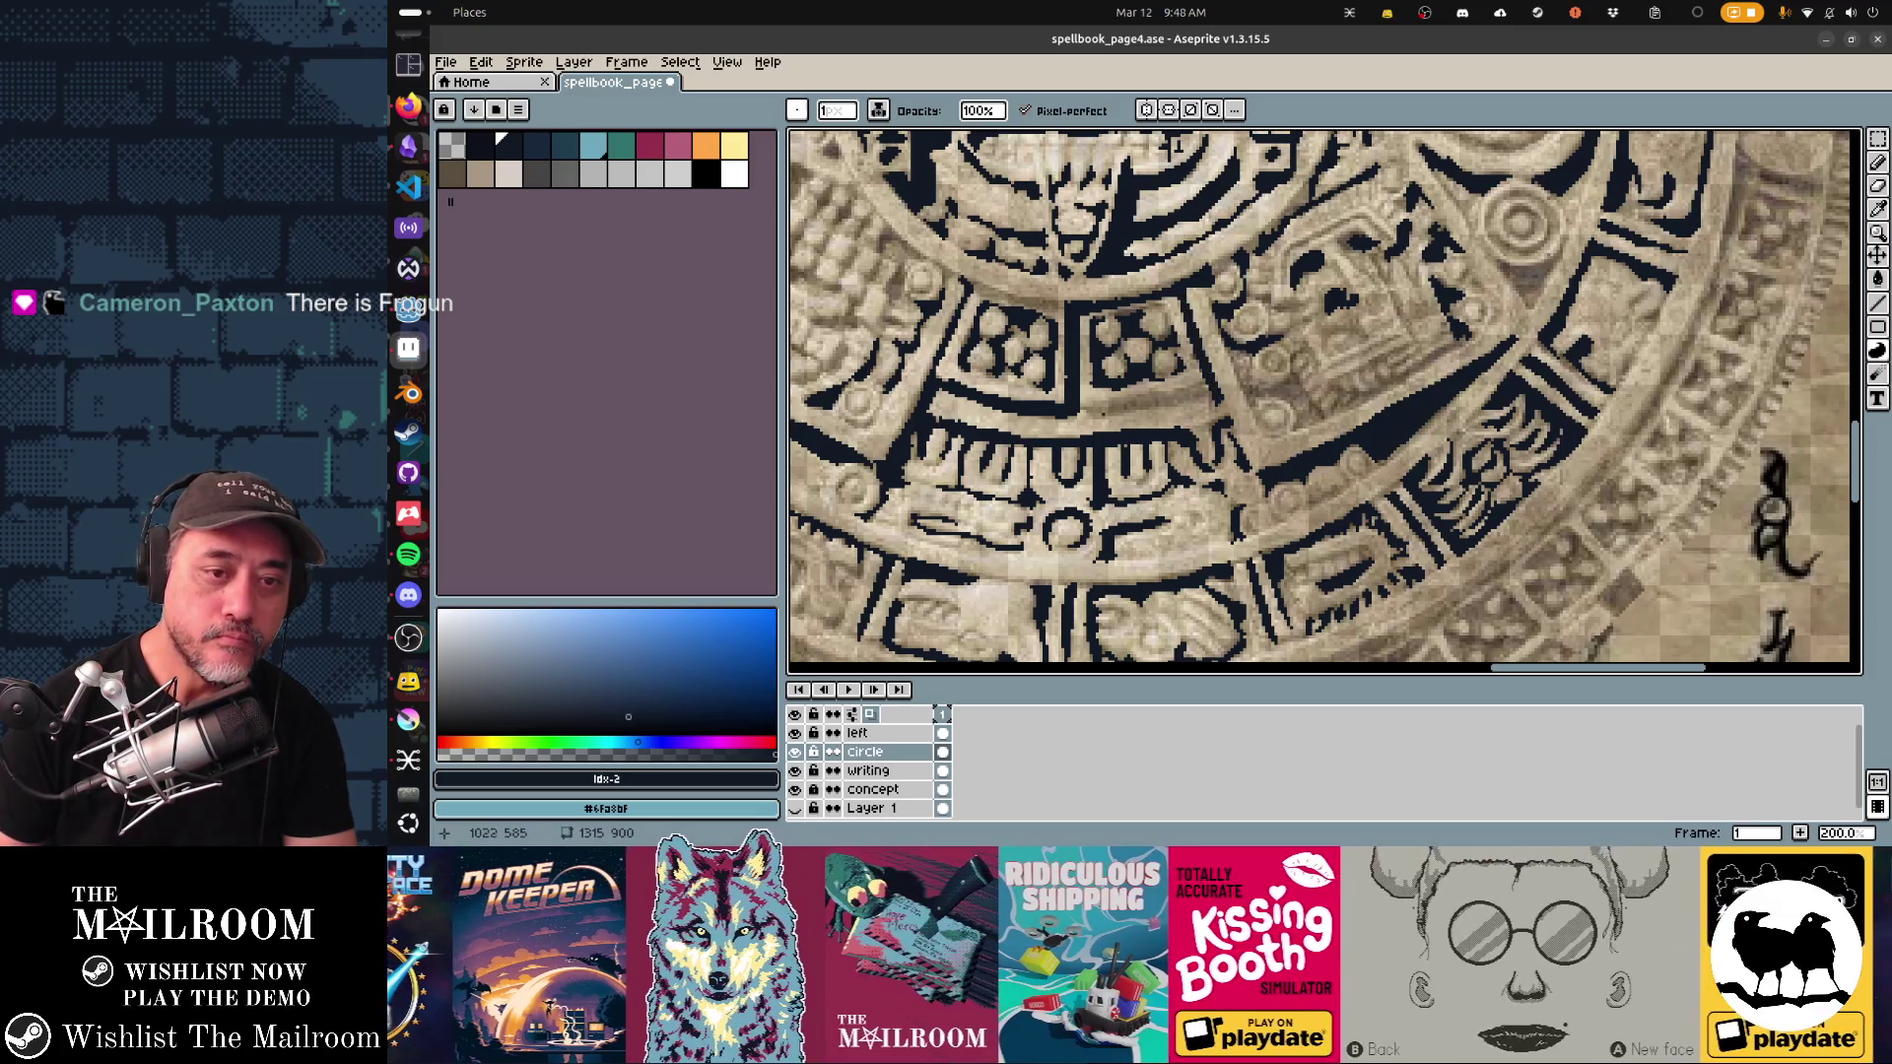
{"action": "mouse_move", "coordinate": [1079, 410]}
{"action": "left_mouse_down"}
{"action": "mouse_move", "coordinate": [1196, 388]}
{"action": "mouse_move", "coordinate": [1077, 418]}
{"action": "left_mouse_up"}
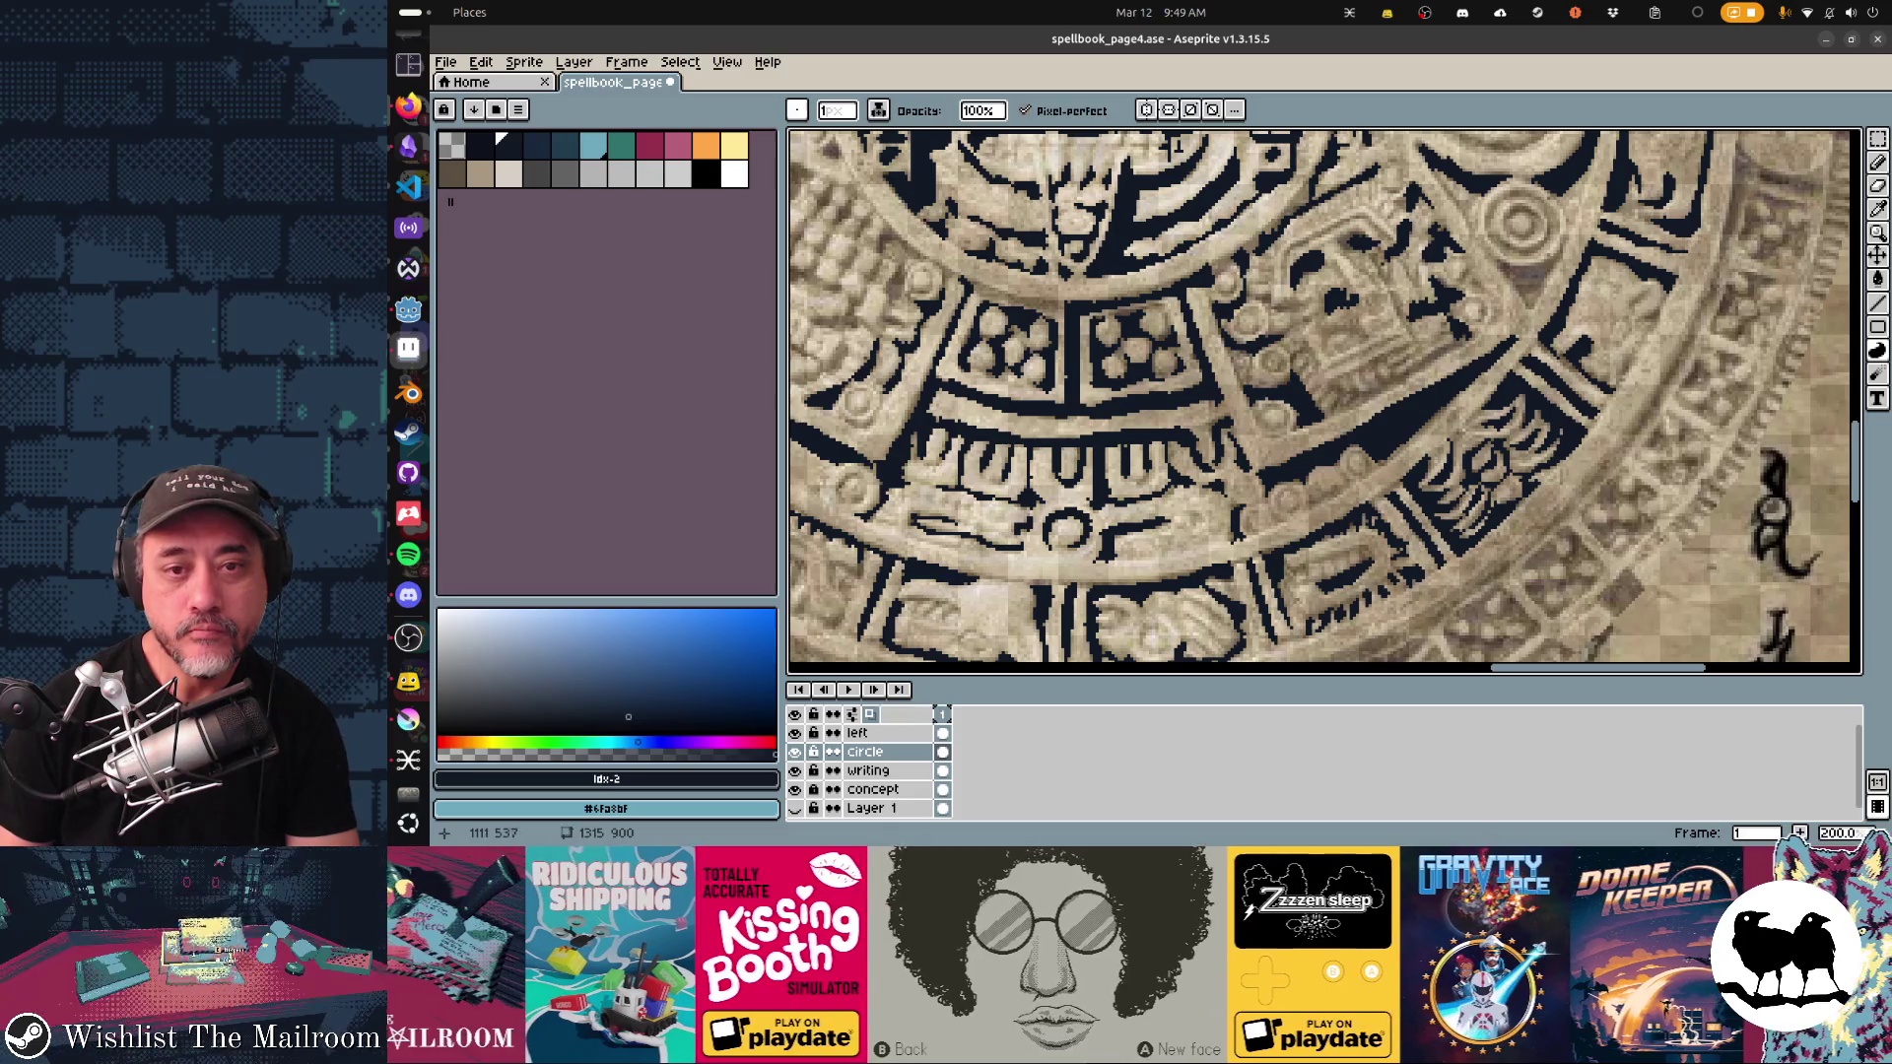
Step: Trace dark lines, marks and dots inside the square glyph block with the Pencil
{"action": "left_click", "coordinate": [1876, 163]}
{"action": "left_click_drag", "start_coordinate": [1389, 272], "coordinate": [1411, 338]}
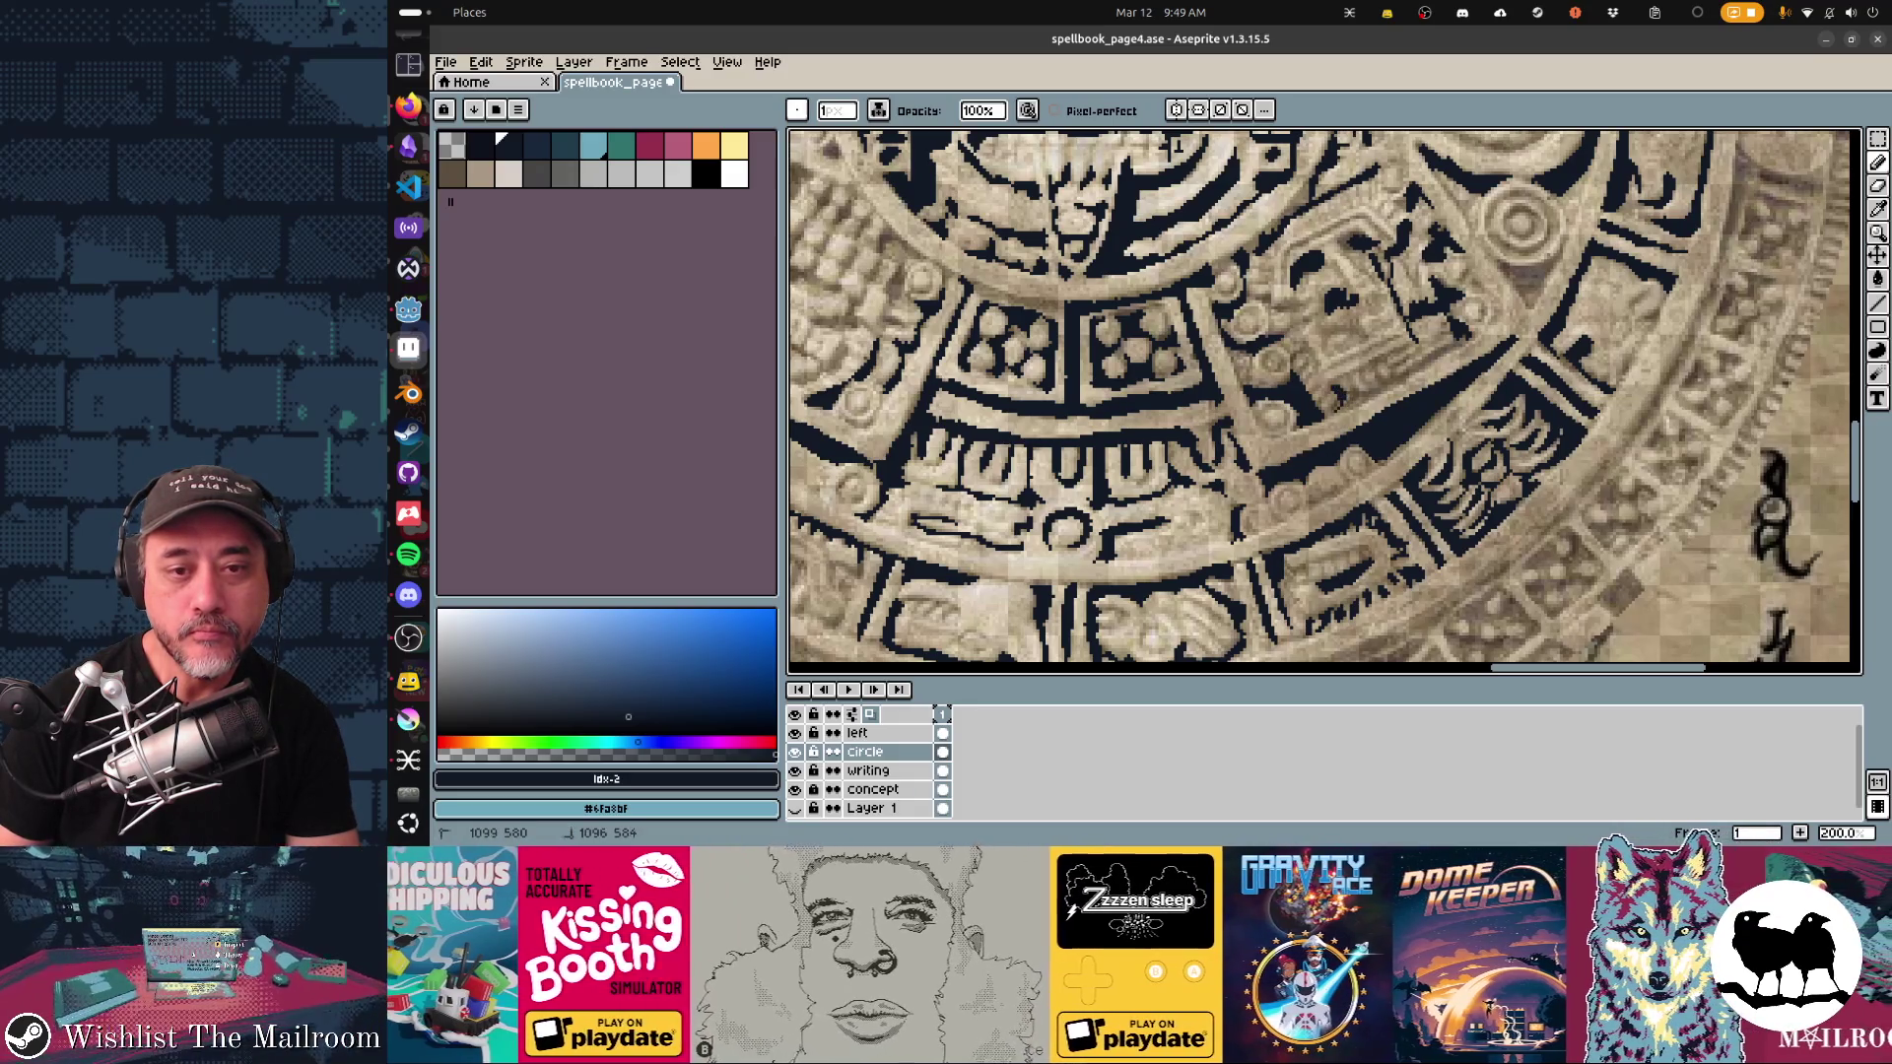
{"action": "mouse_move", "coordinate": [1356, 398]}
{"action": "left_mouse_down"}
{"action": "mouse_move", "coordinate": [1359, 369]}
{"action": "mouse_move", "coordinate": [1395, 378]}
{"action": "left_mouse_up"}
{"action": "left_click", "coordinate": [1397, 378]}
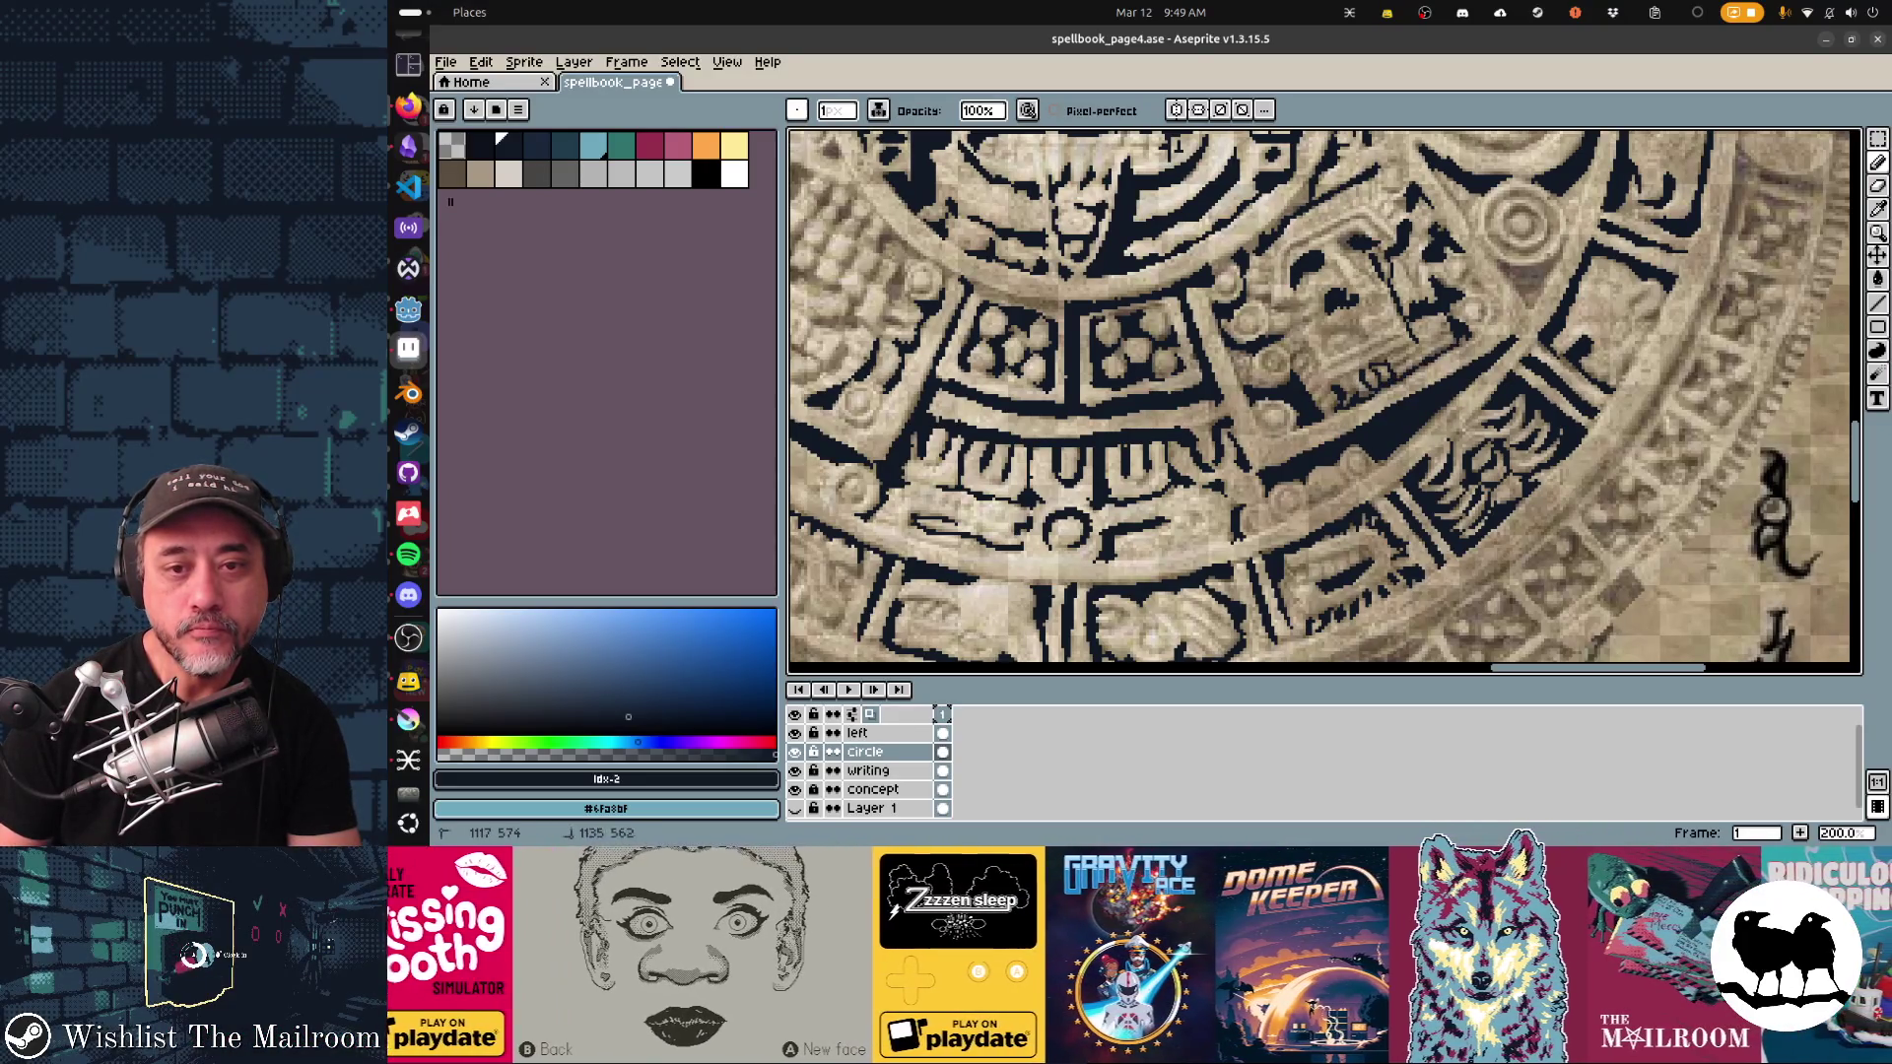
{"action": "mouse_move", "coordinate": [1441, 337]}
{"action": "left_mouse_down"}
{"action": "mouse_move", "coordinate": [1328, 369]}
{"action": "mouse_move", "coordinate": [1360, 355]}
{"action": "left_mouse_up"}
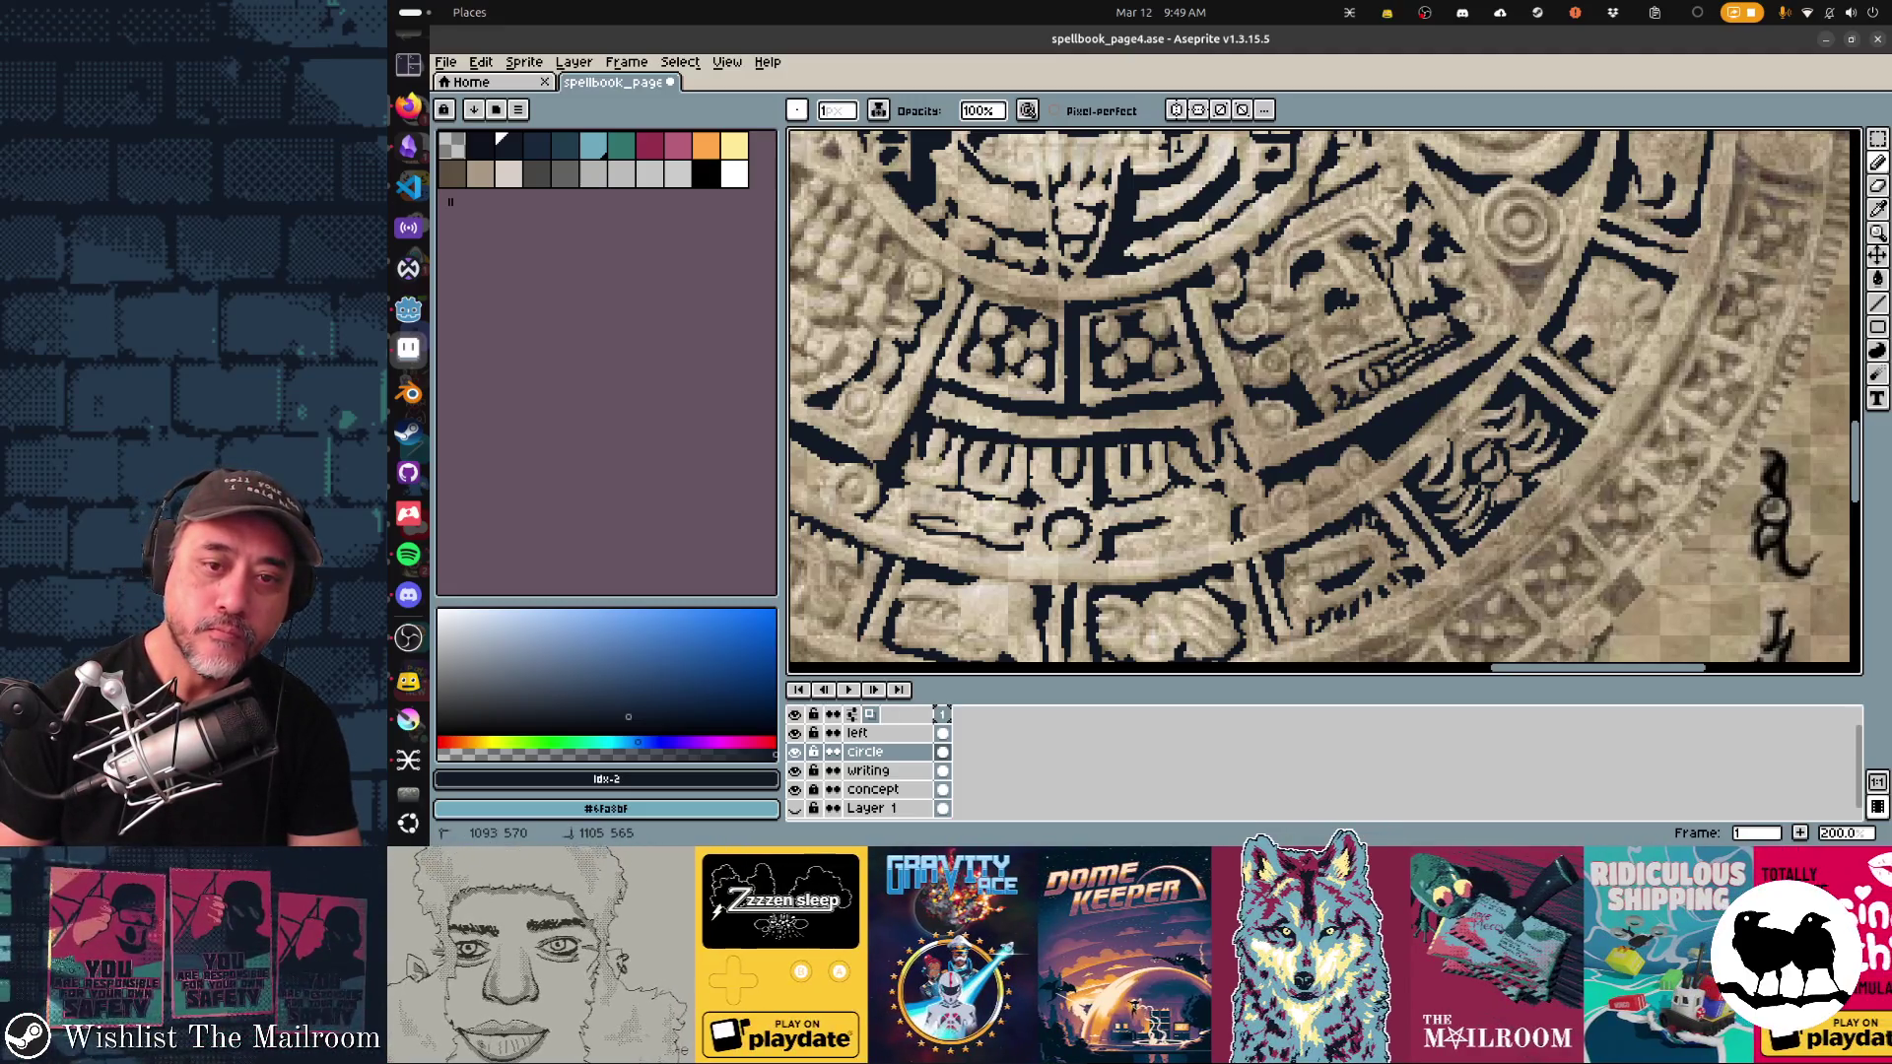
Step: Fill a small dark patch inside the glyph block with the Contour tool
{"action": "key", "text": "d"}
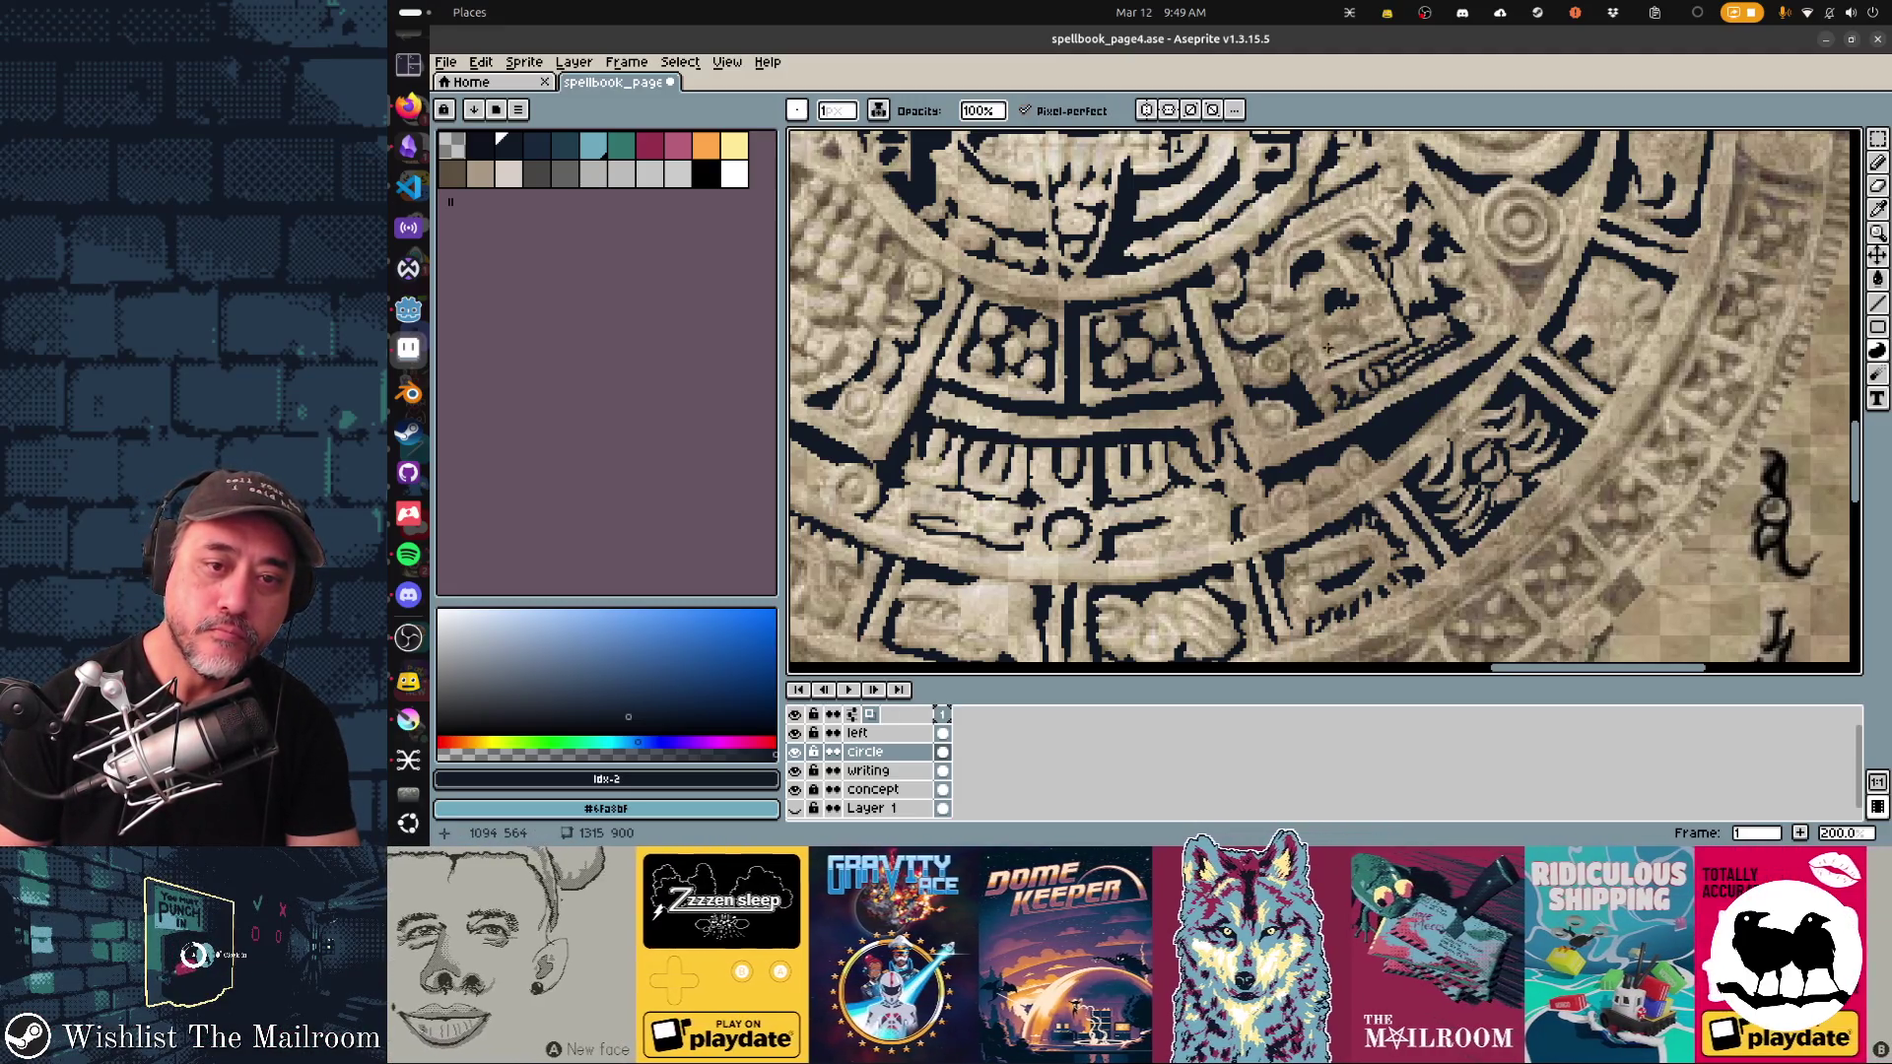
{"action": "mouse_move", "coordinate": [1336, 336]}
{"action": "left_mouse_down"}
{"action": "mouse_move", "coordinate": [1356, 317]}
{"action": "mouse_move", "coordinate": [1342, 332]}
{"action": "mouse_move", "coordinate": [1281, 311]}
{"action": "mouse_move", "coordinate": [1301, 299]}
{"action": "mouse_move", "coordinate": [1283, 340]}
{"action": "mouse_move", "coordinate": [1311, 336]}
{"action": "left_mouse_up"}
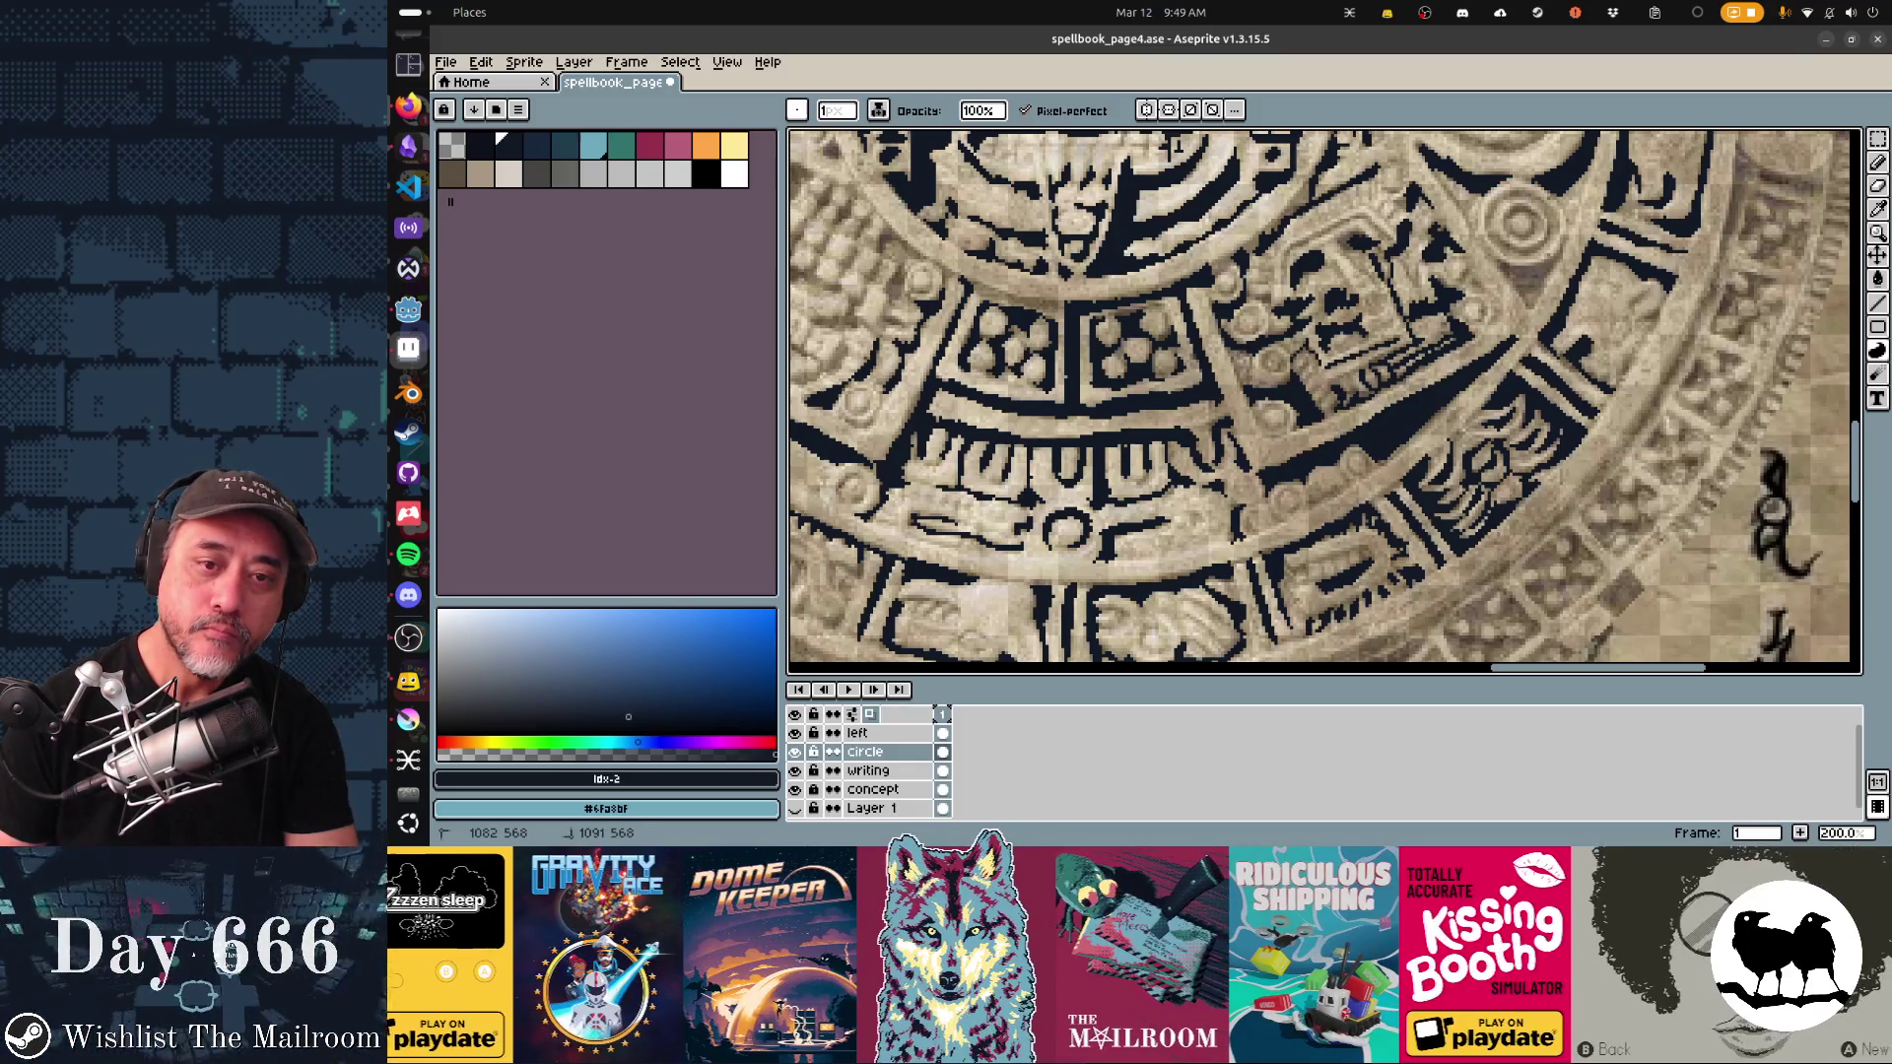
{"action": "key", "text": "b"}
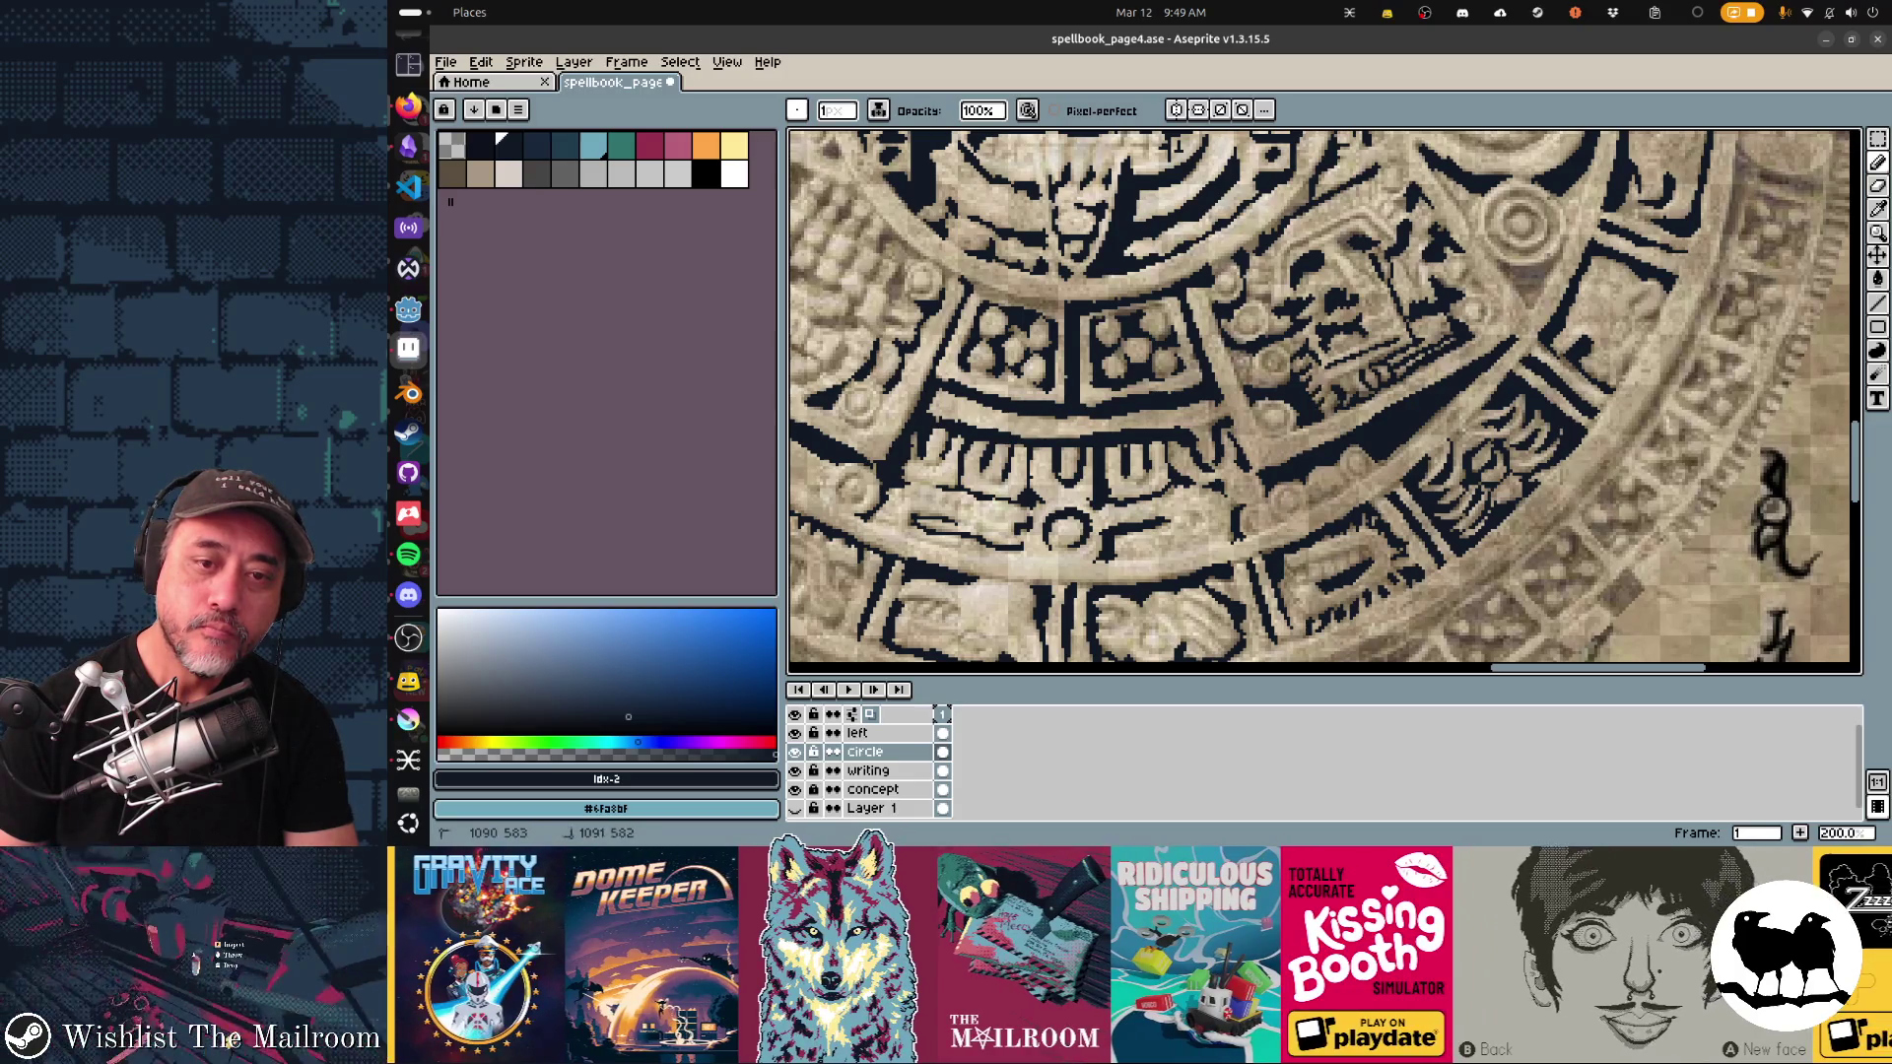
{"action": "key", "text": "d"}
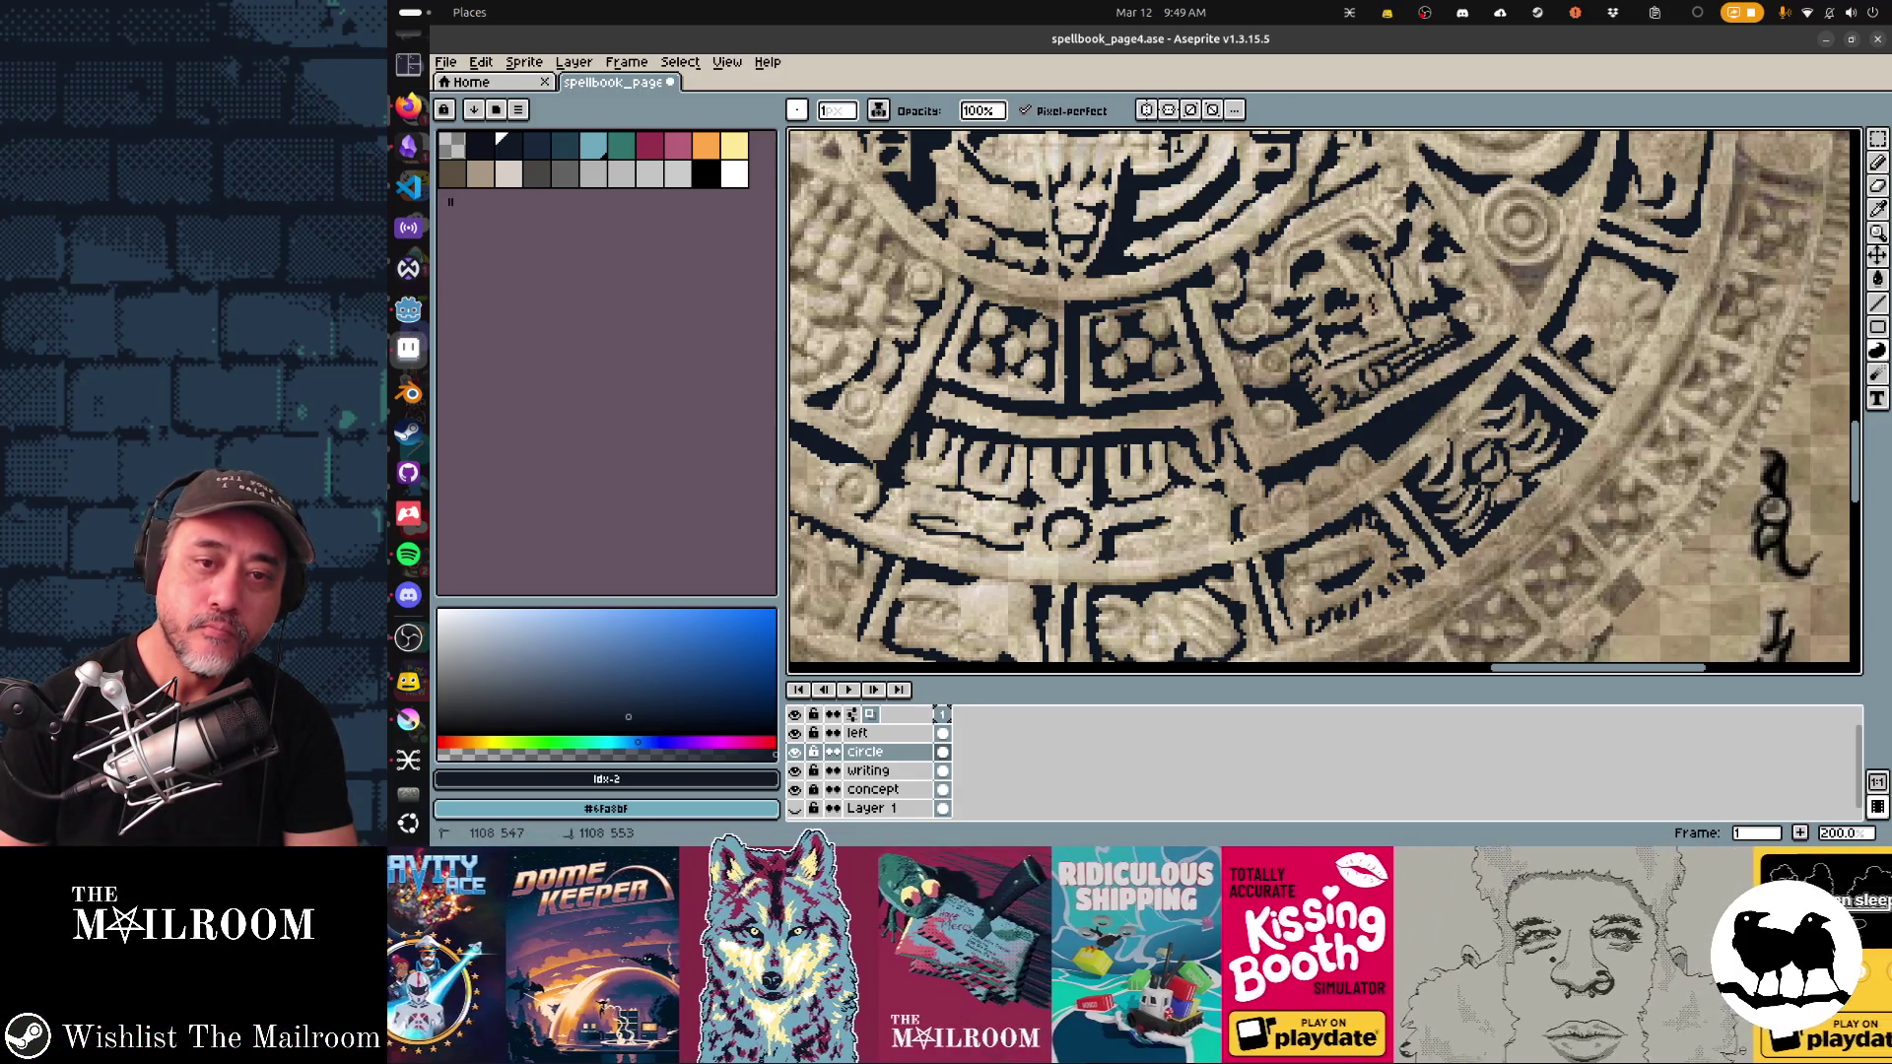
{"action": "key", "text": "b"}
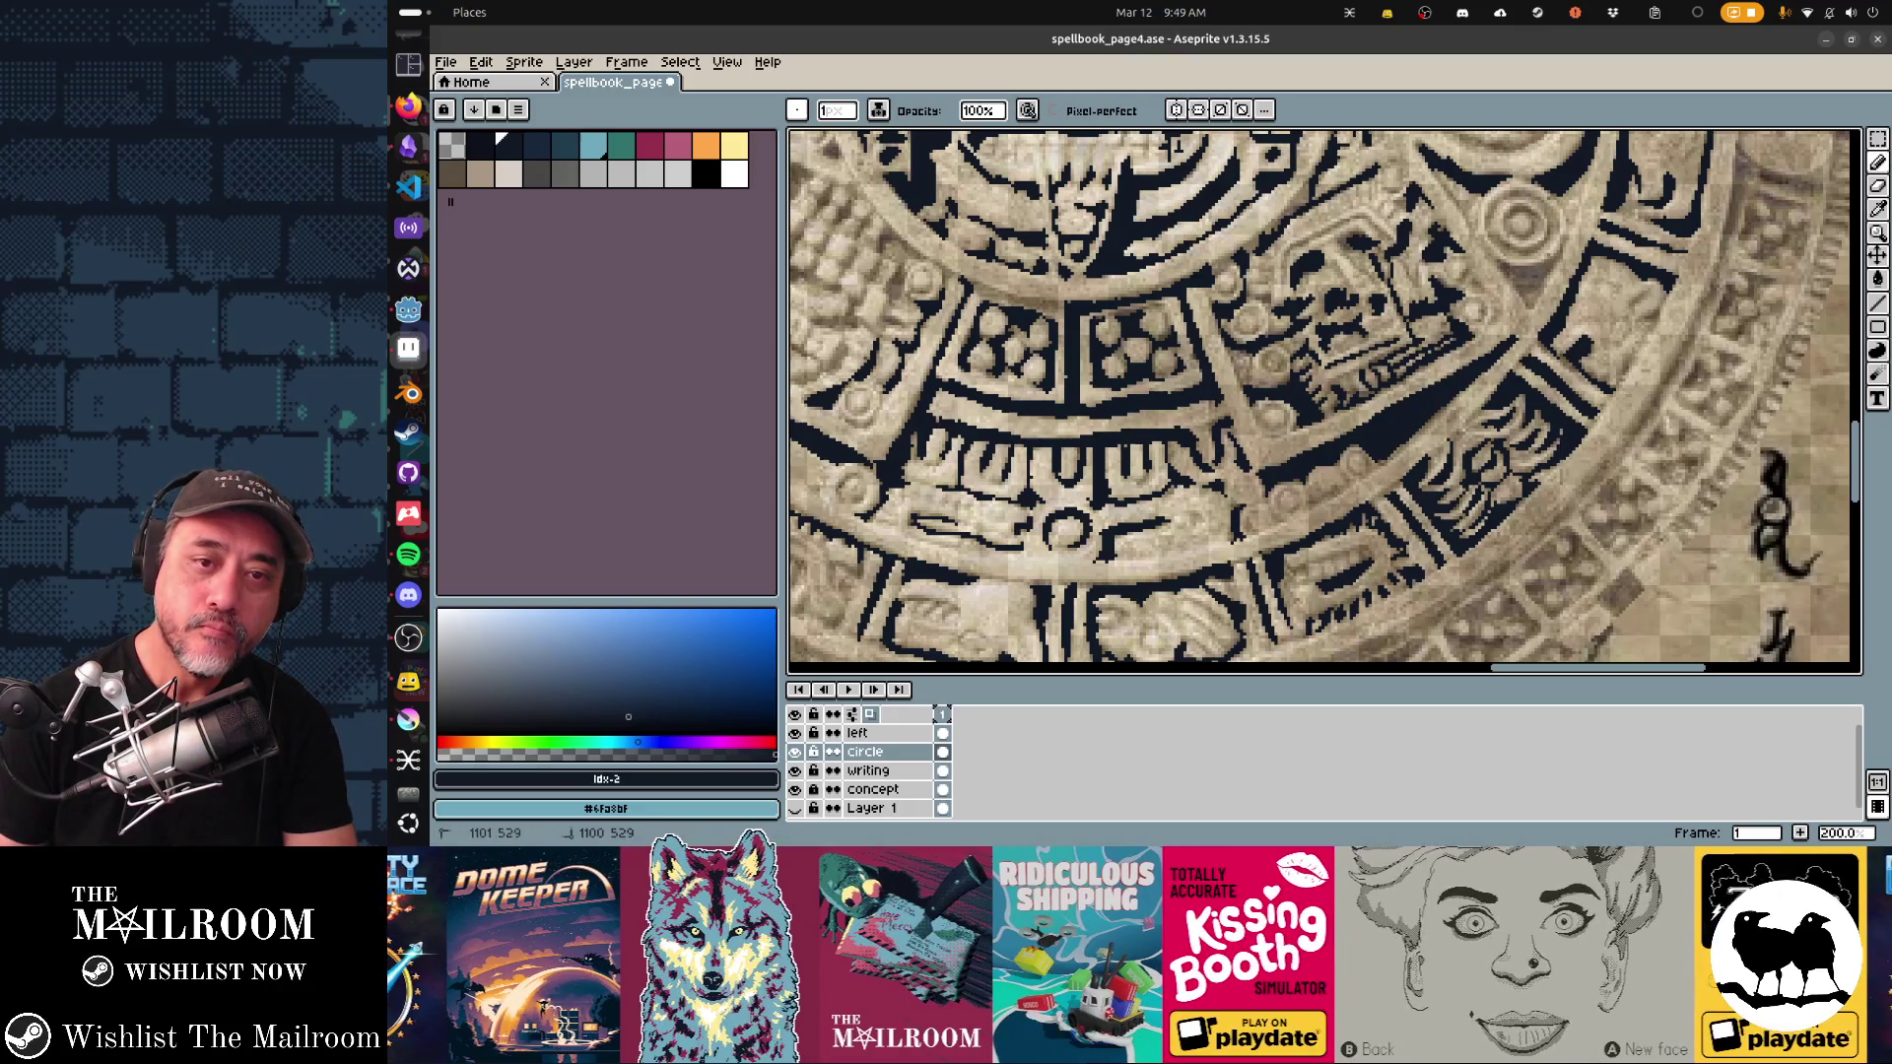
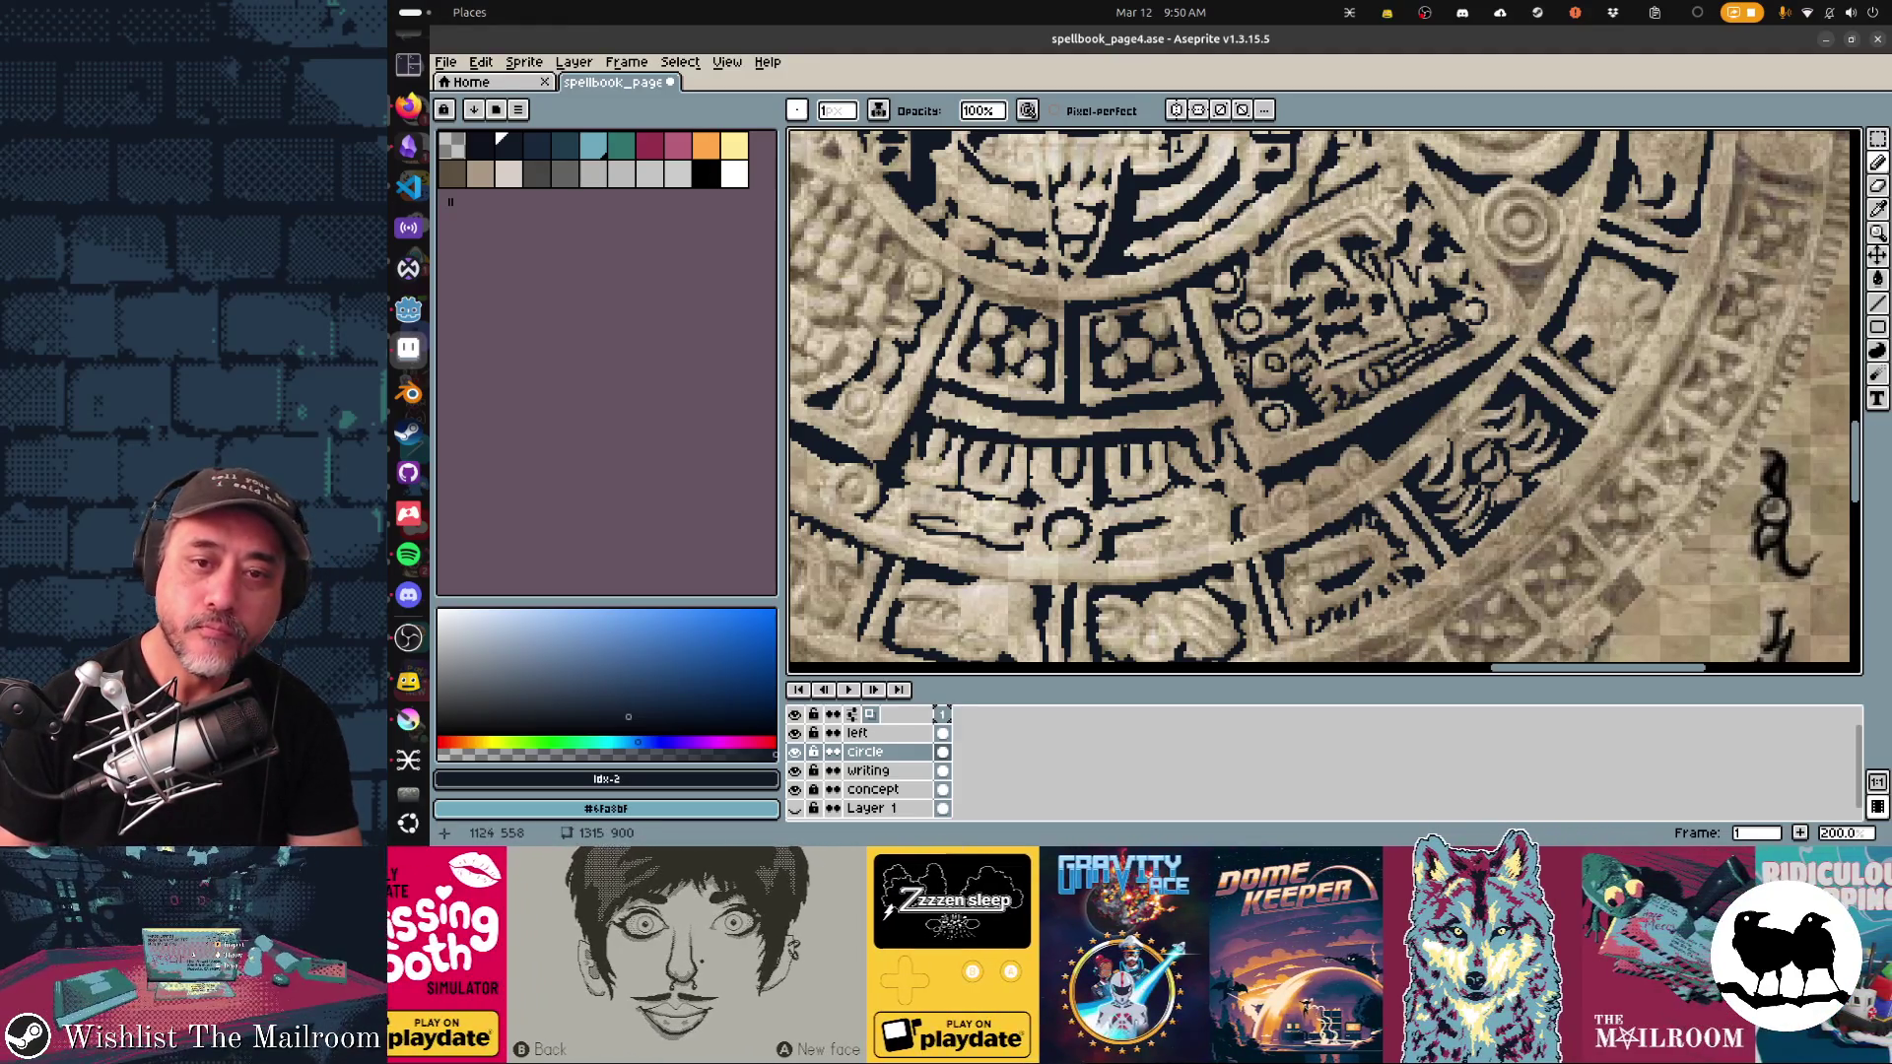
Step: Trace a small outer-ring glyph in dark pixels with the Contour tool, then pan toward the central face
{"action": "scroll", "coordinate": [1324, 402], "scroll_direction": "up", "scroll_amount": 3}
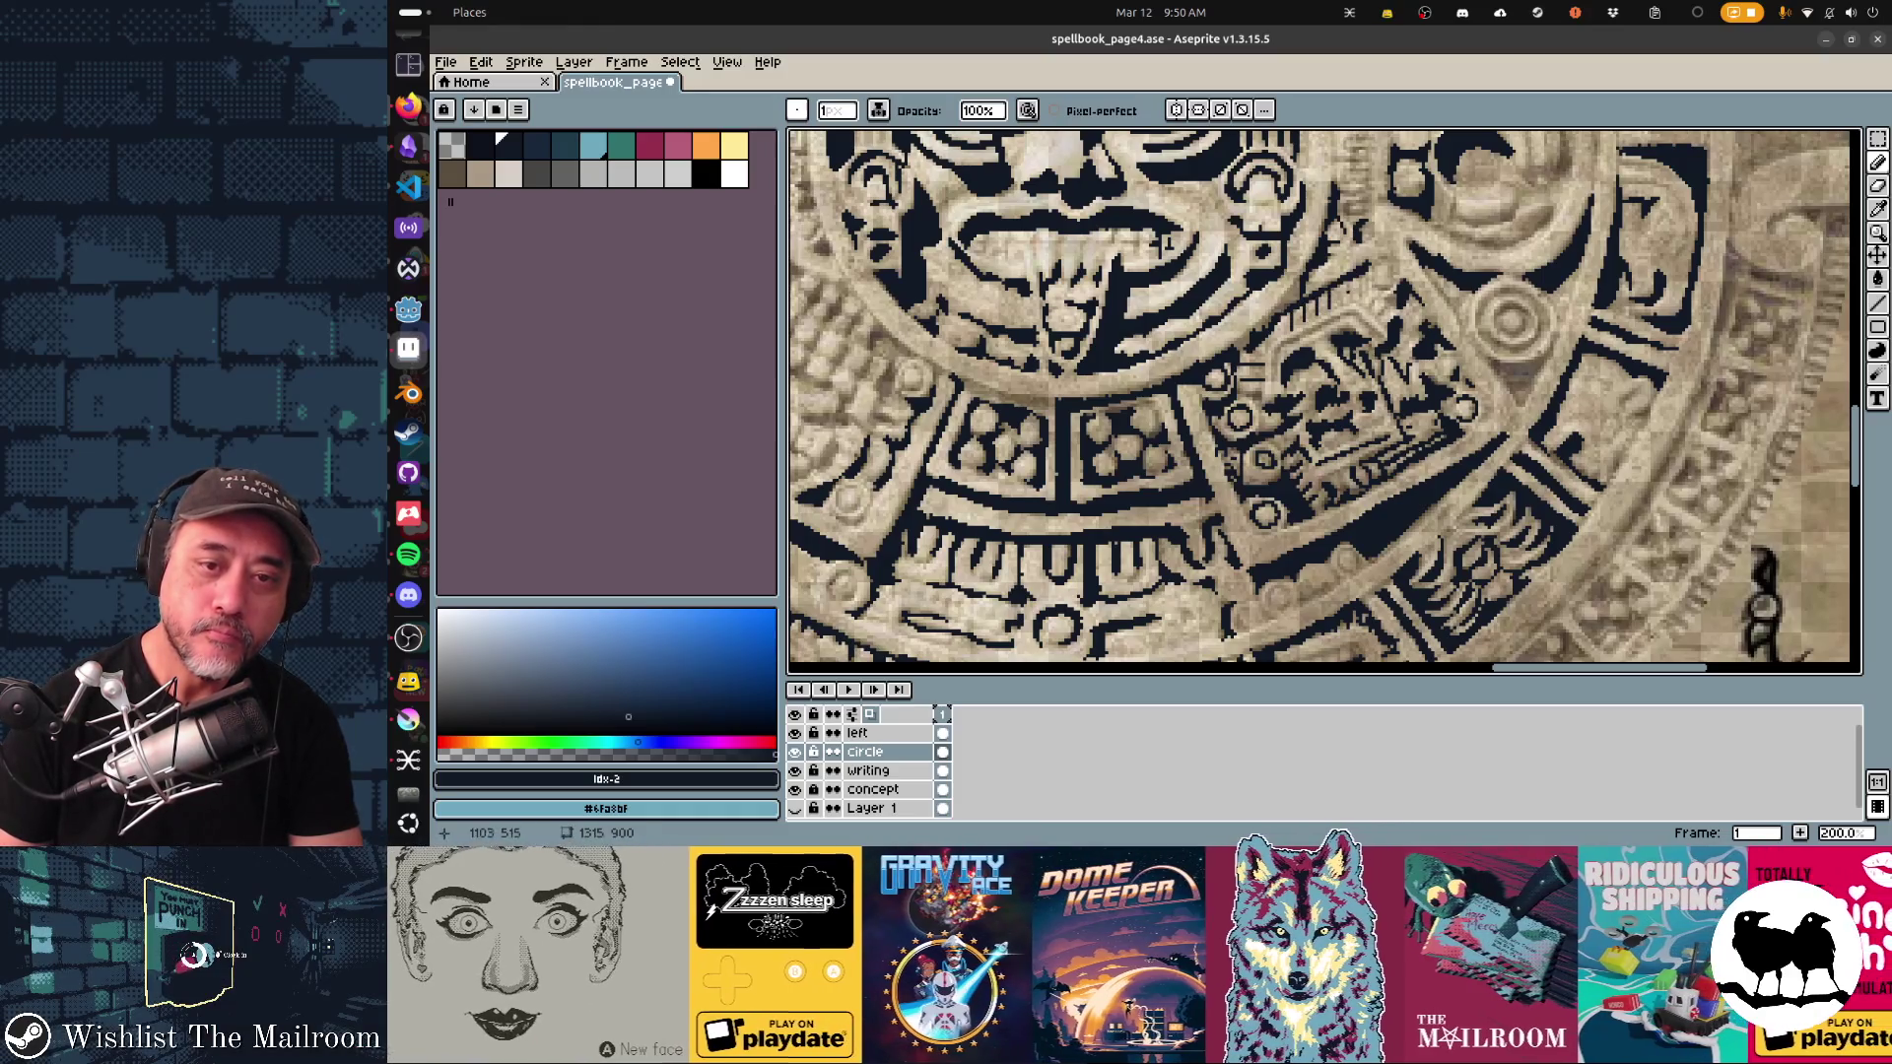
{"action": "scroll", "coordinate": [1180, 337], "scroll_direction": "down", "scroll_amount": 1}
{"action": "left_click_drag", "start_coordinate": [1146, 234], "coordinate": [995, 165]}
{"action": "key", "text": "d"}
{"action": "mouse_move", "coordinate": [1324, 283]}
{"action": "left_mouse_down"}
{"action": "mouse_move", "coordinate": [1381, 295]}
{"action": "mouse_move", "coordinate": [1358, 316]}
{"action": "mouse_move", "coordinate": [1369, 283]}
{"action": "mouse_move", "coordinate": [1319, 260]}
{"action": "mouse_move", "coordinate": [1371, 271]}
{"action": "mouse_move", "coordinate": [1317, 215]}
{"action": "left_mouse_up"}
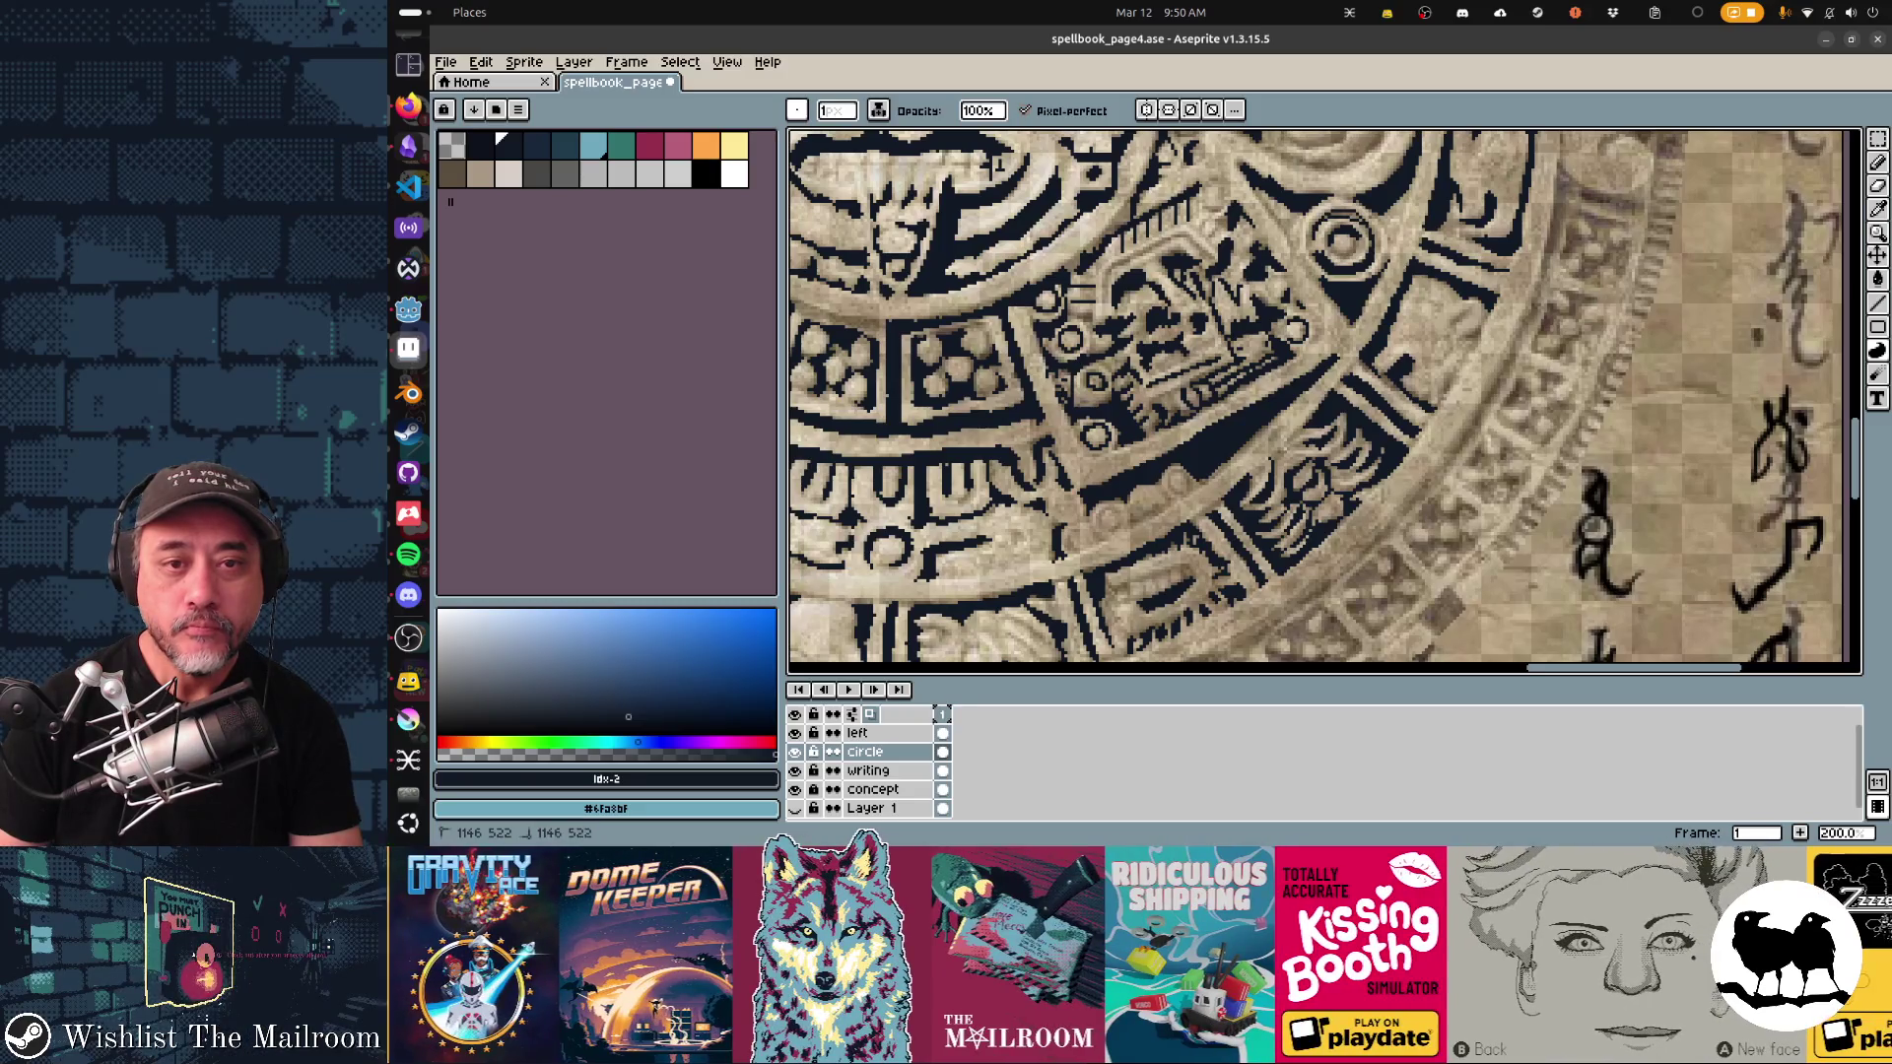
{"action": "left_click_drag", "start_coordinate": [995, 165], "coordinate": [1015, 158]}
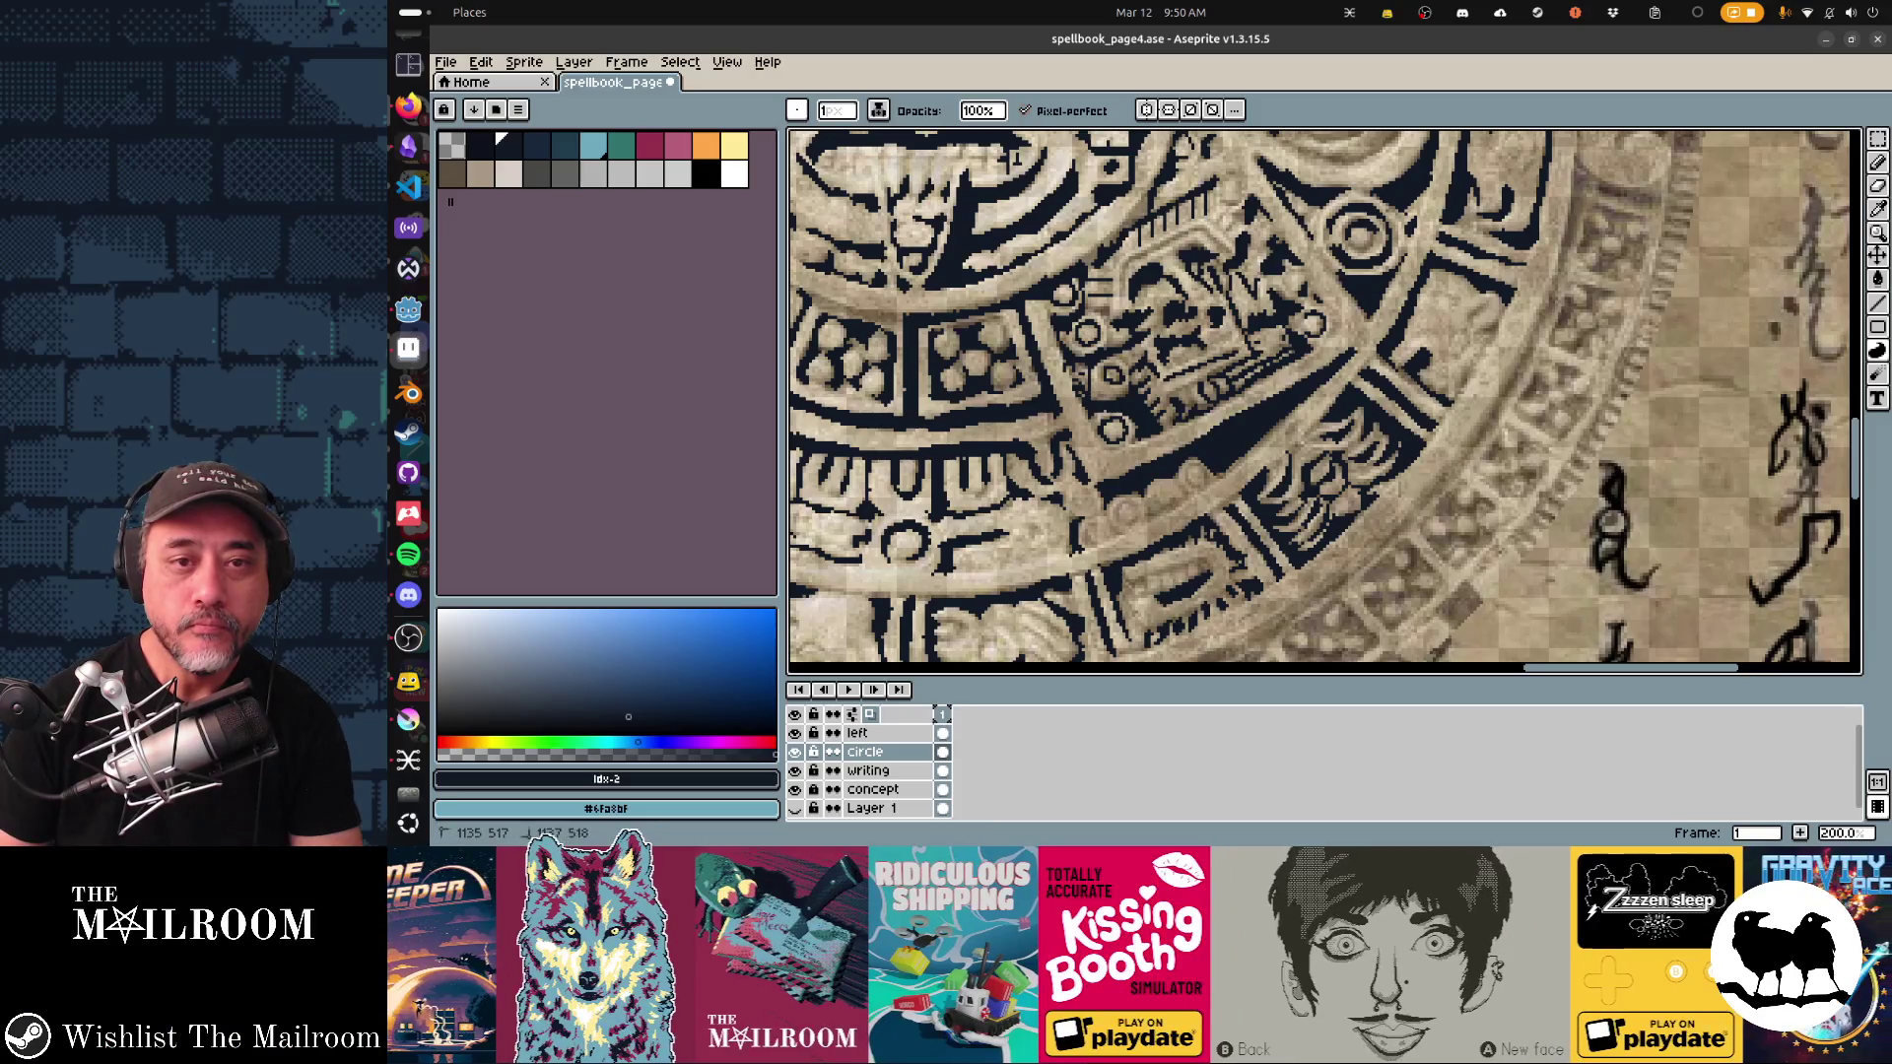
{"action": "left_click_drag", "start_coordinate": [1015, 158], "coordinate": [943, 384]}
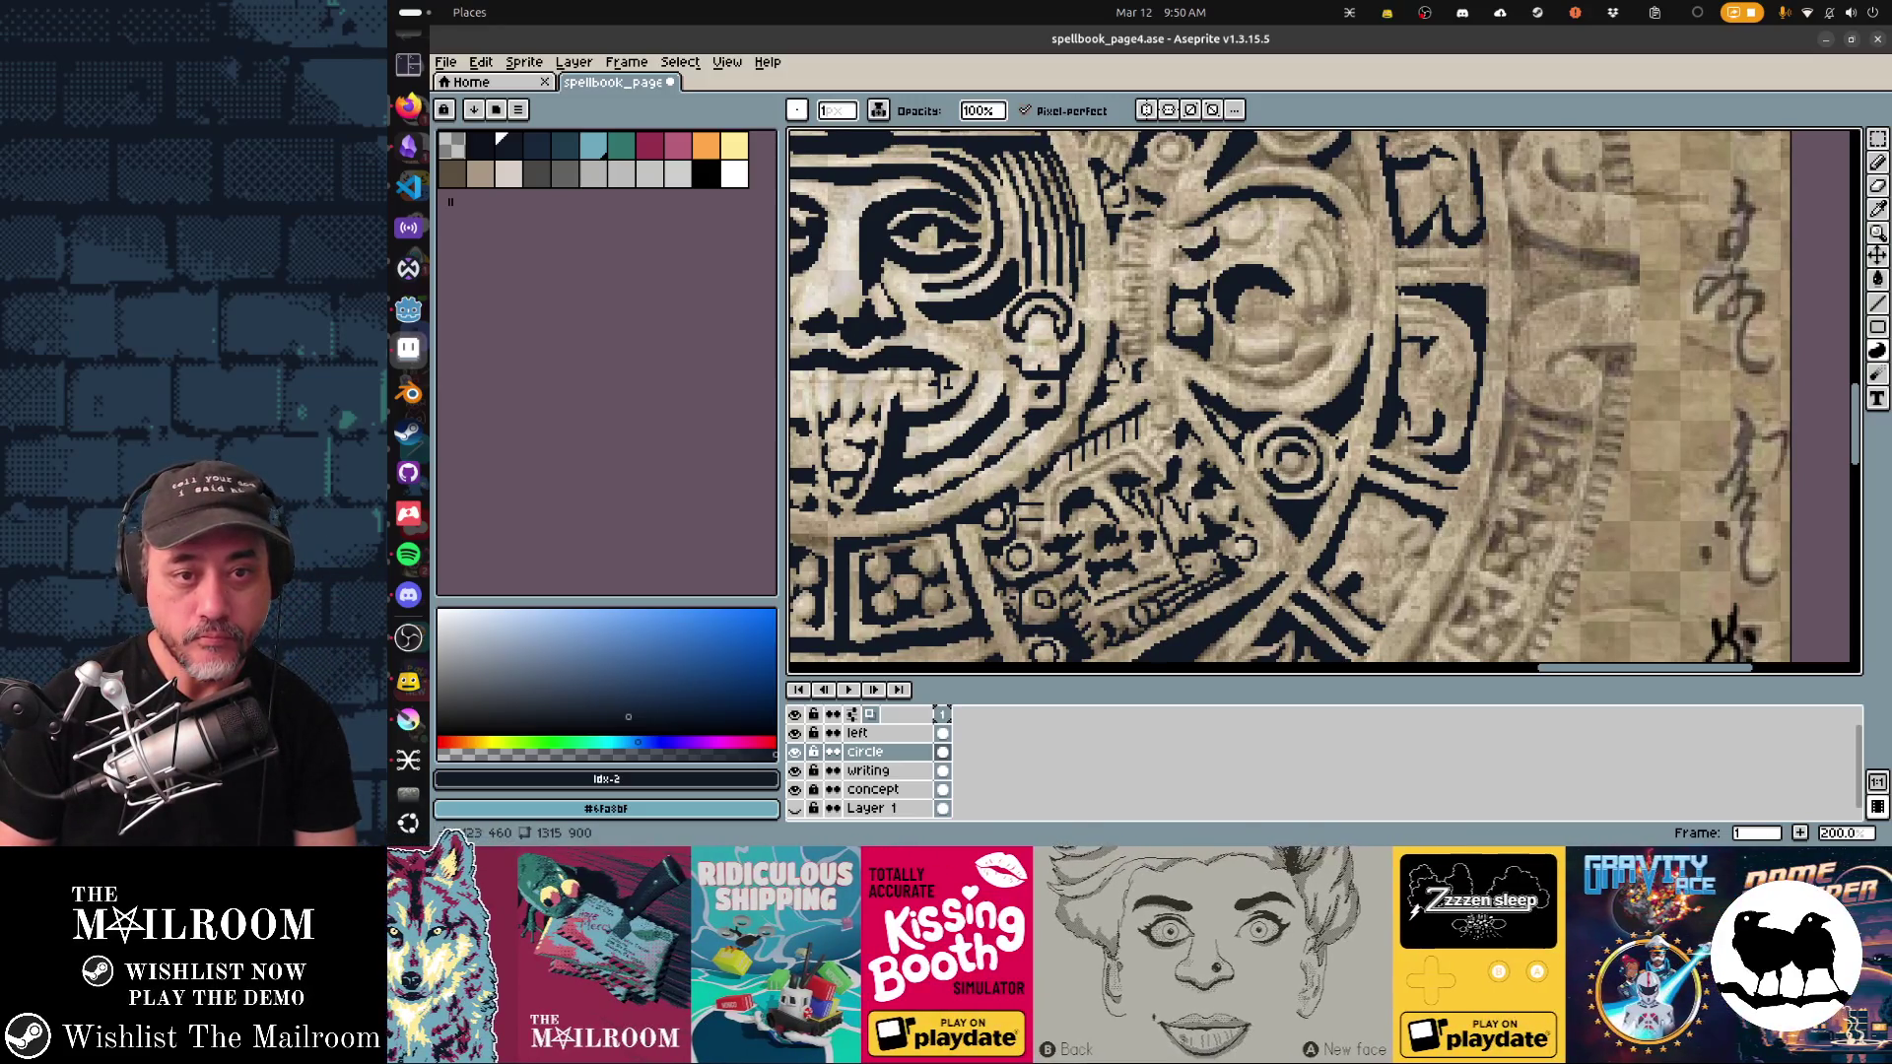
Step: Outline the curled carving beside the face with dark curved pencil strokes
{"action": "mouse_move", "coordinate": [1231, 234]}
{"action": "left_mouse_down"}
{"action": "mouse_move", "coordinate": [1254, 231]}
{"action": "mouse_move", "coordinate": [1229, 240]}
{"action": "left_mouse_up"}
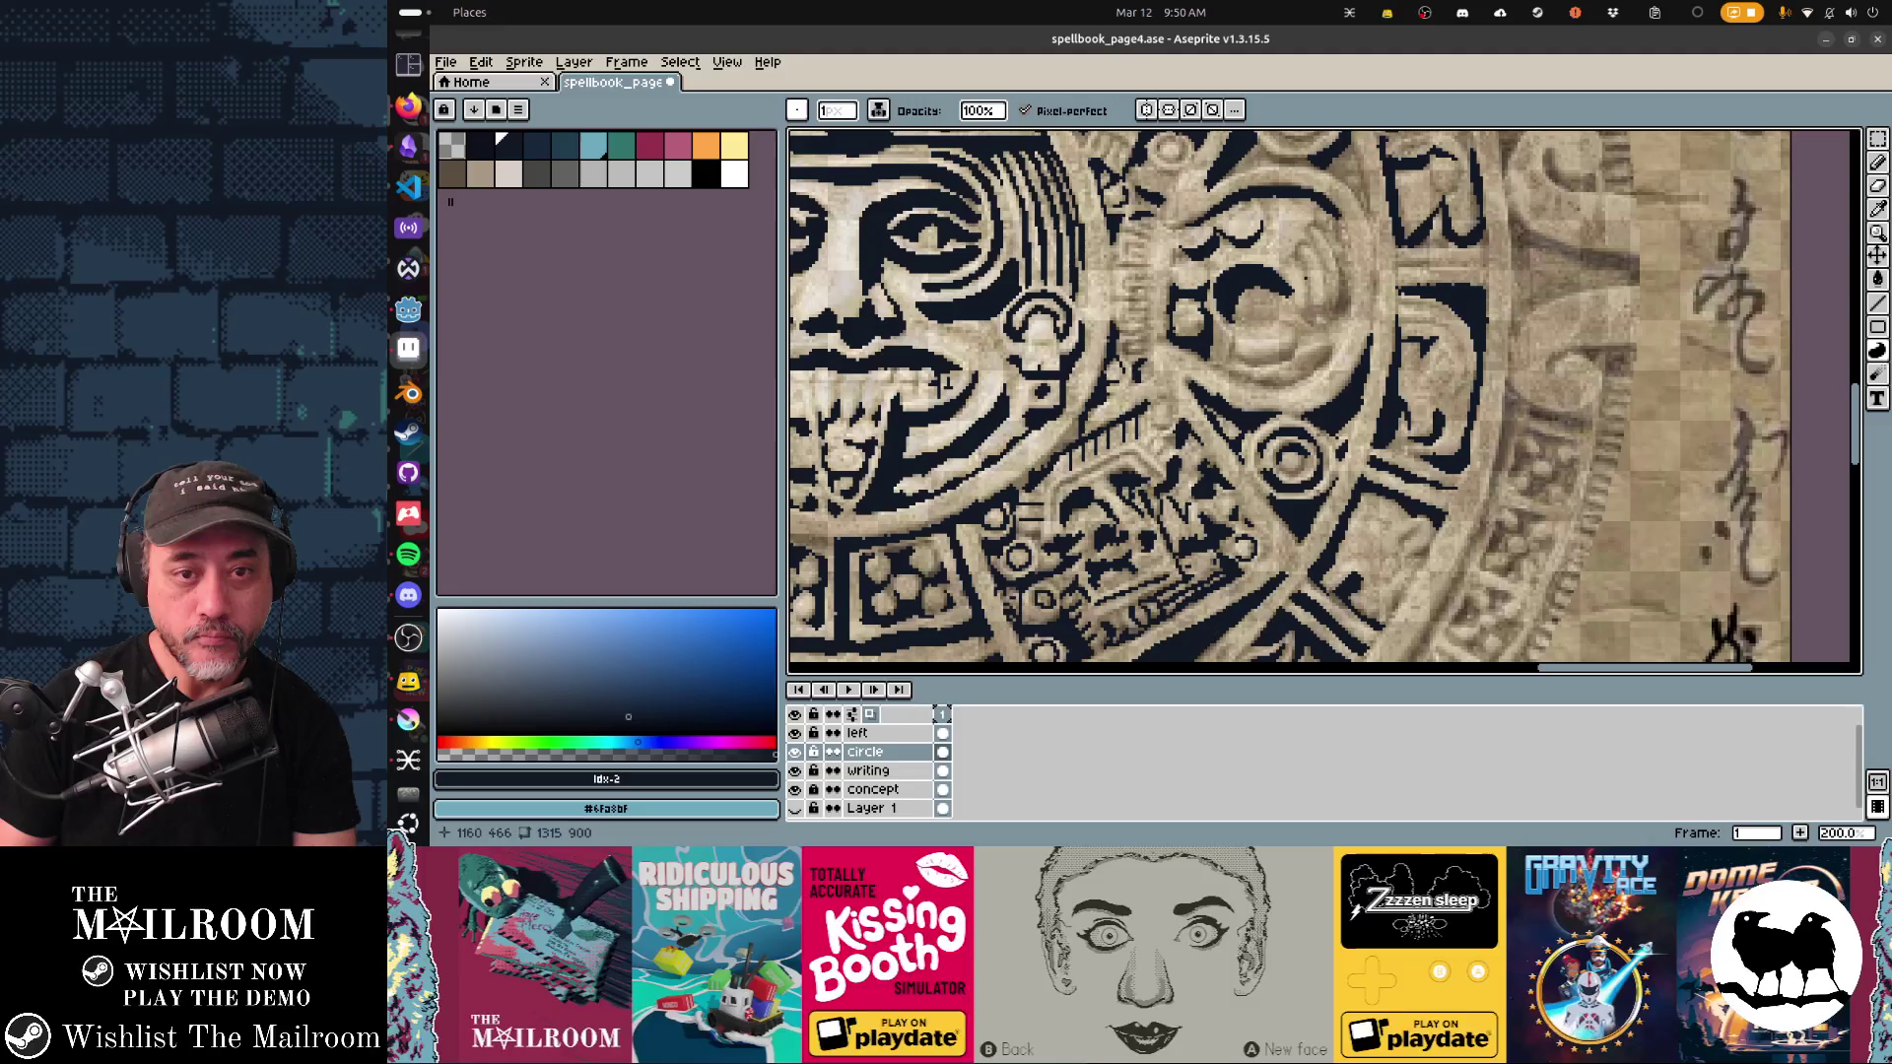
{"action": "mouse_move", "coordinate": [1305, 308]}
{"action": "left_mouse_down"}
{"action": "mouse_move", "coordinate": [1317, 244]}
{"action": "mouse_move", "coordinate": [1328, 294]}
{"action": "left_mouse_up"}
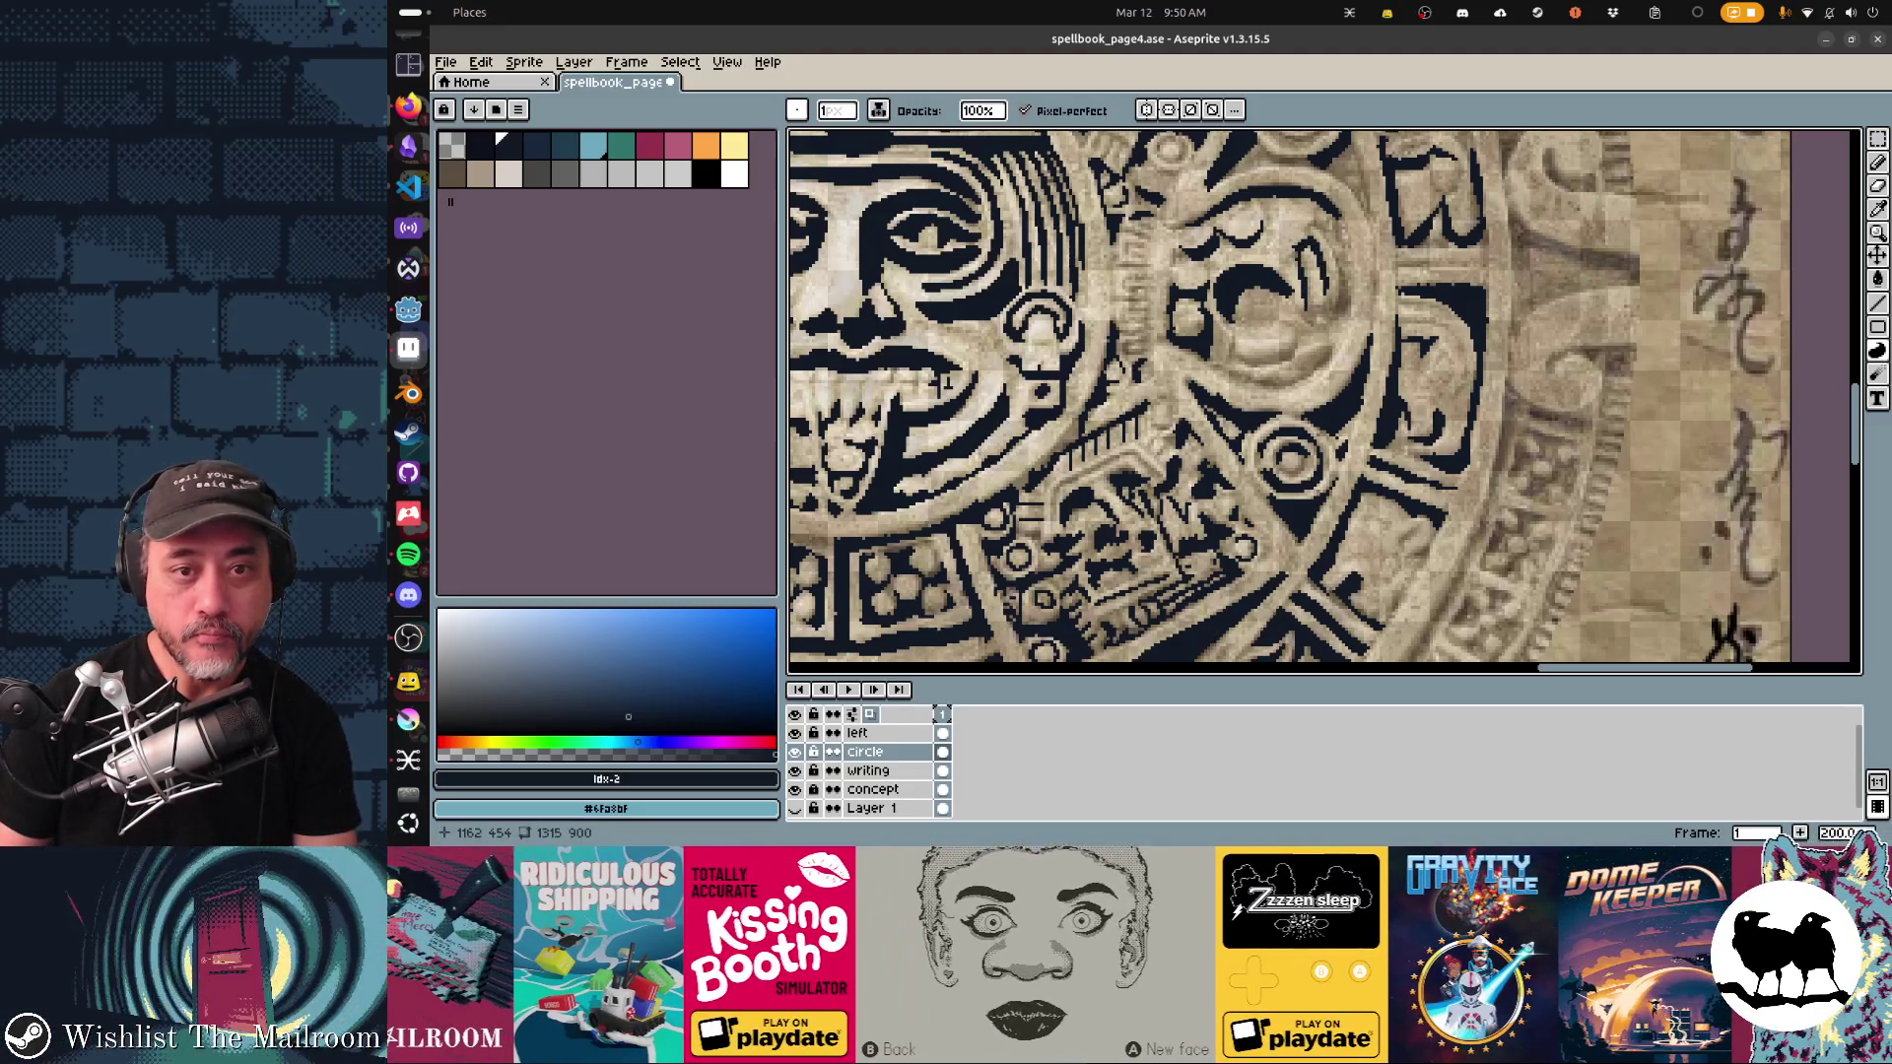
{"action": "left_click_drag", "start_coordinate": [1342, 287], "coordinate": [1351, 313]}
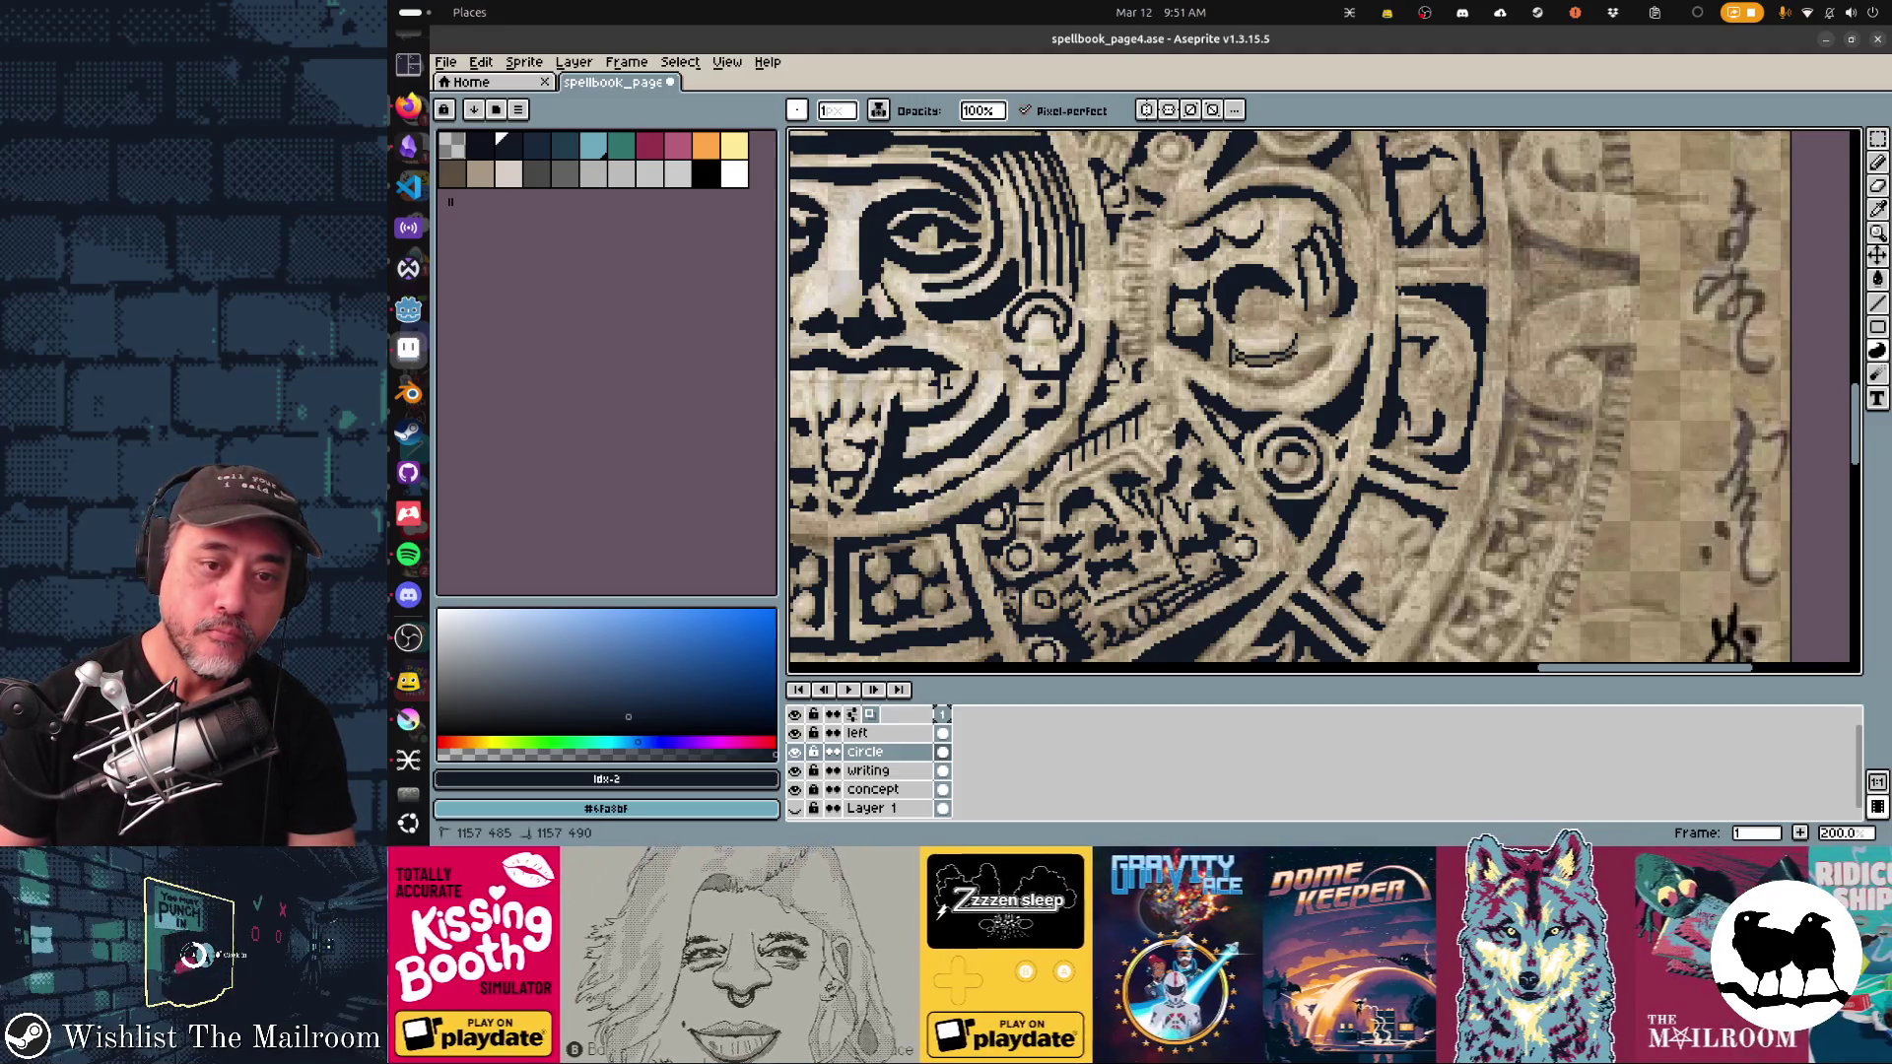
Step: Draw straight dark lines across the carving and beside the tongue
{"action": "left_click_drag", "start_coordinate": [1239, 380], "coordinate": [1309, 360]}
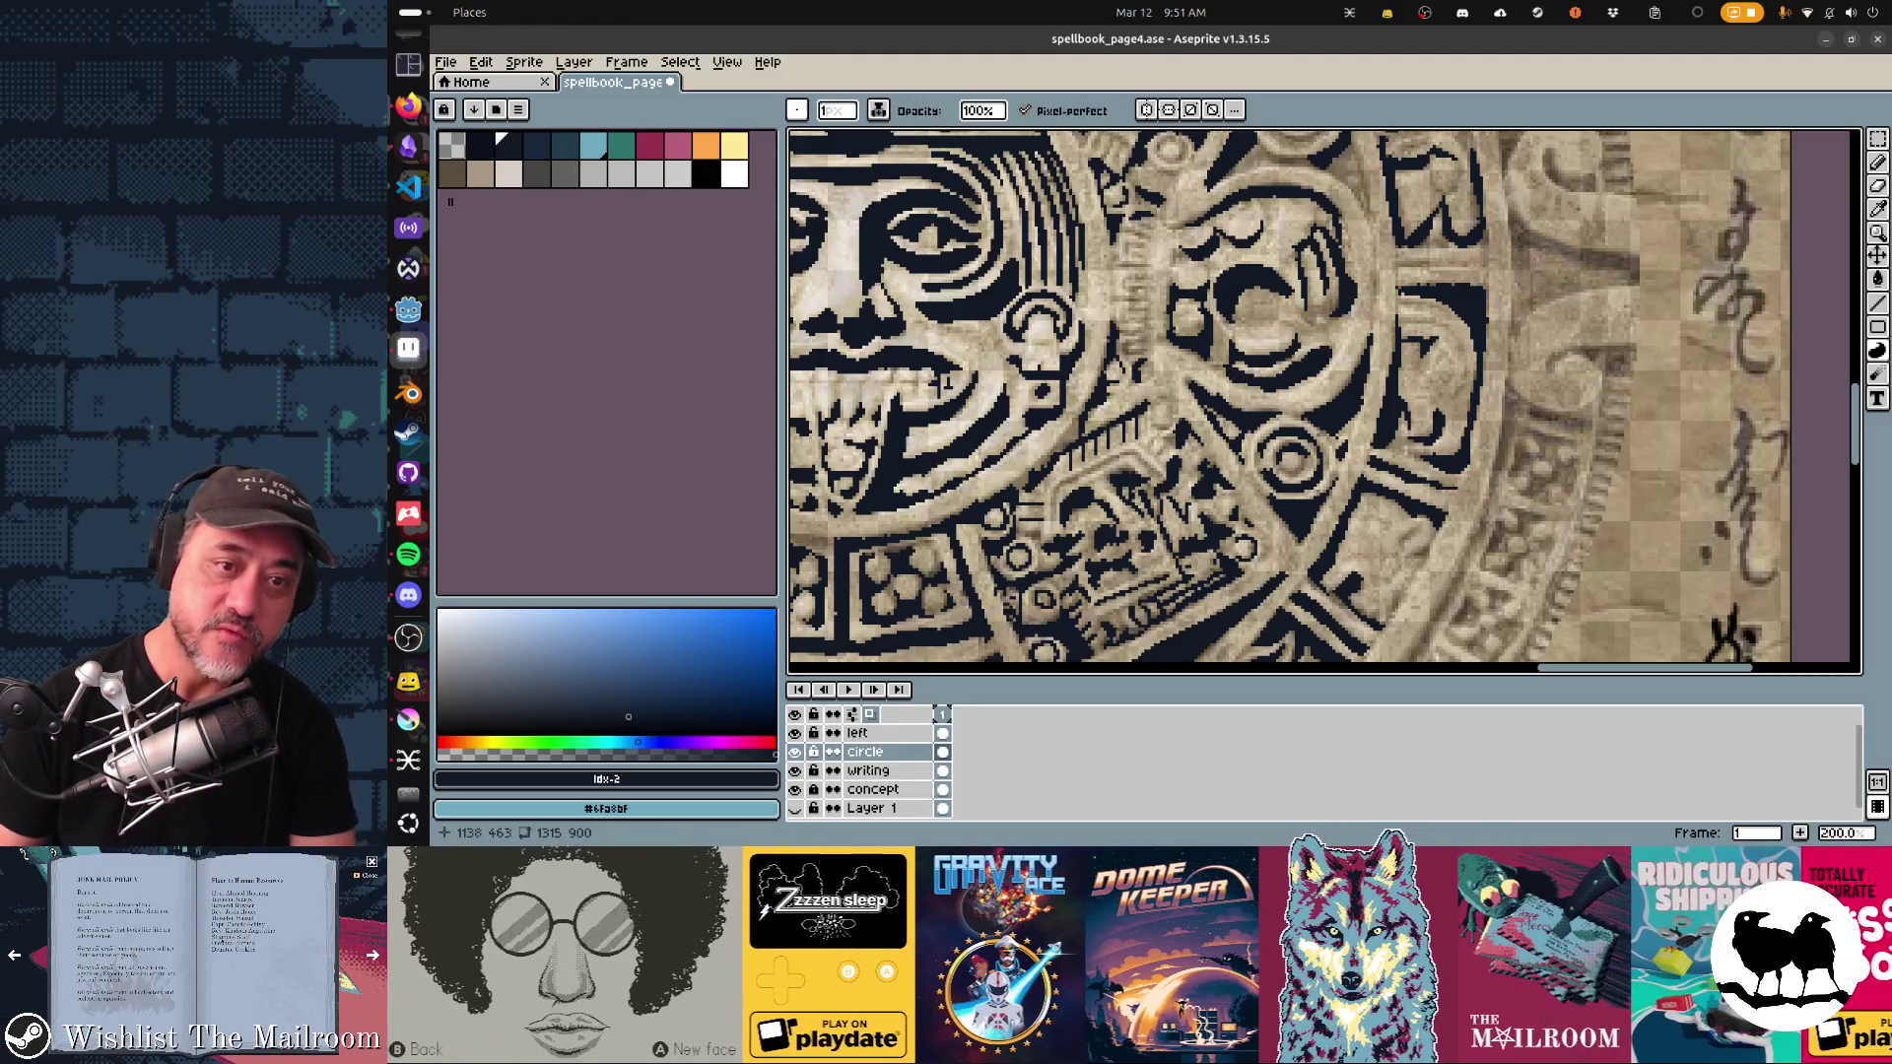
{"action": "left_click_drag", "start_coordinate": [943, 383], "coordinate": [1000, 461]}
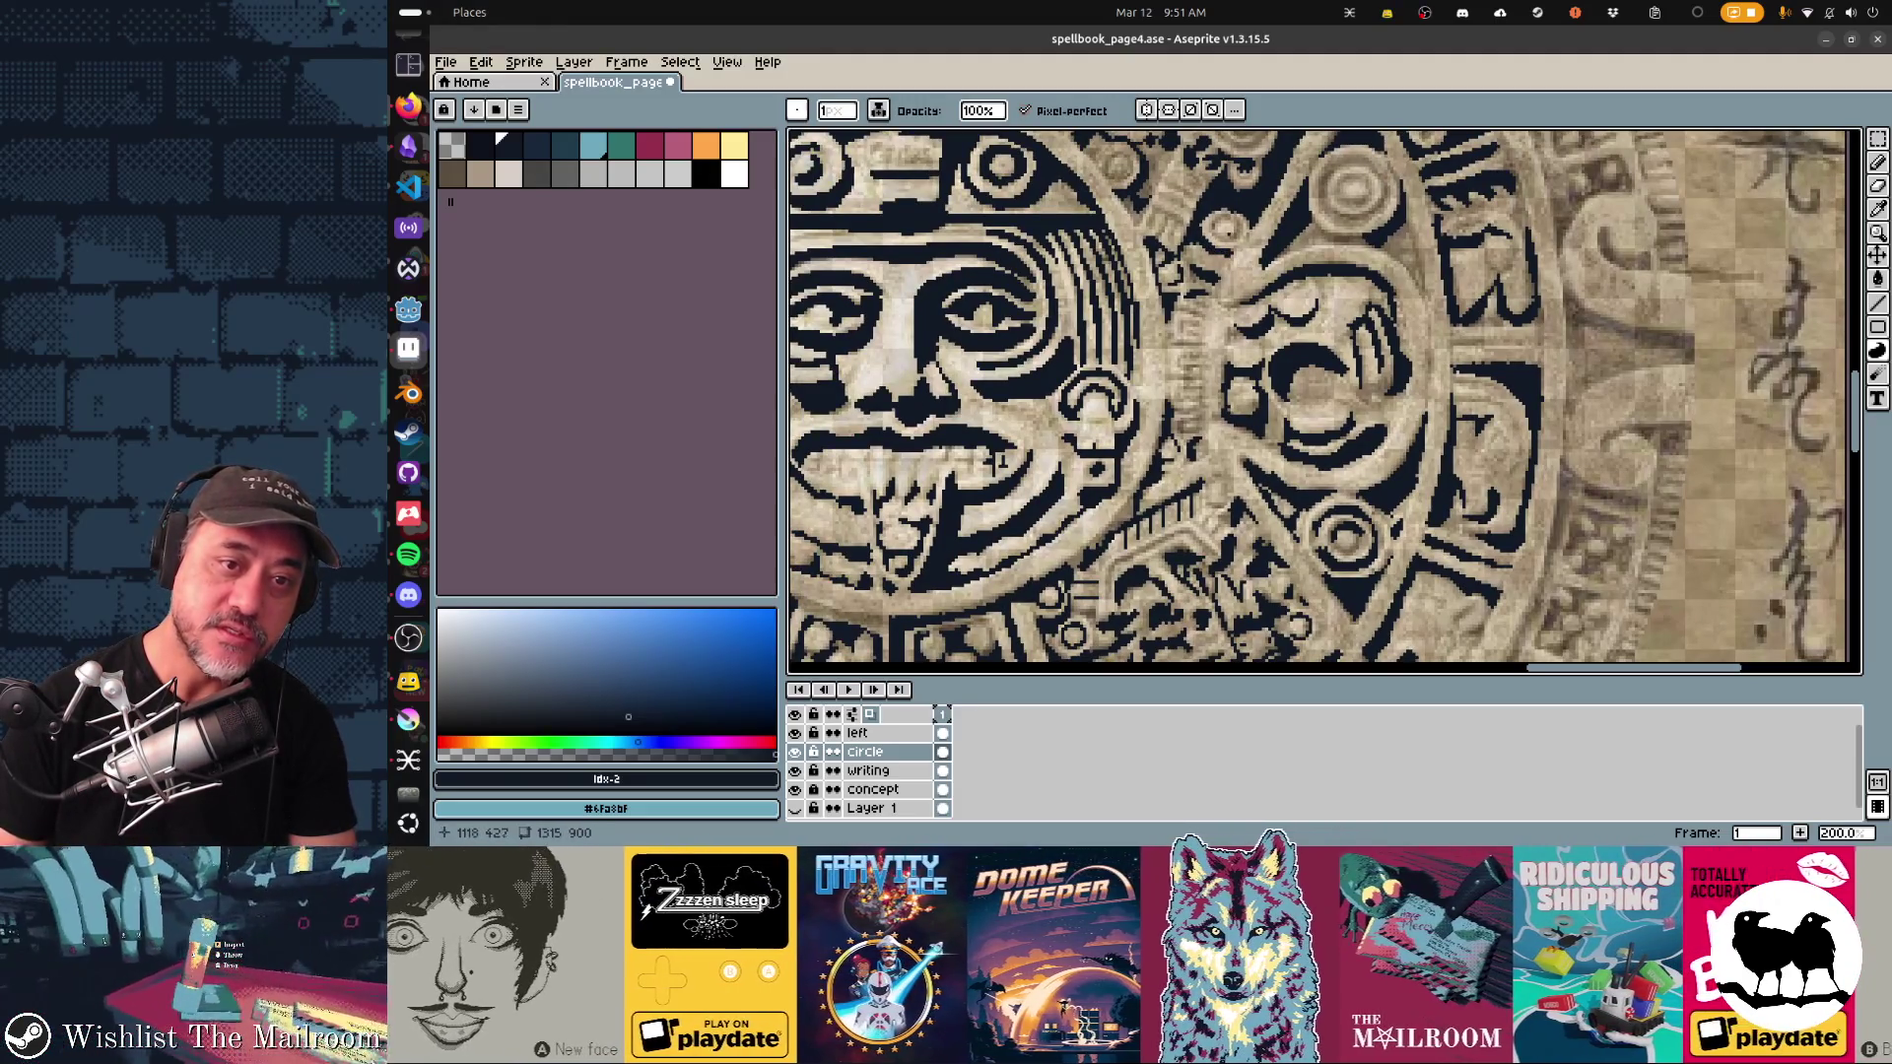
{"action": "left_click_drag", "start_coordinate": [1000, 459], "coordinate": [999, 463]}
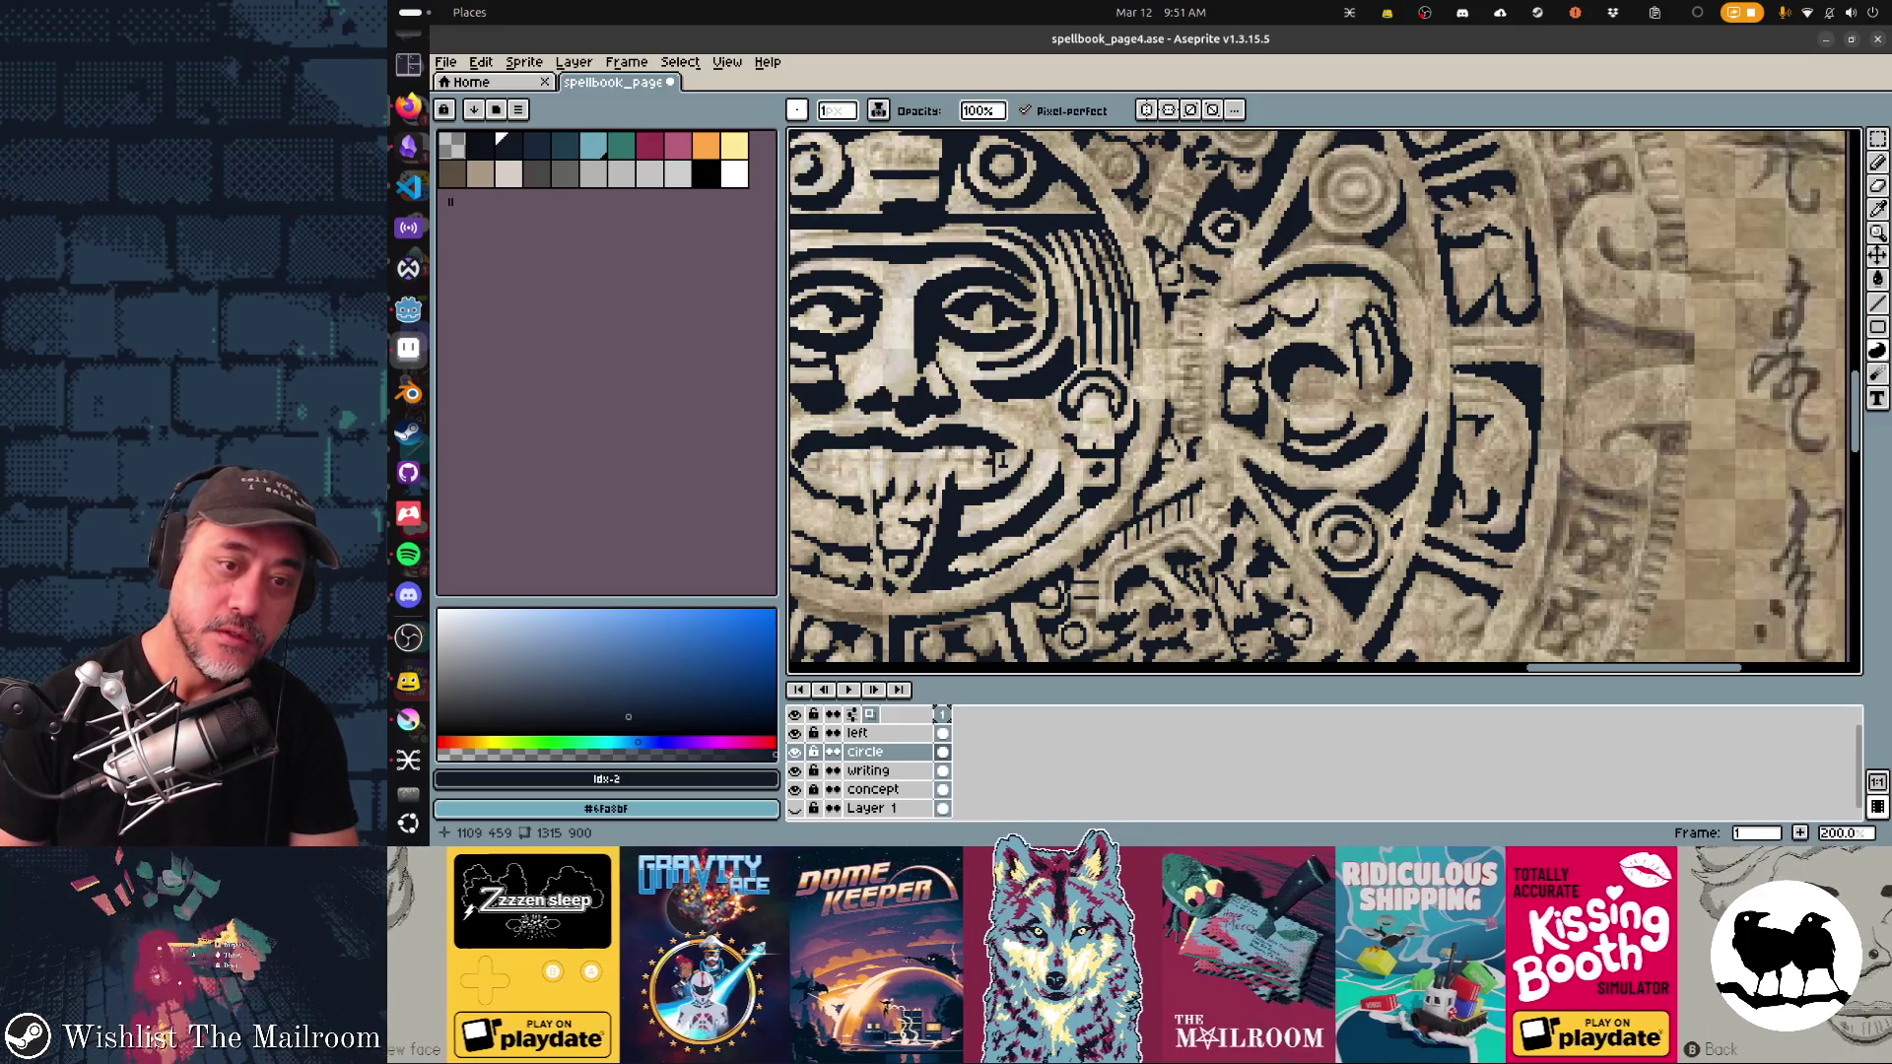
{"action": "scroll", "coordinate": [999, 460], "scroll_direction": "down", "scroll_amount": 5}
Step: Pan around the ring, then try a diagonal stroke and an arc, undoing both
{"action": "scroll", "coordinate": [995, 483], "scroll_direction": "left", "scroll_amount": 5}
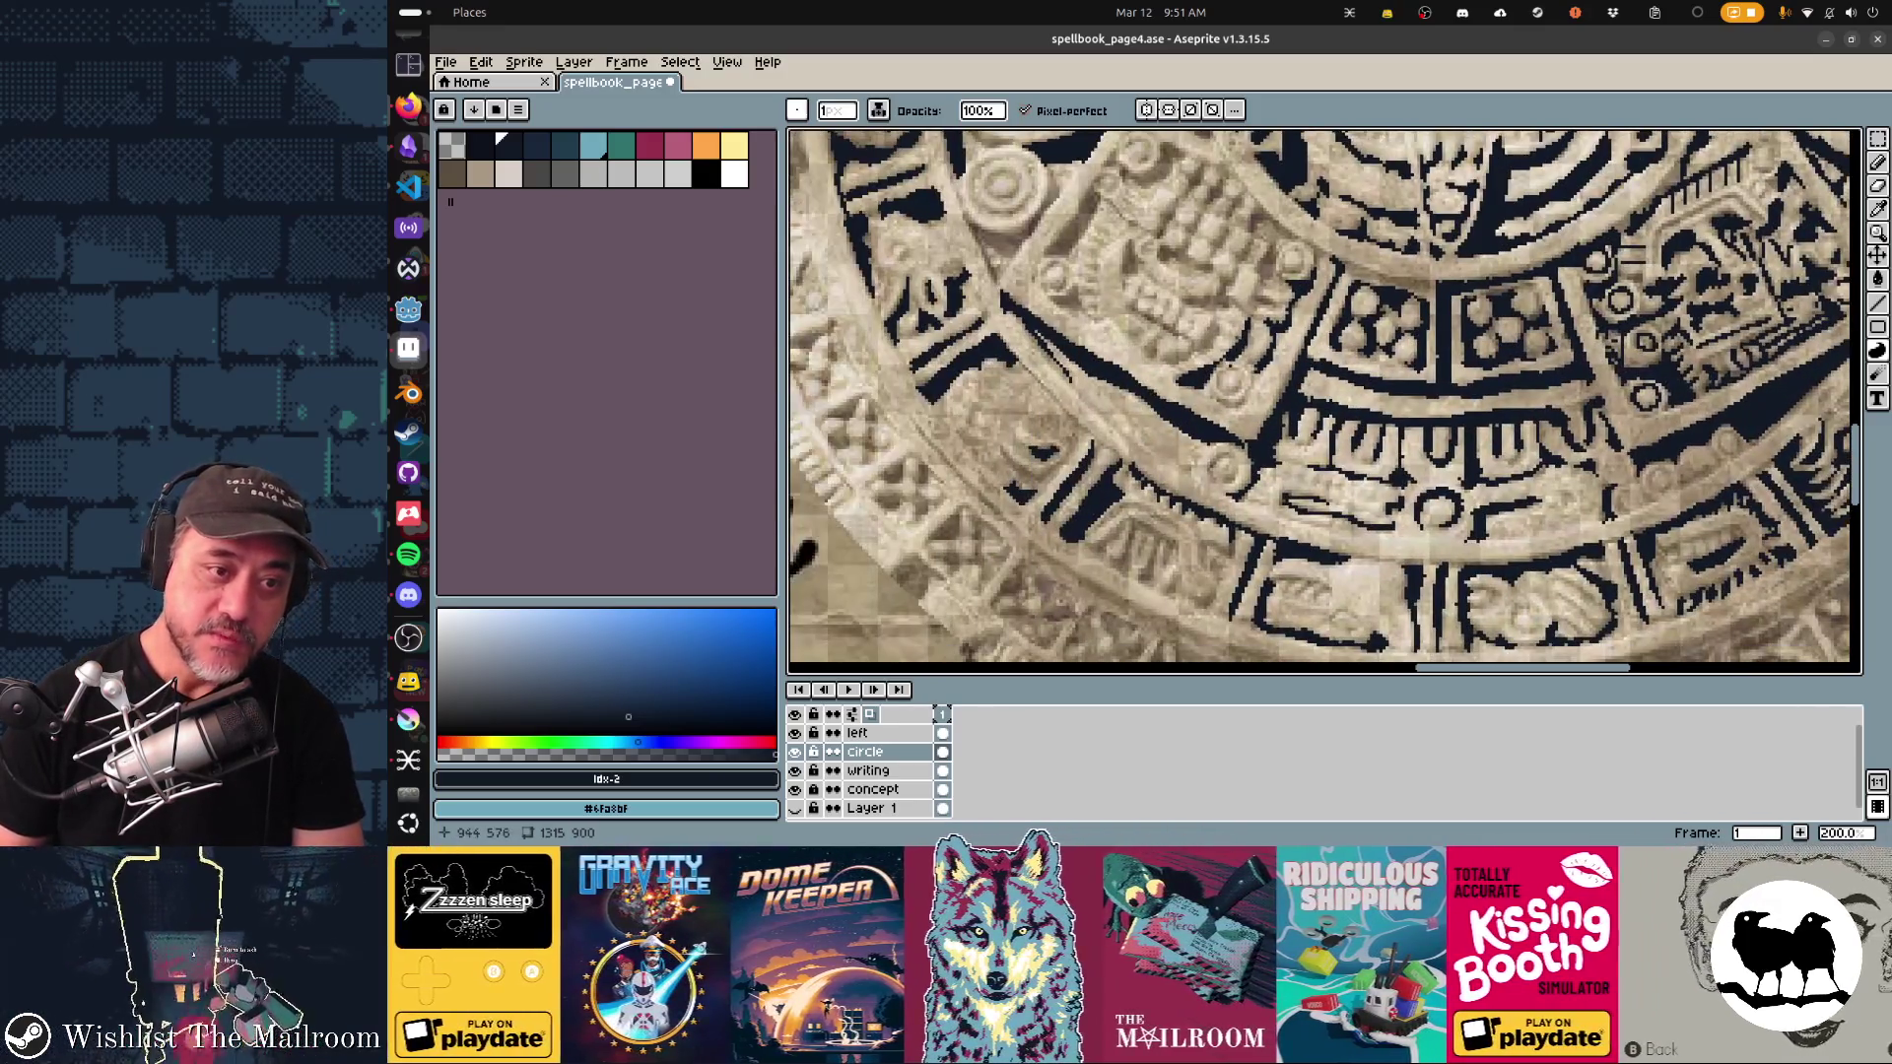
{"action": "scroll", "coordinate": [995, 483], "scroll_direction": "down", "scroll_amount": 3}
{"action": "scroll", "coordinate": [995, 482], "scroll_direction": "left", "scroll_amount": 3}
{"action": "scroll", "coordinate": [995, 483], "scroll_direction": "up", "scroll_amount": 1}
{"action": "scroll", "coordinate": [995, 483], "scroll_direction": "right", "scroll_amount": 2}
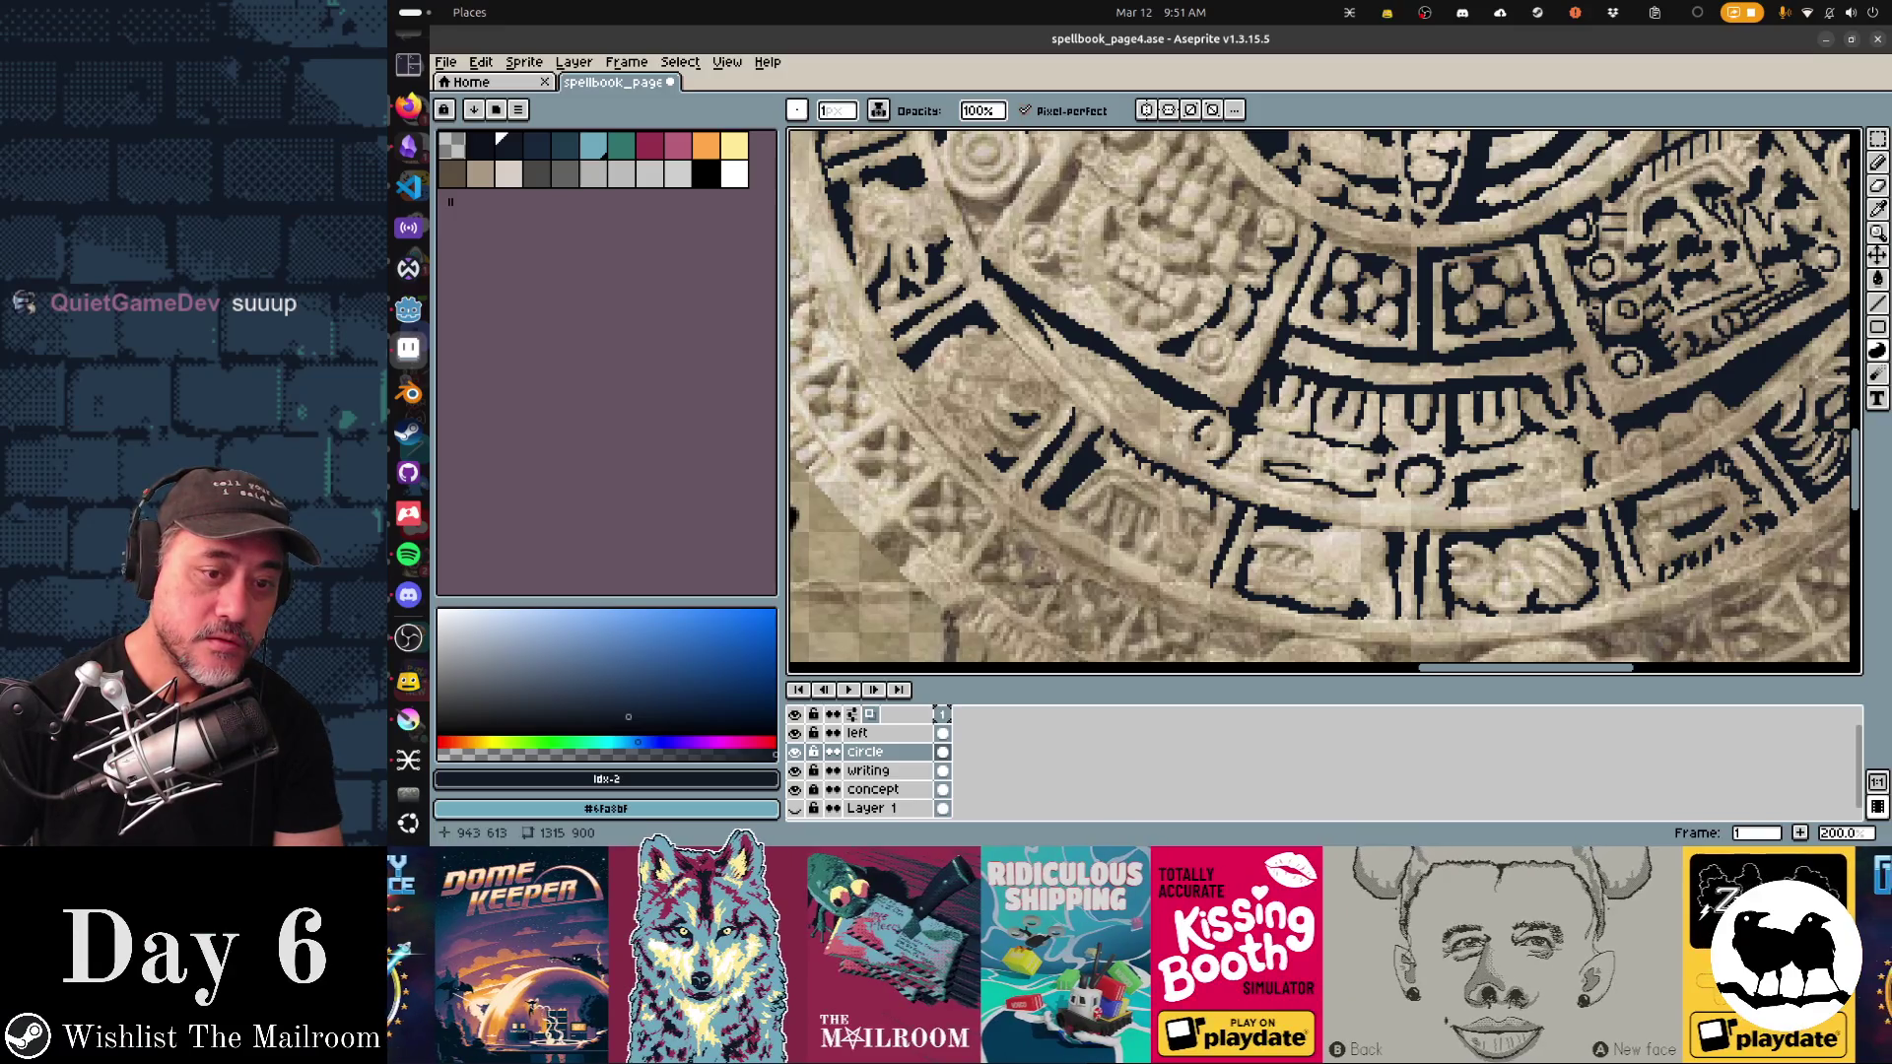
{"action": "scroll", "coordinate": [1324, 397], "scroll_direction": "up", "scroll_amount": 3}
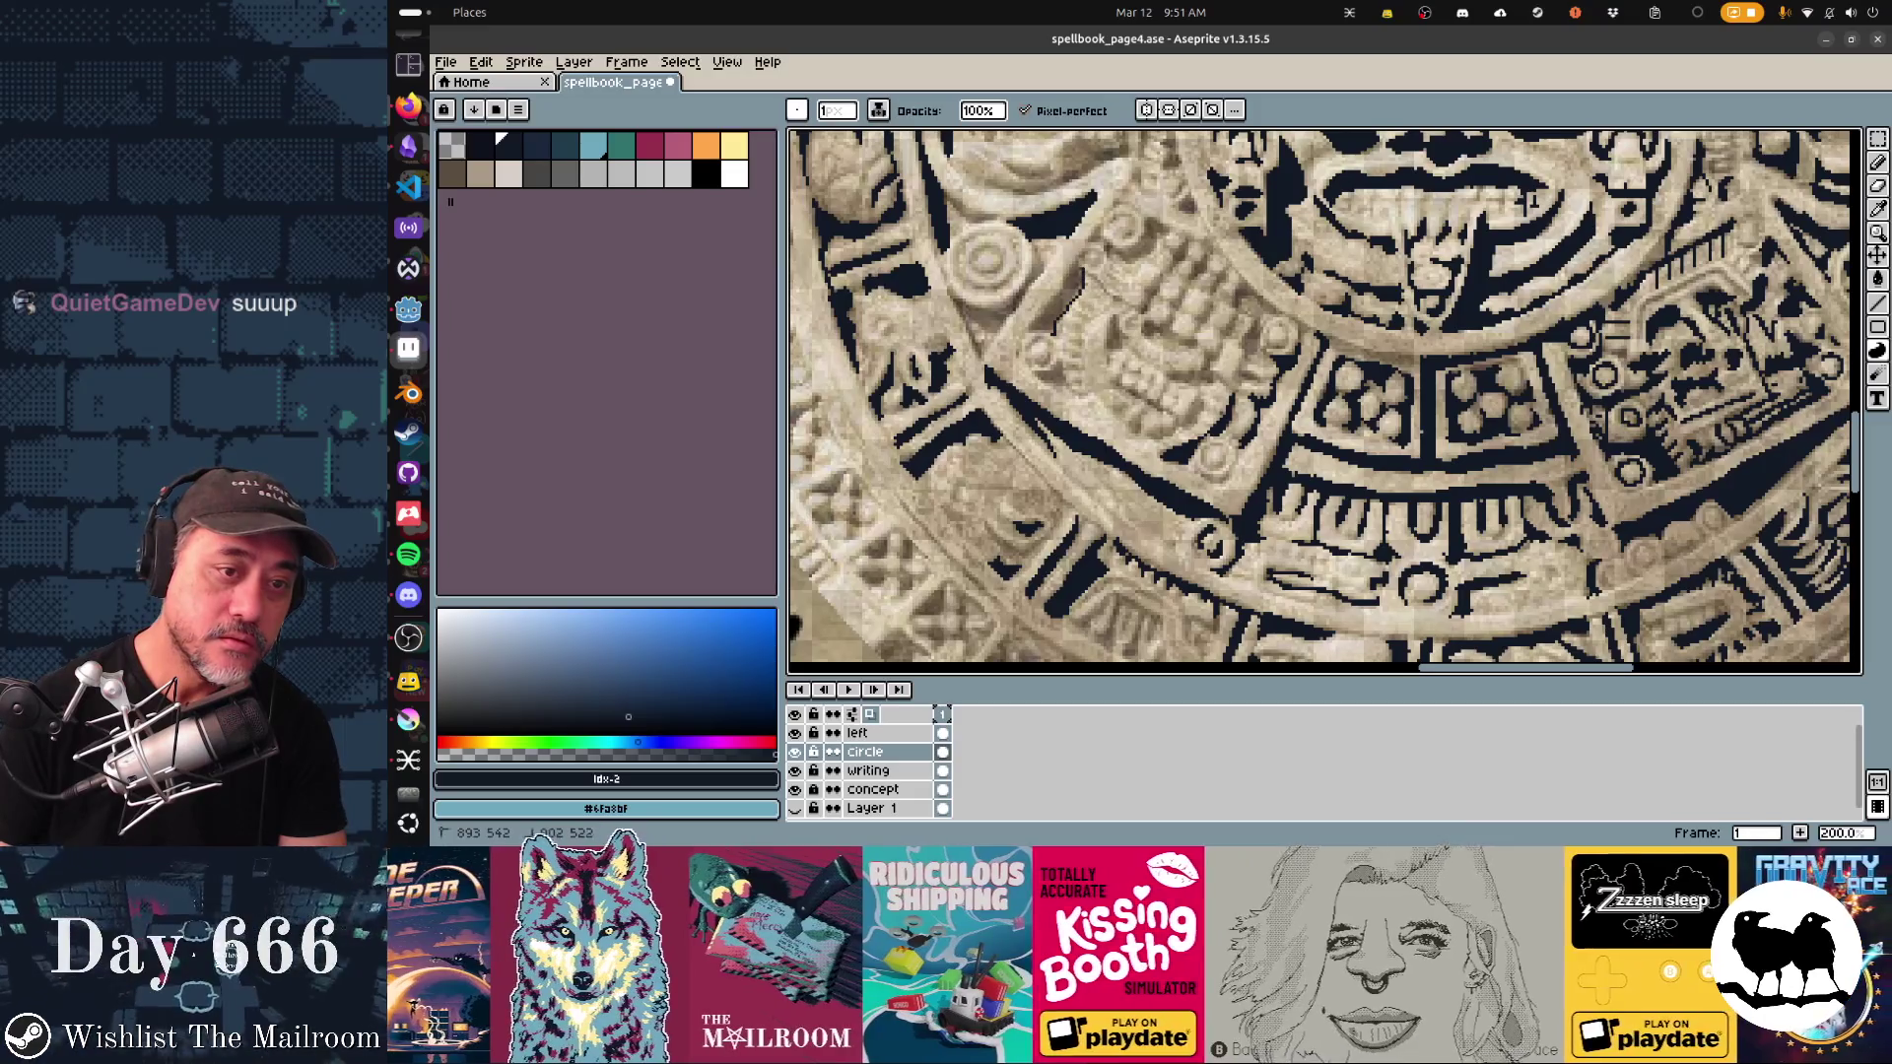
{"action": "left_click_drag", "start_coordinate": [1081, 264], "coordinate": [1052, 333]}
{"action": "key", "text": "ctrl+z"}
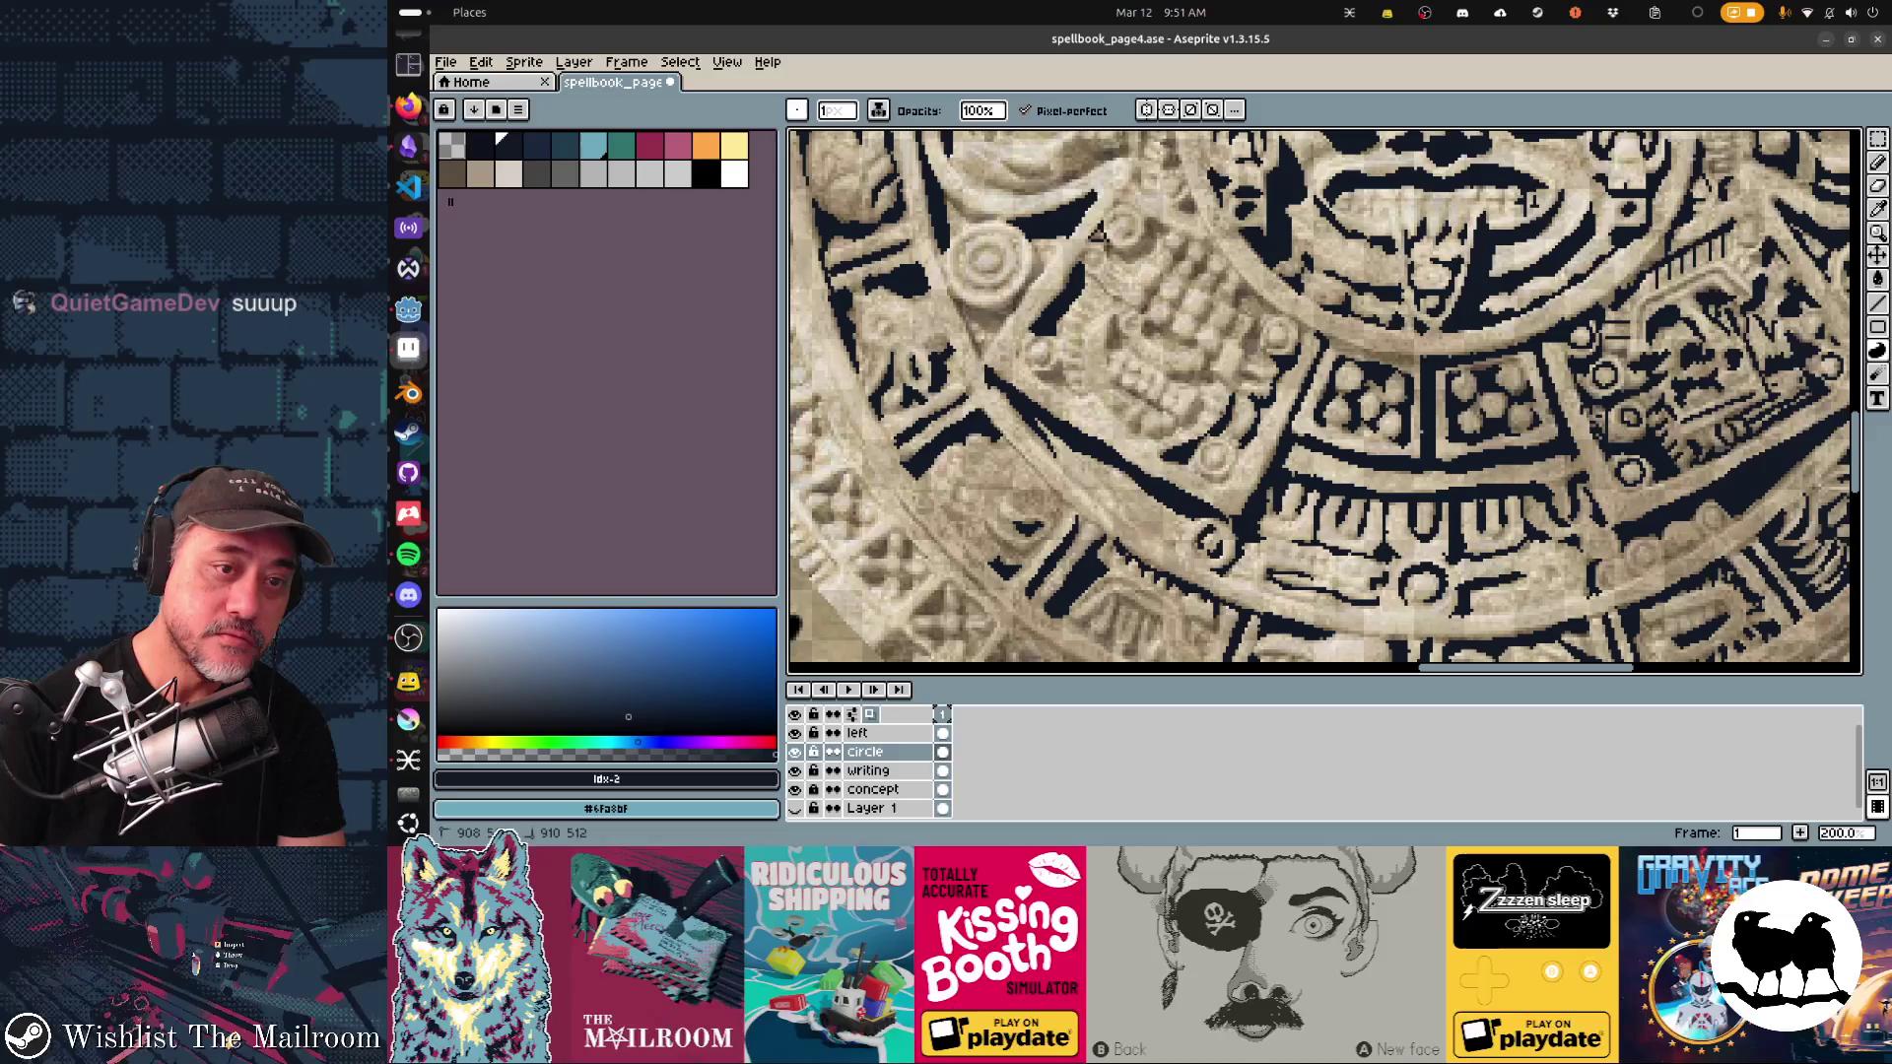
{"action": "left_click_drag", "start_coordinate": [1093, 238], "coordinate": [1160, 222]}
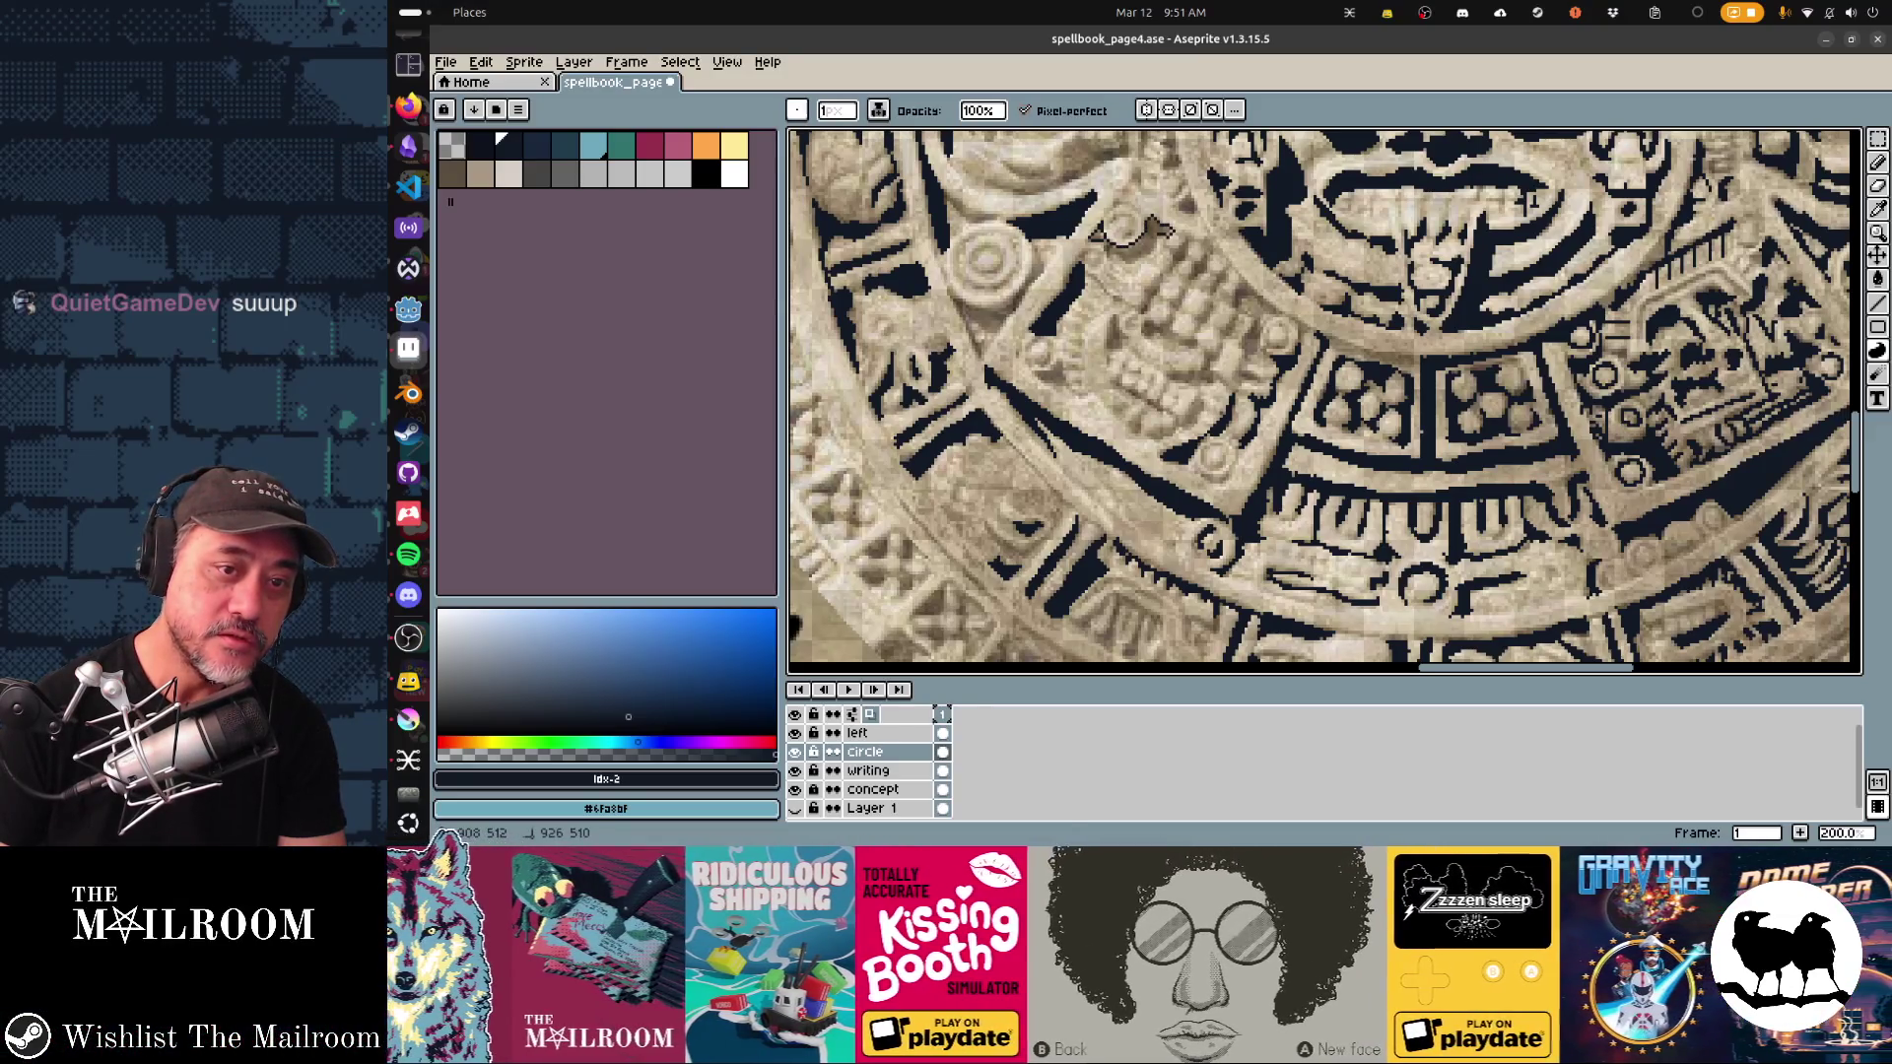
{"action": "key", "text": "ctrl+z"}
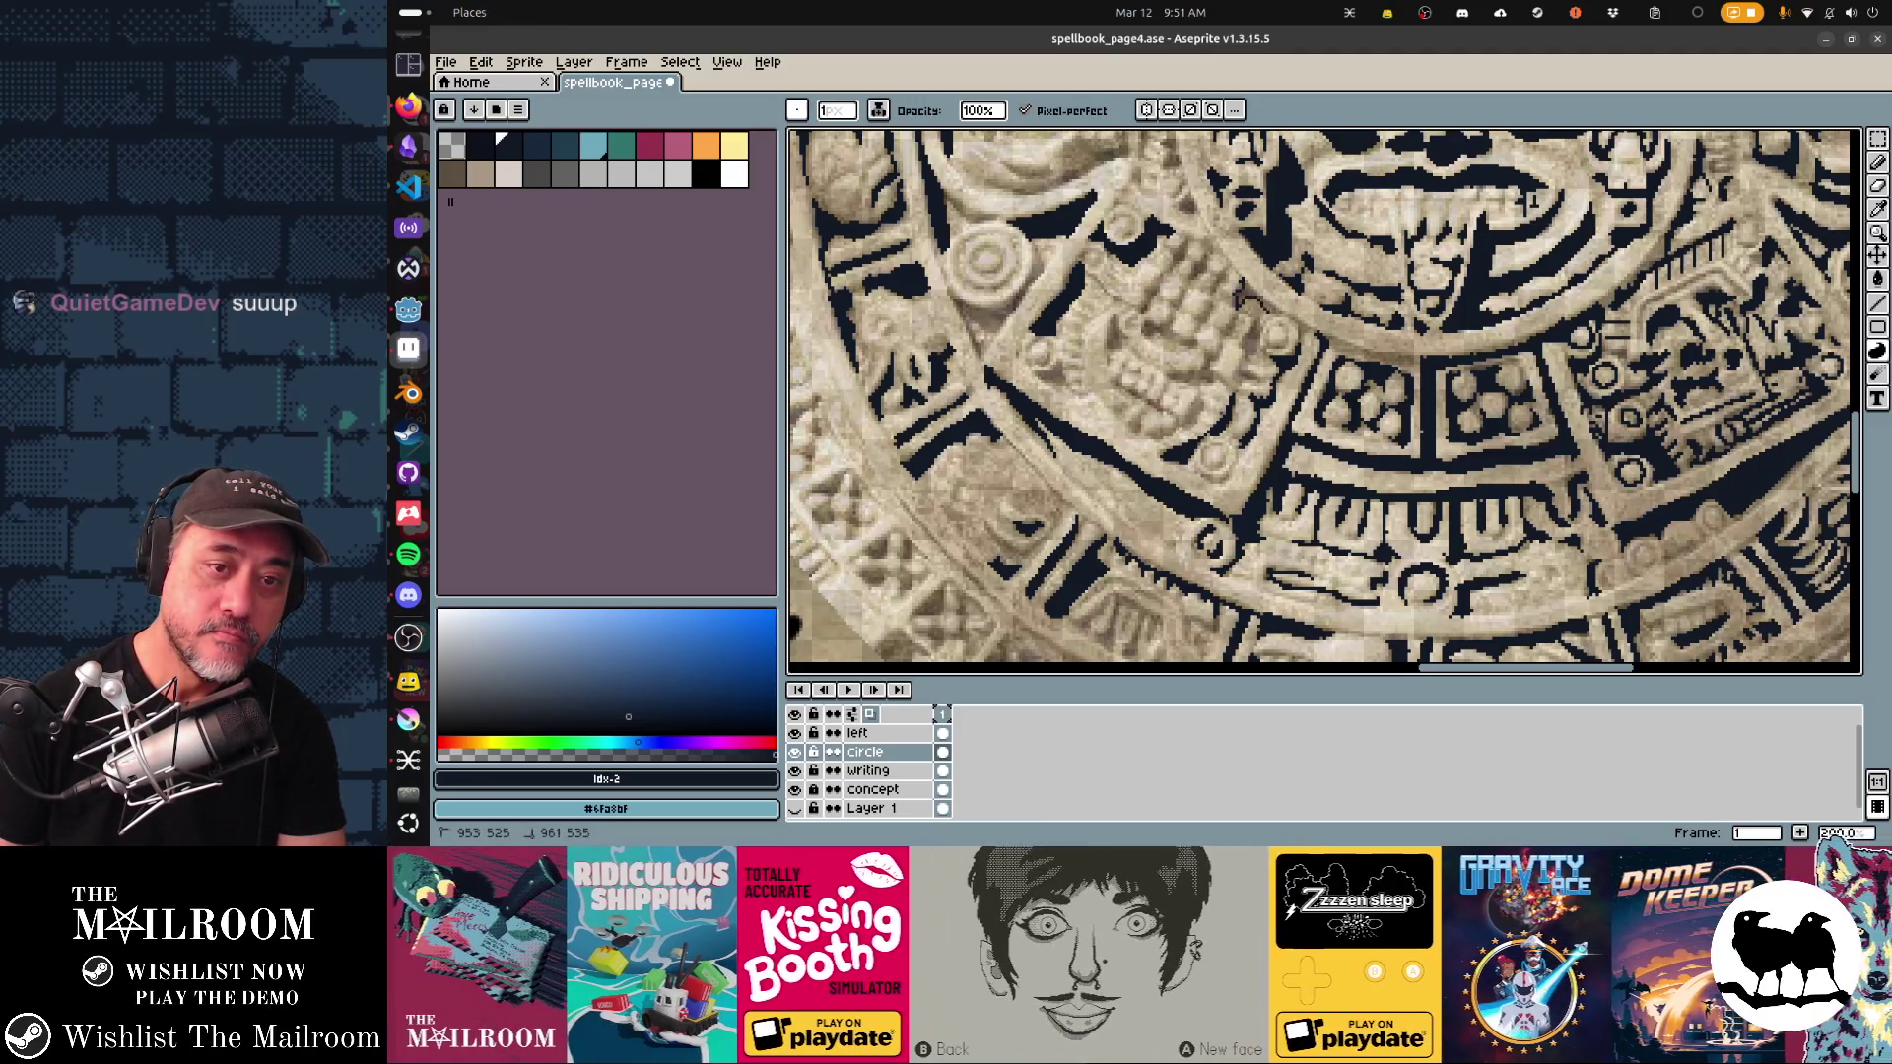
Step: Paint dark outline pixels on the glyph blocks beneath the face, then pan toward it
{"action": "left_click_drag", "start_coordinate": [1243, 291], "coordinate": [1303, 326]}
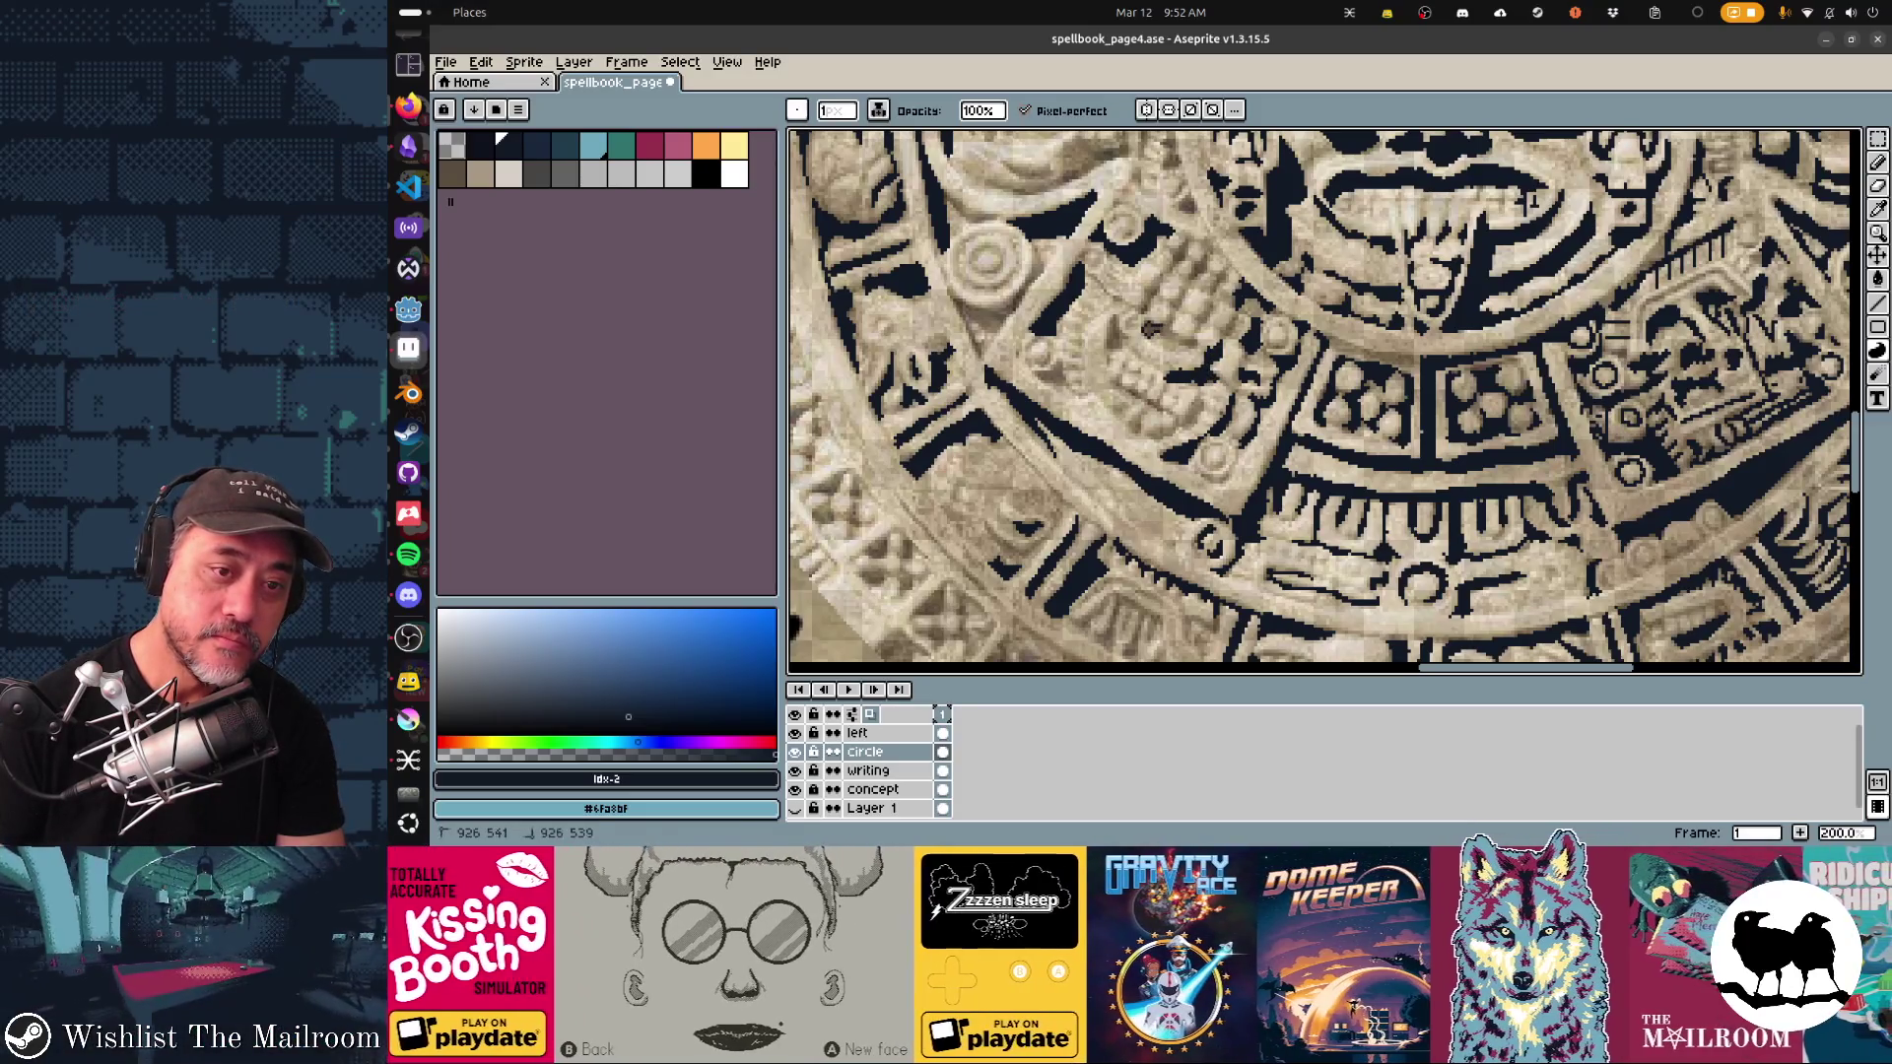
{"action": "mouse_move", "coordinate": [1158, 335]}
{"action": "left_mouse_down"}
{"action": "mouse_move", "coordinate": [1208, 311]}
{"action": "mouse_move", "coordinate": [1192, 307]}
{"action": "mouse_move", "coordinate": [1218, 270]}
{"action": "mouse_move", "coordinate": [1194, 278]}
{"action": "mouse_move", "coordinate": [1184, 244]}
{"action": "mouse_move", "coordinate": [1146, 292]}
{"action": "left_mouse_up"}
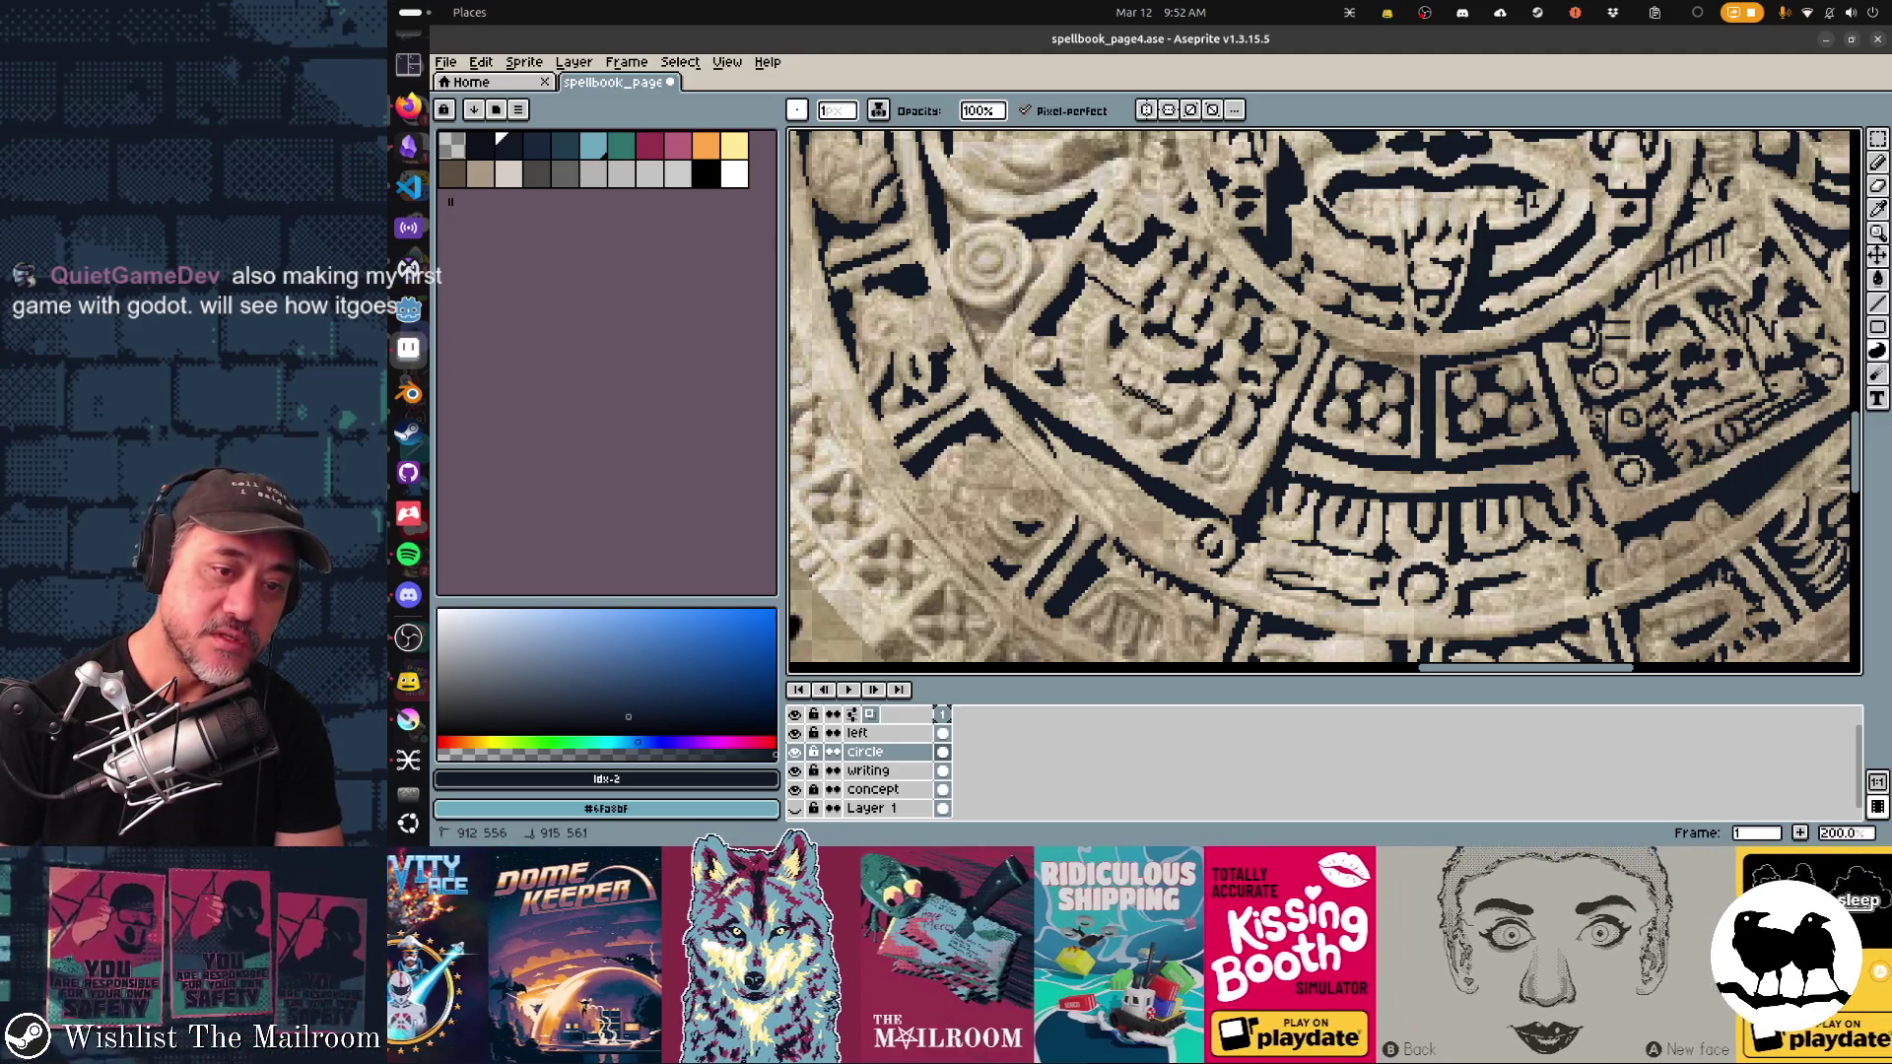
{"action": "left_click_drag", "start_coordinate": [1530, 202], "coordinate": [1496, 327]}
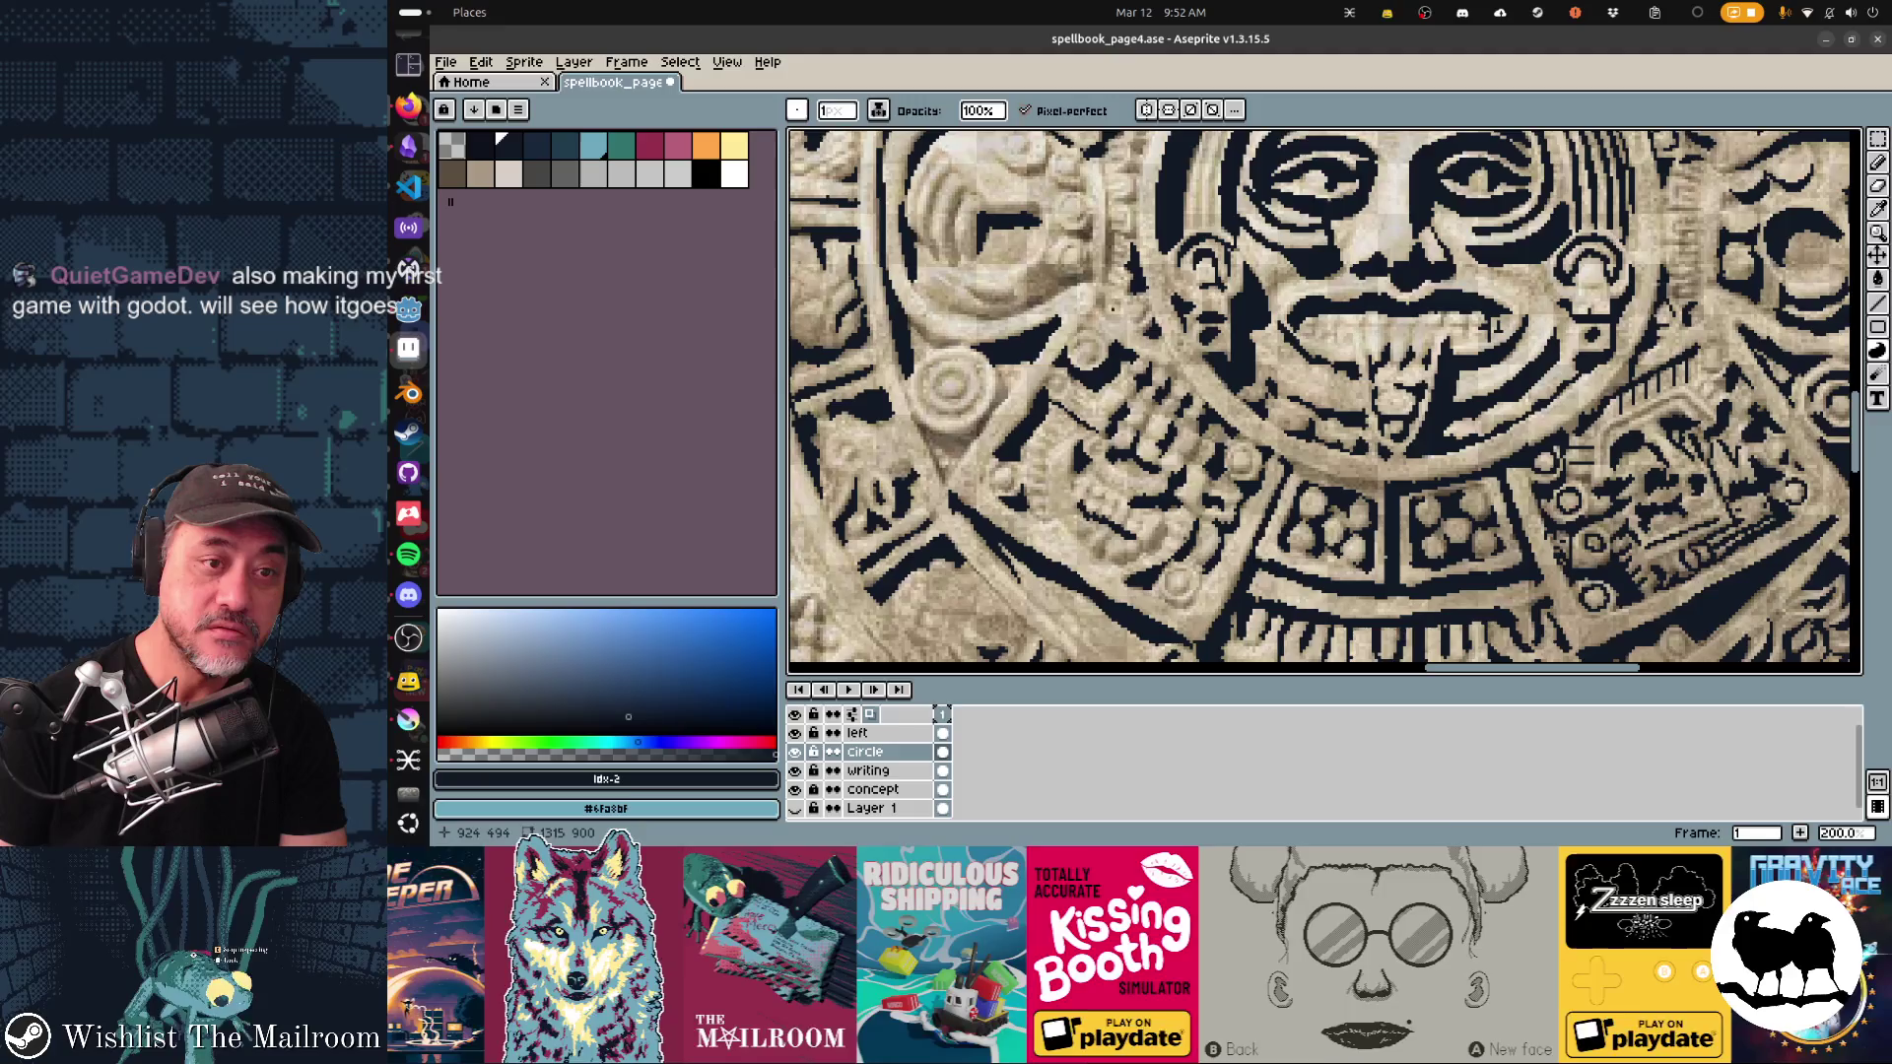
Step: Bring the lower-left carved ring into view and draw a small dark arc with the pixel-perfect Pencil
{"action": "left_click_drag", "start_coordinate": [1496, 327], "coordinate": [1660, 236]}
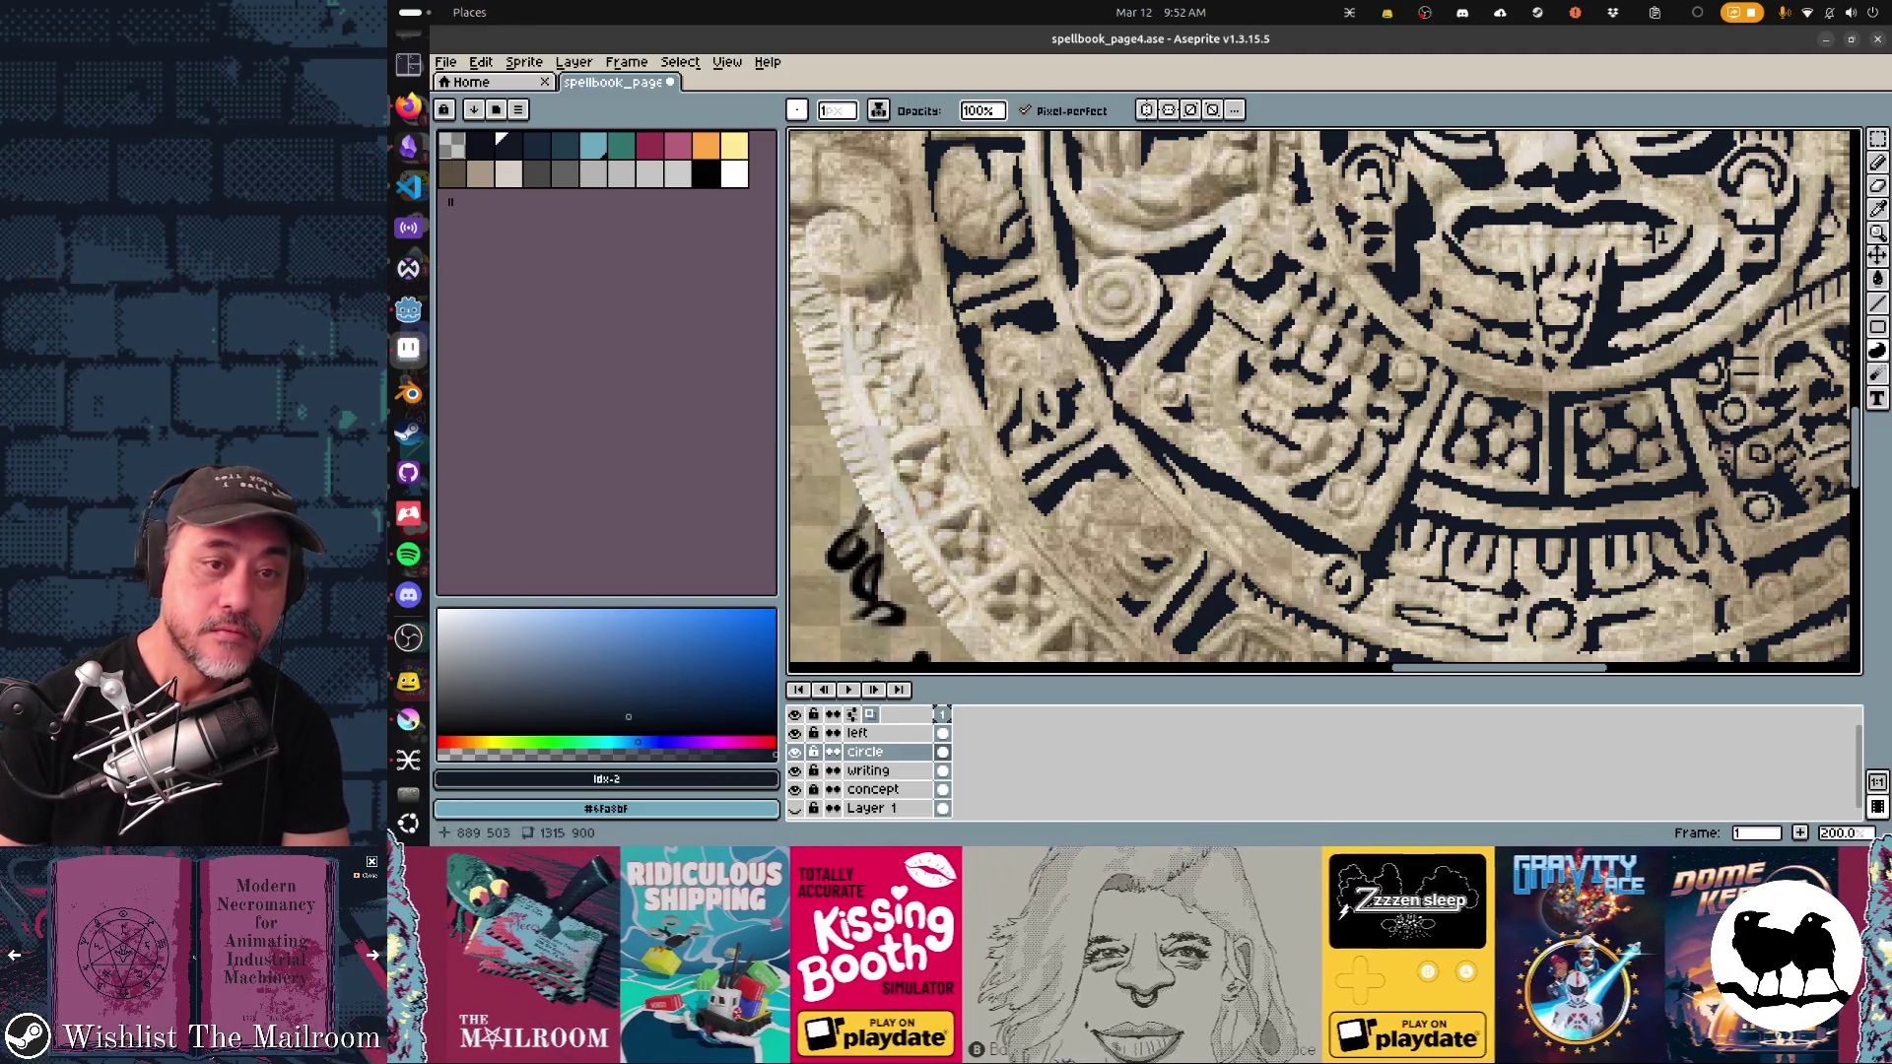
{"action": "left_click_drag", "start_coordinate": [1658, 236], "coordinate": [1683, 301]}
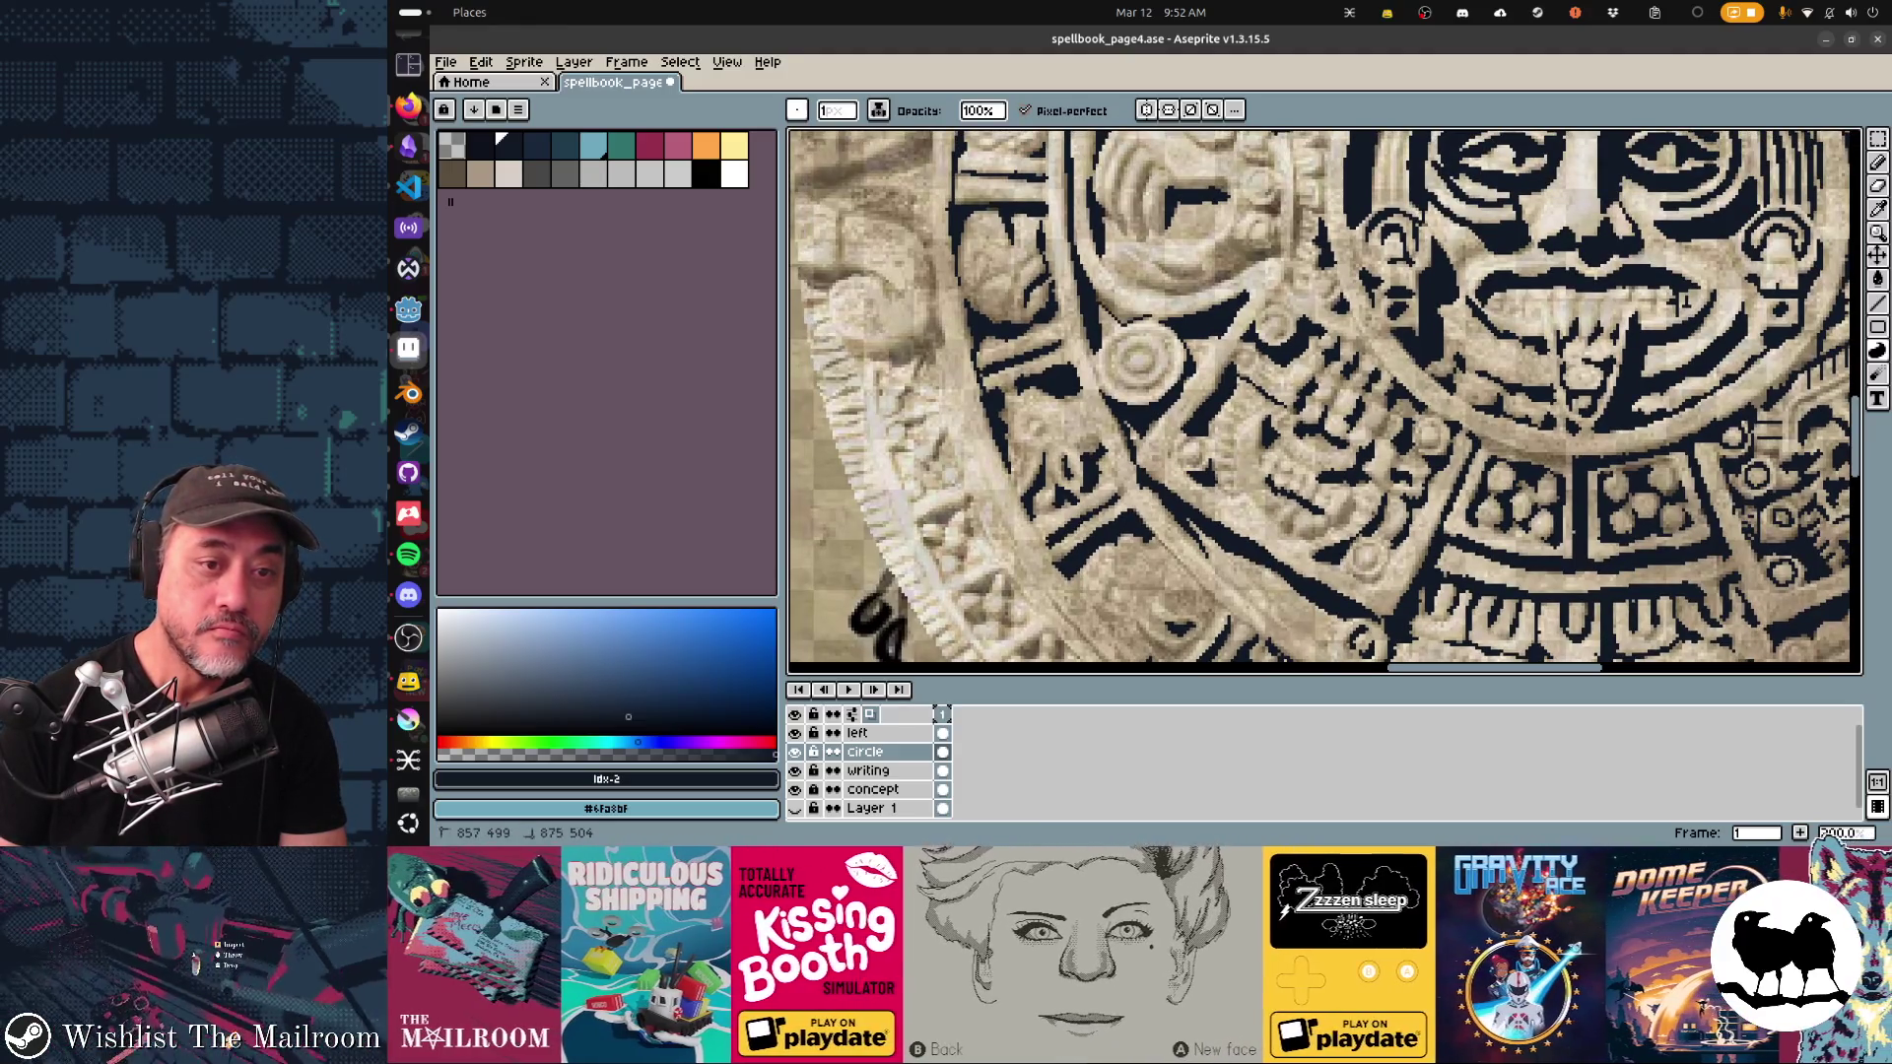
{"action": "key", "text": "shift"}
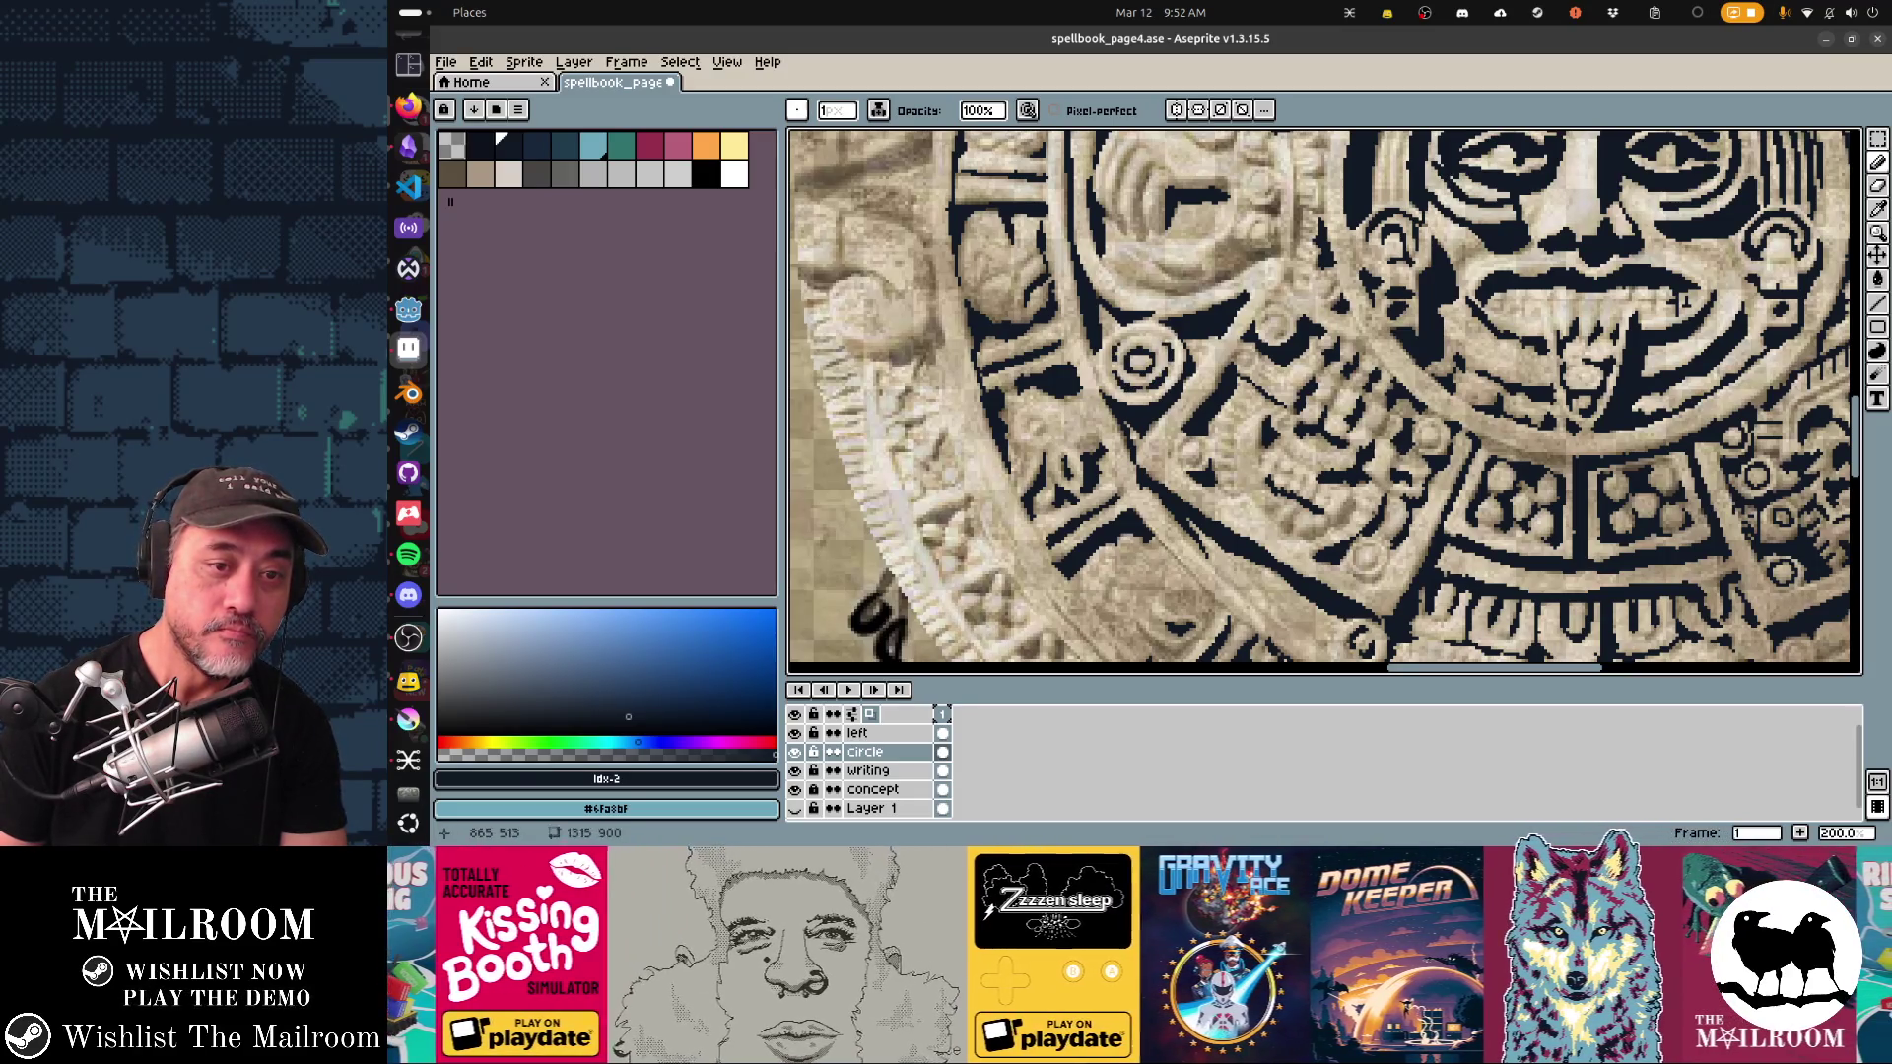
{"action": "key", "text": "b"}
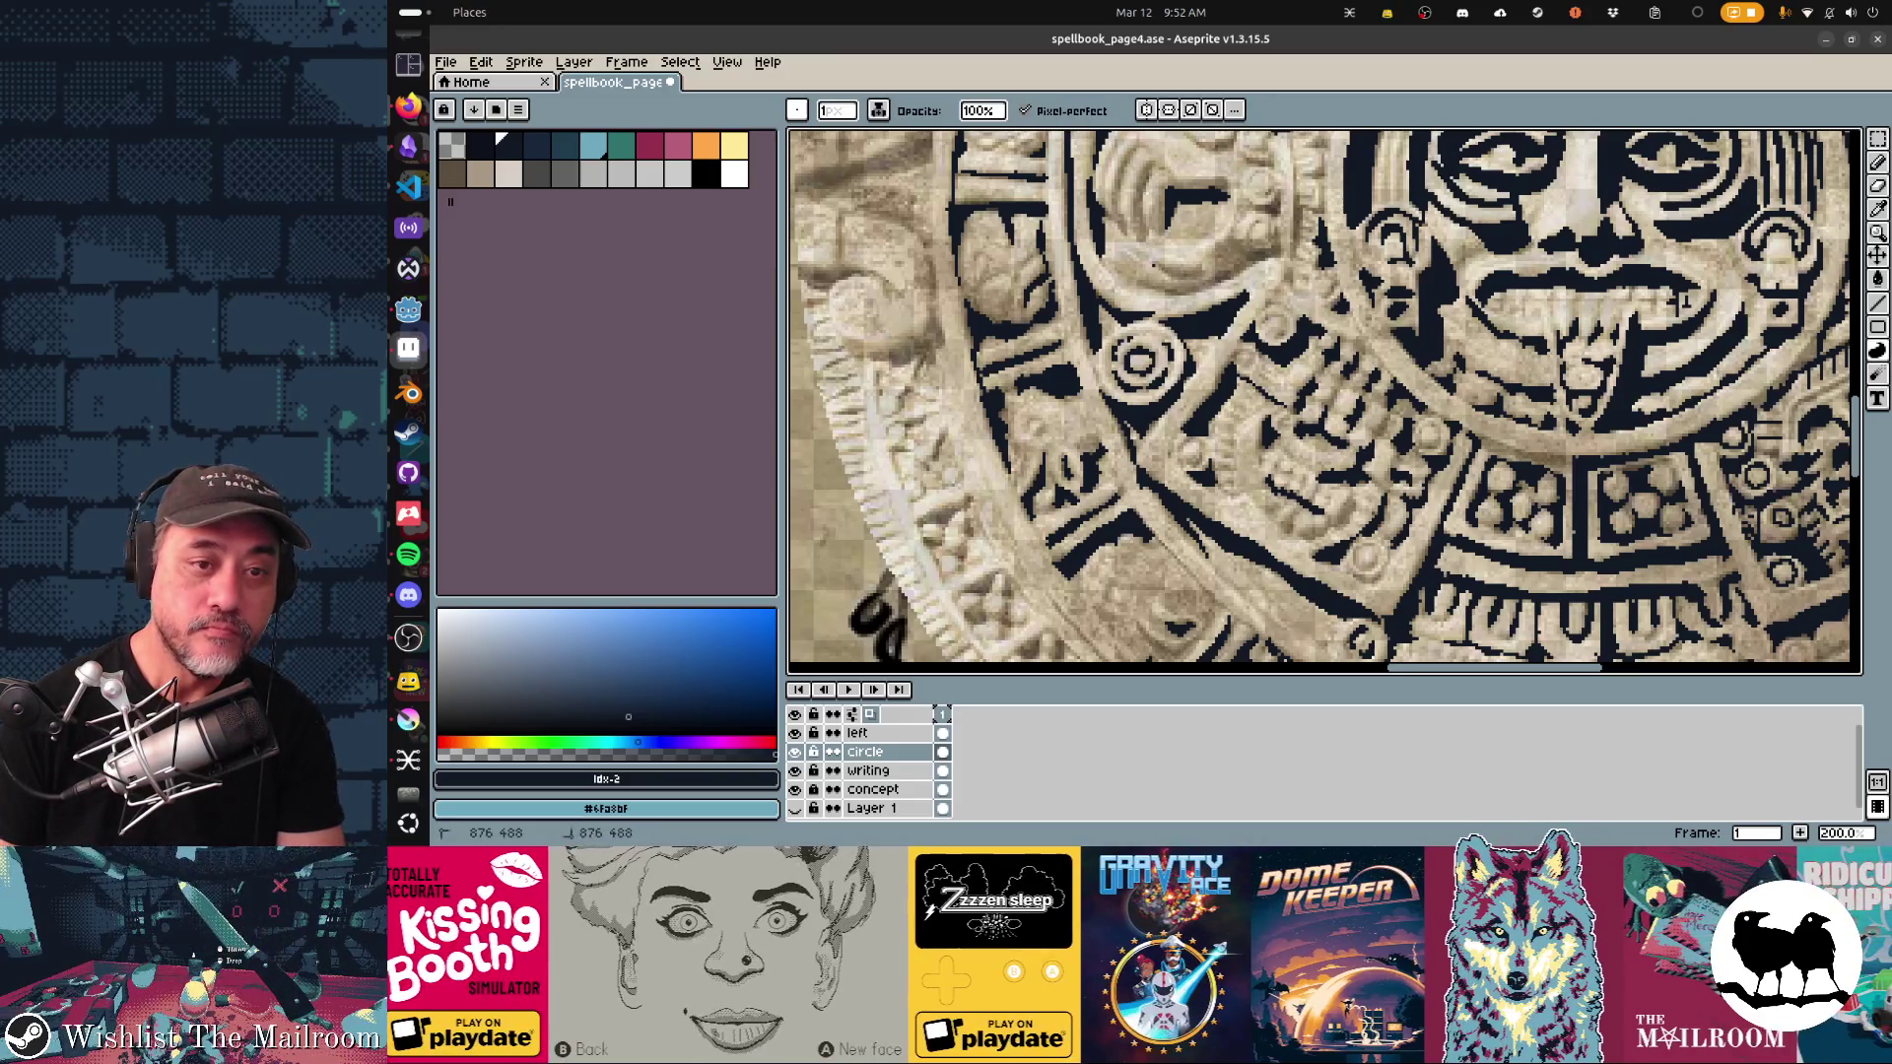
{"action": "mouse_move", "coordinate": [1153, 258]}
{"action": "left_mouse_down"}
{"action": "mouse_move", "coordinate": [1204, 264]}
{"action": "mouse_move", "coordinate": [1153, 291]}
{"action": "left_mouse_up"}
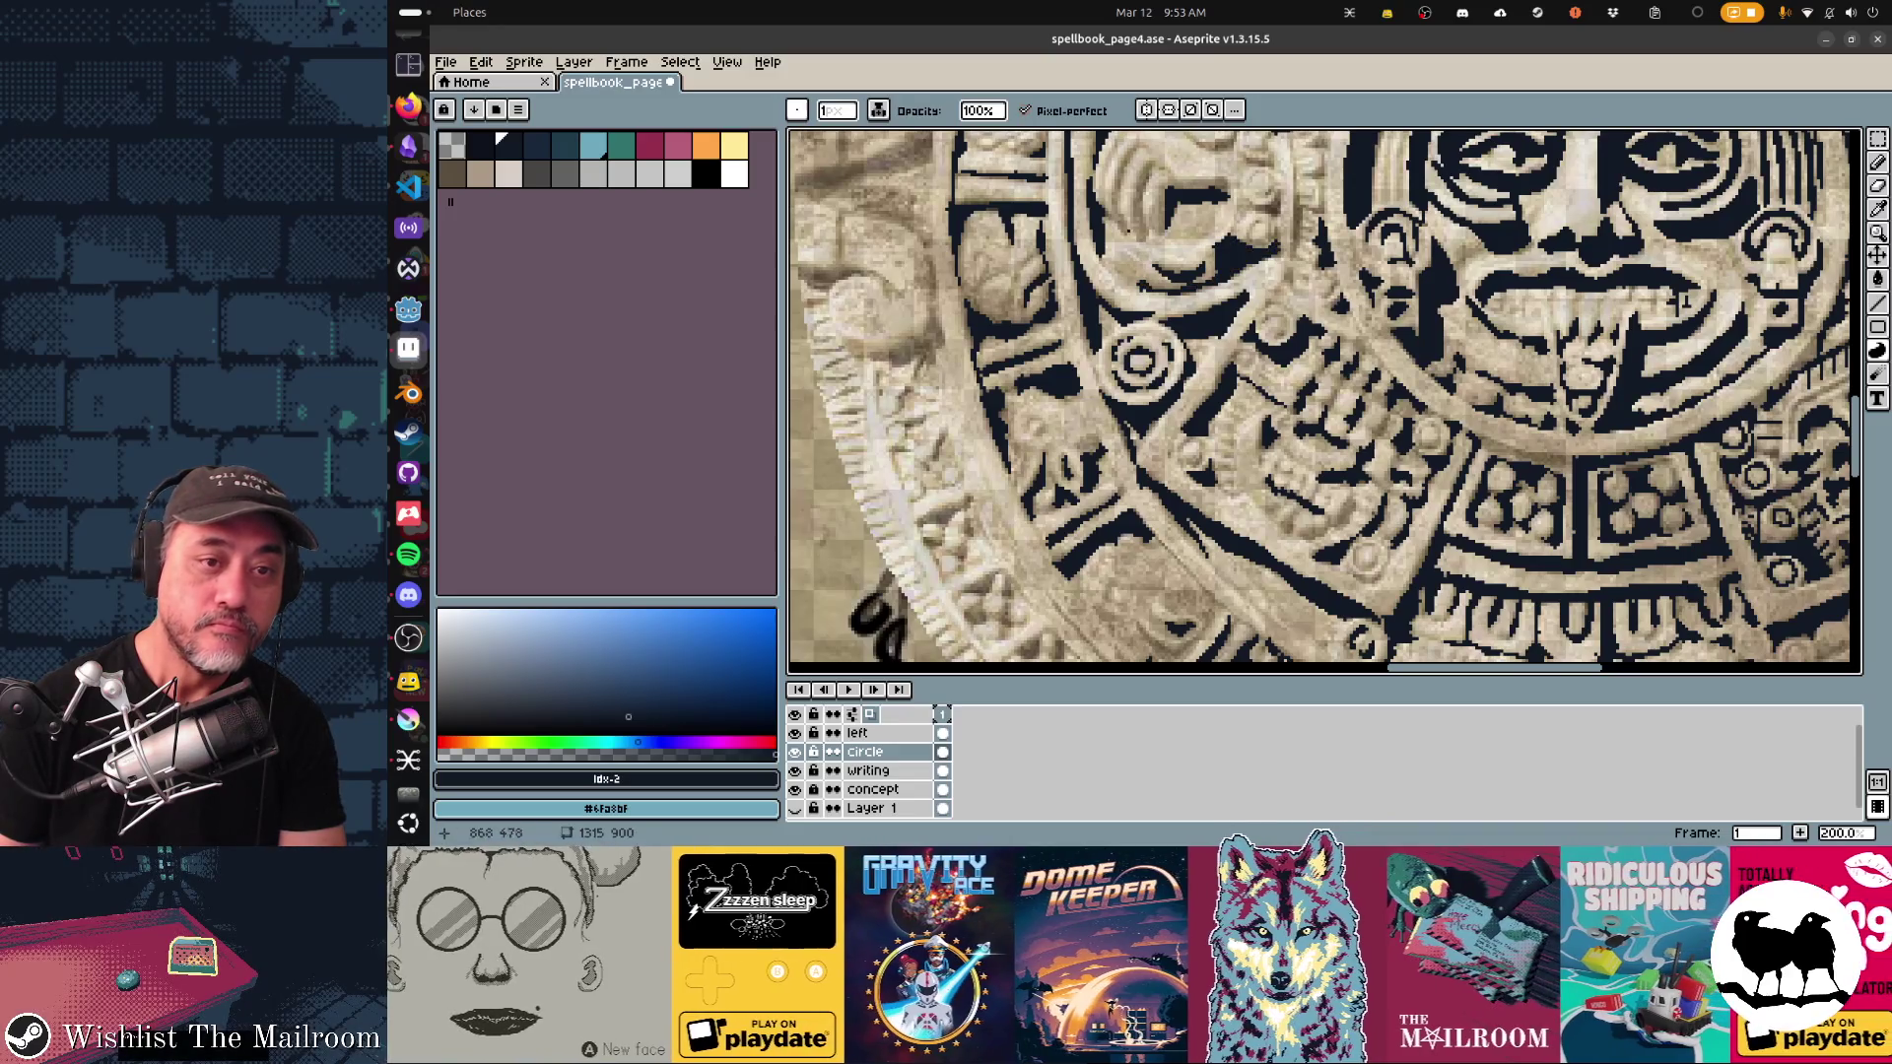
Step: Add dark outline strokes and marks along the round glyphs and curled carvings left of the face
{"action": "scroll", "coordinate": [1167, 288], "scroll_direction": "up", "scroll_amount": 1}
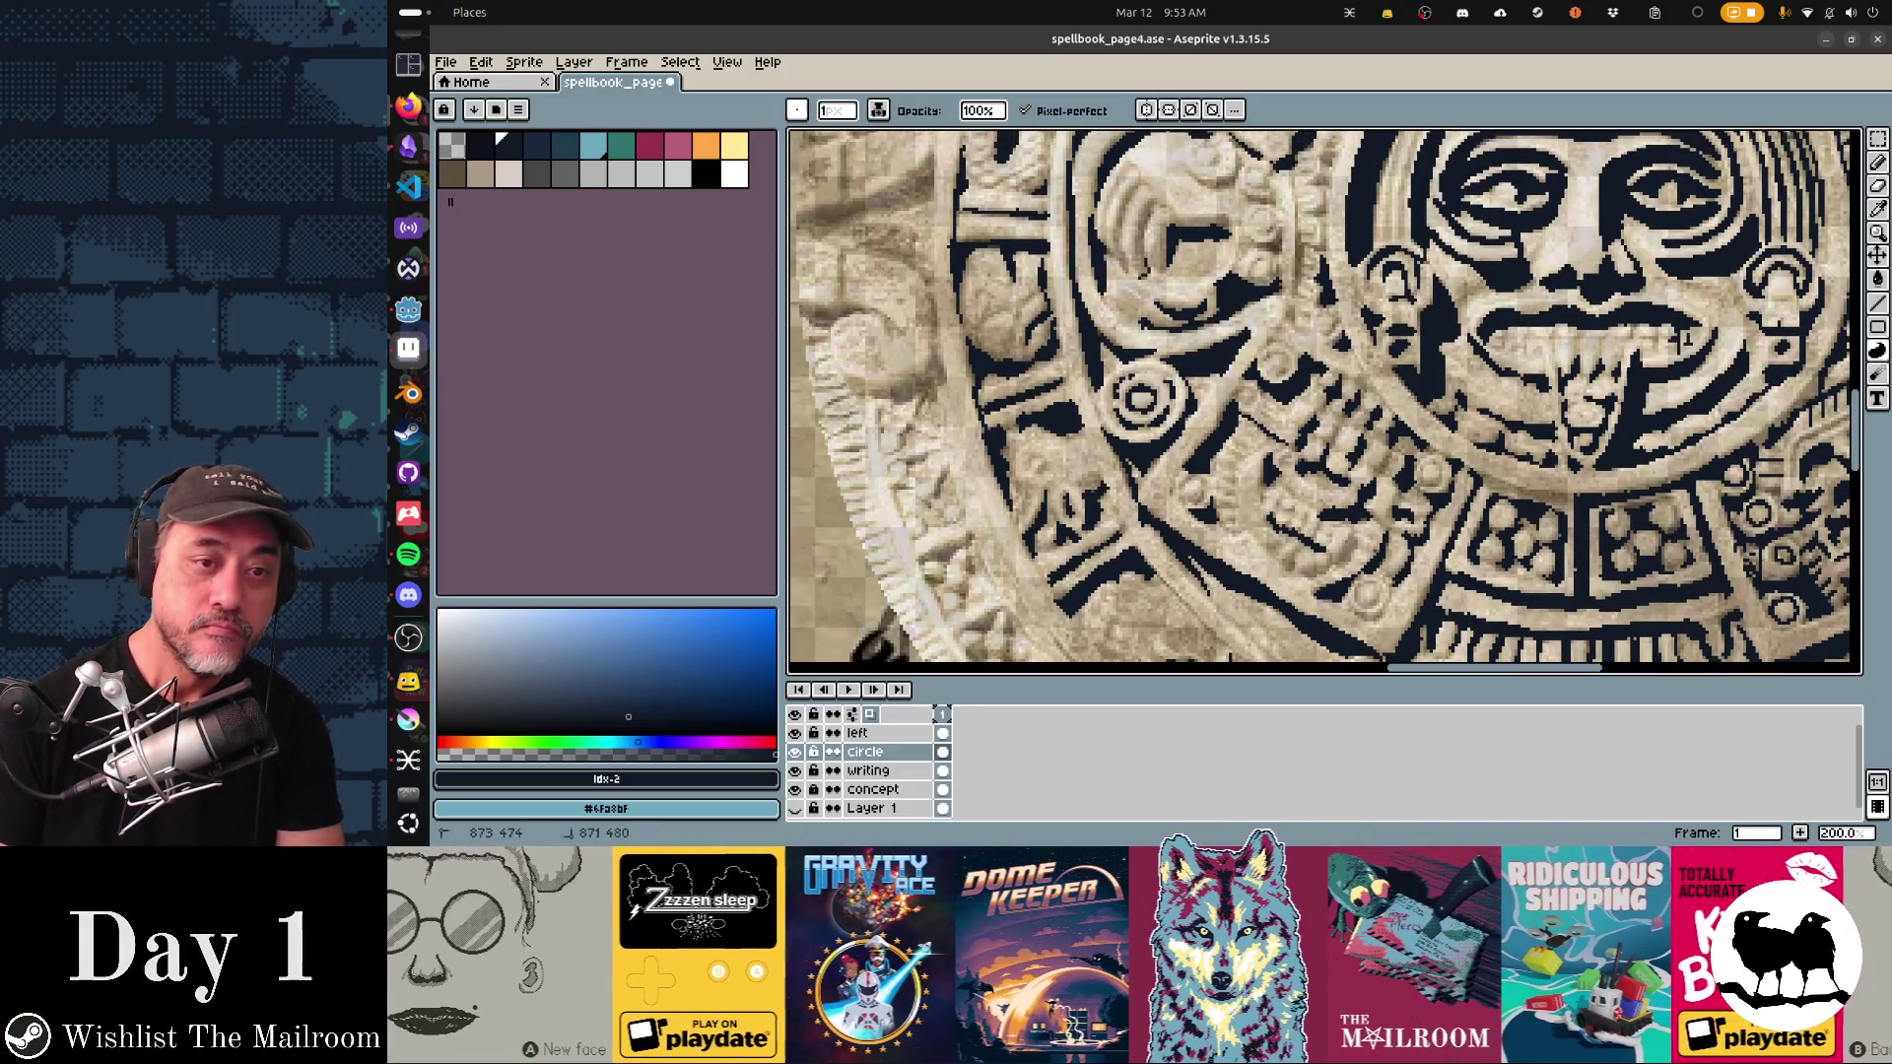
{"action": "mouse_move", "coordinate": [1145, 229]}
{"action": "left_mouse_down"}
{"action": "mouse_move", "coordinate": [1148, 201]}
{"action": "mouse_move", "coordinate": [1141, 242]}
{"action": "mouse_move", "coordinate": [1111, 254]}
{"action": "mouse_move", "coordinate": [1129, 190]}
{"action": "mouse_move", "coordinate": [1125, 264]}
{"action": "mouse_move", "coordinate": [1114, 209]}
{"action": "left_mouse_up"}
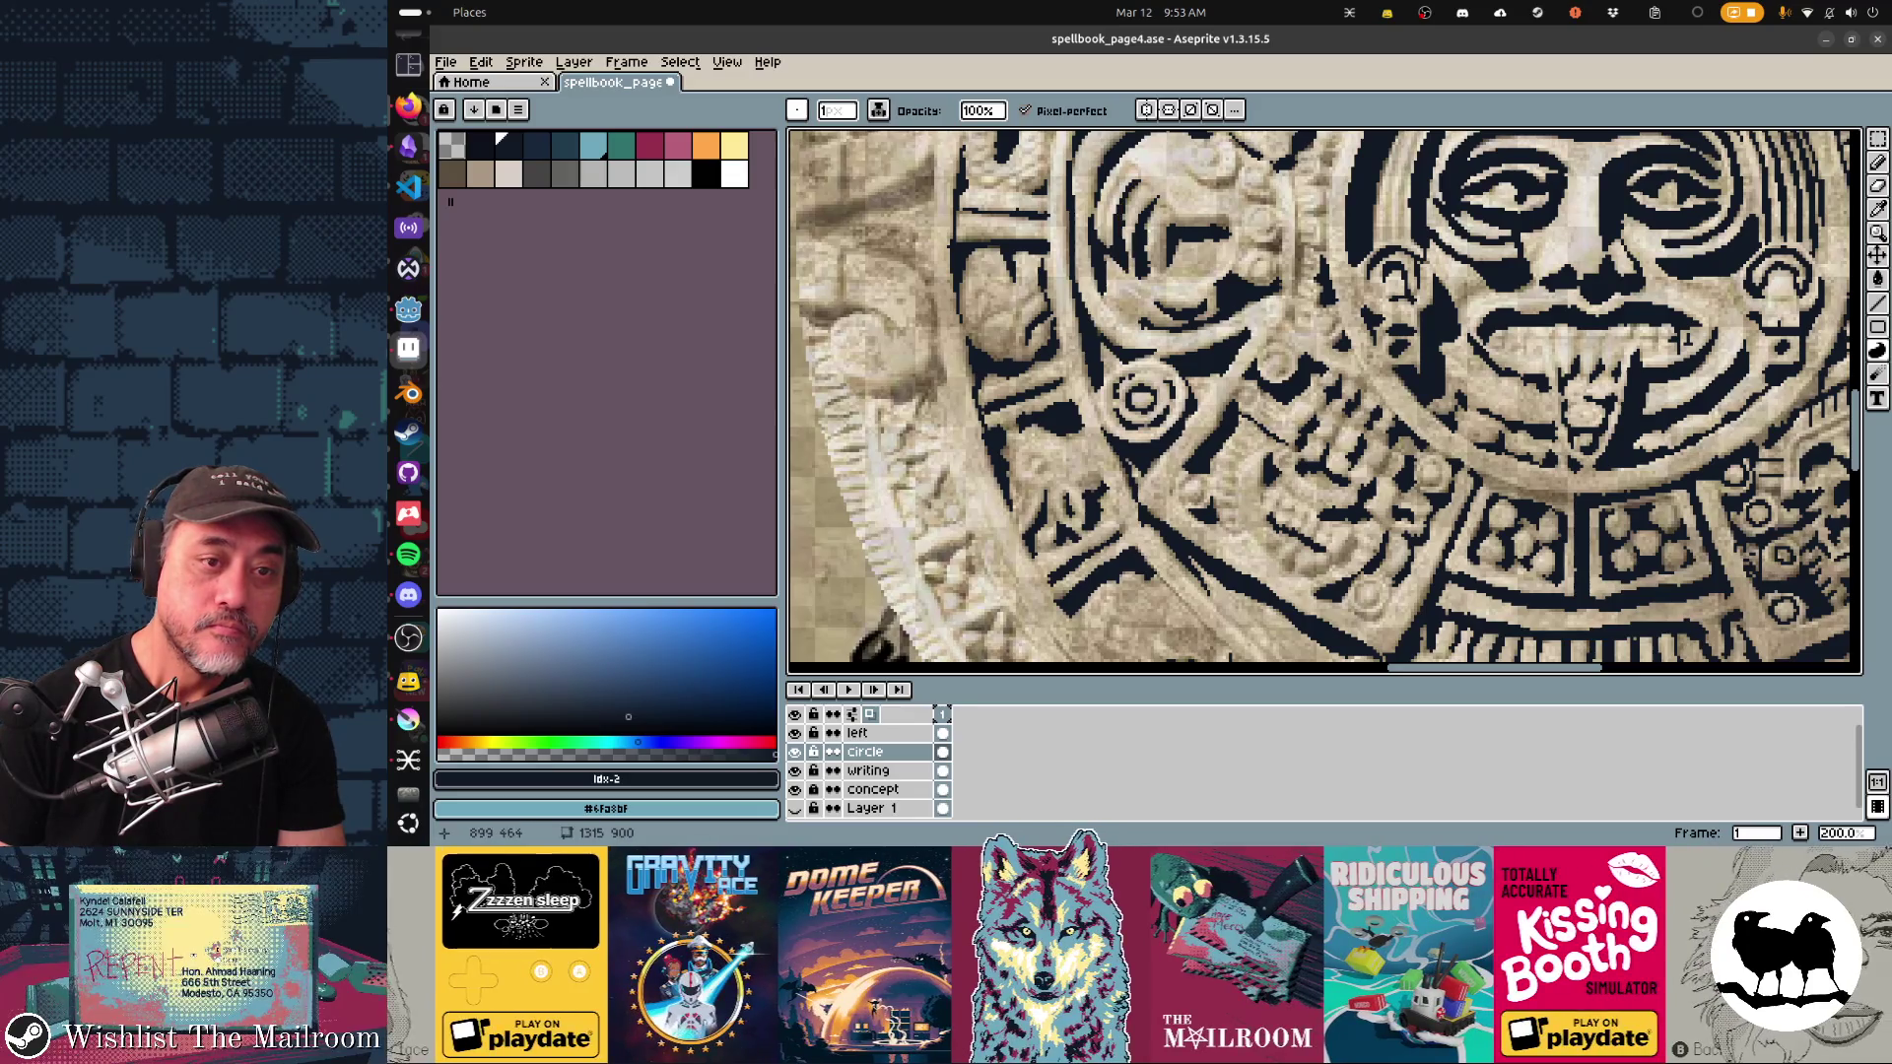
{"action": "scroll", "coordinate": [1133, 256], "scroll_direction": "up", "scroll_amount": 2}
{"action": "scroll", "coordinate": [1133, 256], "scroll_direction": "right", "scroll_amount": 1}
{"action": "mouse_move", "coordinate": [1220, 306]}
{"action": "left_mouse_down"}
{"action": "mouse_move", "coordinate": [1249, 301]}
{"action": "mouse_move", "coordinate": [1226, 252]}
{"action": "mouse_move", "coordinate": [1172, 247]}
{"action": "mouse_move", "coordinate": [1204, 227]}
{"action": "left_mouse_up"}
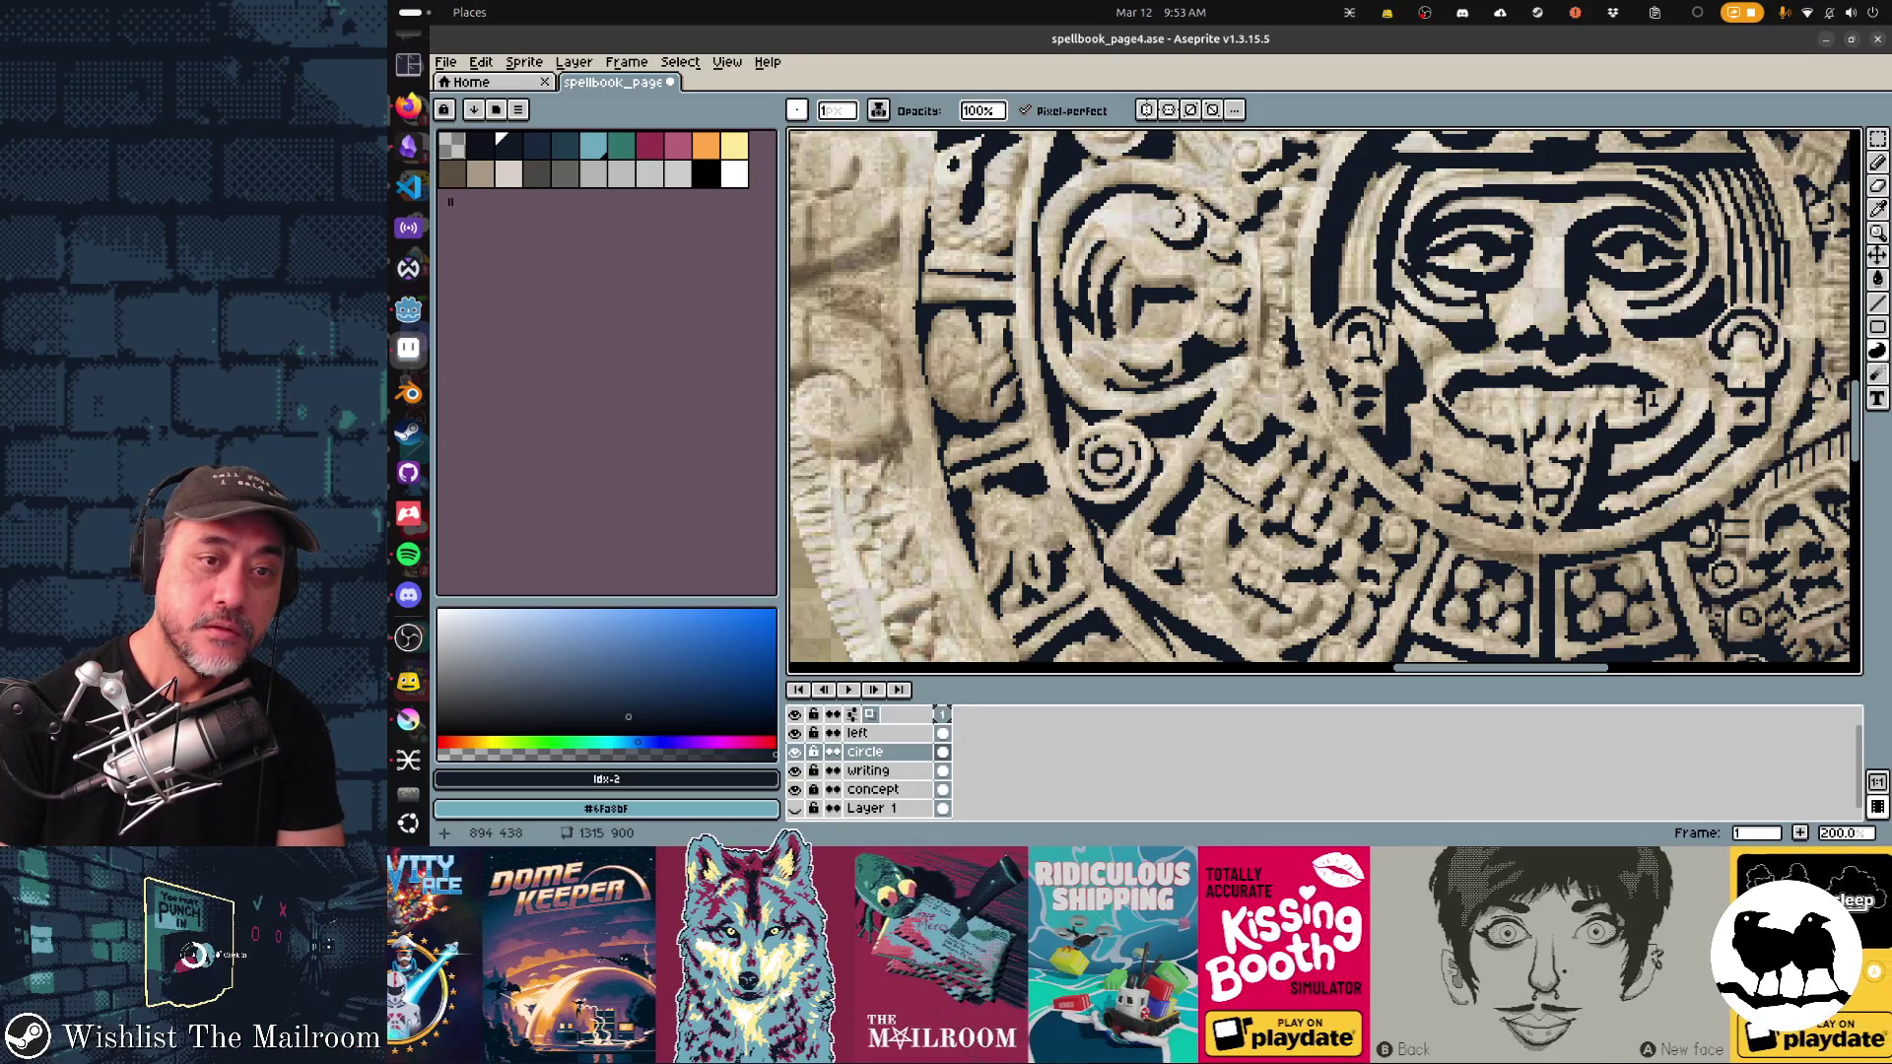
{"action": "mouse_move", "coordinate": [1257, 231]}
{"action": "left_mouse_down"}
{"action": "mouse_move", "coordinate": [1265, 352]}
{"action": "mouse_move", "coordinate": [1265, 288]}
{"action": "mouse_move", "coordinate": [1259, 349]}
{"action": "mouse_move", "coordinate": [1292, 297]}
{"action": "mouse_move", "coordinate": [1301, 207]}
{"action": "left_mouse_up"}
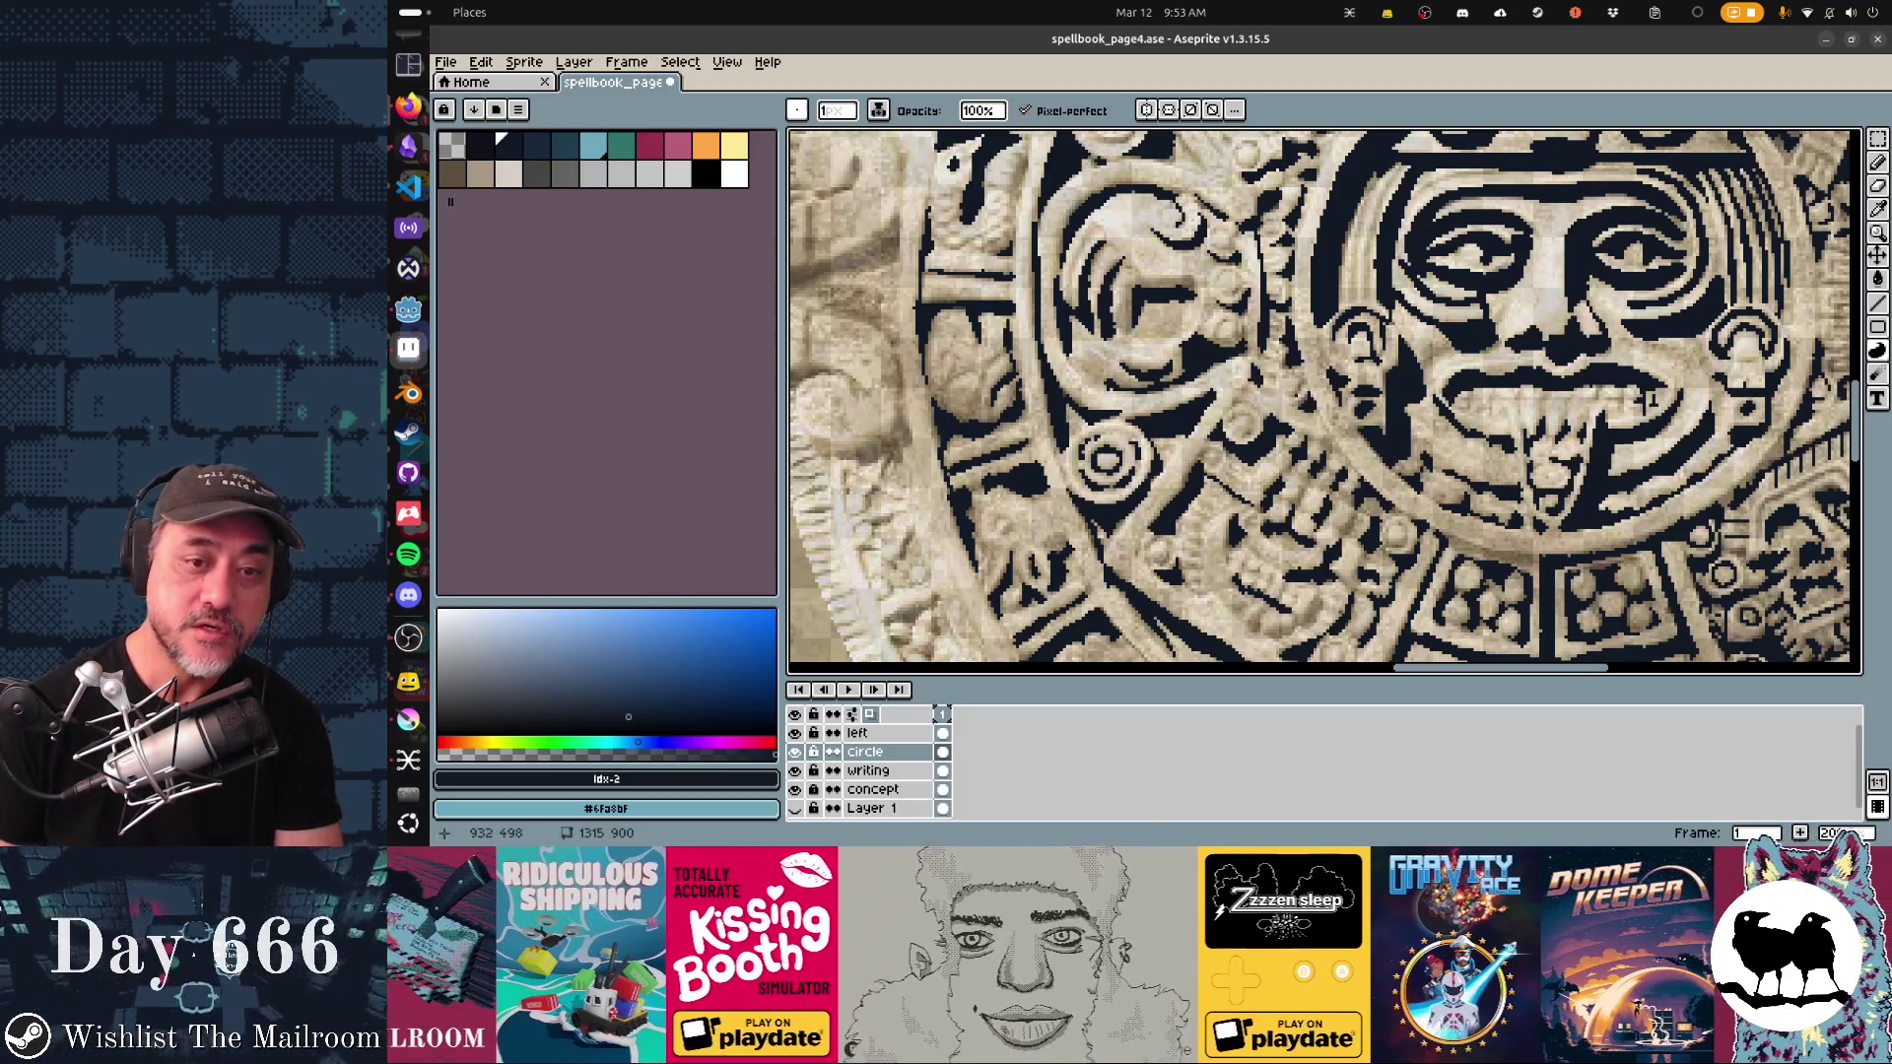
{"action": "scroll", "coordinate": [1695, 426], "scroll_direction": "up", "scroll_amount": 1}
{"action": "scroll", "coordinate": [1695, 426], "scroll_direction": "up", "scroll_amount": 3}
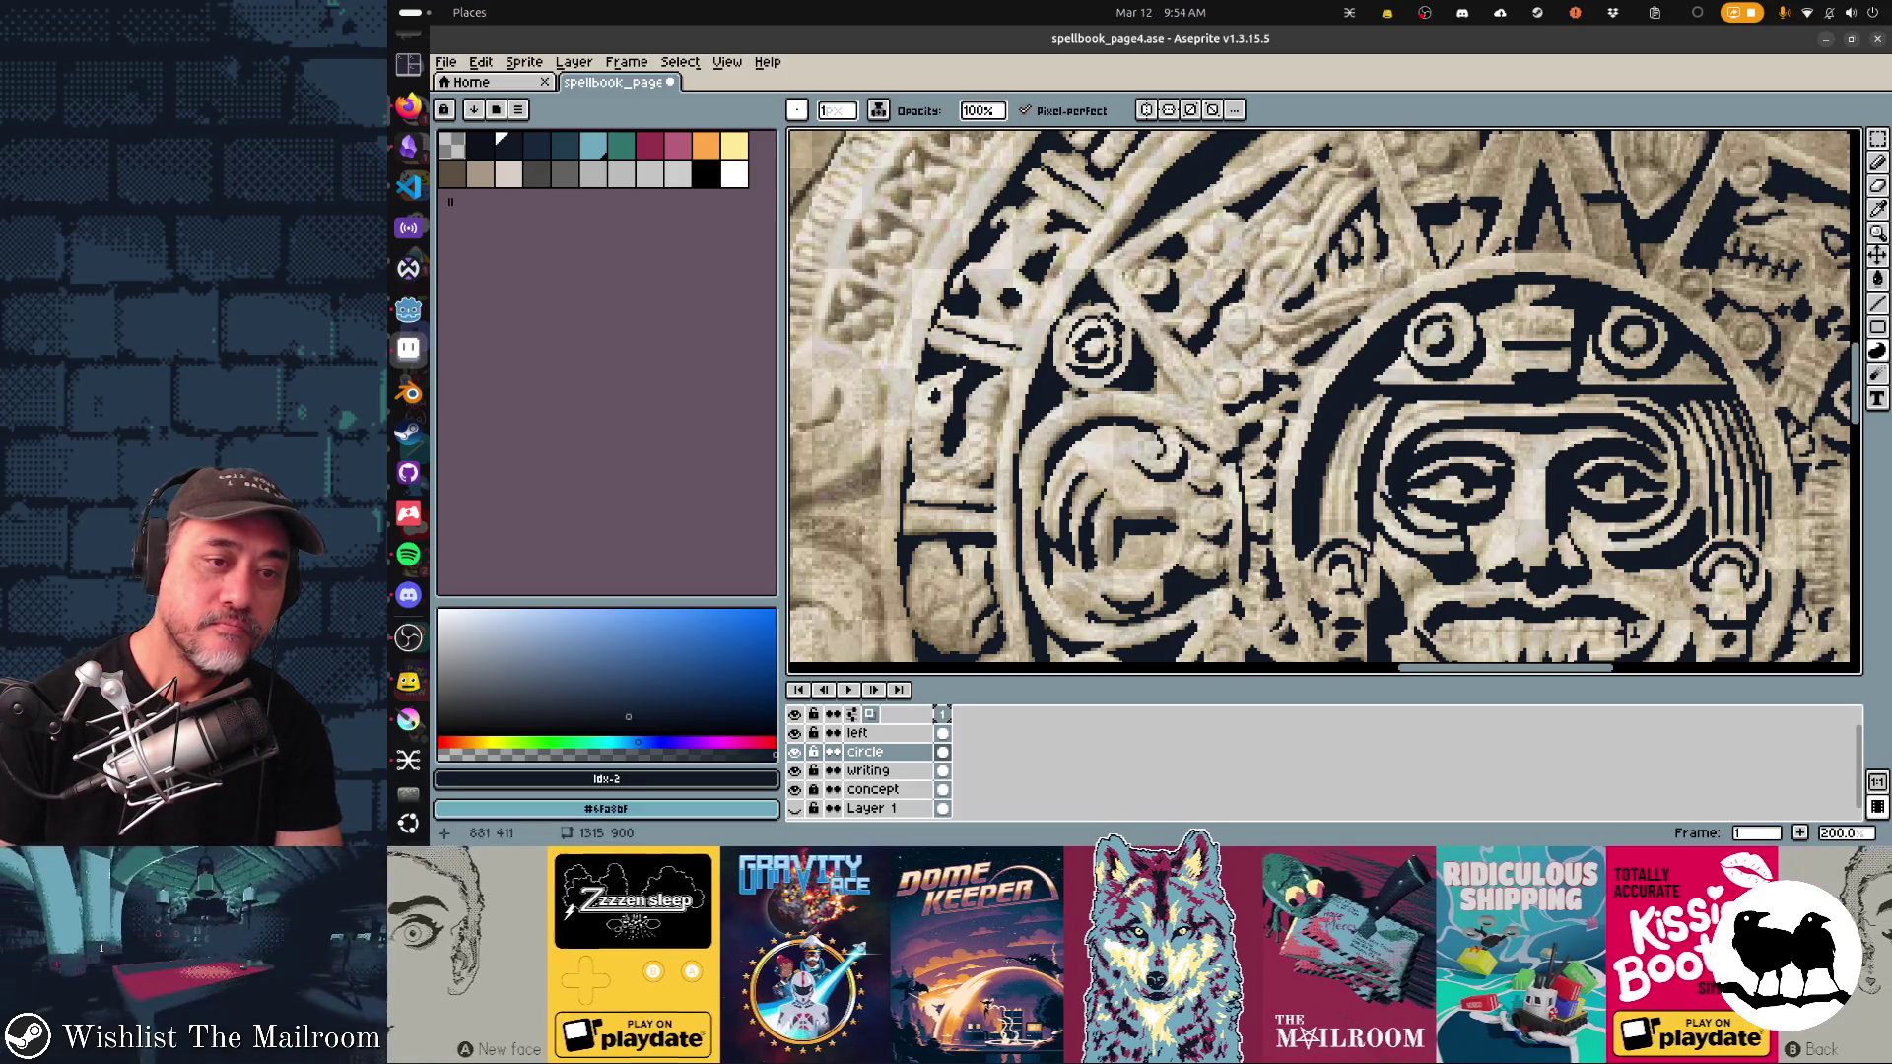
Step: Add short dark marks and outline the upper-right headdress carving with straight lines
{"action": "scroll", "coordinate": [1324, 402], "scroll_direction": "up", "scroll_amount": 3}
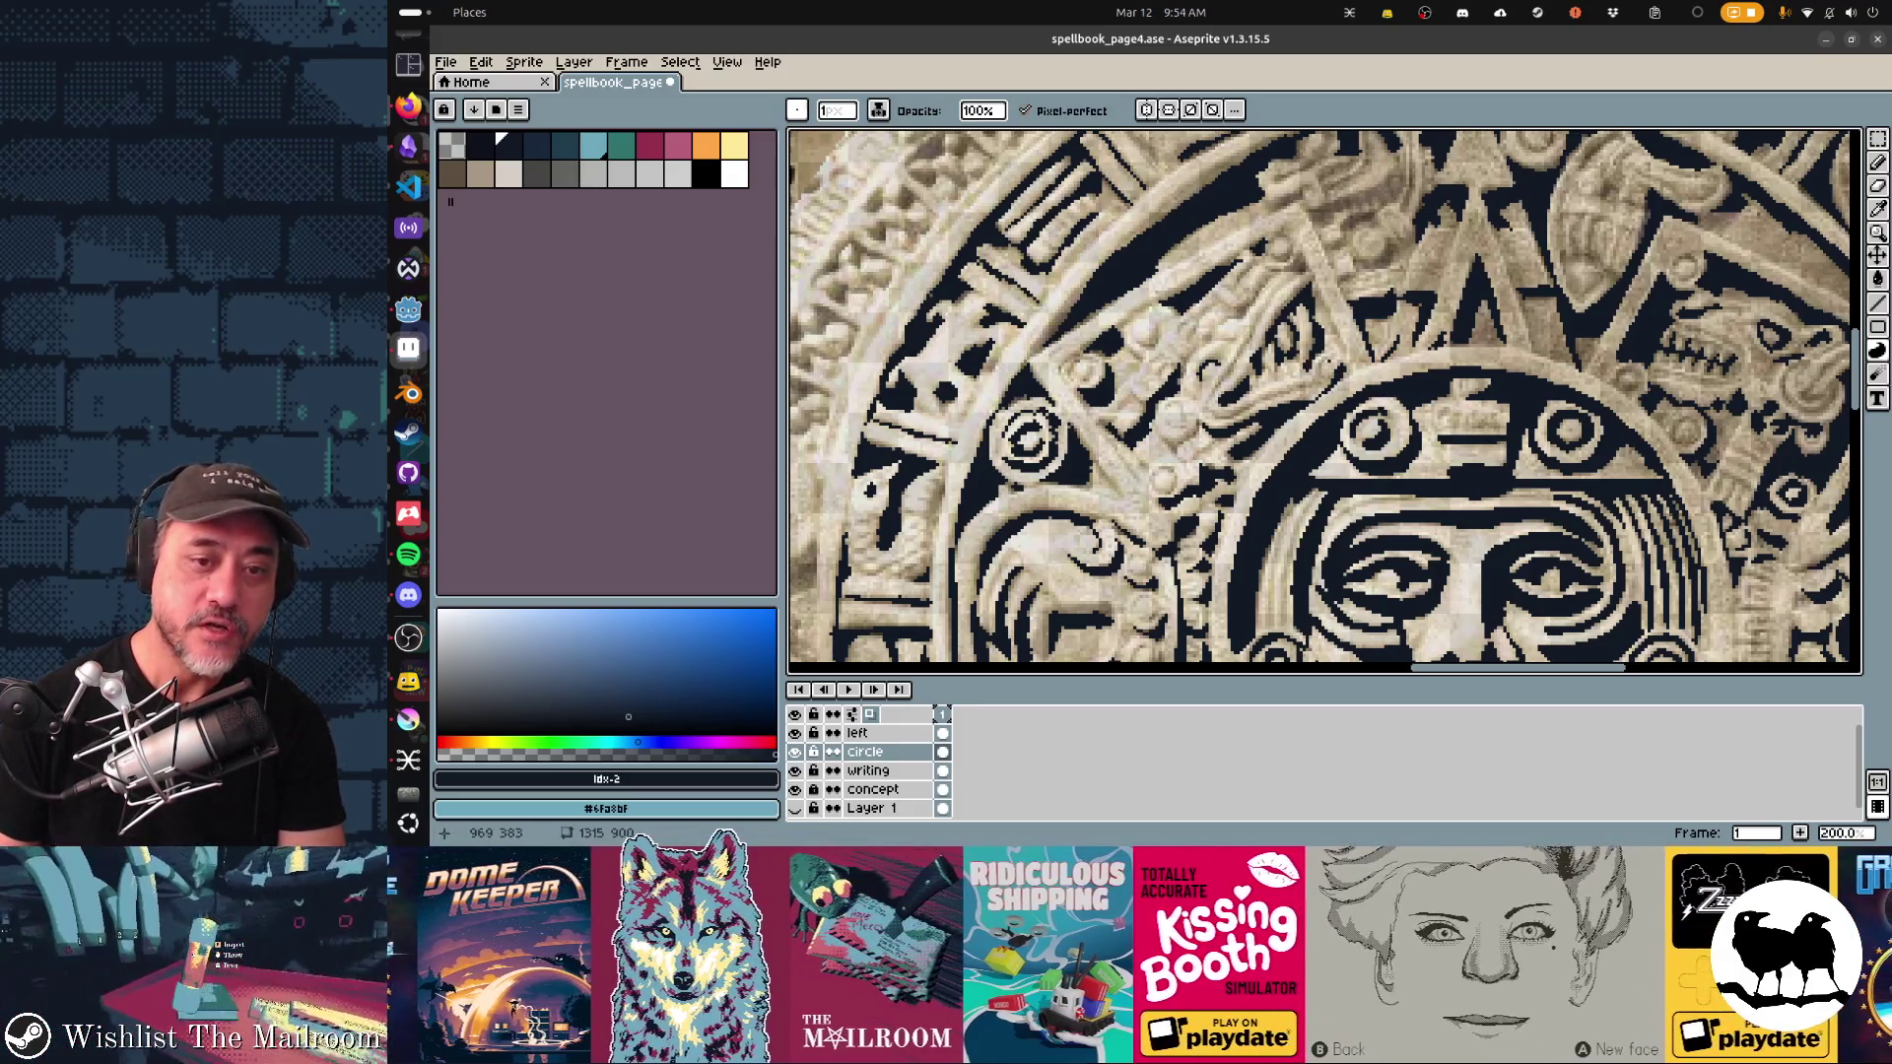
{"action": "left_click_drag", "start_coordinate": [867, 488], "coordinate": [869, 486]}
{"action": "mouse_move", "coordinate": [1299, 387]}
{"action": "left_mouse_down"}
{"action": "mouse_move", "coordinate": [1214, 421]}
{"action": "mouse_move", "coordinate": [1291, 386]}
{"action": "left_mouse_up"}
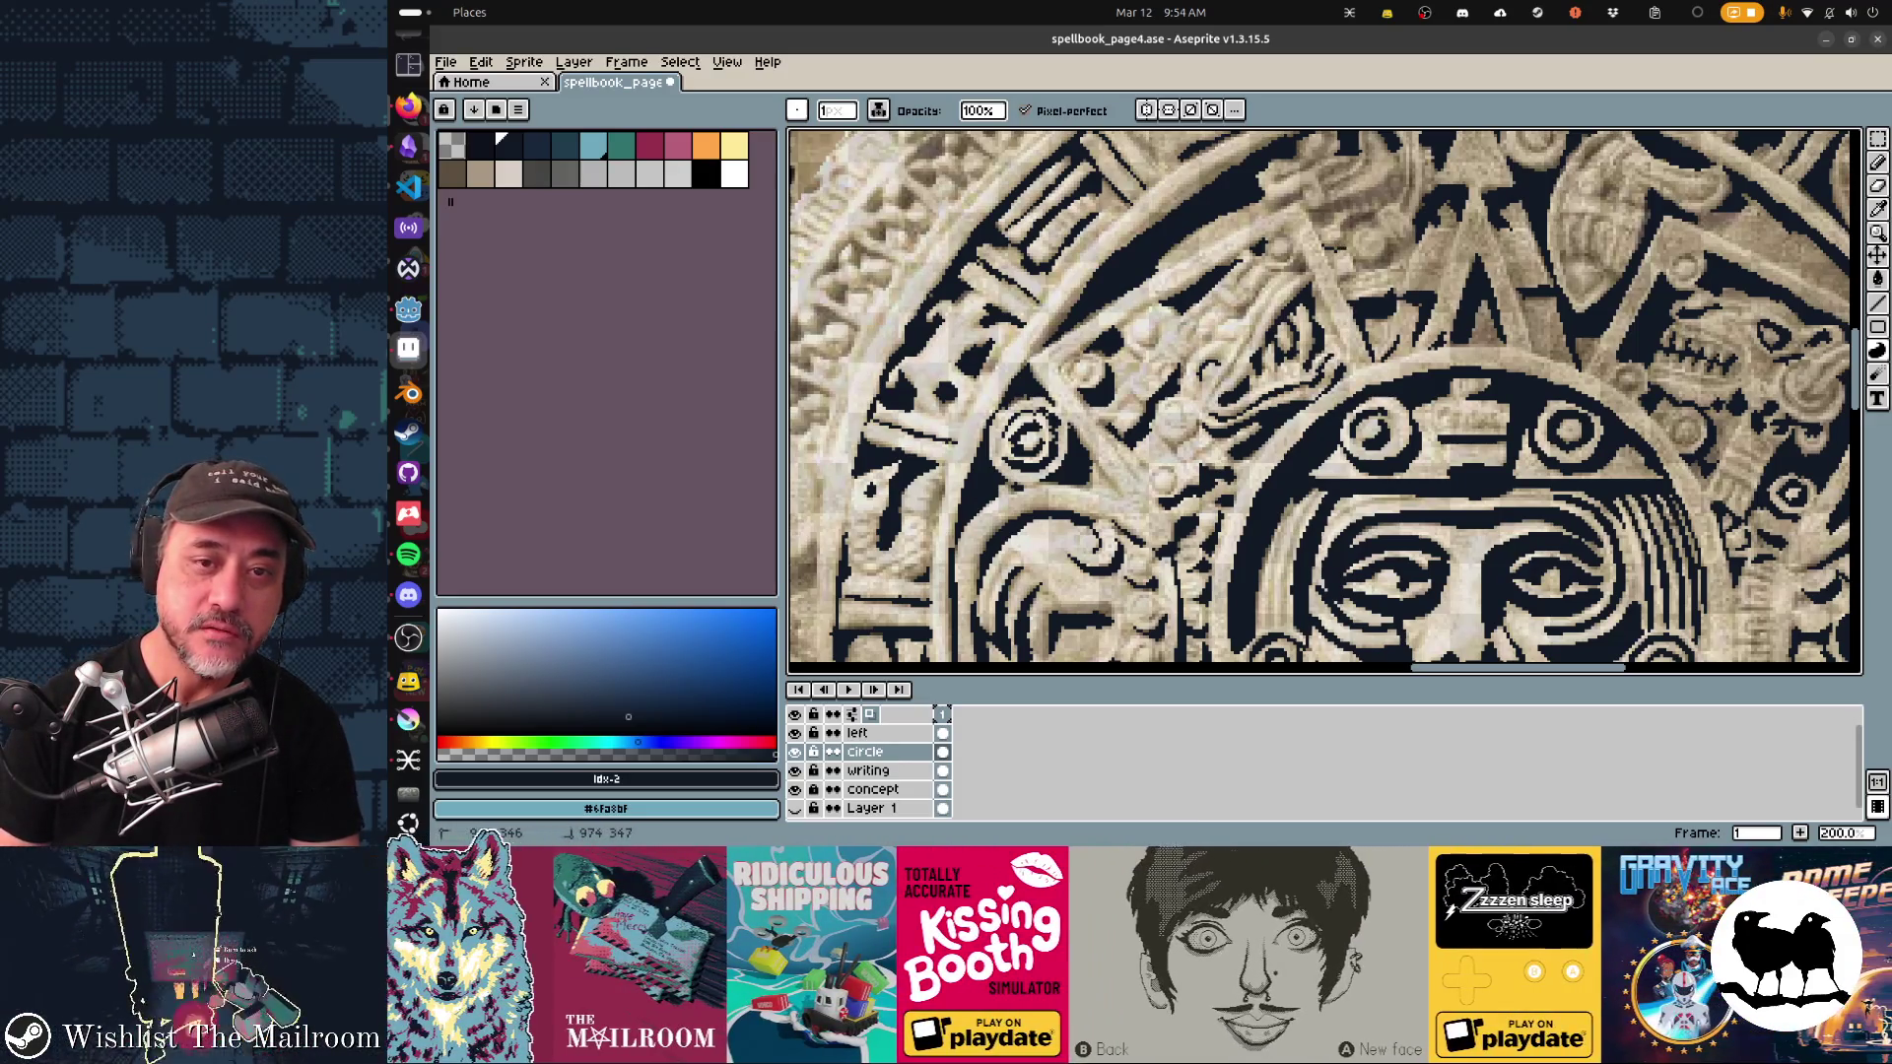
{"action": "mouse_move", "coordinate": [1342, 235]}
{"action": "left_mouse_down"}
{"action": "mouse_move", "coordinate": [1393, 246]}
{"action": "mouse_move", "coordinate": [1252, 358]}
{"action": "left_mouse_up"}
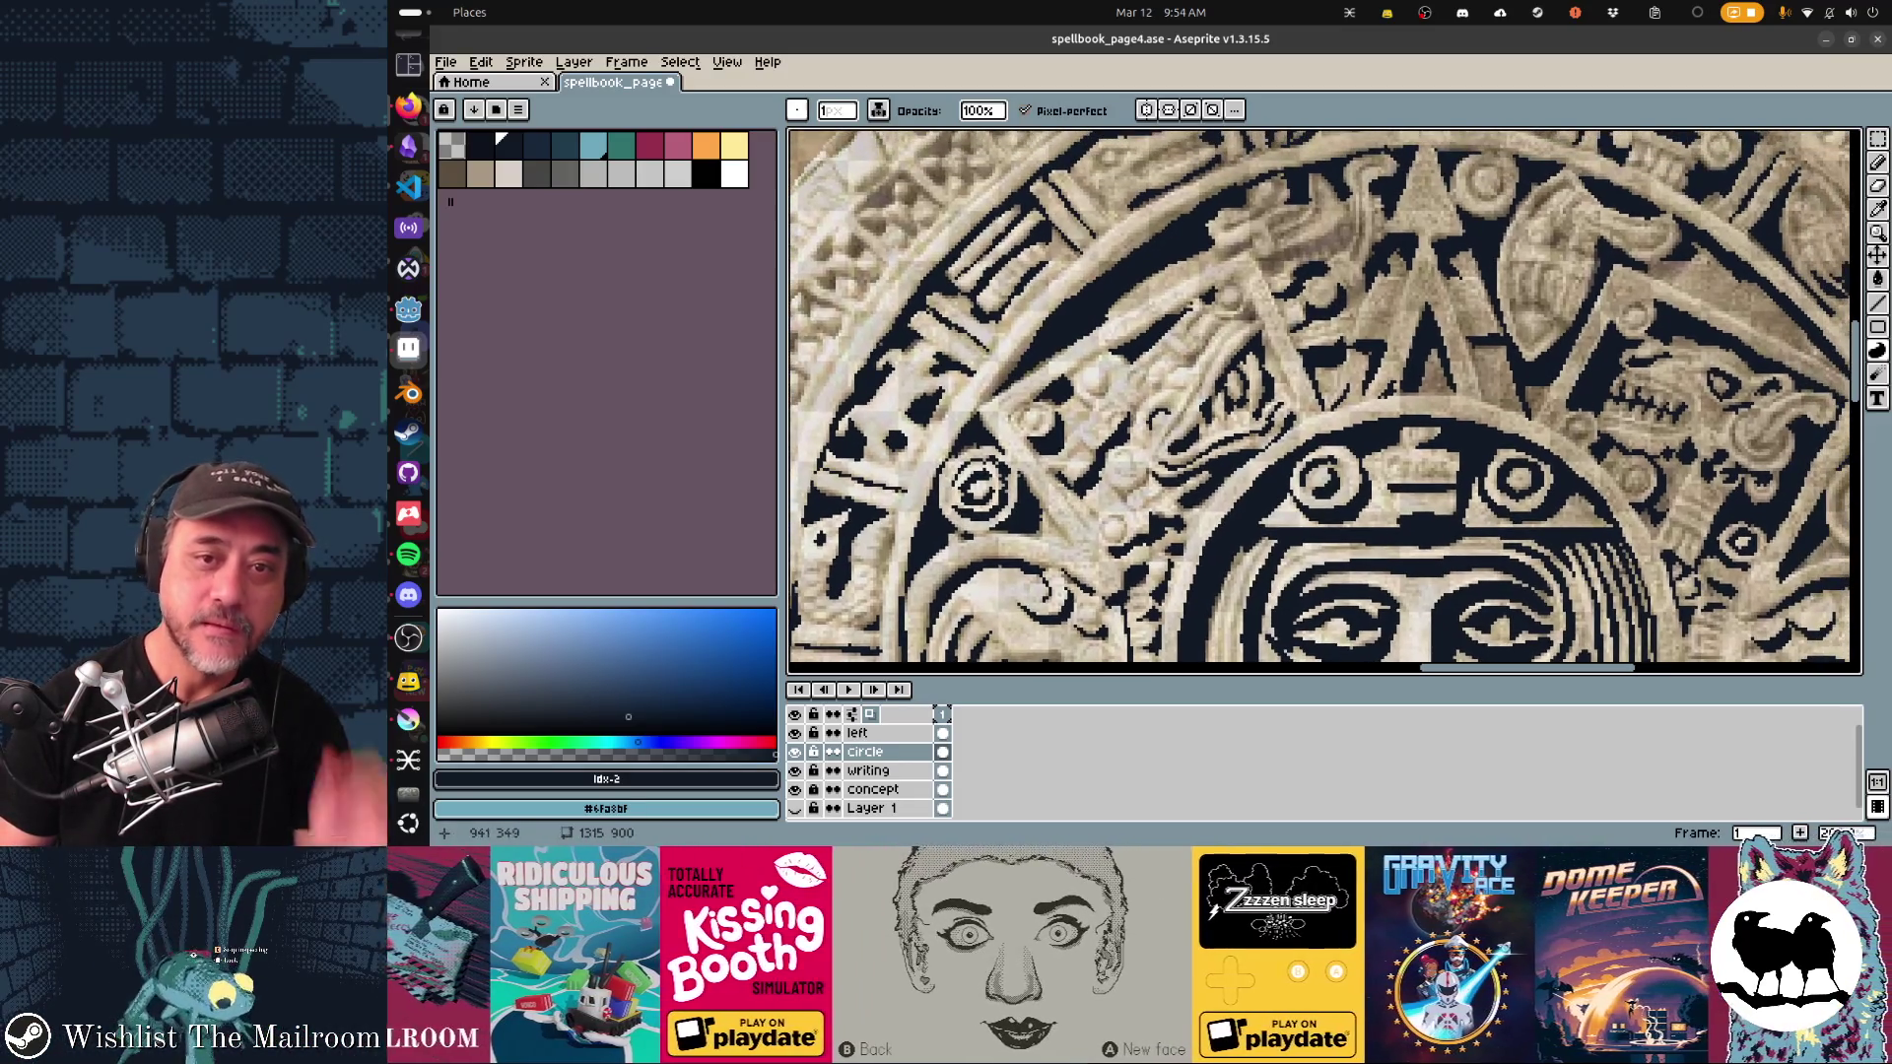
{"action": "mouse_move", "coordinate": [1273, 274]}
{"action": "left_mouse_down"}
{"action": "mouse_move", "coordinate": [1348, 247]}
{"action": "mouse_move", "coordinate": [1290, 234]}
{"action": "left_mouse_up"}
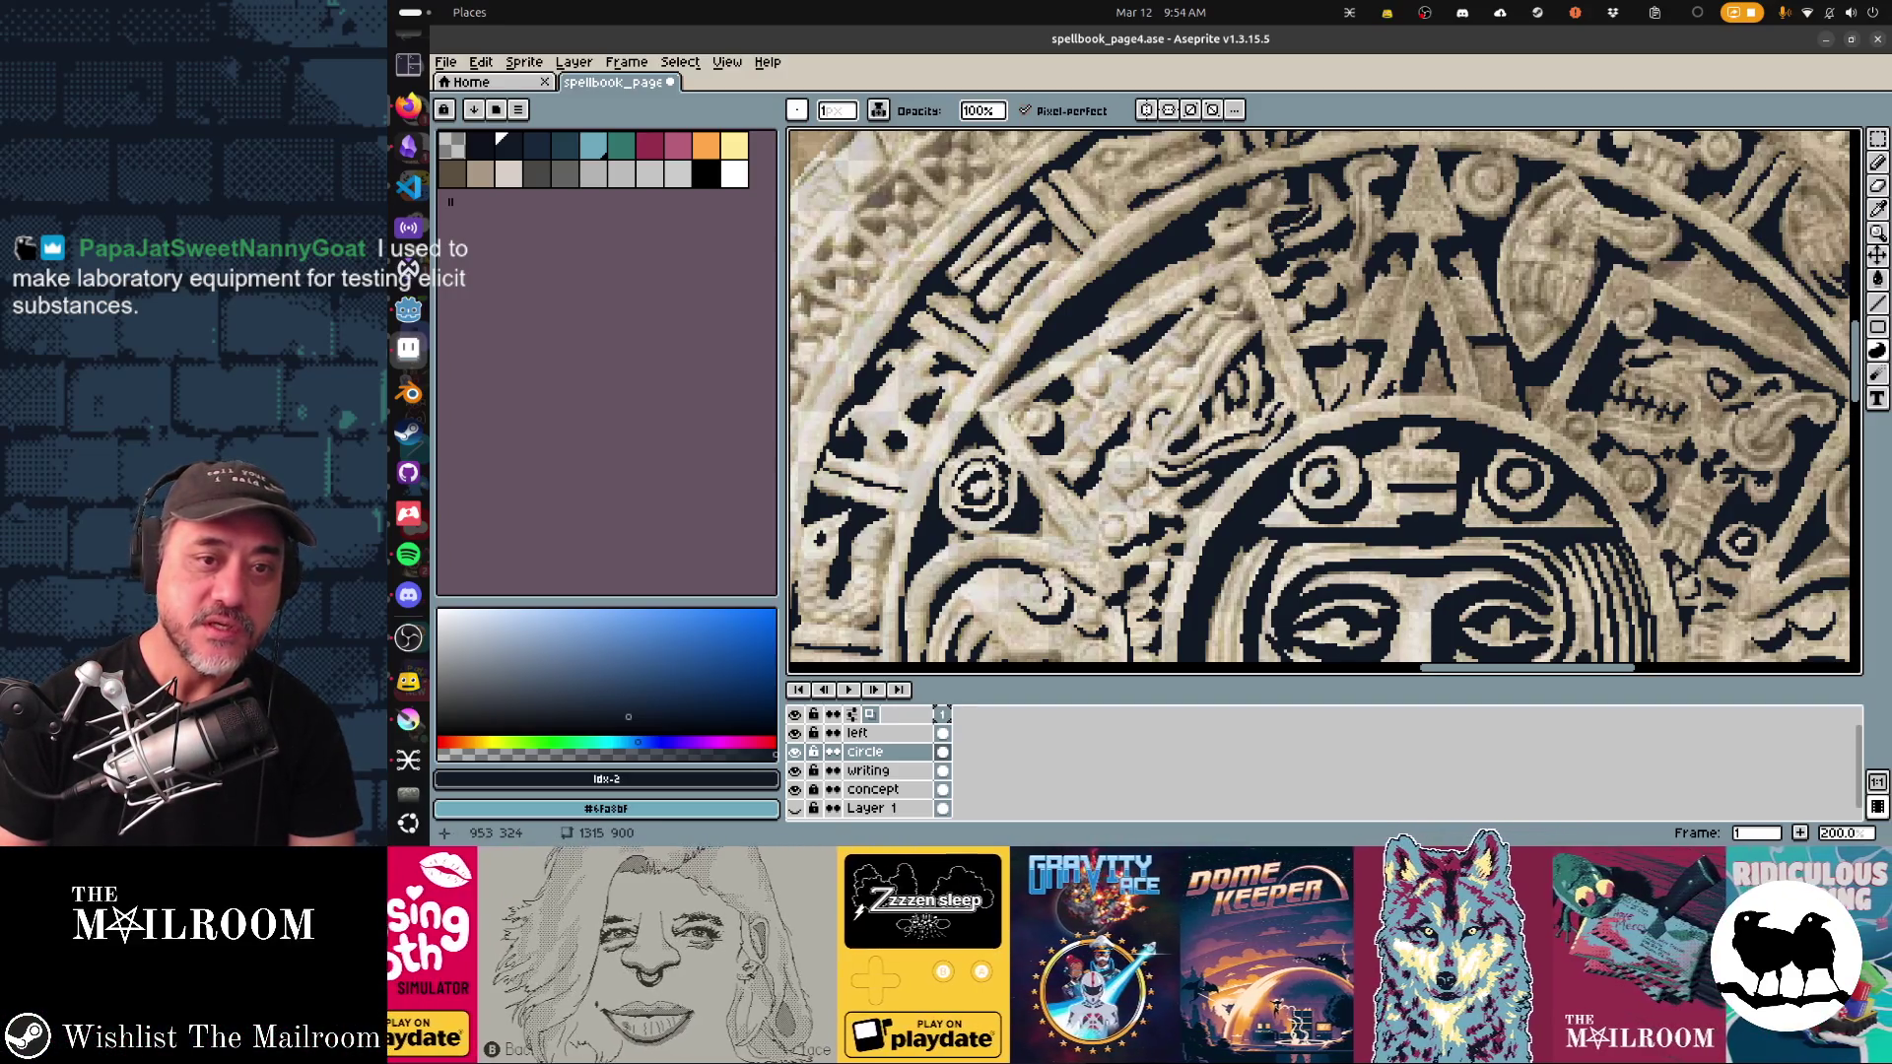
Step: Draw straight dark outline lines along the rays above the face
{"action": "mouse_move", "coordinate": [1232, 228]}
{"action": "left_mouse_down"}
{"action": "mouse_move", "coordinate": [1267, 190]}
{"action": "mouse_move", "coordinate": [1248, 216]}
{"action": "left_mouse_up"}
{"action": "left_click_drag", "start_coordinate": [1356, 178], "coordinate": [1353, 258]}
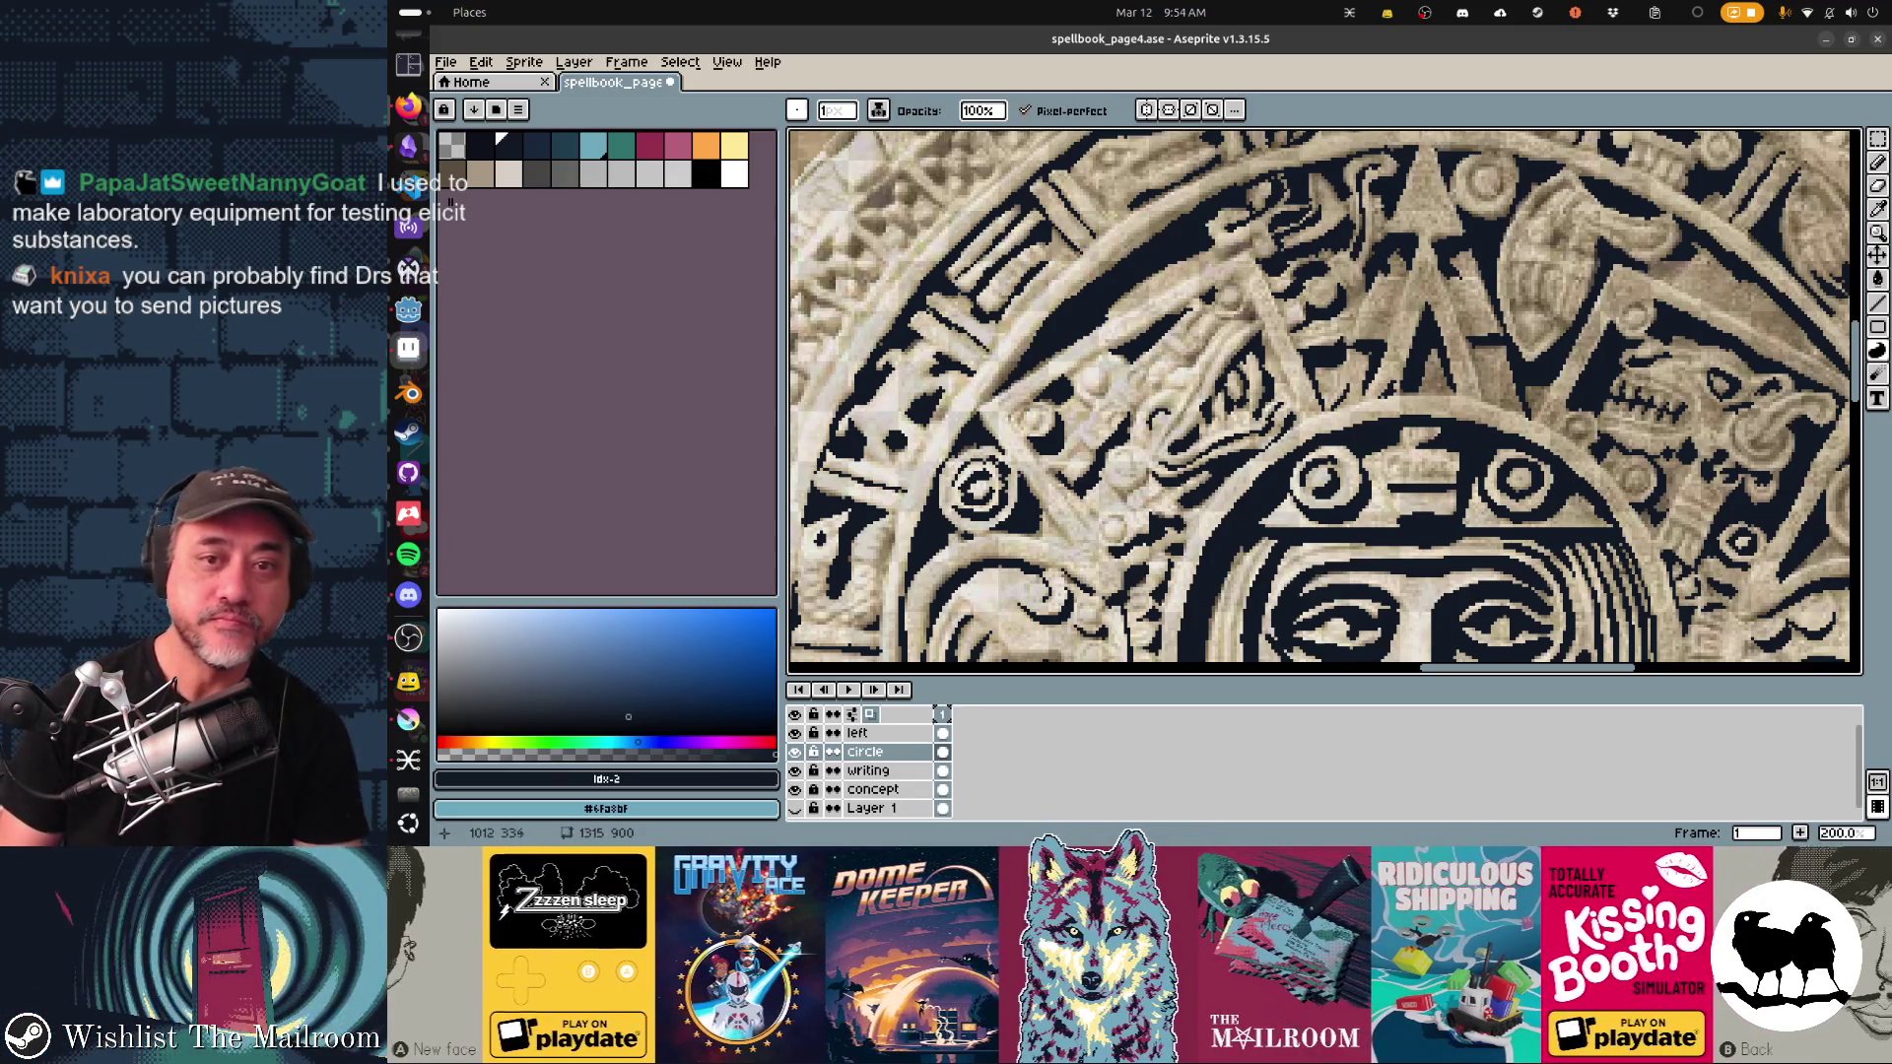
{"action": "scroll", "coordinate": [1324, 402], "scroll_direction": "left", "scroll_amount": 3}
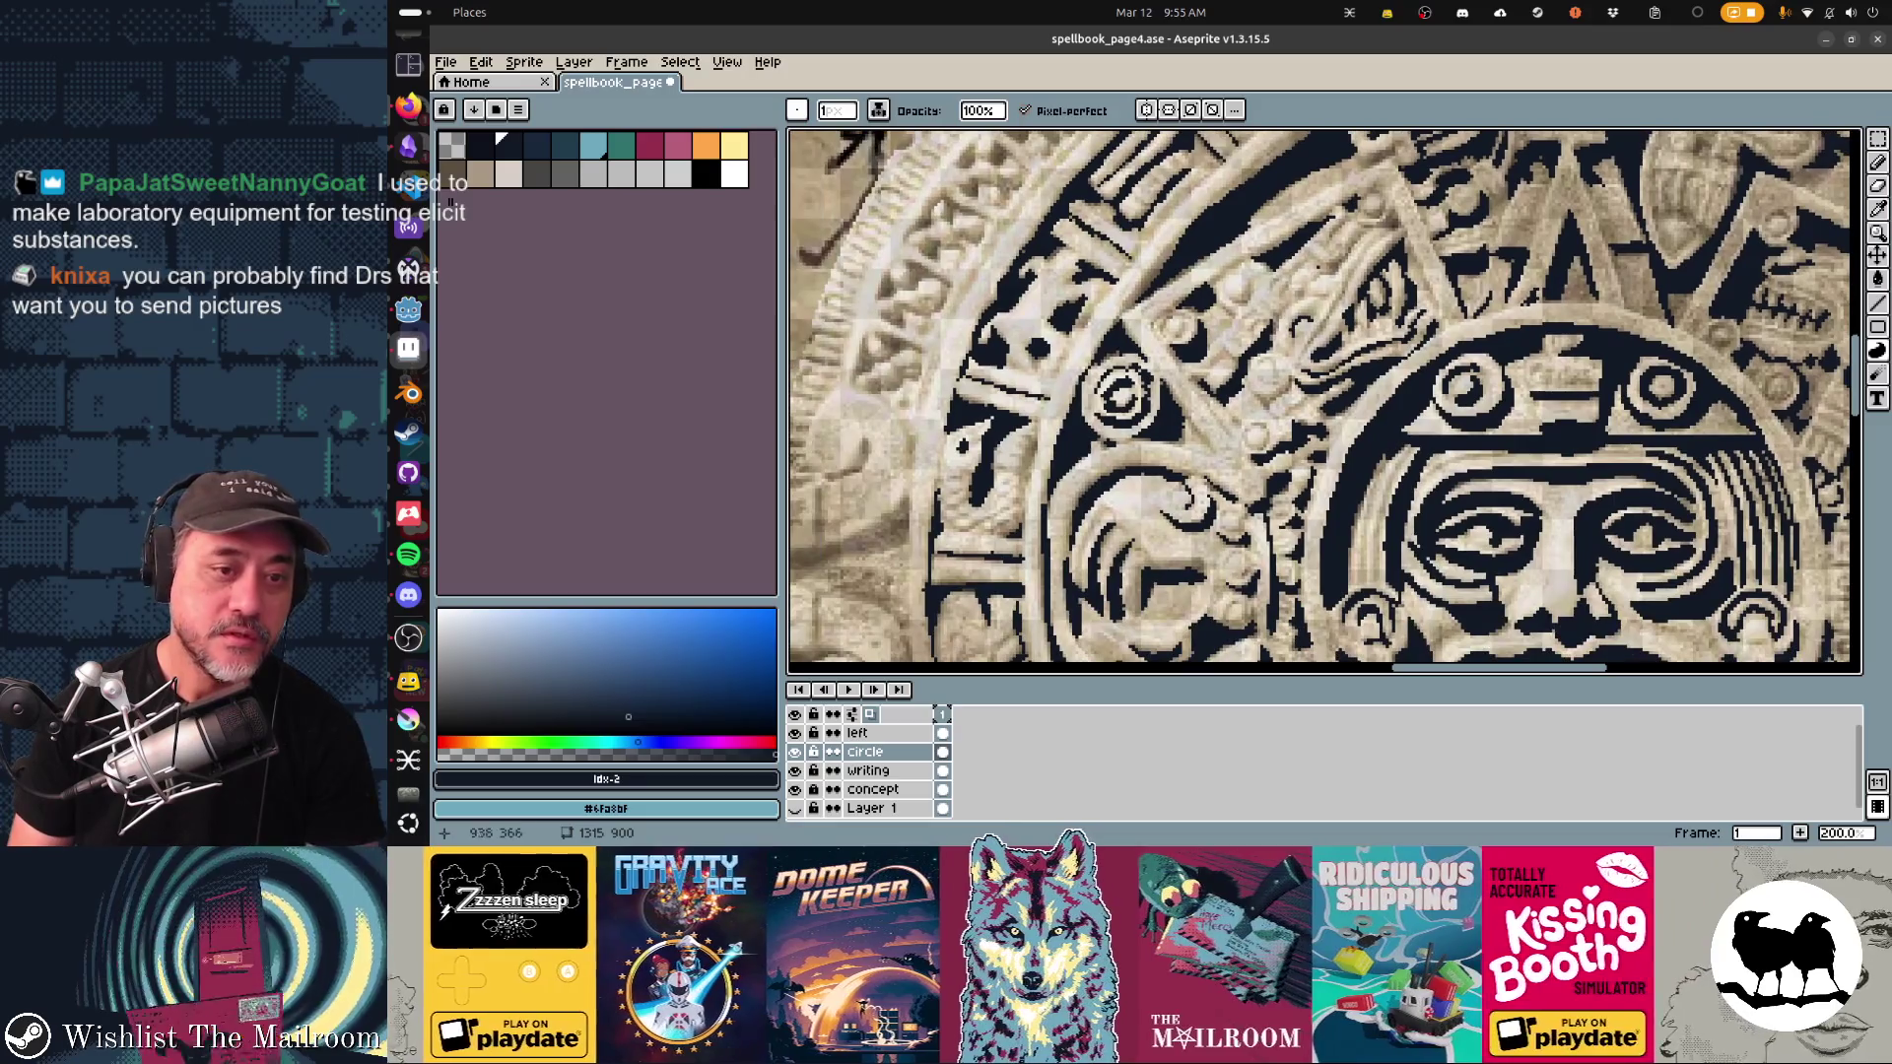